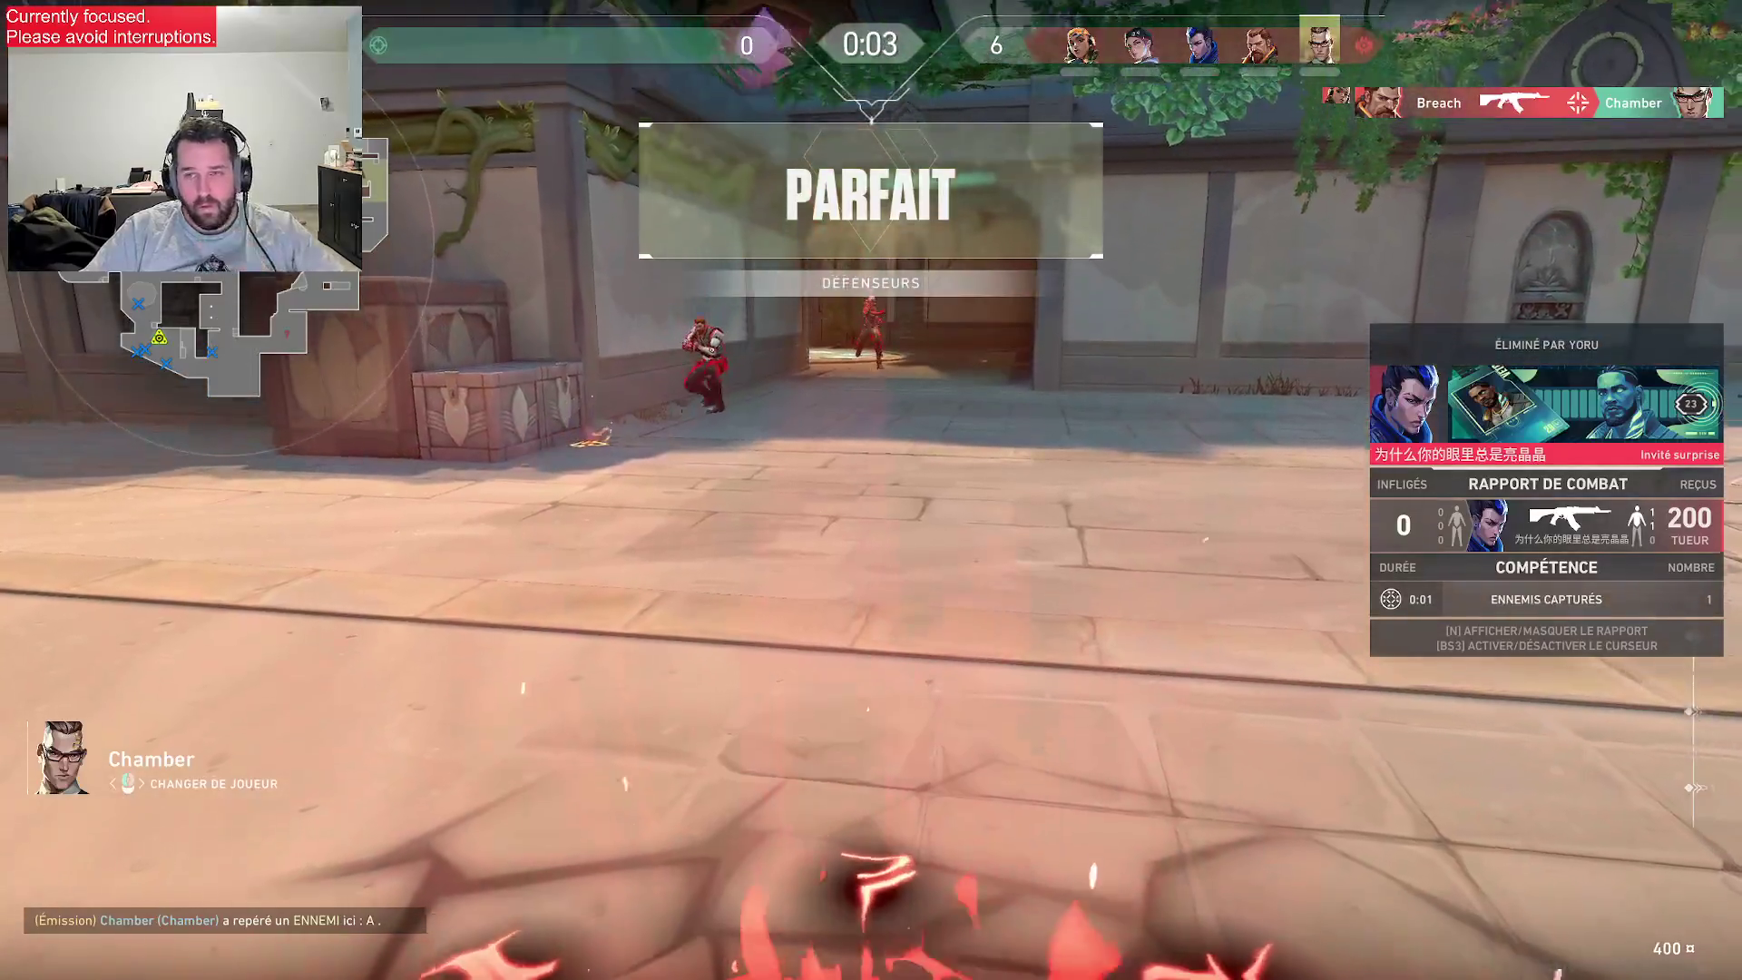
# - Check the scoreboard, then buy a Vandal, an Outlaw and light armor
pyautogui.press('Tab')
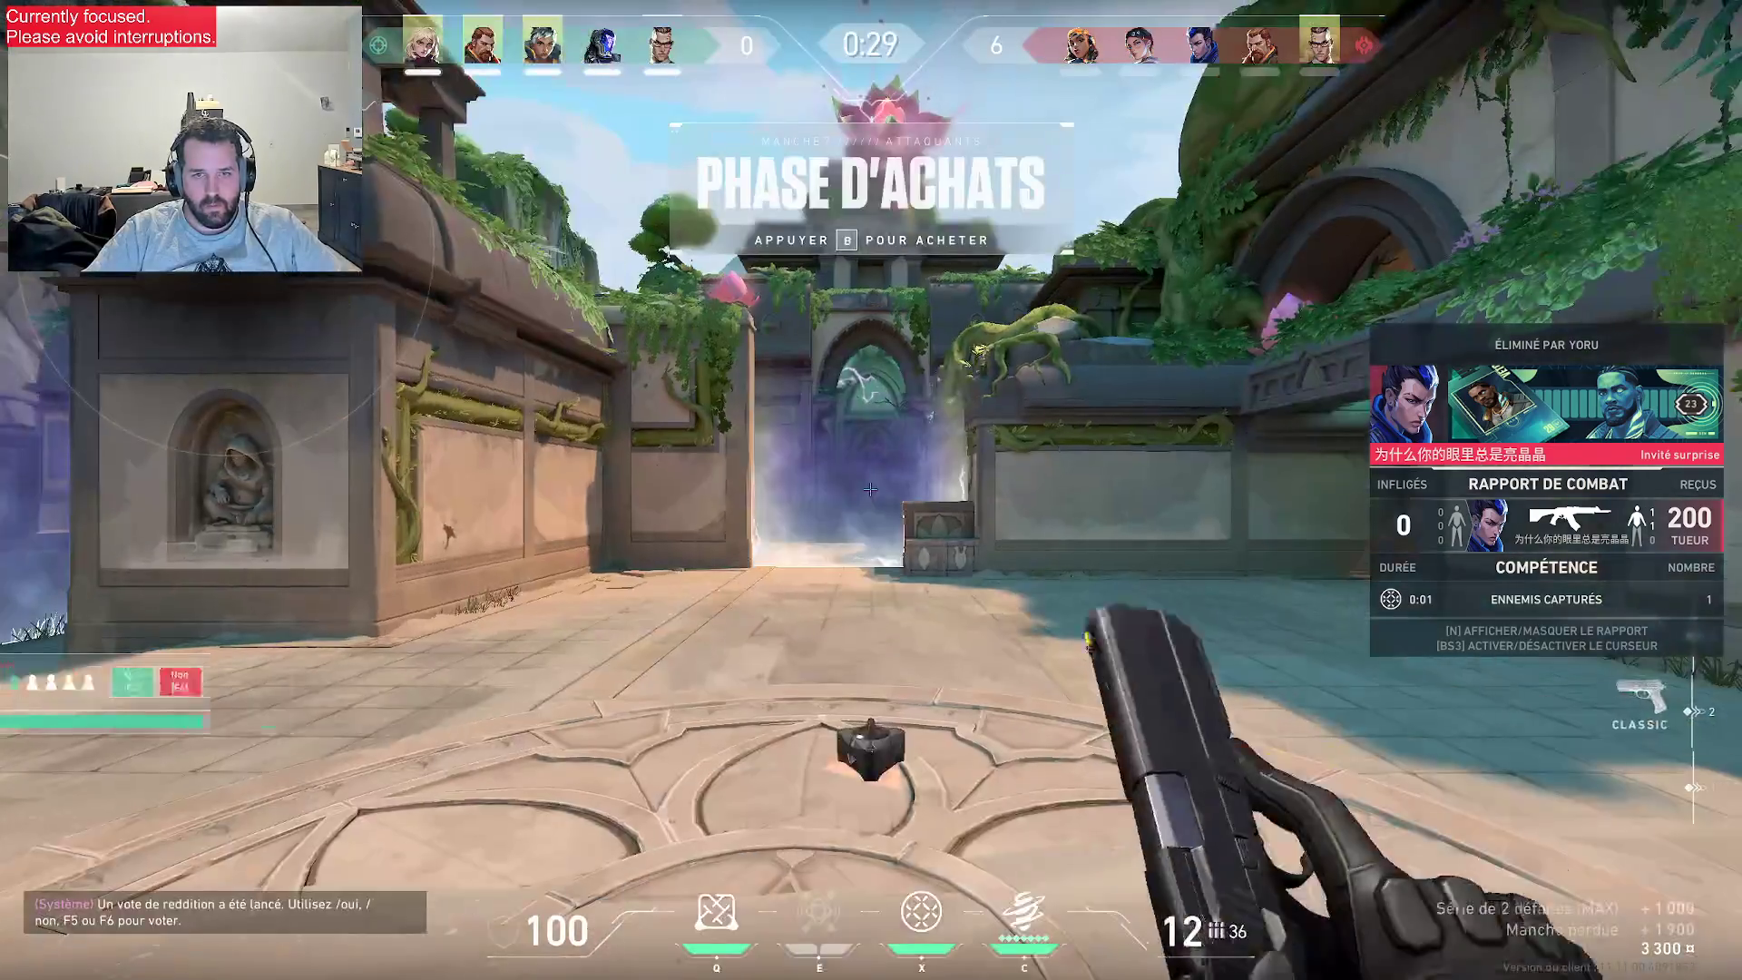
pyautogui.press('b')
pyautogui.click(884, 588)
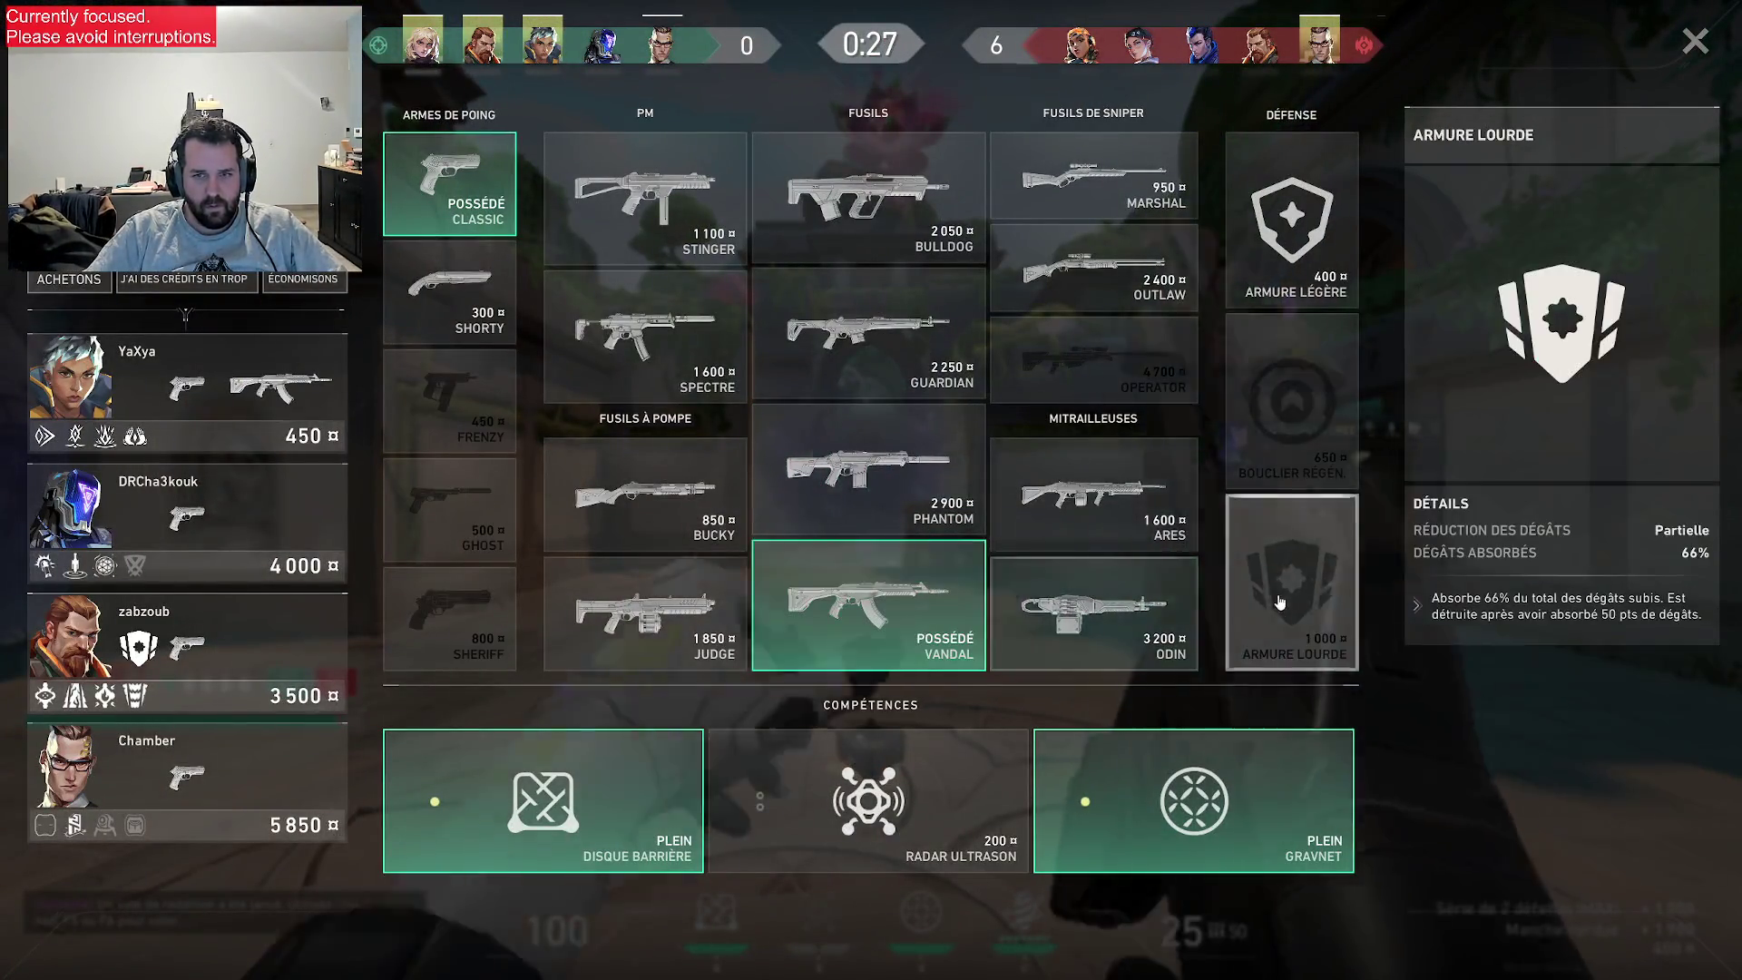
pyautogui.click(1094, 268)
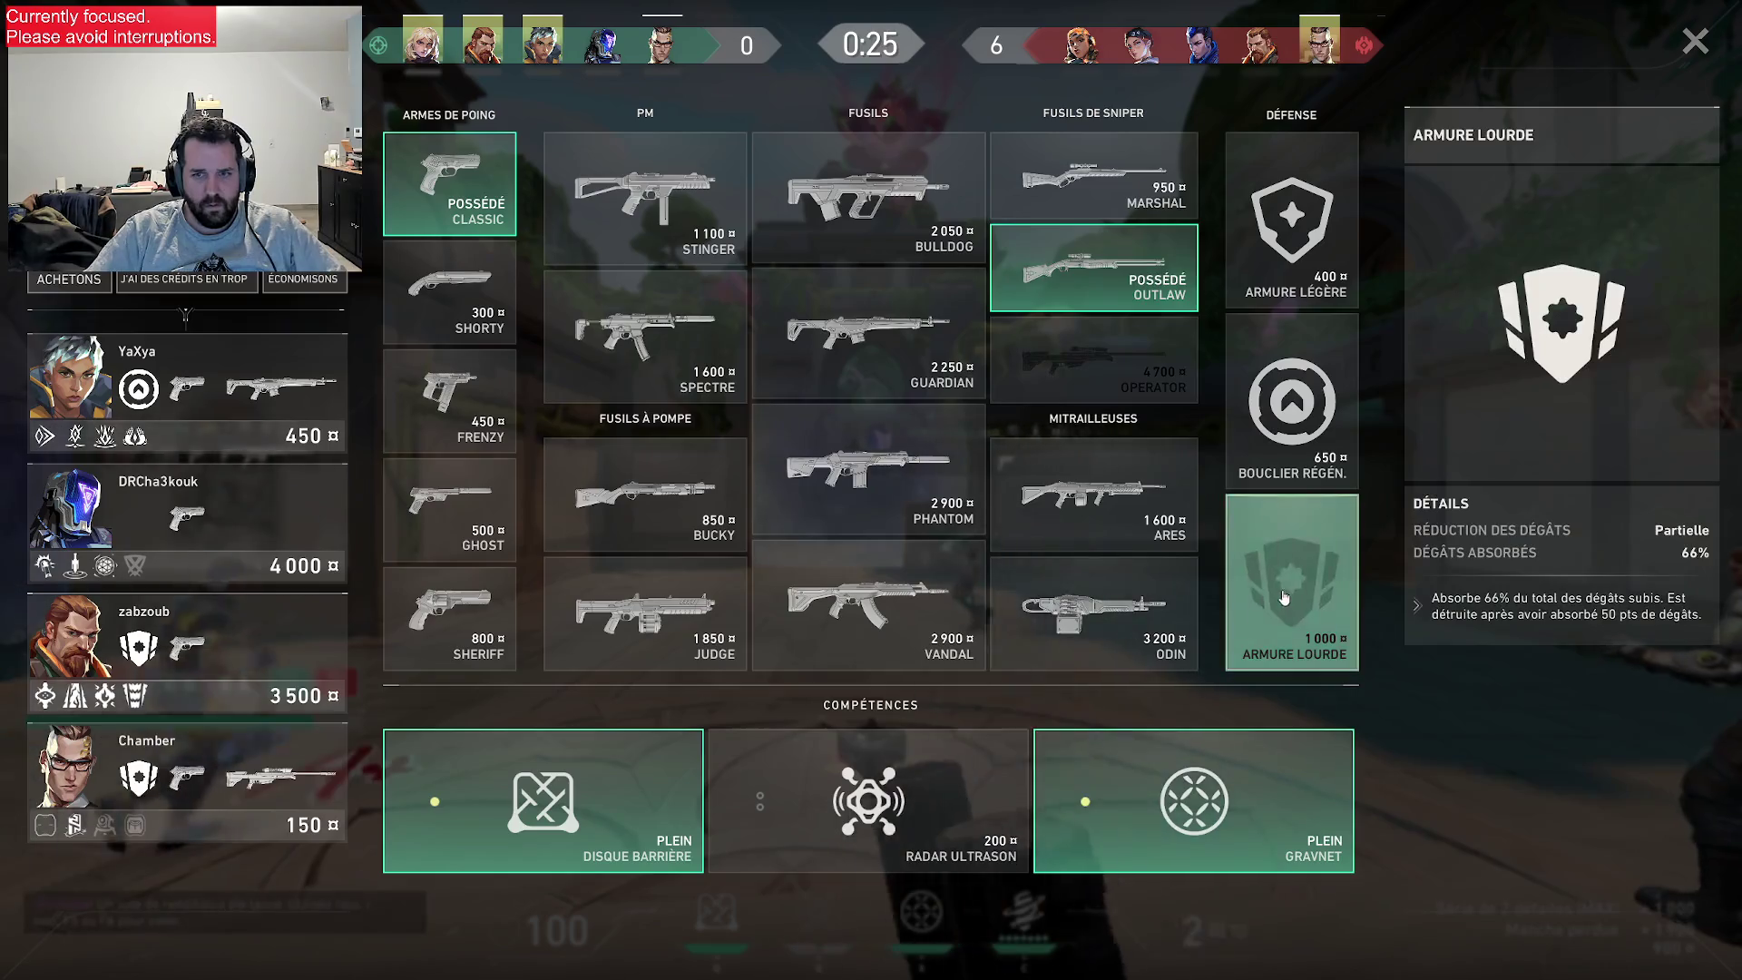
pyautogui.click(1290, 275)
pyautogui.press('b')
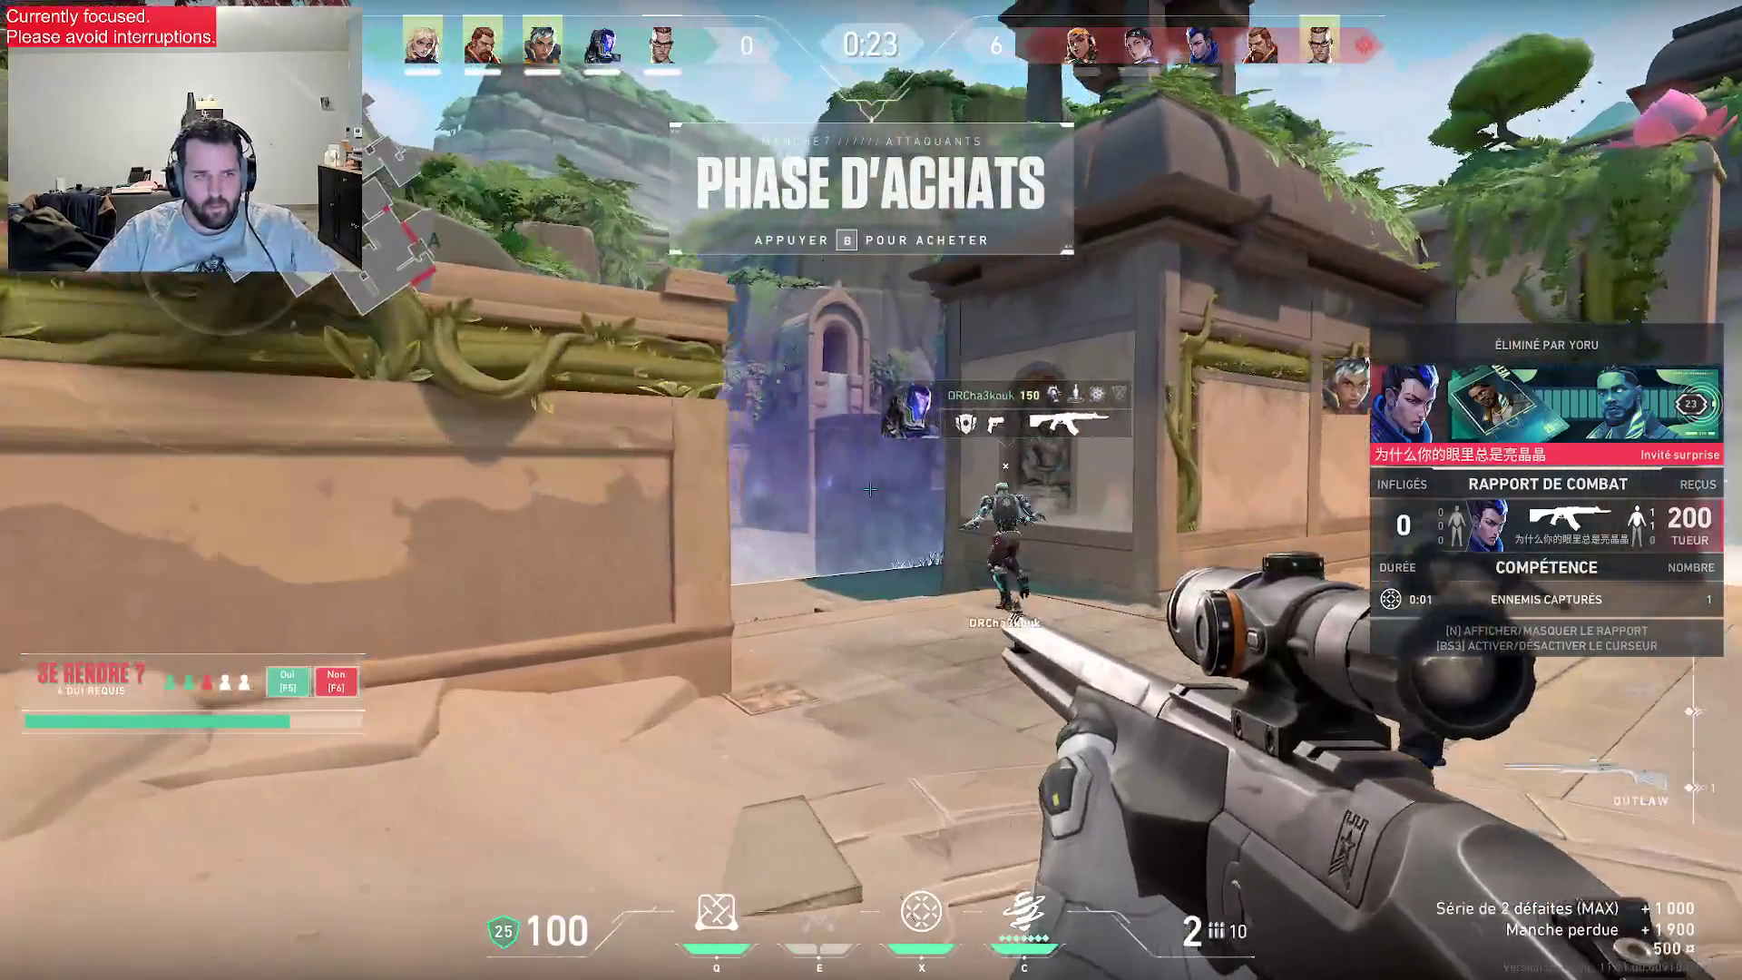
# - Replace the Outlaw with a Vandal and check the team scoreboard
pyautogui.press('3')
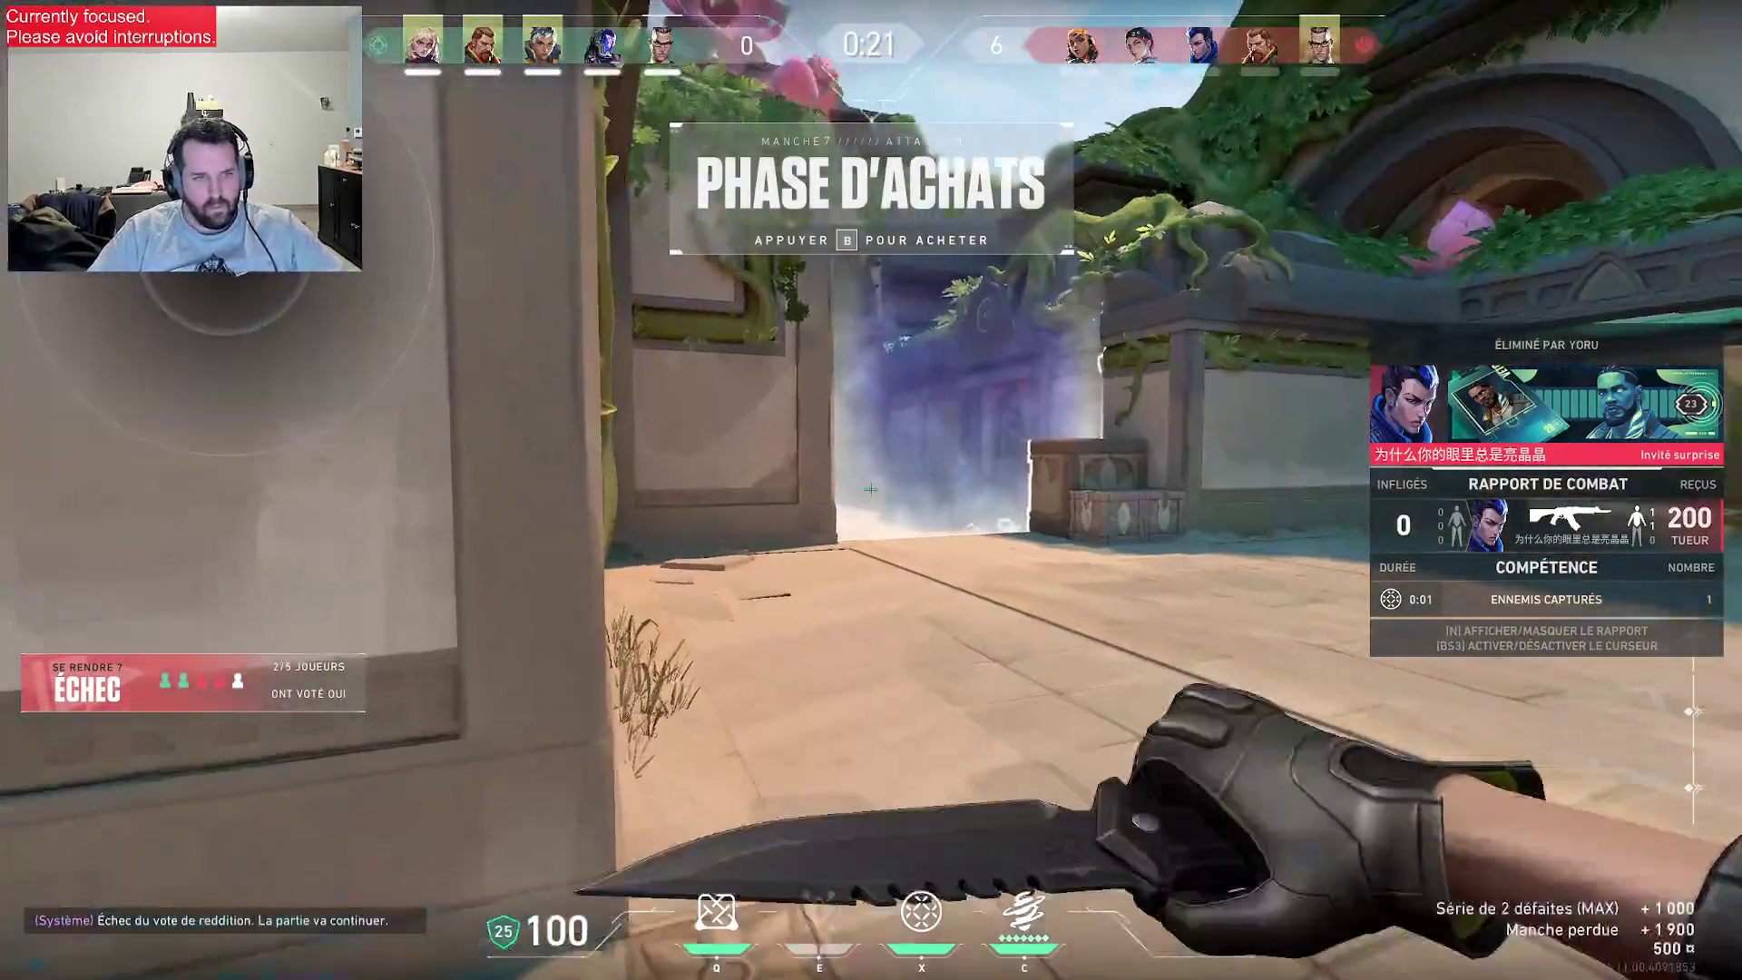
pyautogui.press('b')
pyautogui.click(868, 603)
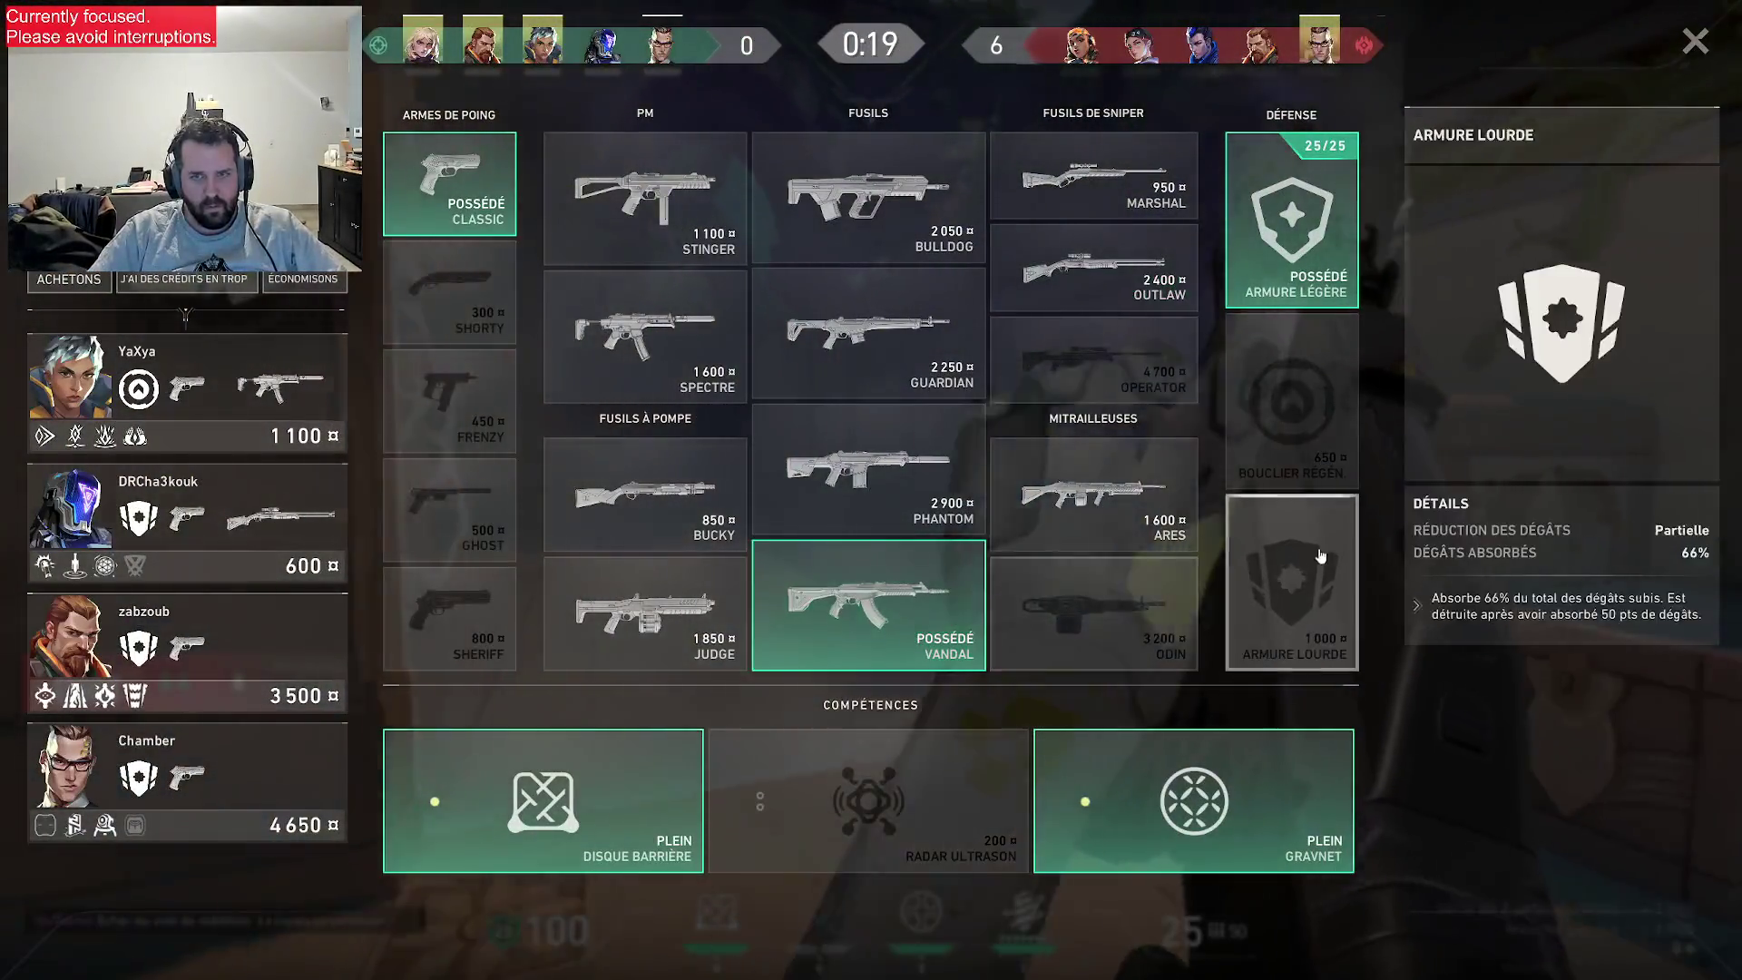
pyautogui.press('b')
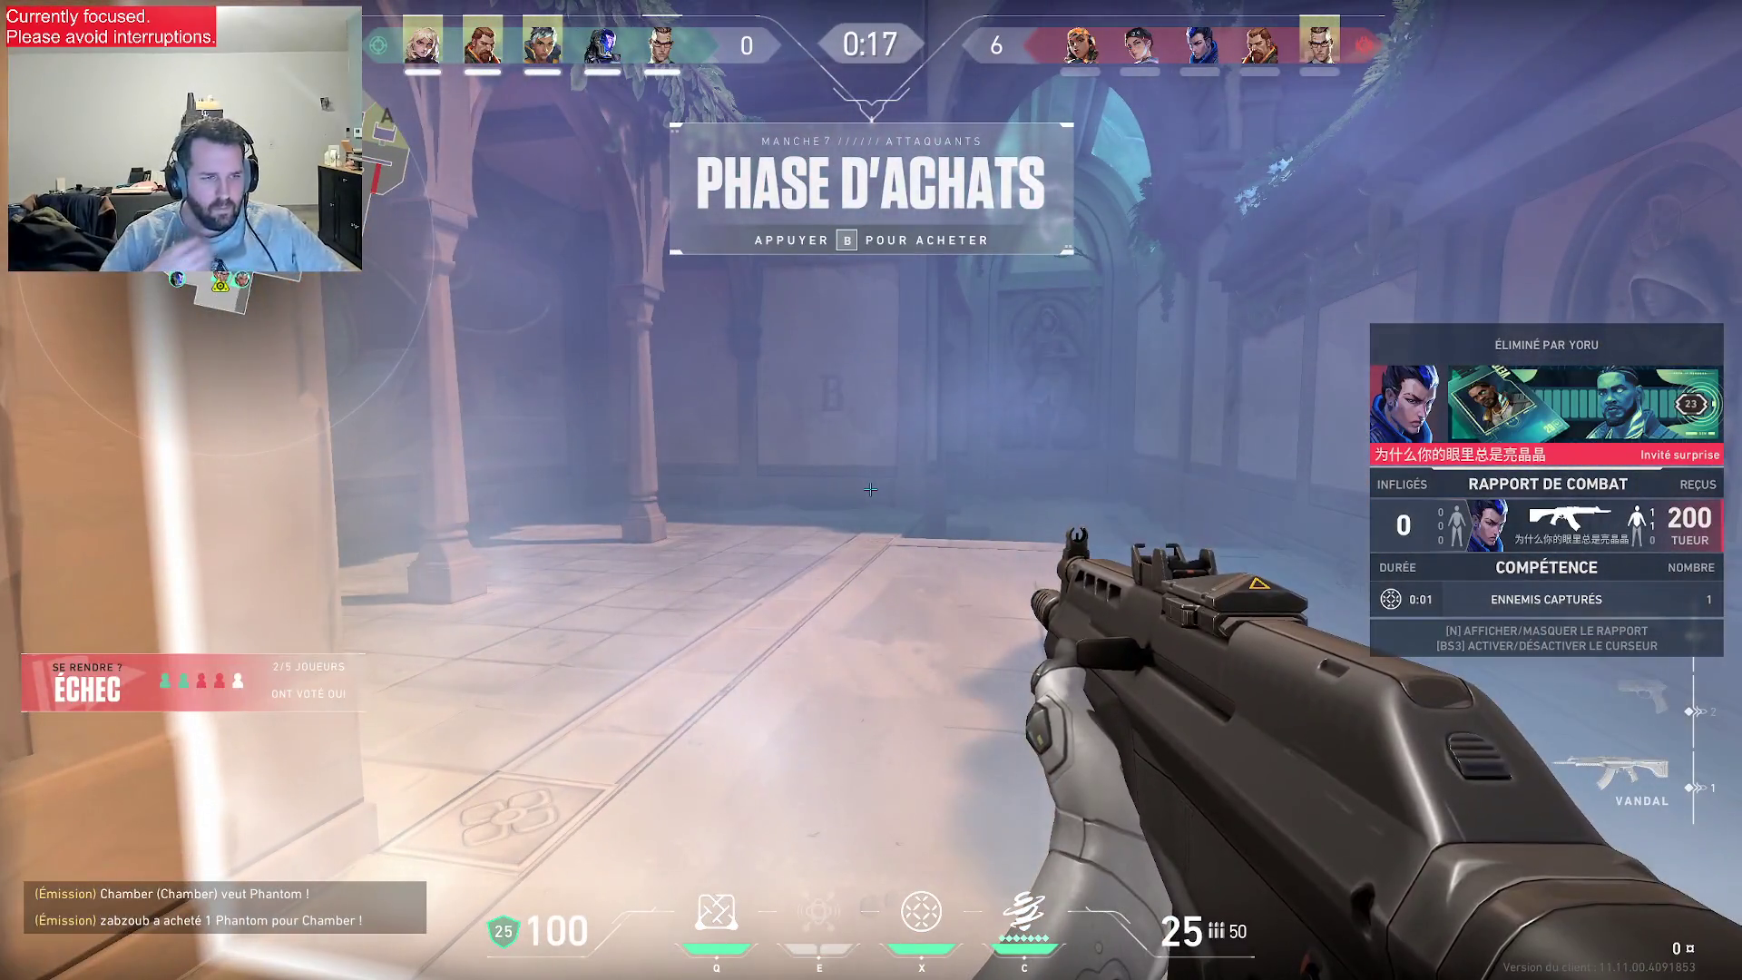
pyautogui.press('Tab')
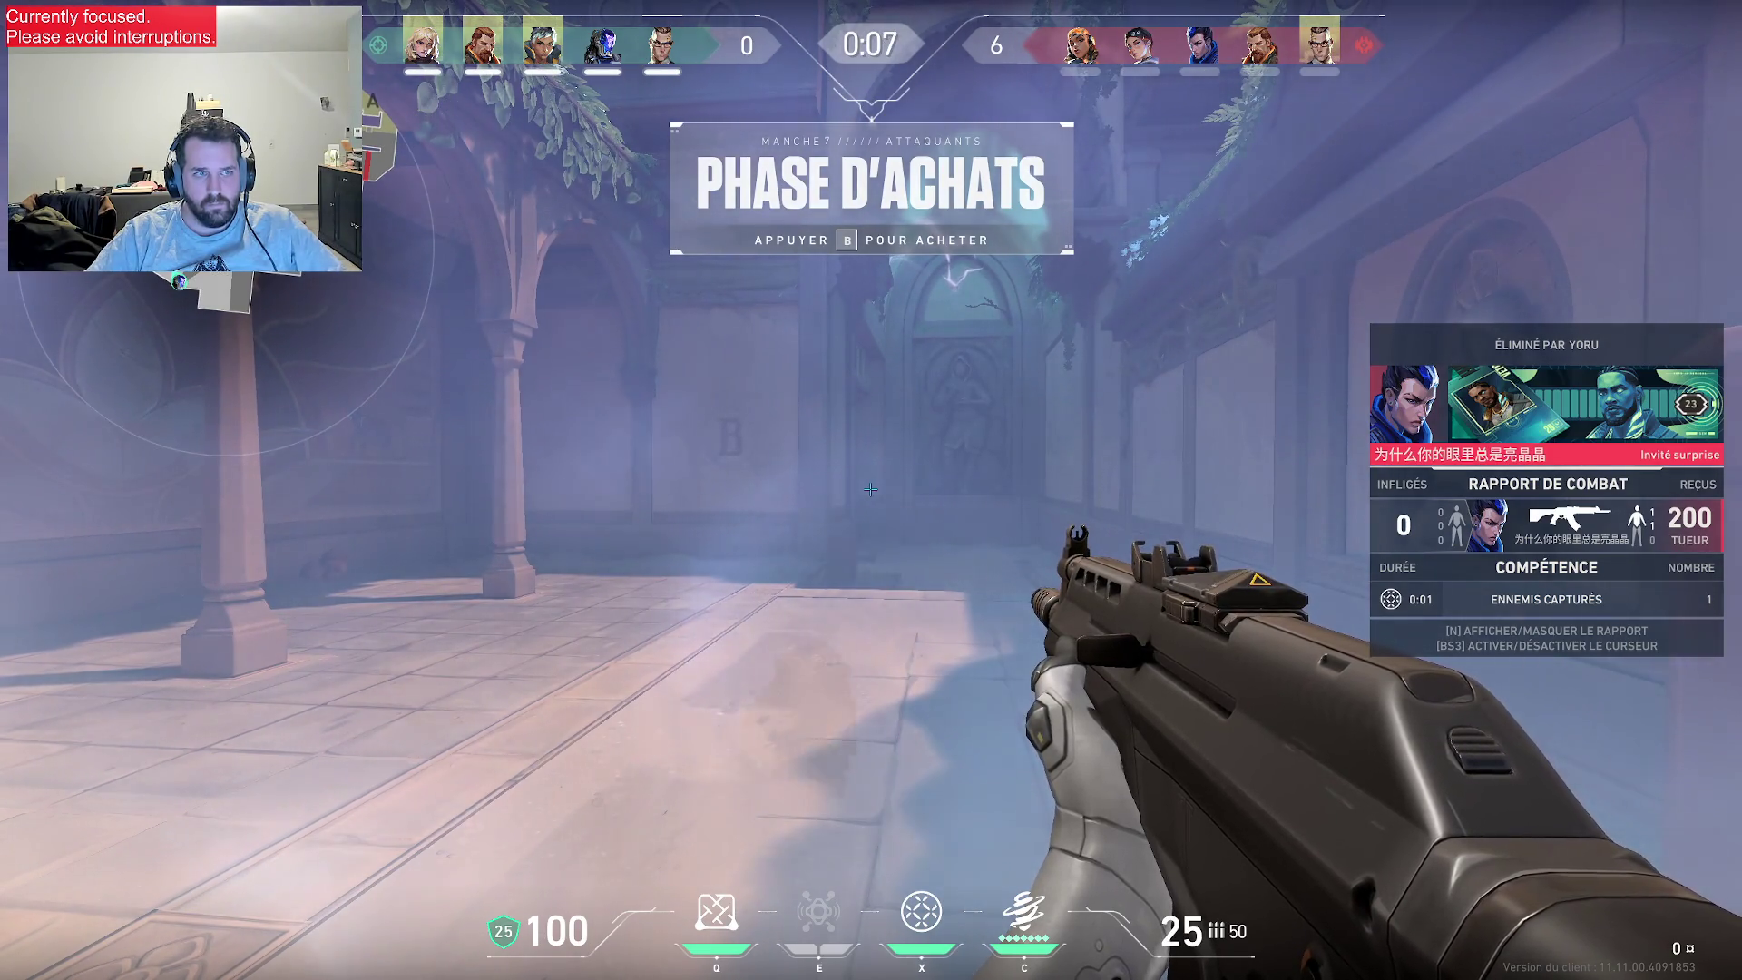
# - Check the scoreboard, hide the combat report, and walk down the corridor toward B
pyautogui.press('Tab')
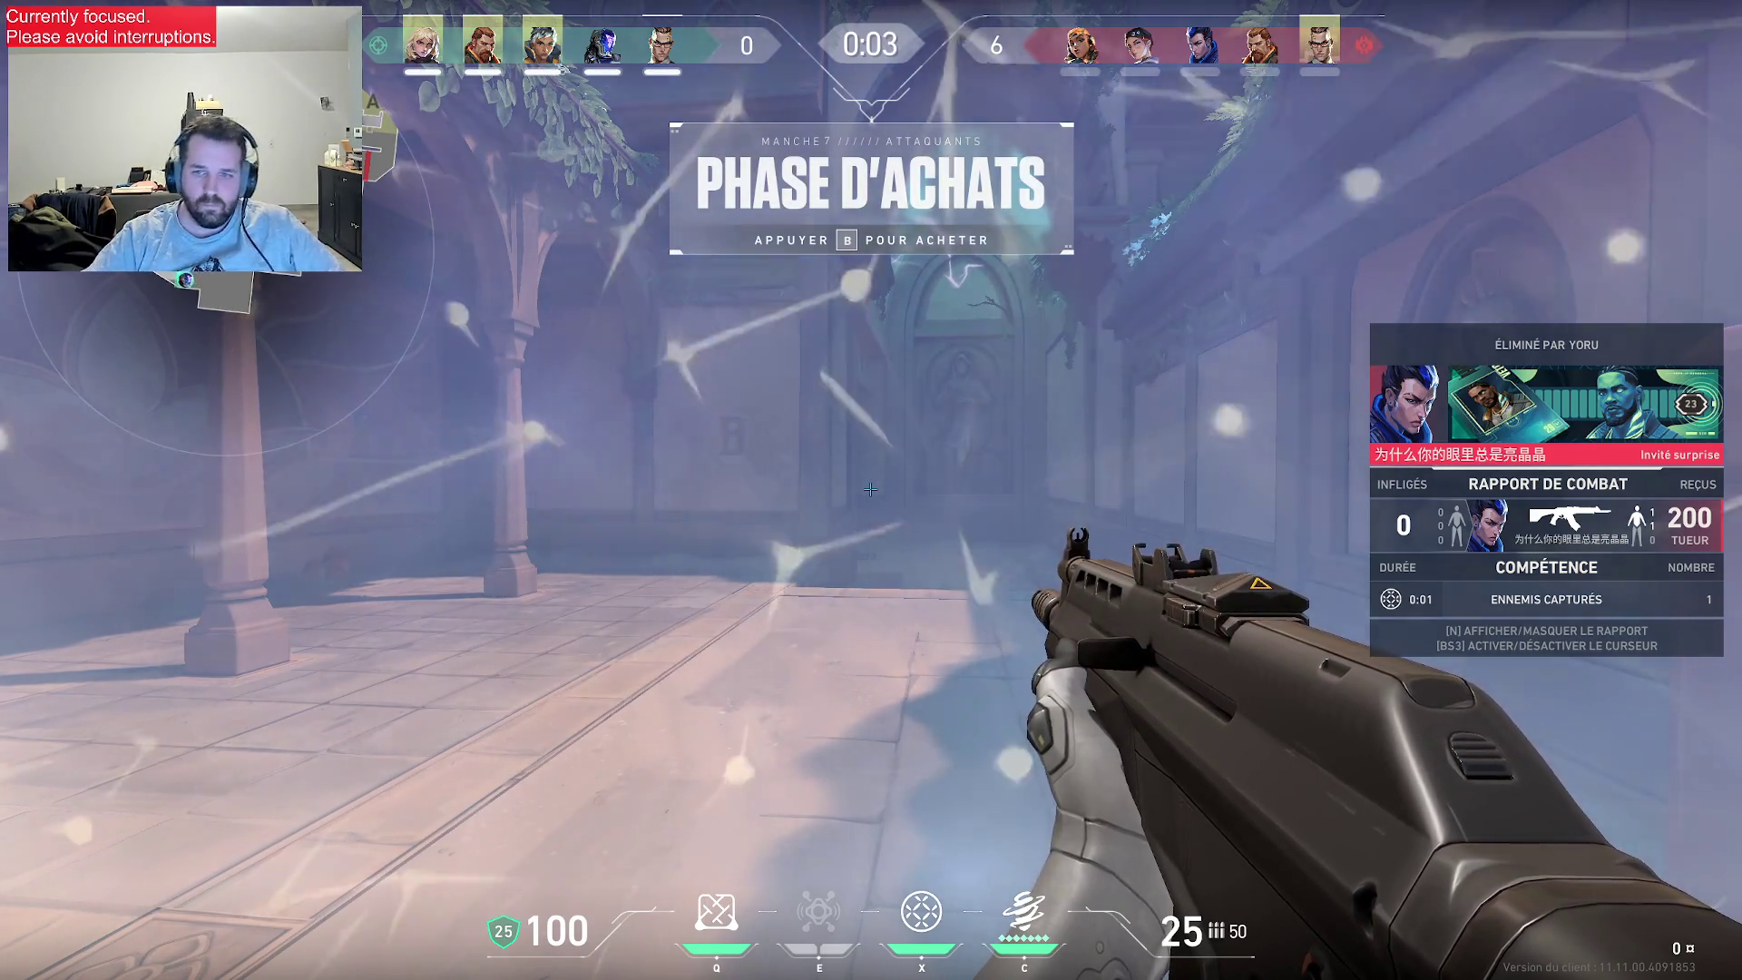
pyautogui.press('n')
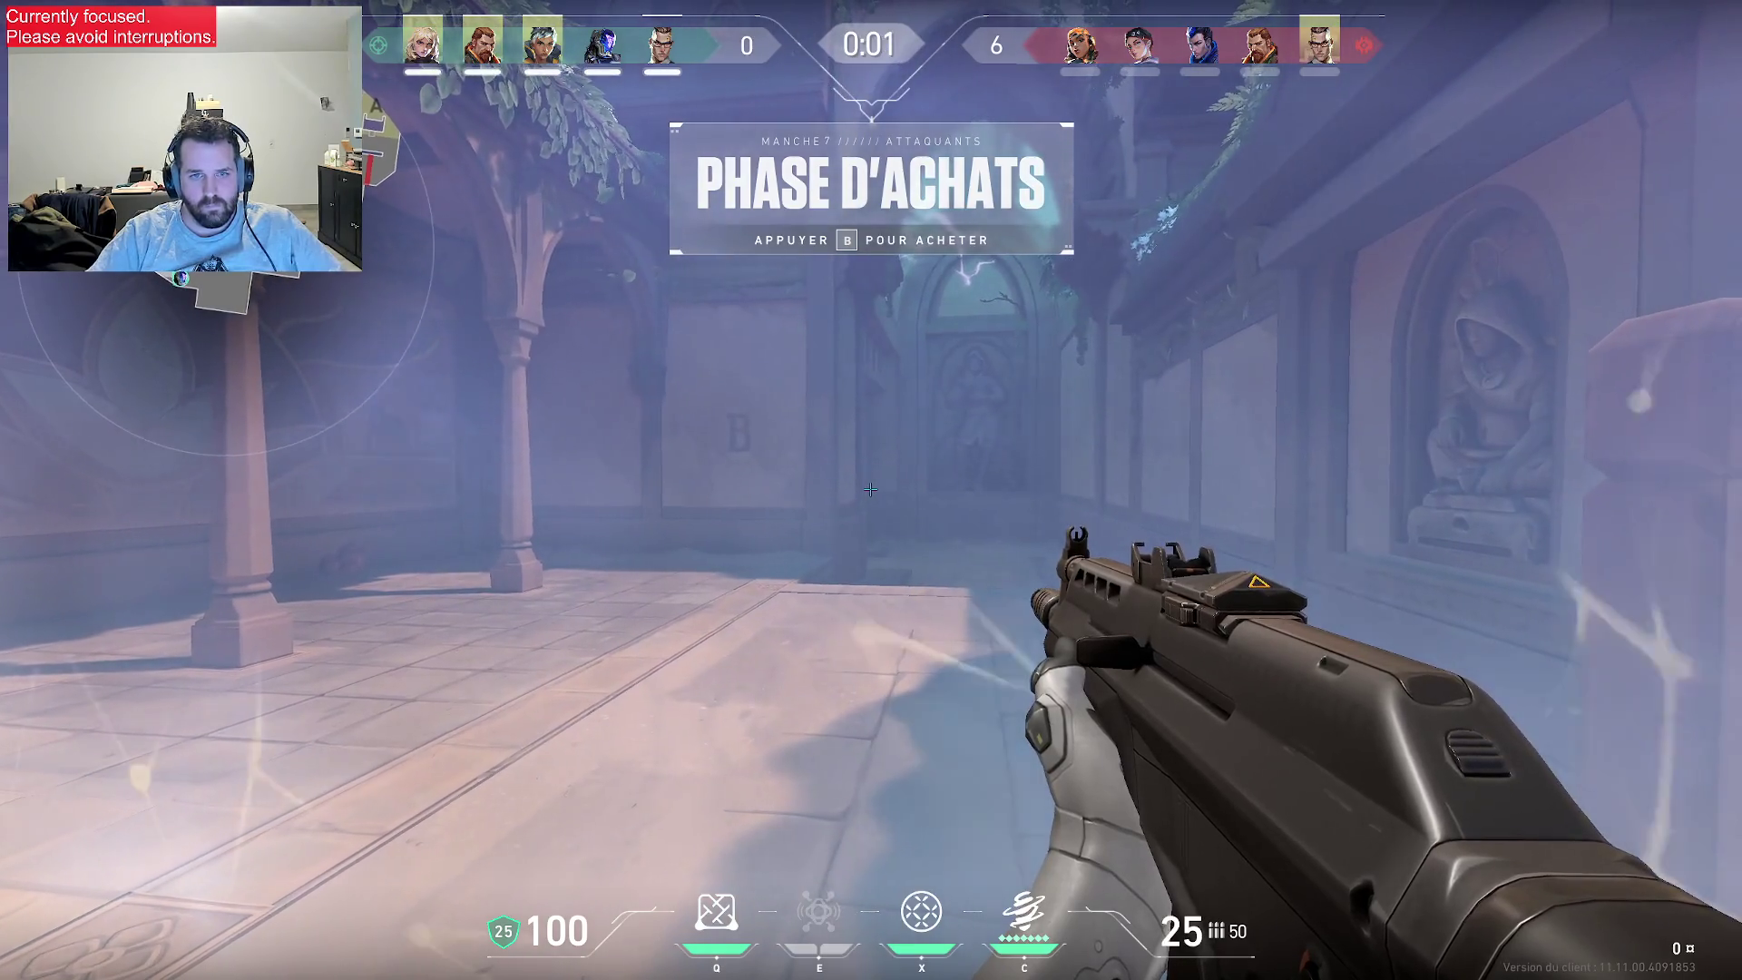
pyautogui.press('w')
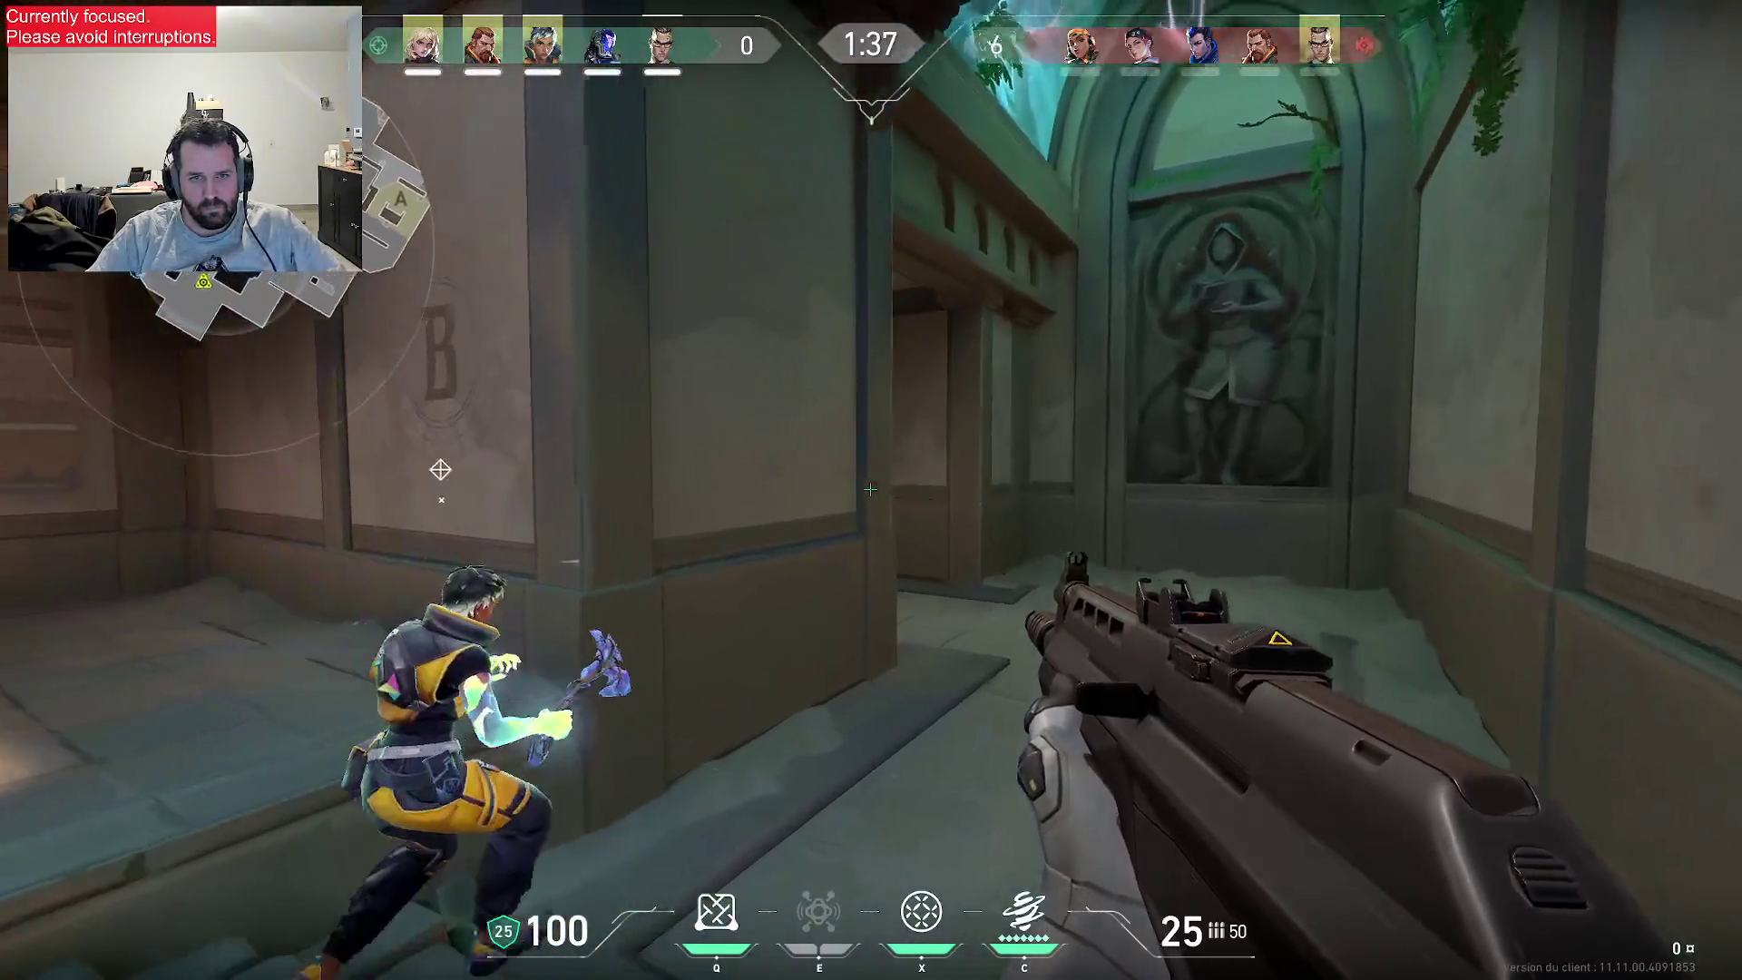
# - Enter the sunlit room, throw the barrier disc and another ability, and redraw the Vandal
pyautogui.press('w')
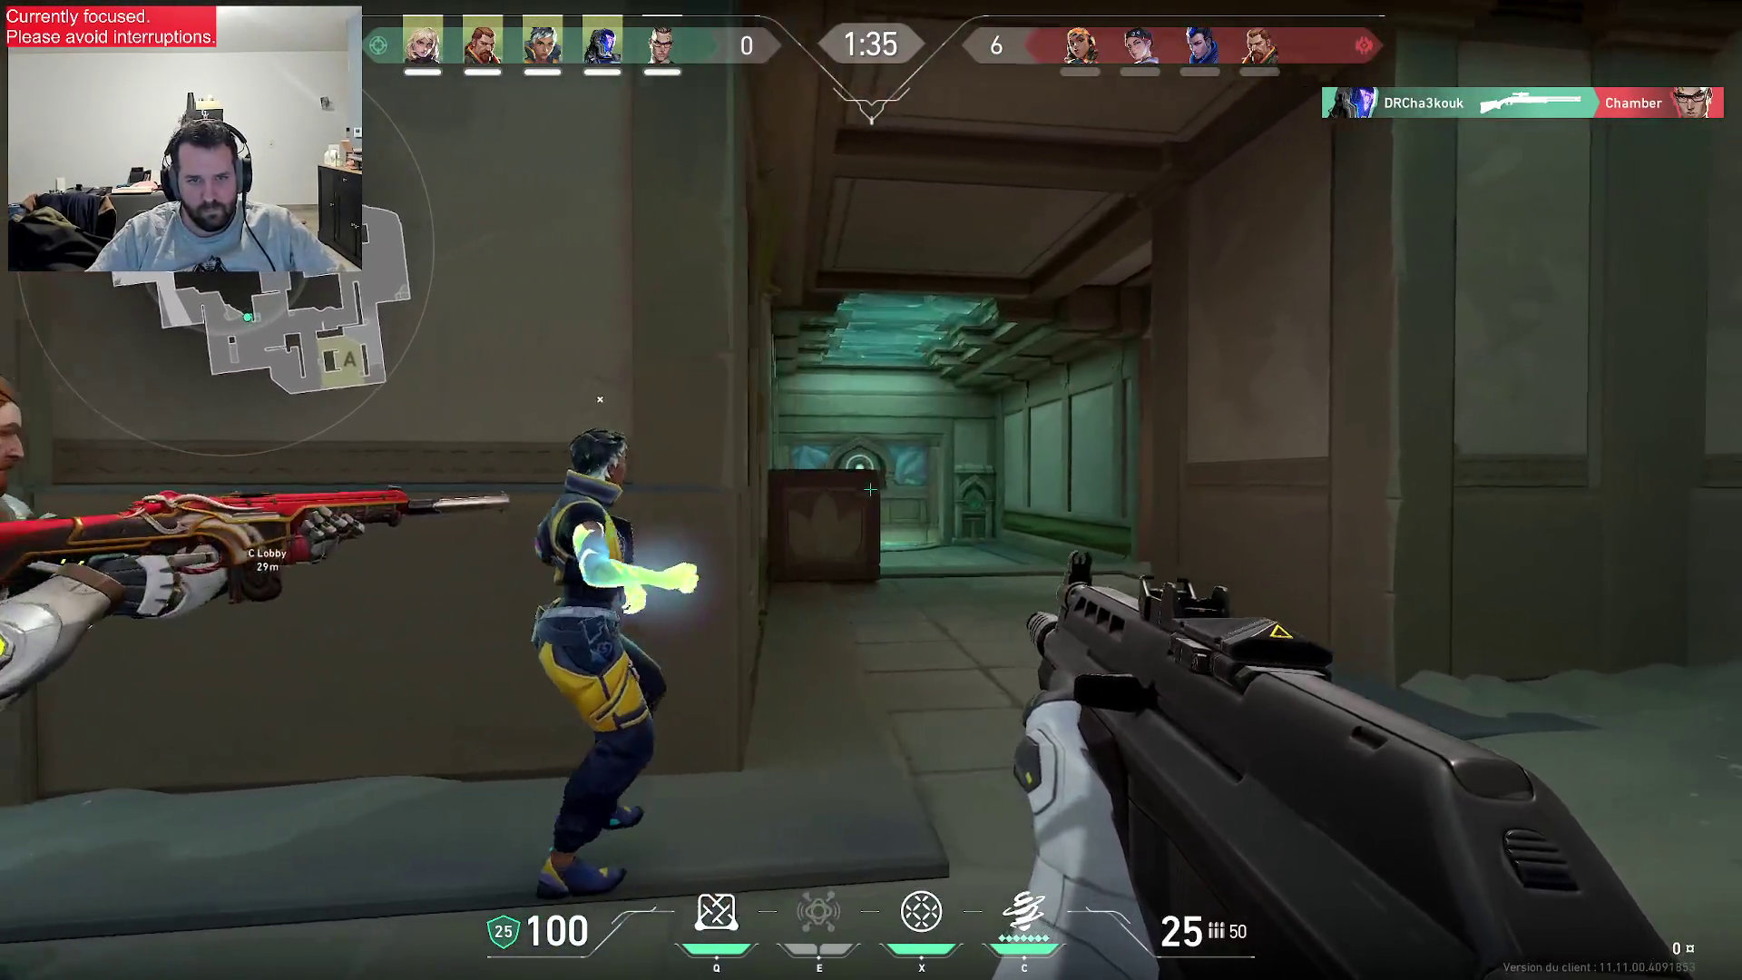
pyautogui.press('w')
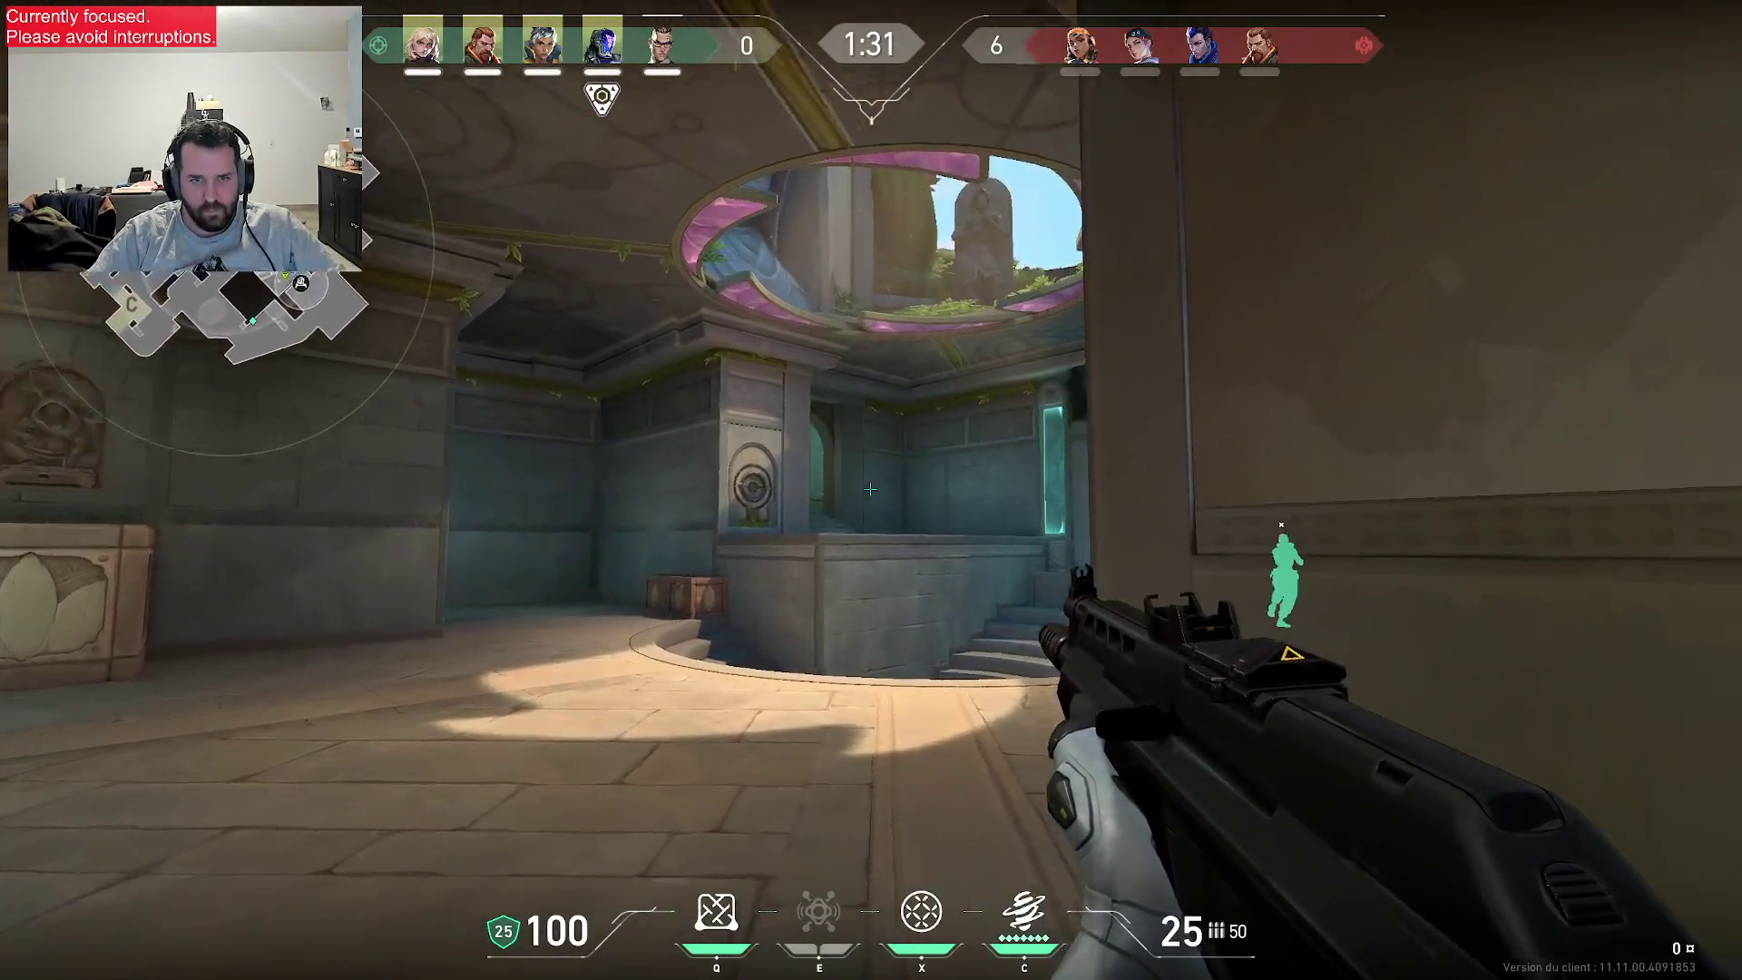
pyautogui.press('q')
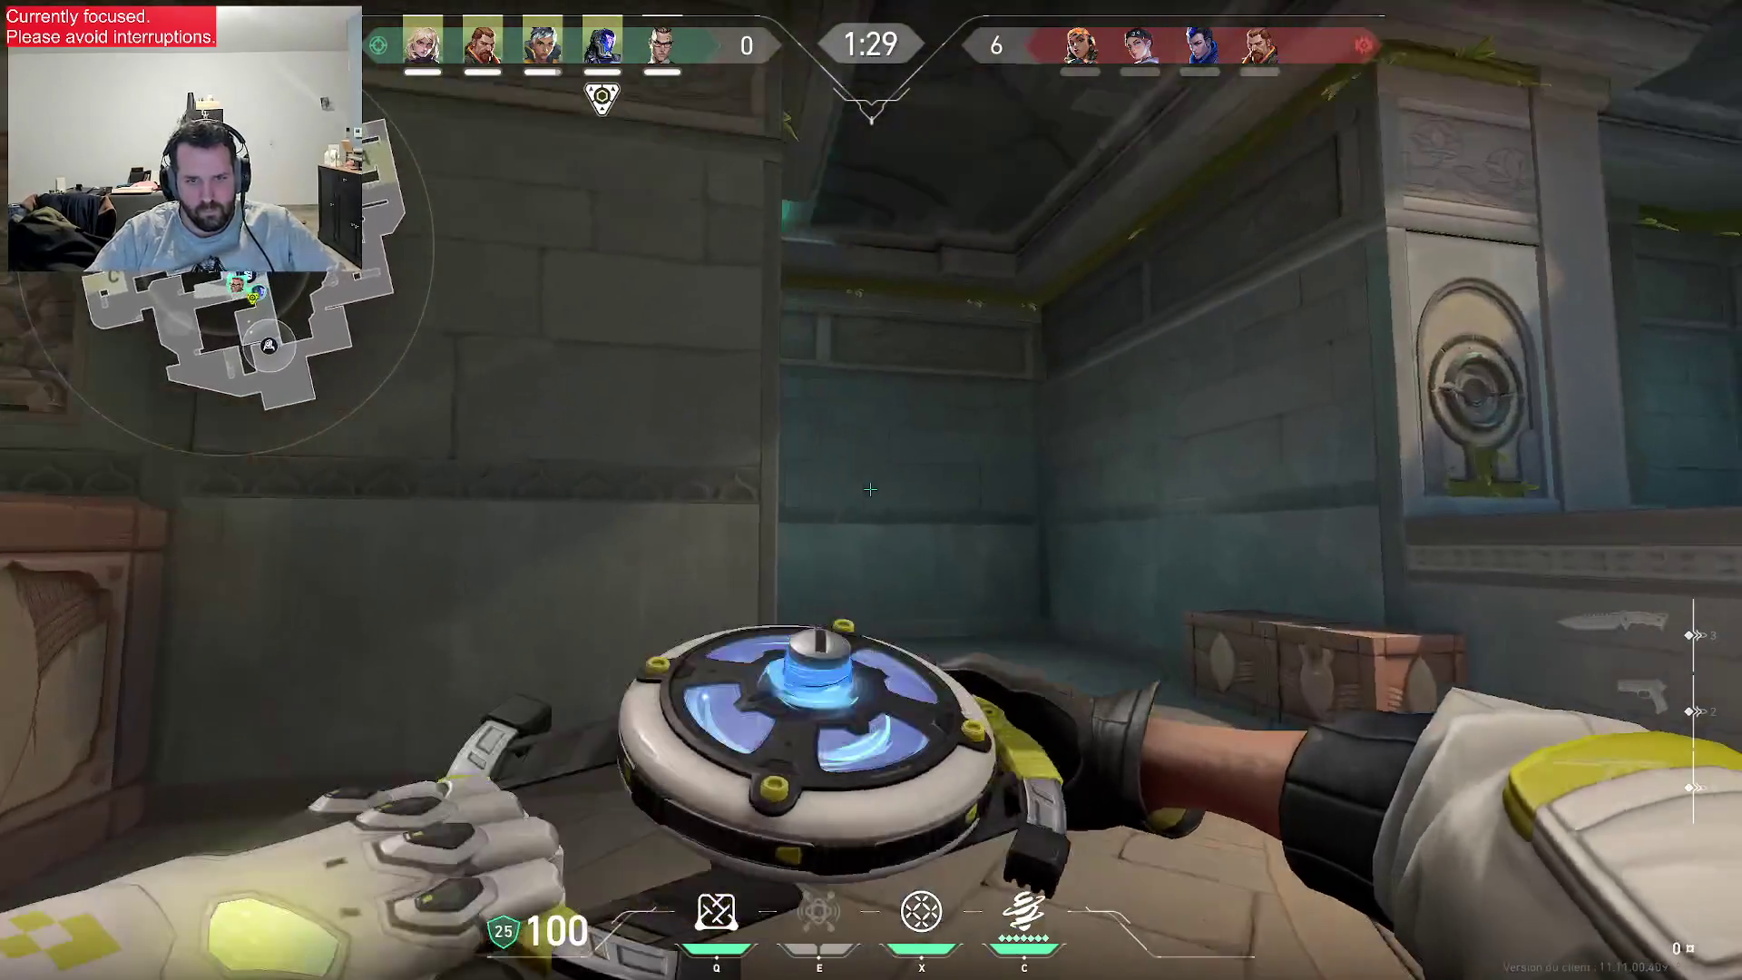
pyautogui.click(870, 489)
pyautogui.press('e')
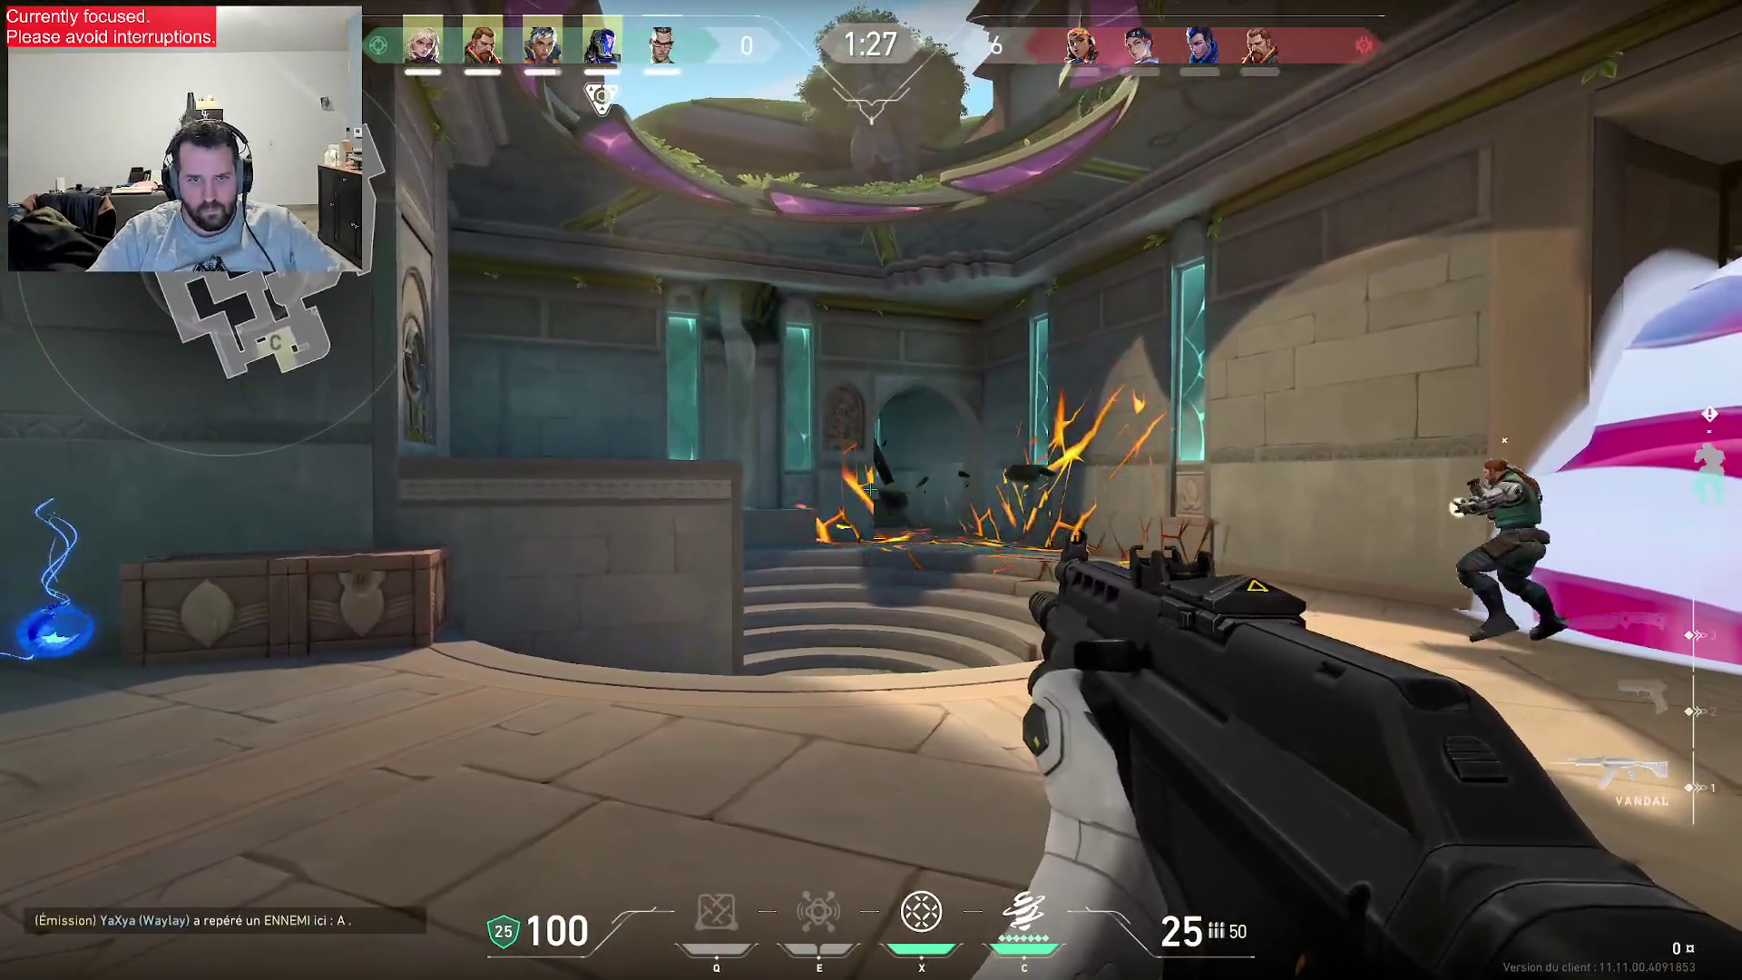
pyautogui.press('w')
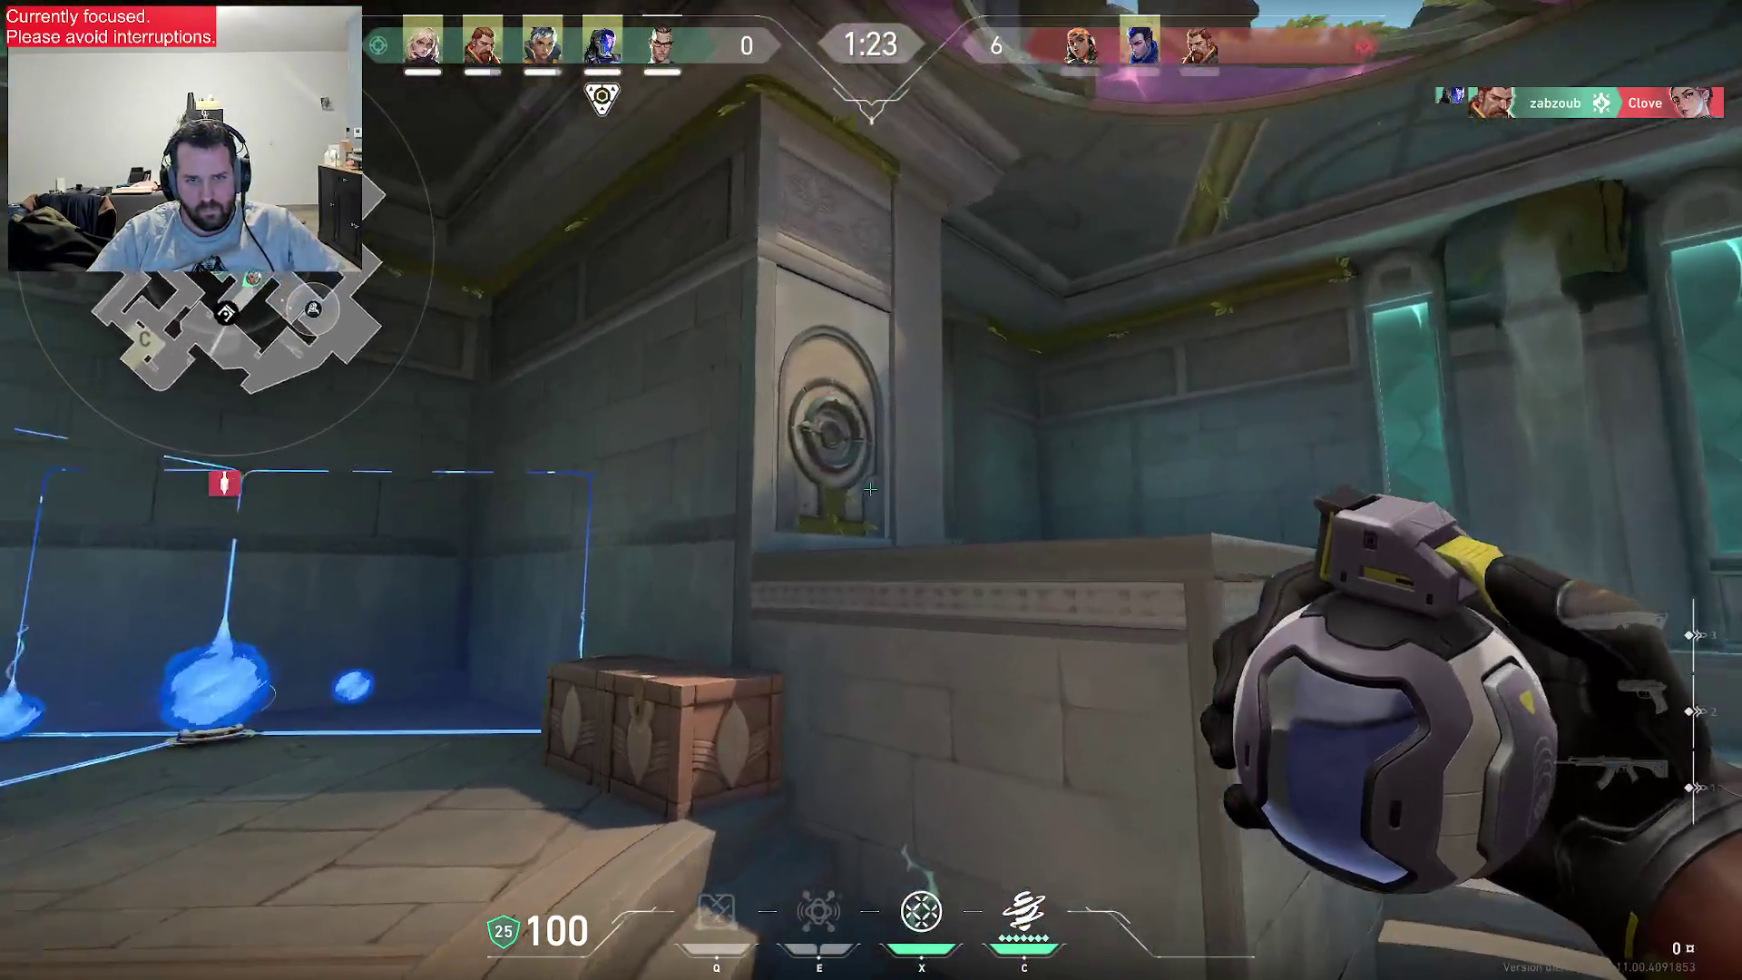
pyautogui.click(870, 489)
pyautogui.press('4')
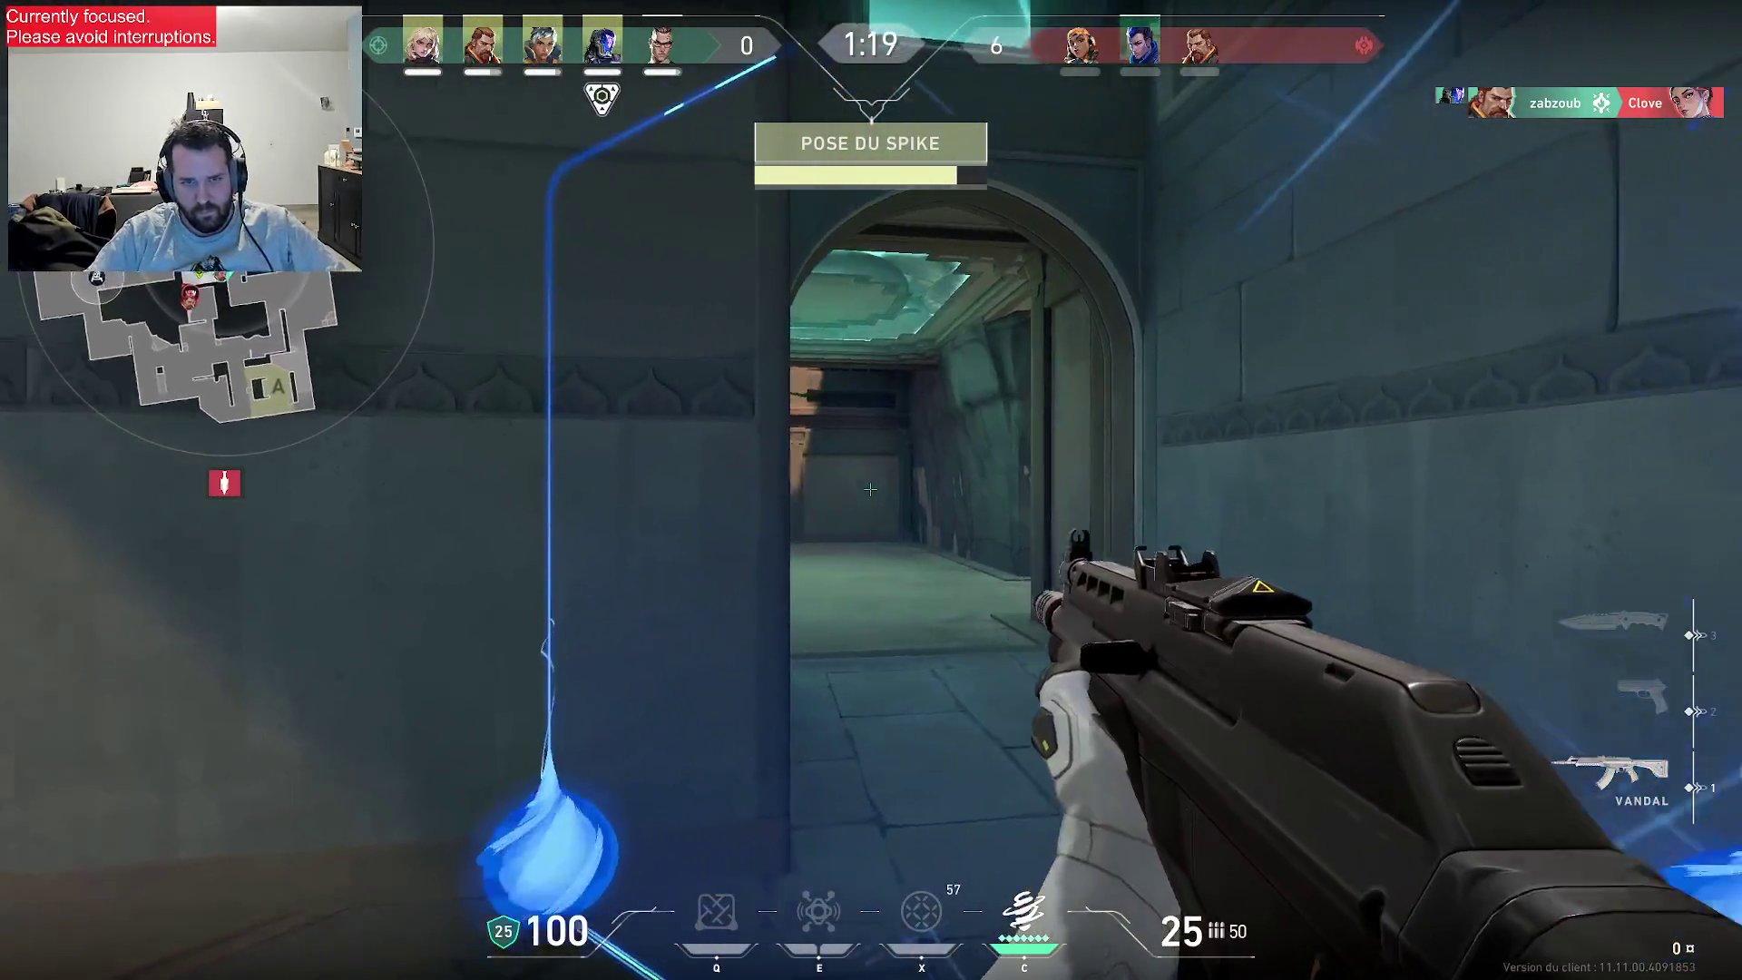
# - Step onto B site to face the enemy, then fall back into the trapped corridor
pyautogui.press('e')
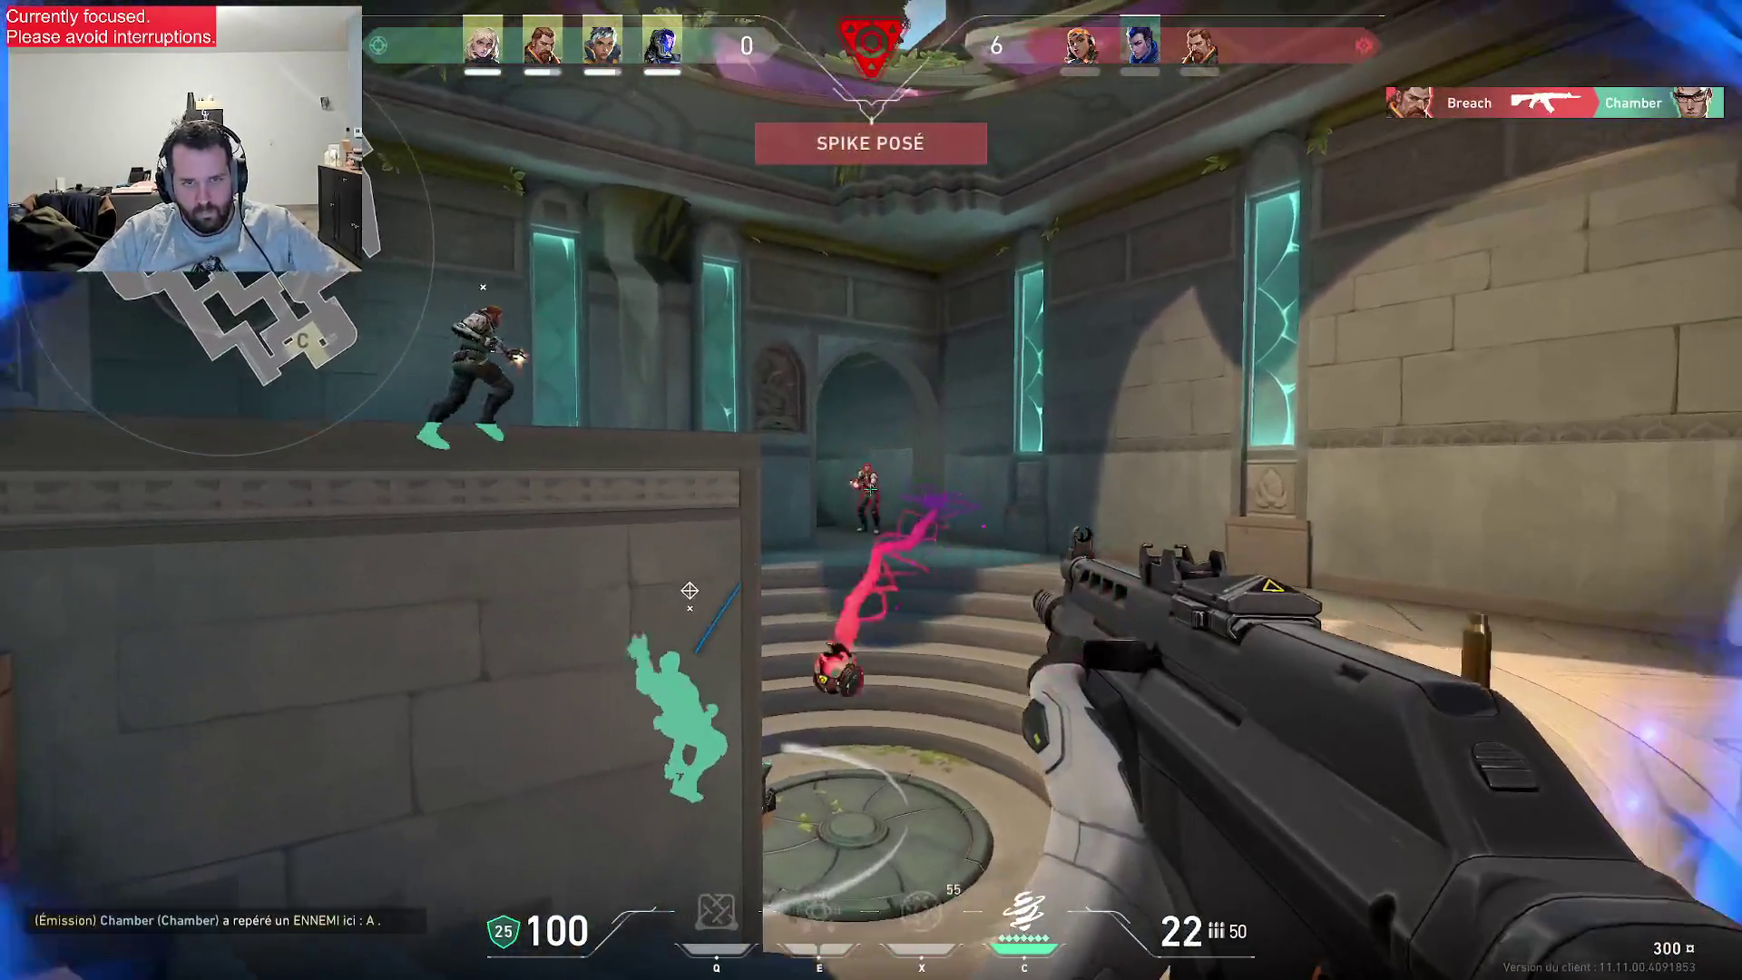
pyautogui.press('w')
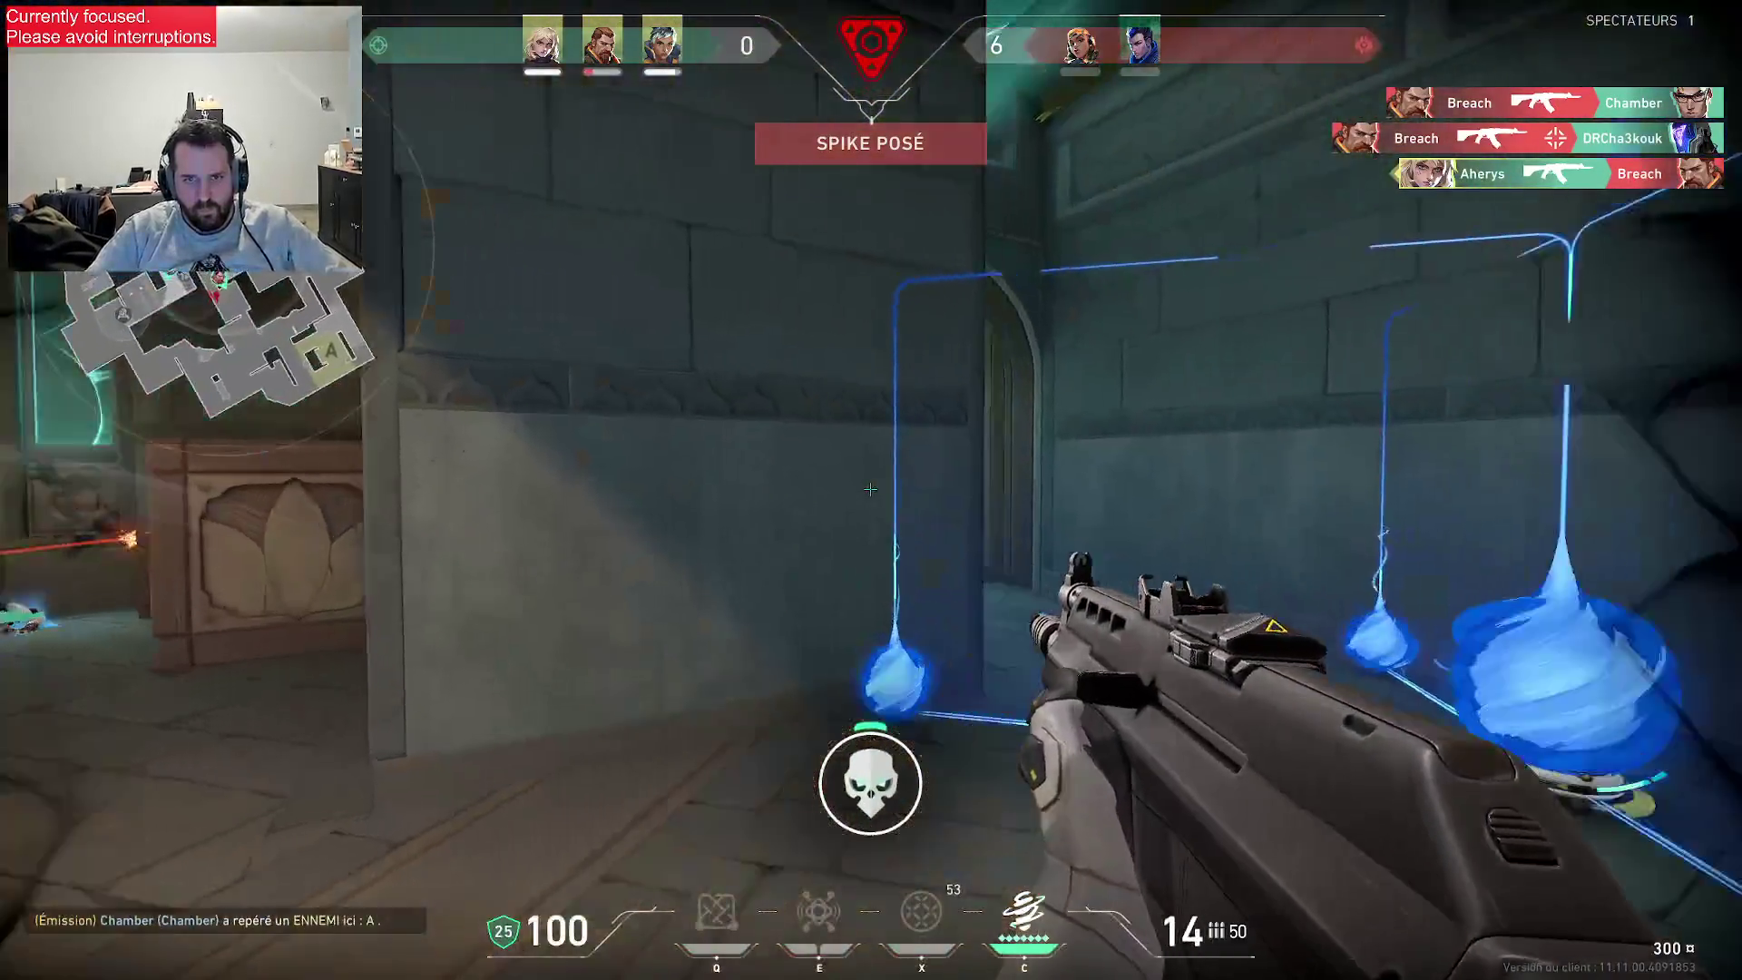
pyautogui.press('w')
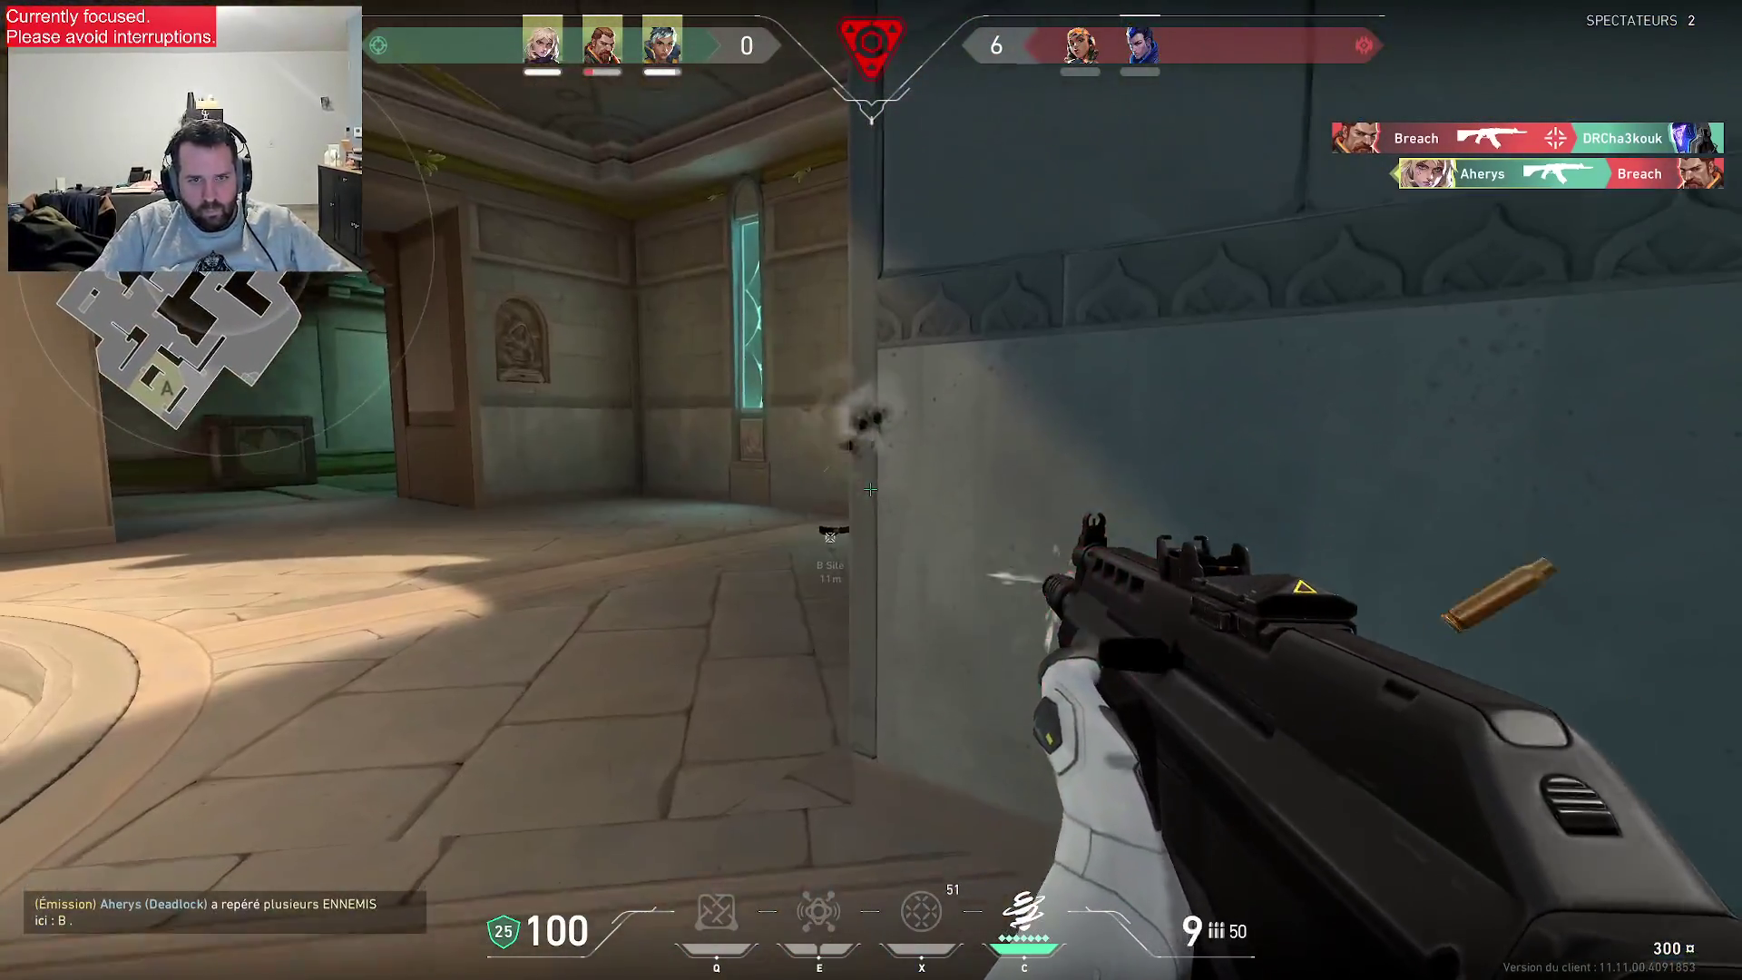
pyautogui.press('w')
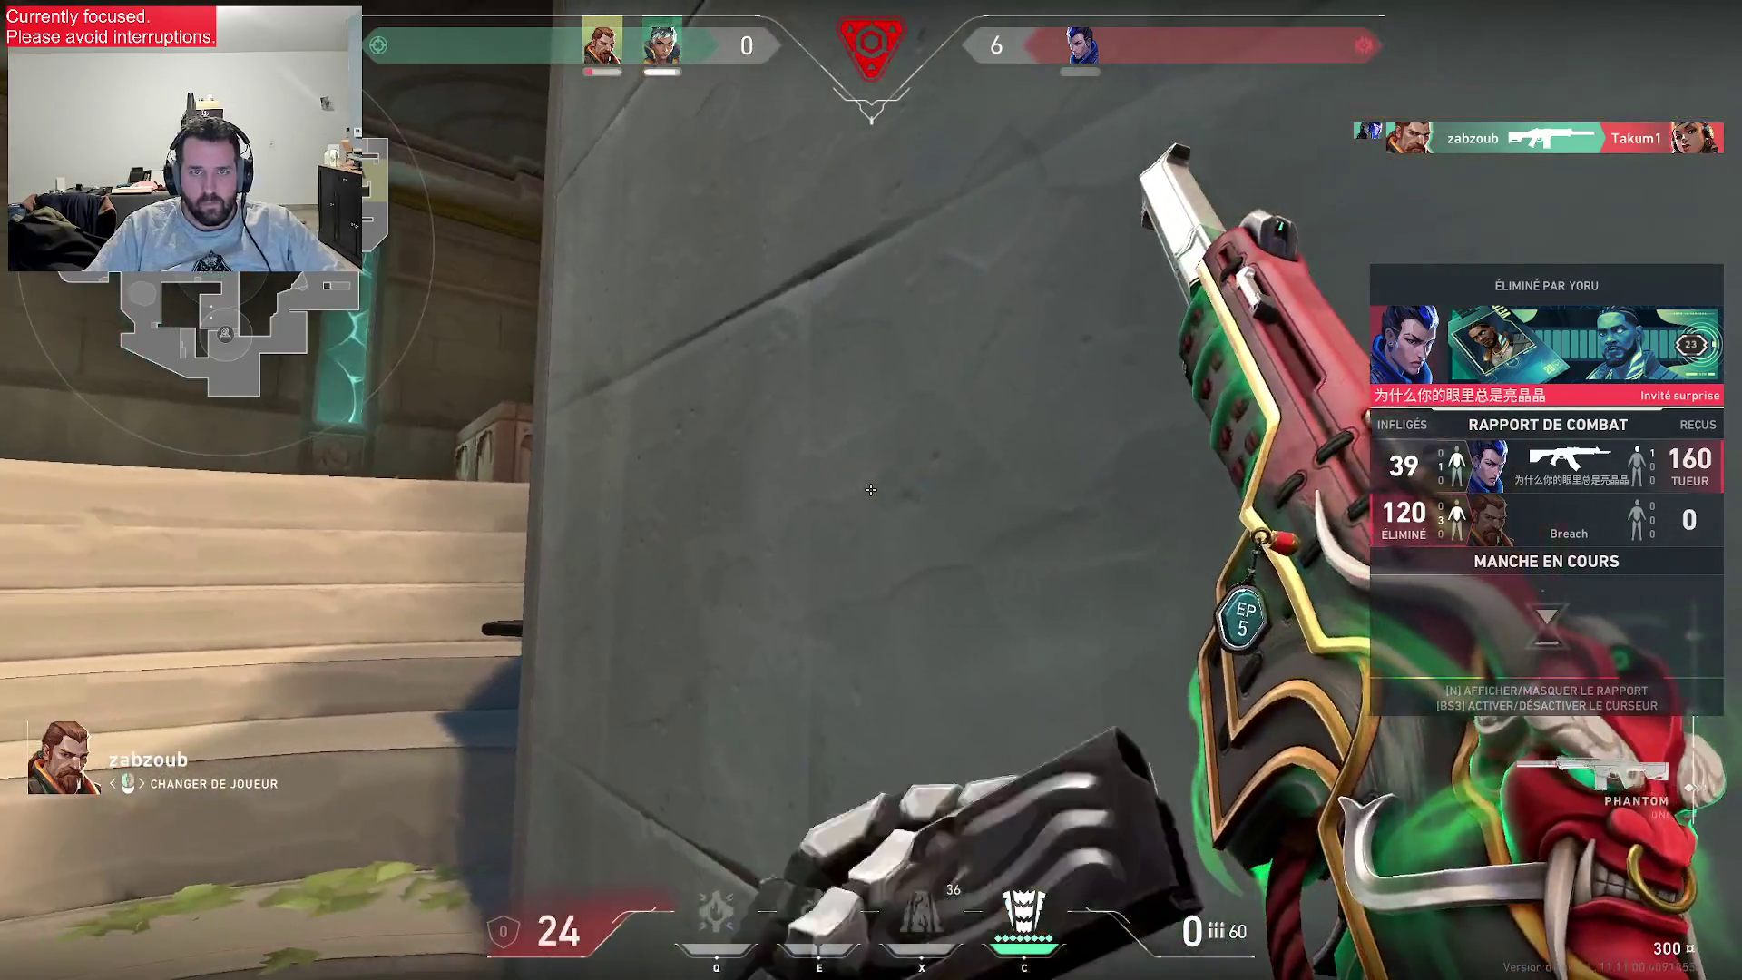
pyautogui.click(871, 490)
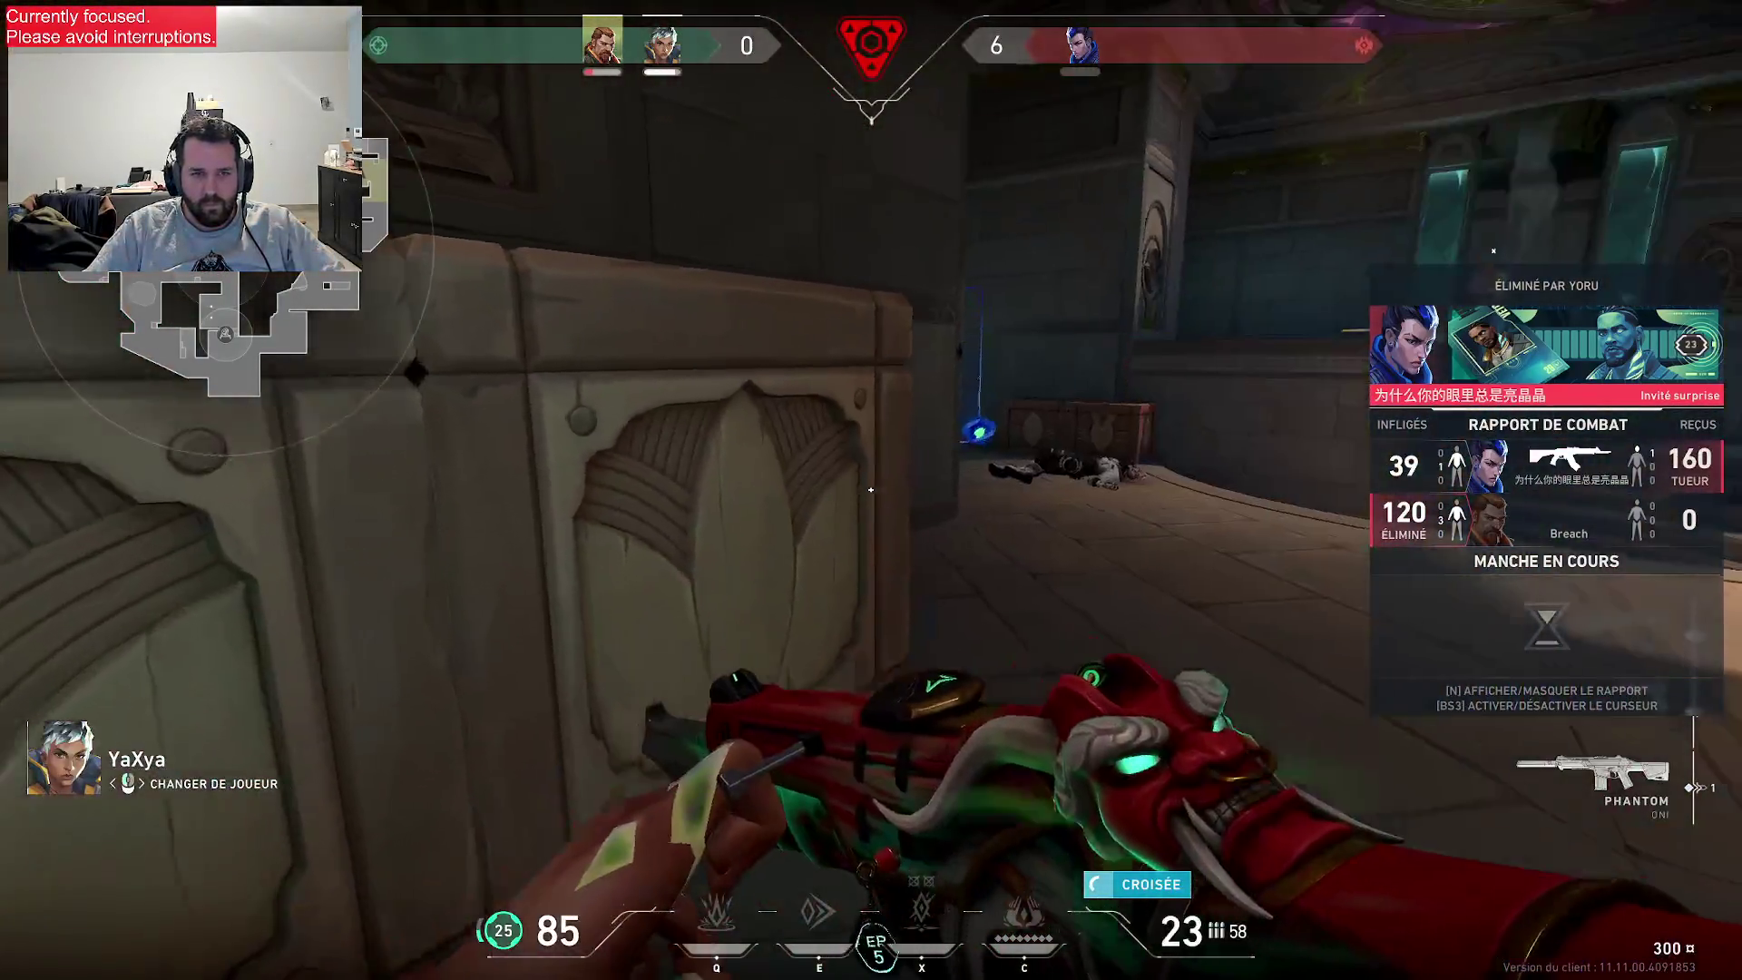
pyautogui.click(870, 490)
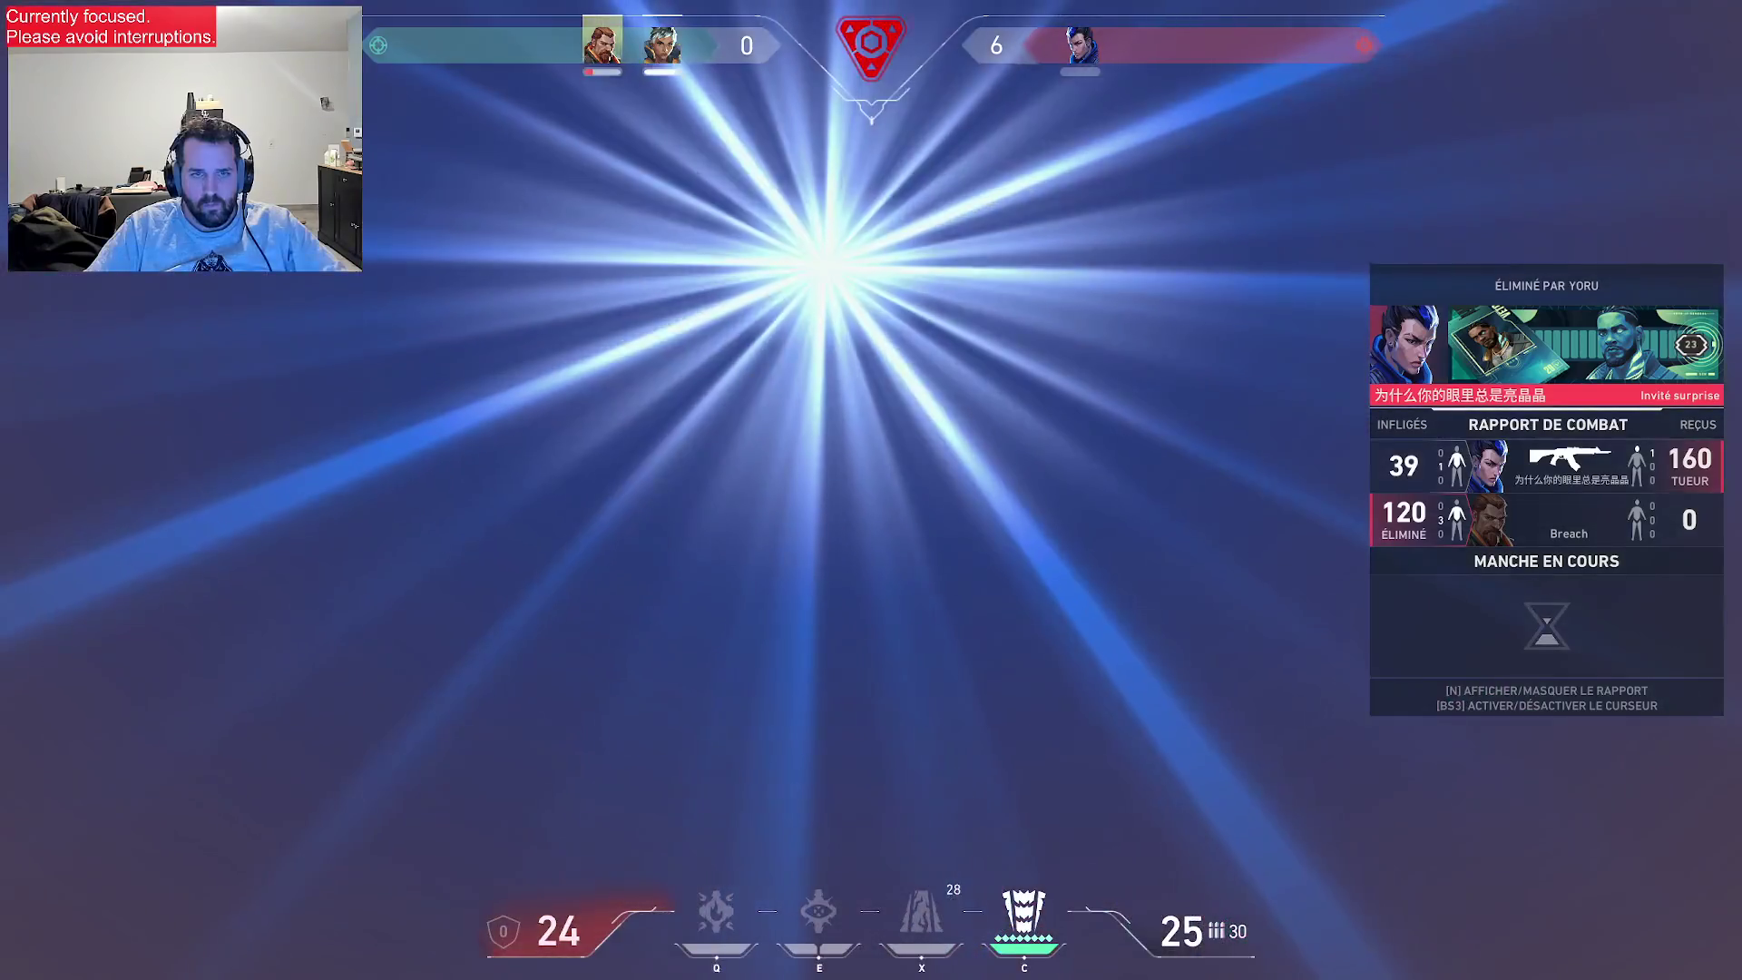
pyautogui.click(870, 490)
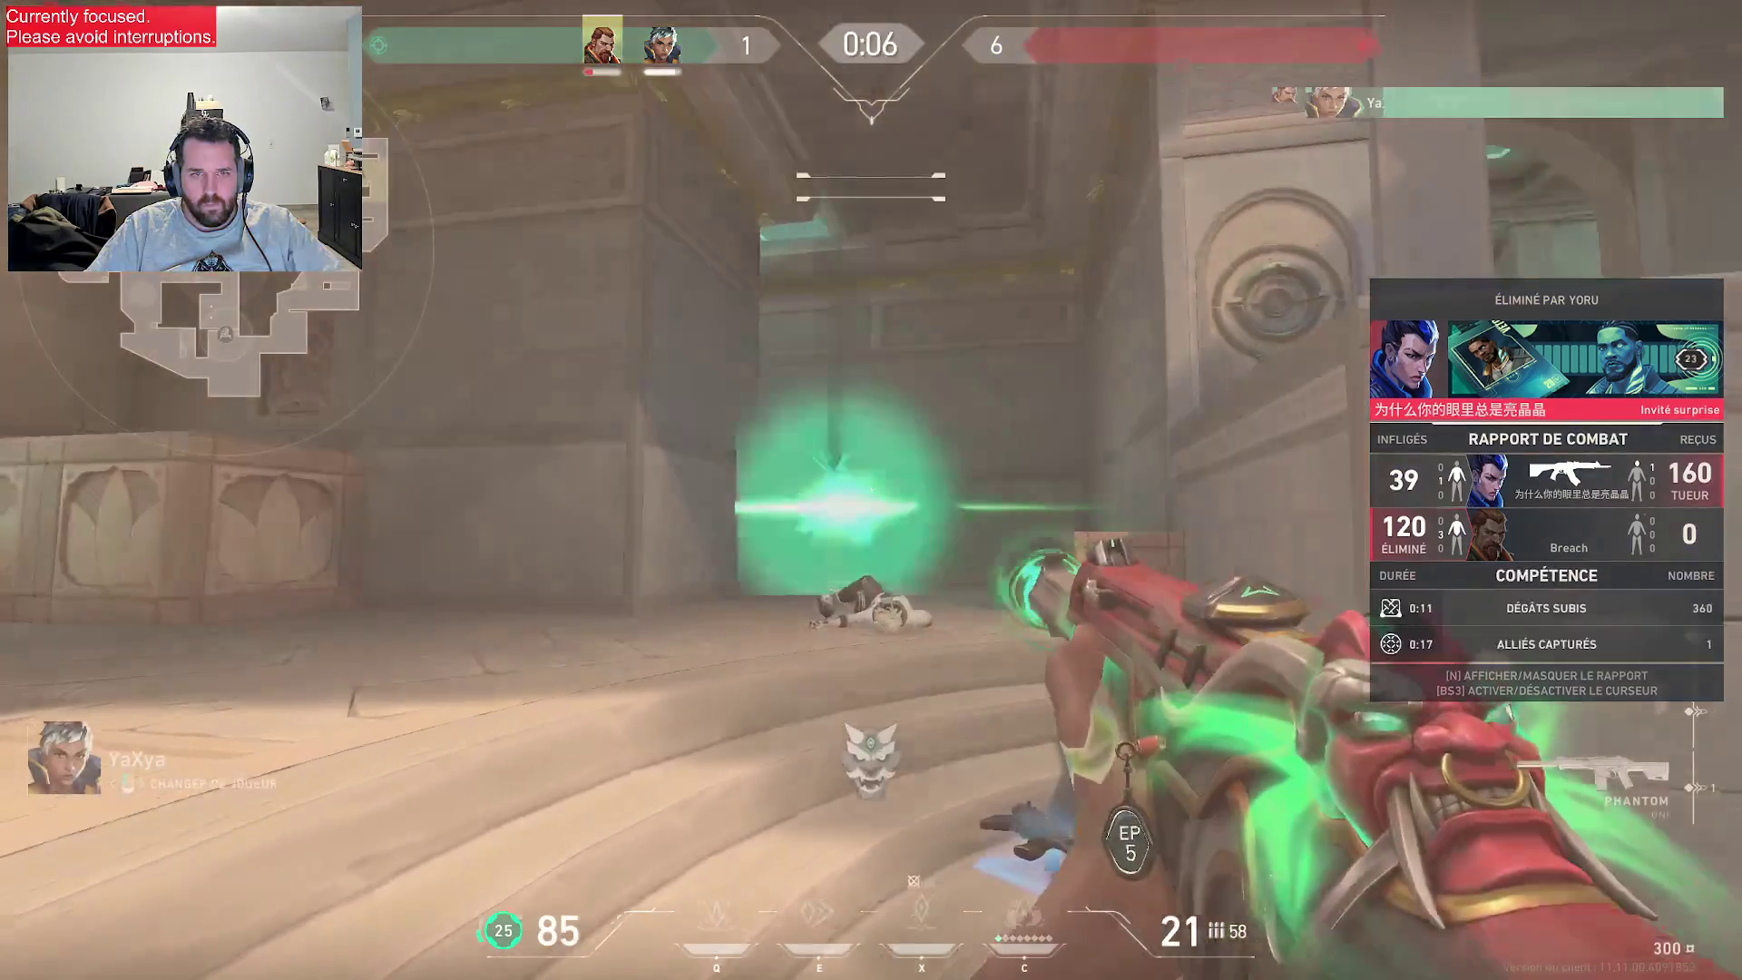
pyautogui.press('Tab')
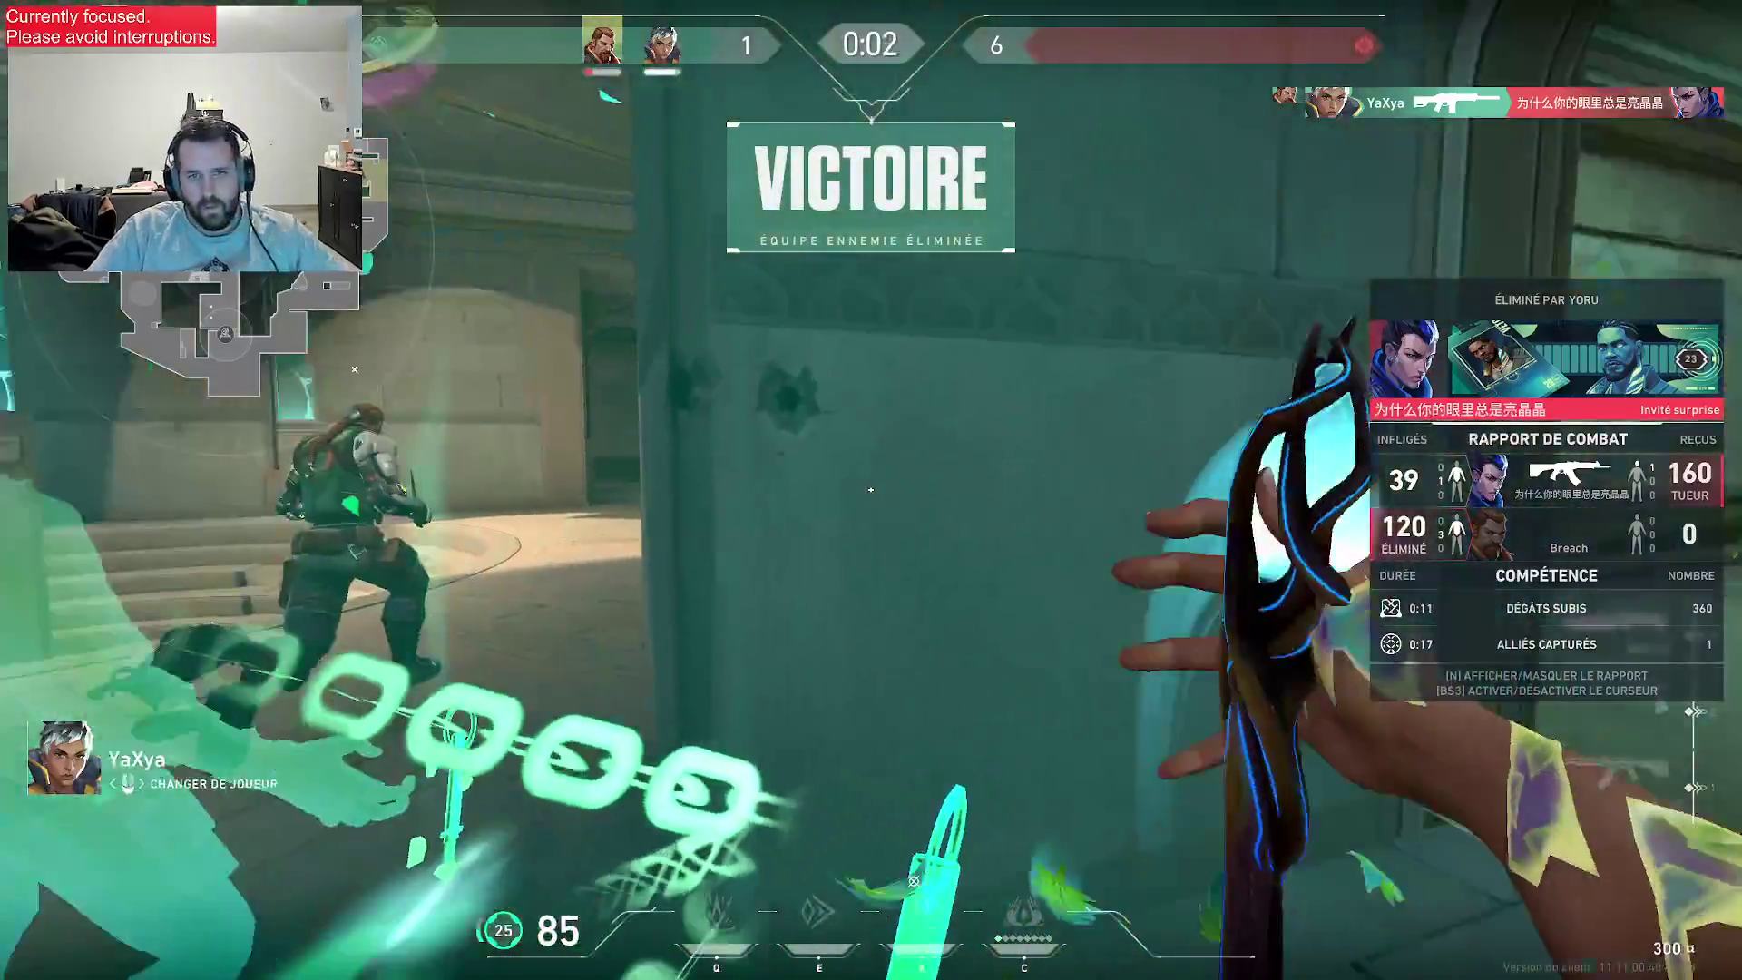
pyautogui.press('Tab')
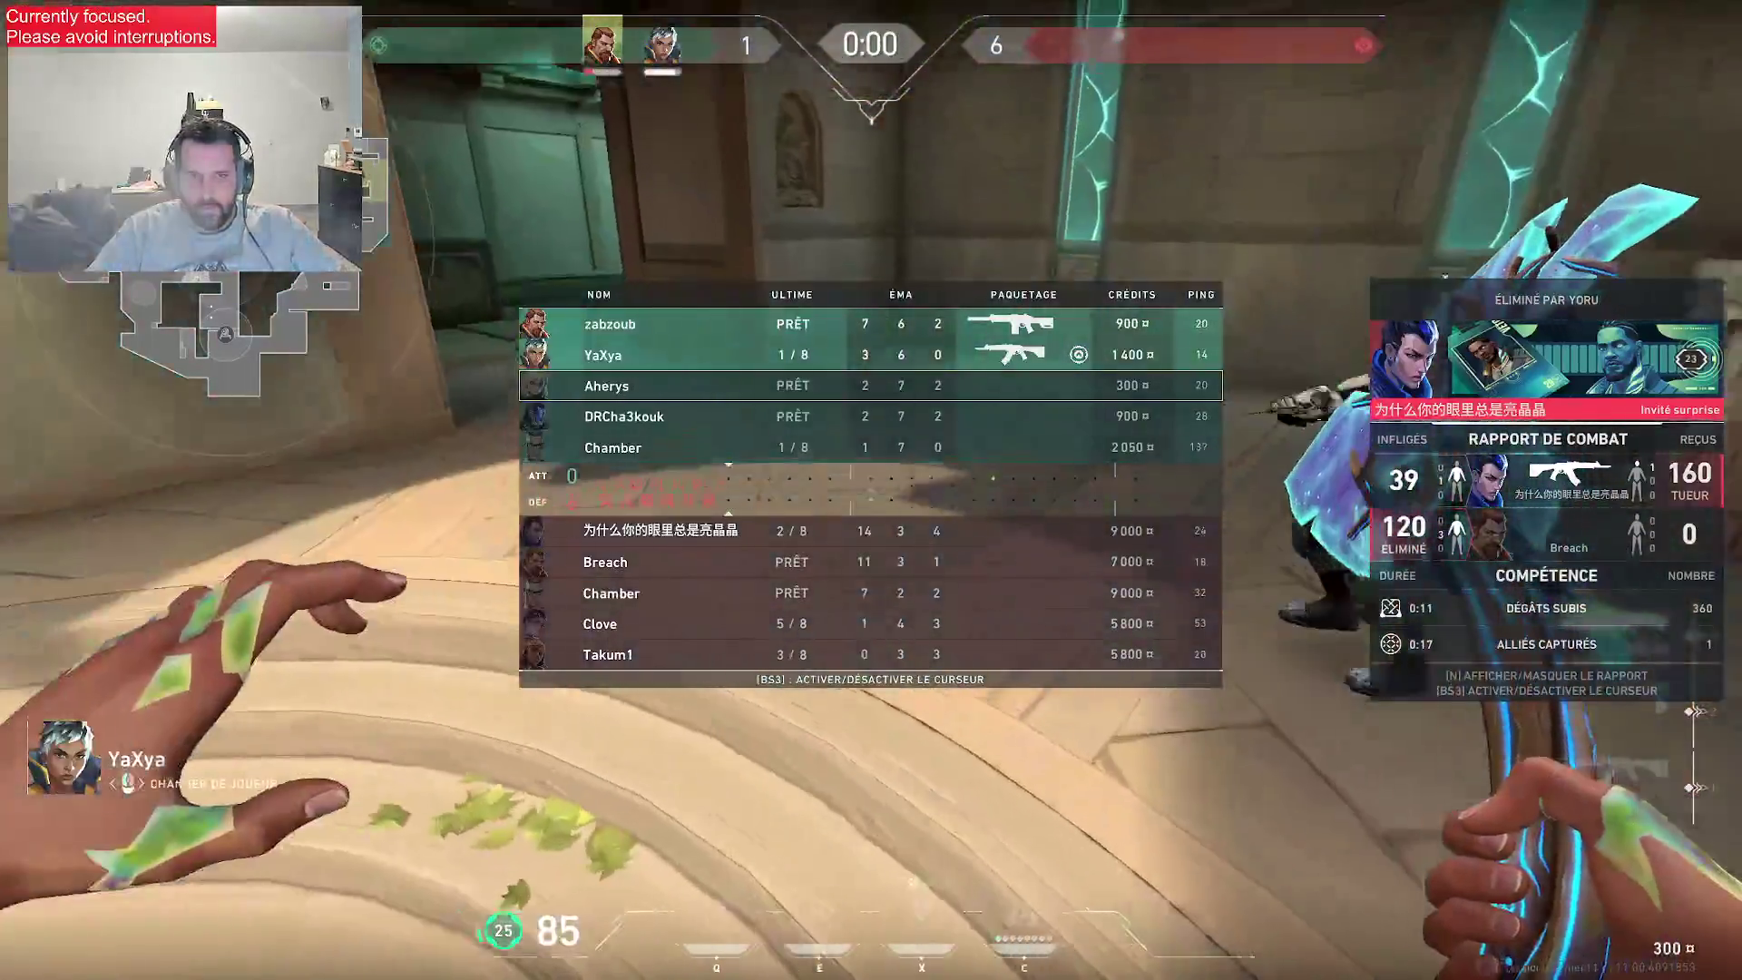
# - Check the shop, draw and inspect the Vandal, and move toward the crates
pyautogui.press('b')
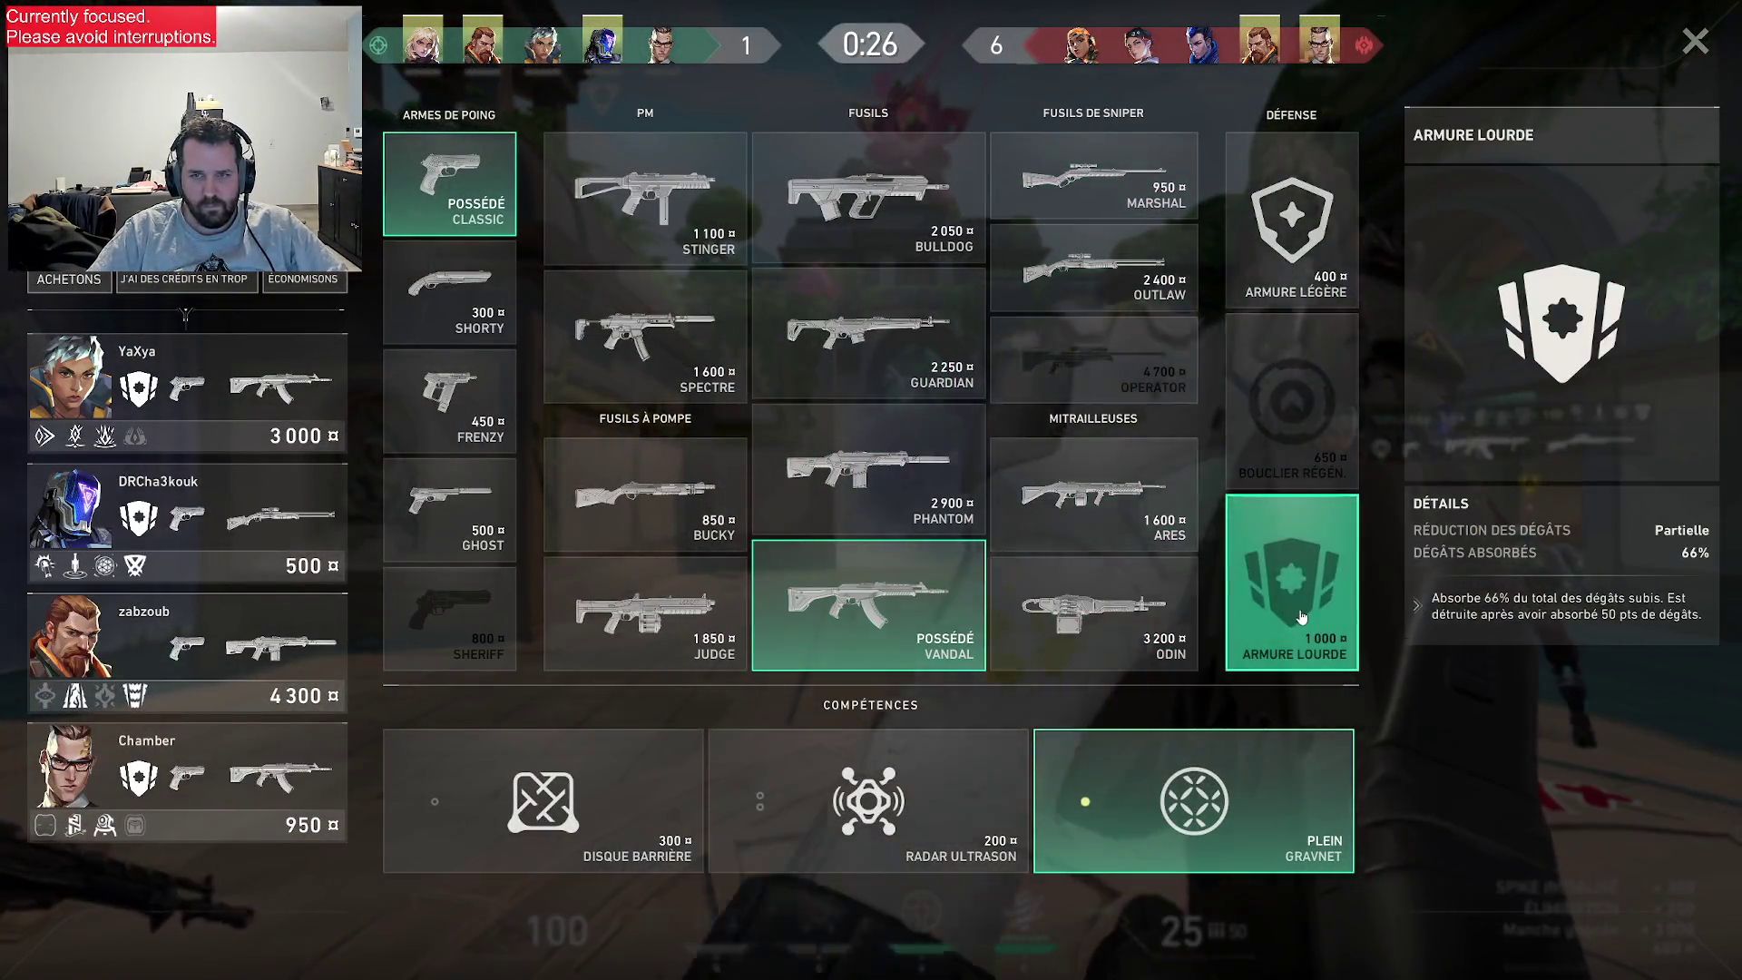
pyautogui.press('b')
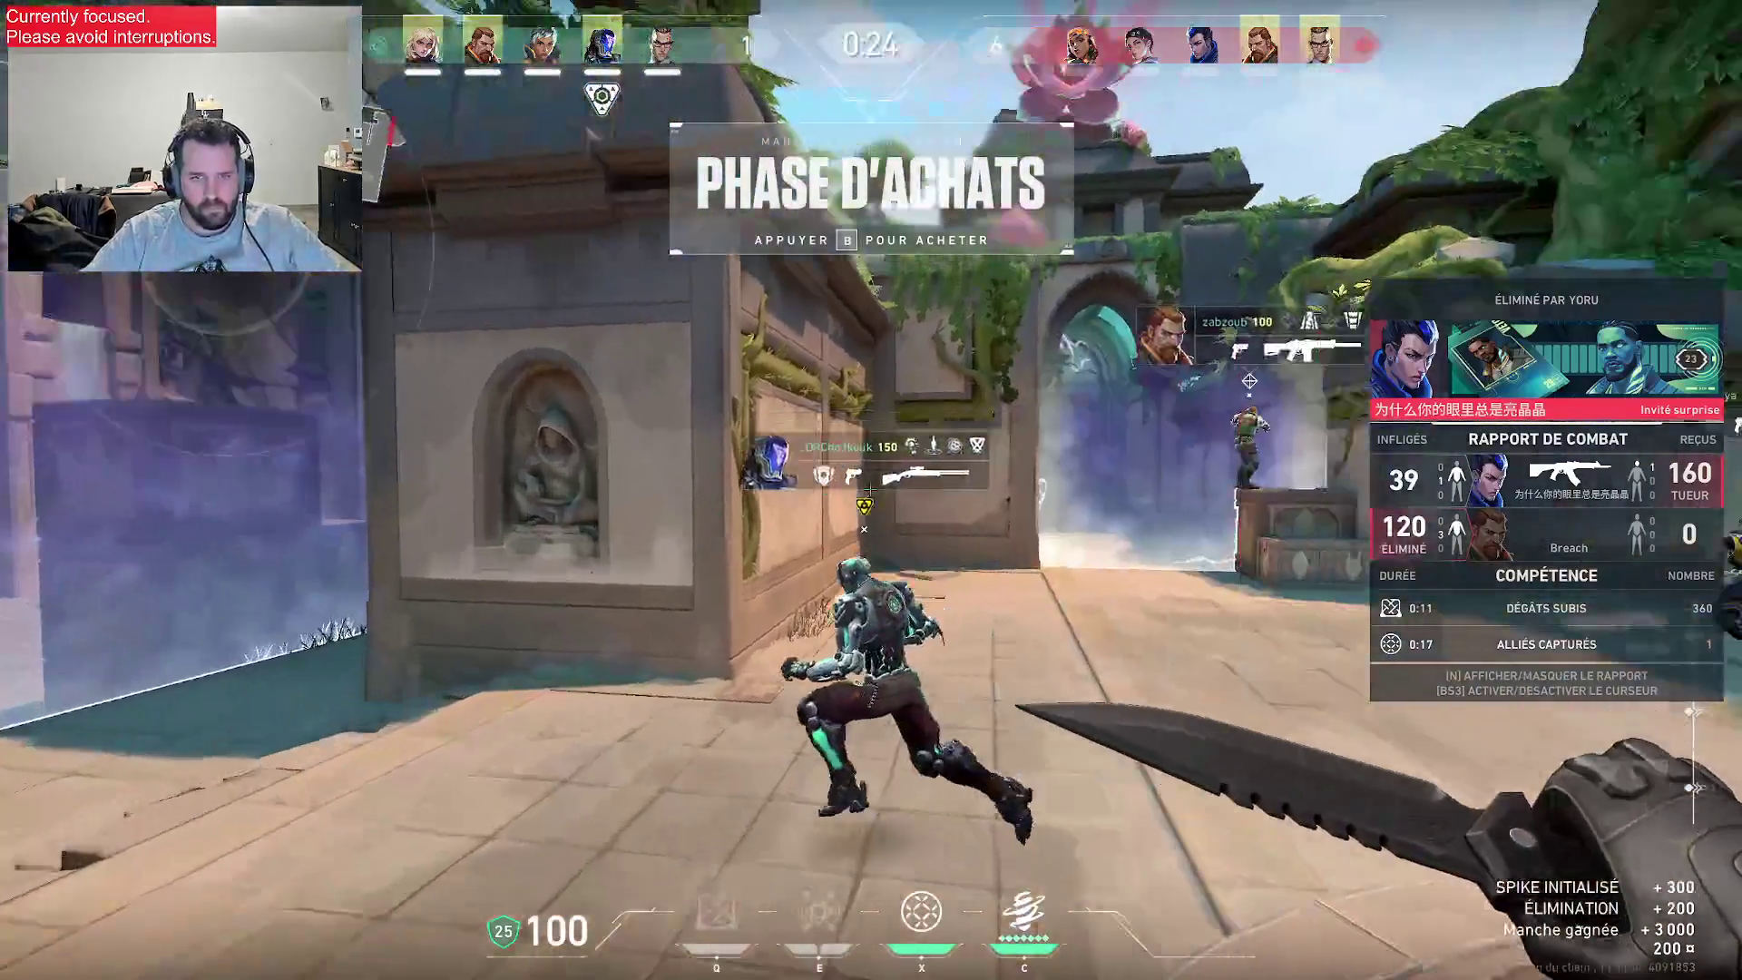
pyautogui.press('1')
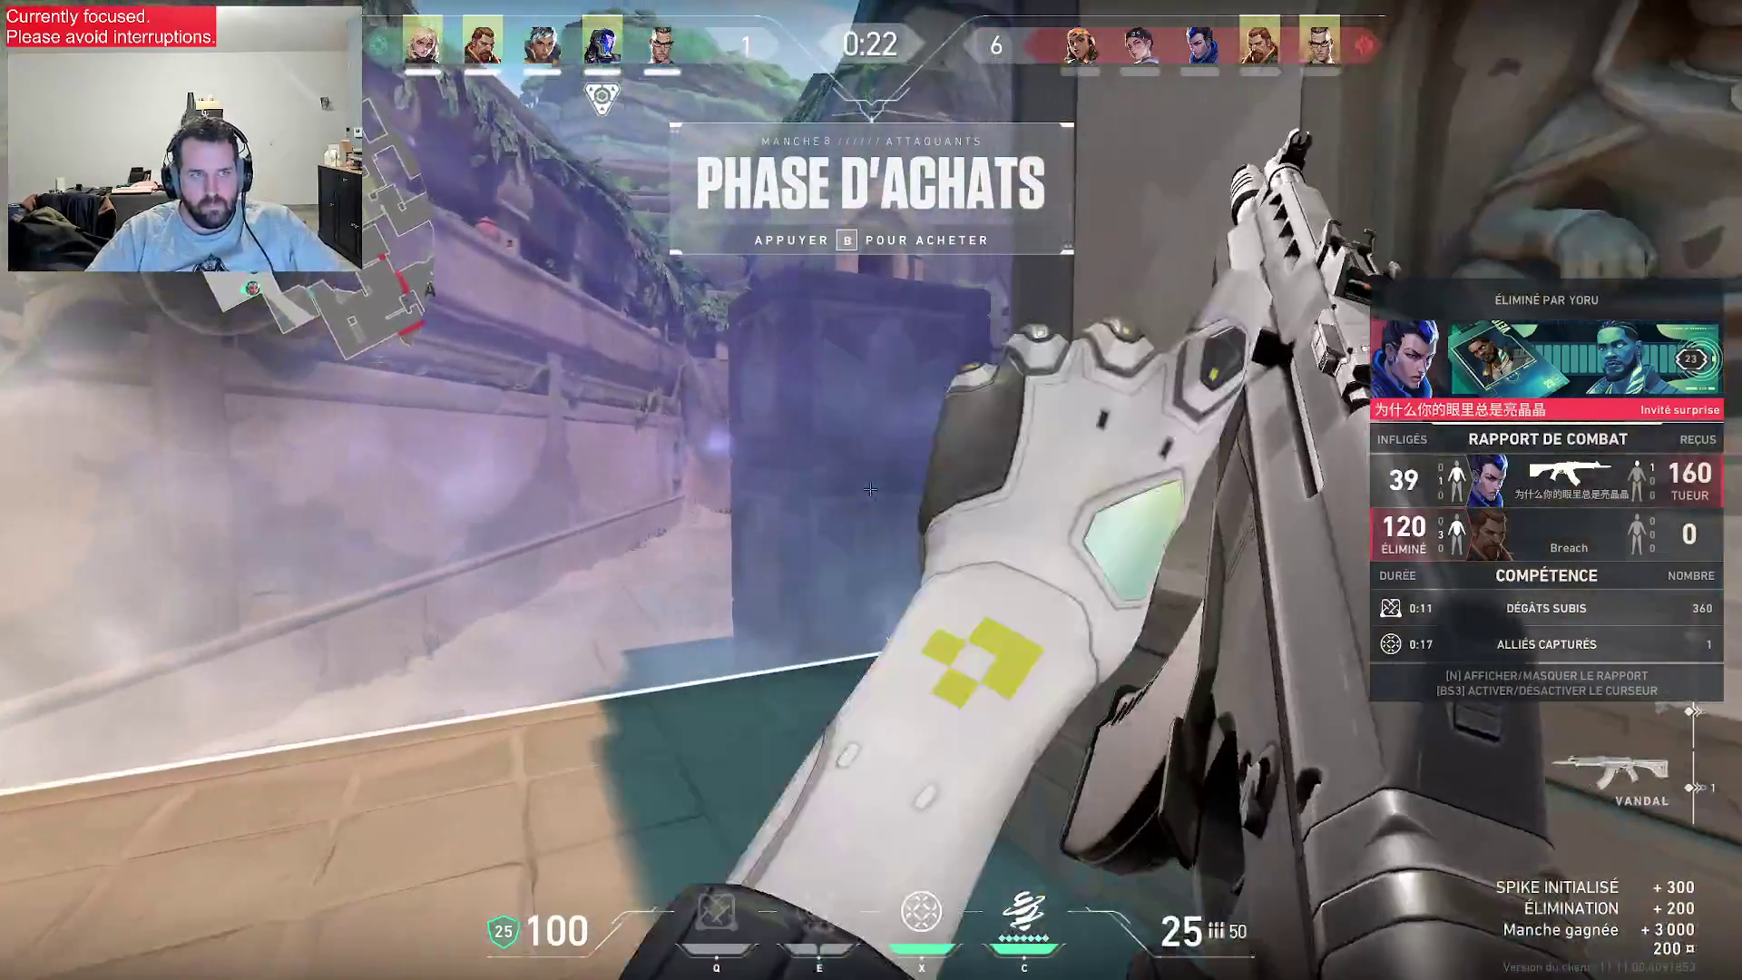
pyautogui.press('w')
pyautogui.press('y')
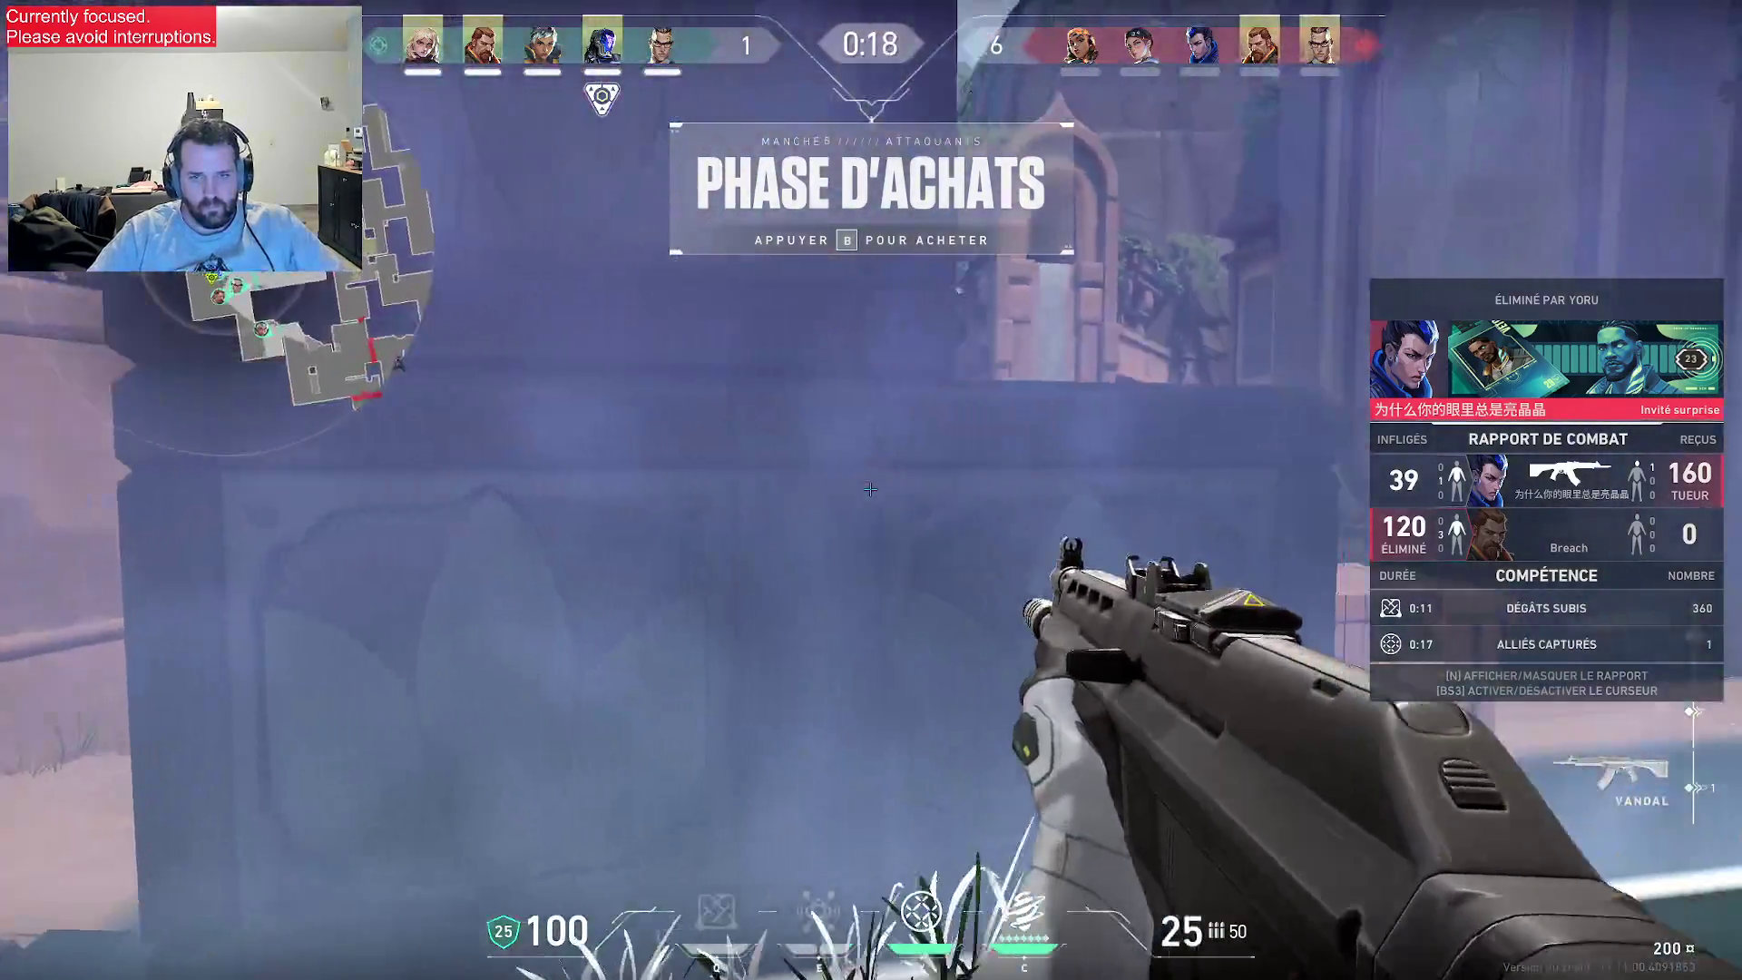
pyautogui.press('b')
pyautogui.press('b')
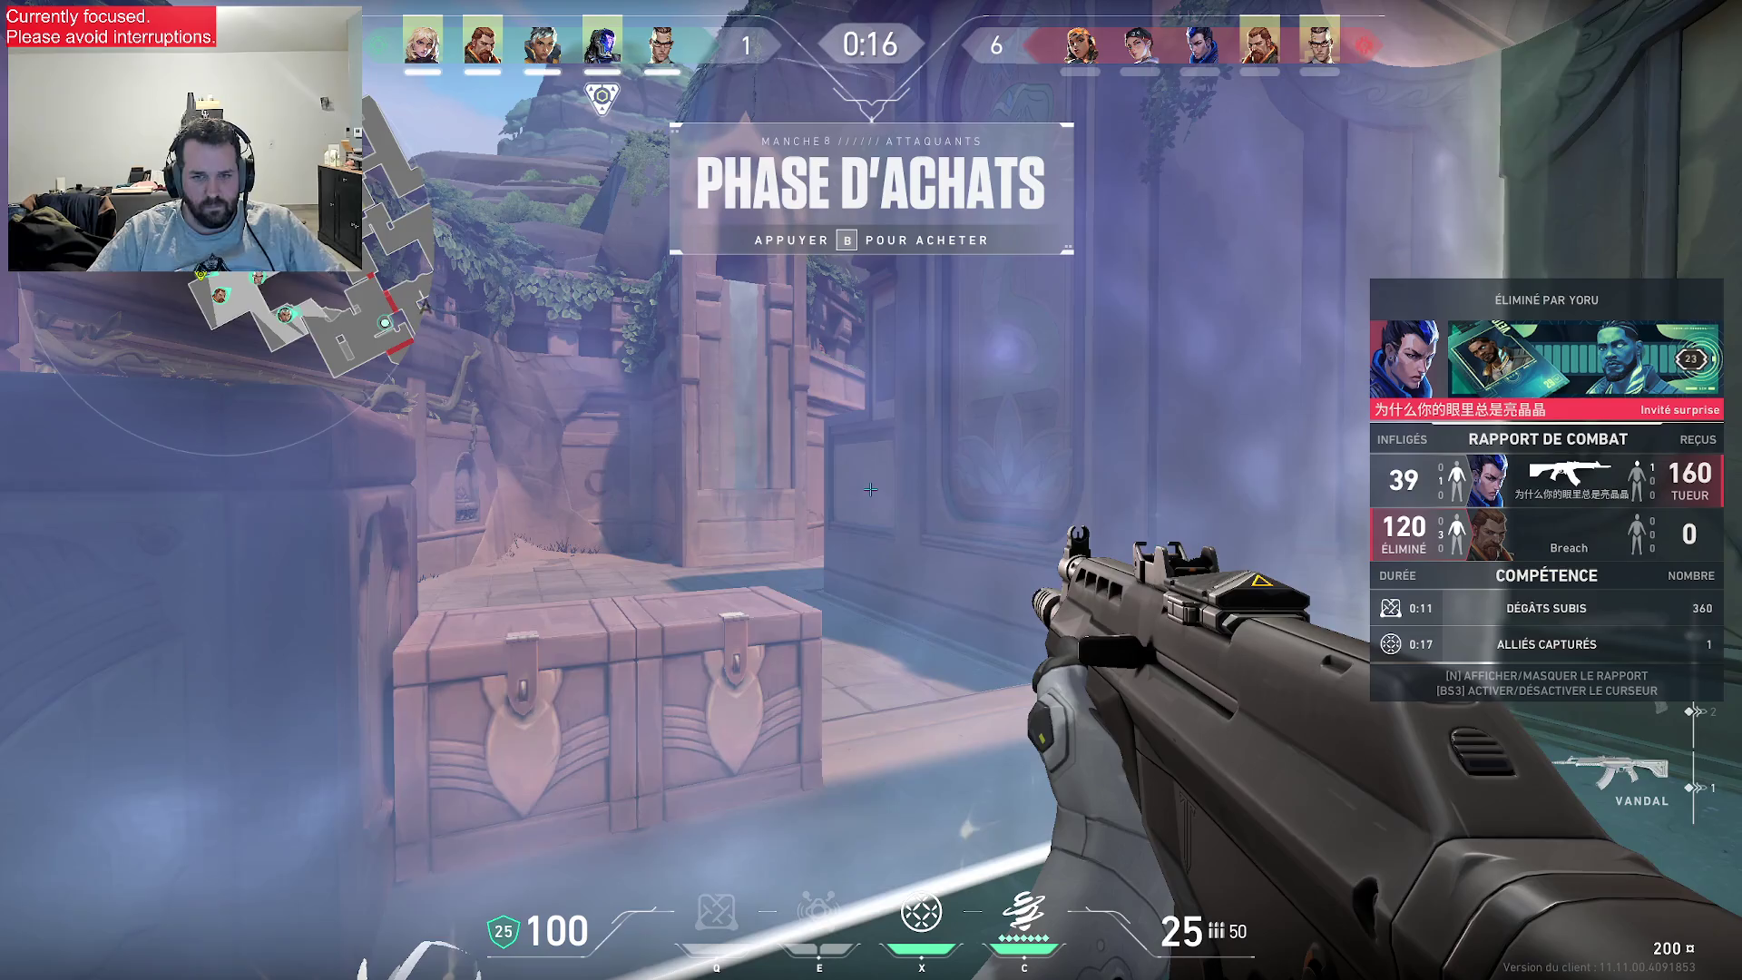
pyautogui.press('w')
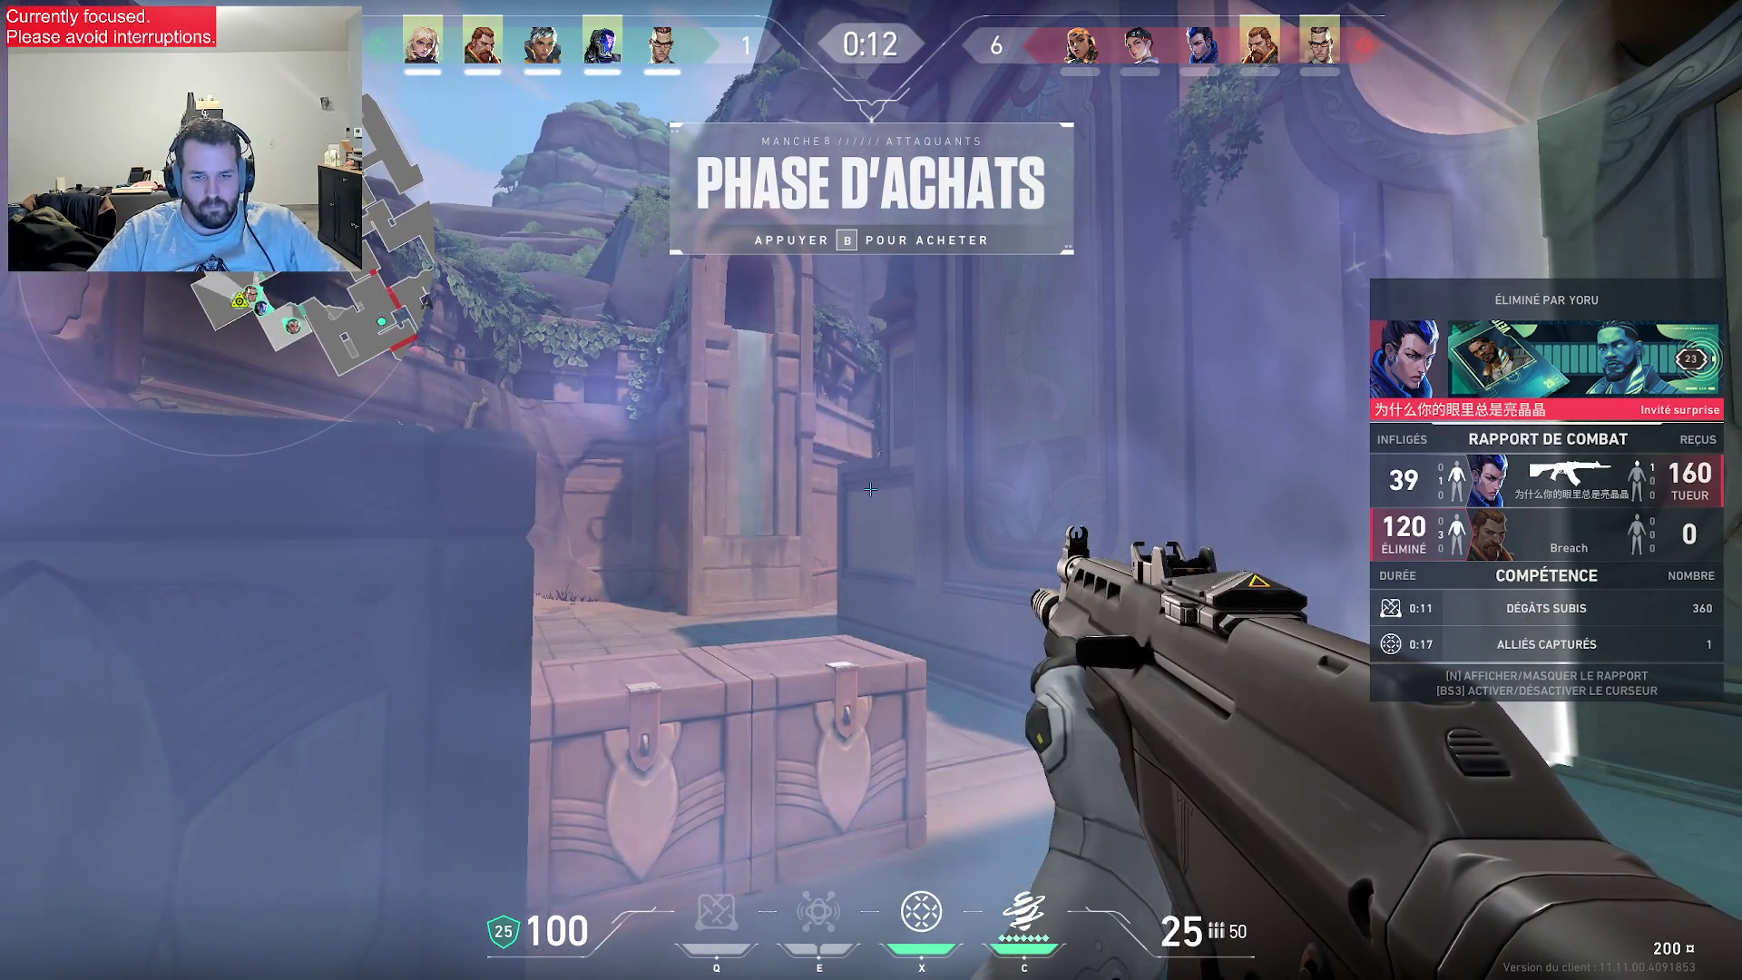
# - Toggle the ability descriptions on and off while walking up to the crates
pyautogui.press('F1')
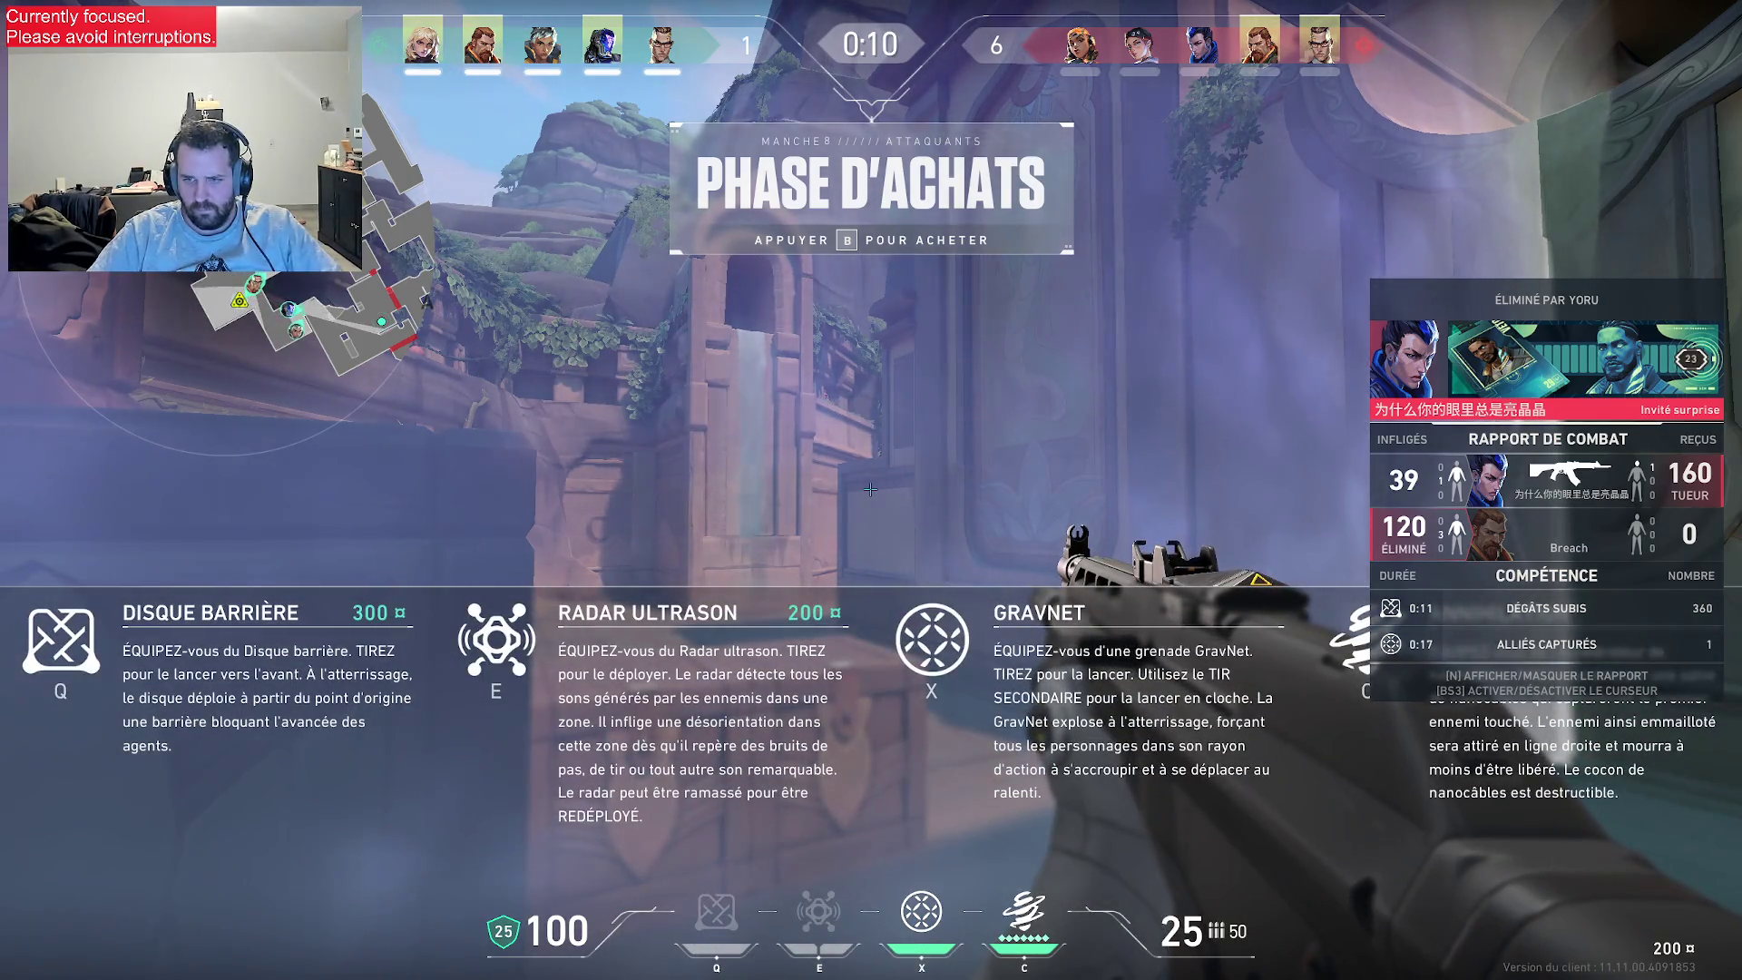
pyautogui.press('w')
pyautogui.press('F1')
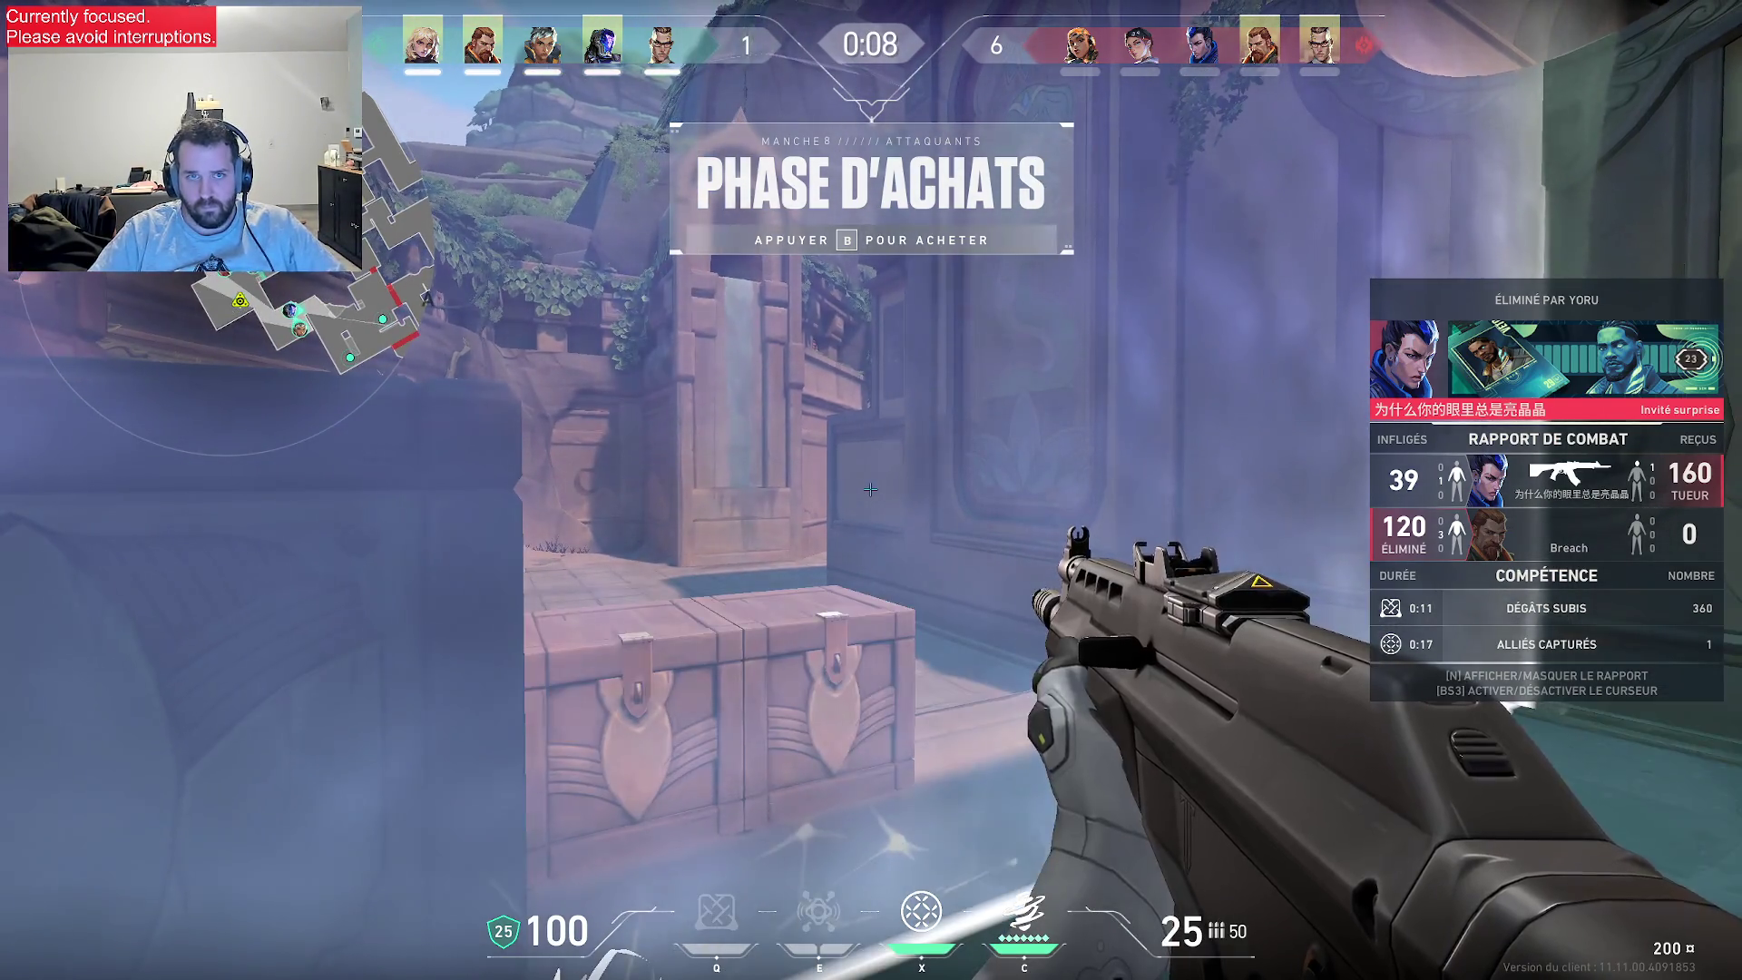
pyautogui.press('w')
pyautogui.press('F1')
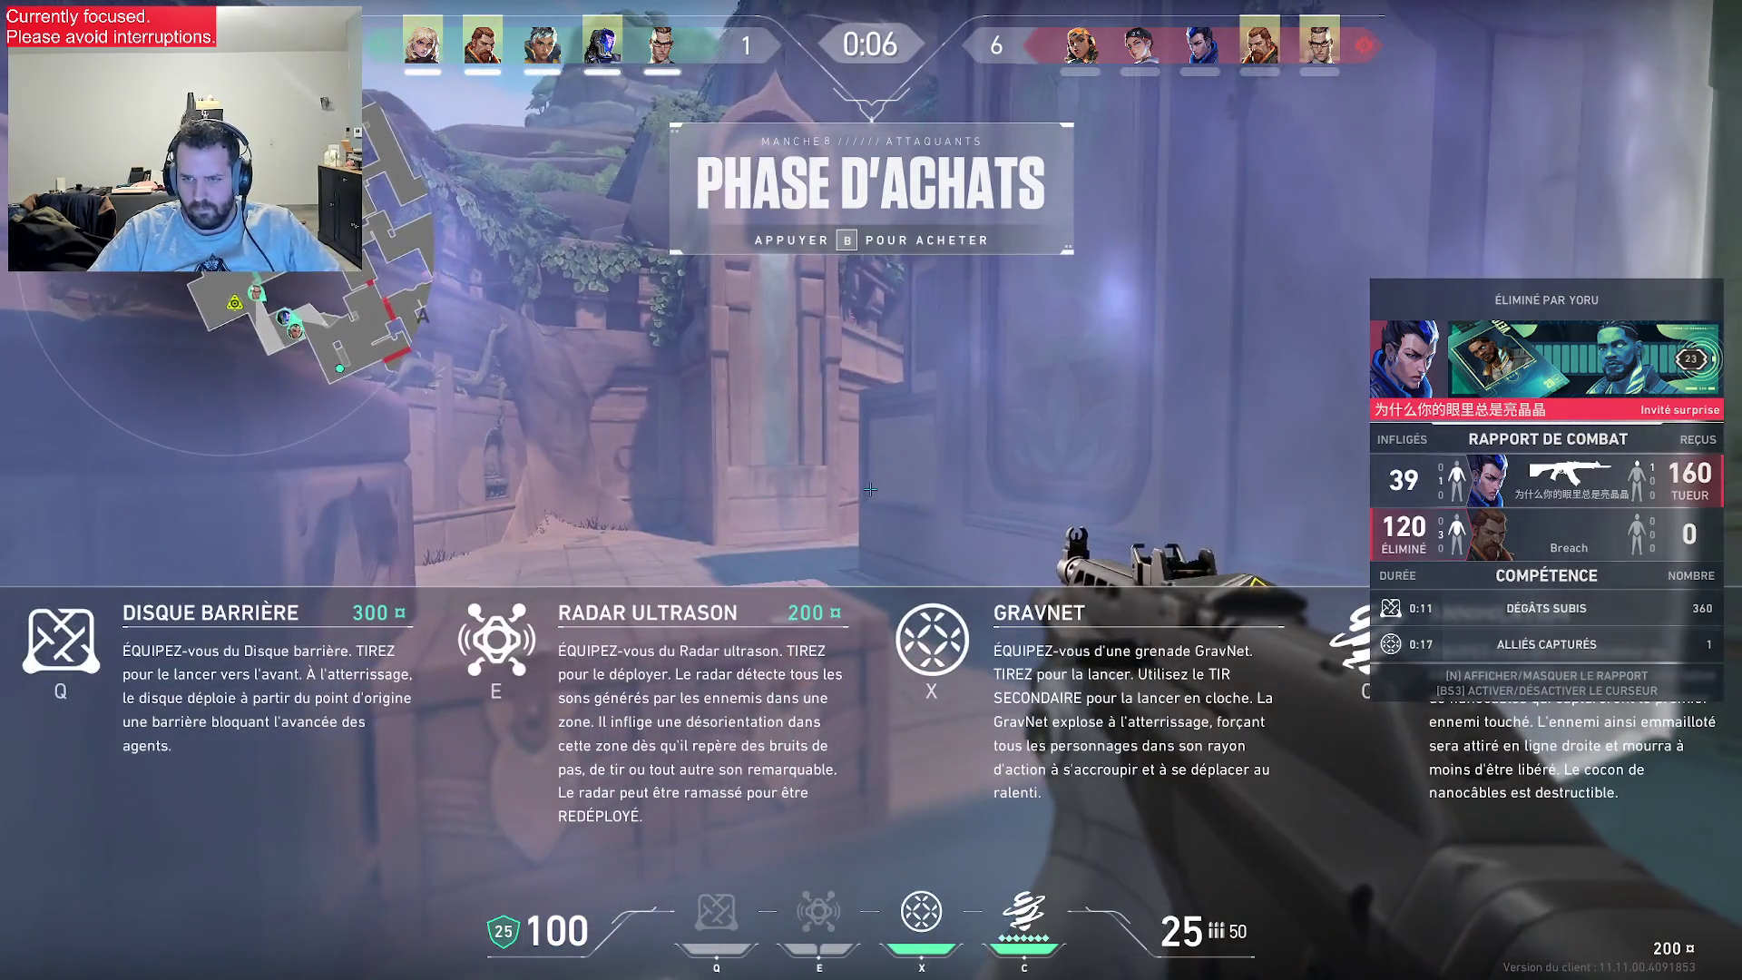
pyautogui.press('w')
pyautogui.press('F1')
# - View the map, hide the combat report, and deploy the X ability as the round starts
pyautogui.press('w')
pyautogui.press('m')
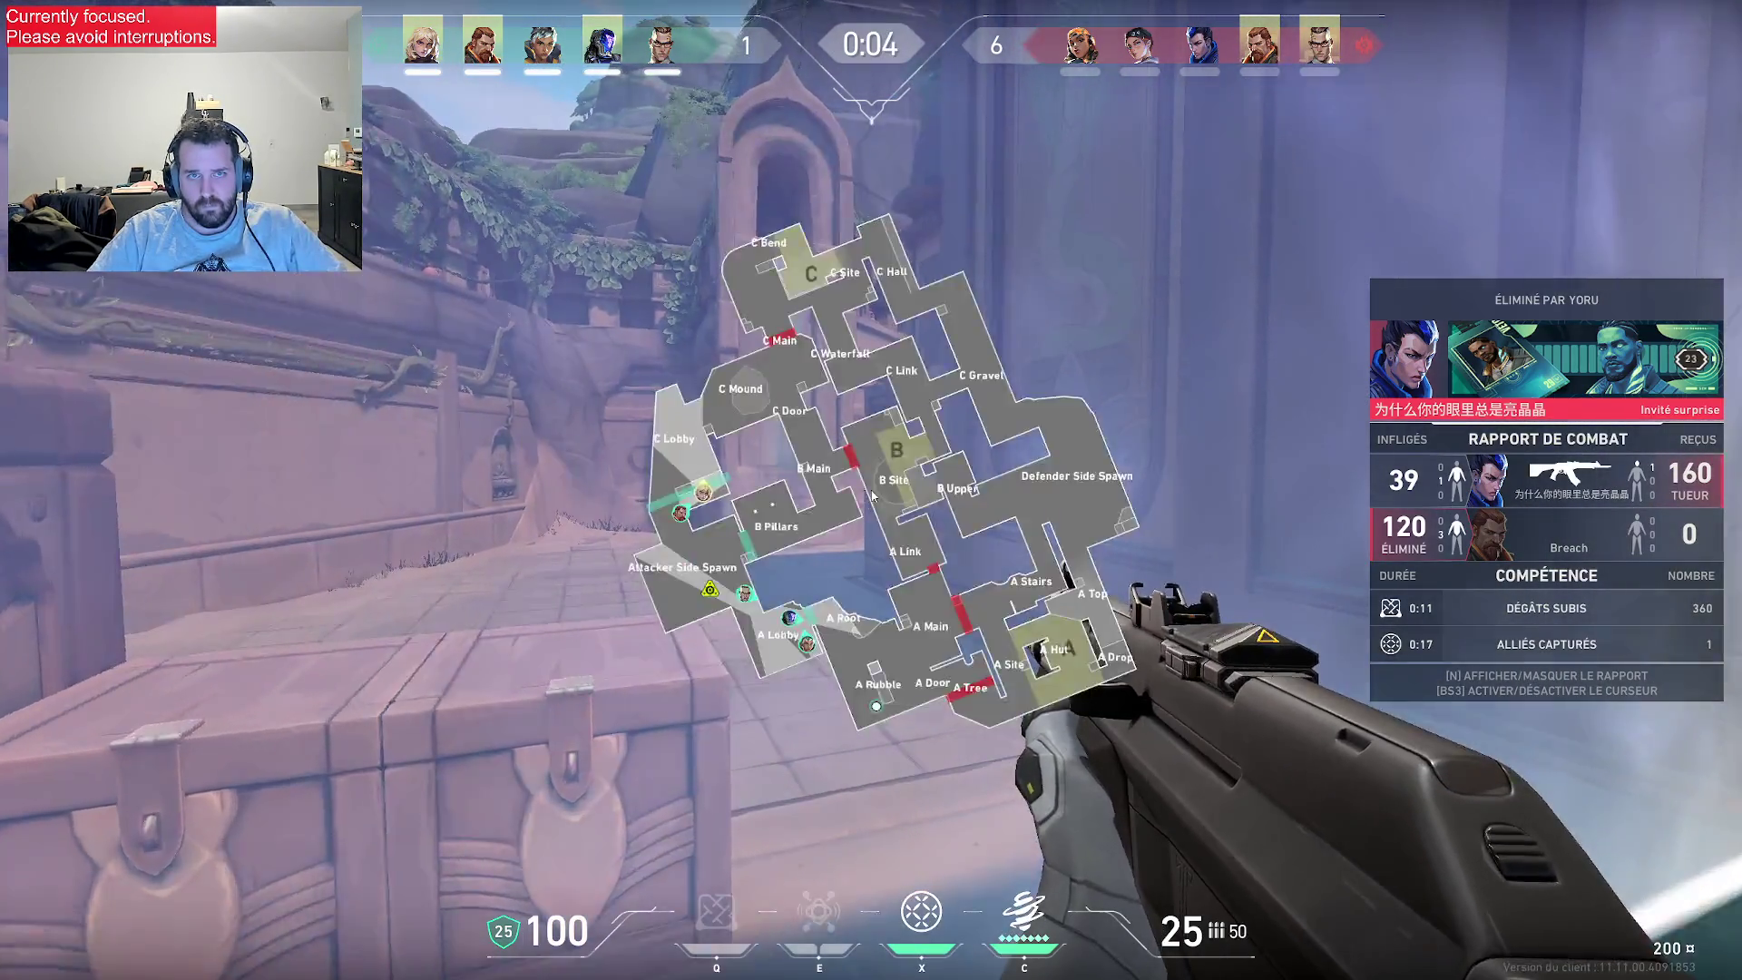
pyautogui.press('n')
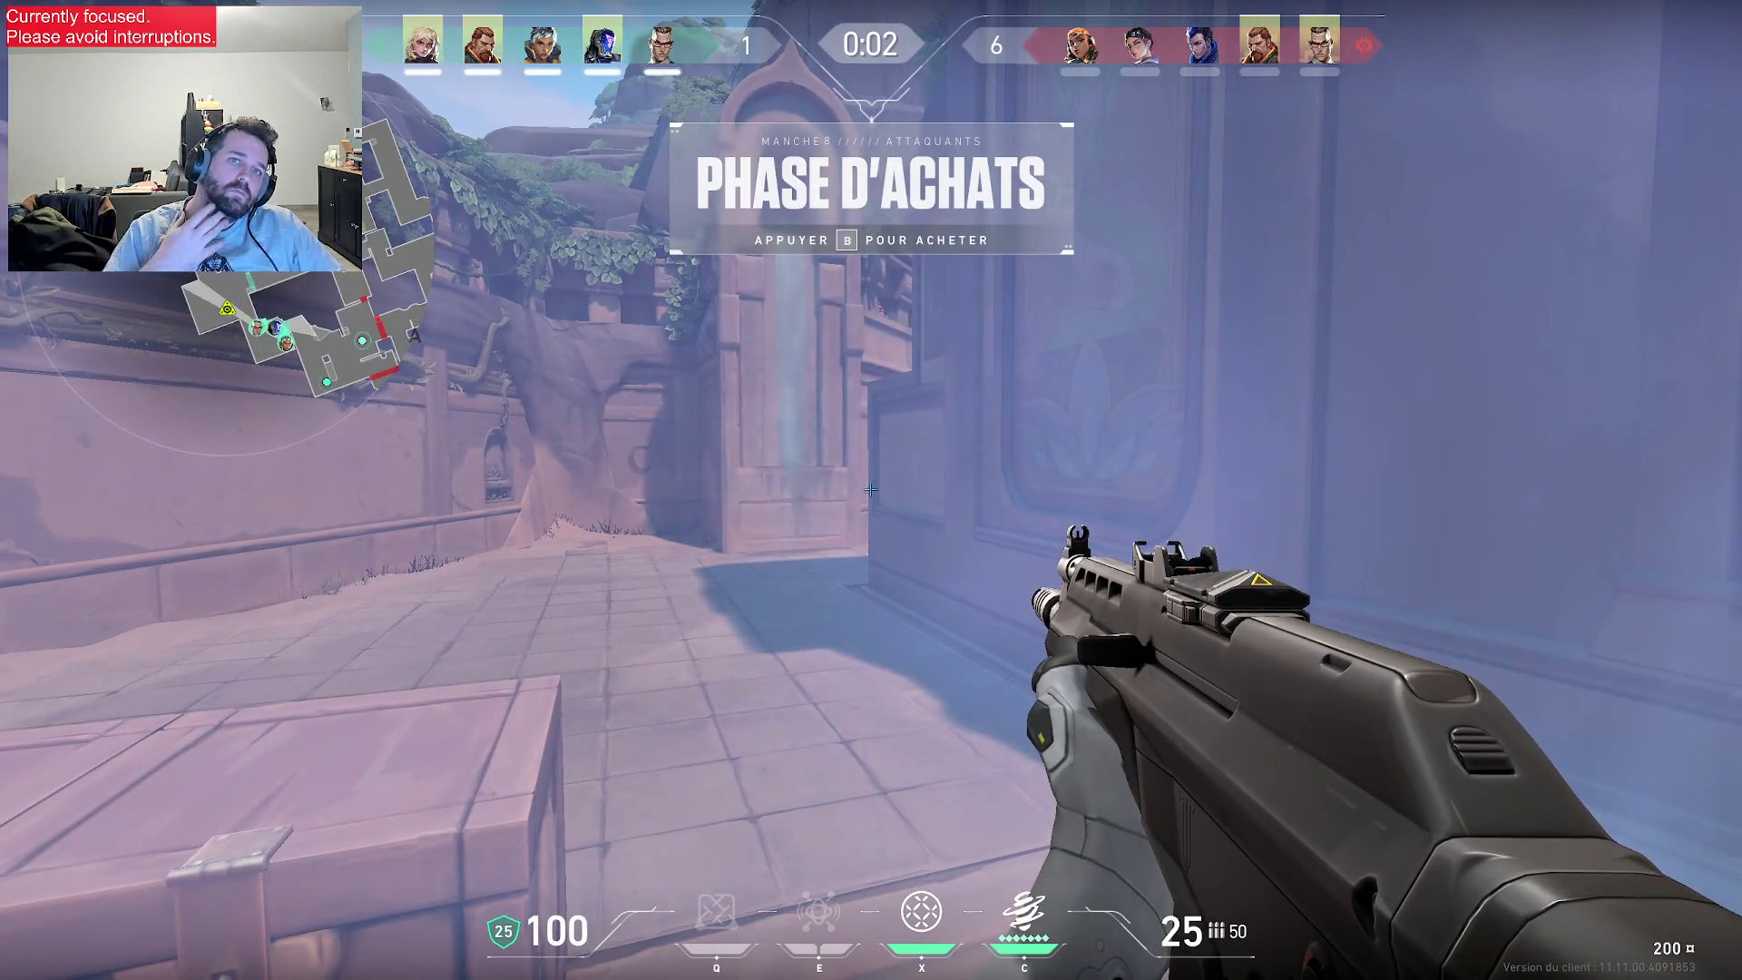
pyautogui.press('a')
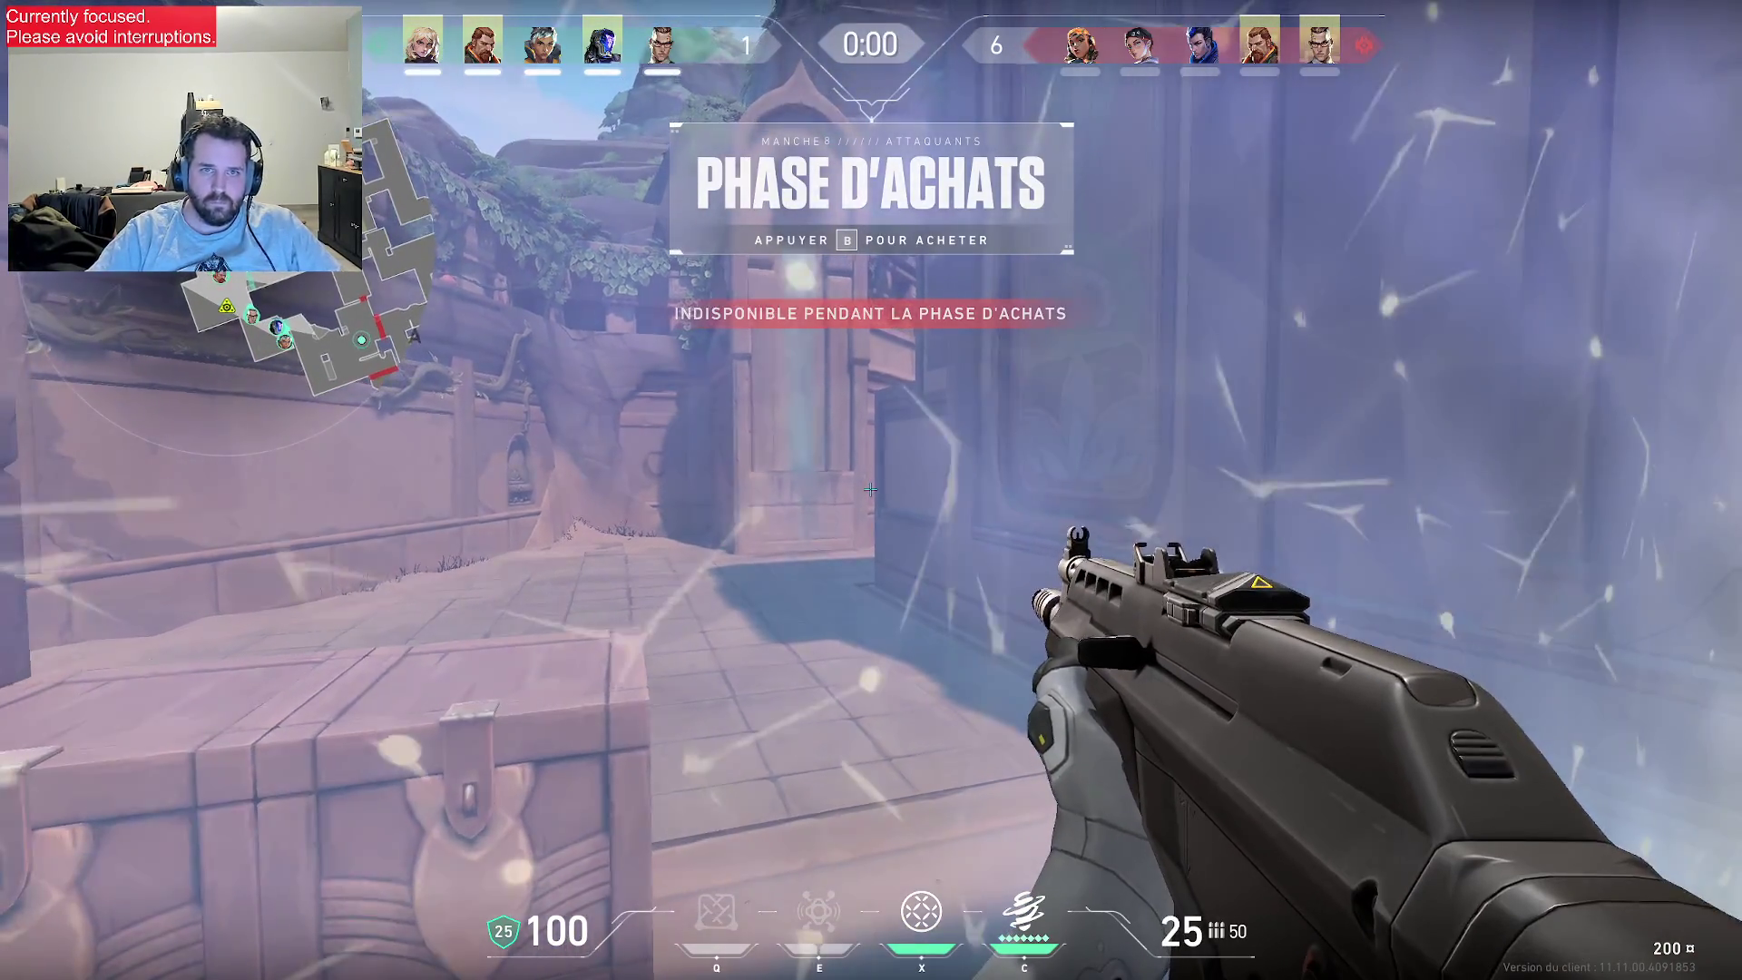
pyautogui.press('w')
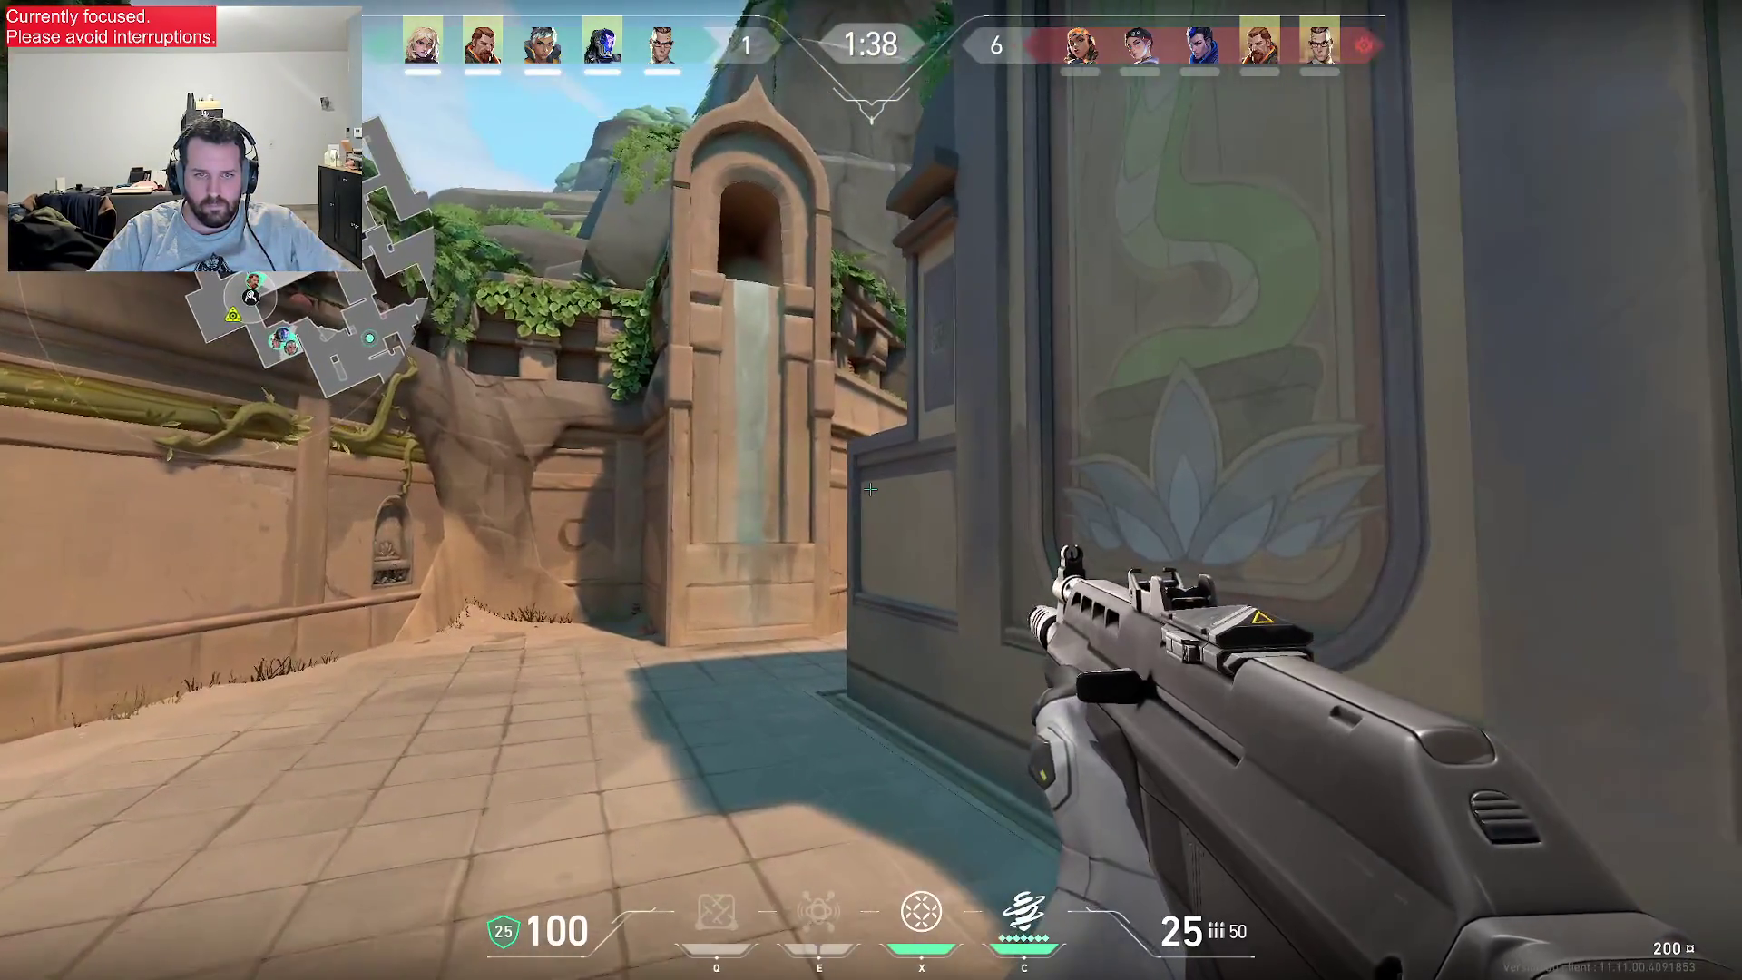
pyautogui.press('x')
pyautogui.click(870, 489)
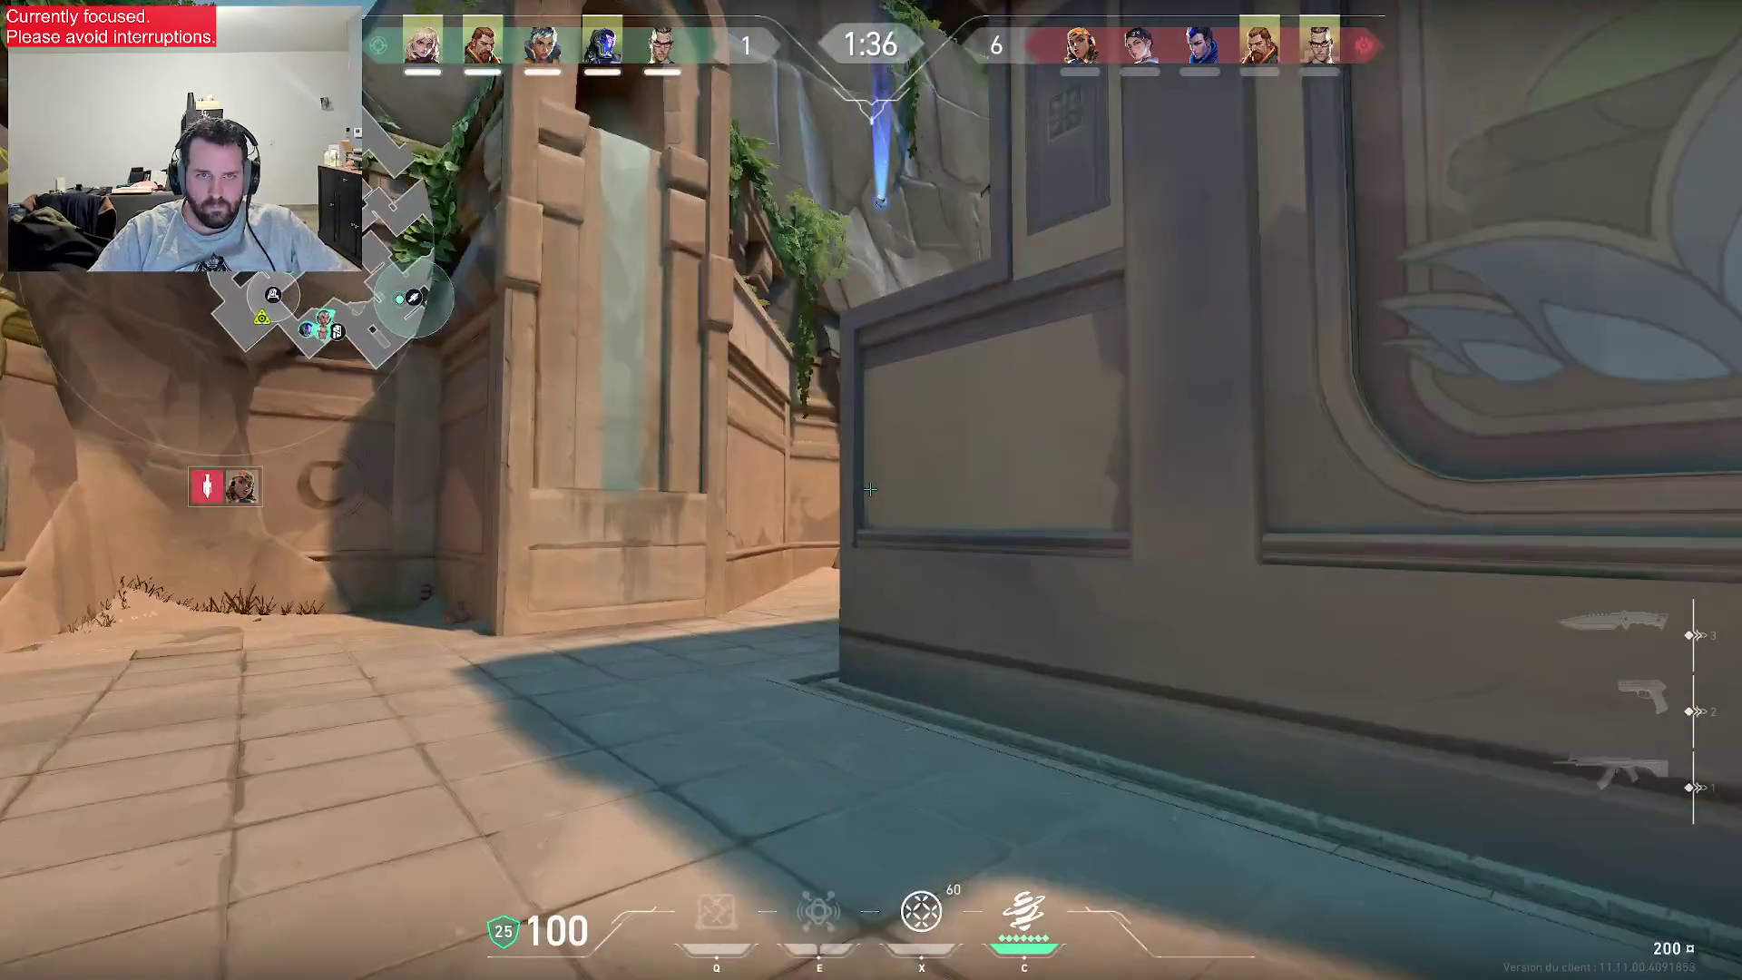
# - Climb the sand ramp and shoot down the enemy ahead
pyautogui.press('w')
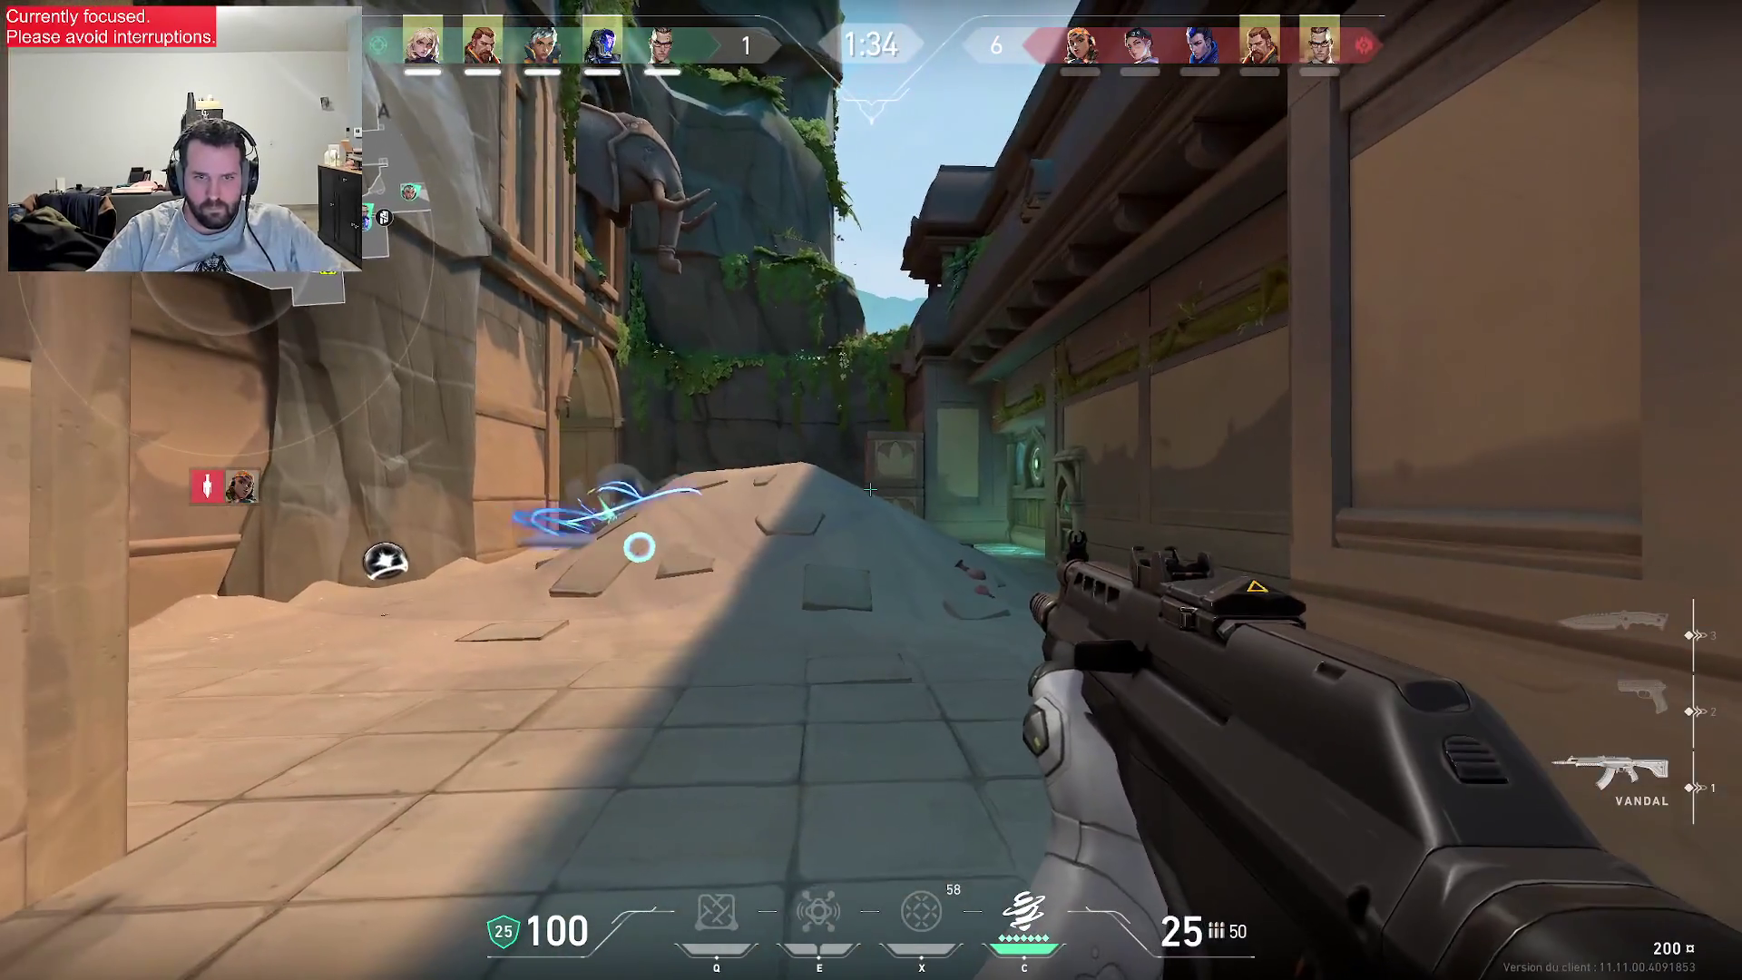
pyautogui.press('w')
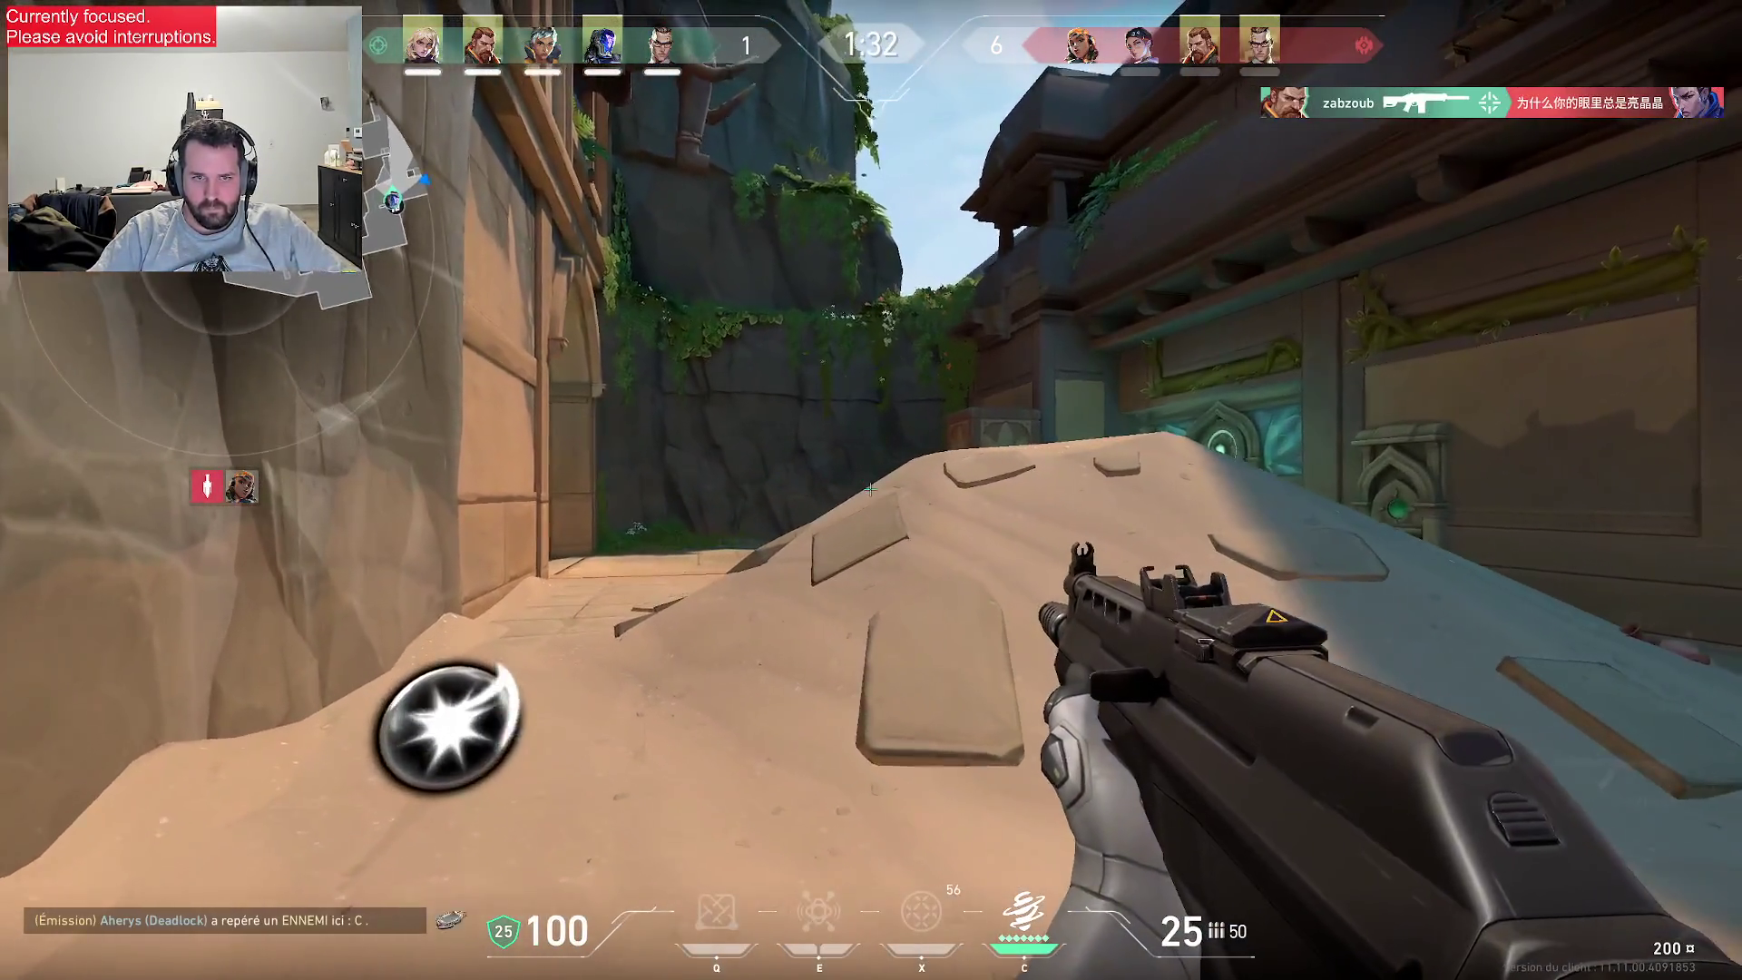
pyautogui.press('w')
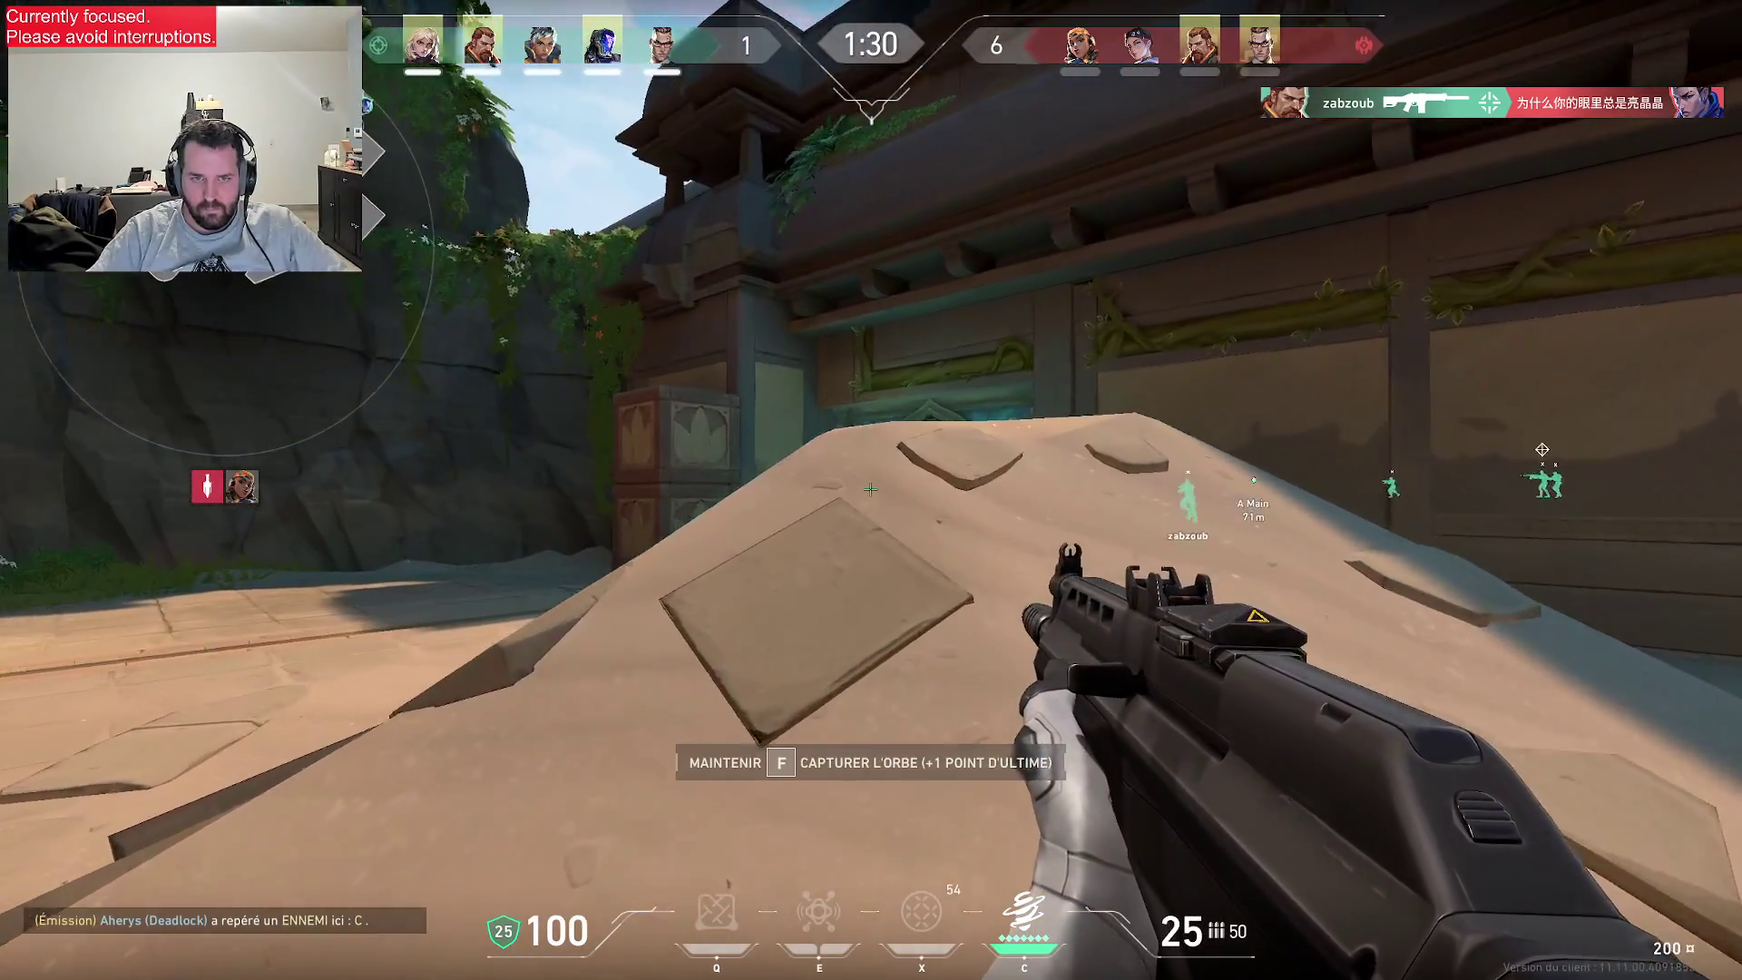
pyautogui.click(871, 489)
pyautogui.click(871, 489)
pyautogui.click(871, 490)
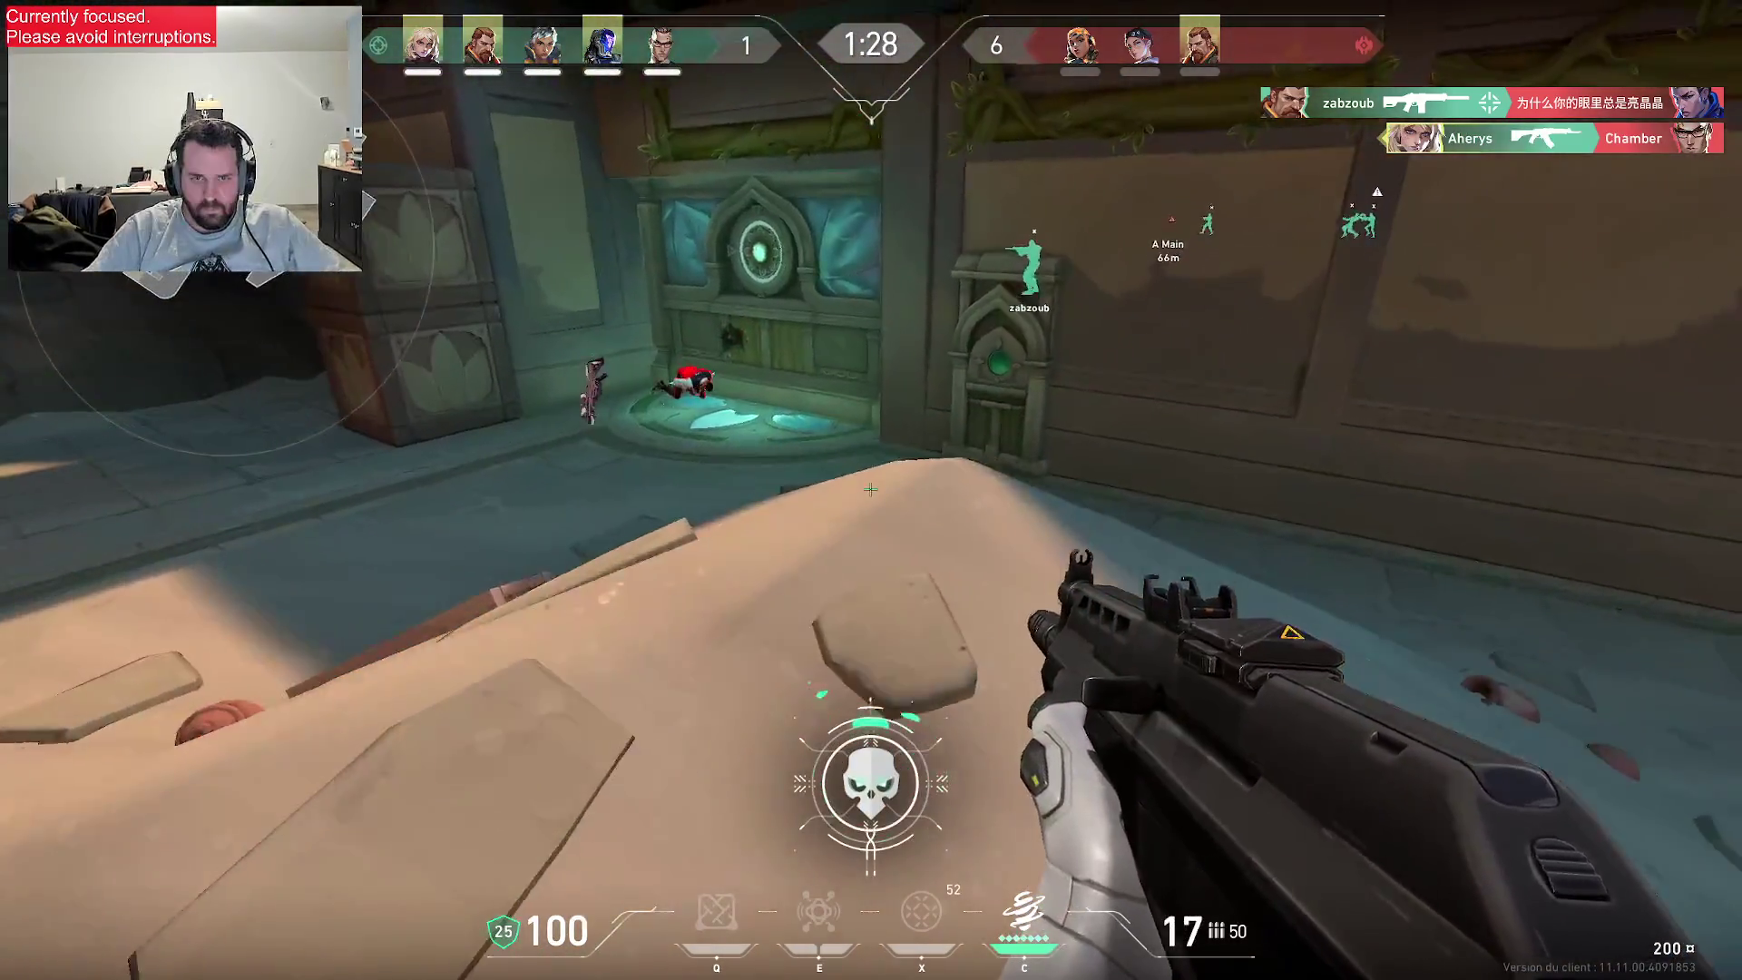
# - Advance through the B Main doorway and pick up the dropped Operator
pyautogui.press('w')
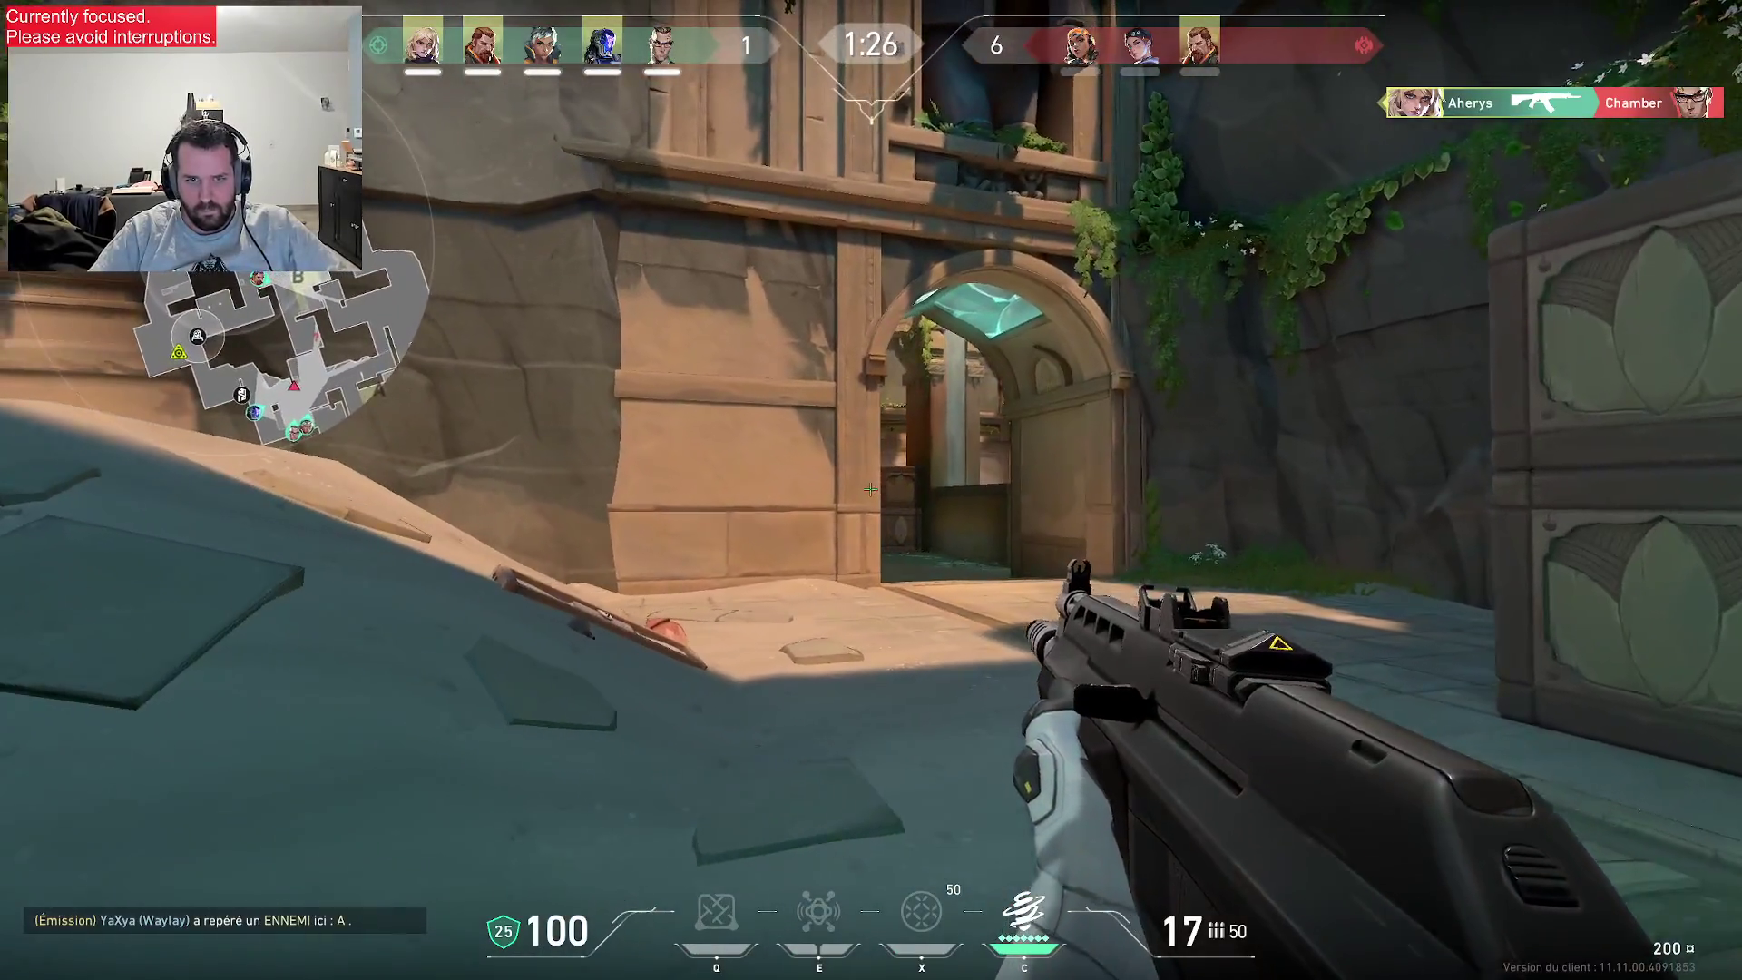
pyautogui.press('w')
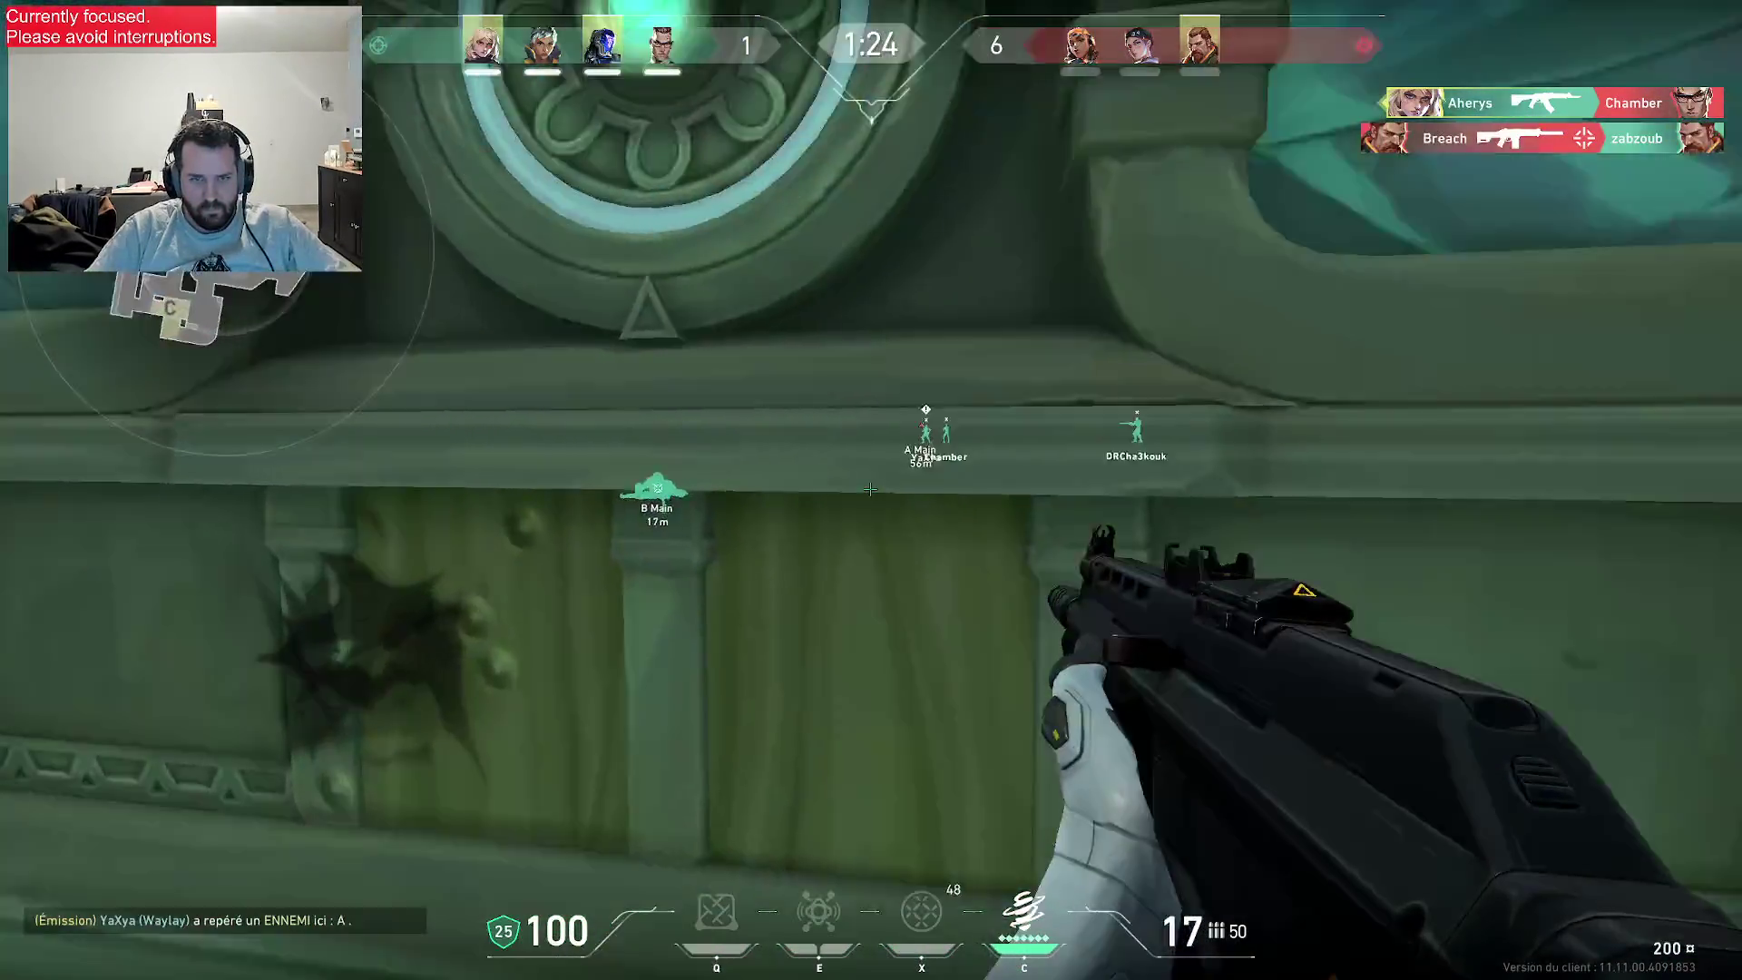
pyautogui.press('a')
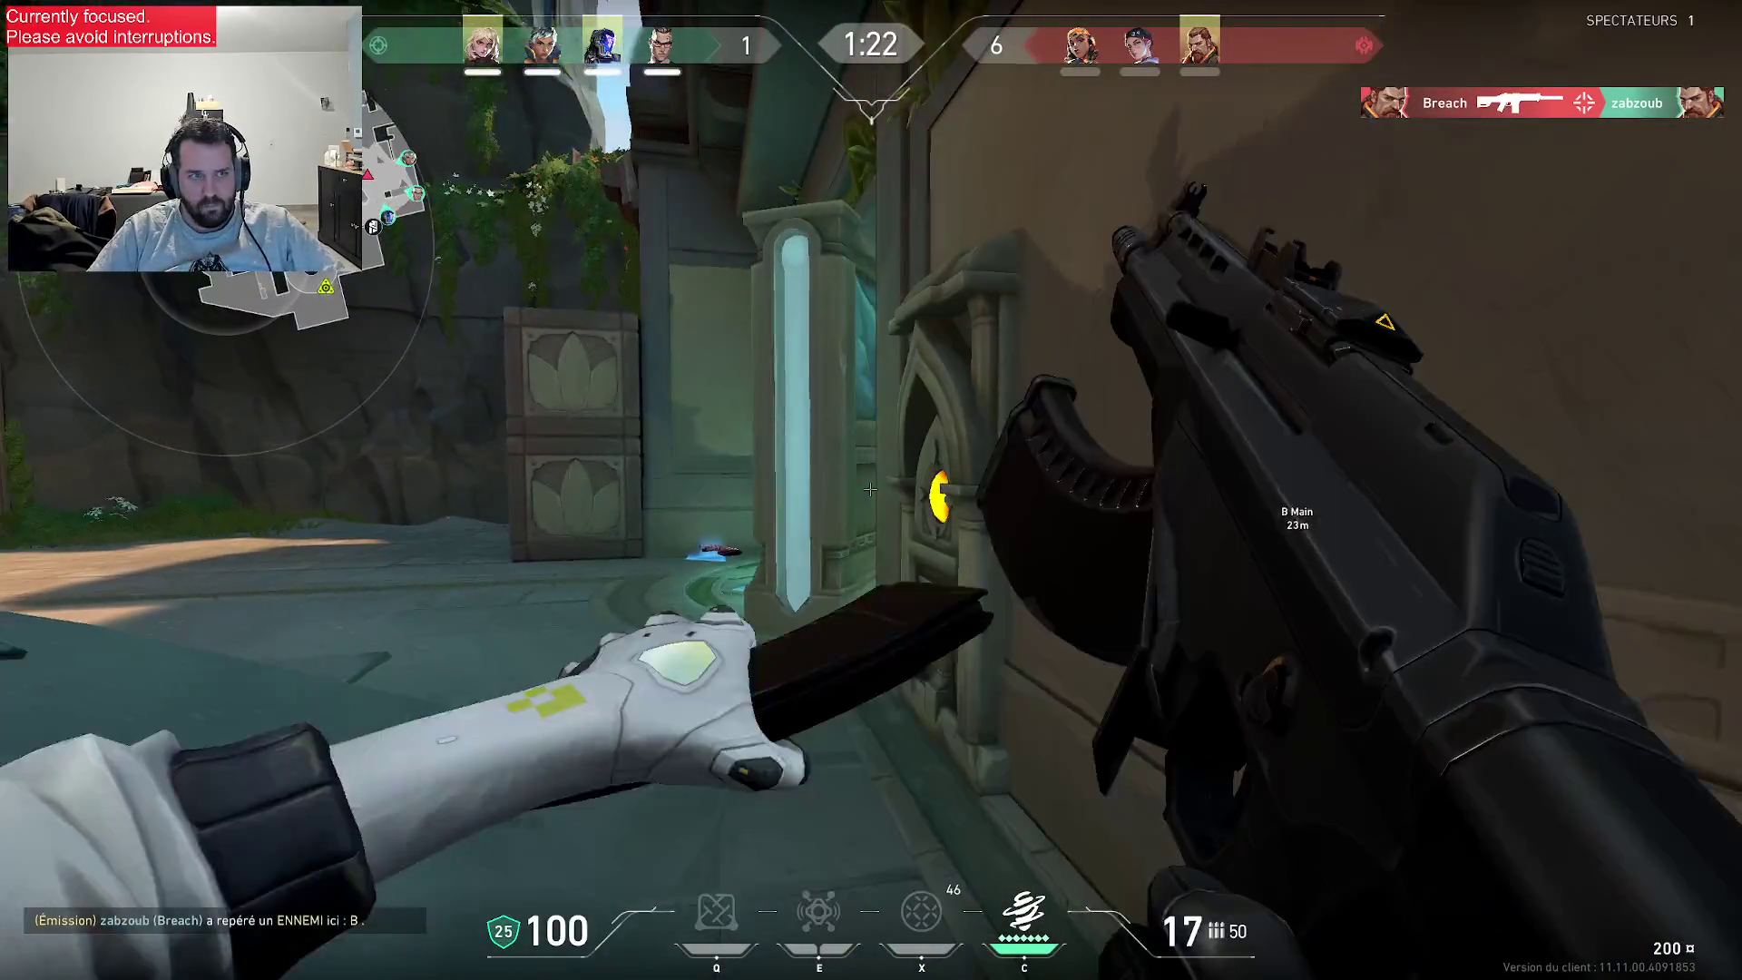
pyautogui.press('w')
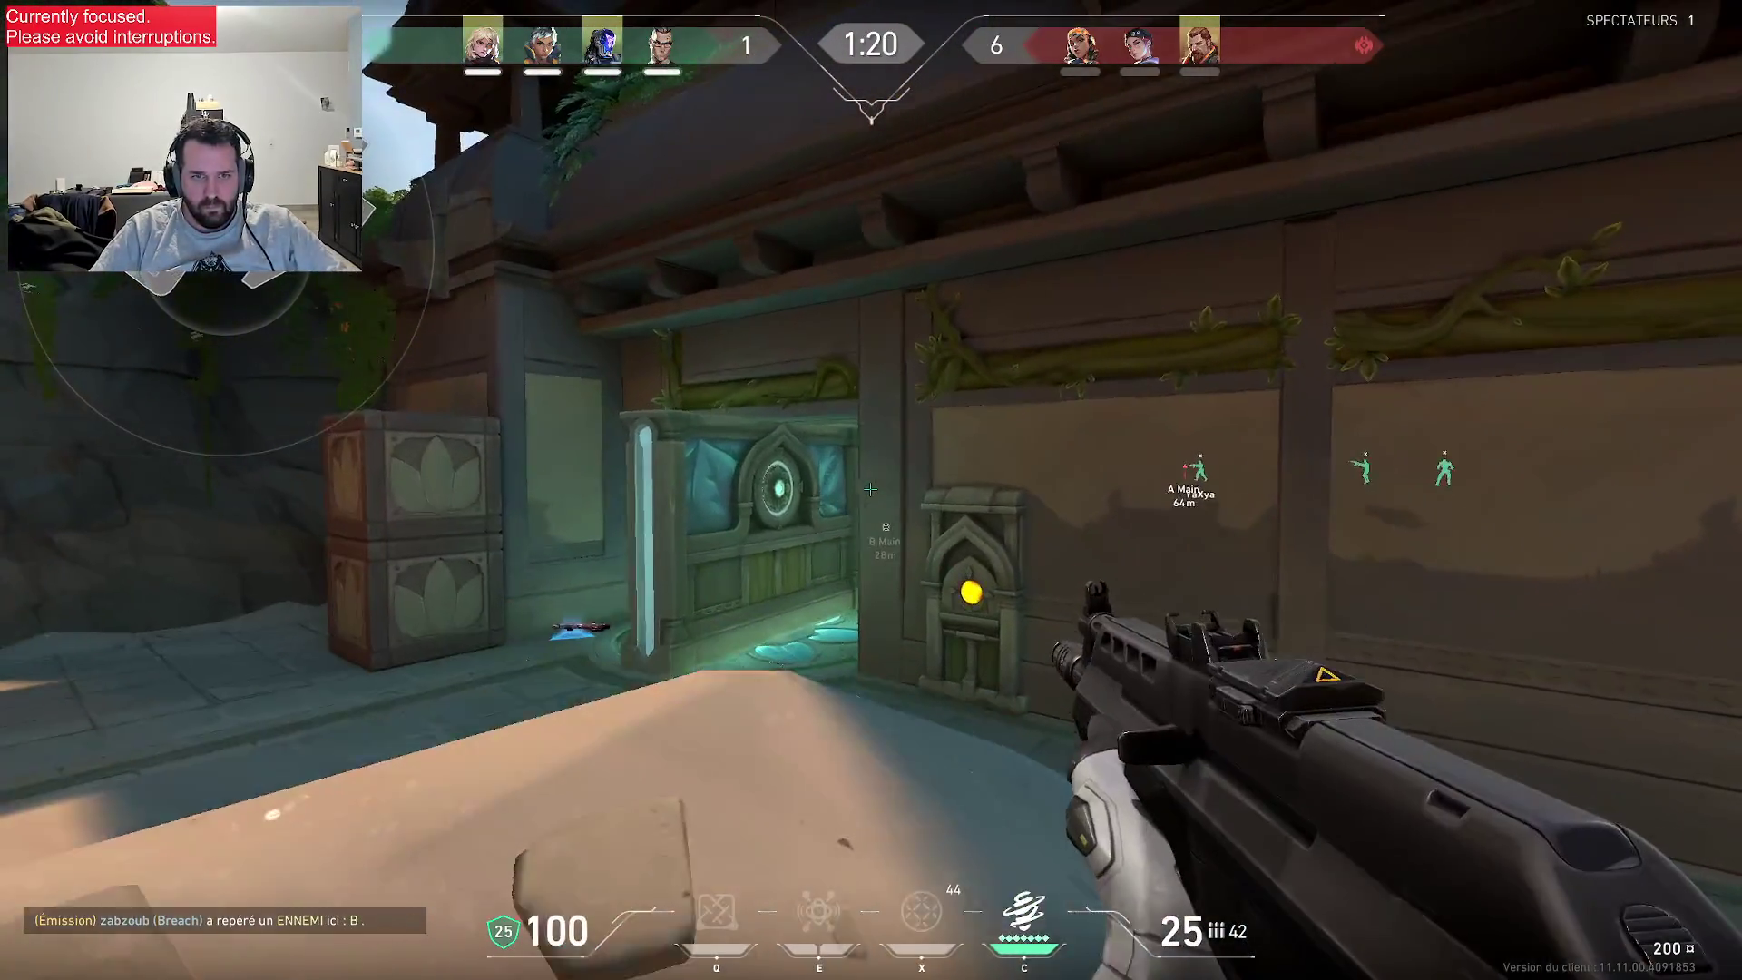
pyautogui.press('w')
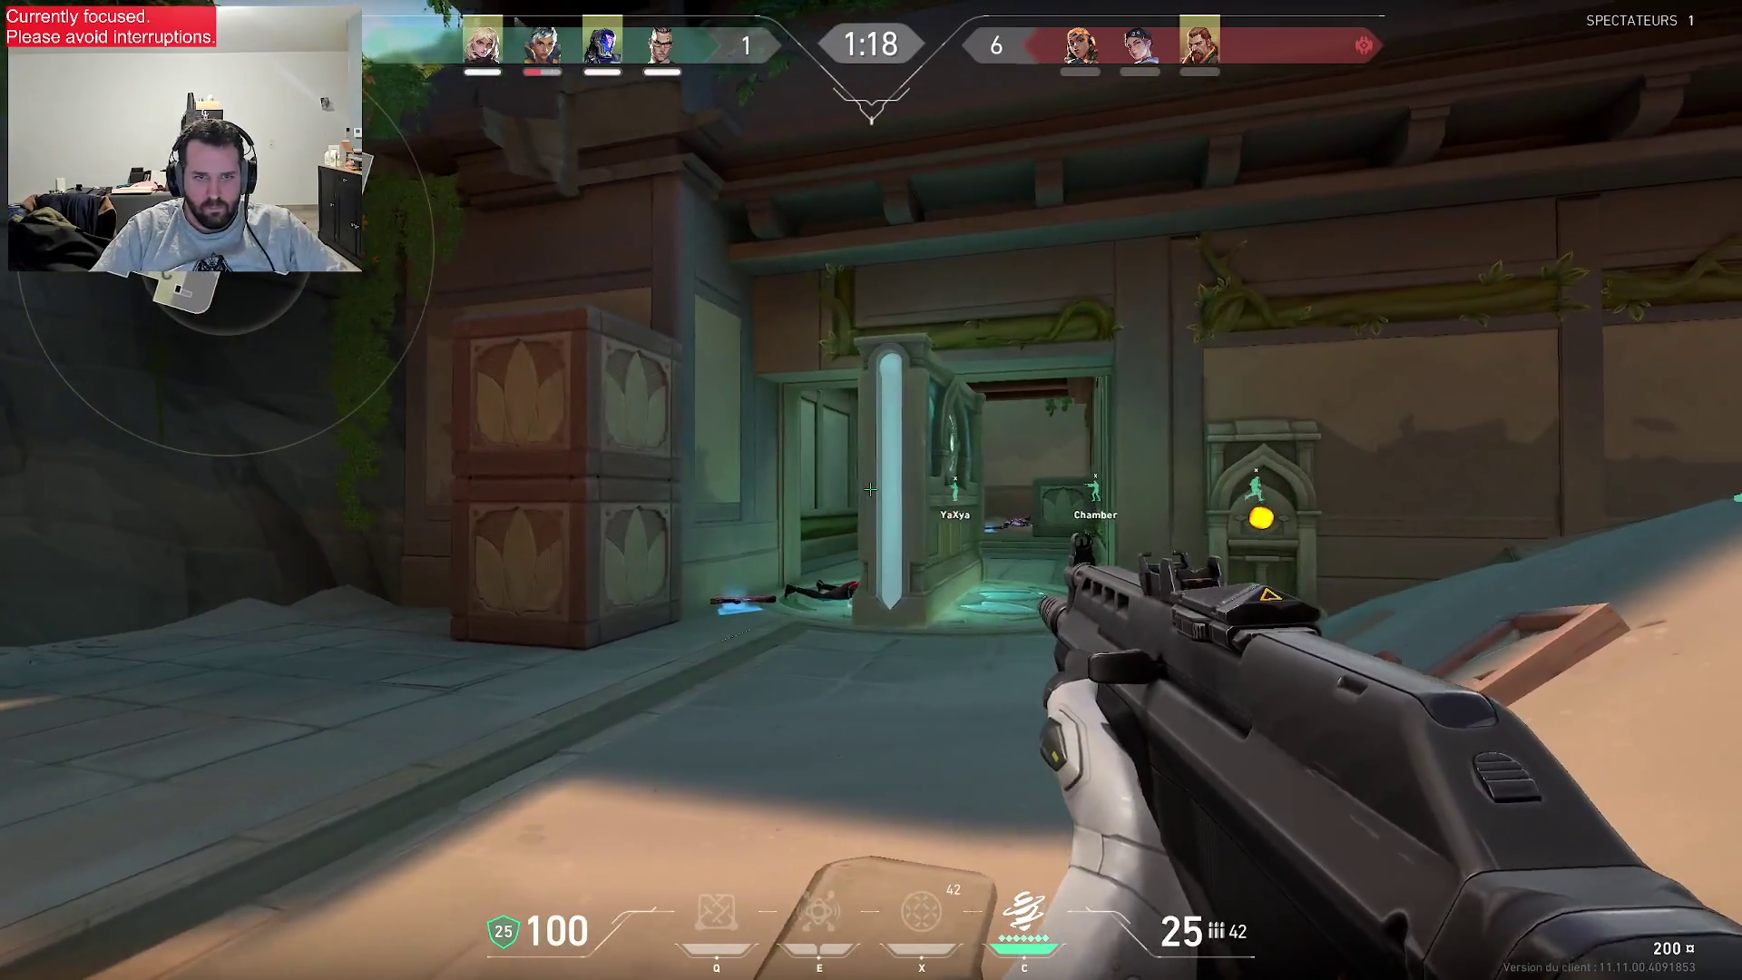
pyautogui.press('w')
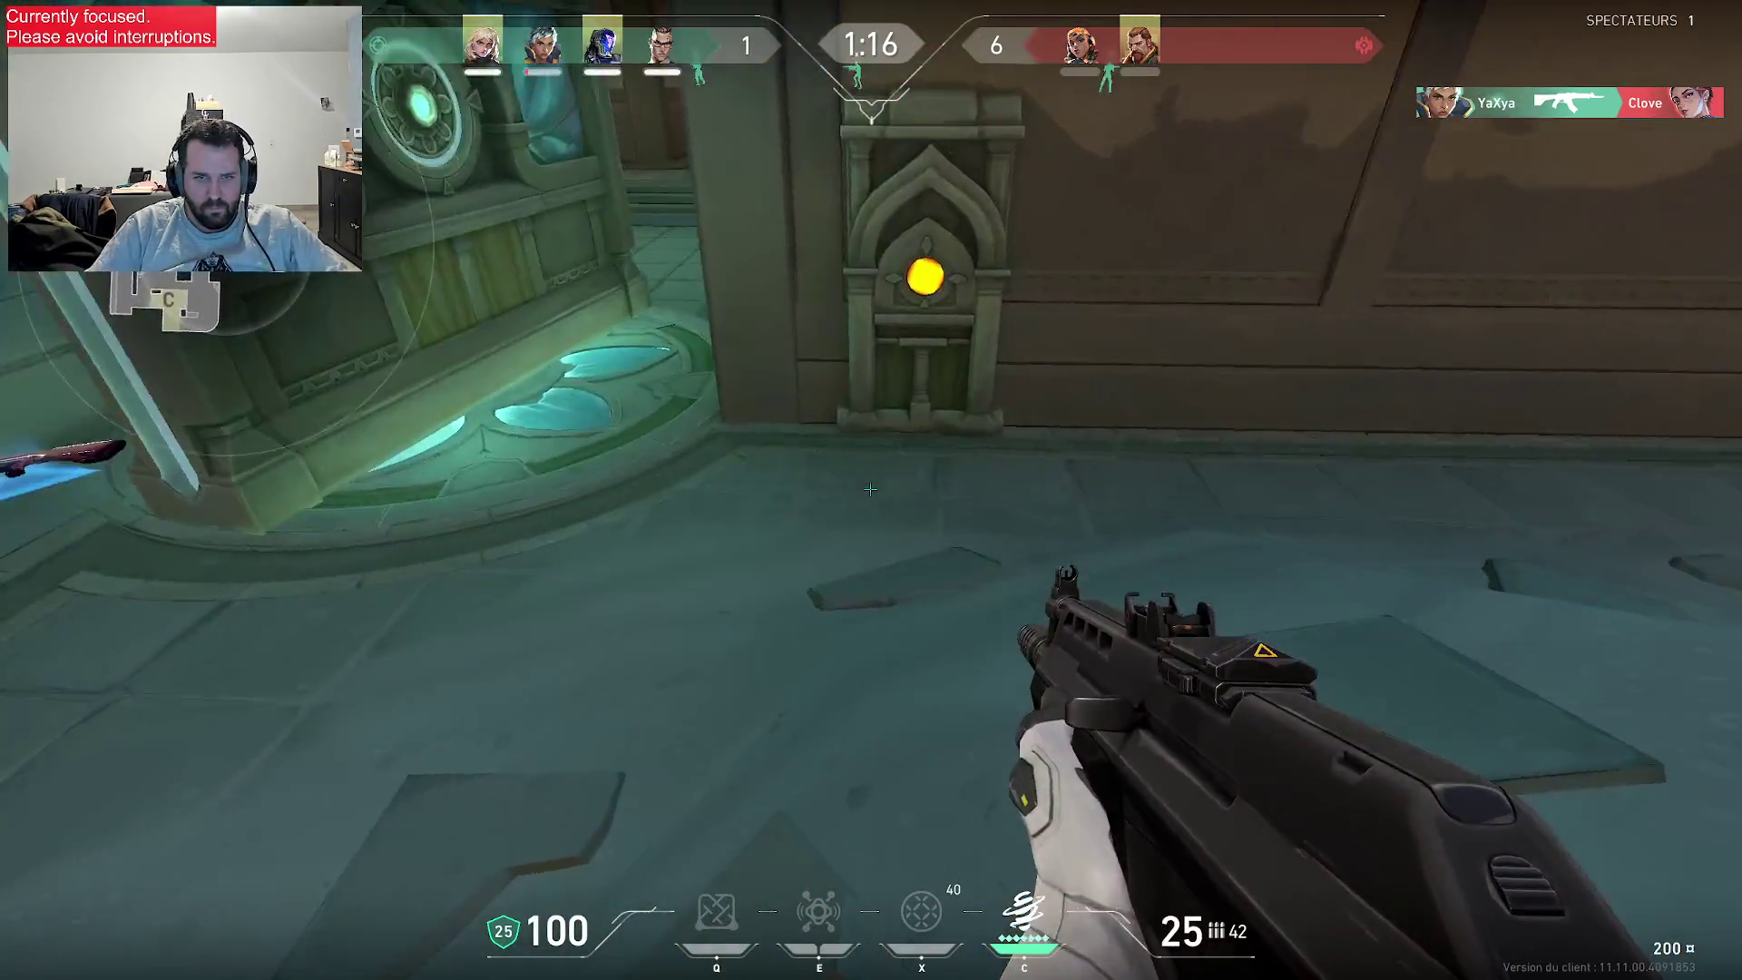
pyautogui.press('f')
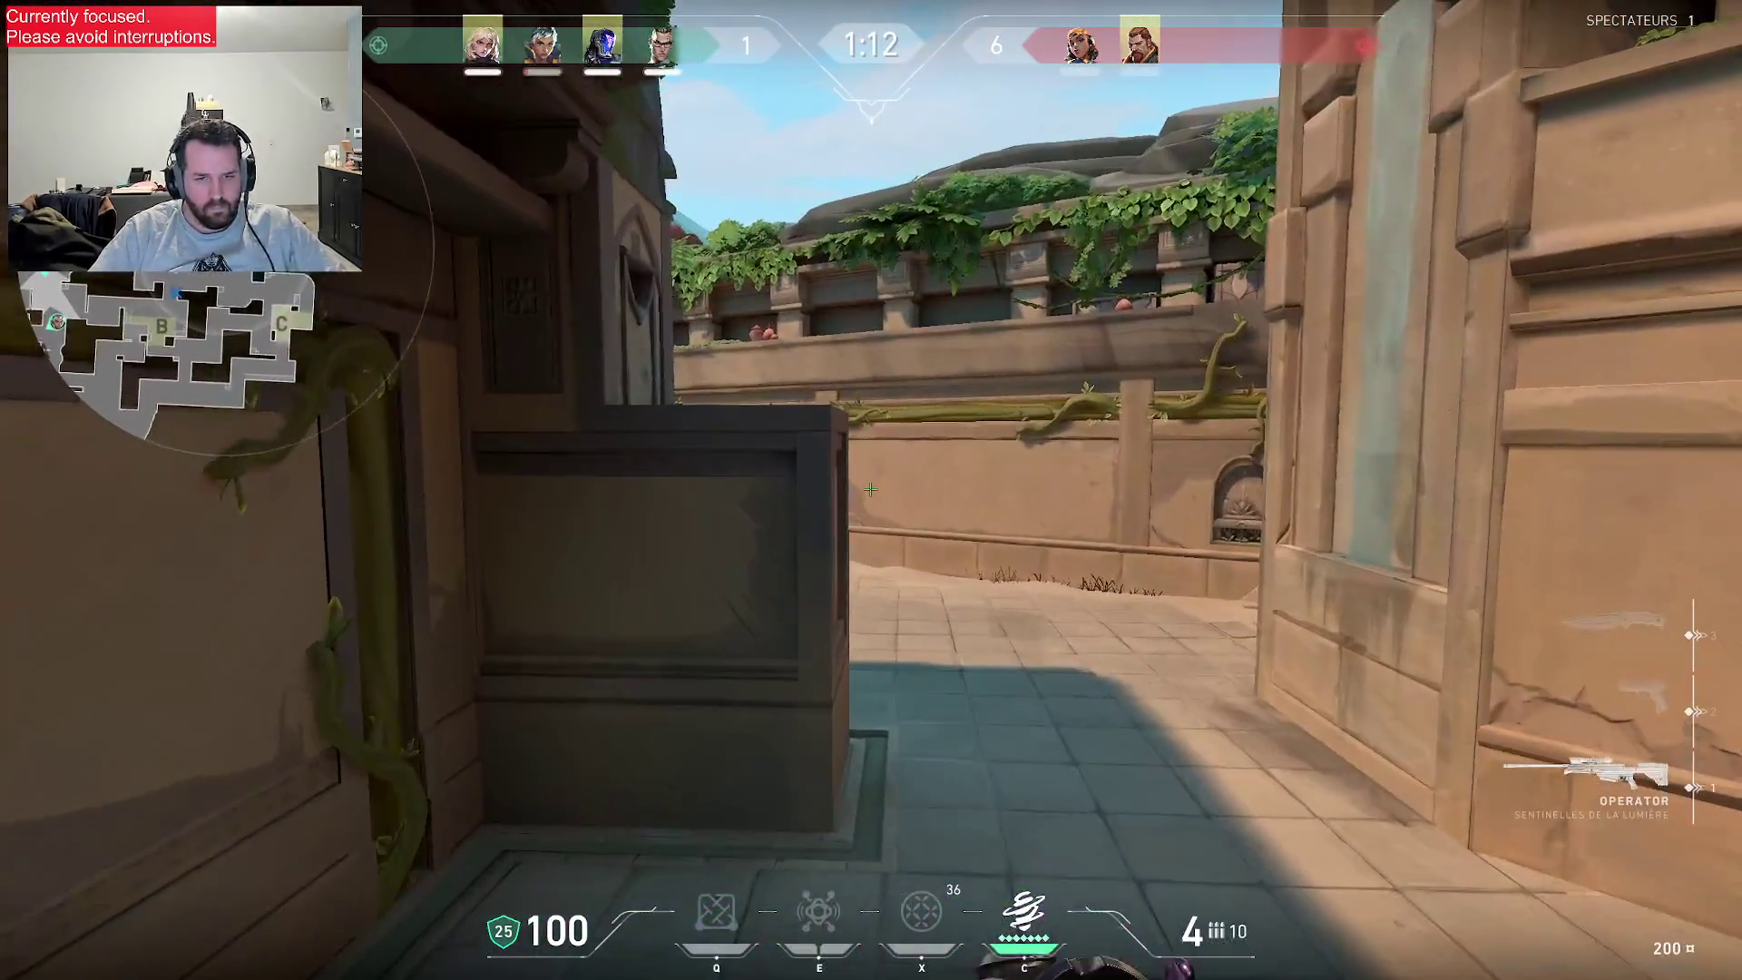
# - Hold the corridor scoped with the Operator, swapping to the knife to reposition
pyautogui.press('w')
pyautogui.press('d')
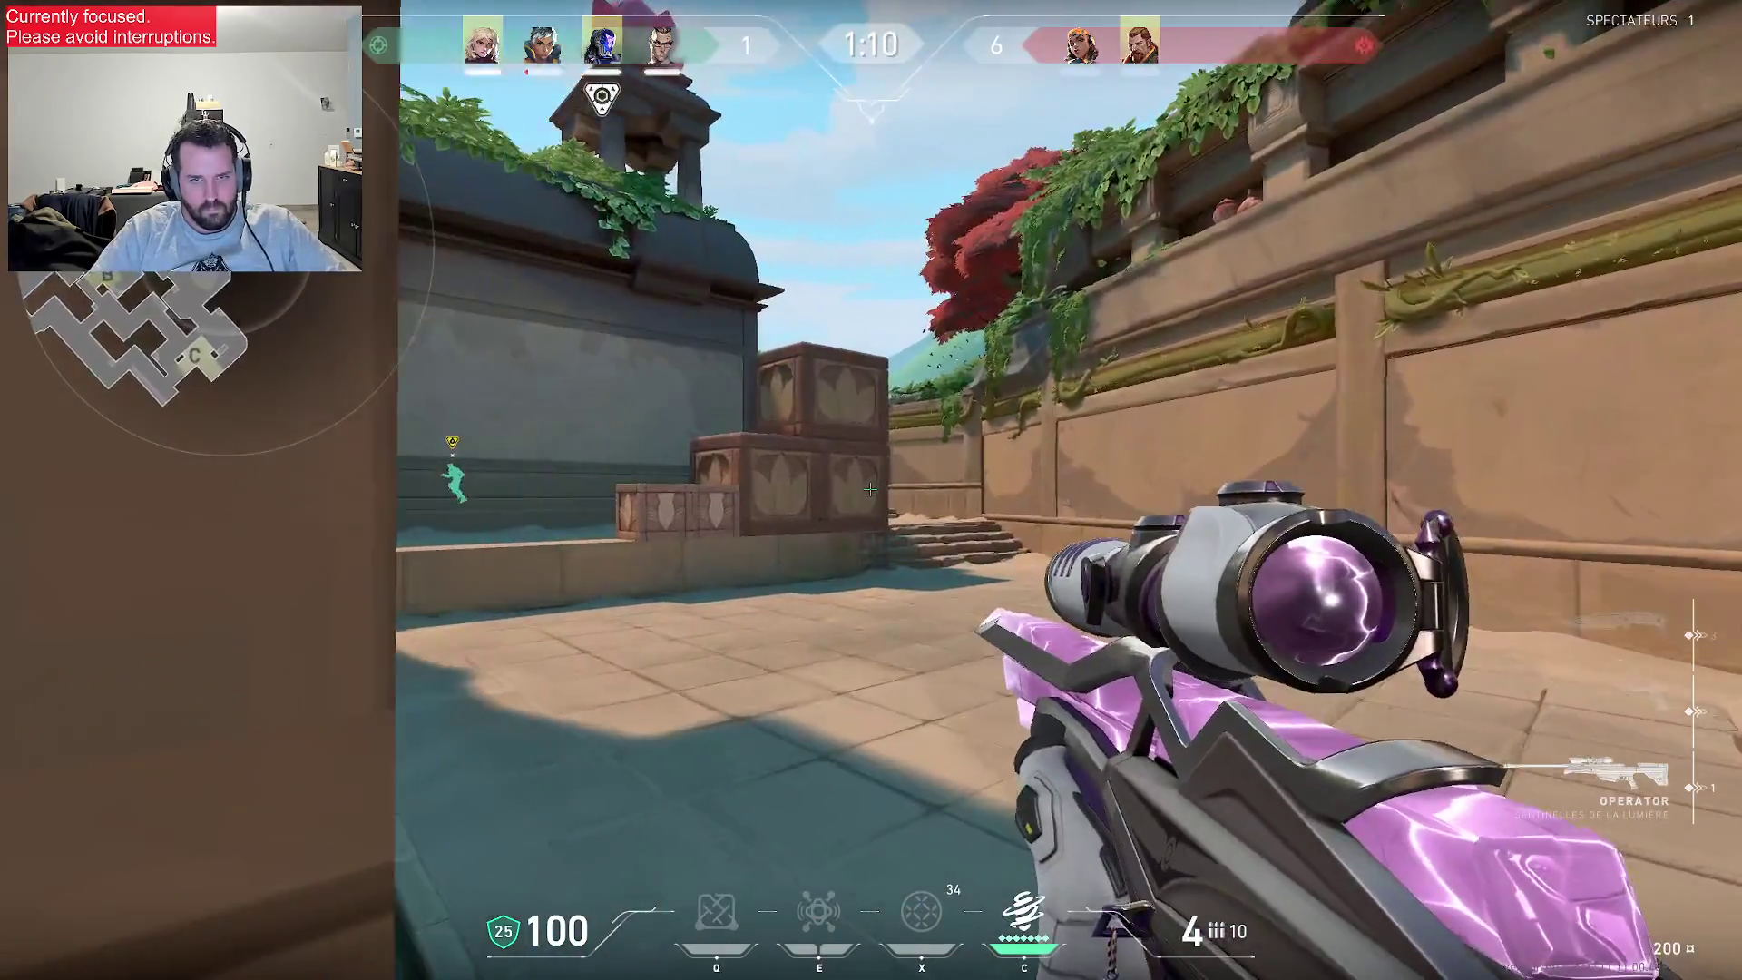
pyautogui.press('3')
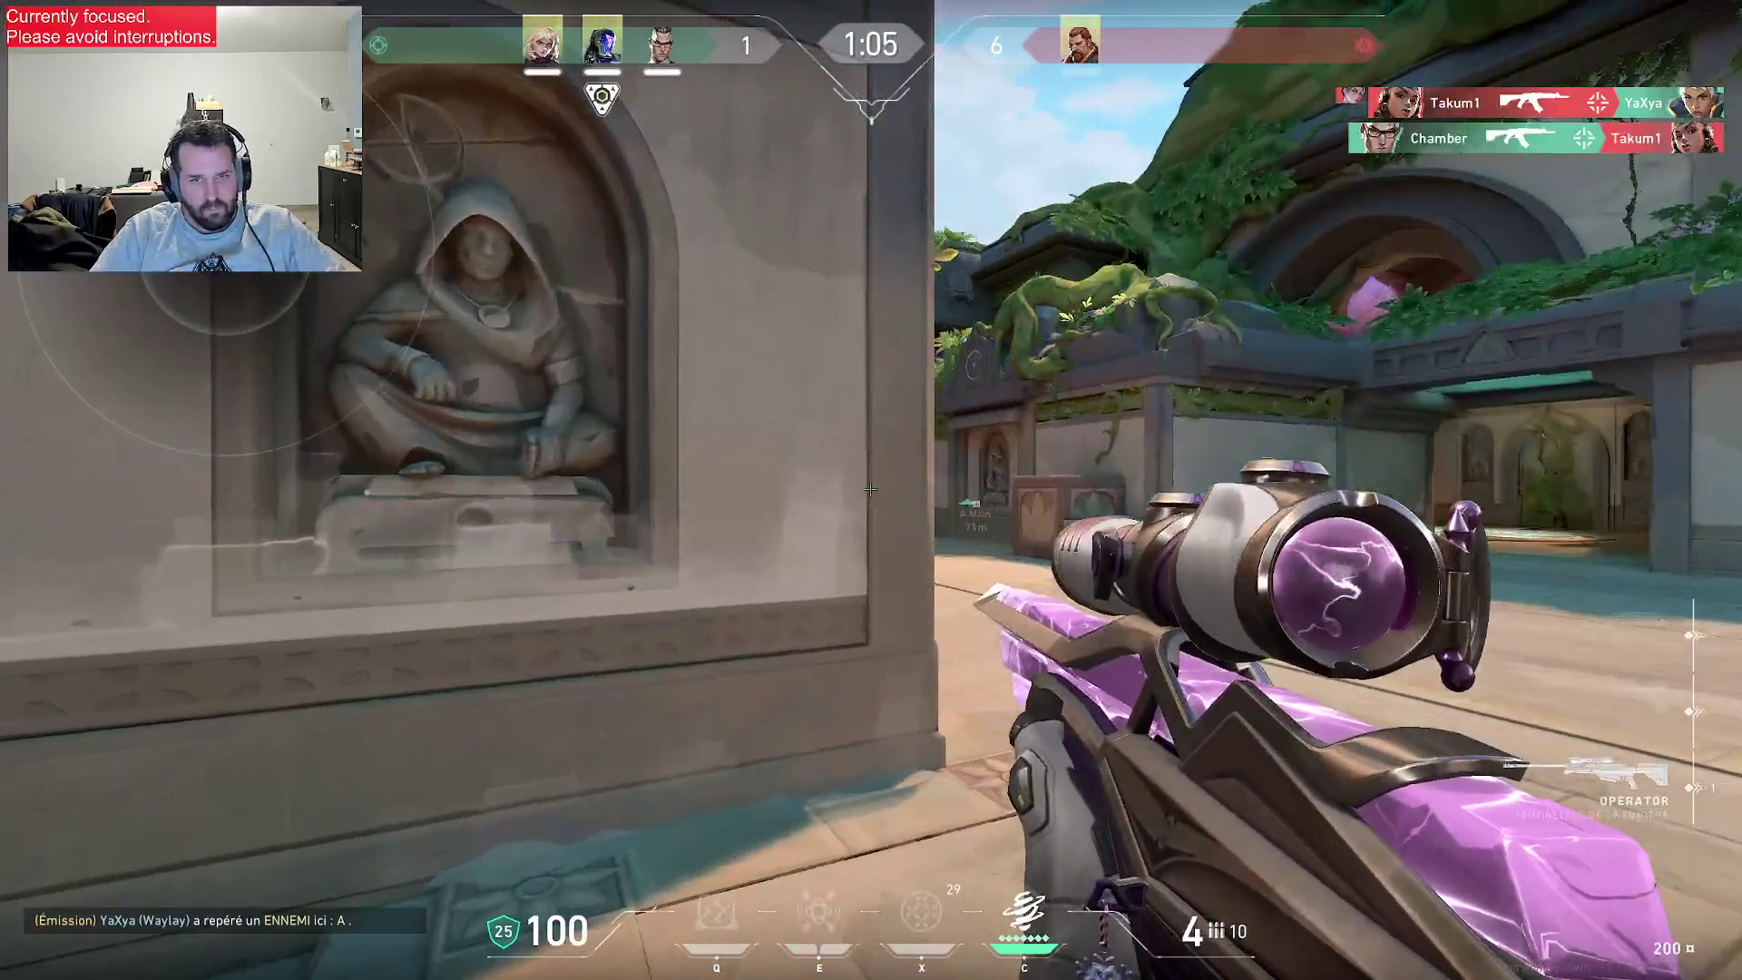
pyautogui.rightClick(870, 489)
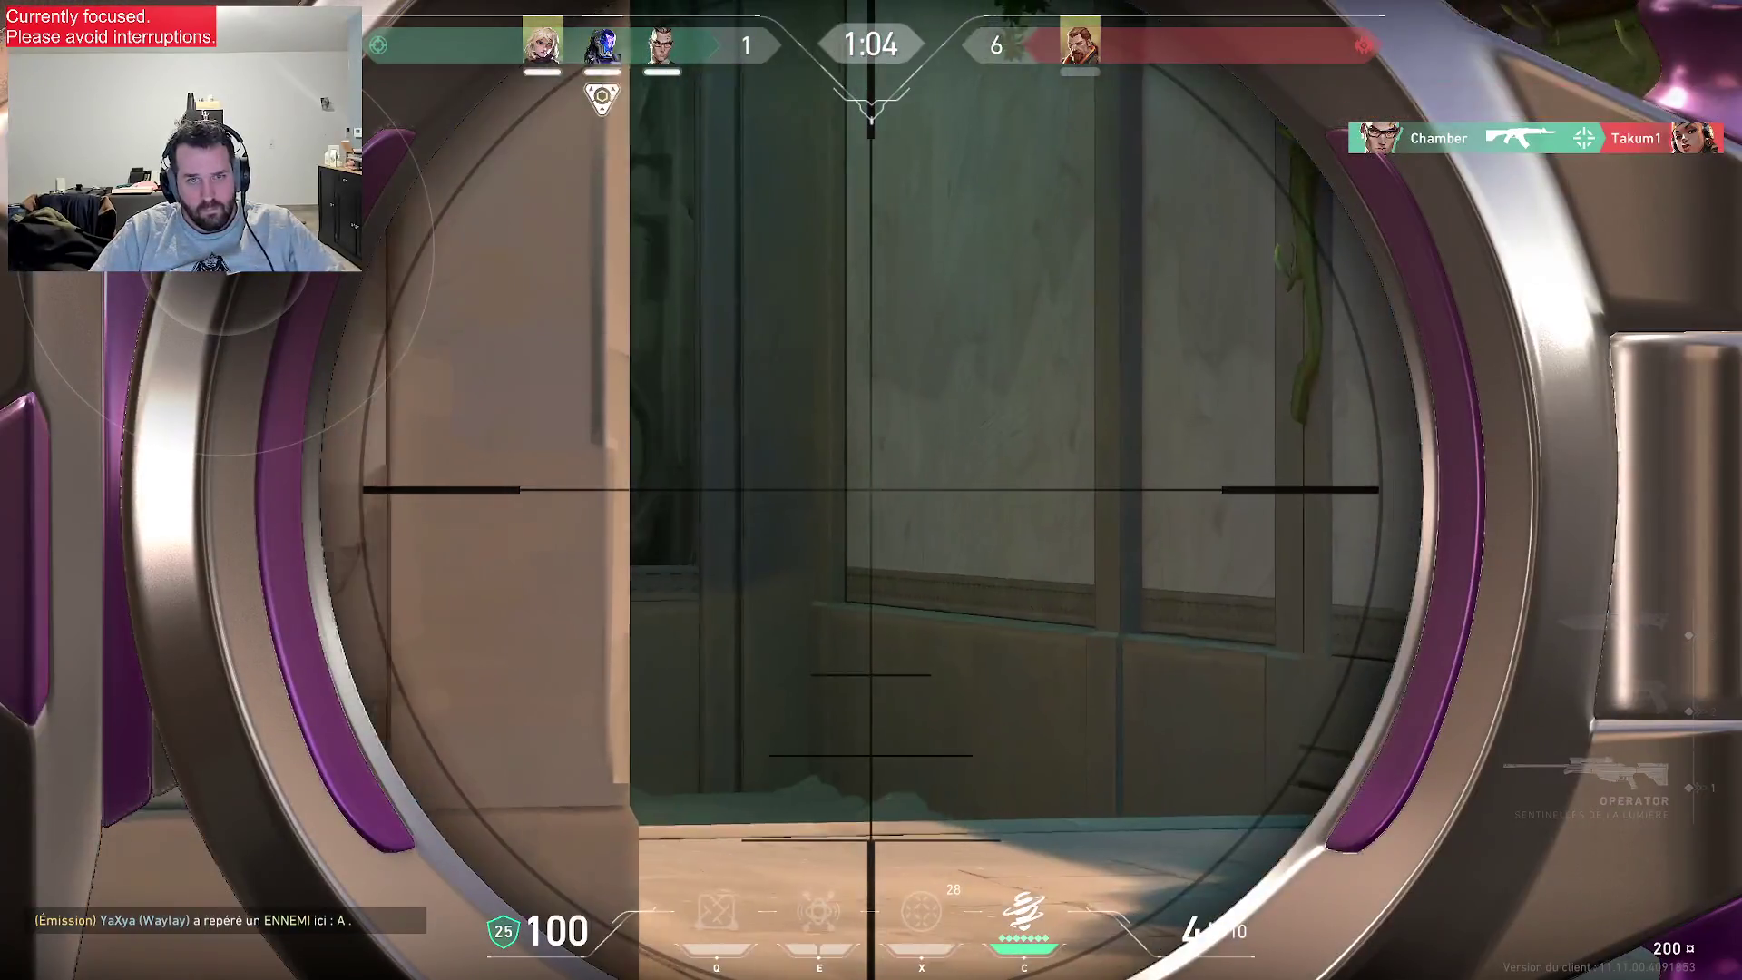
pyautogui.rightClick(870, 489)
pyautogui.rightClick(870, 489)
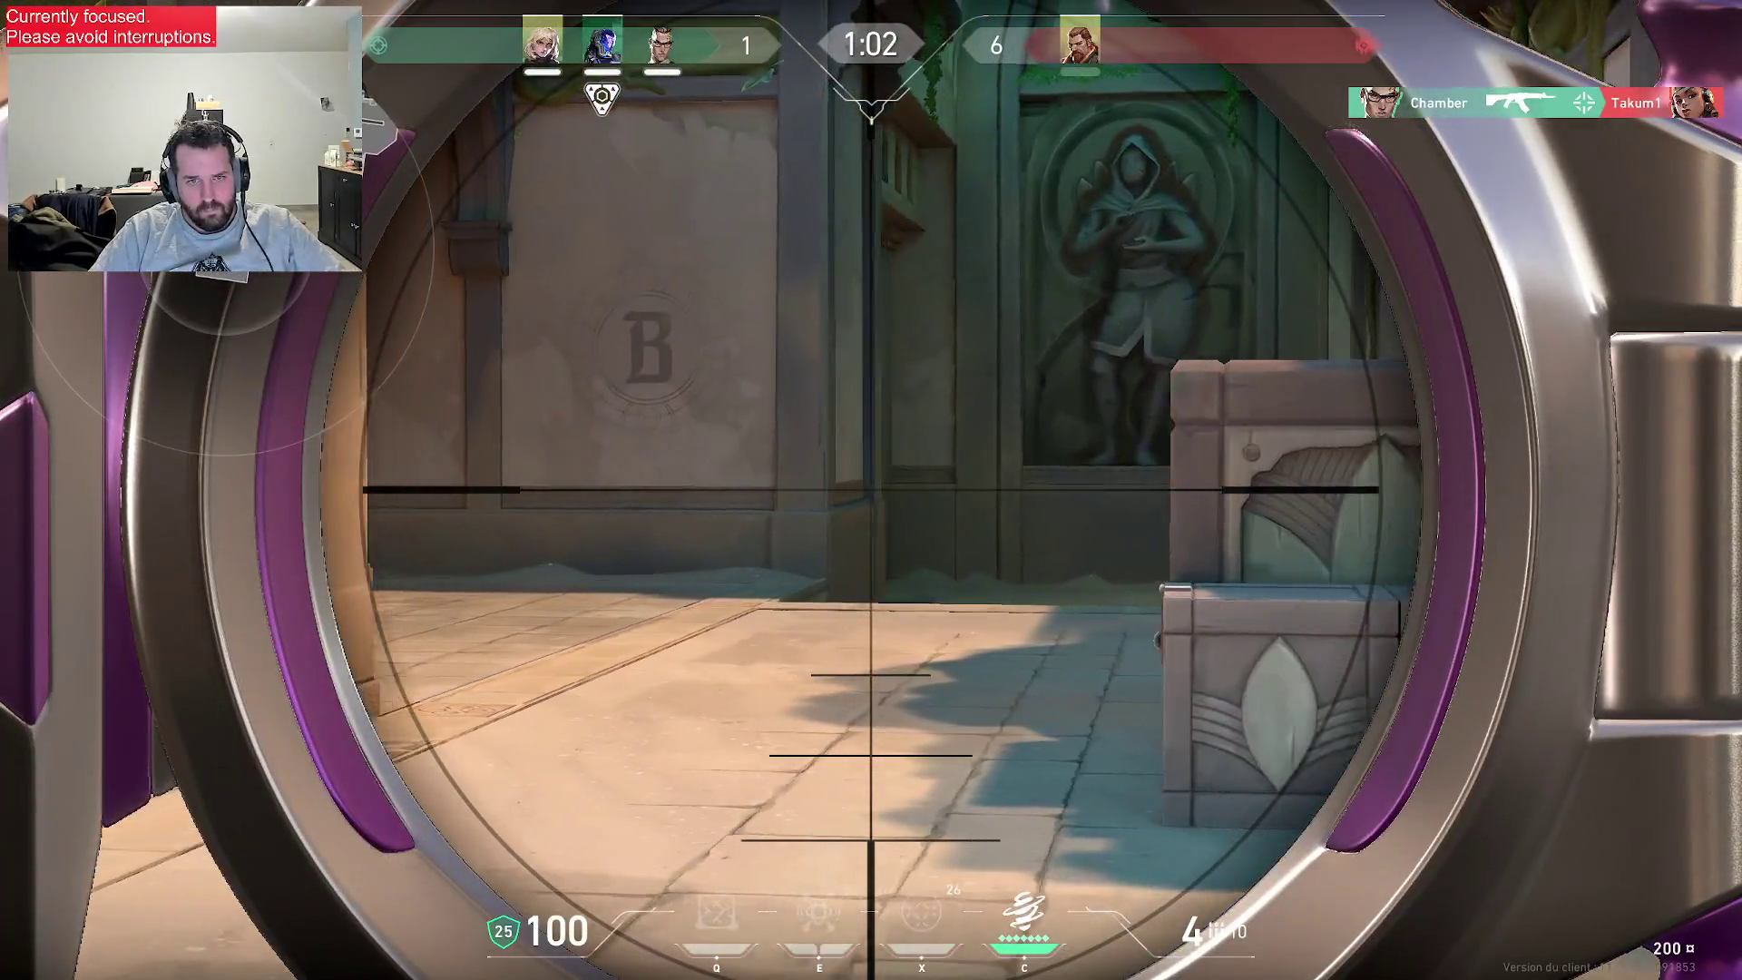
pyautogui.press('3')
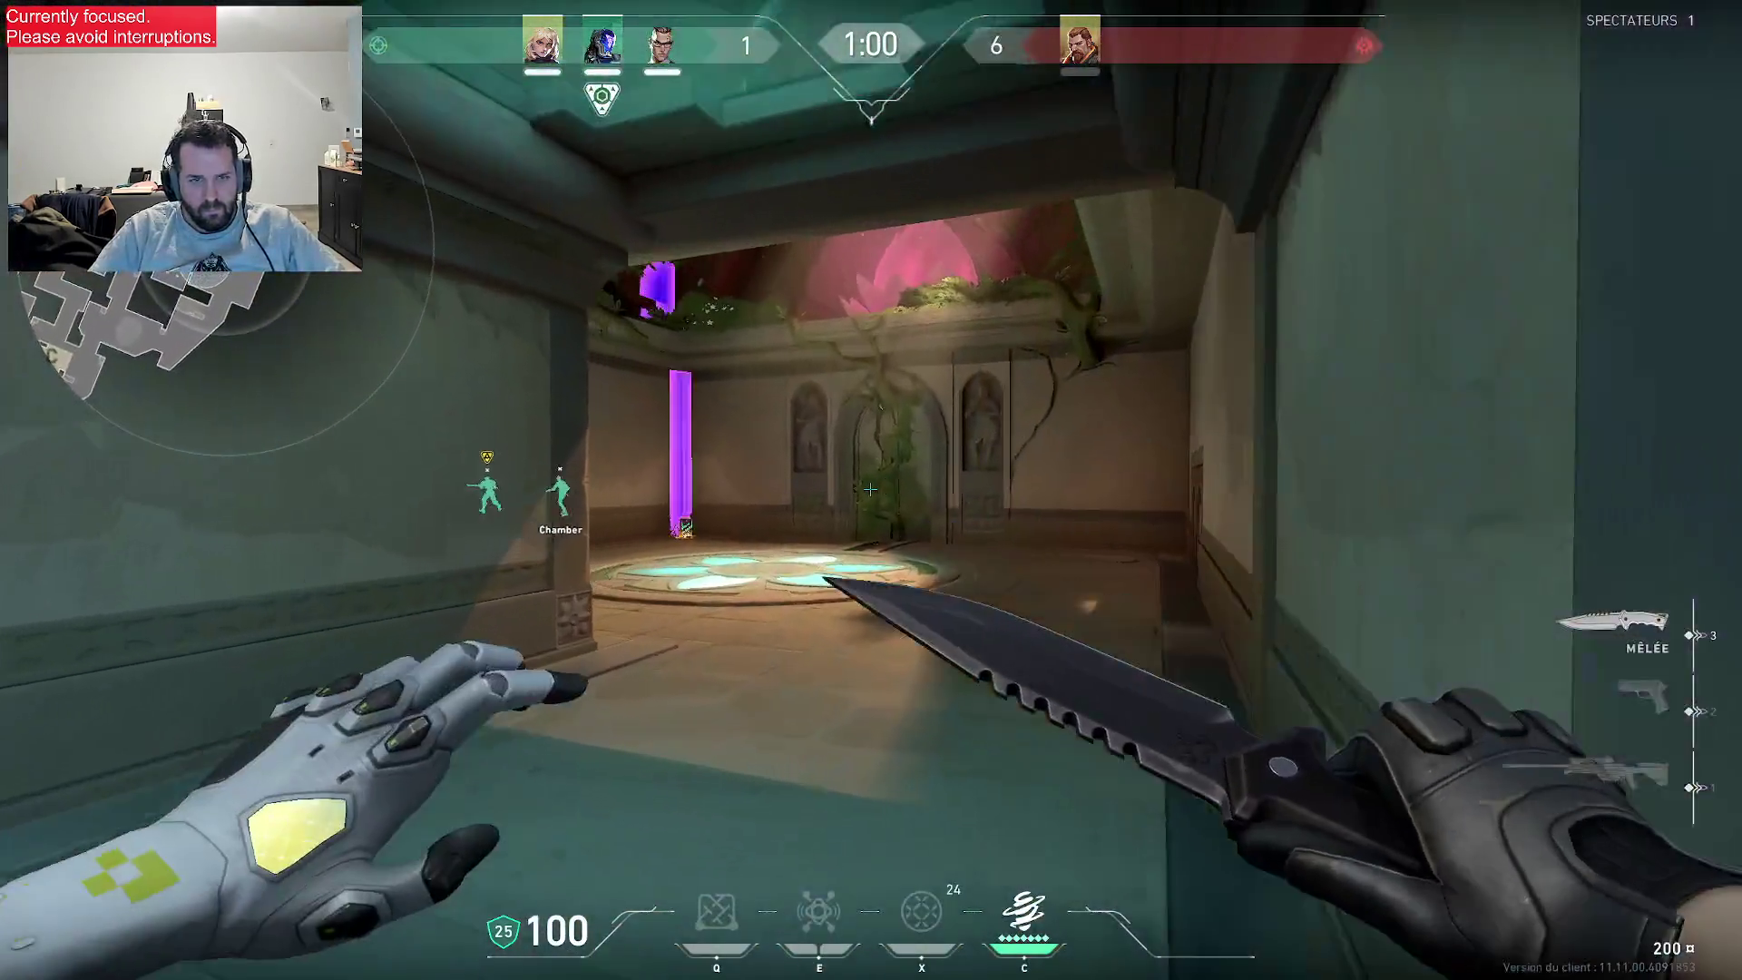
pyautogui.press('1')
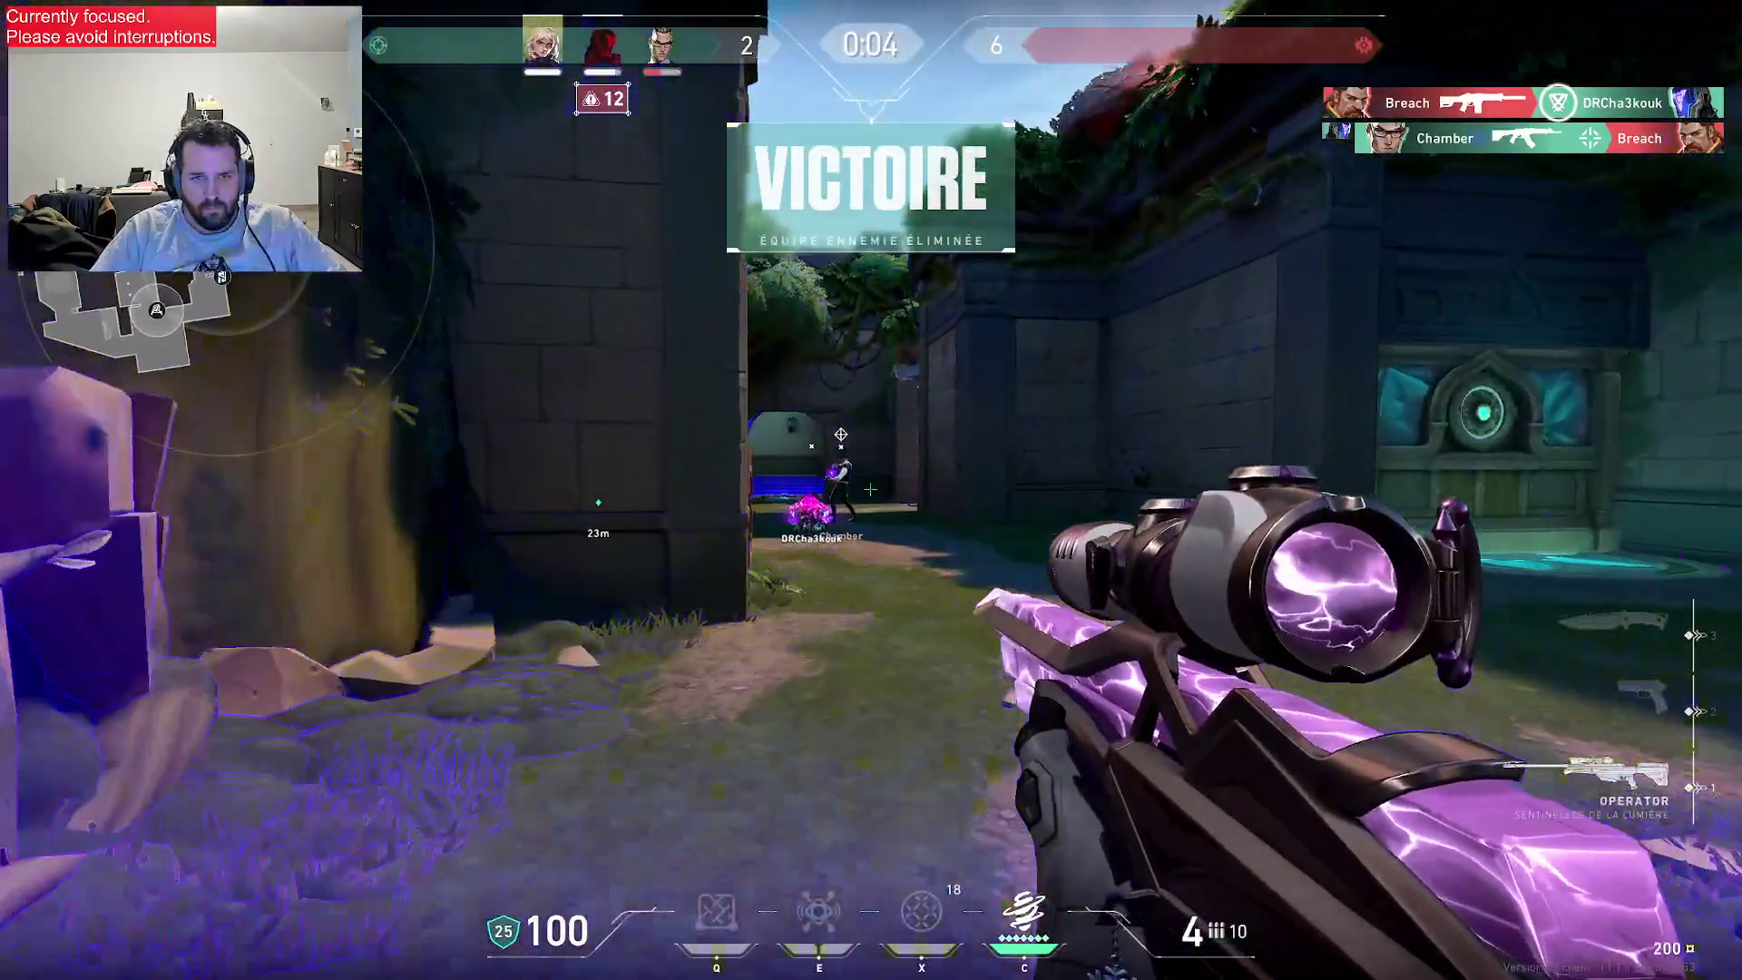
pyautogui.press('3')
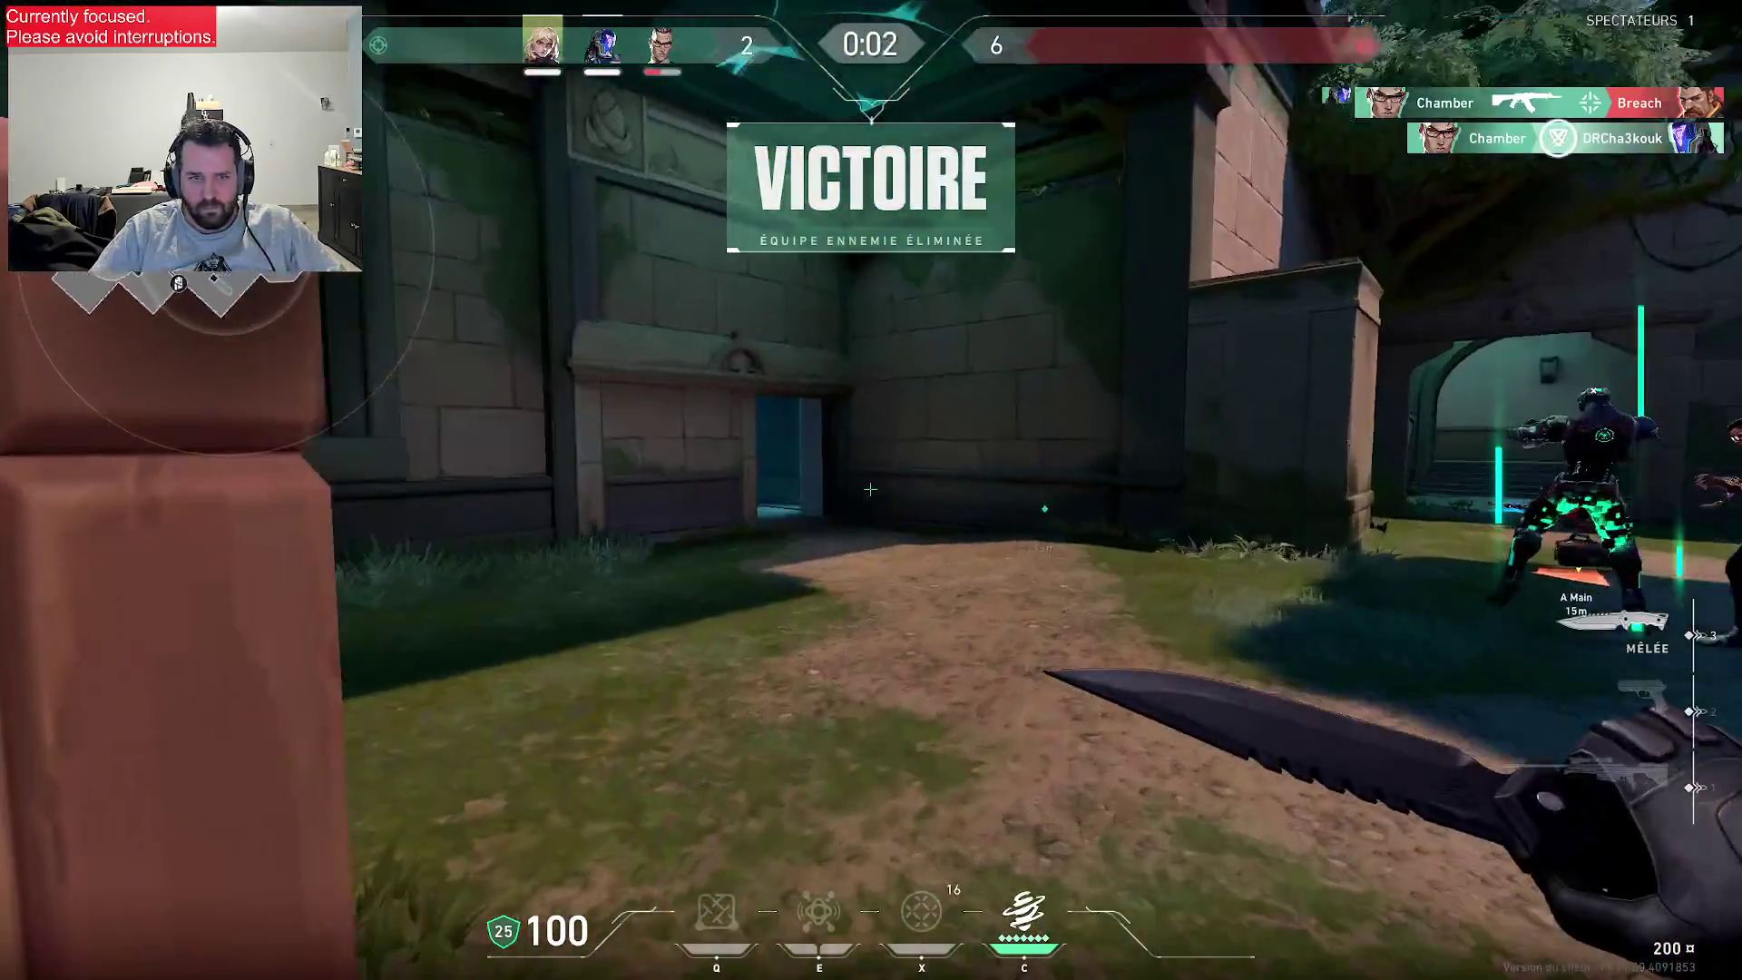
pyautogui.press('1')
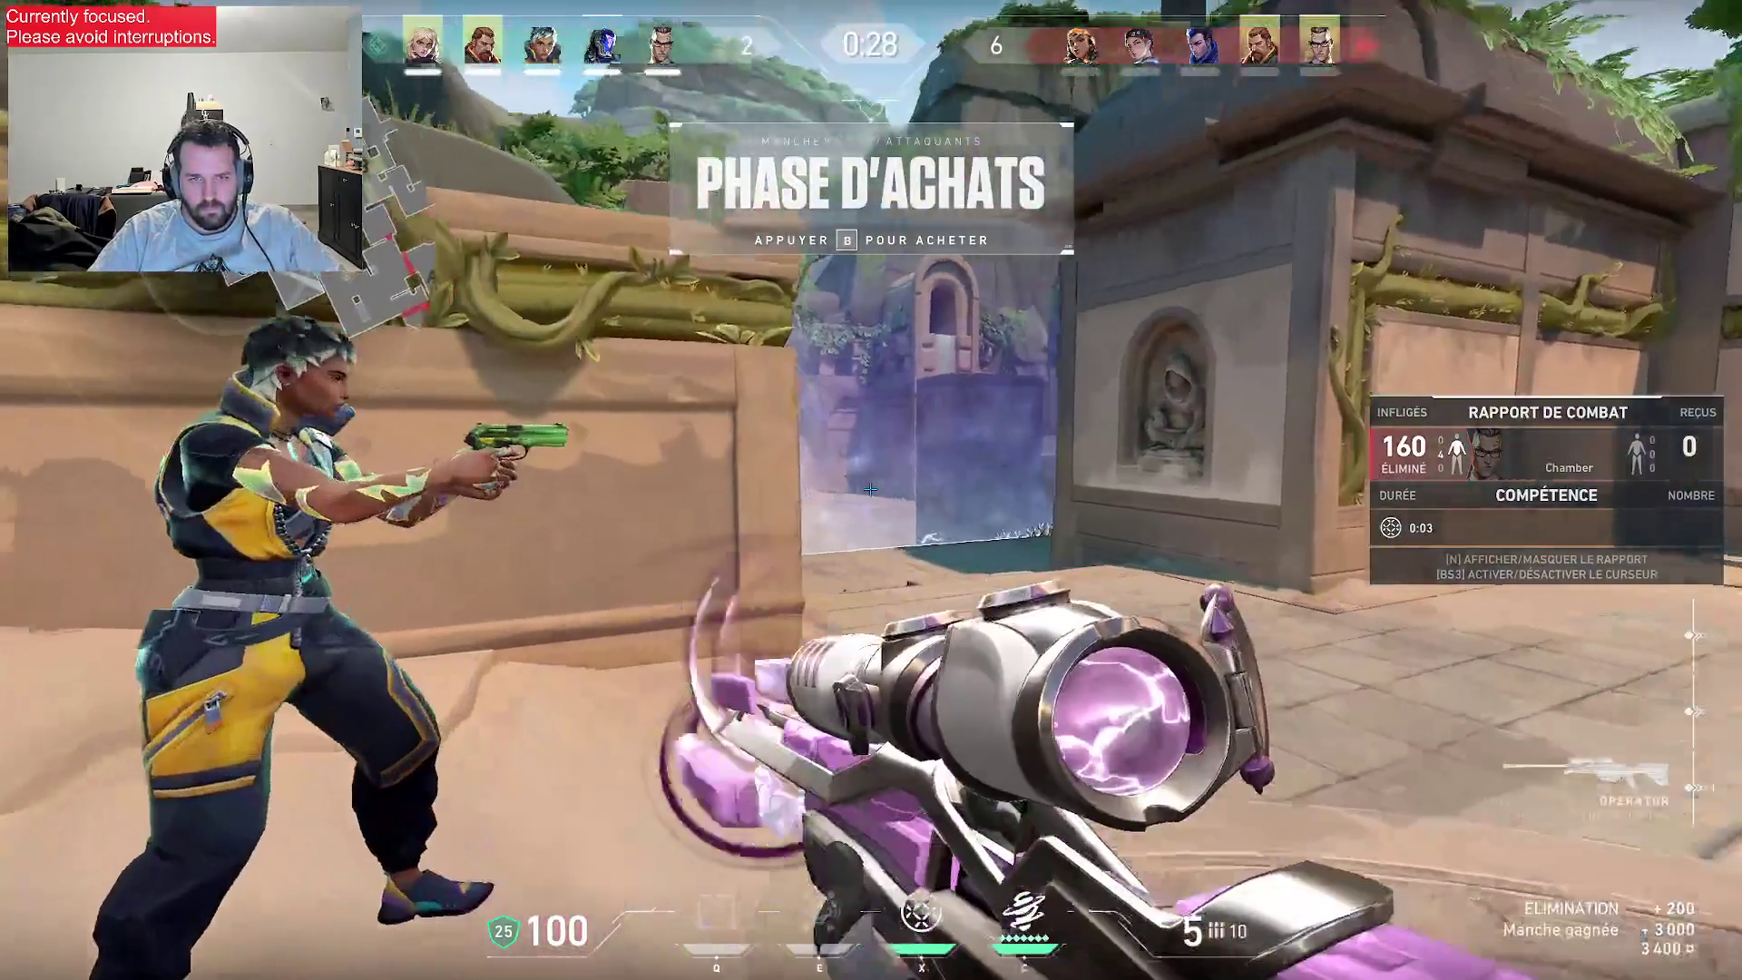
# - Keep the Operator without buying, walk to the crates, check the scoreboard, and re-equip it
pyautogui.press('b')
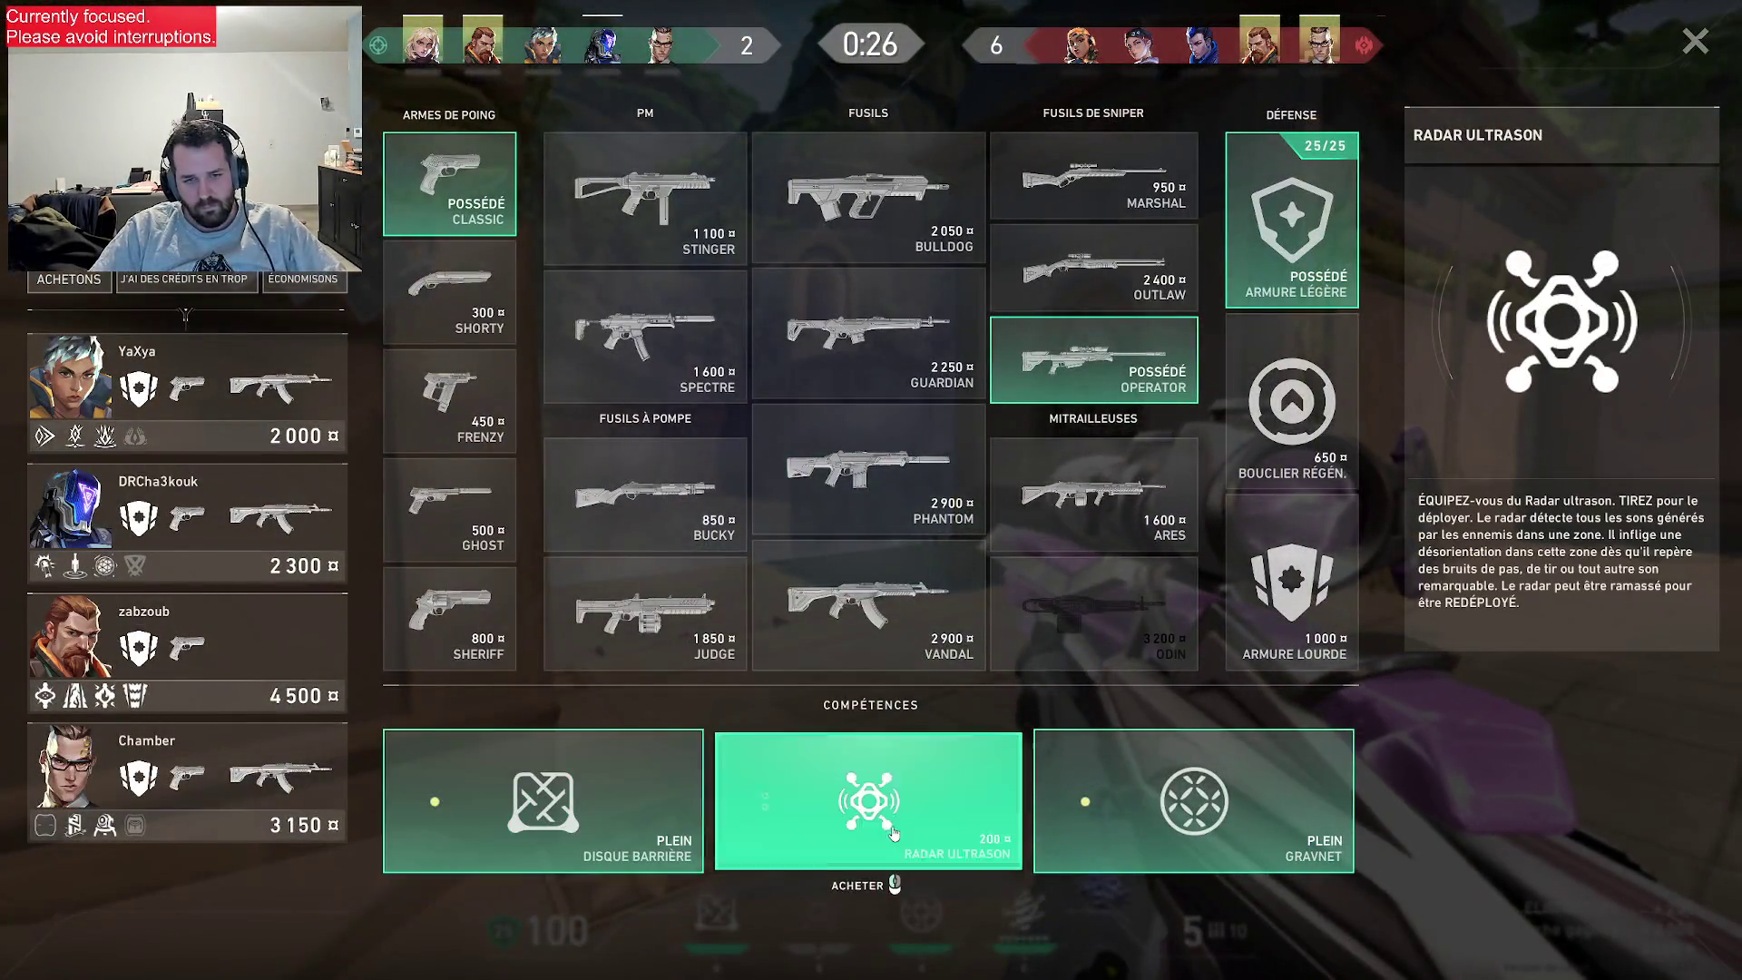
pyautogui.press('b')
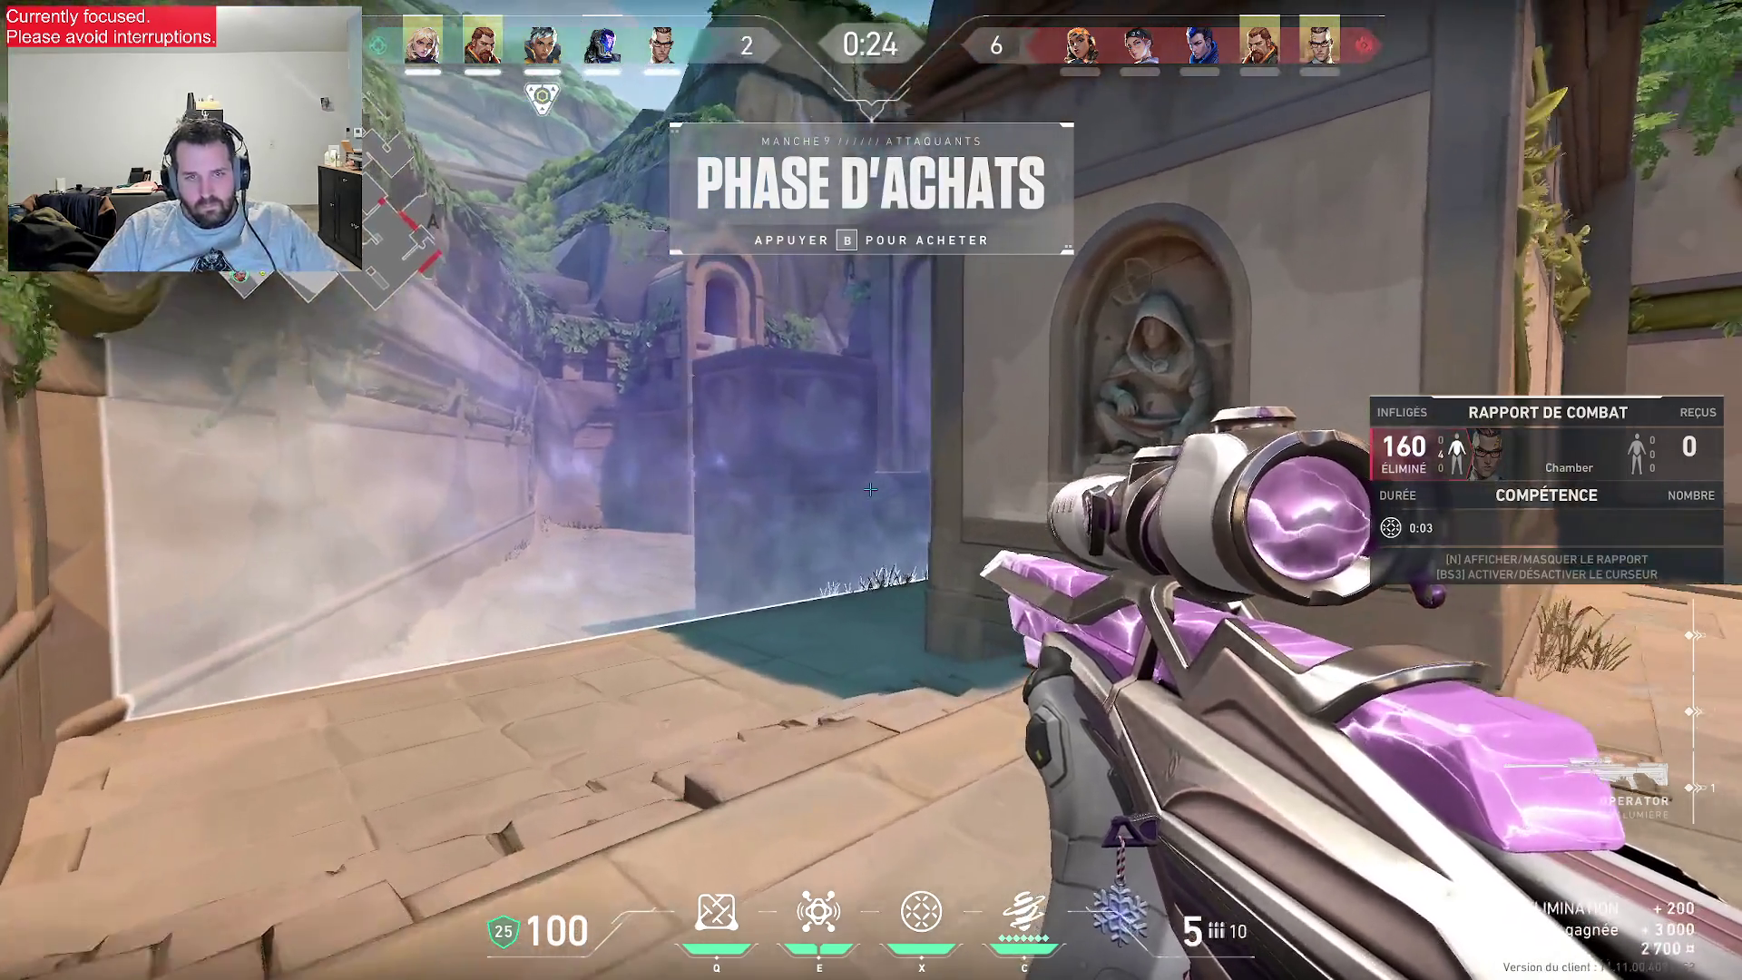
pyautogui.press('w')
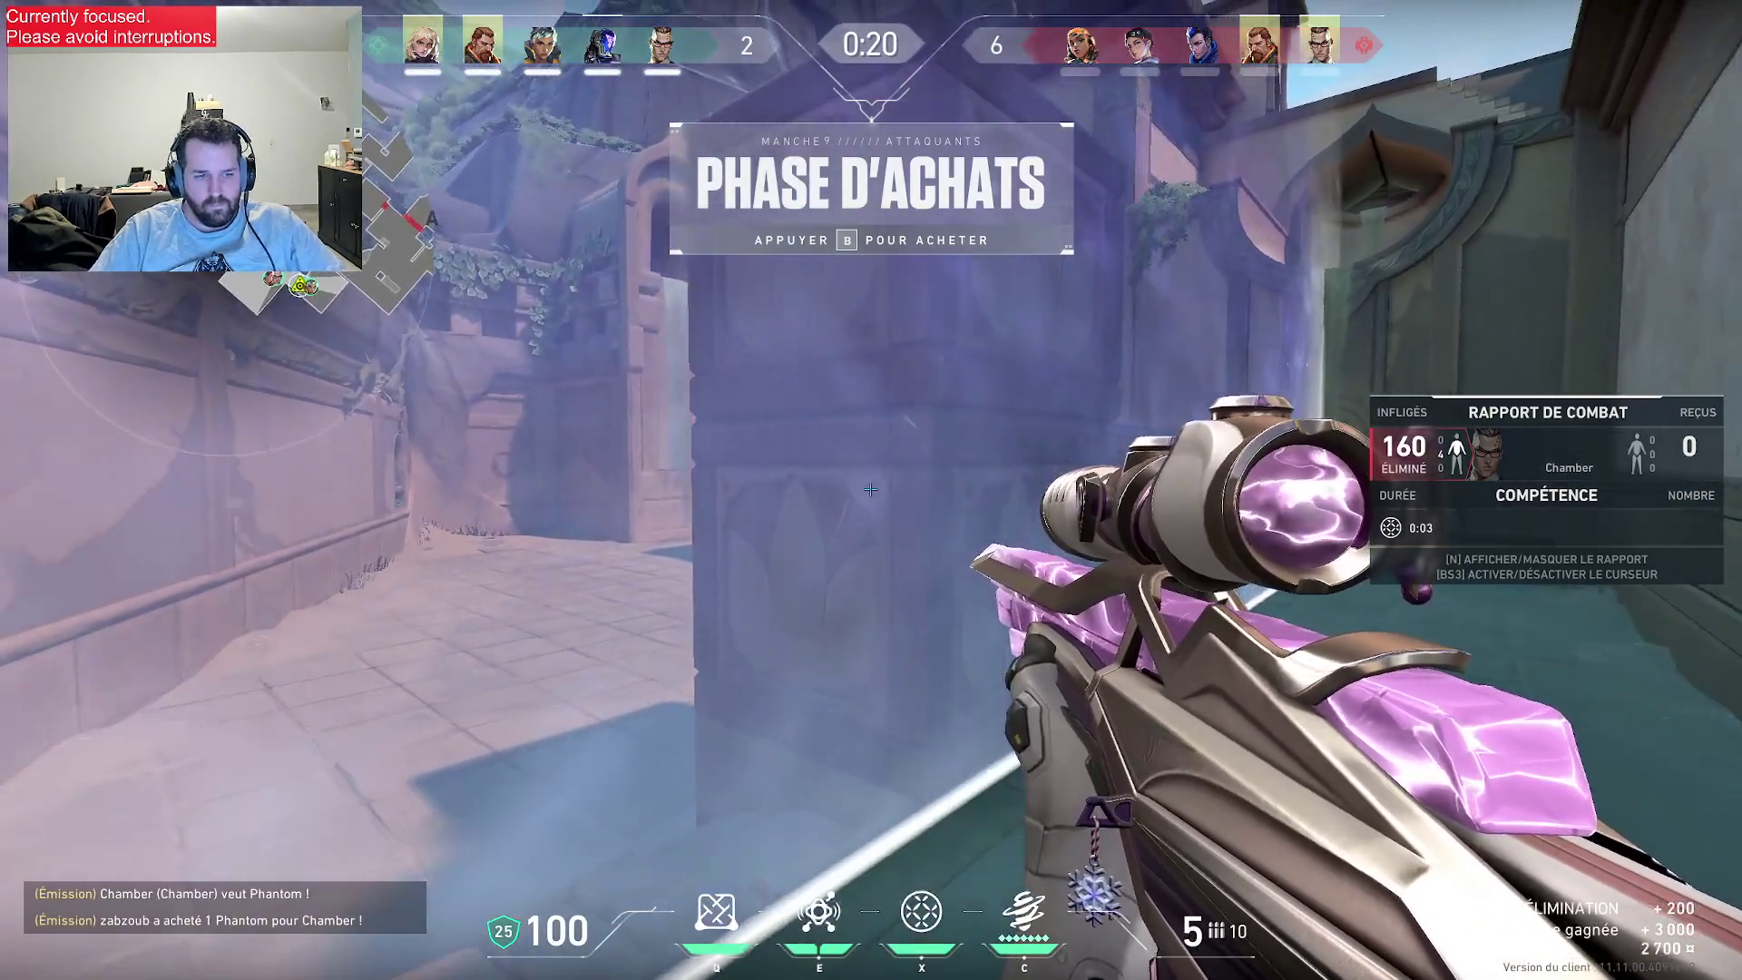
pyautogui.press('Tab')
pyautogui.press('Tab')
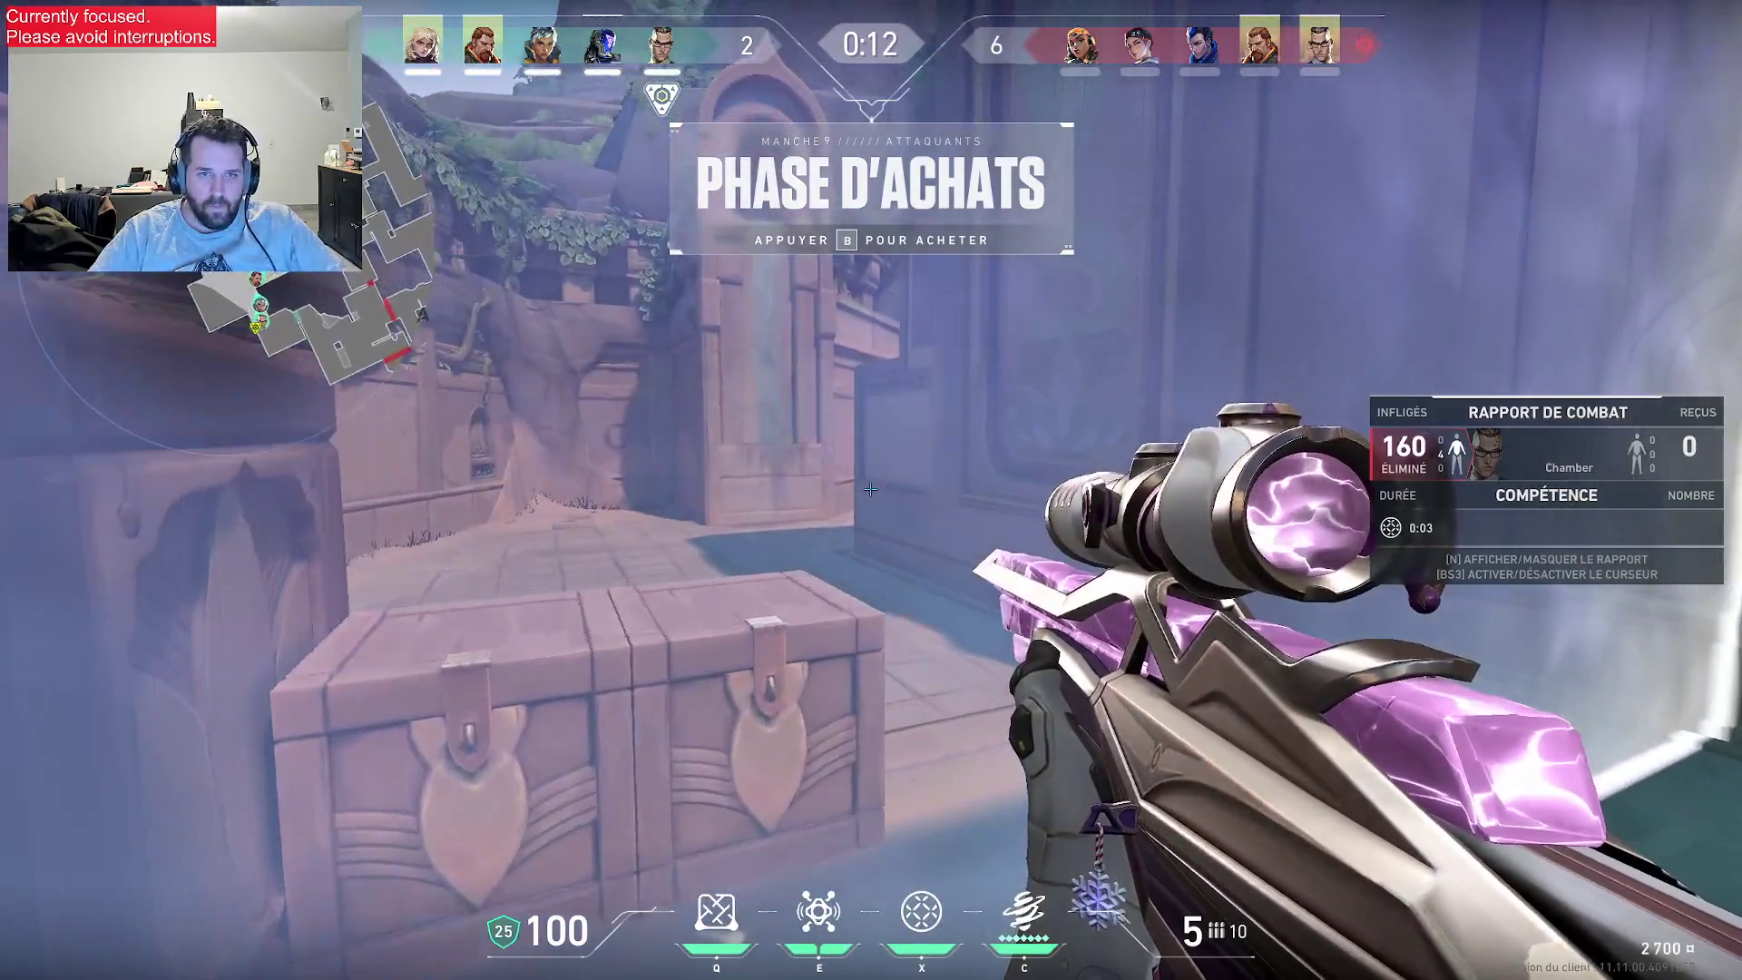
pyautogui.press('Tab')
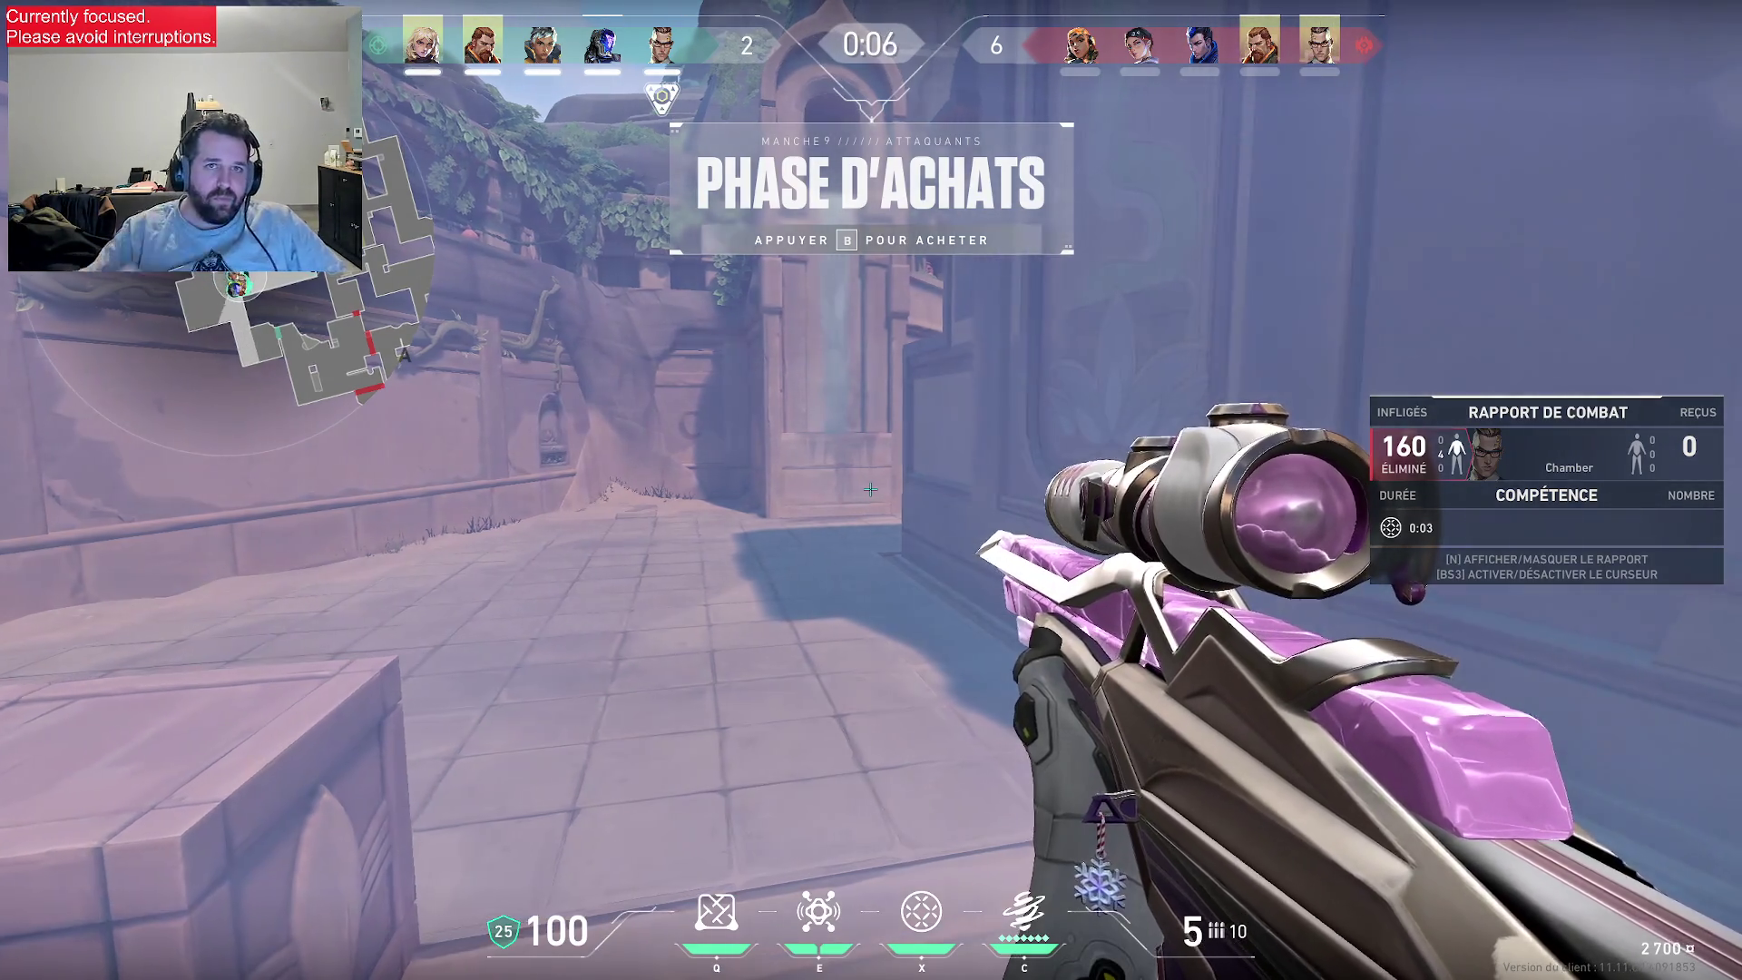
pyautogui.press('Tab')
pyautogui.press('1')
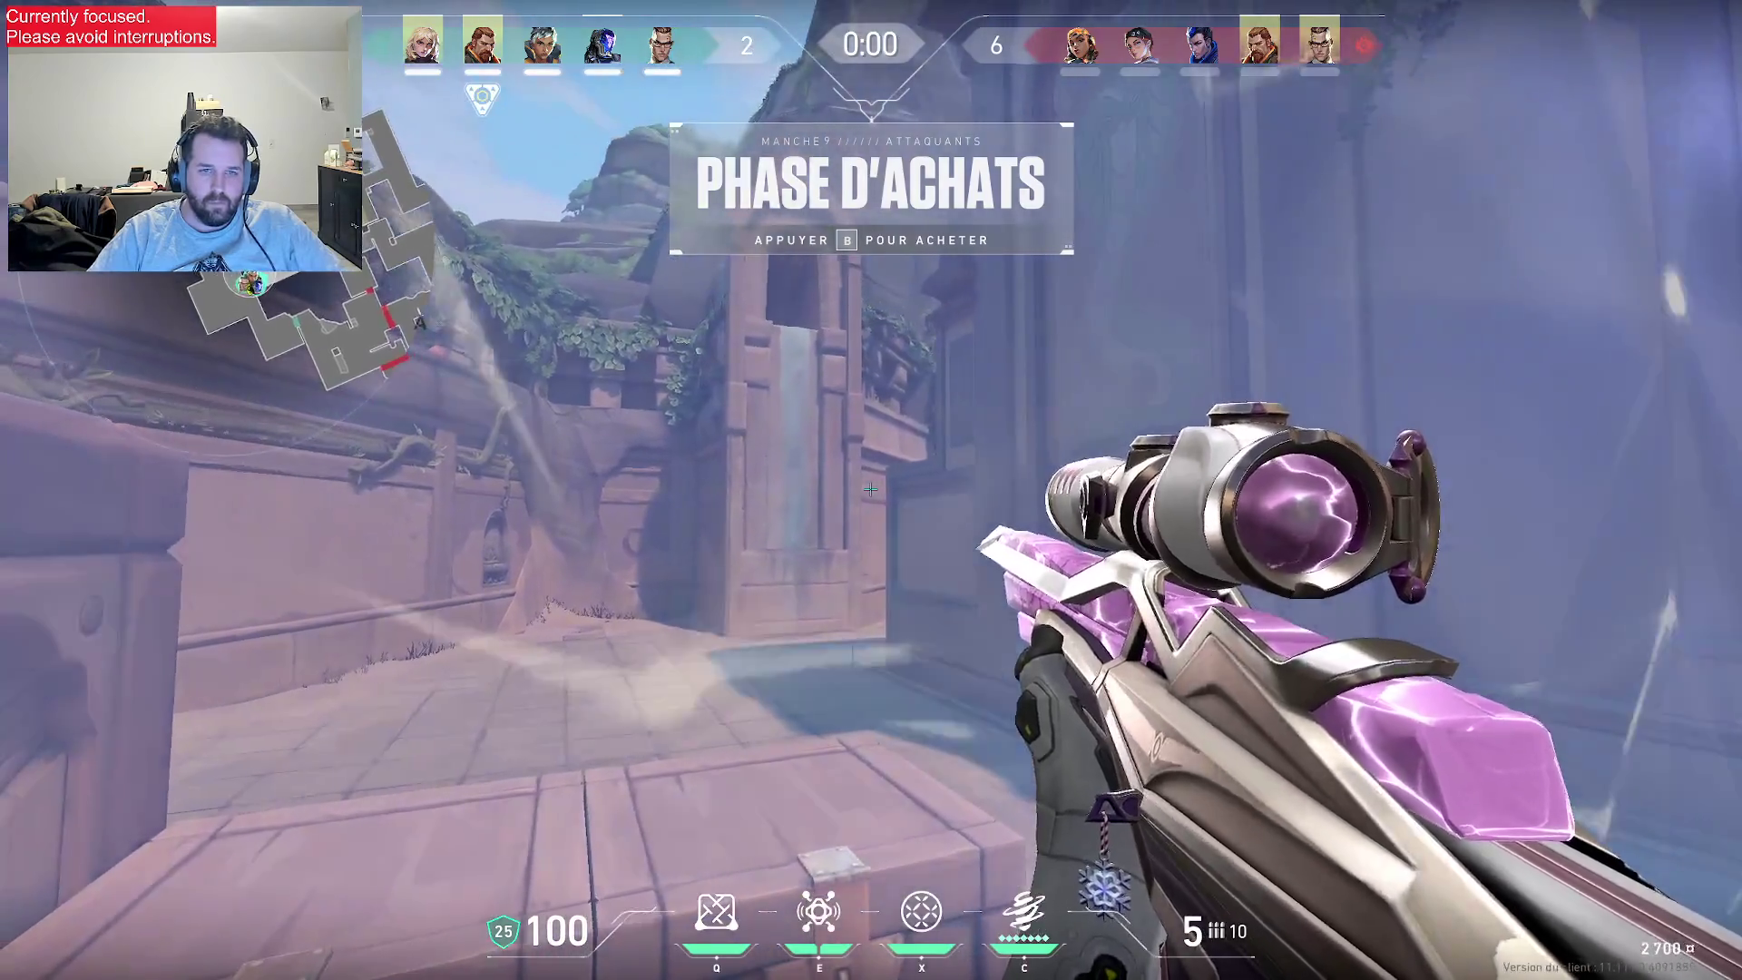
# - Briefly ready the C ability and knife, then return to the Operator to hold the angle
pyautogui.press('c')
pyautogui.press('3')
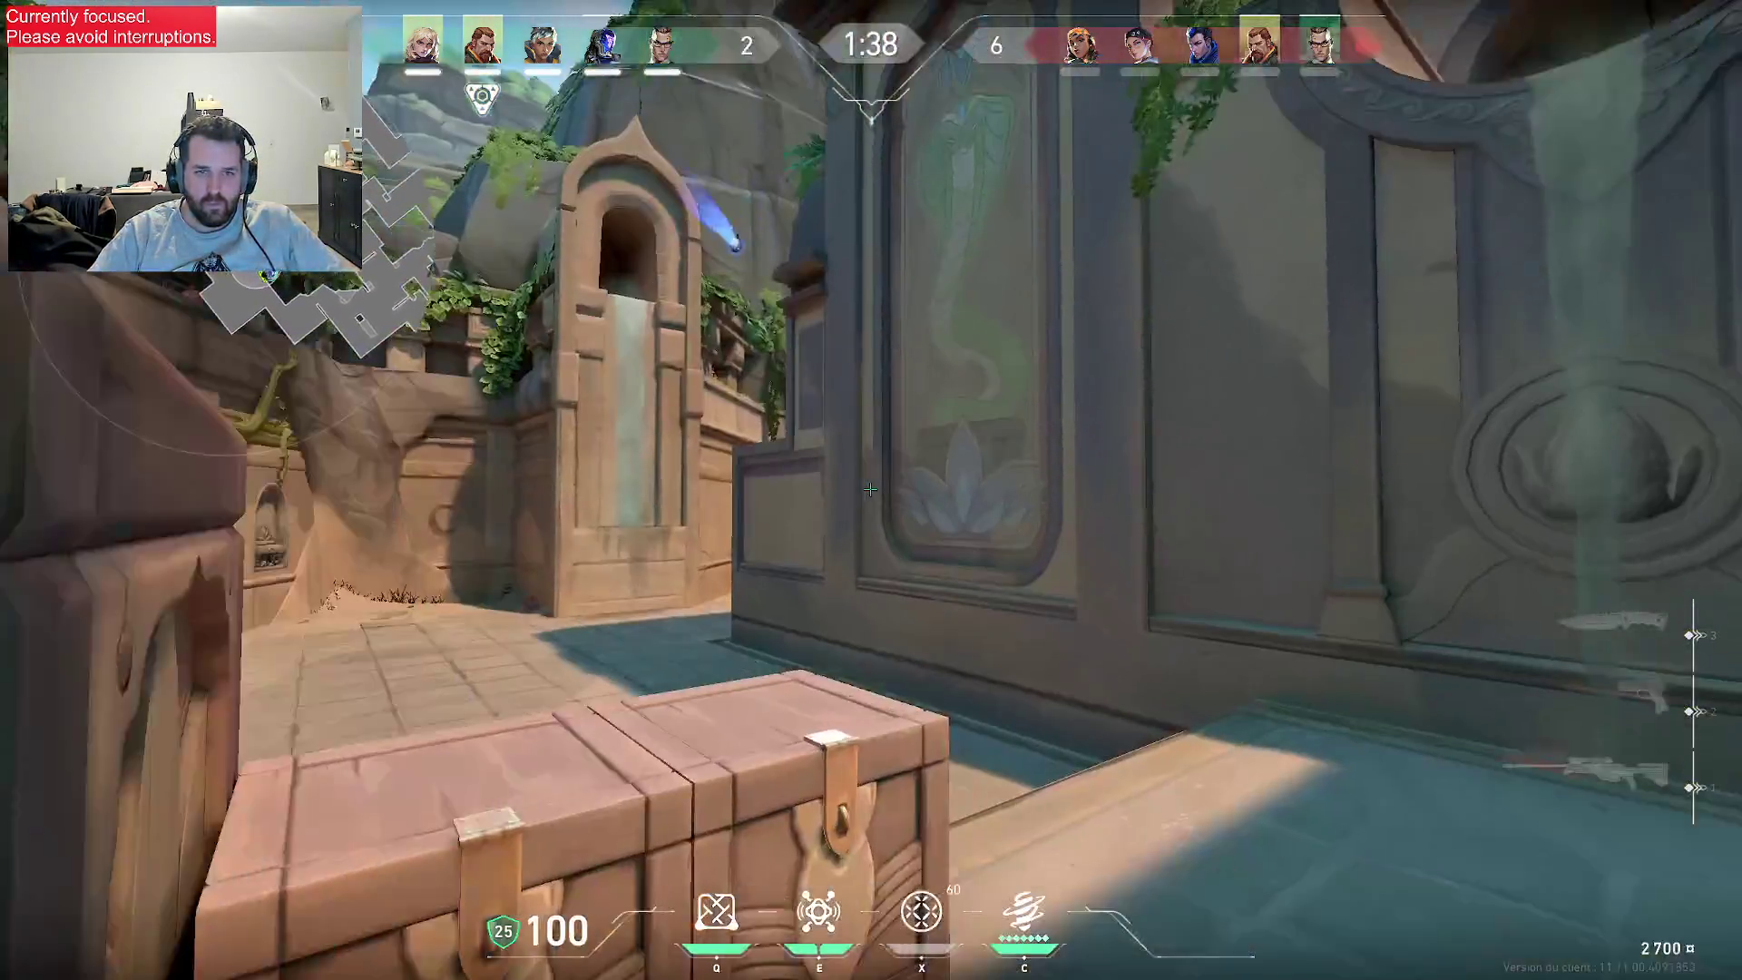
pyautogui.press('1')
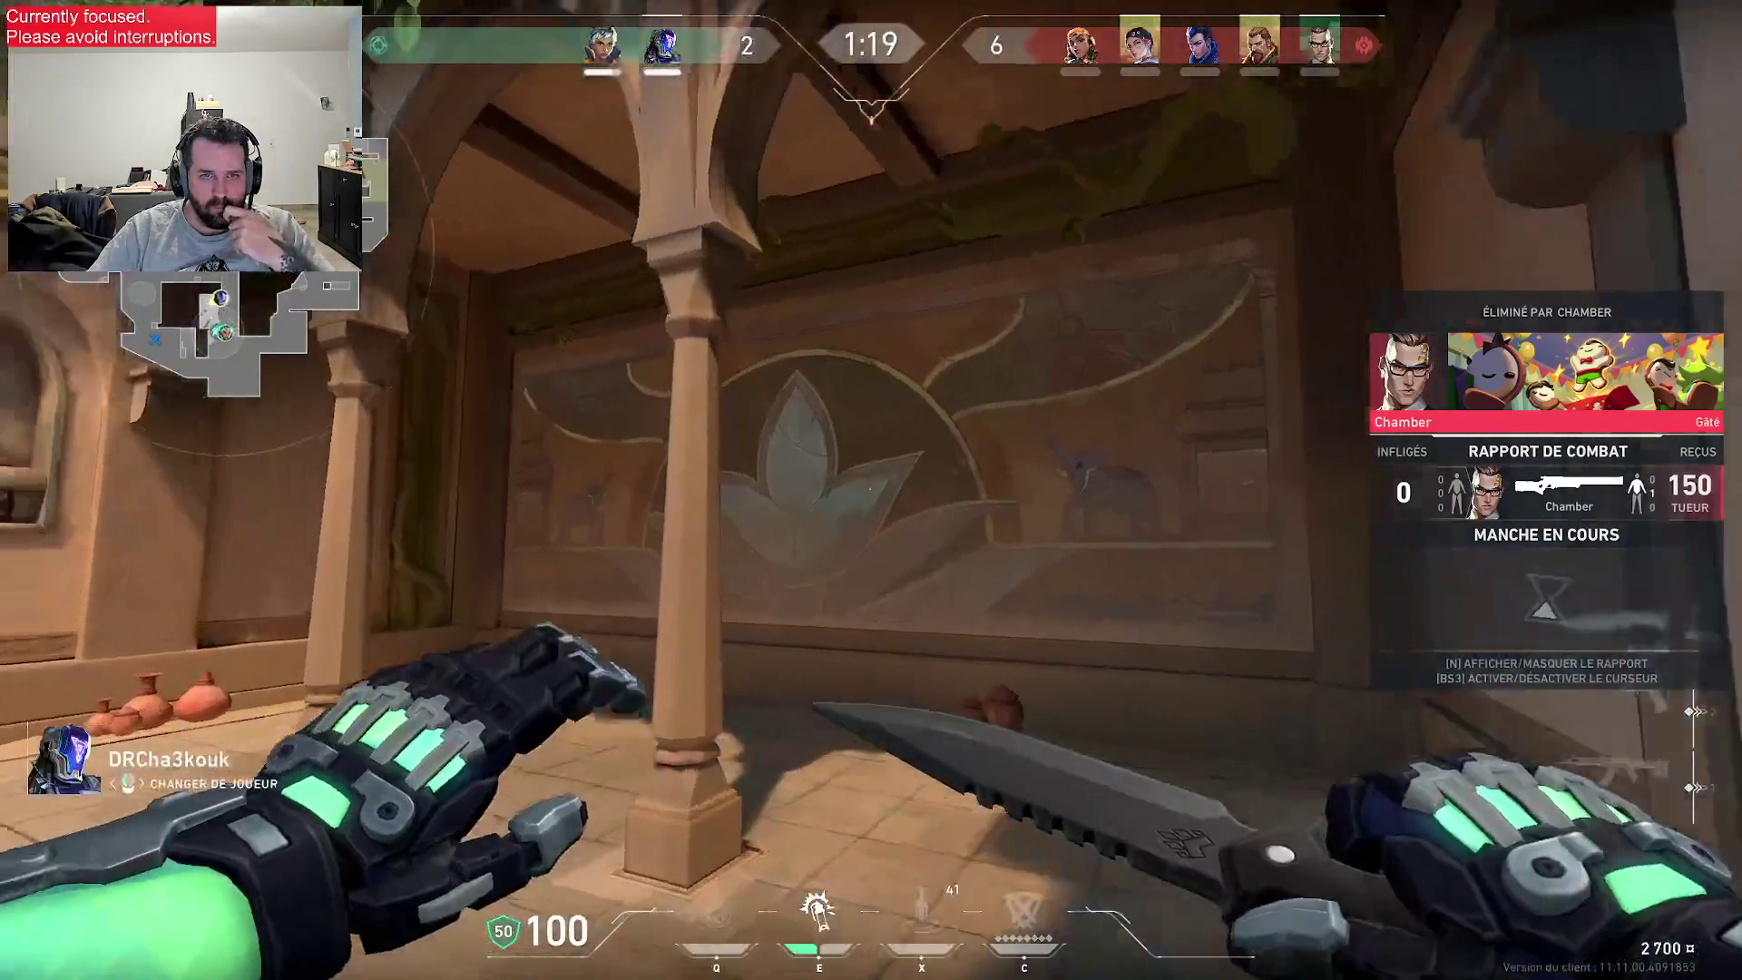
# - Cycle forward and back through spectated teammates
pyautogui.click(872, 490)
pyautogui.rightClick(872, 490)
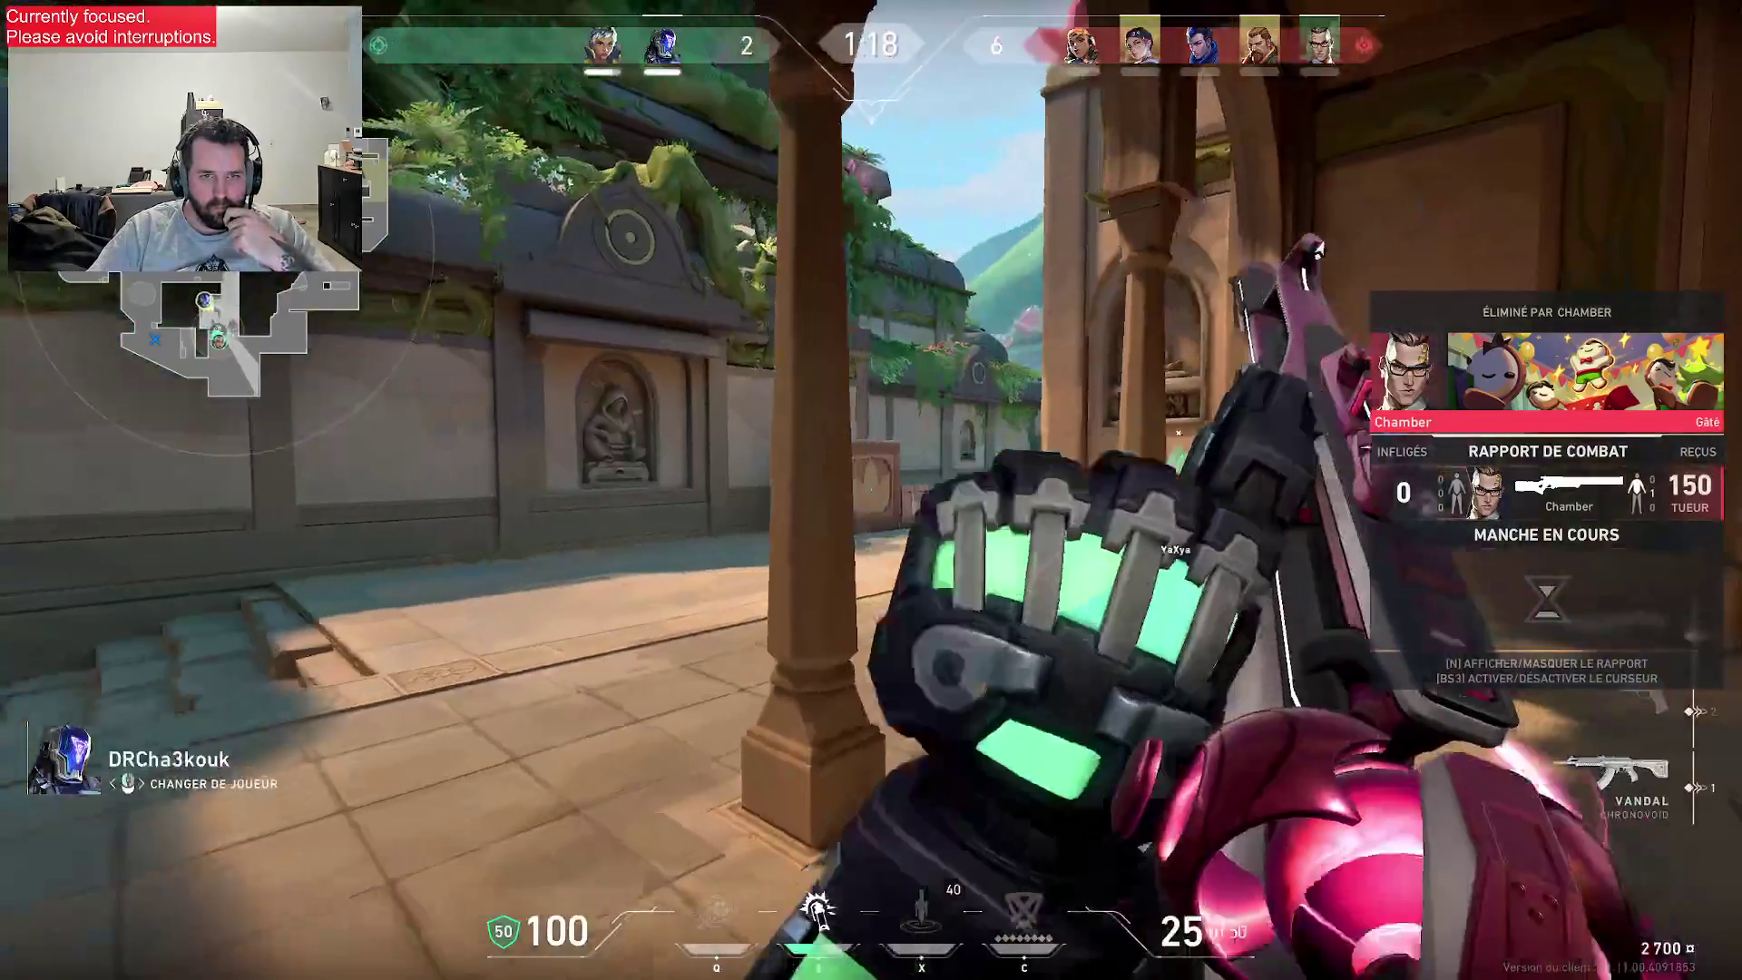
pyautogui.click(871, 490)
pyautogui.click(871, 490)
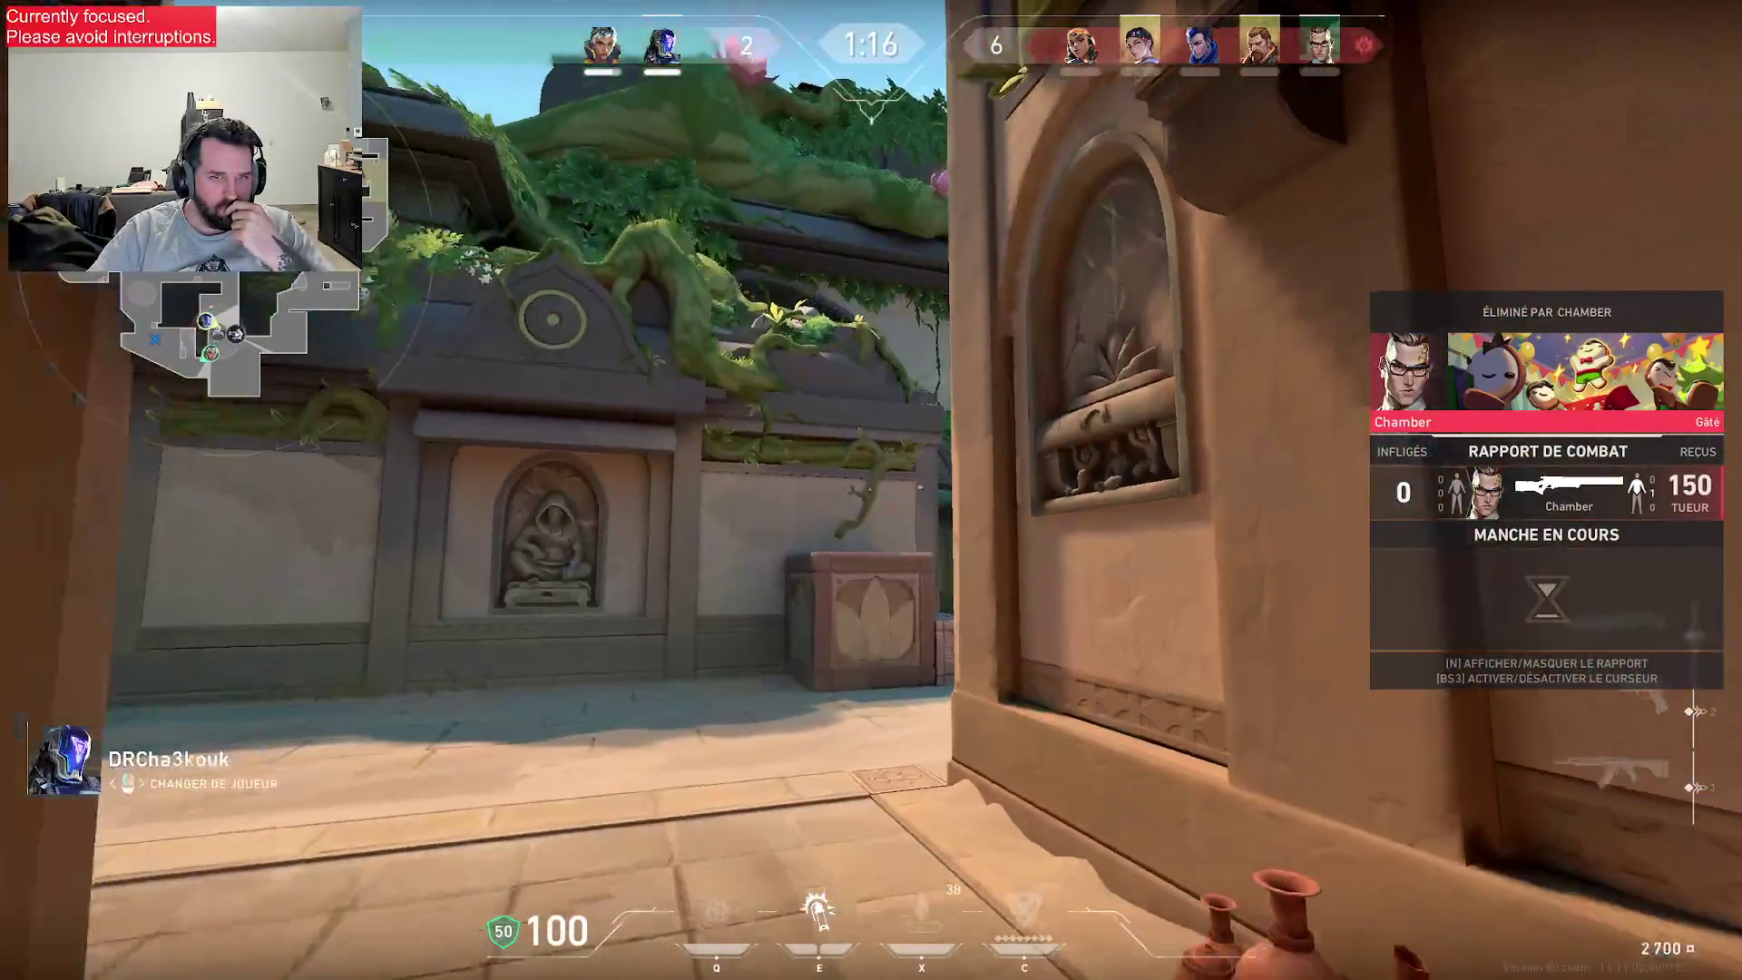
pyautogui.click(871, 490)
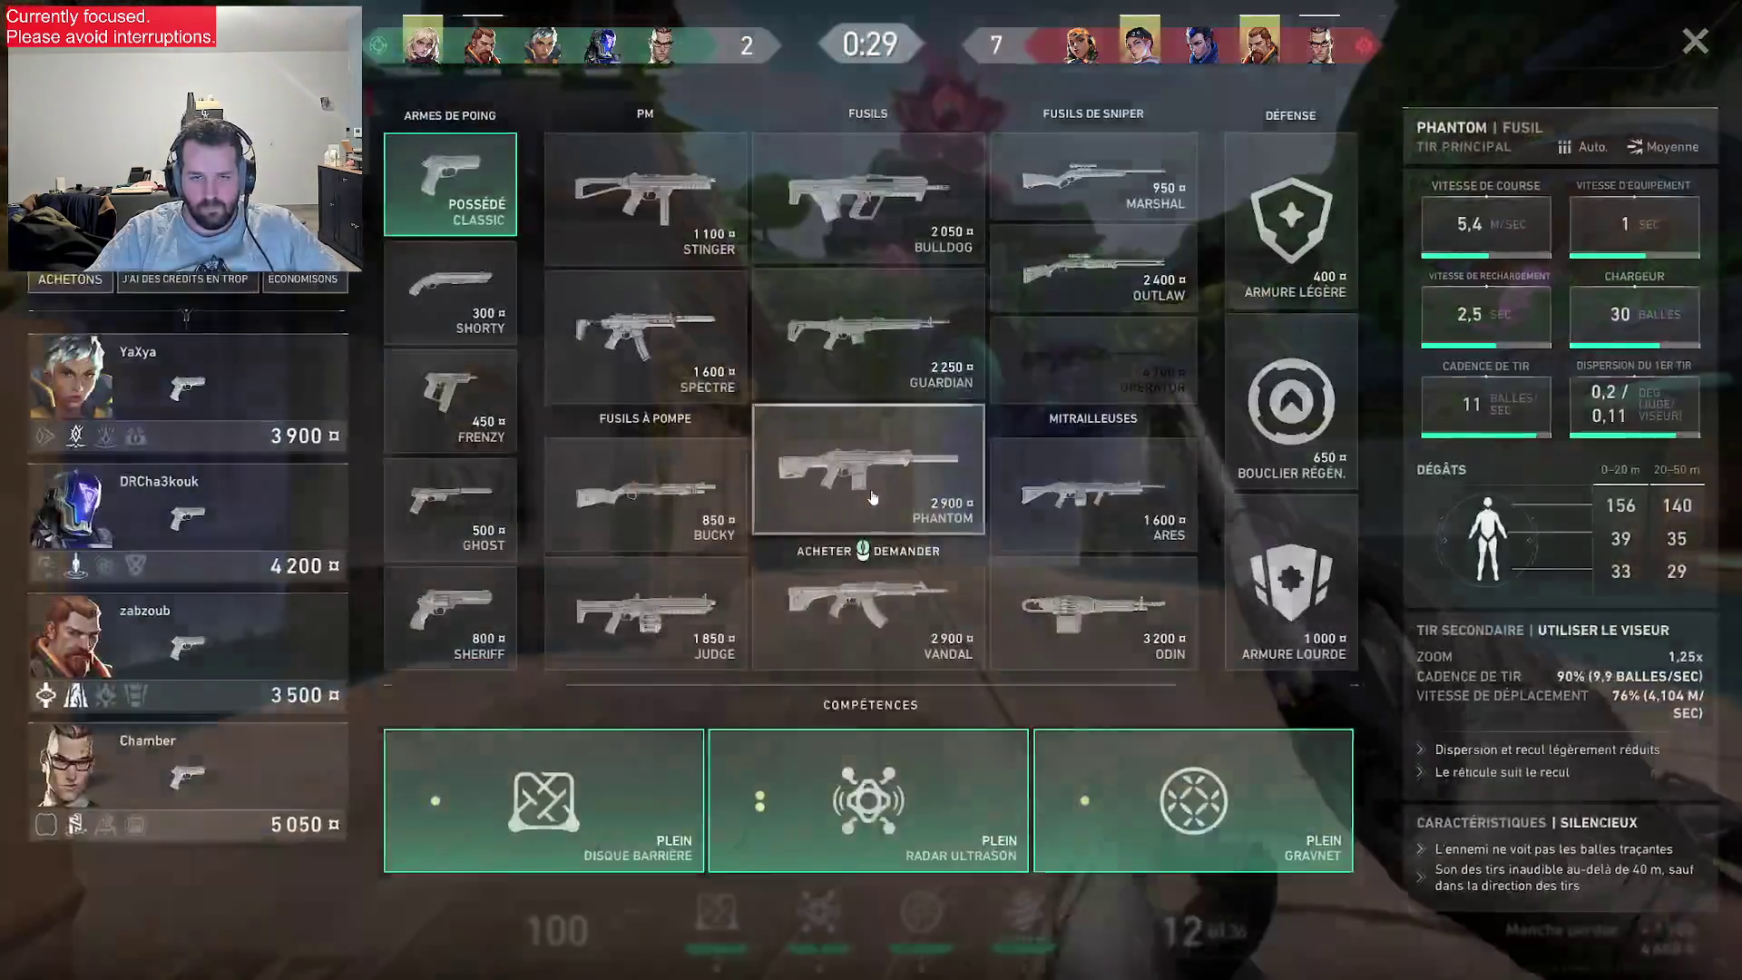
# - Close the shop with the Vandal drawn, walk to the crates by the doorway, and check the scoreboard
pyautogui.press('b')
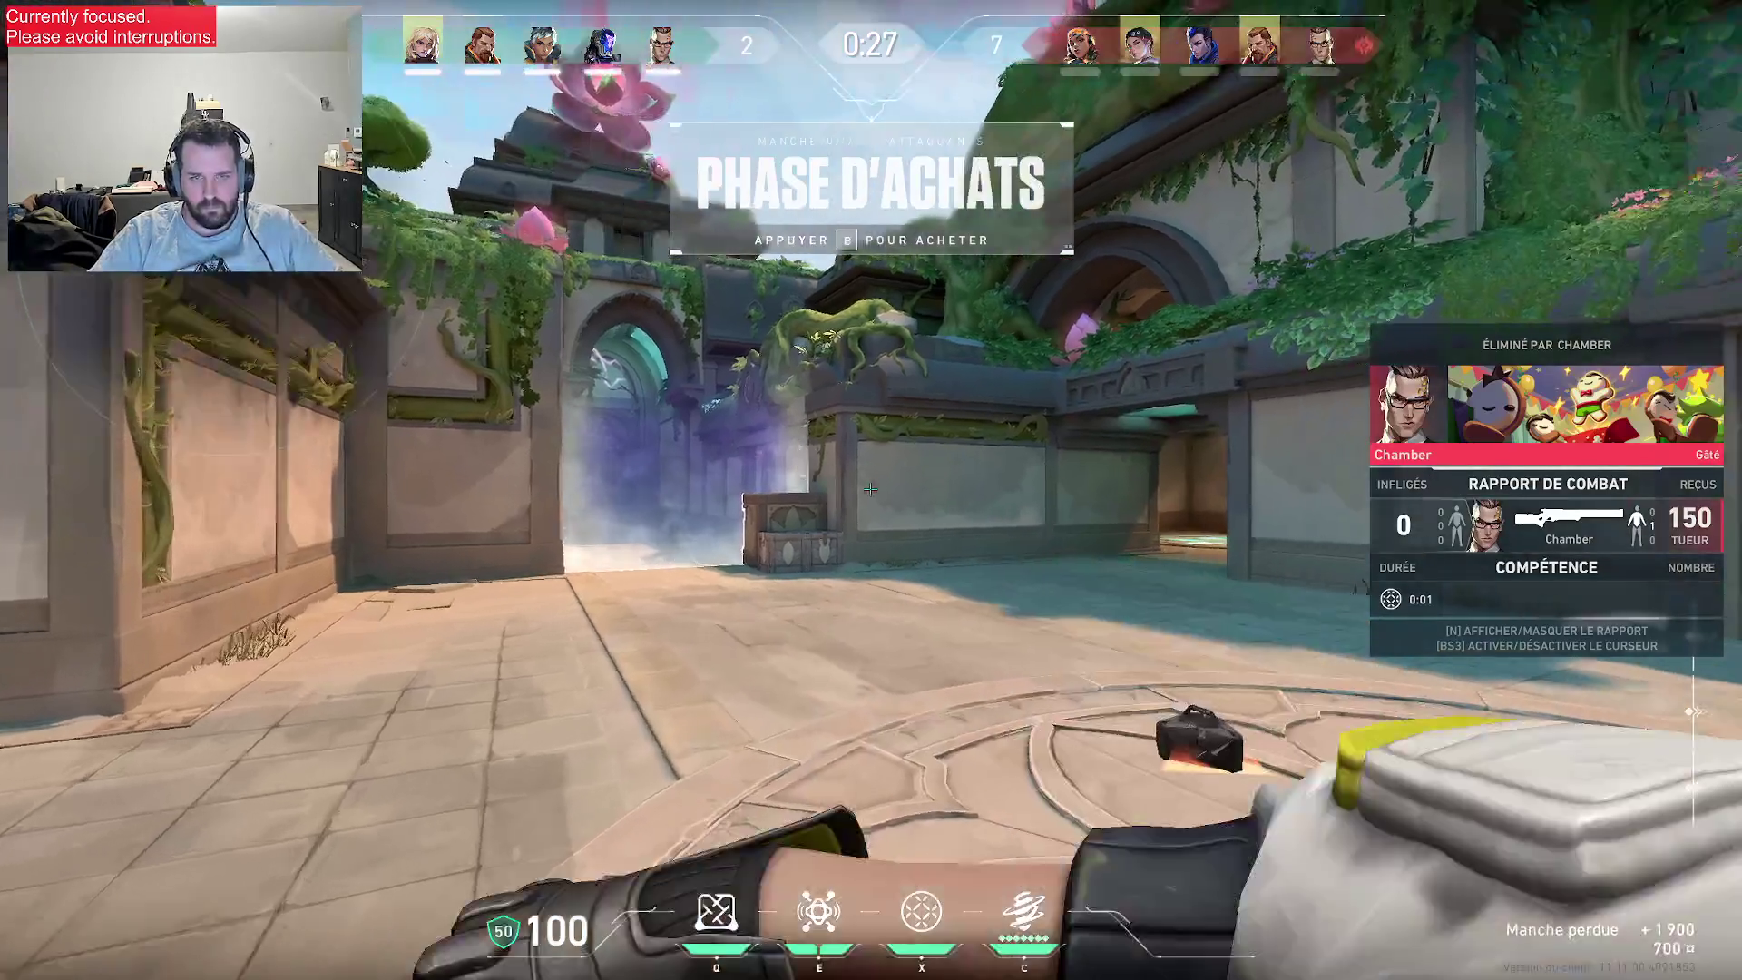
pyautogui.press('1')
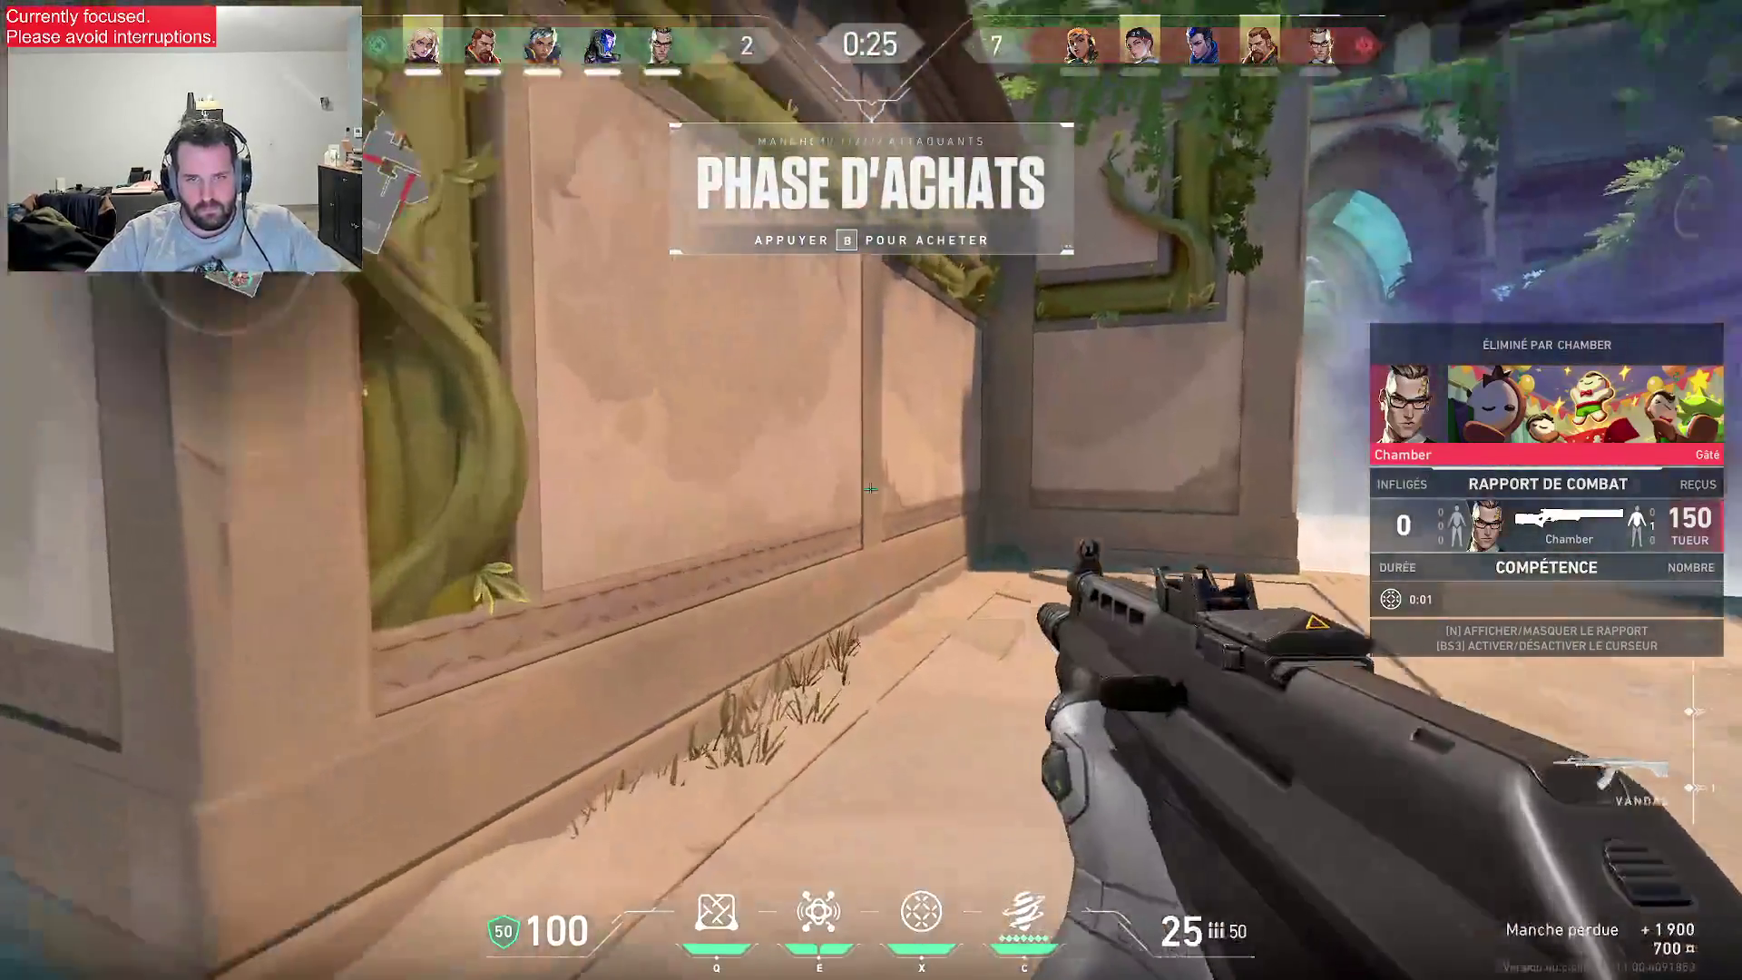
pyautogui.press('y')
pyautogui.press('w')
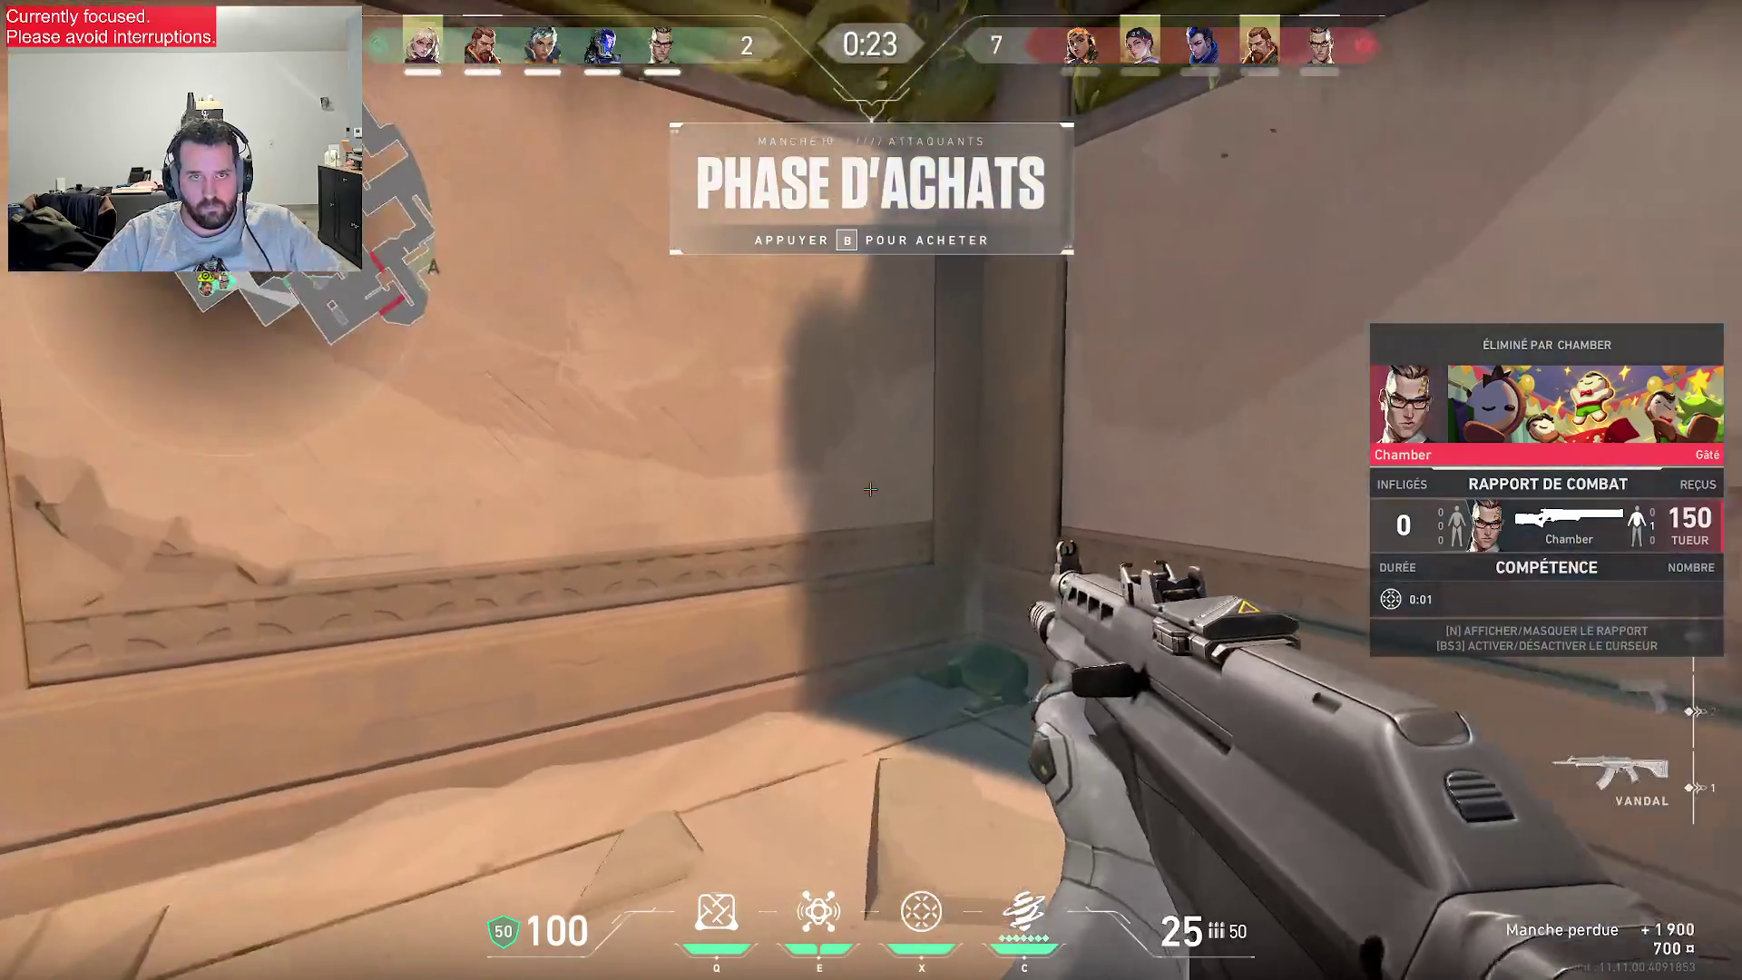
pyautogui.press('w')
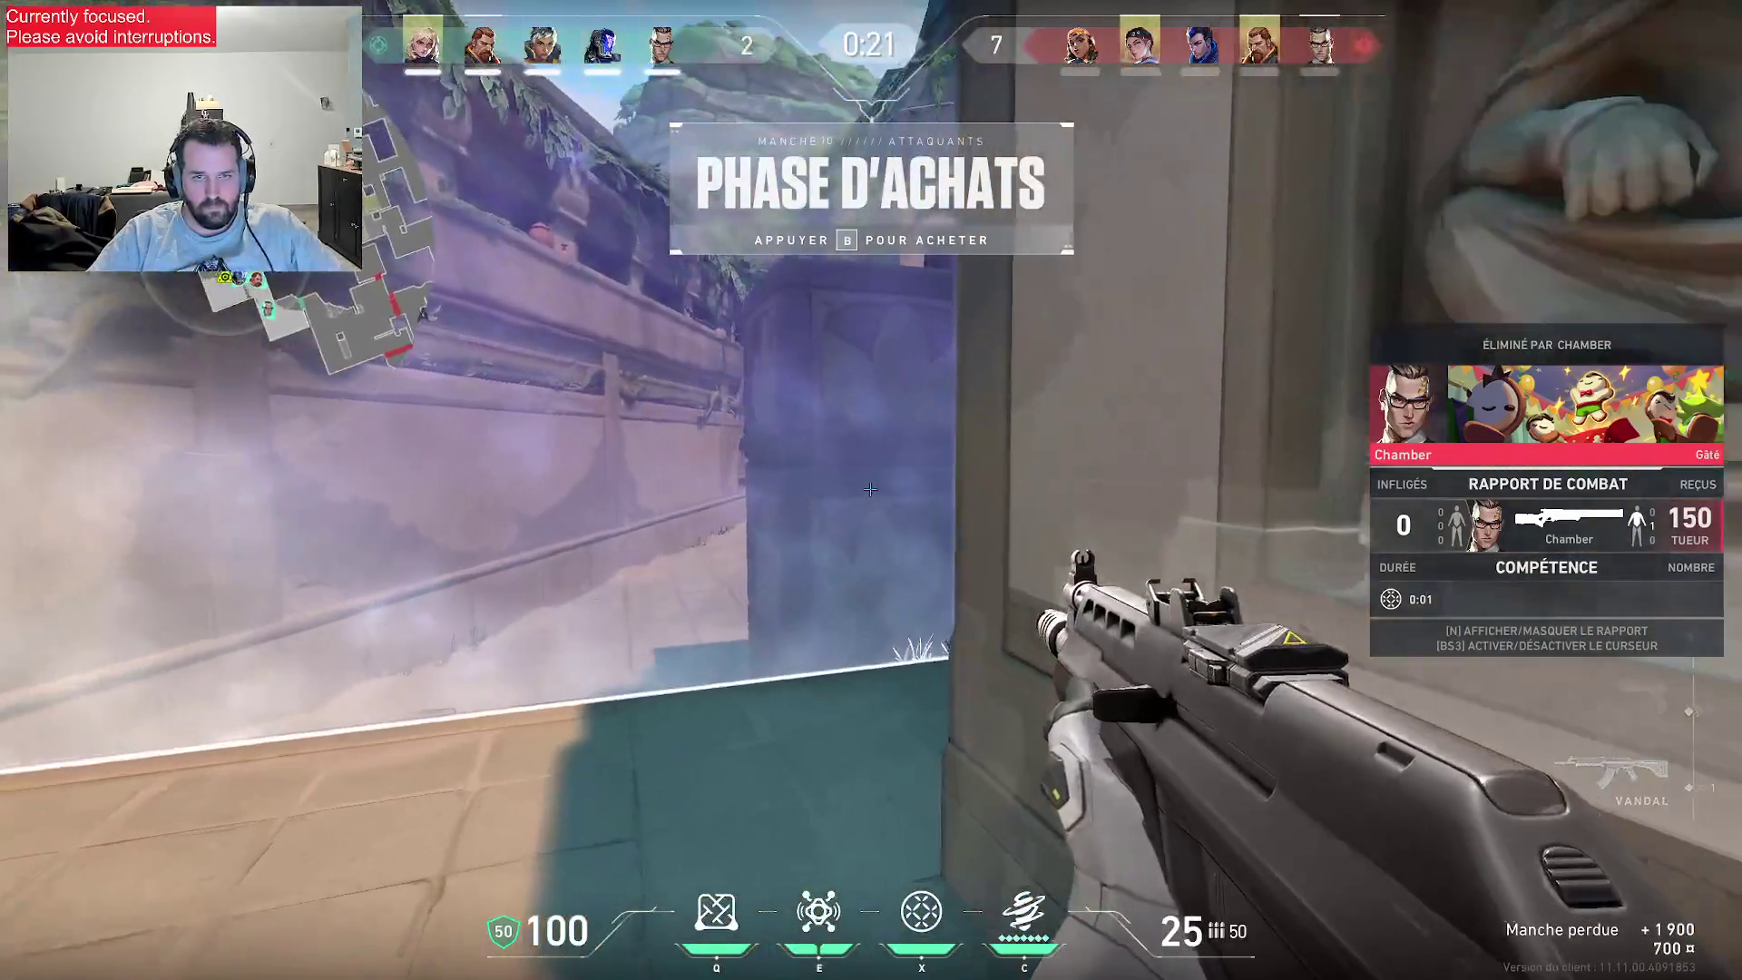
pyautogui.press('w')
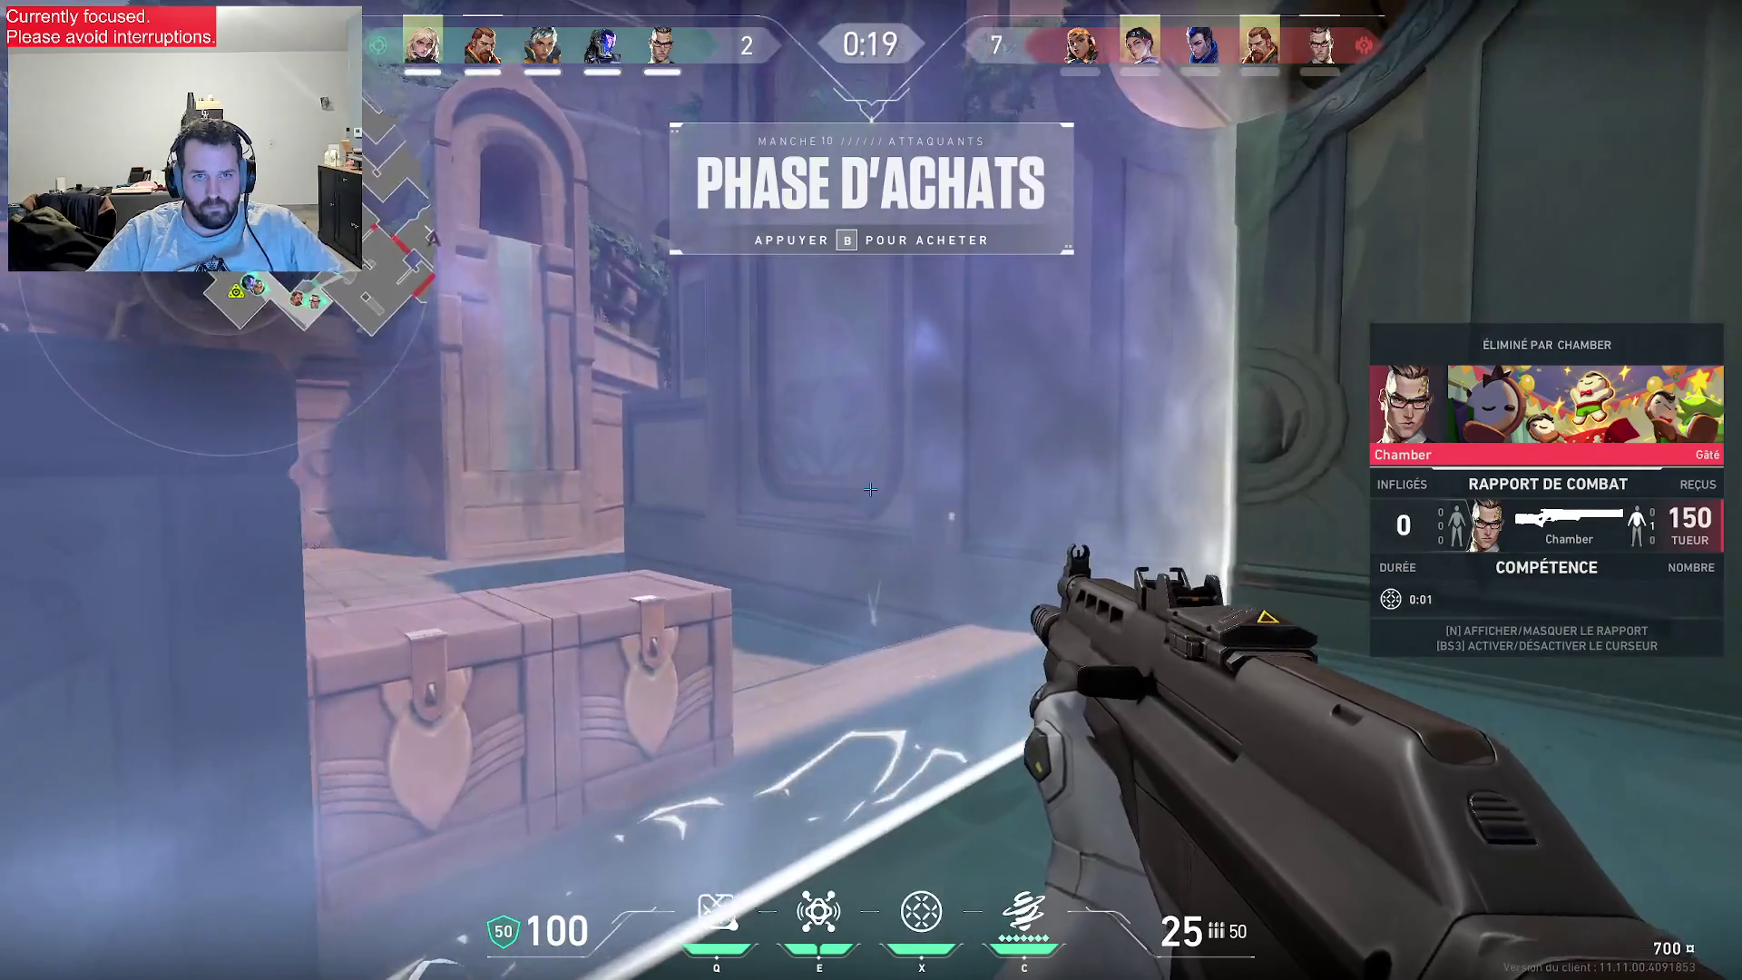
pyautogui.press('Tab')
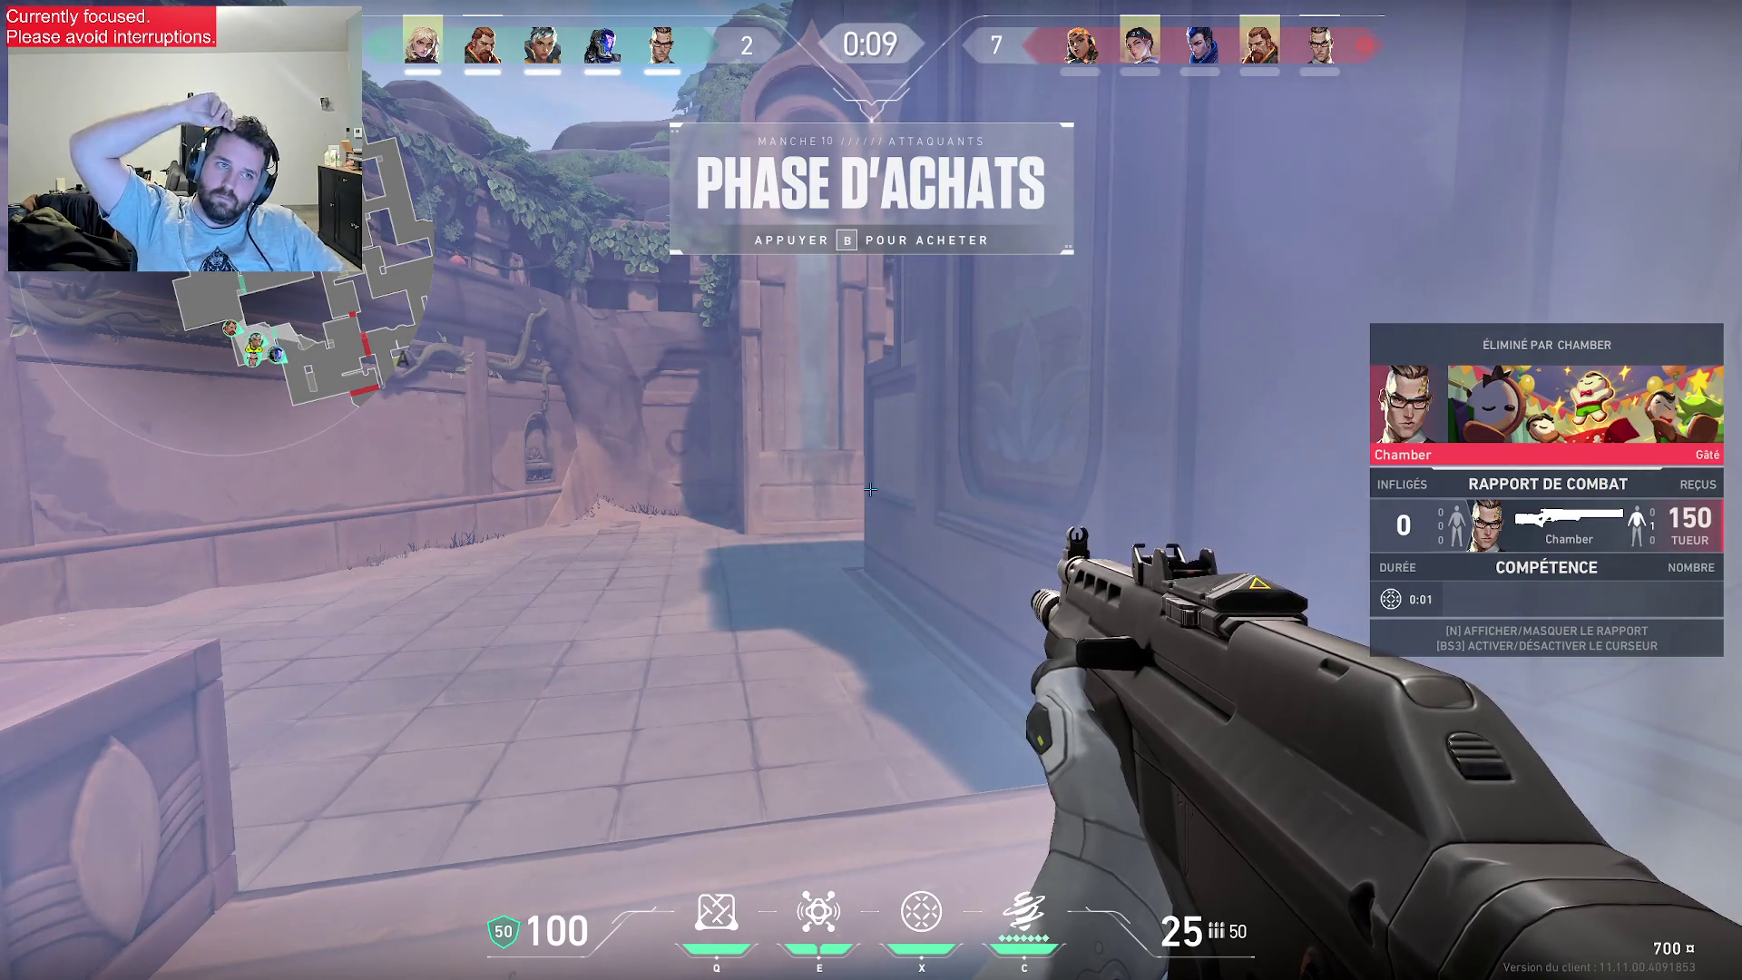
pyautogui.press('1')
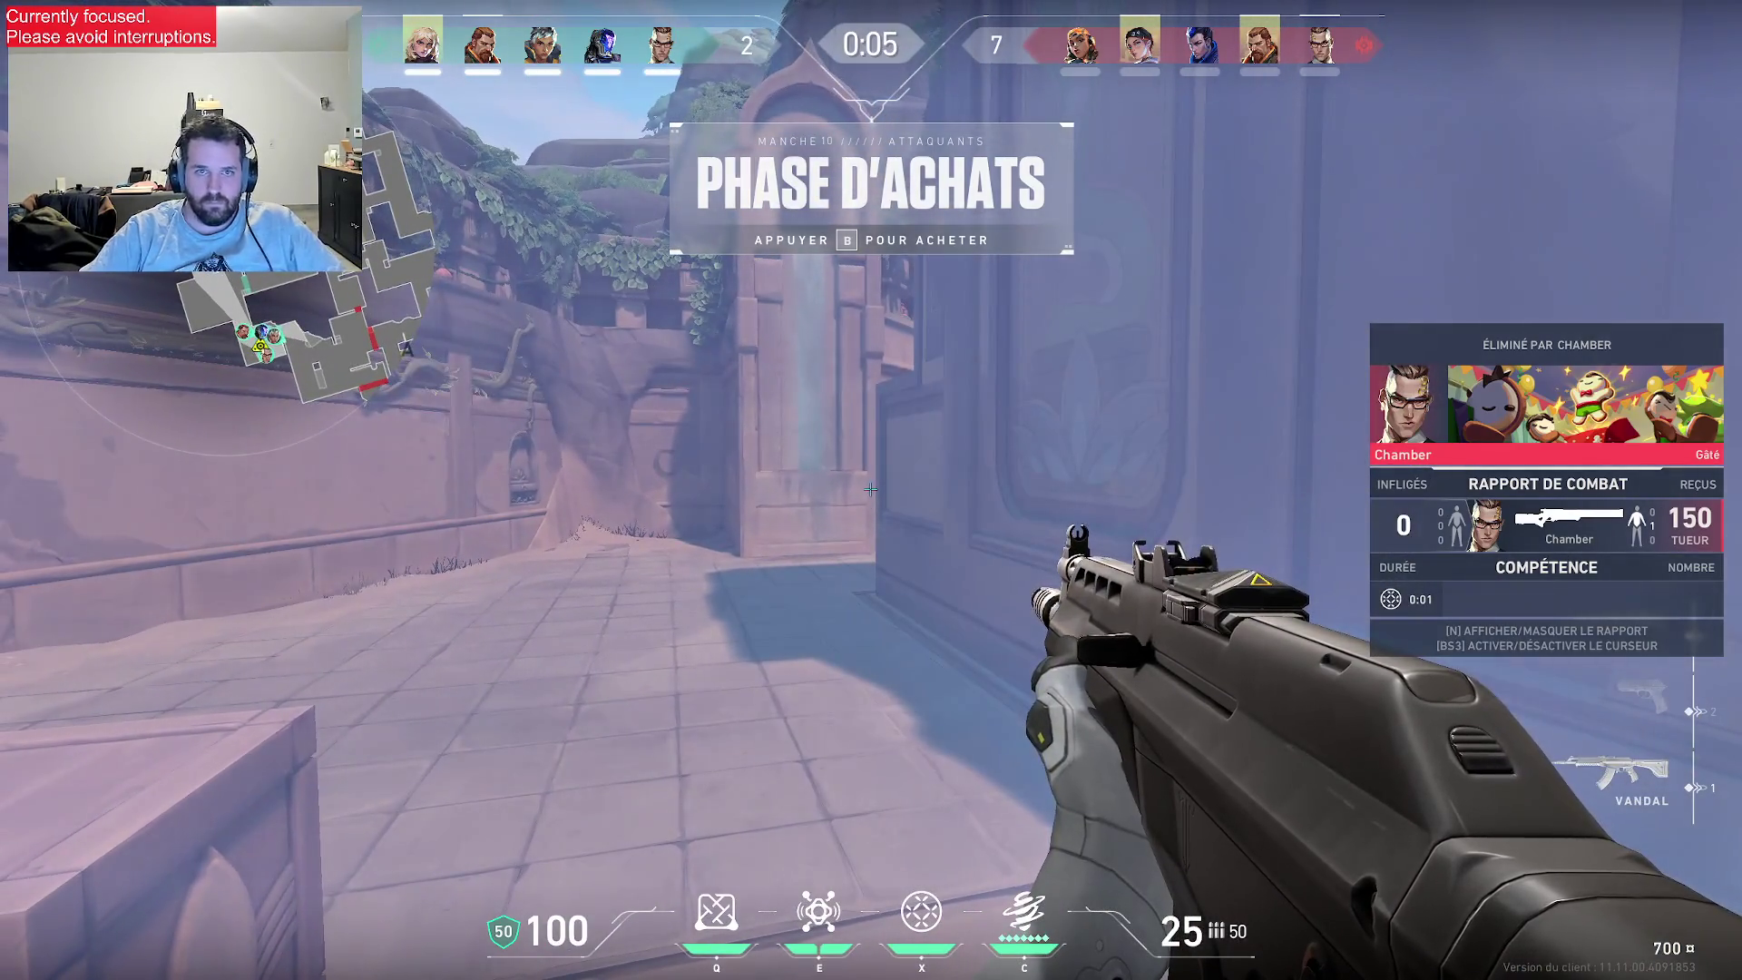
pyautogui.press('Tab')
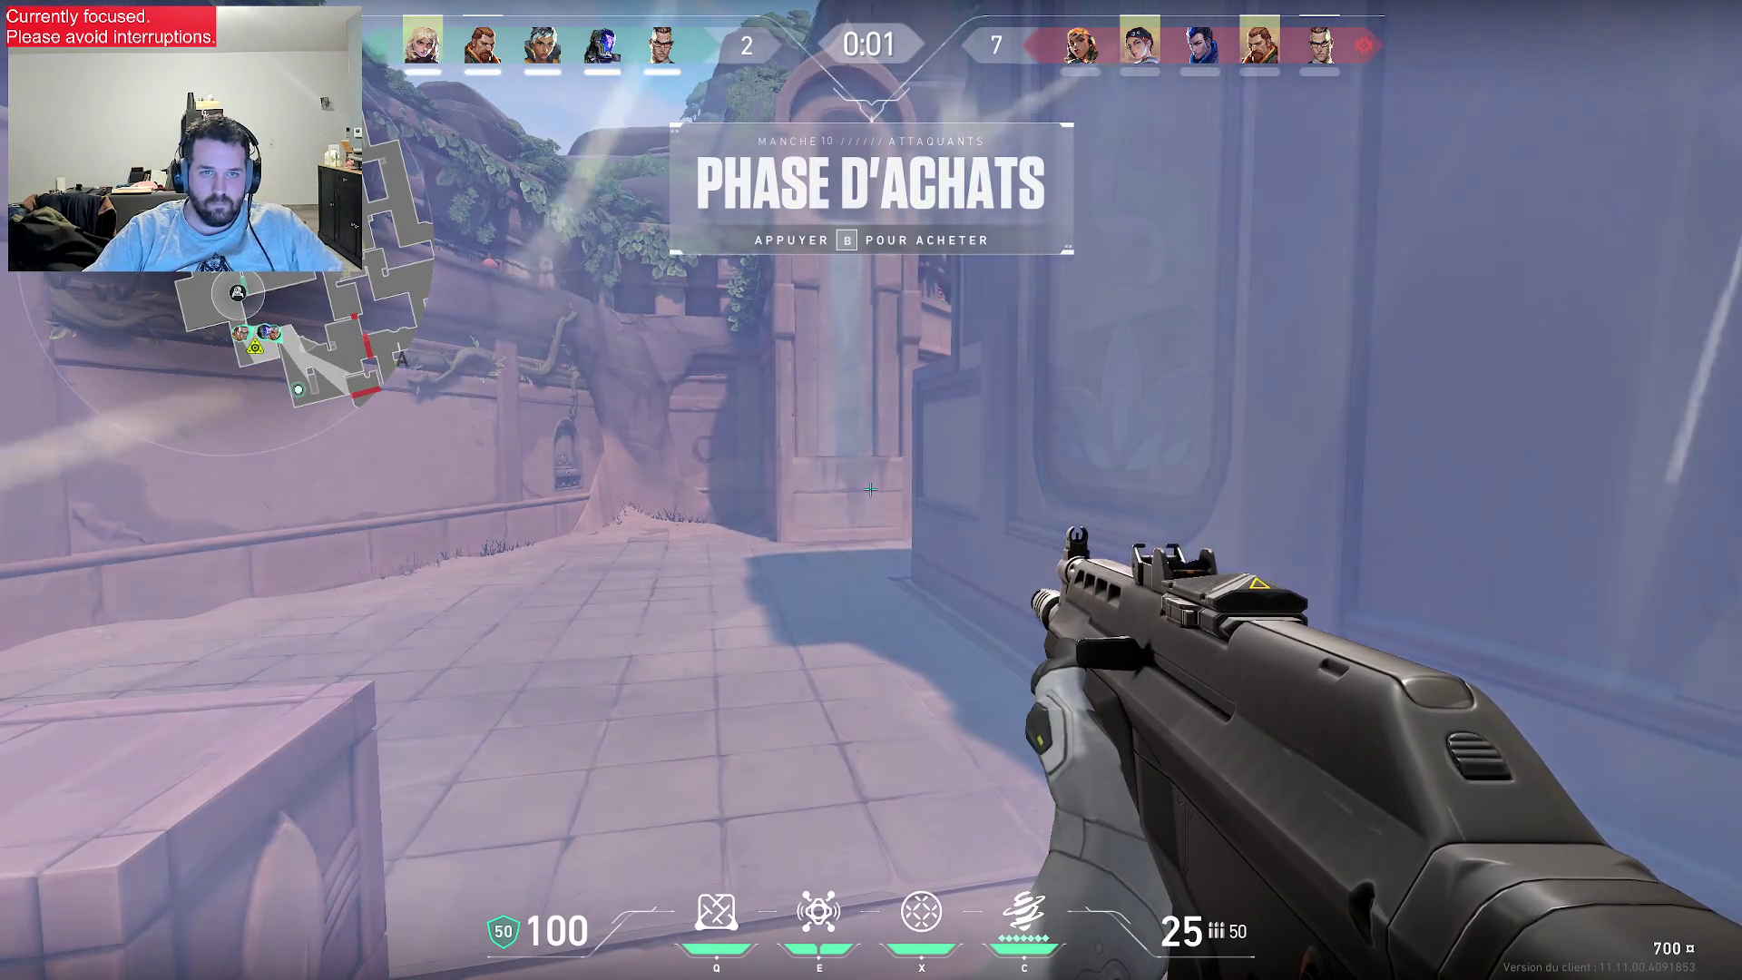
pyautogui.press('w')
pyautogui.press('w')
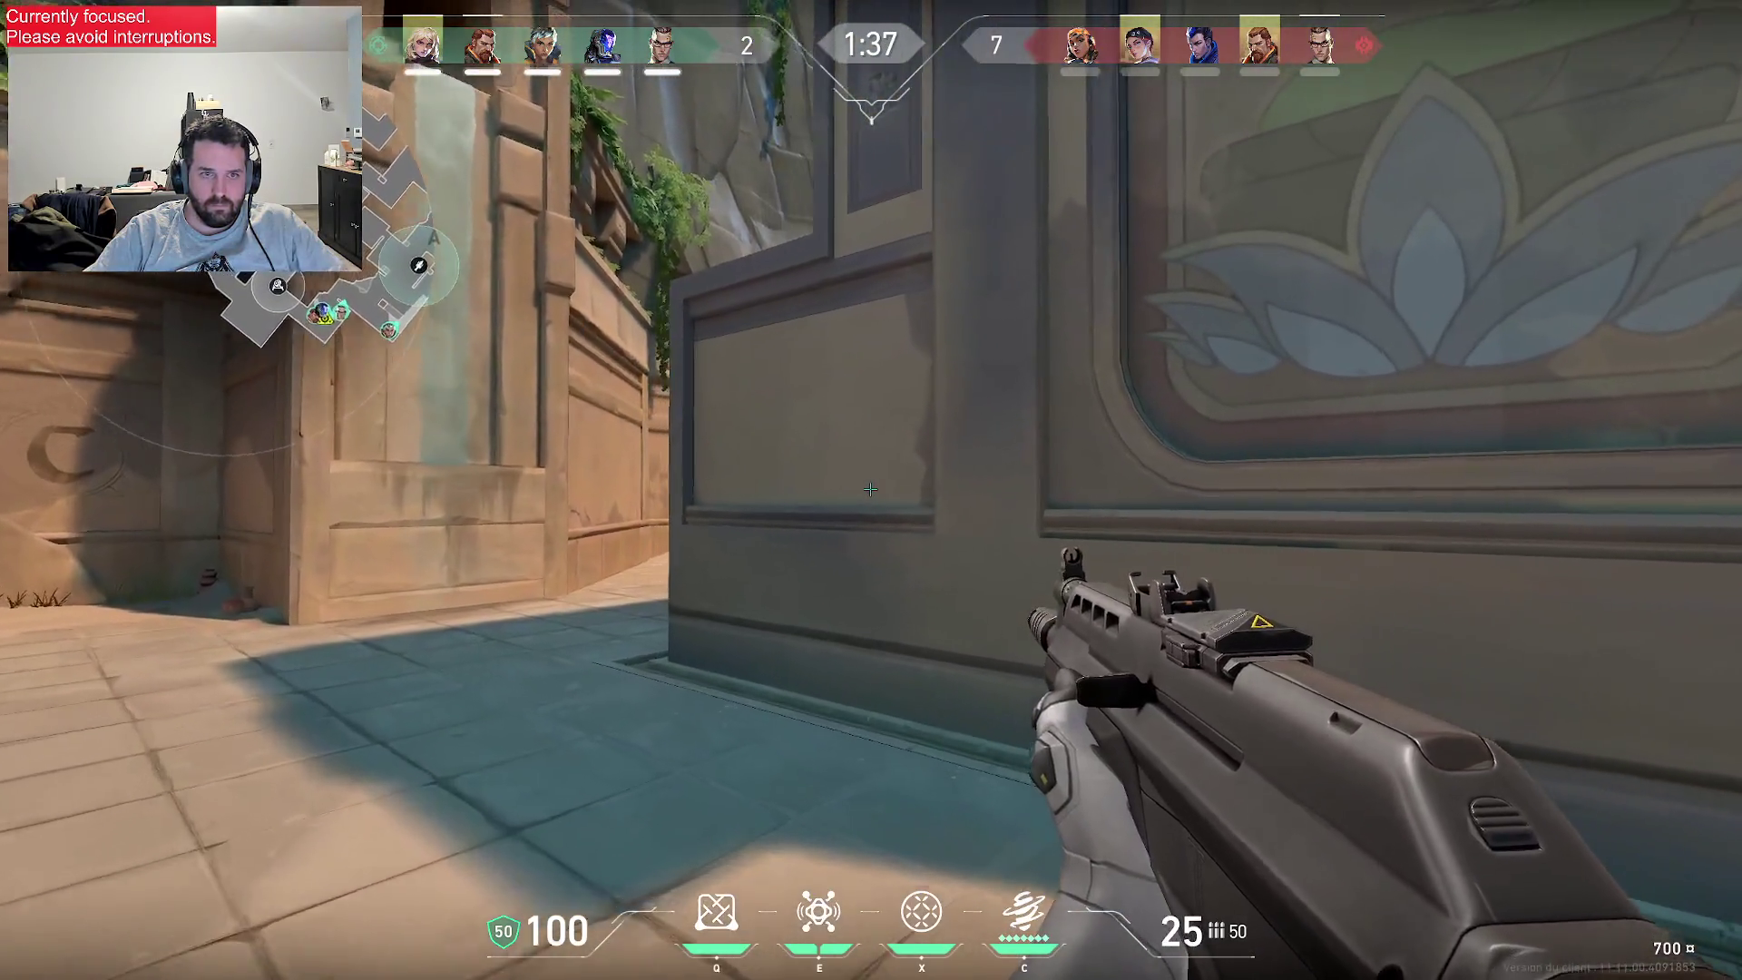
# - Place the C ability anchor on the wall and fire the Vandal at the enemy
pyautogui.press('c')
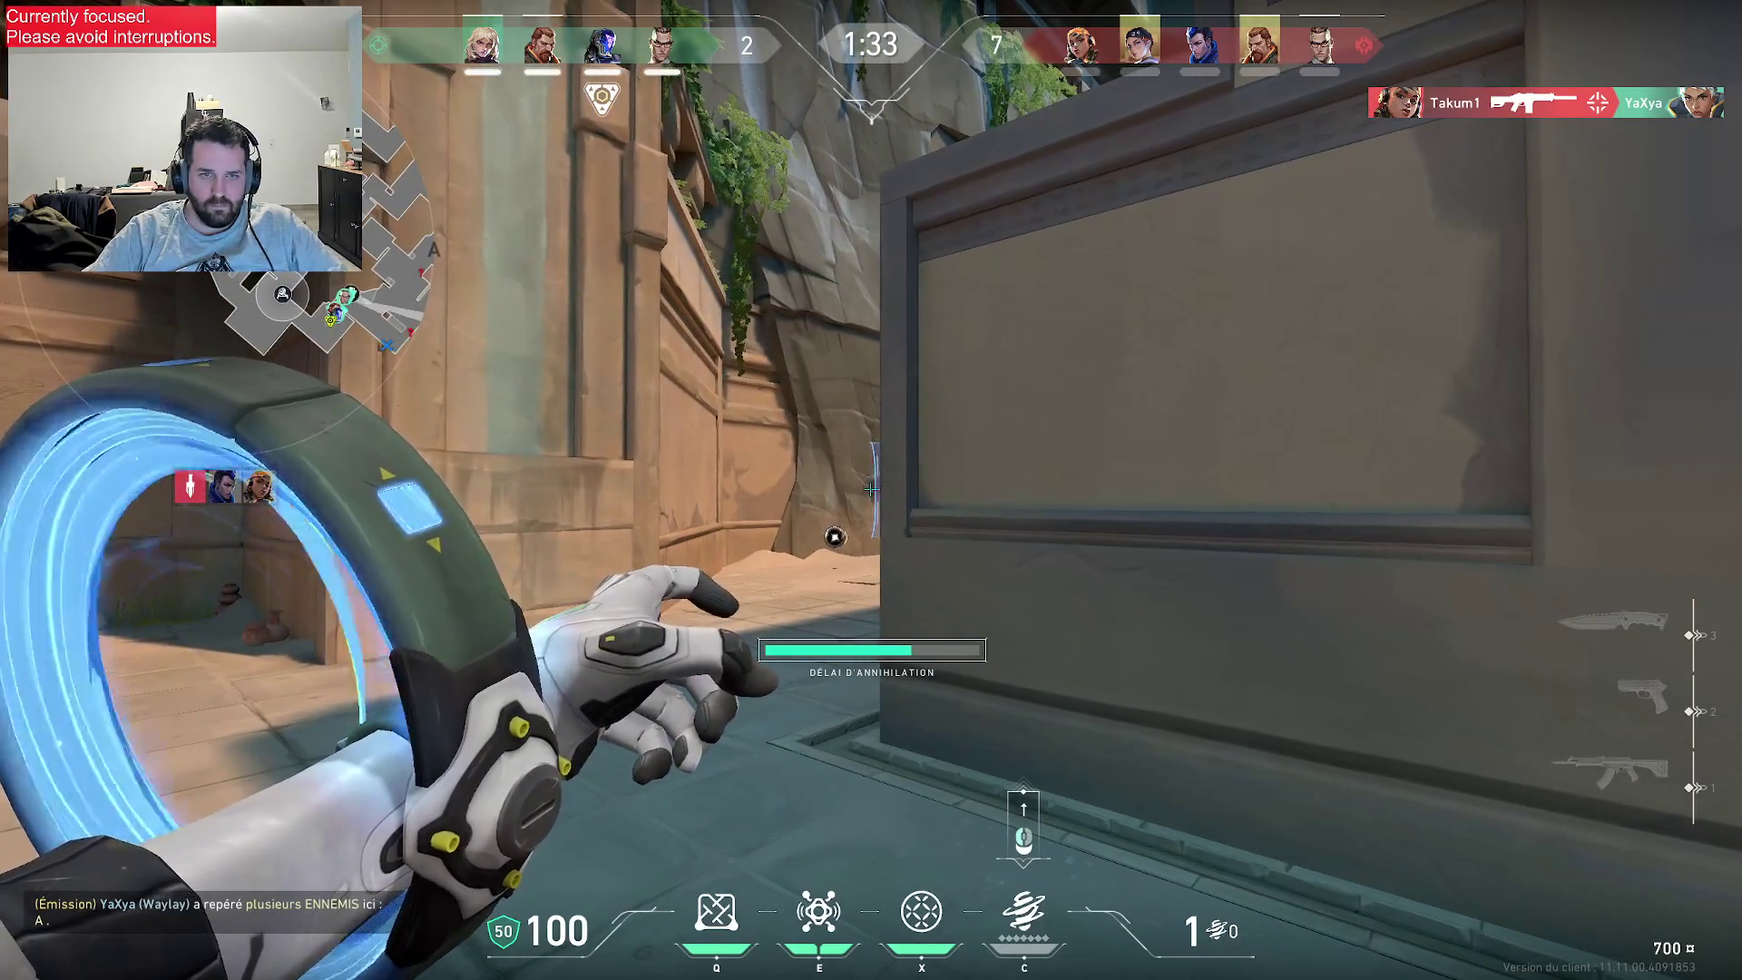
pyautogui.click(871, 490)
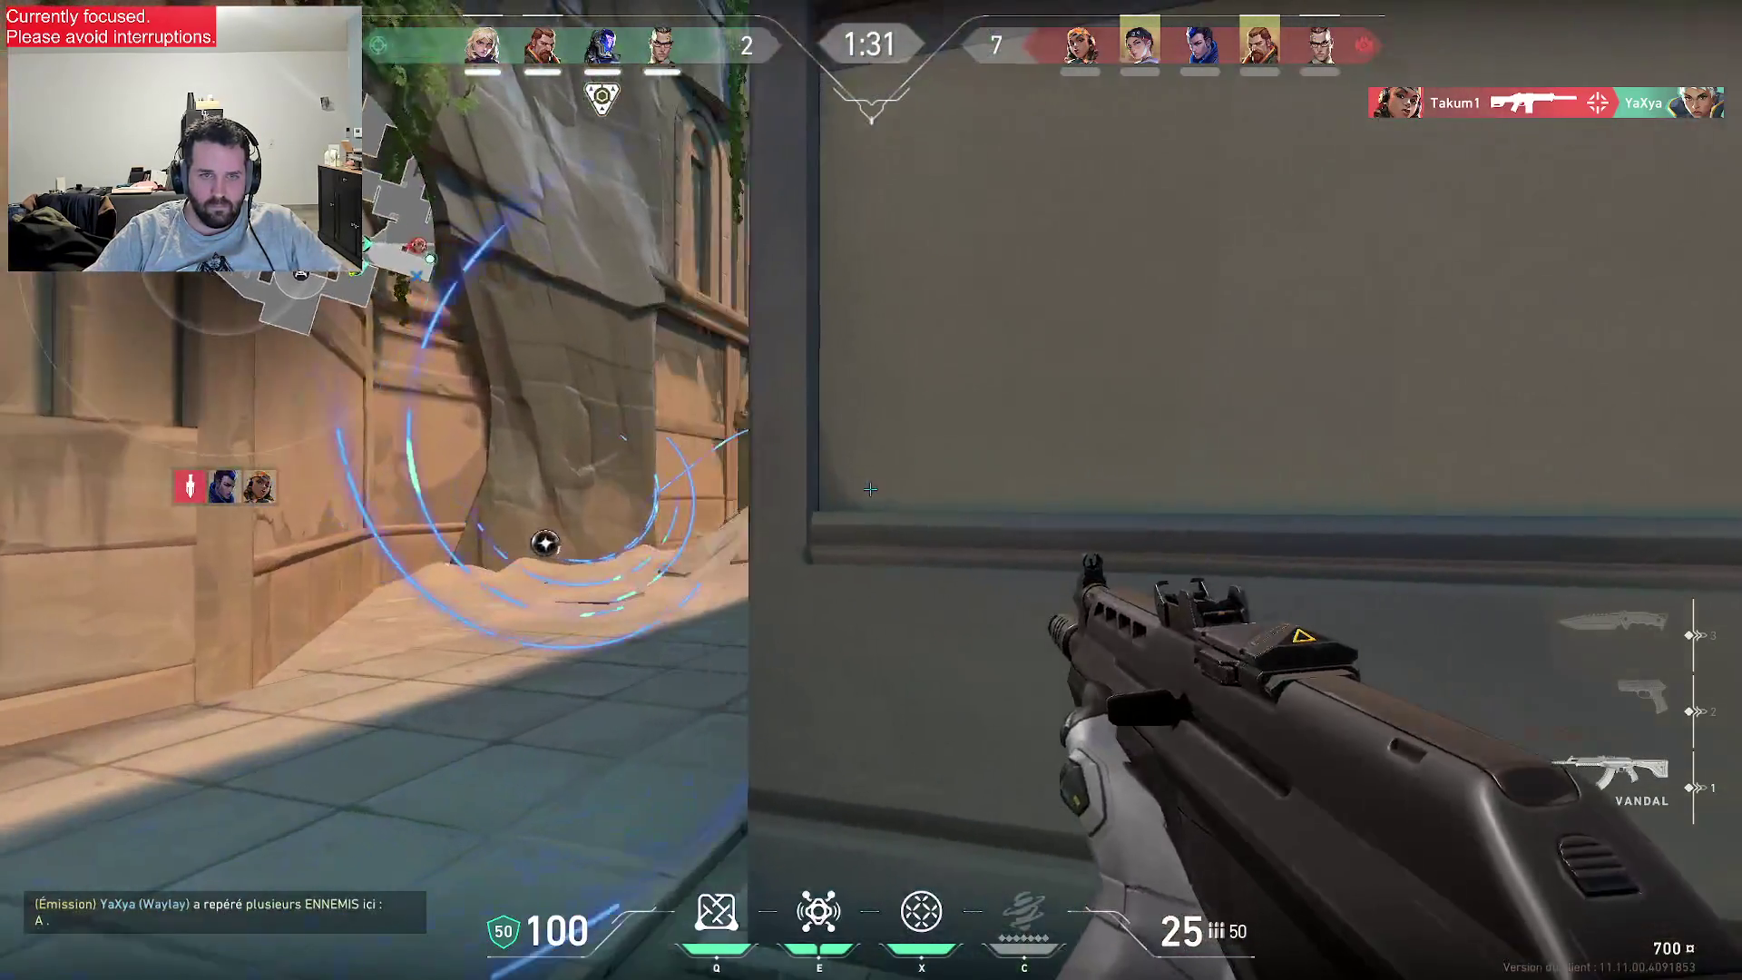
pyautogui.press('w')
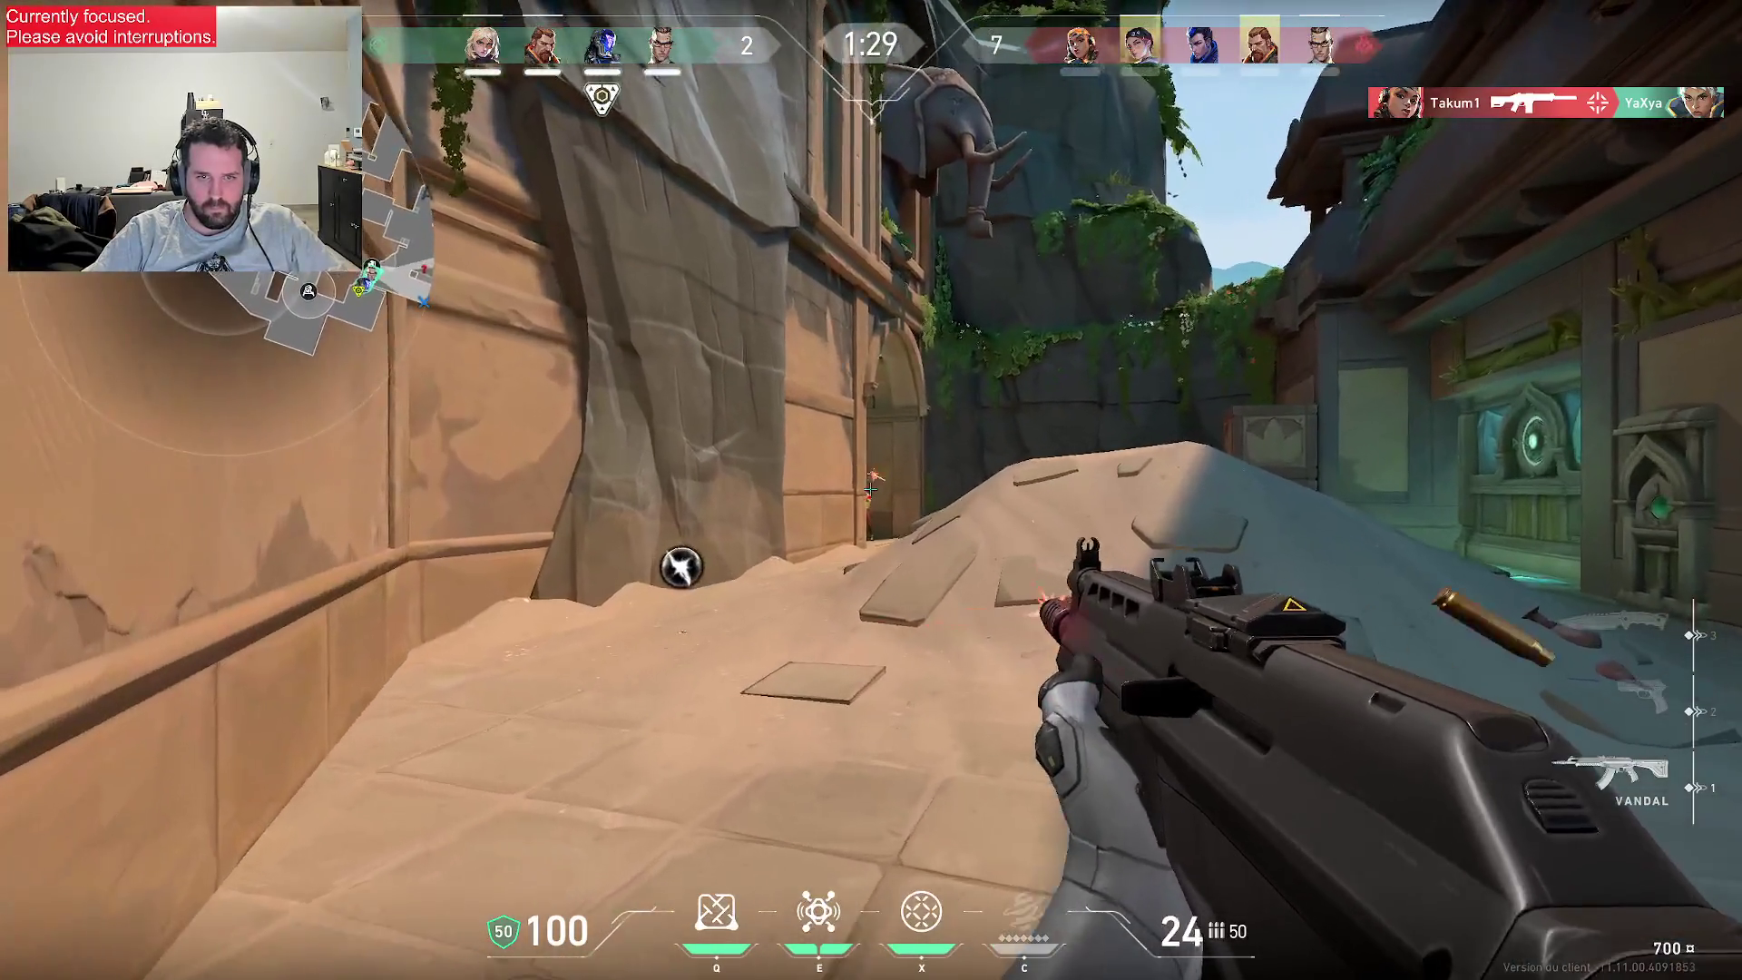
pyautogui.click(871, 490)
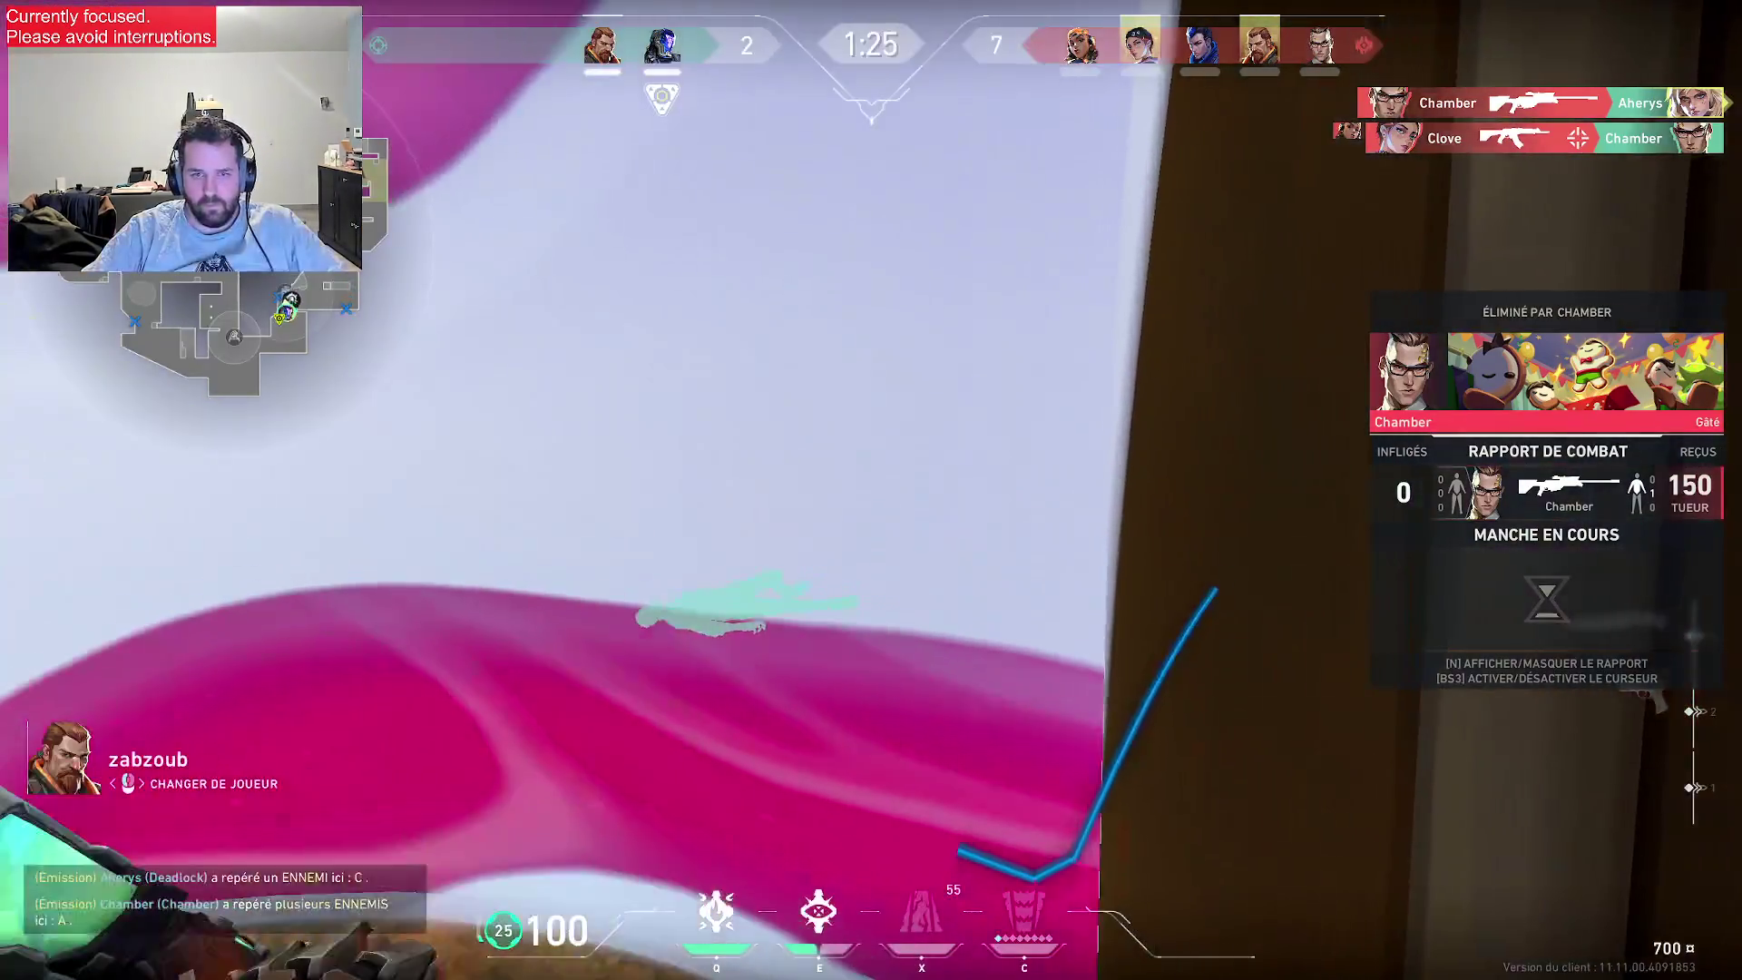
# - Spectate teammates and check the scoreboard until the defenders win the round
pyautogui.click(871, 490)
pyautogui.press('Tab')
pyautogui.rightClick(871, 490)
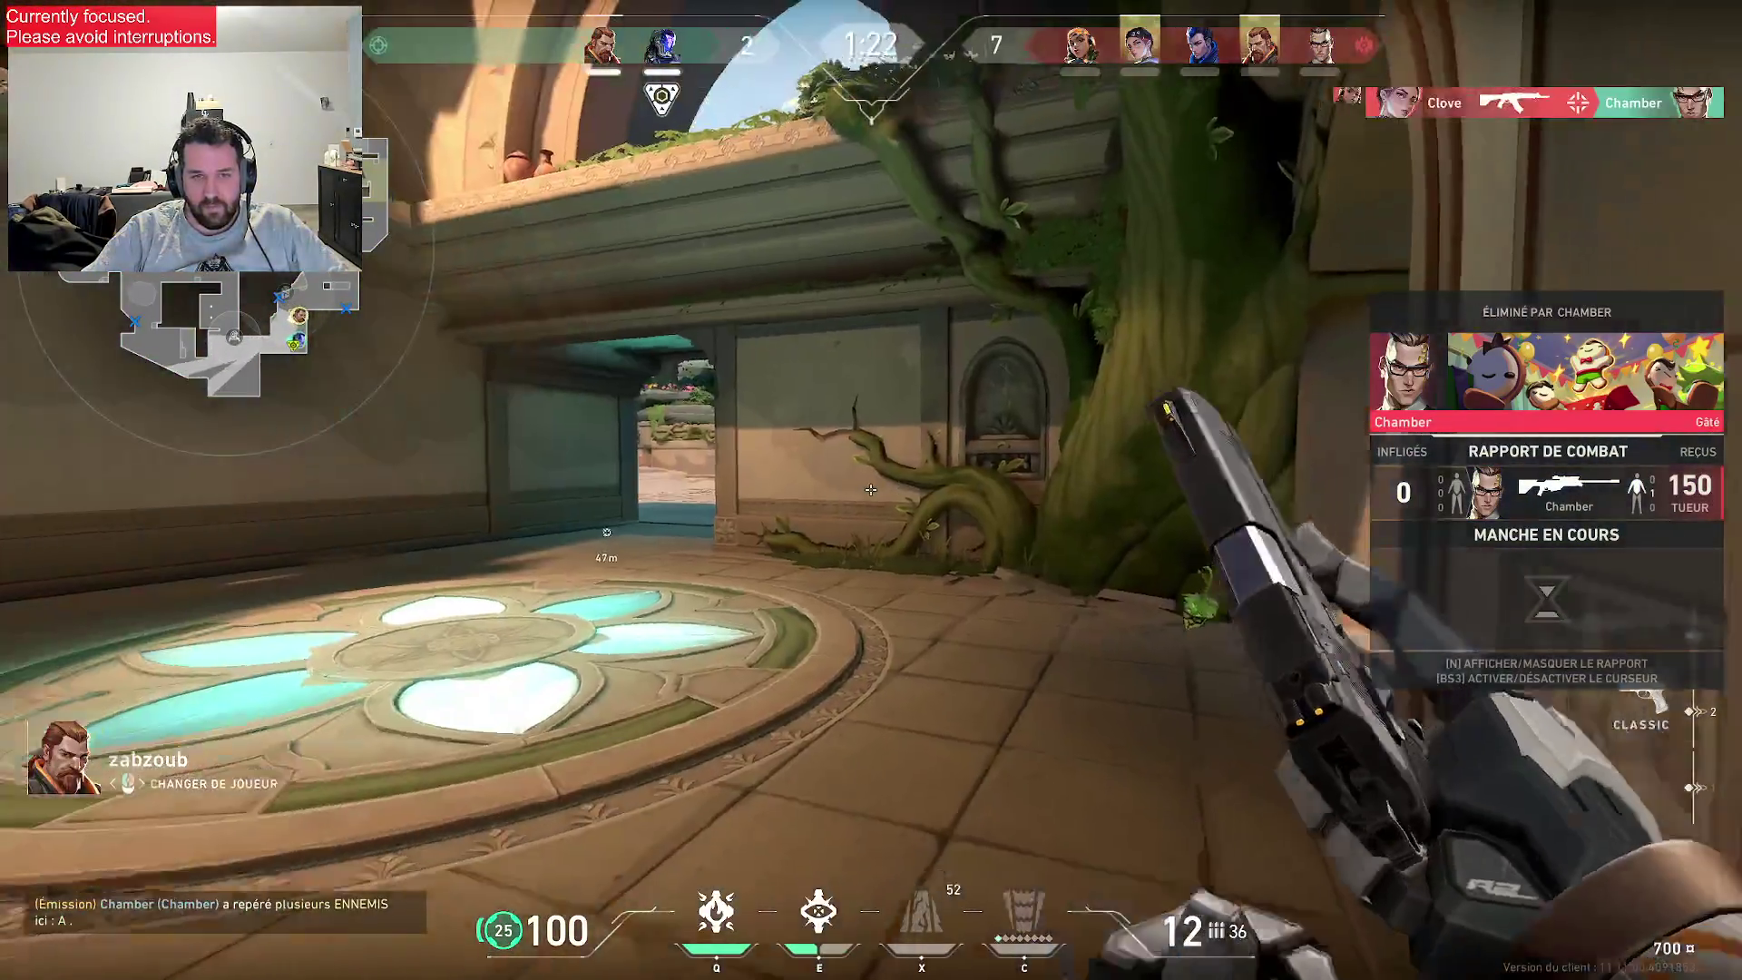
pyautogui.click(872, 490)
pyautogui.click(871, 490)
pyautogui.click(871, 491)
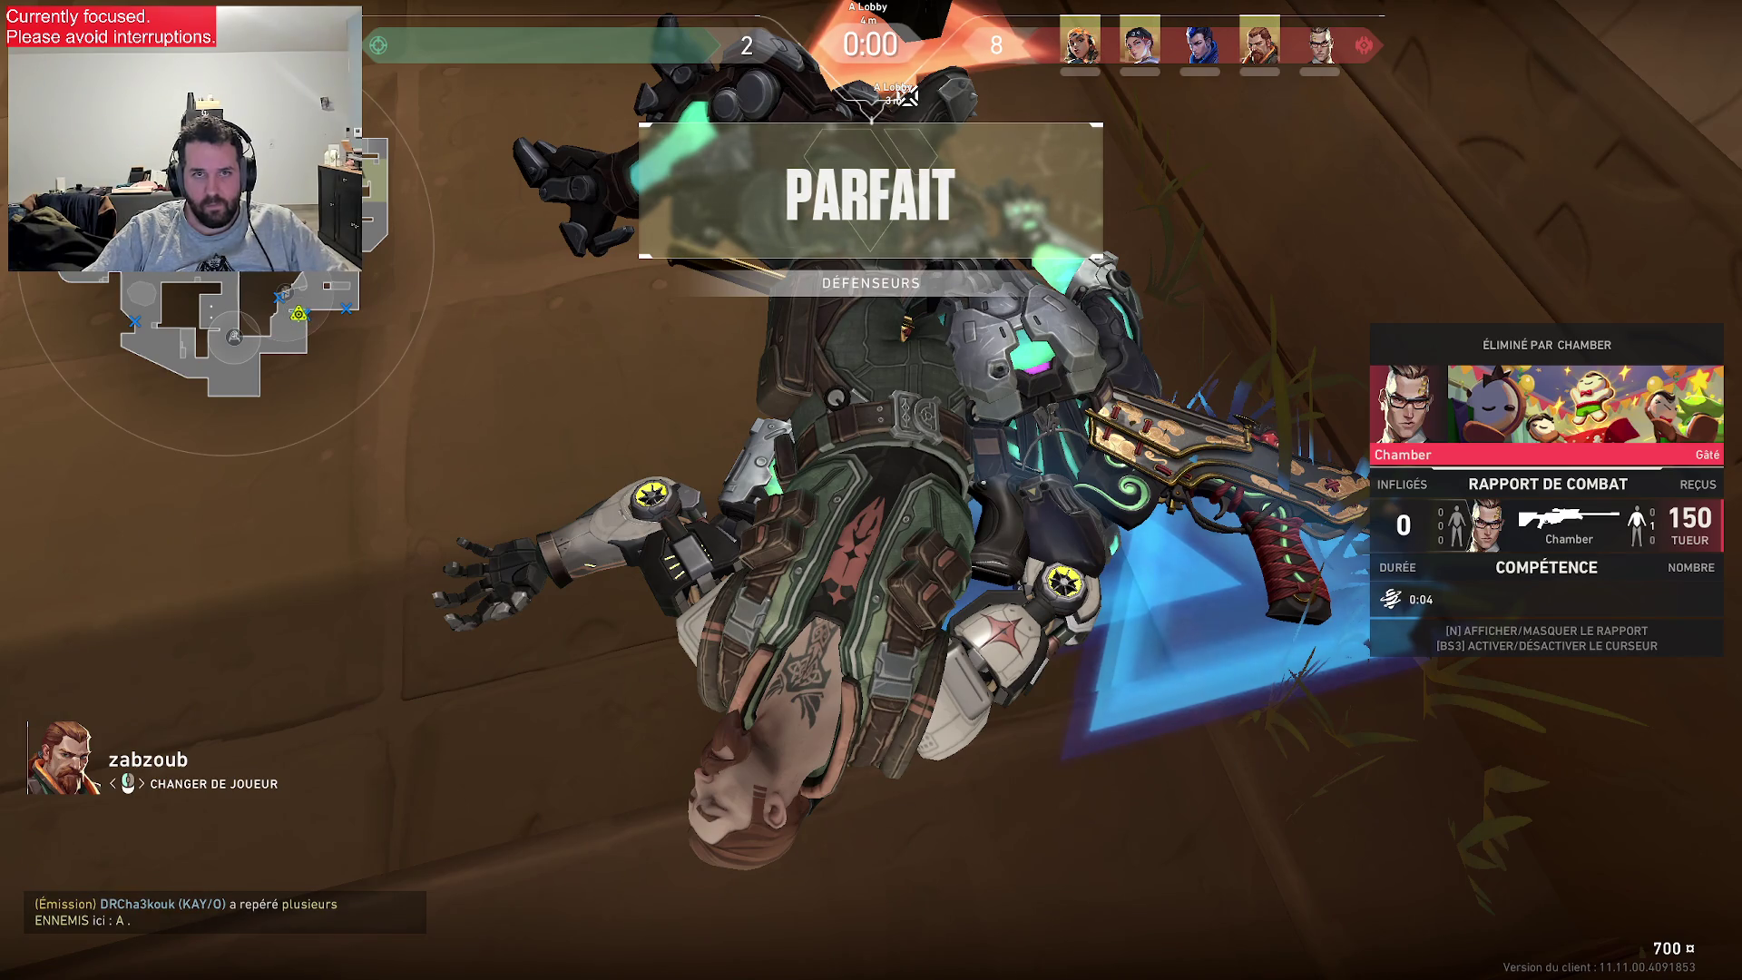
# - Check the shop, then move past the crate toward the corridor barrier
pyautogui.press('b')
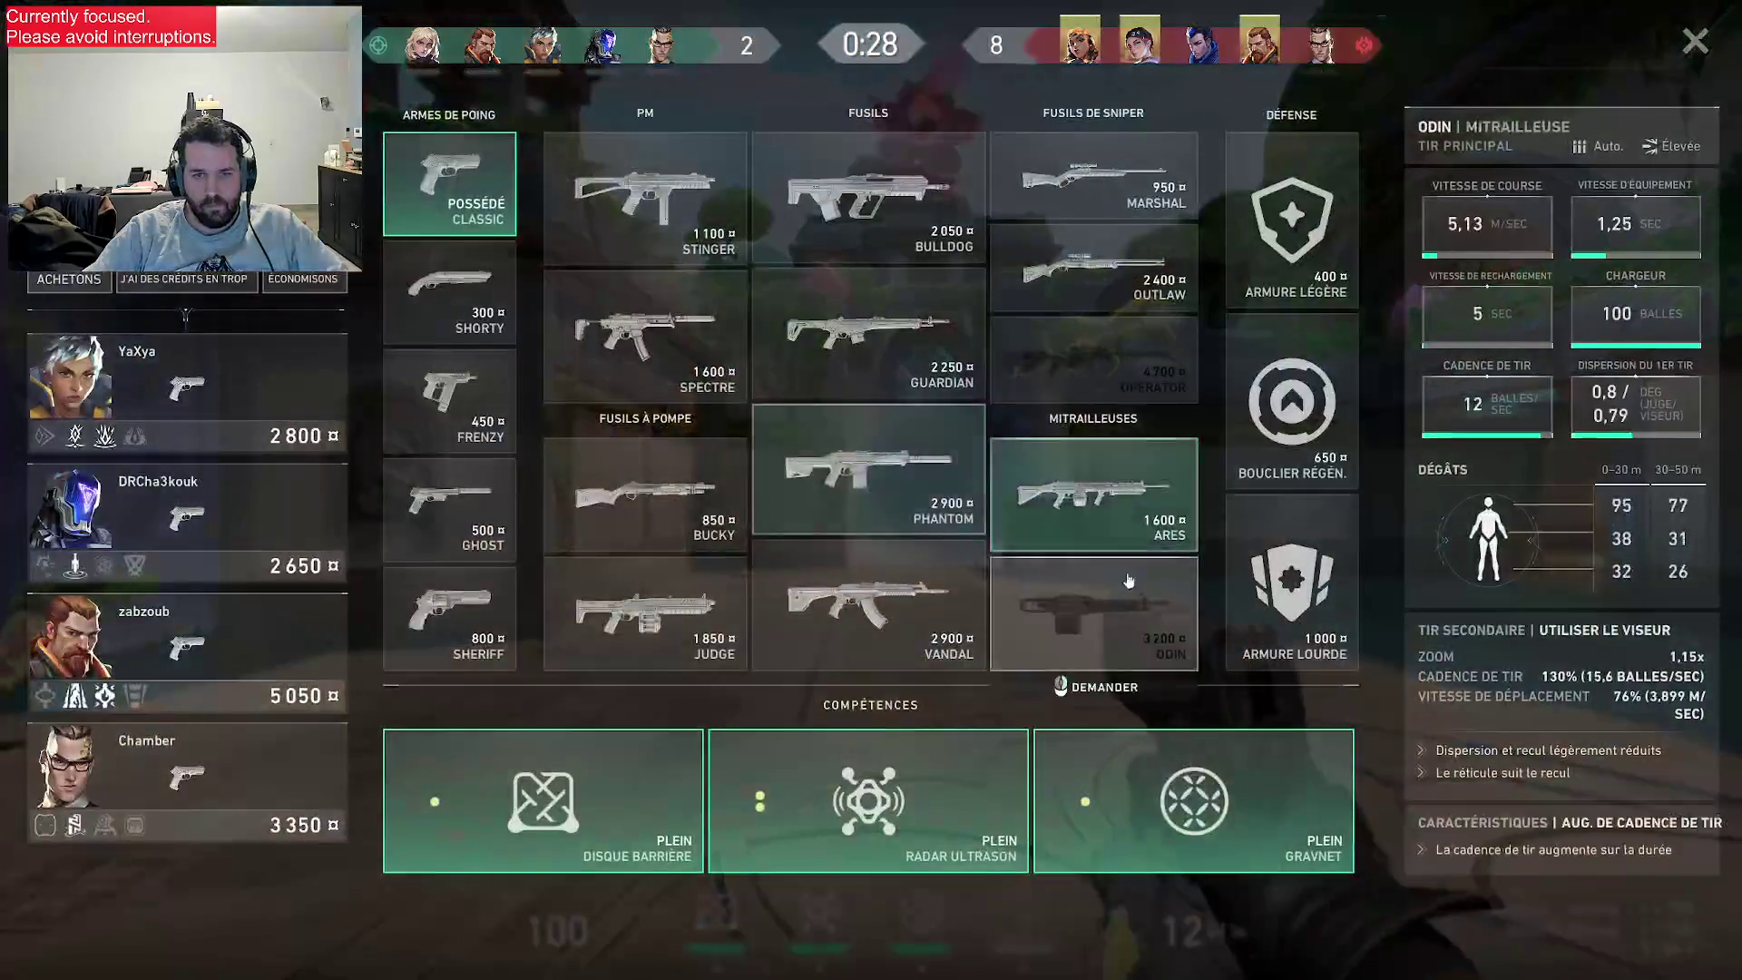
pyautogui.press('b')
pyautogui.press('3')
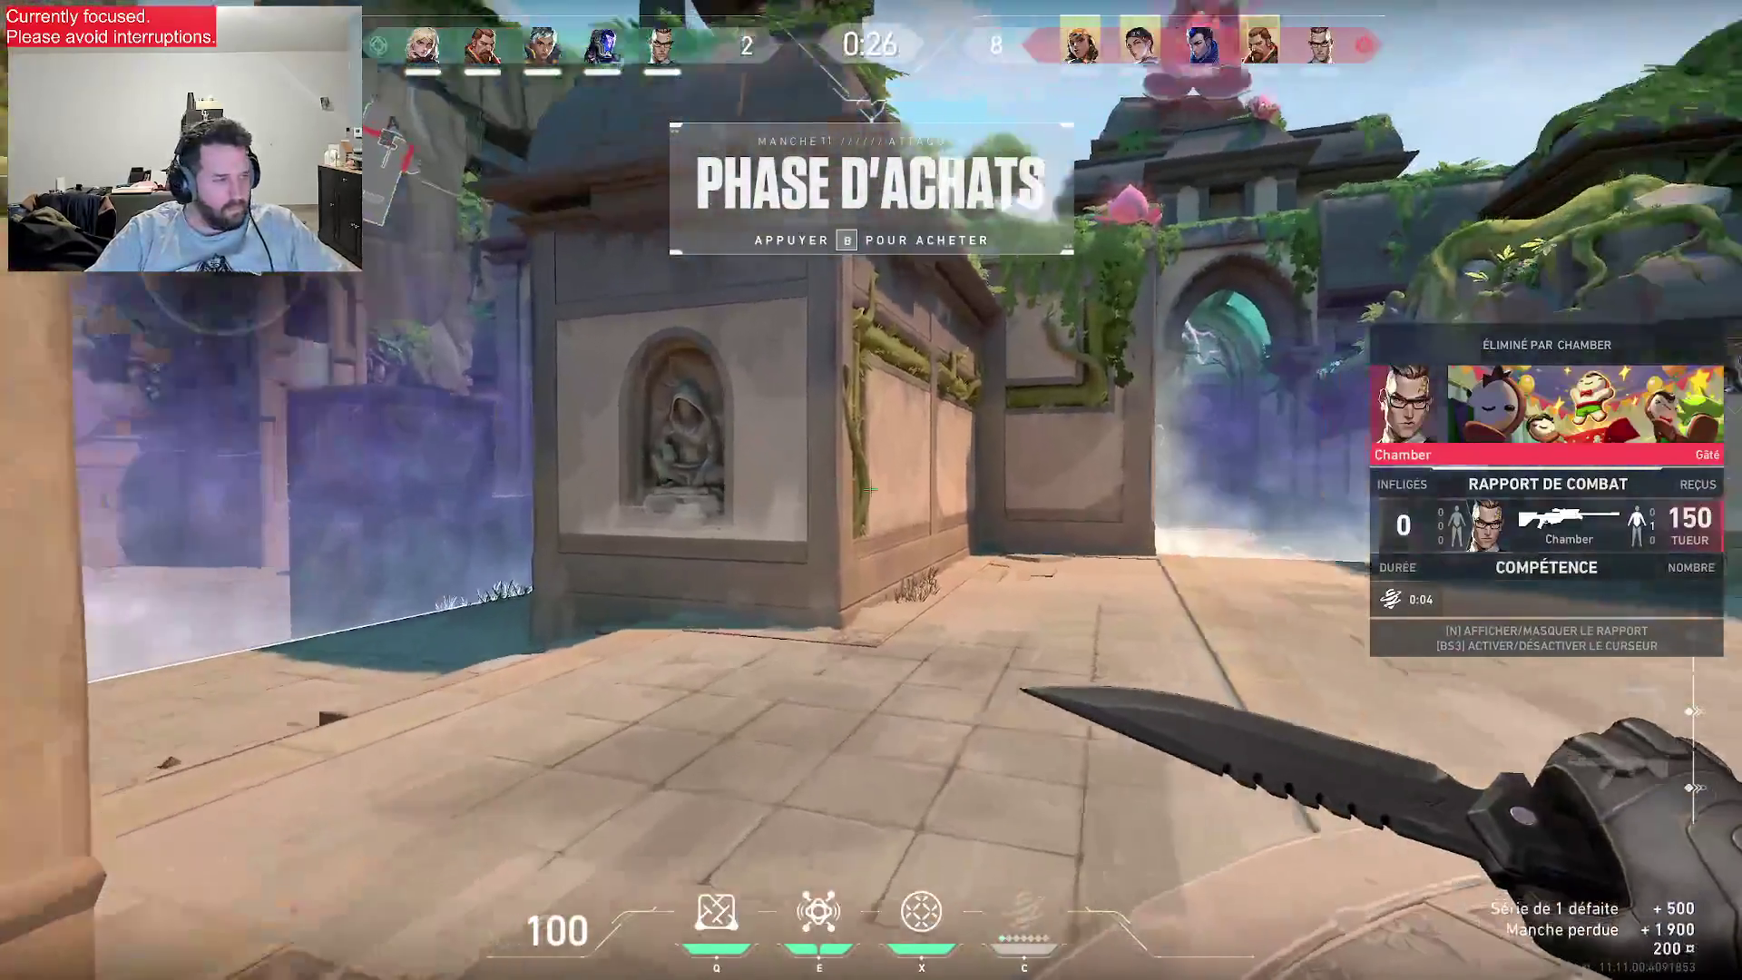
pyautogui.press('1')
pyautogui.press('3')
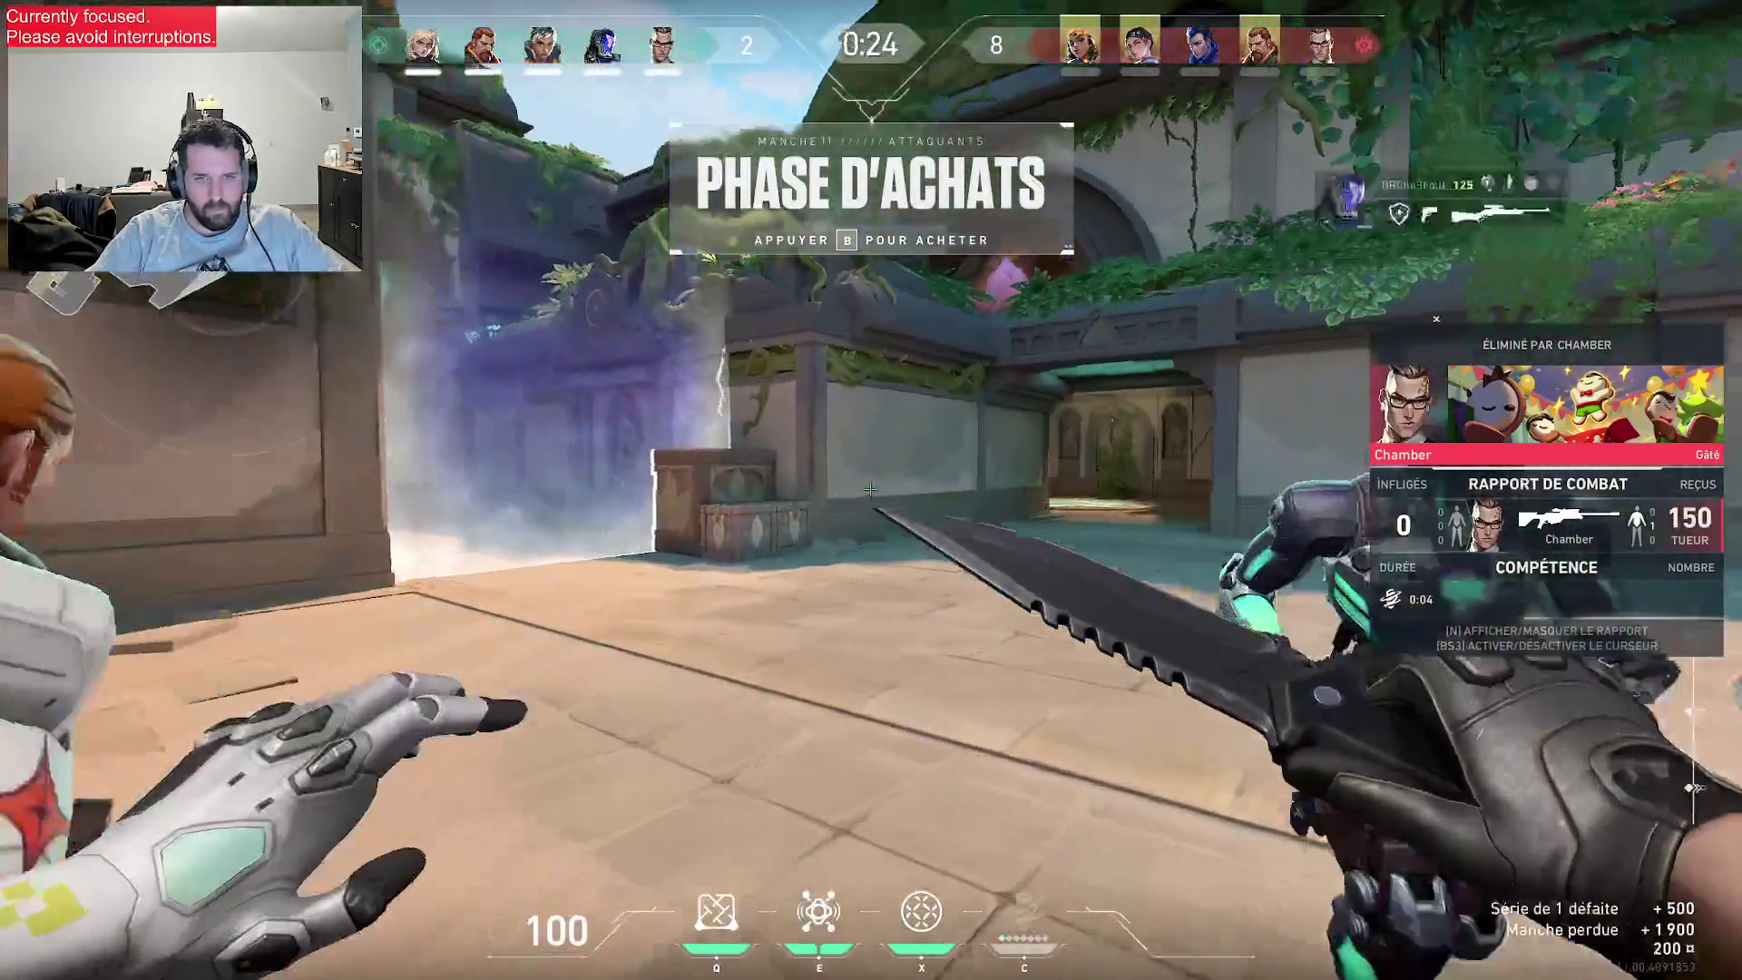
pyautogui.press('w')
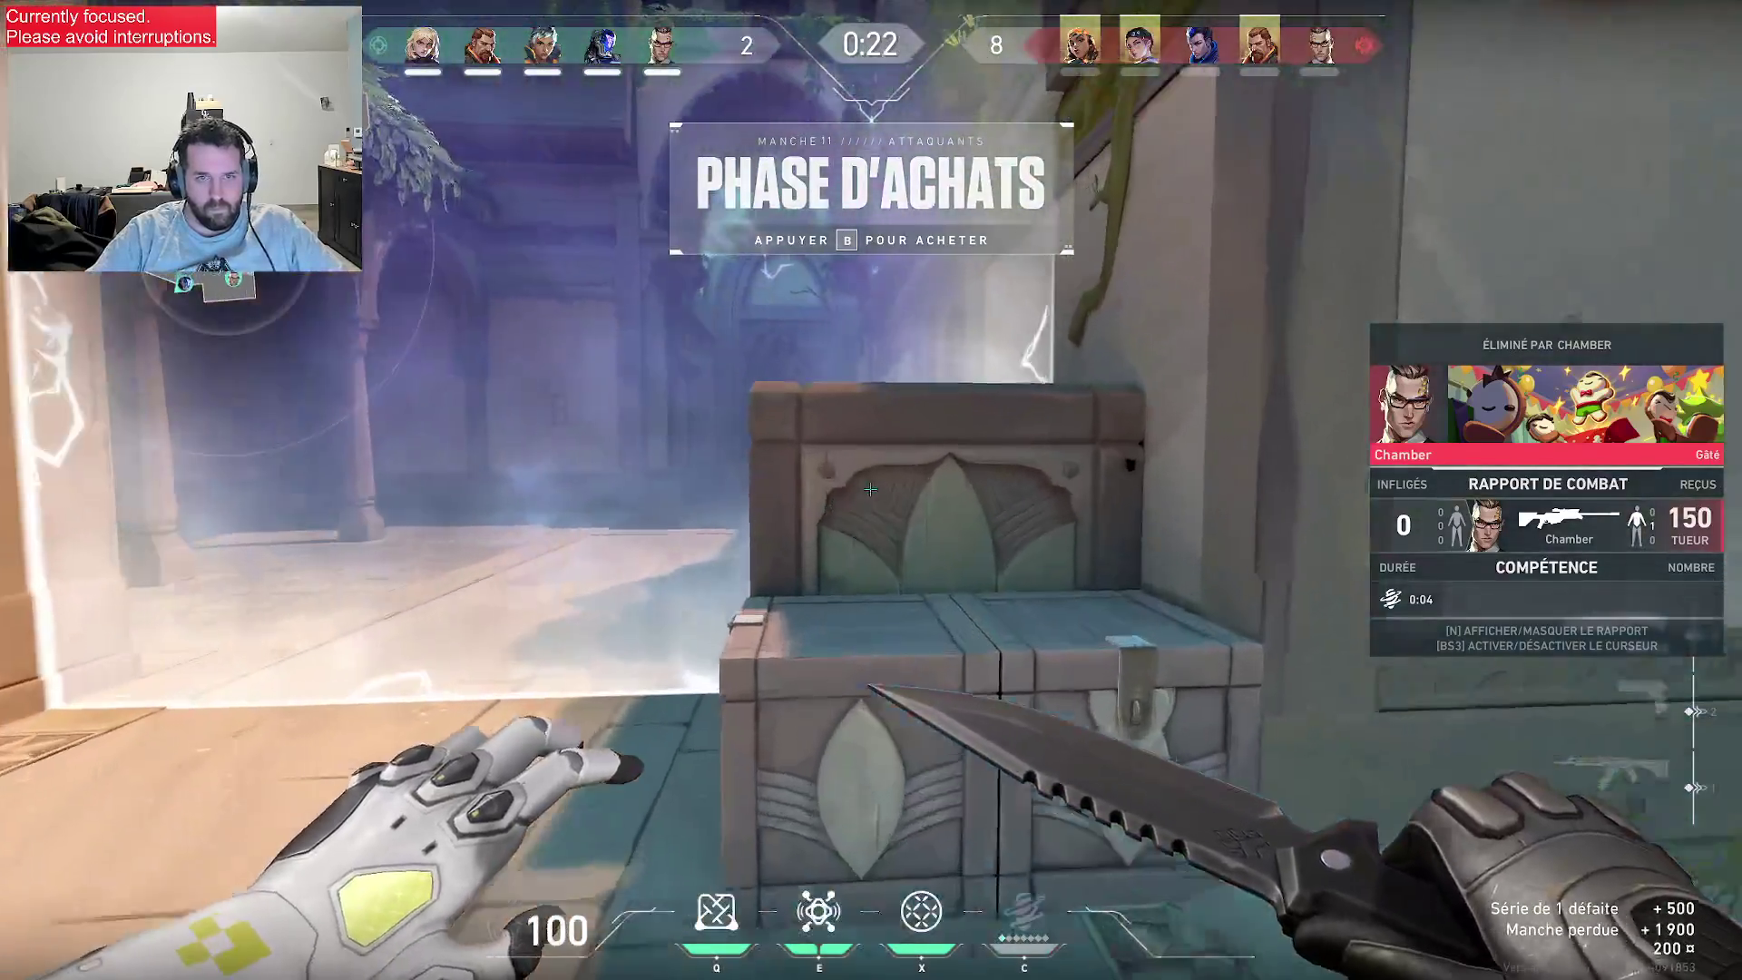
# - Draw the Vandal, place Chamber's Rendezvous anchor on the ground and teleport to it
pyautogui.press('1')
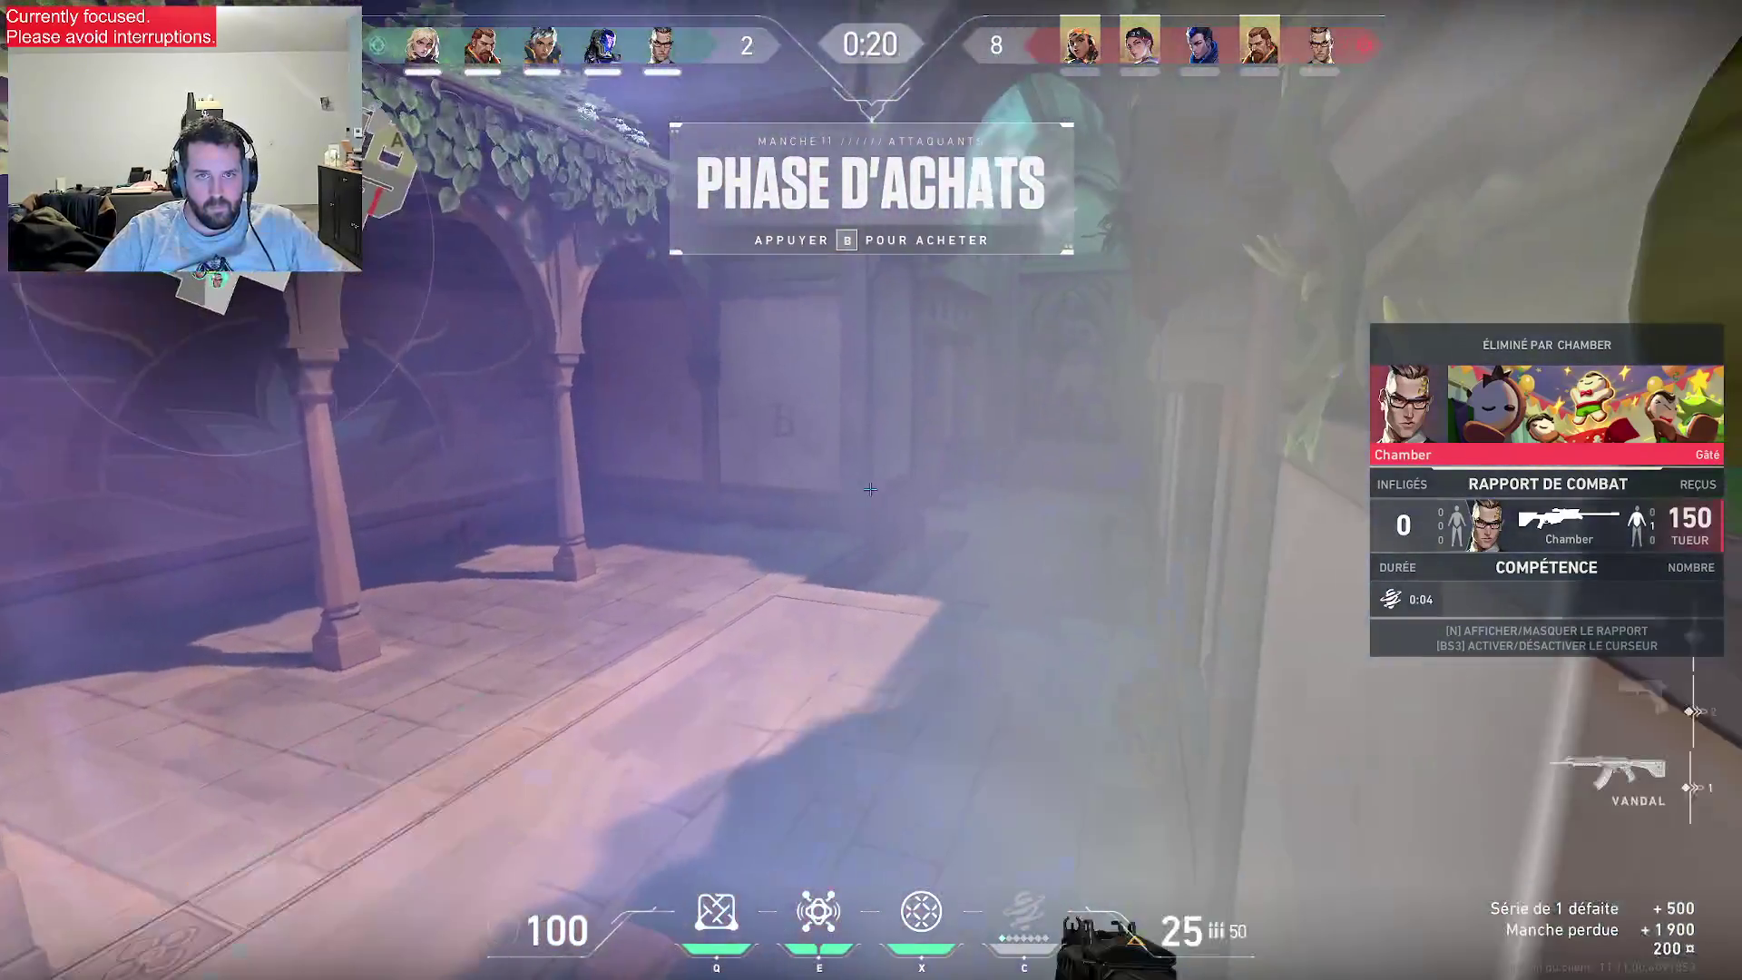
pyautogui.press('e')
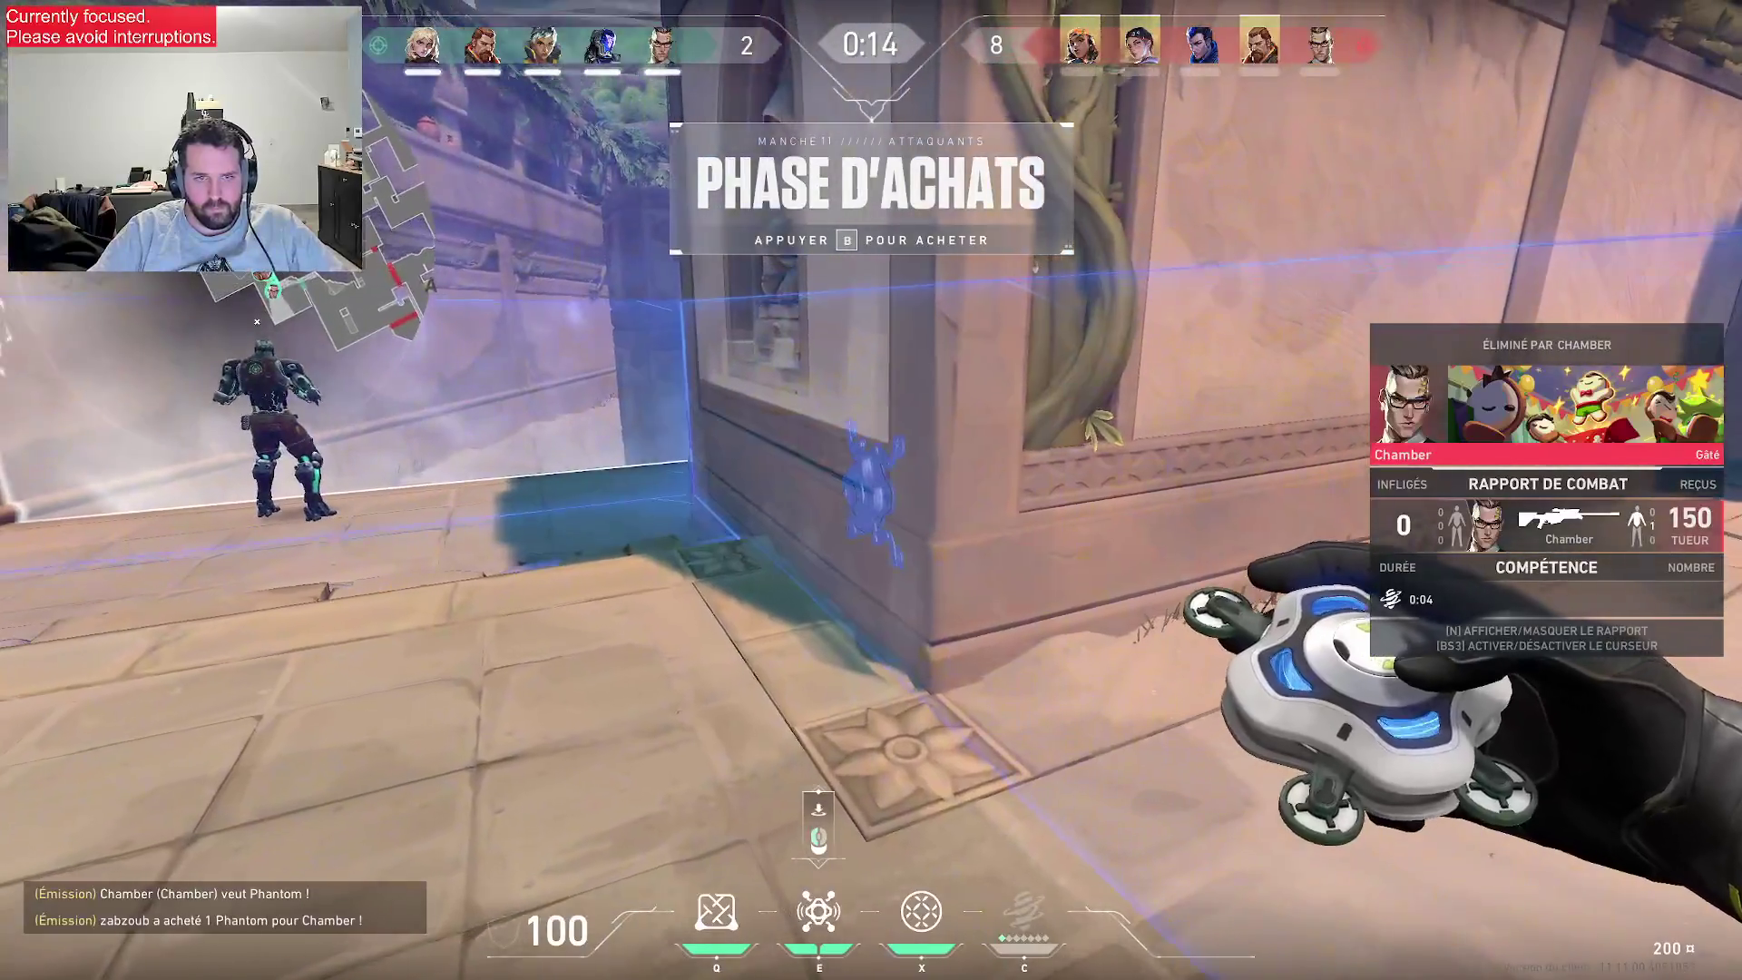
pyautogui.click(871, 490)
pyautogui.press('e')
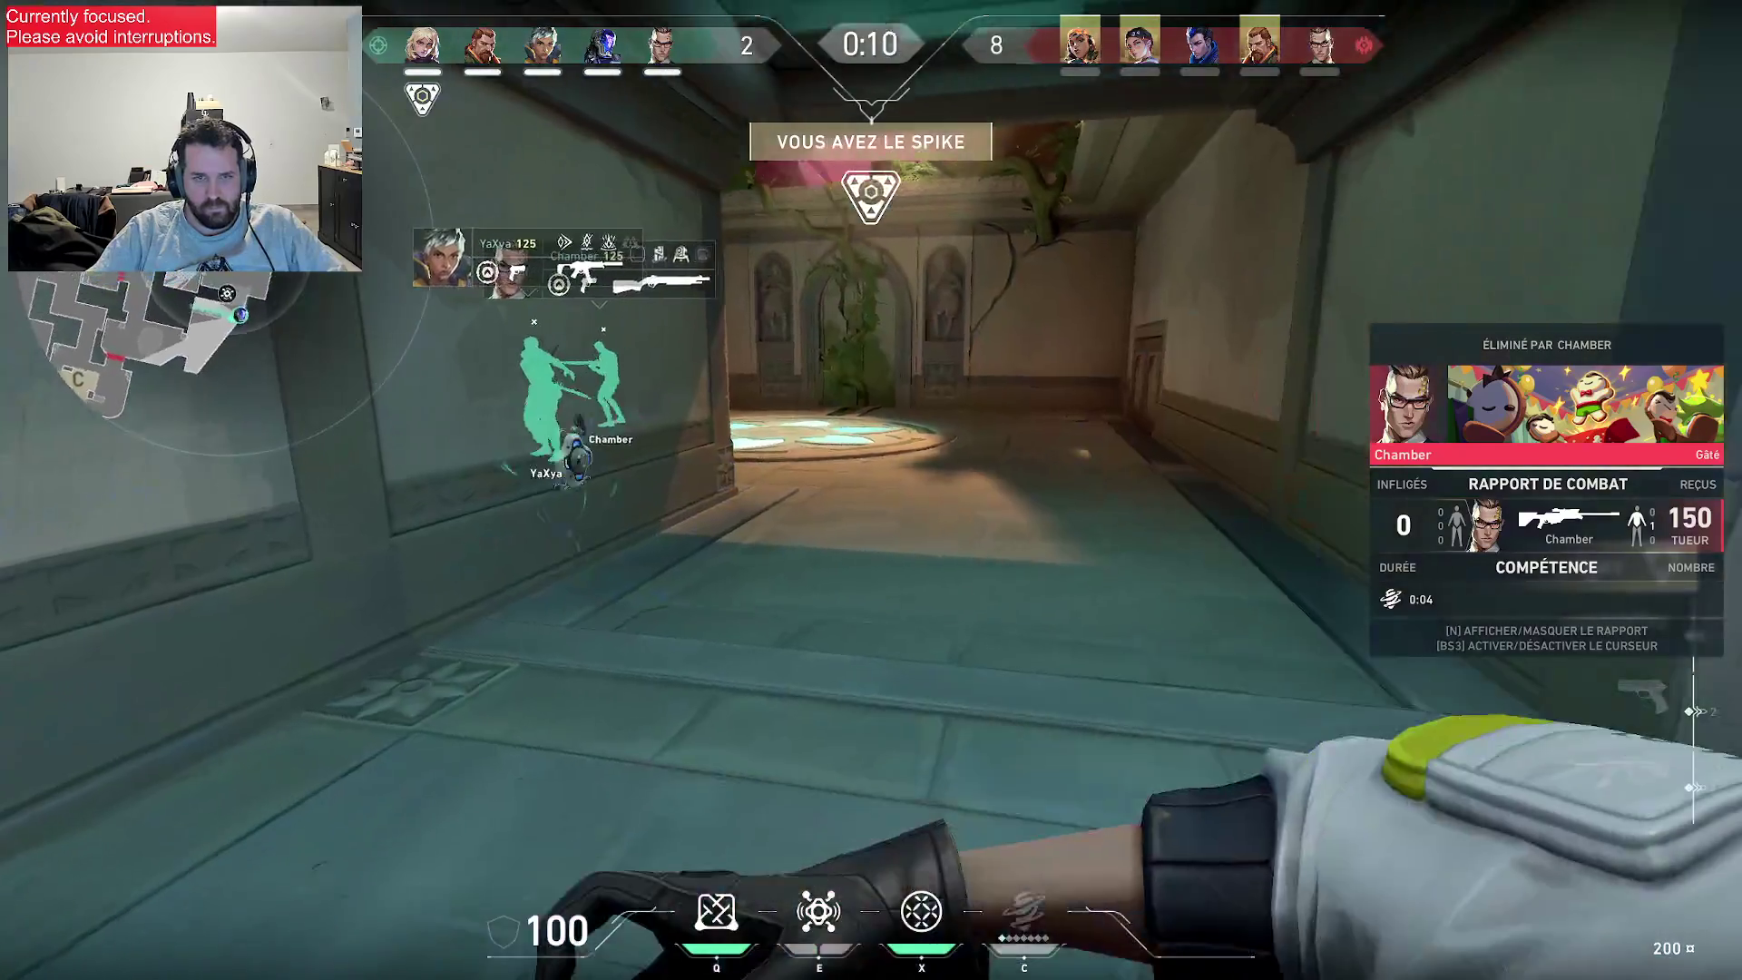
# - Teleport toward the teammates' corridor, then check the scoreboard while spectating the lost round
pyautogui.press('e')
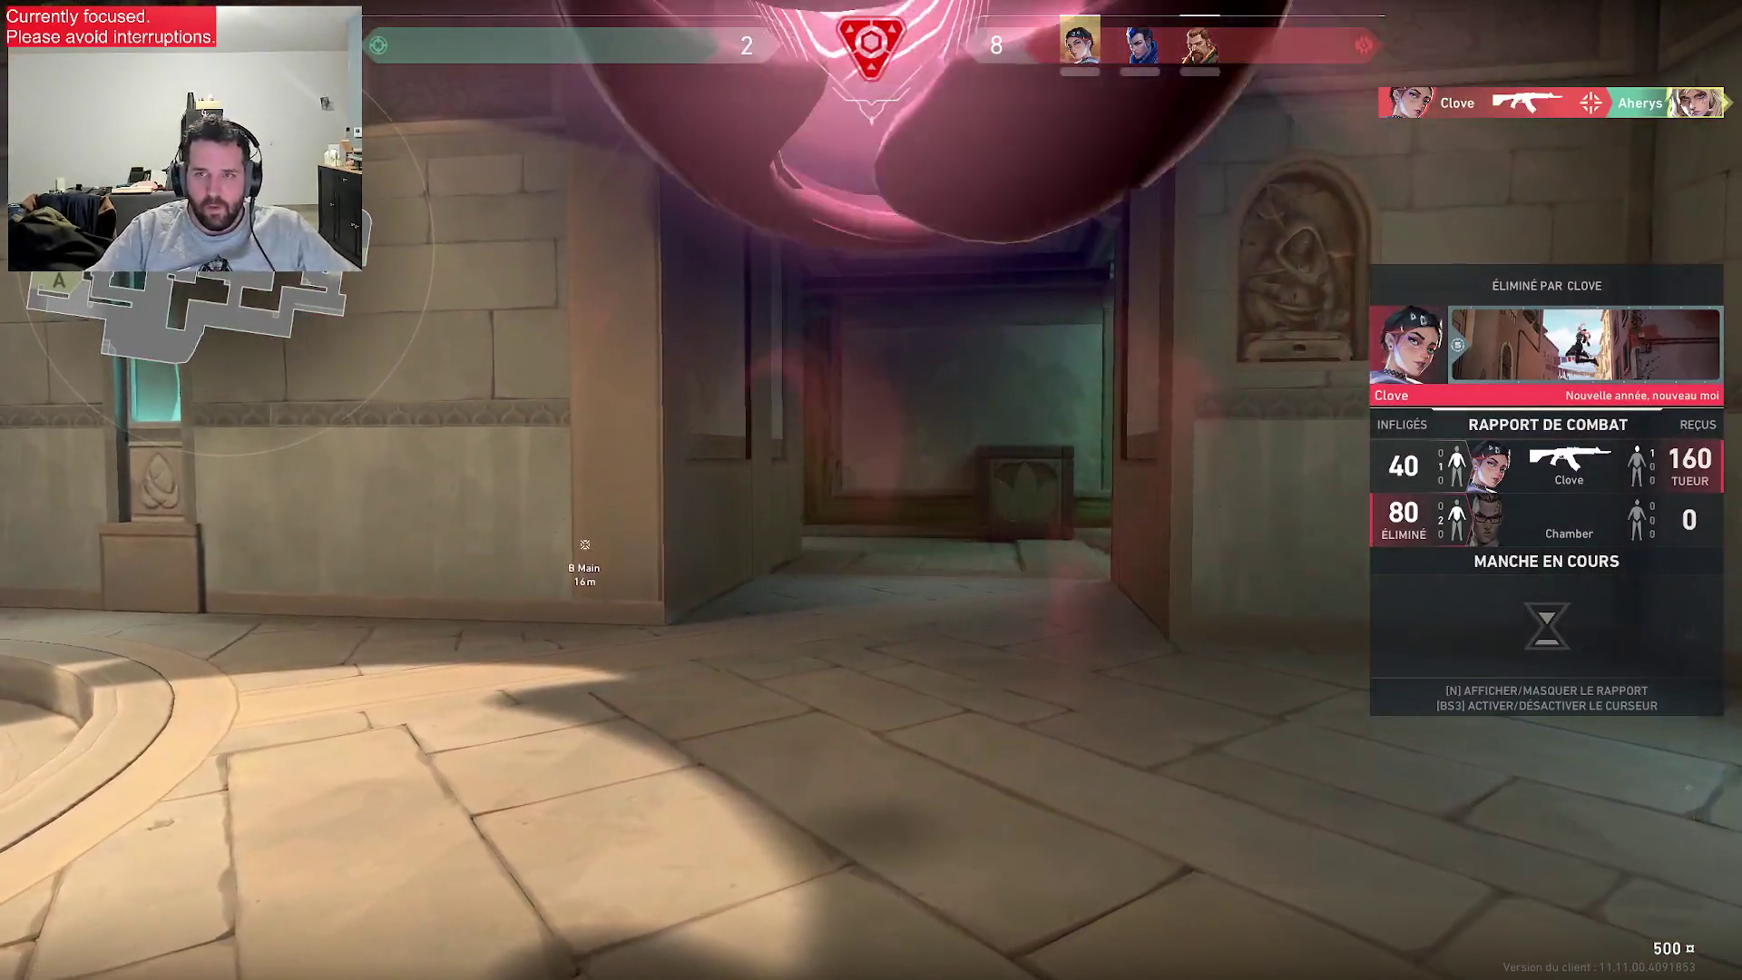
pyautogui.press('Tab')
pyautogui.press('Tab')
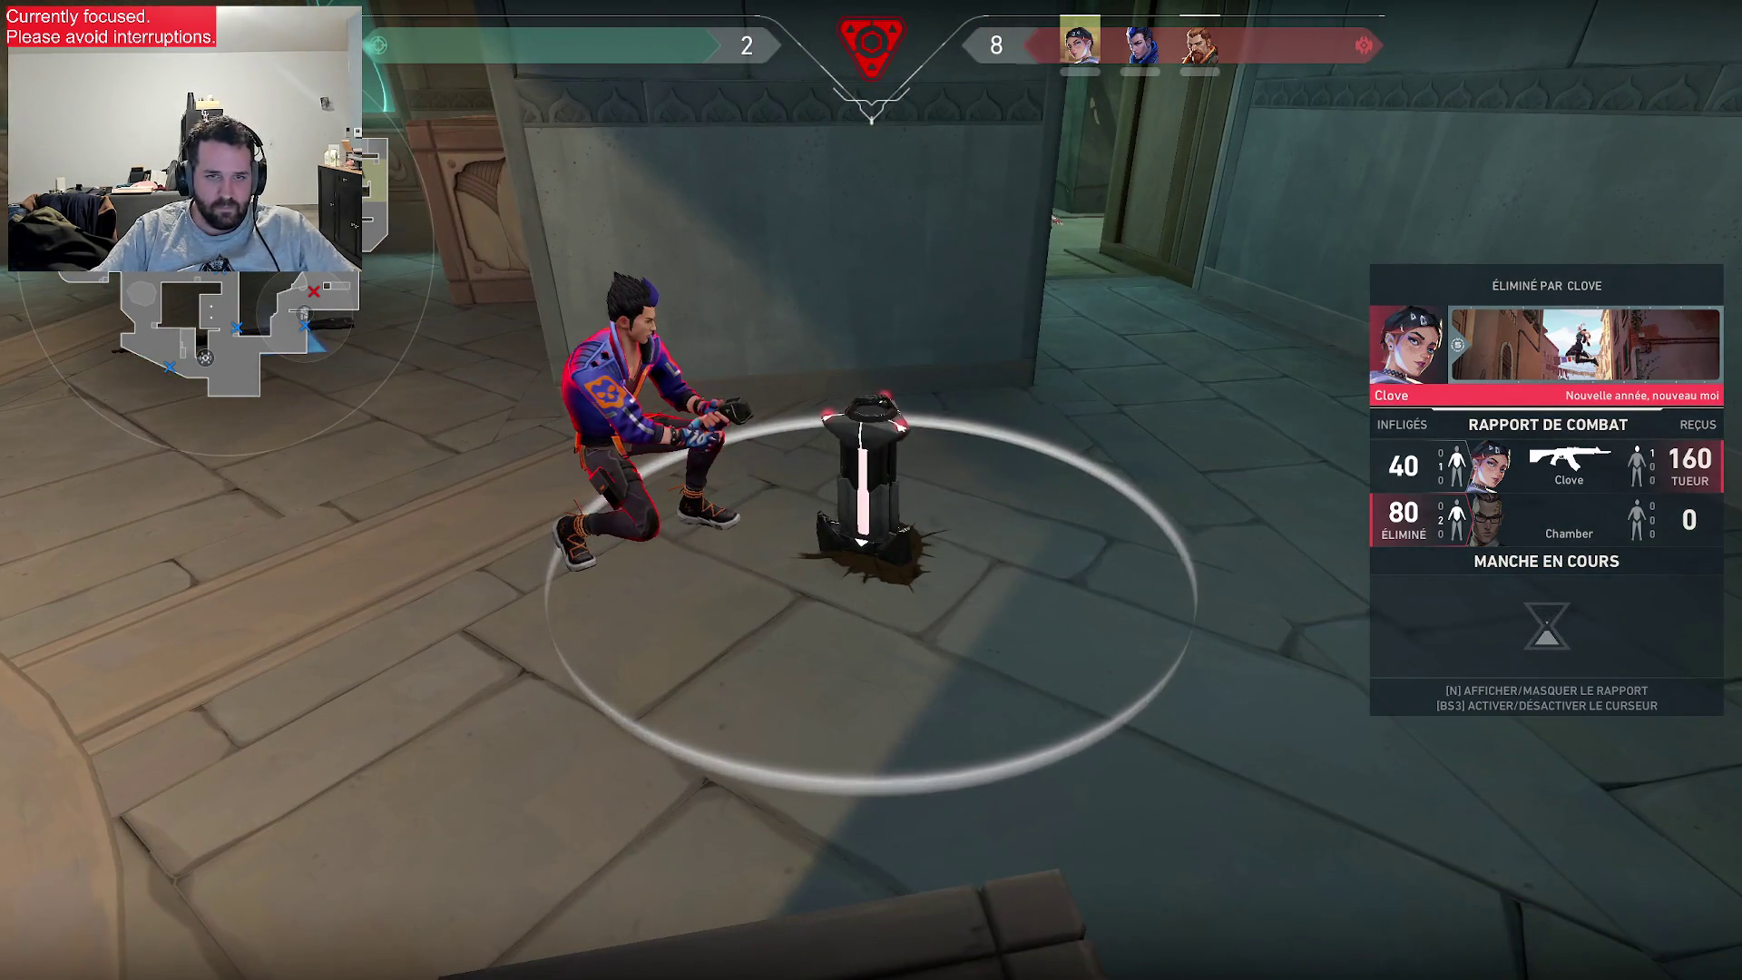
pyautogui.press('Tab')
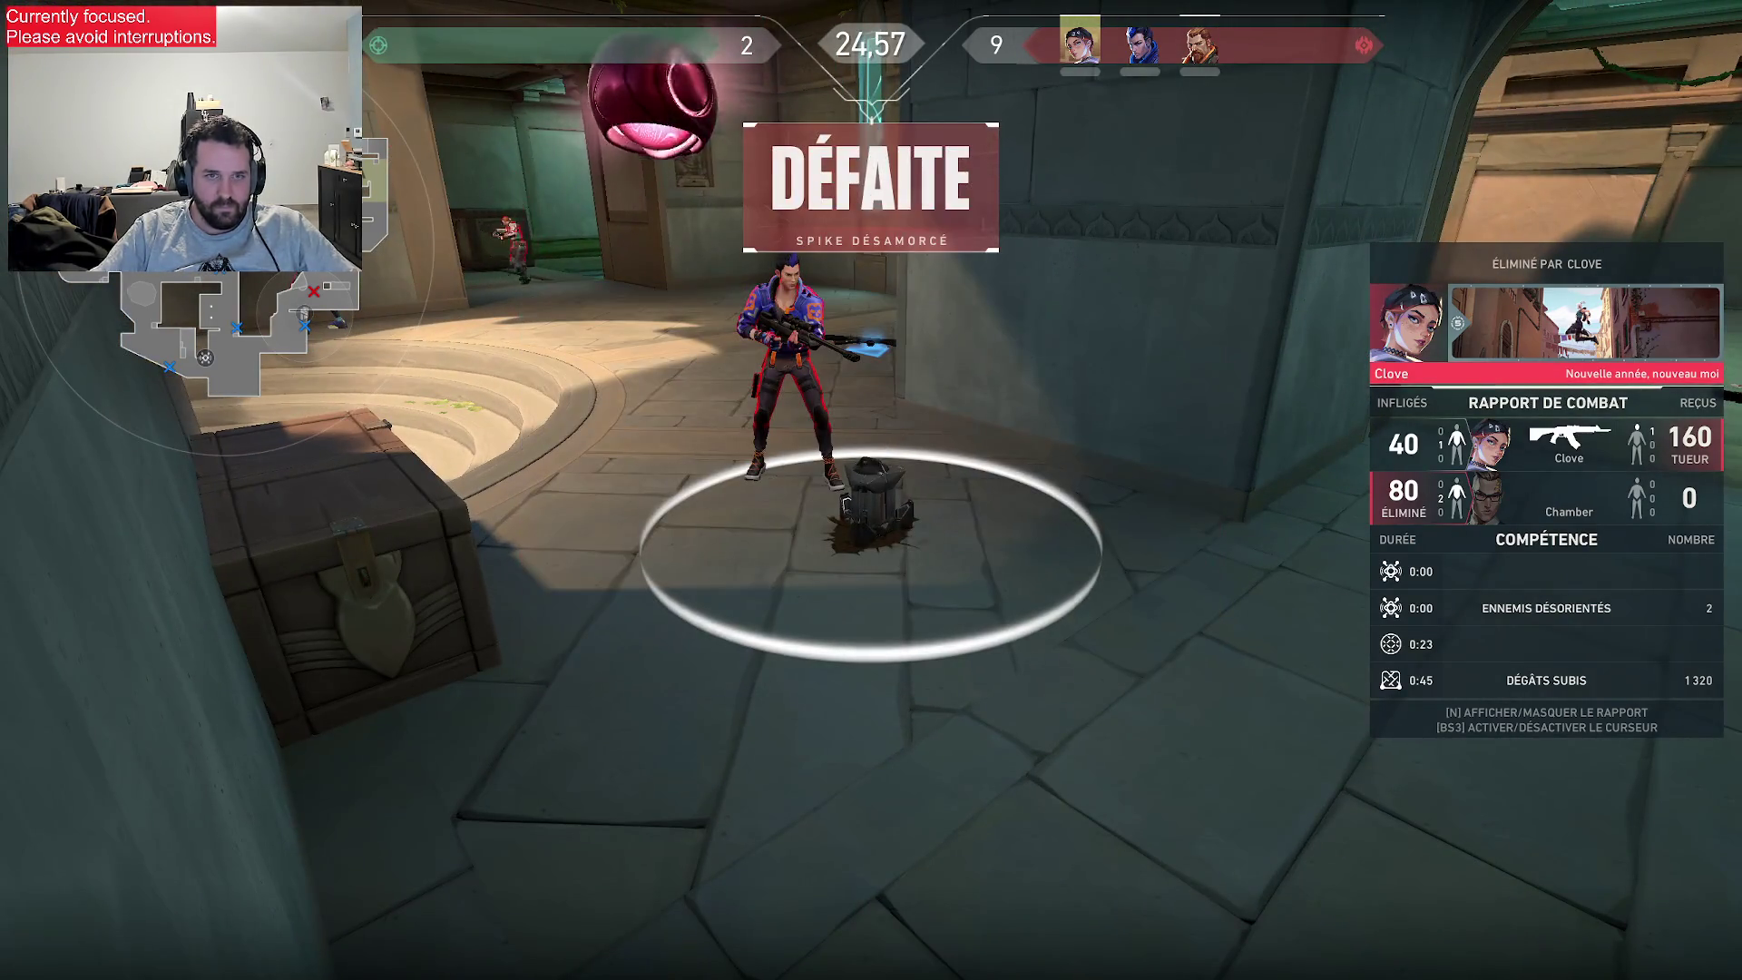
pyautogui.press('Tab')
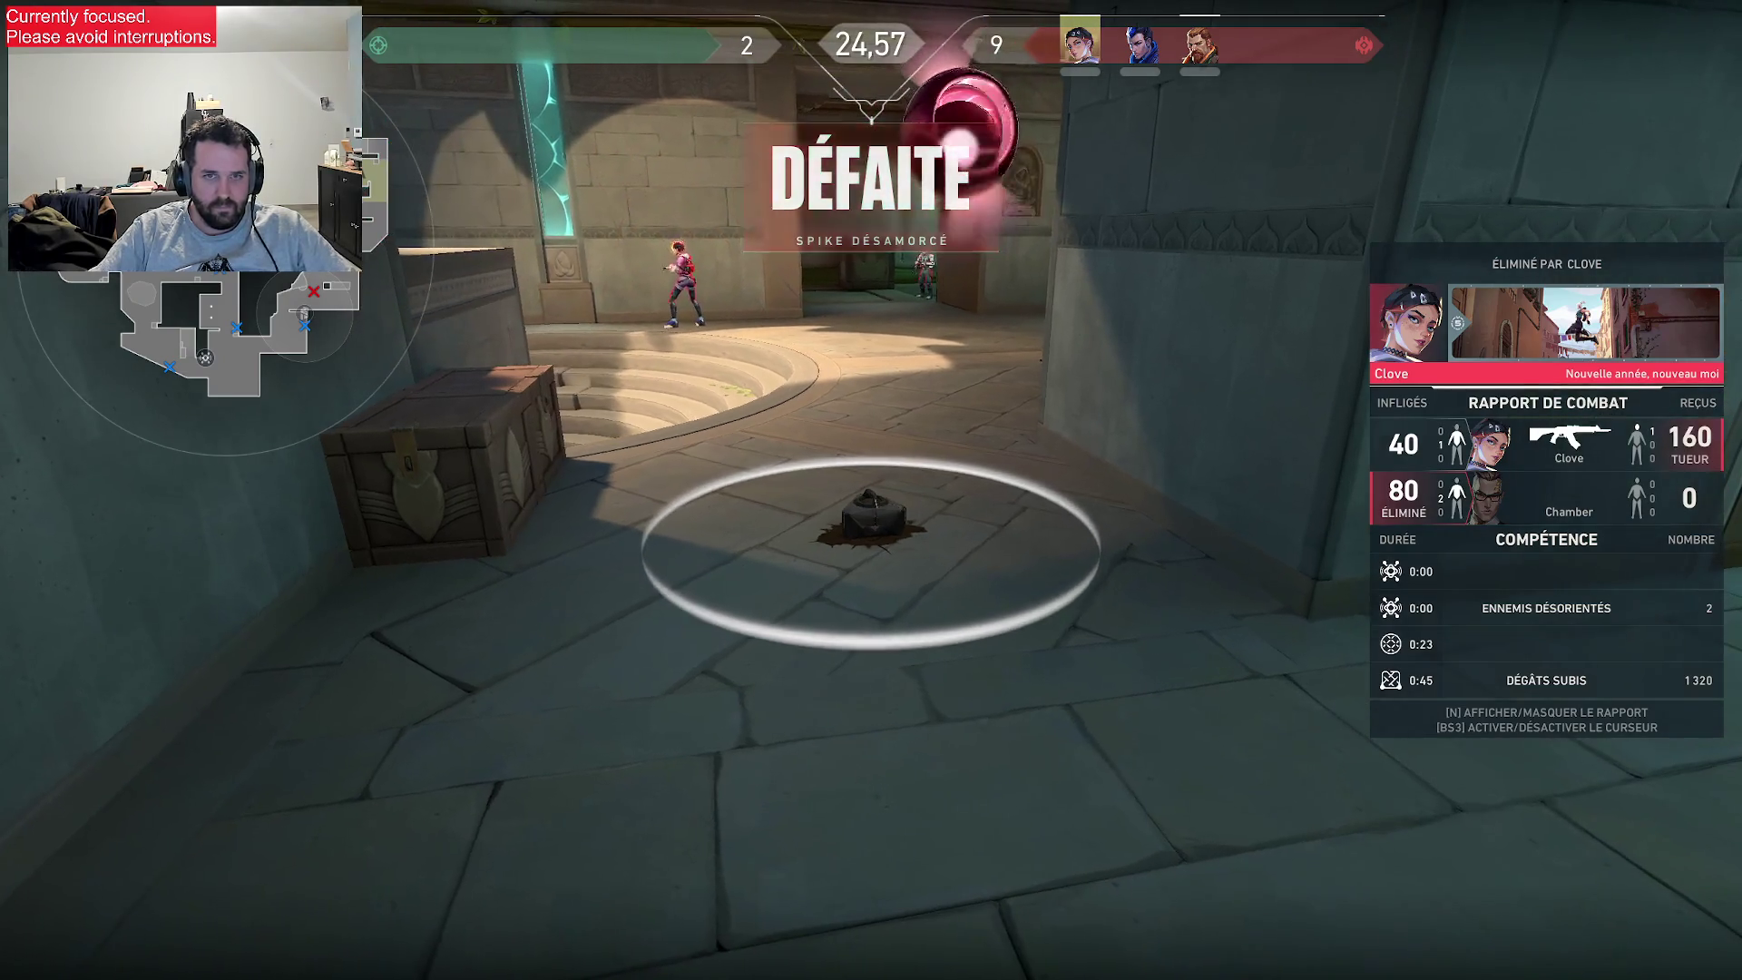
# - Buy the Vandal and regenerating shield, then move through the gate with the Vandal drawn
pyautogui.press('b')
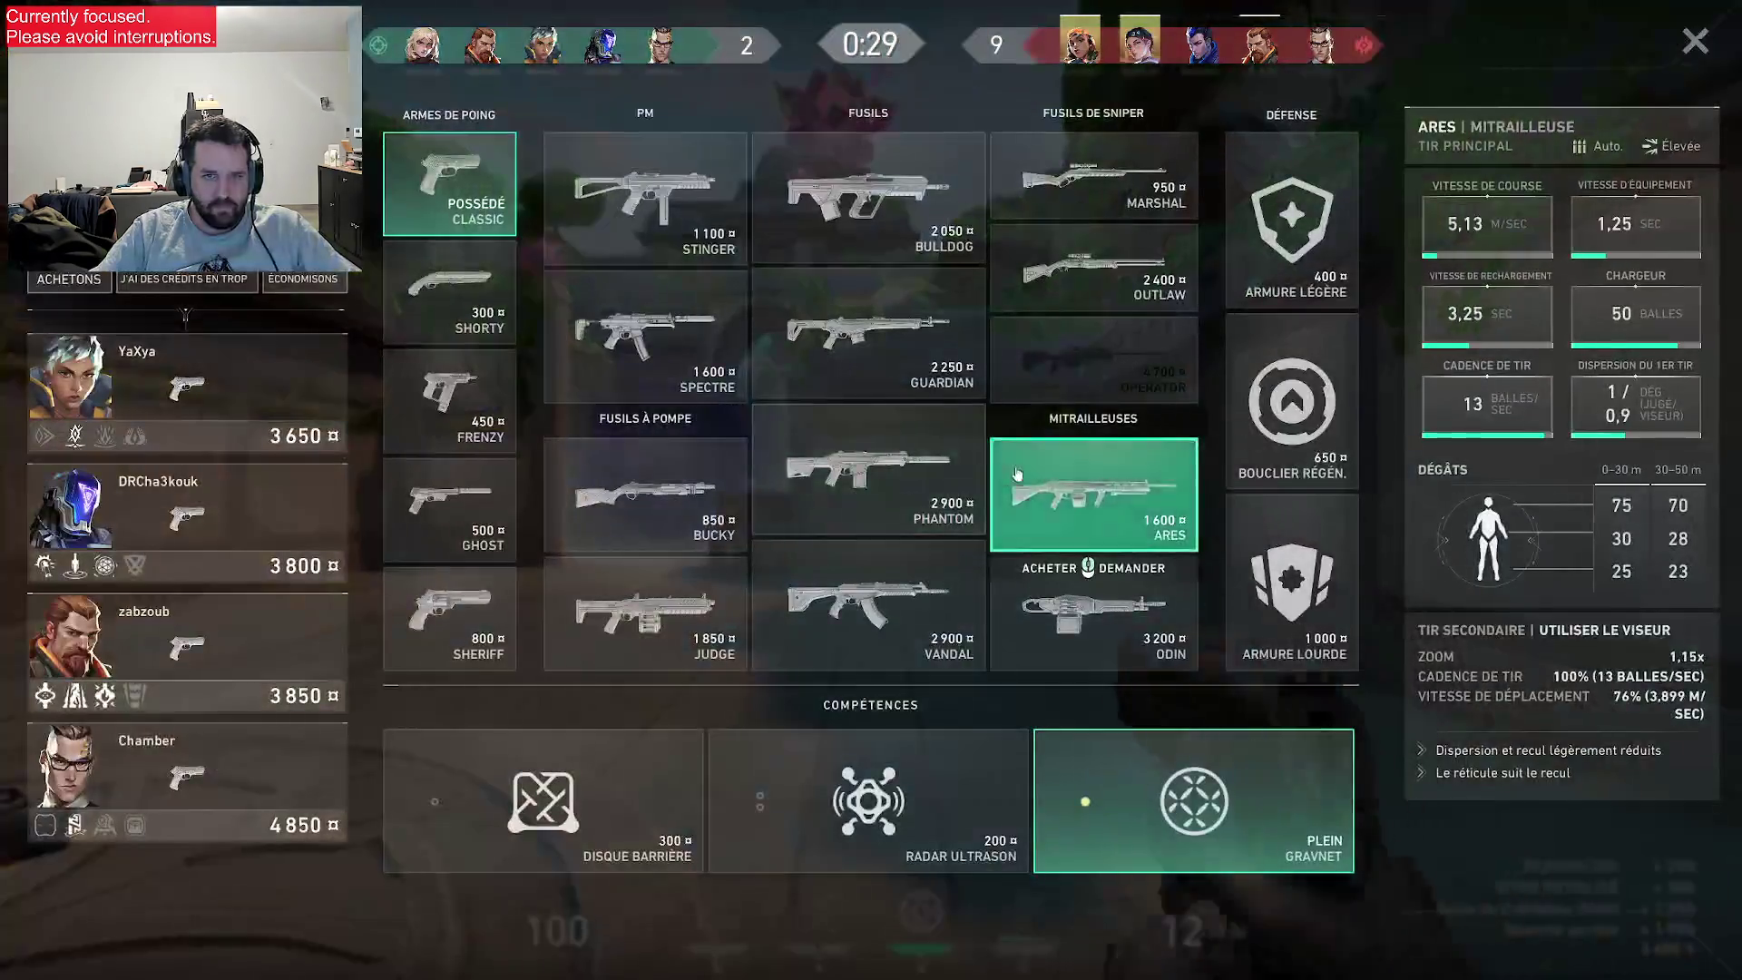
pyautogui.click(868, 605)
pyautogui.click(1300, 404)
pyautogui.press('b')
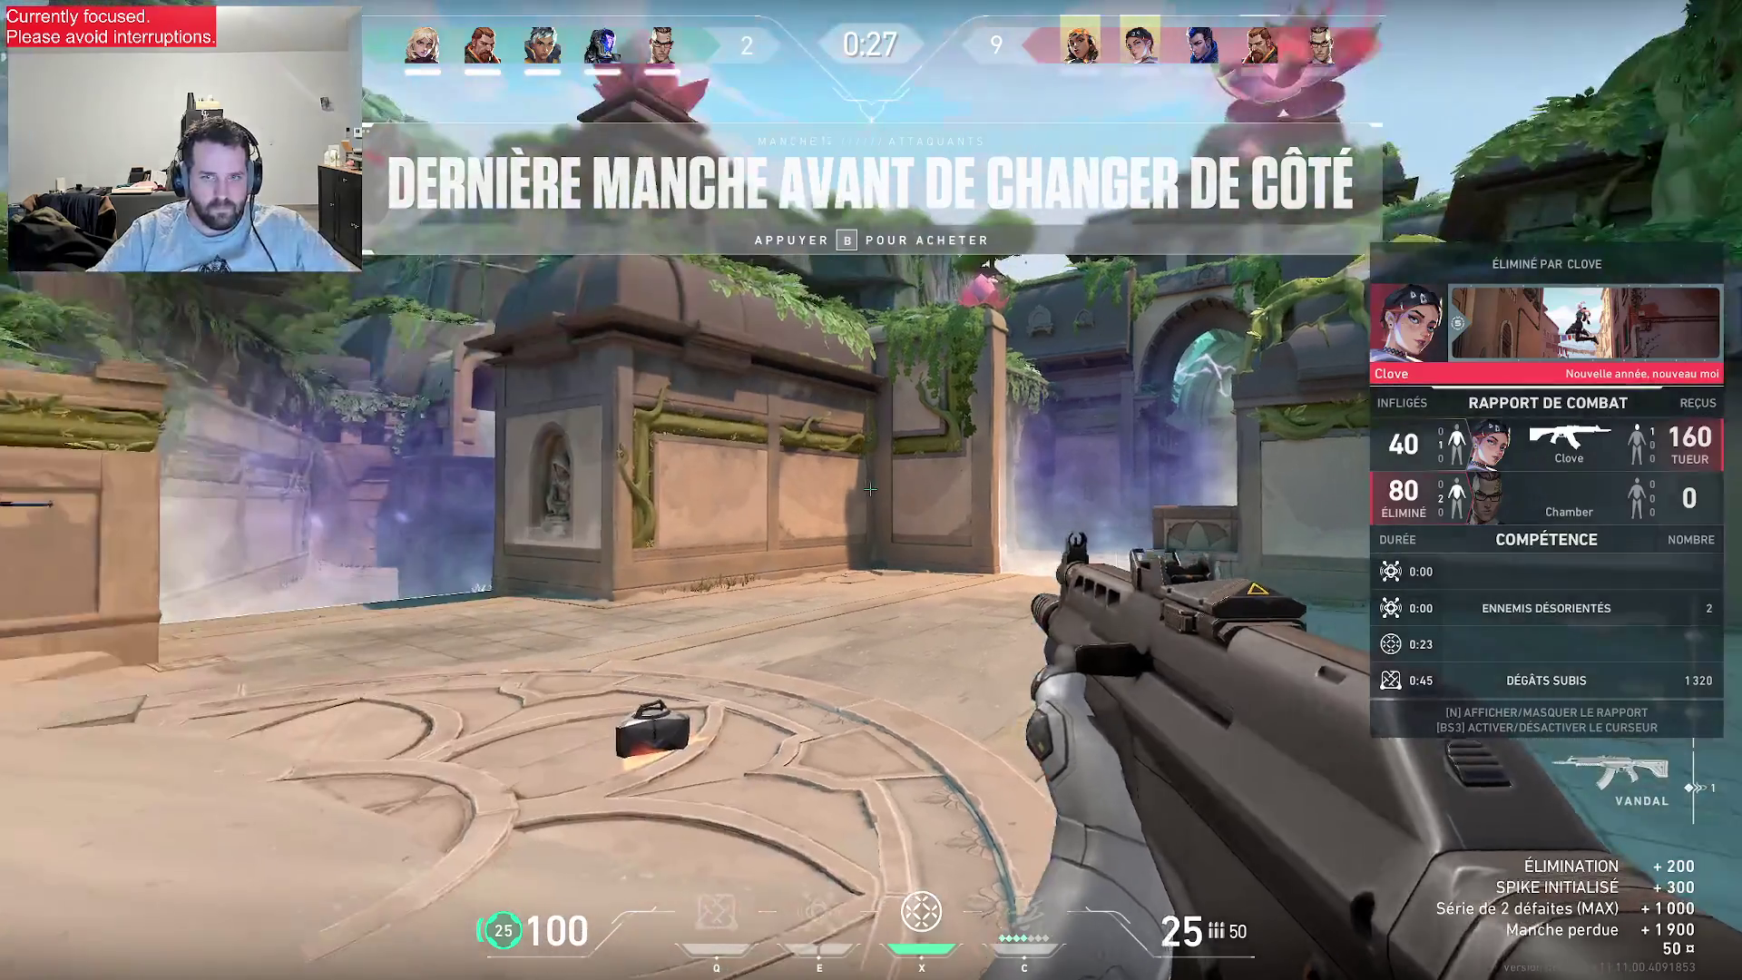
pyautogui.press('3')
pyautogui.press('w')
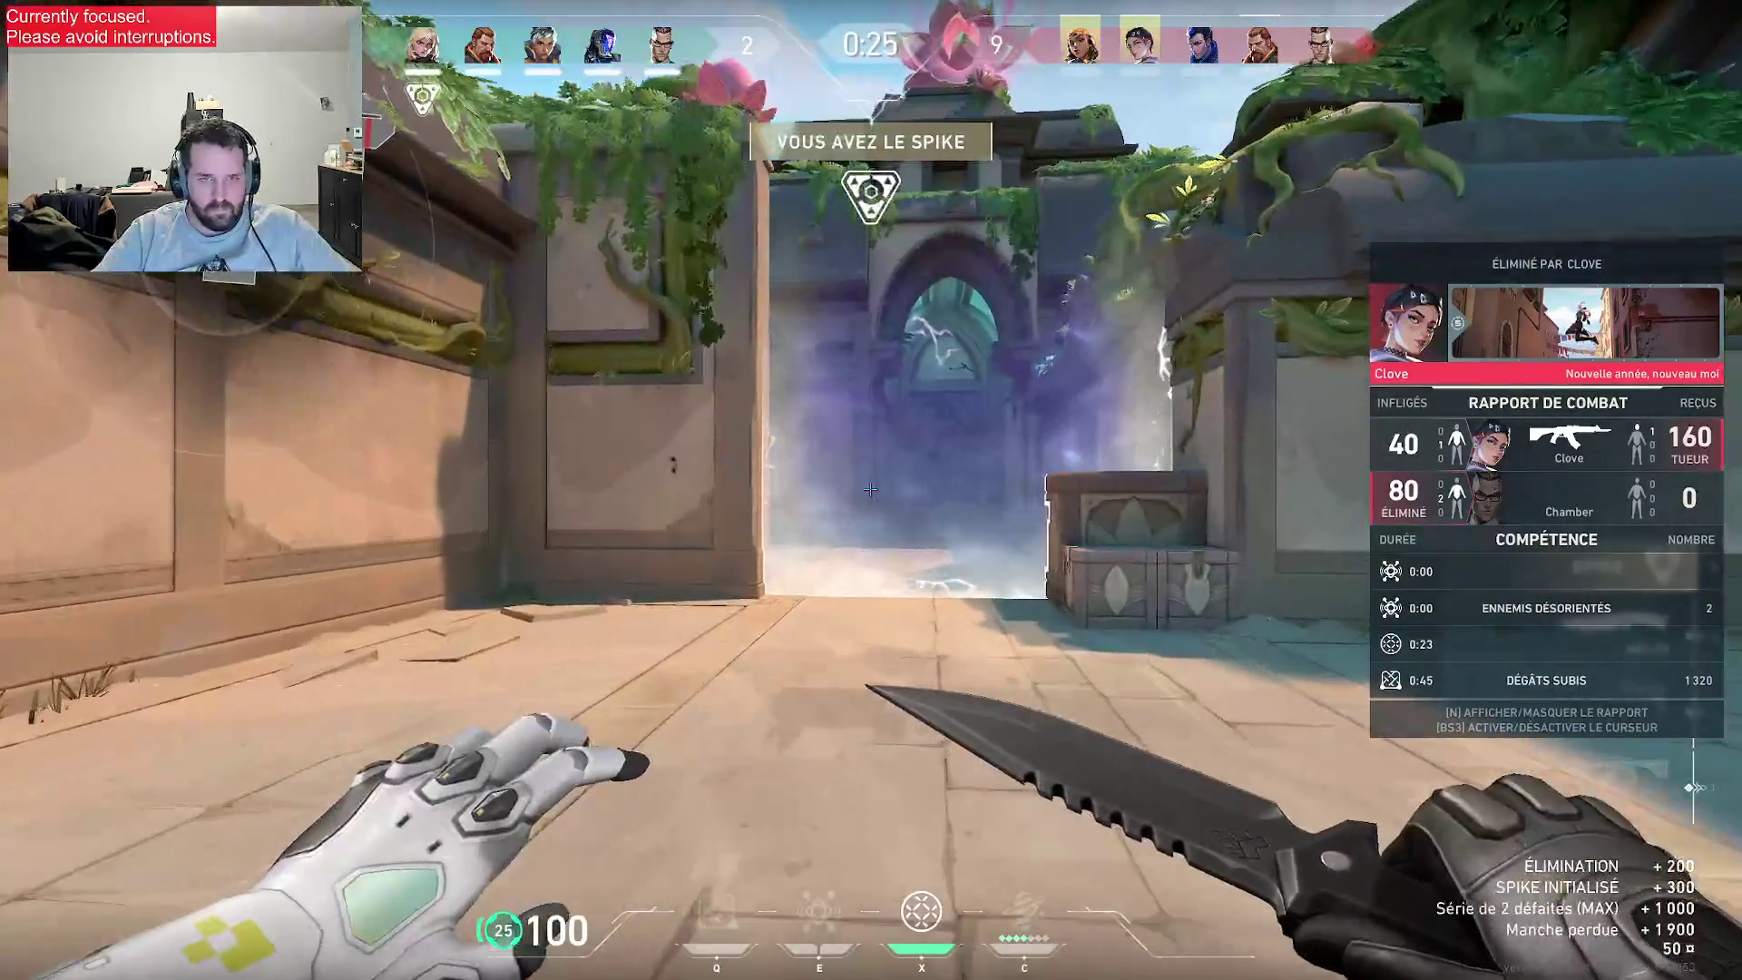
pyautogui.press('3')
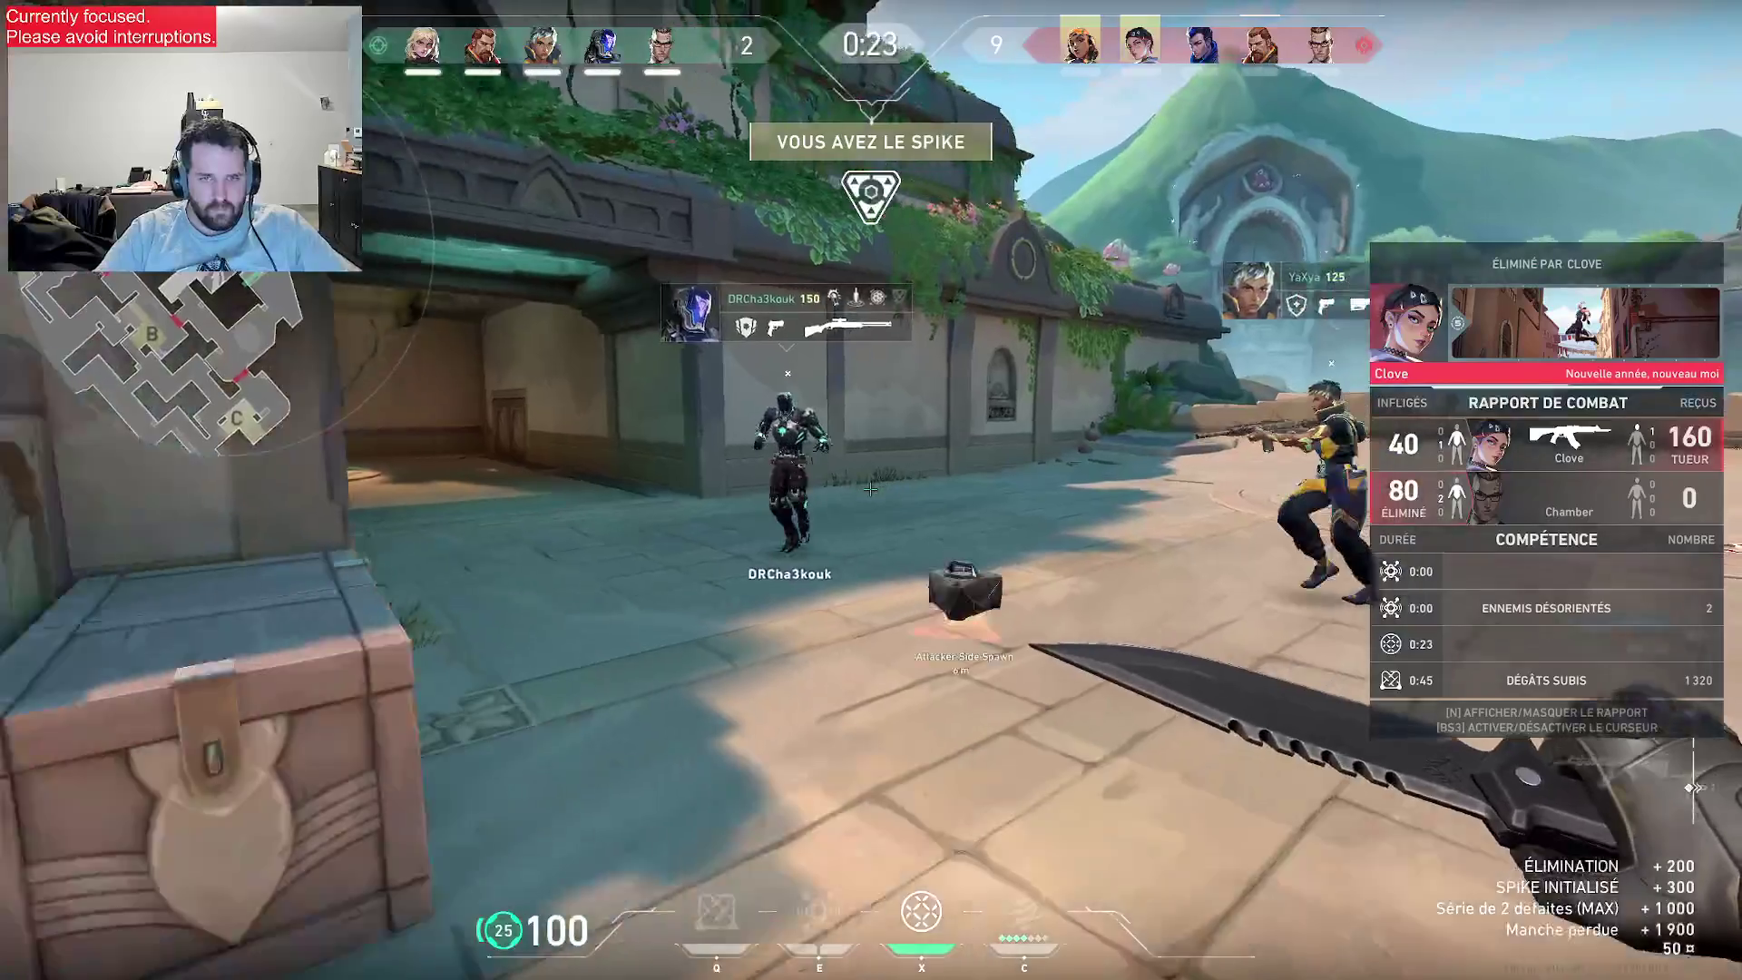
pyautogui.press('1')
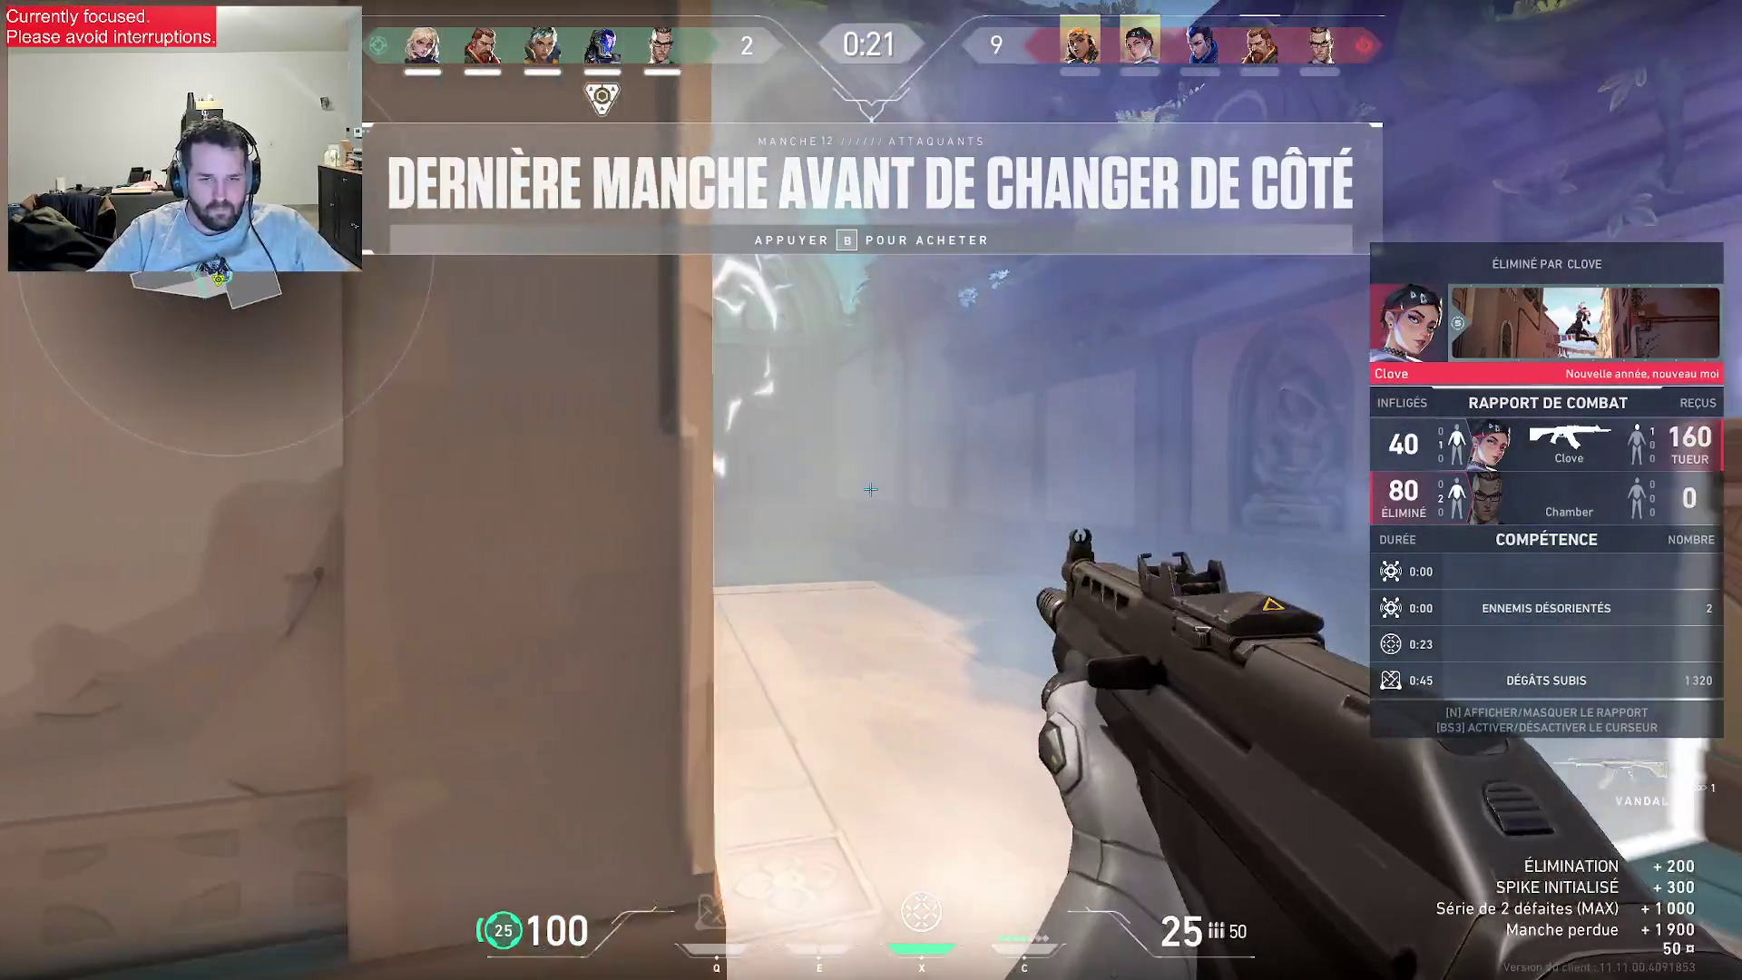
# - Check team credits on the scoreboard and sell back the regenerating shield
pyautogui.press('b')
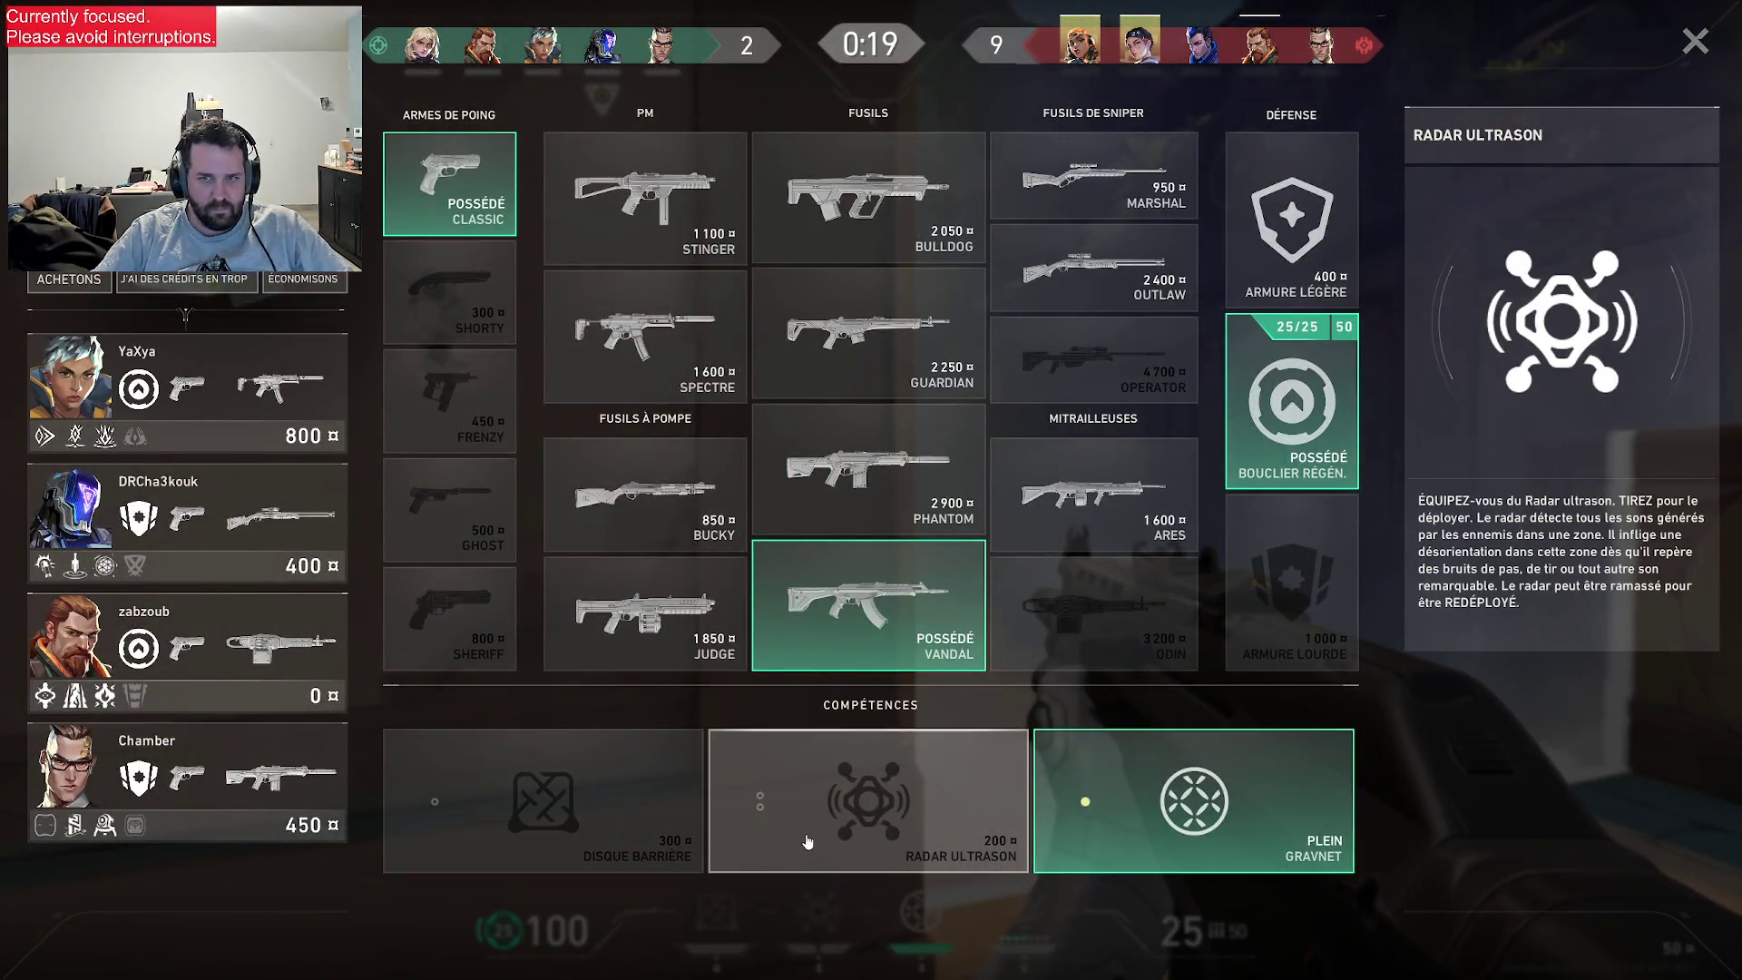
pyautogui.press('b')
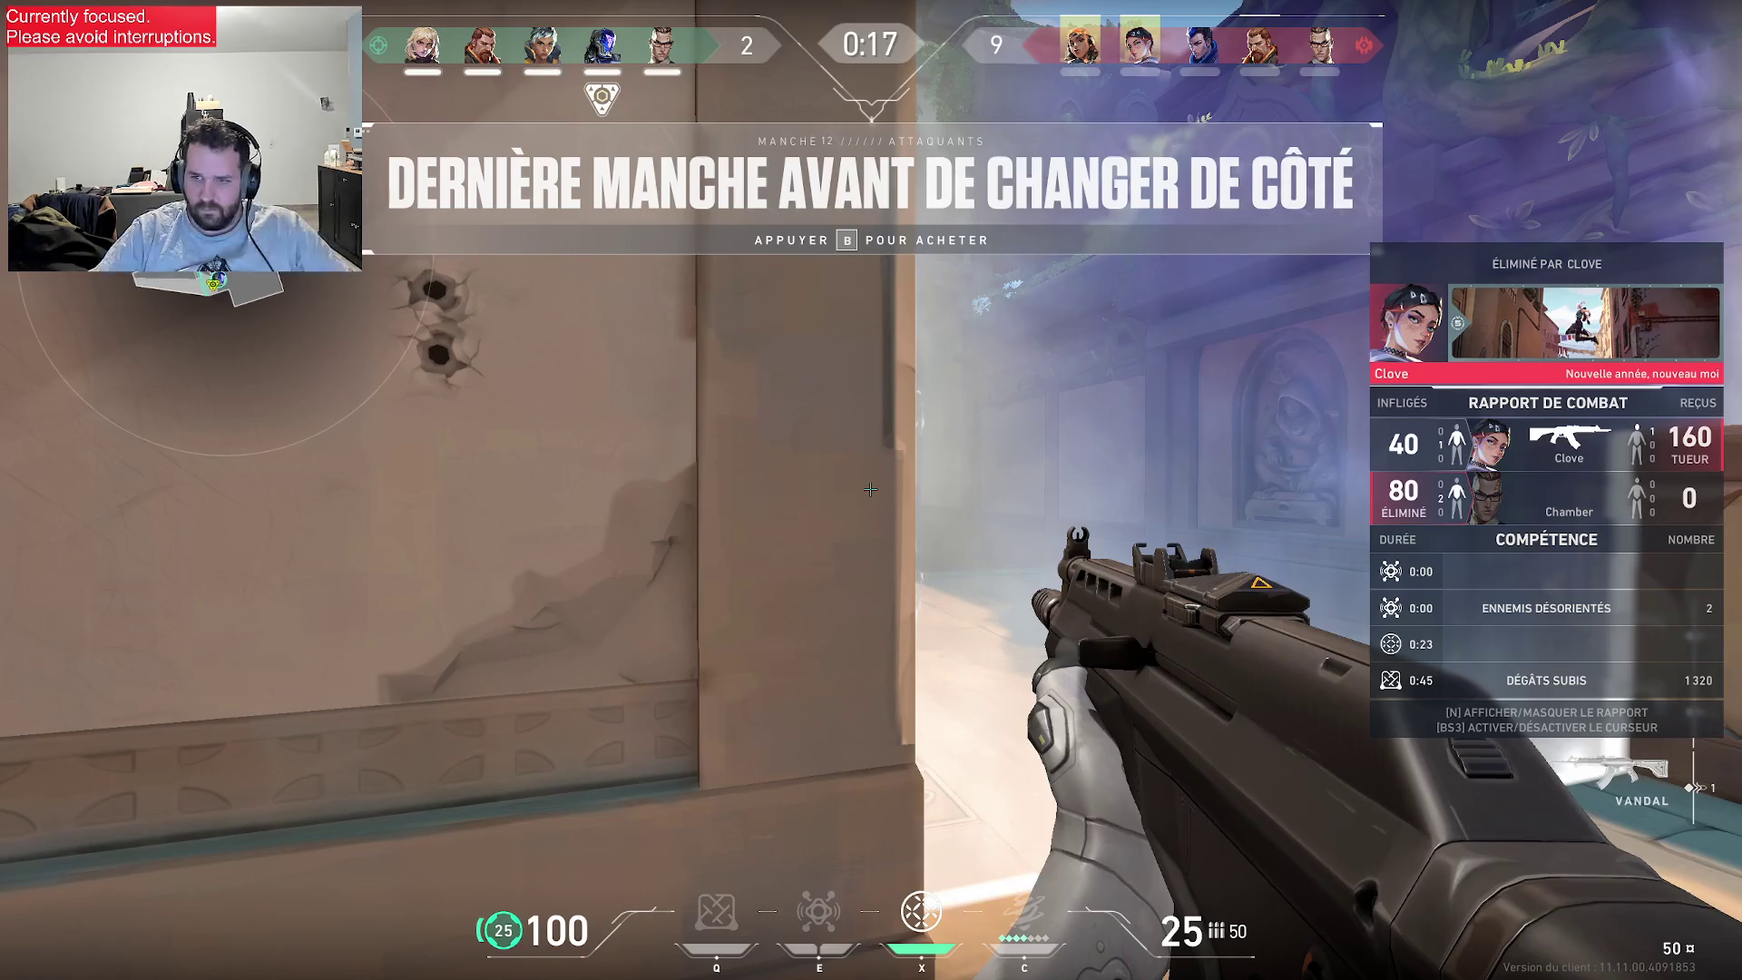
pyautogui.press('Tab')
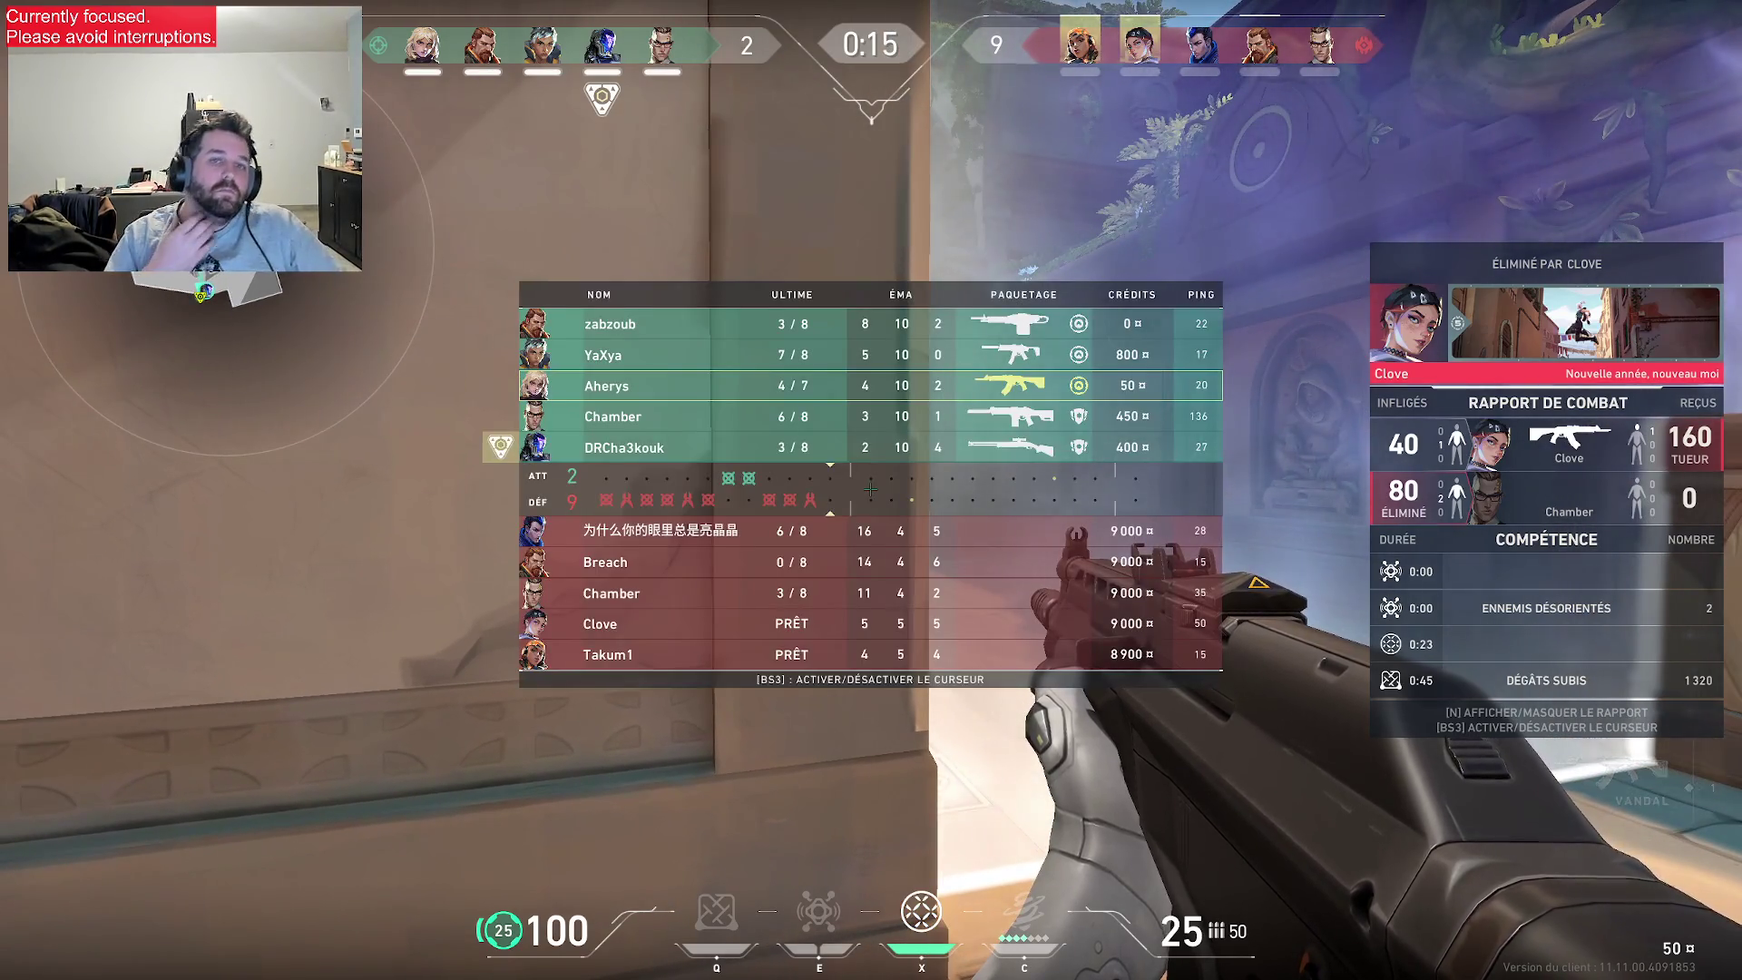
pyautogui.press('b')
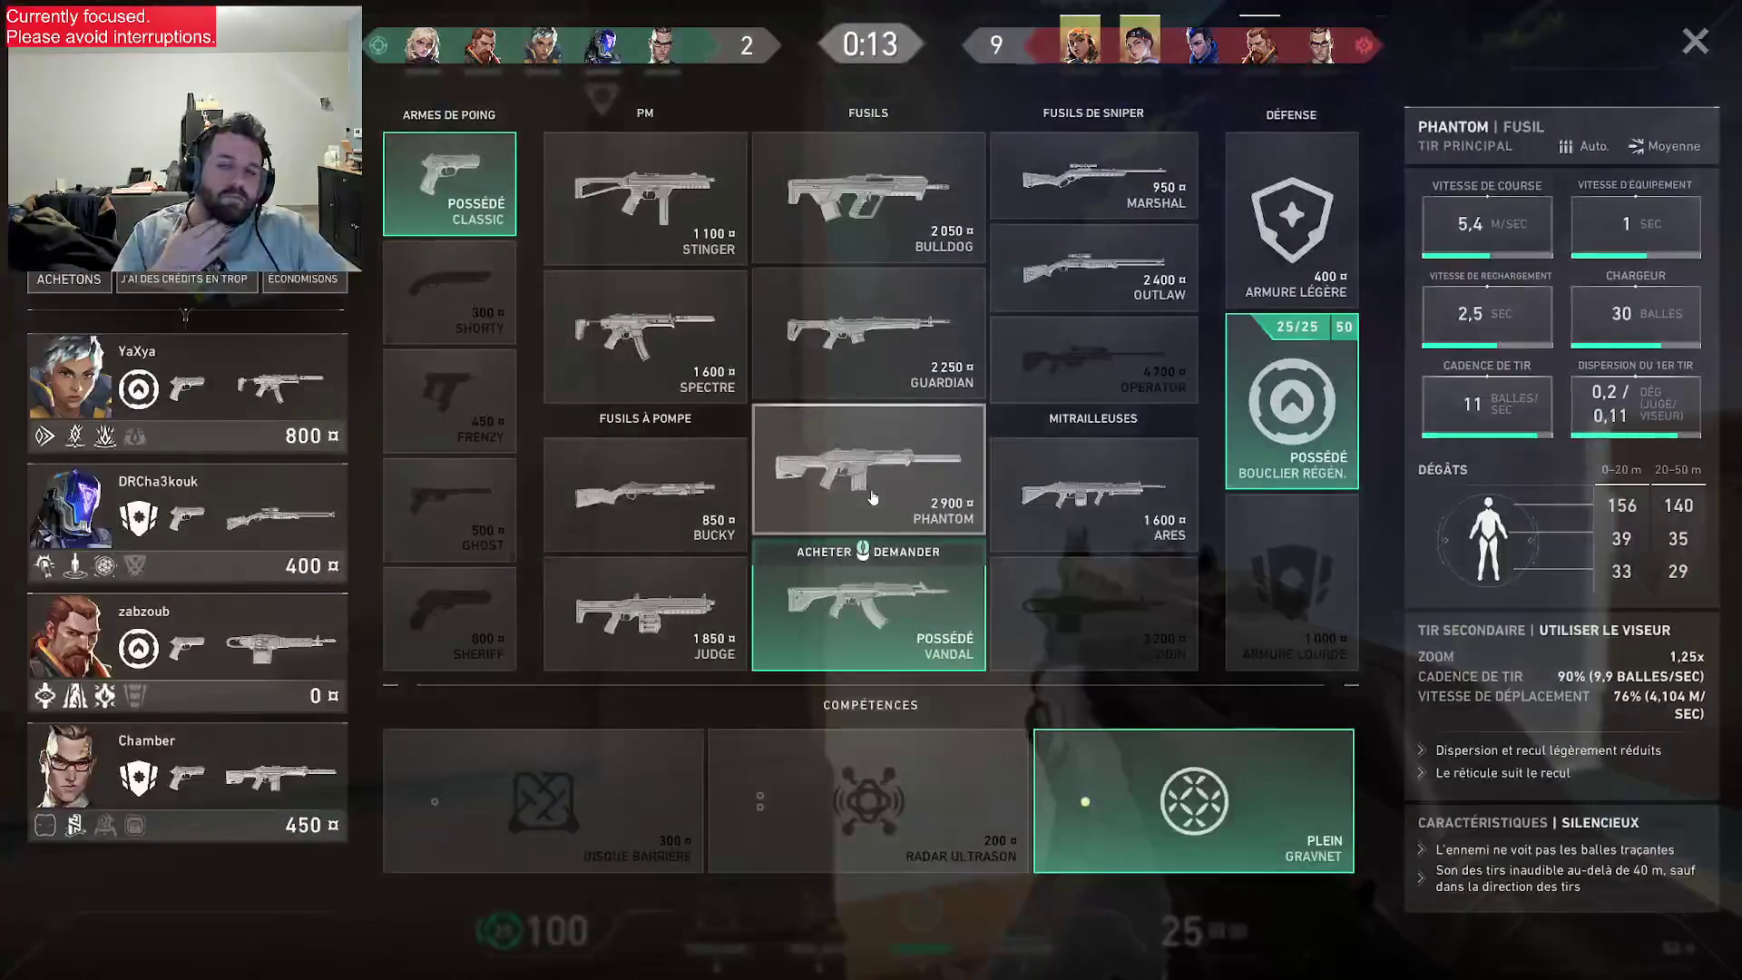
pyautogui.click(1321, 389)
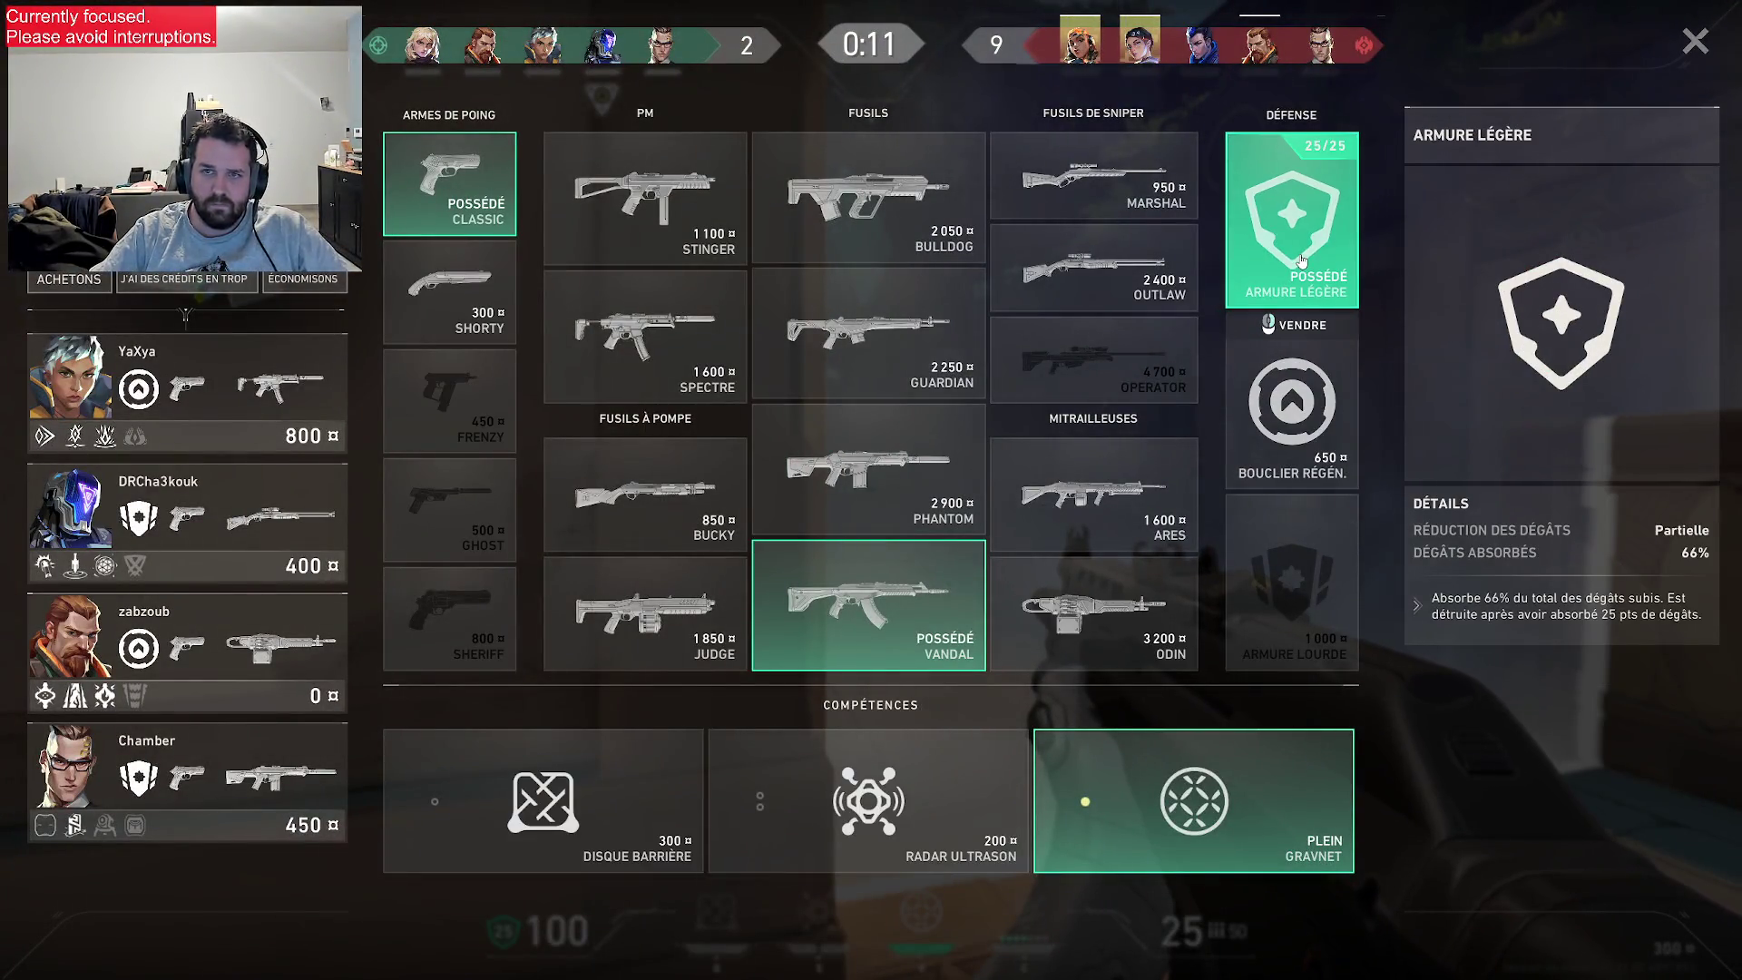
# - Leave the buy menu, hide the combat report and wait by the spawn barrier
pyautogui.press('b')
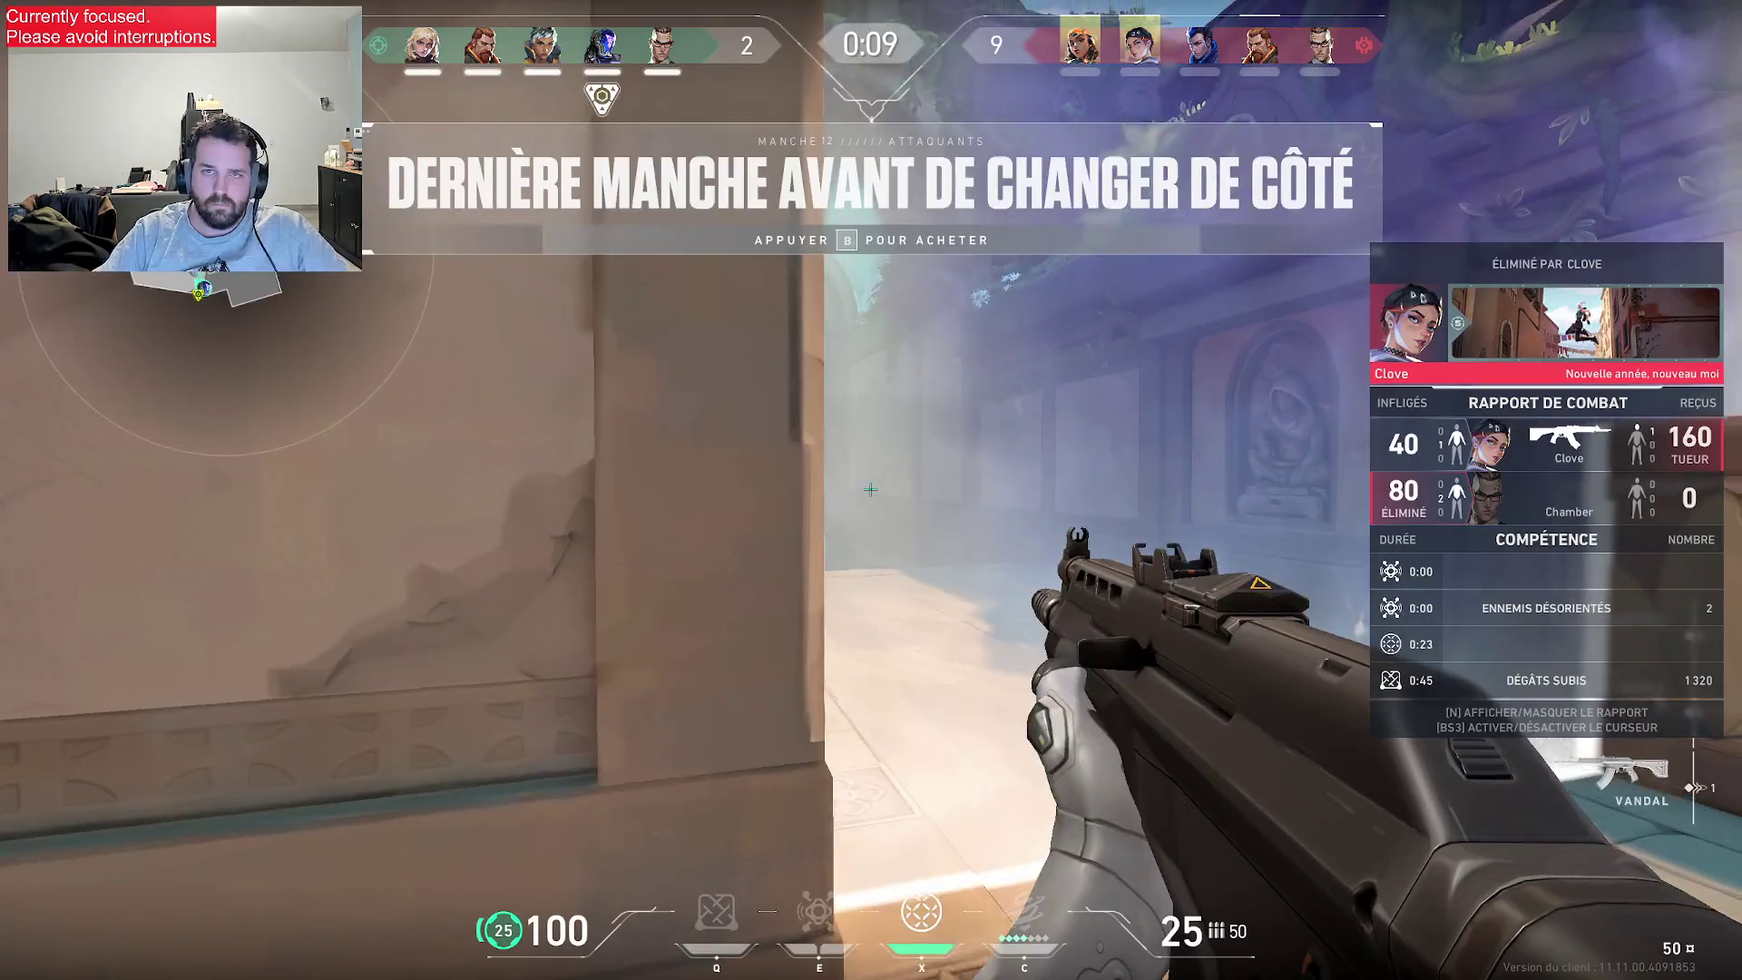
pyautogui.press('w')
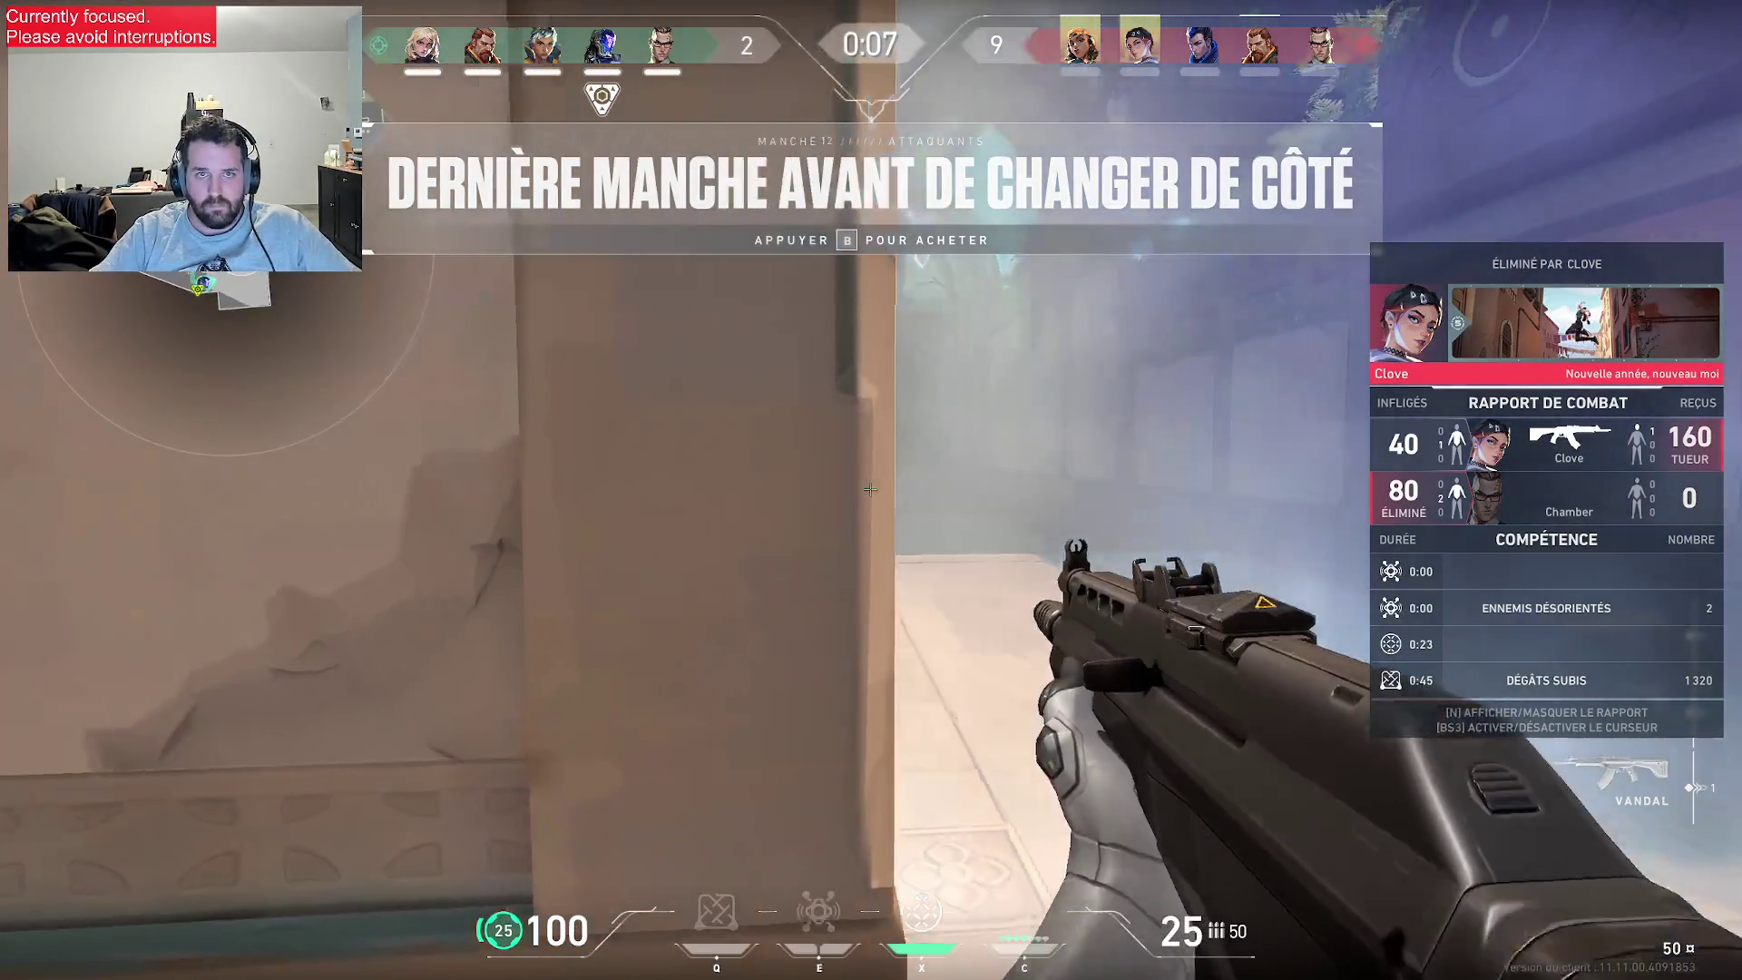
pyautogui.press('a')
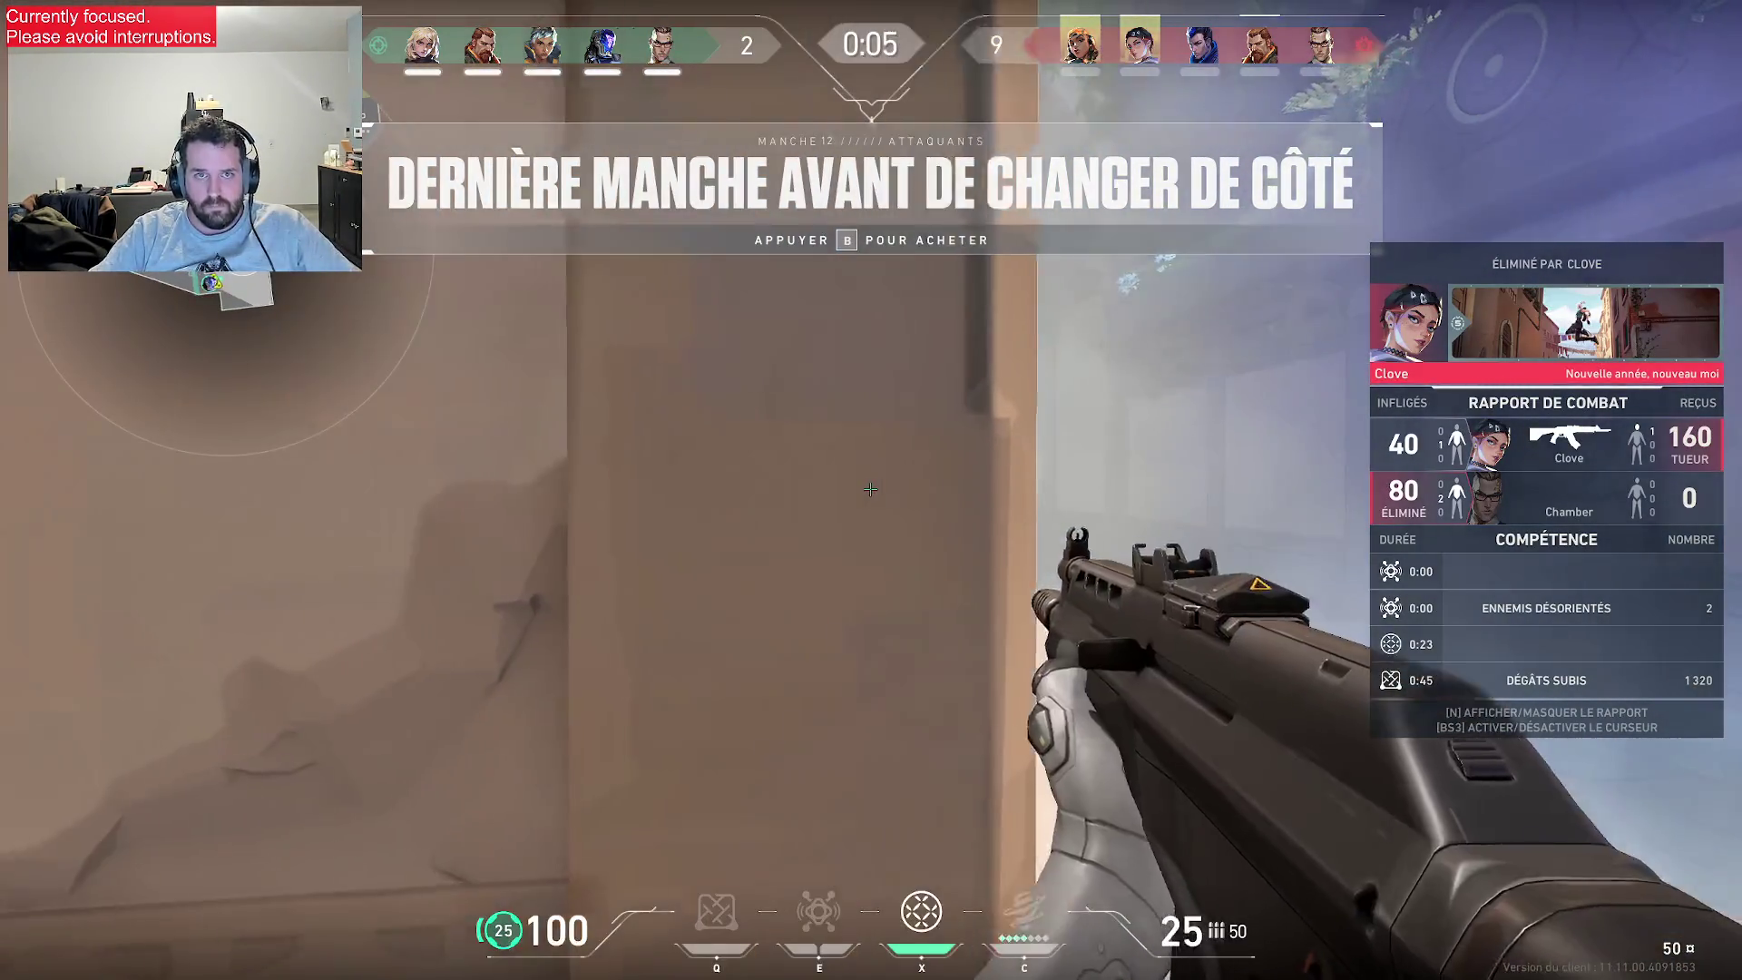
pyautogui.press('a')
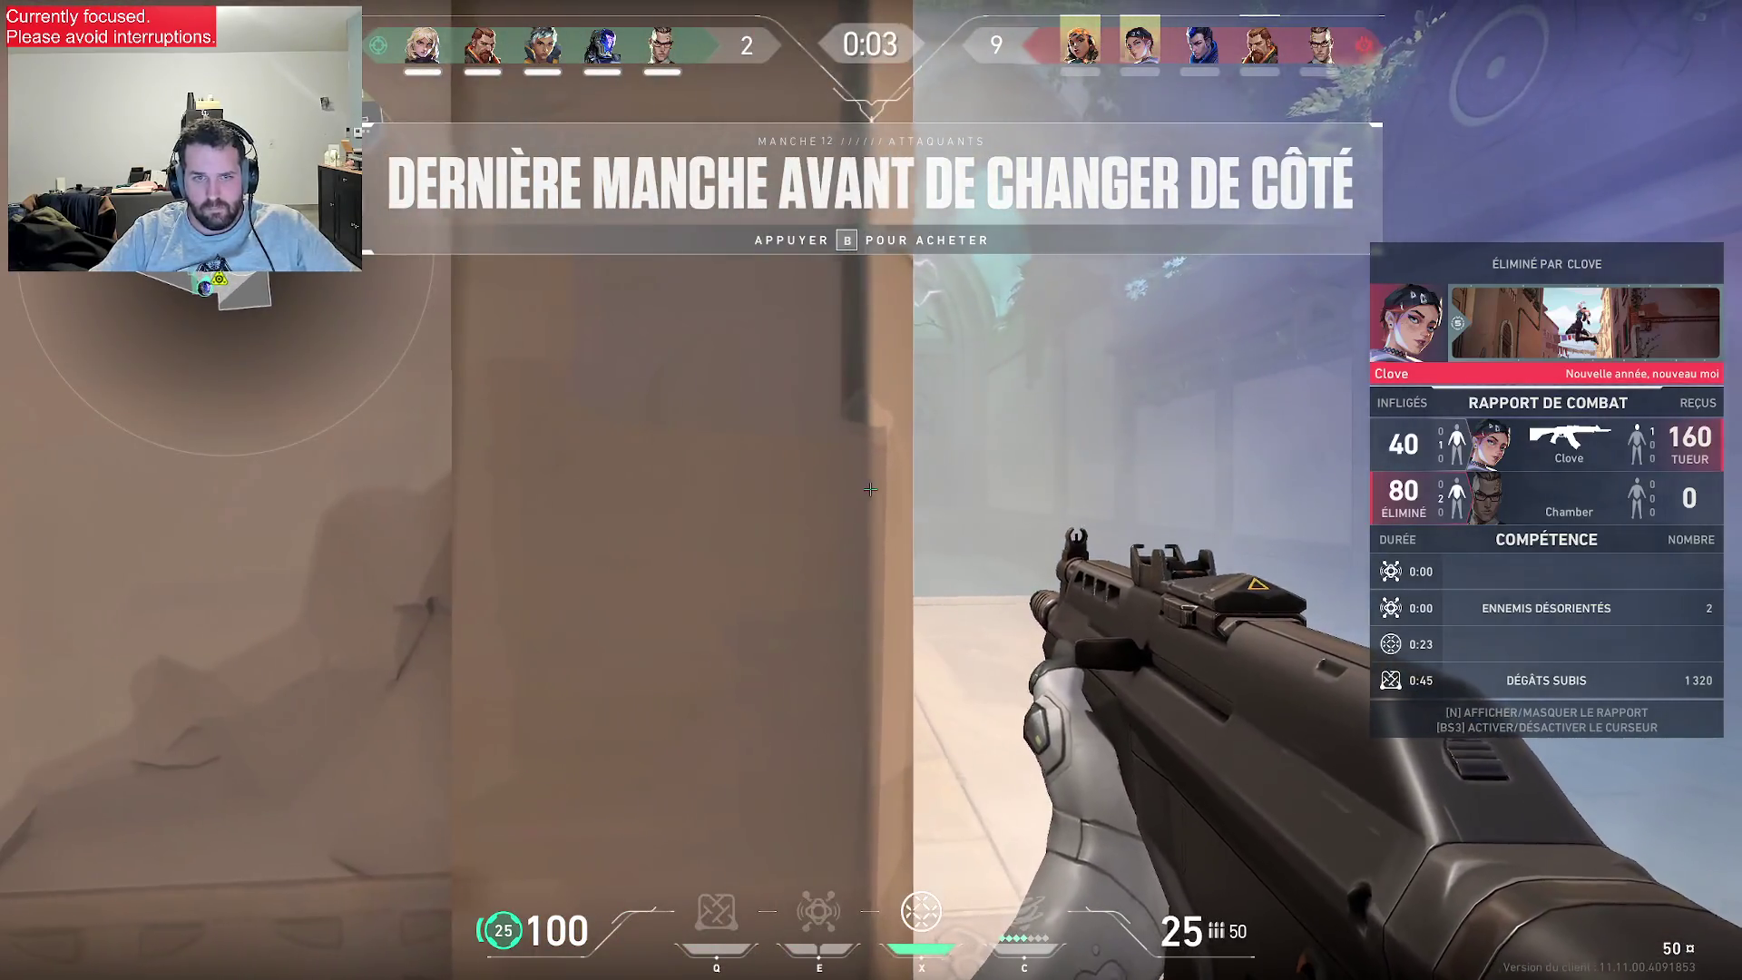
pyautogui.press('n')
pyautogui.press('a')
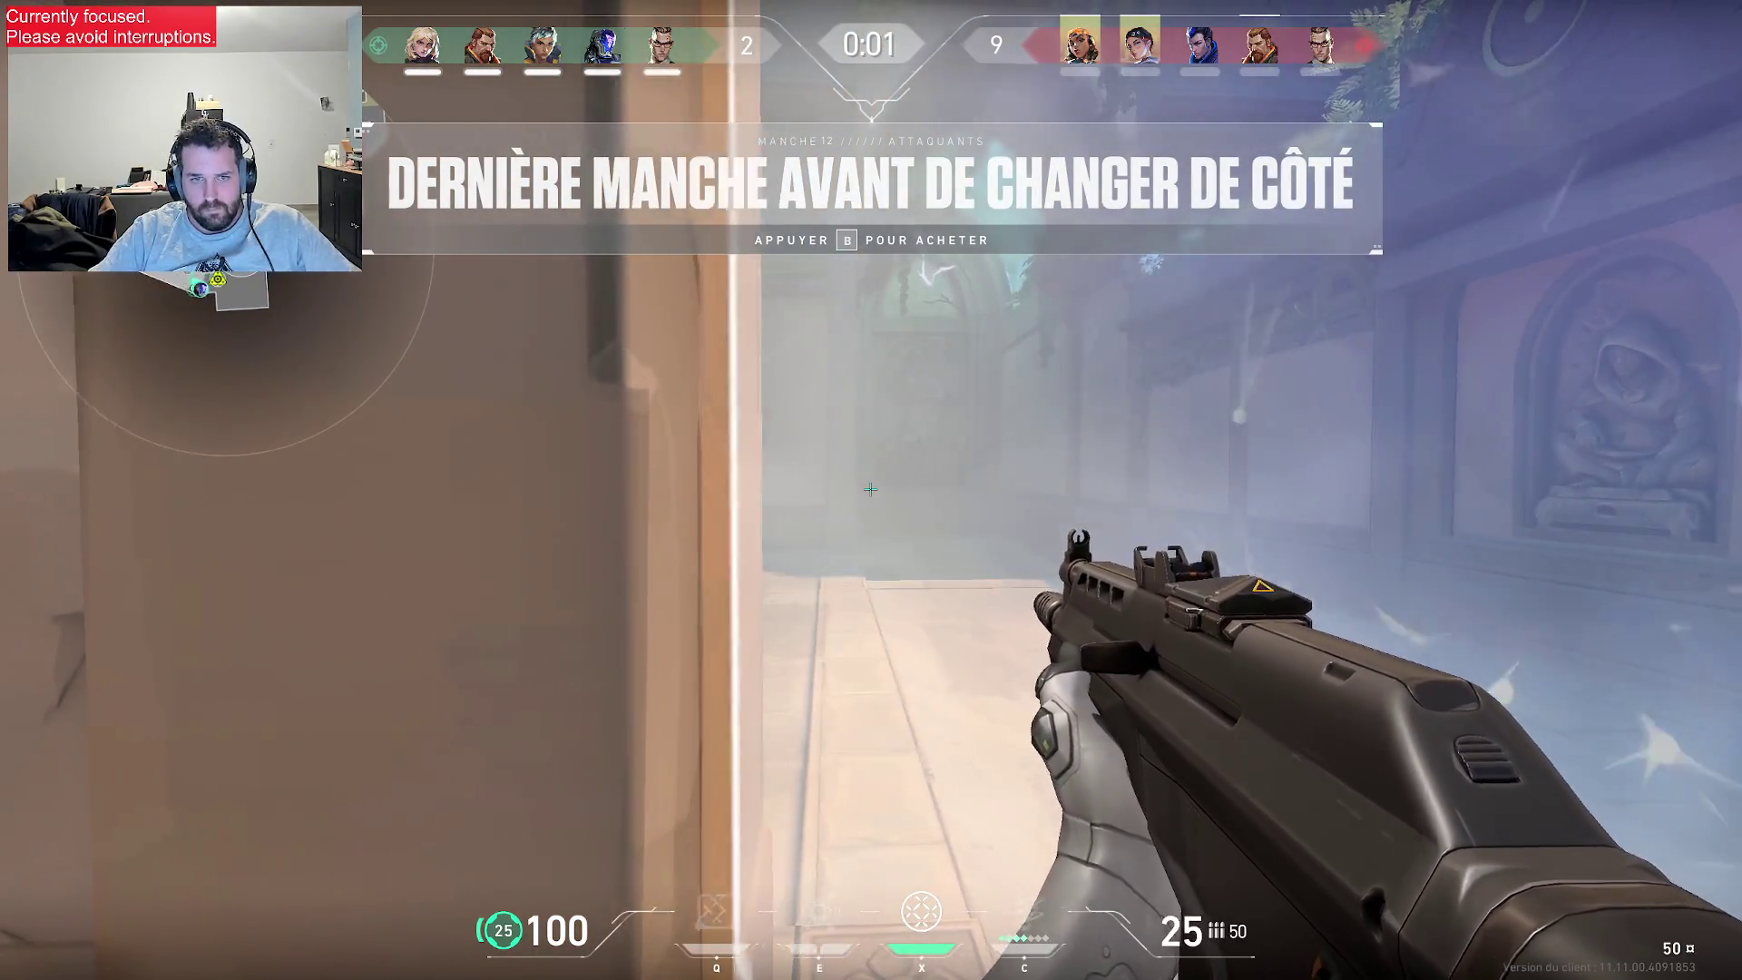
pyautogui.press('d')
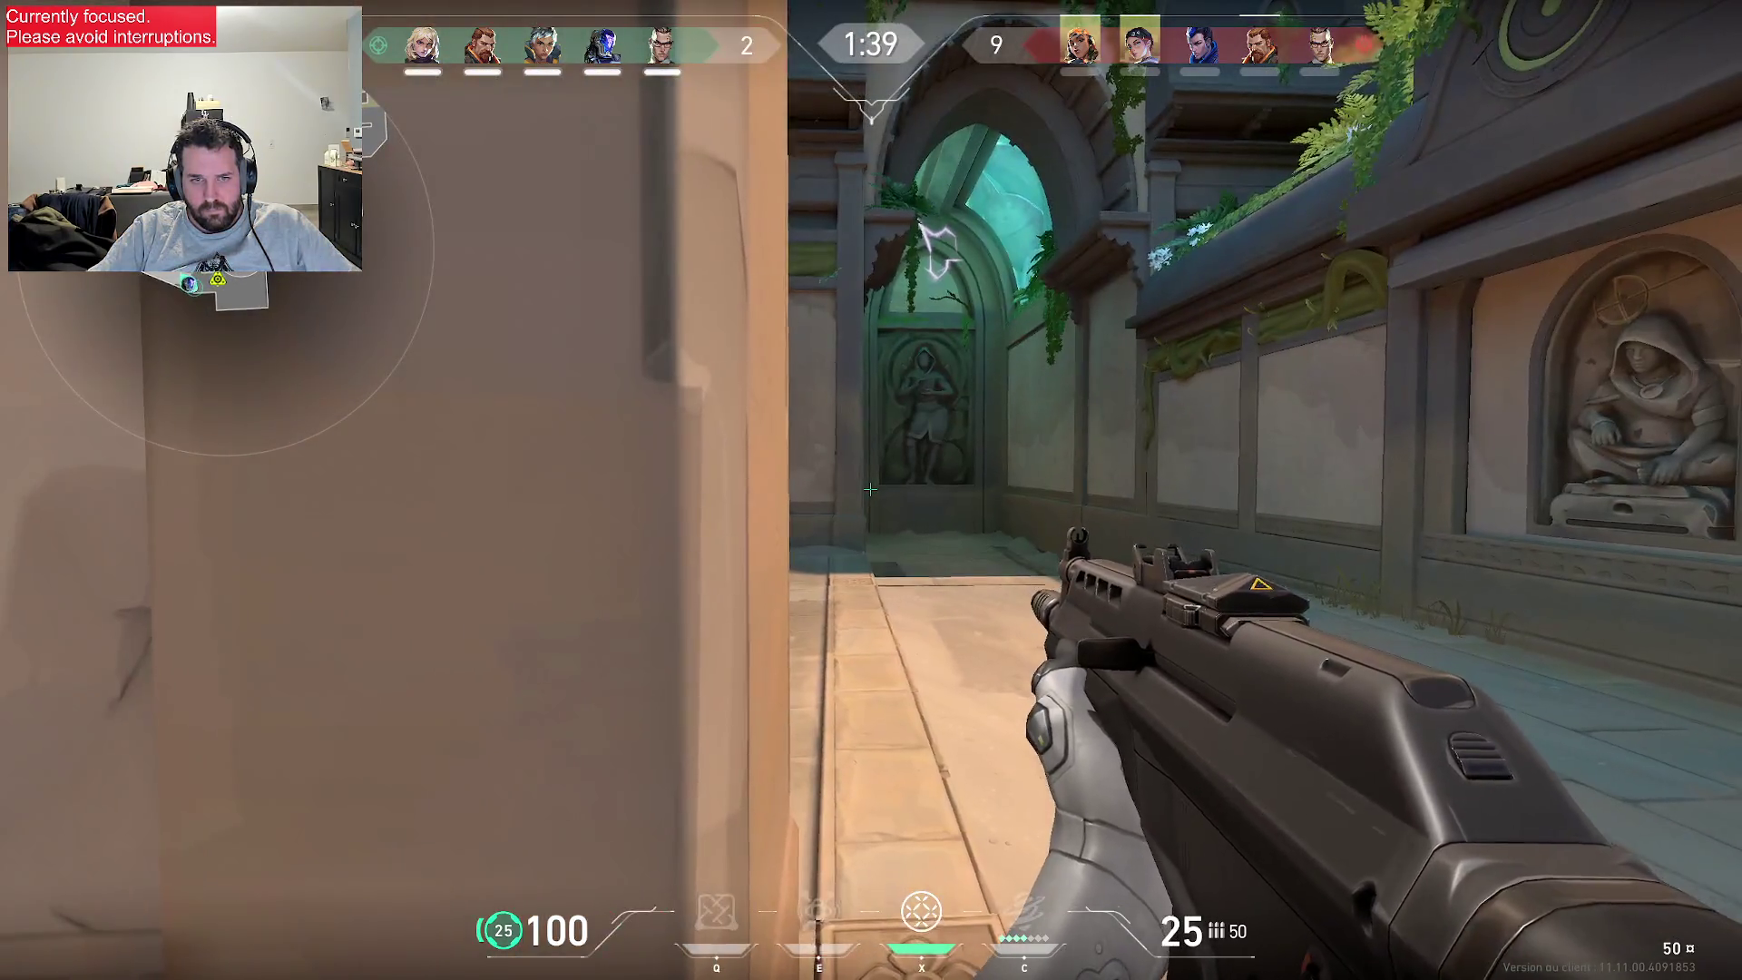
# - Push through B site past the statue corridor to the green wall shrine
pyautogui.press('a')
pyautogui.press('w')
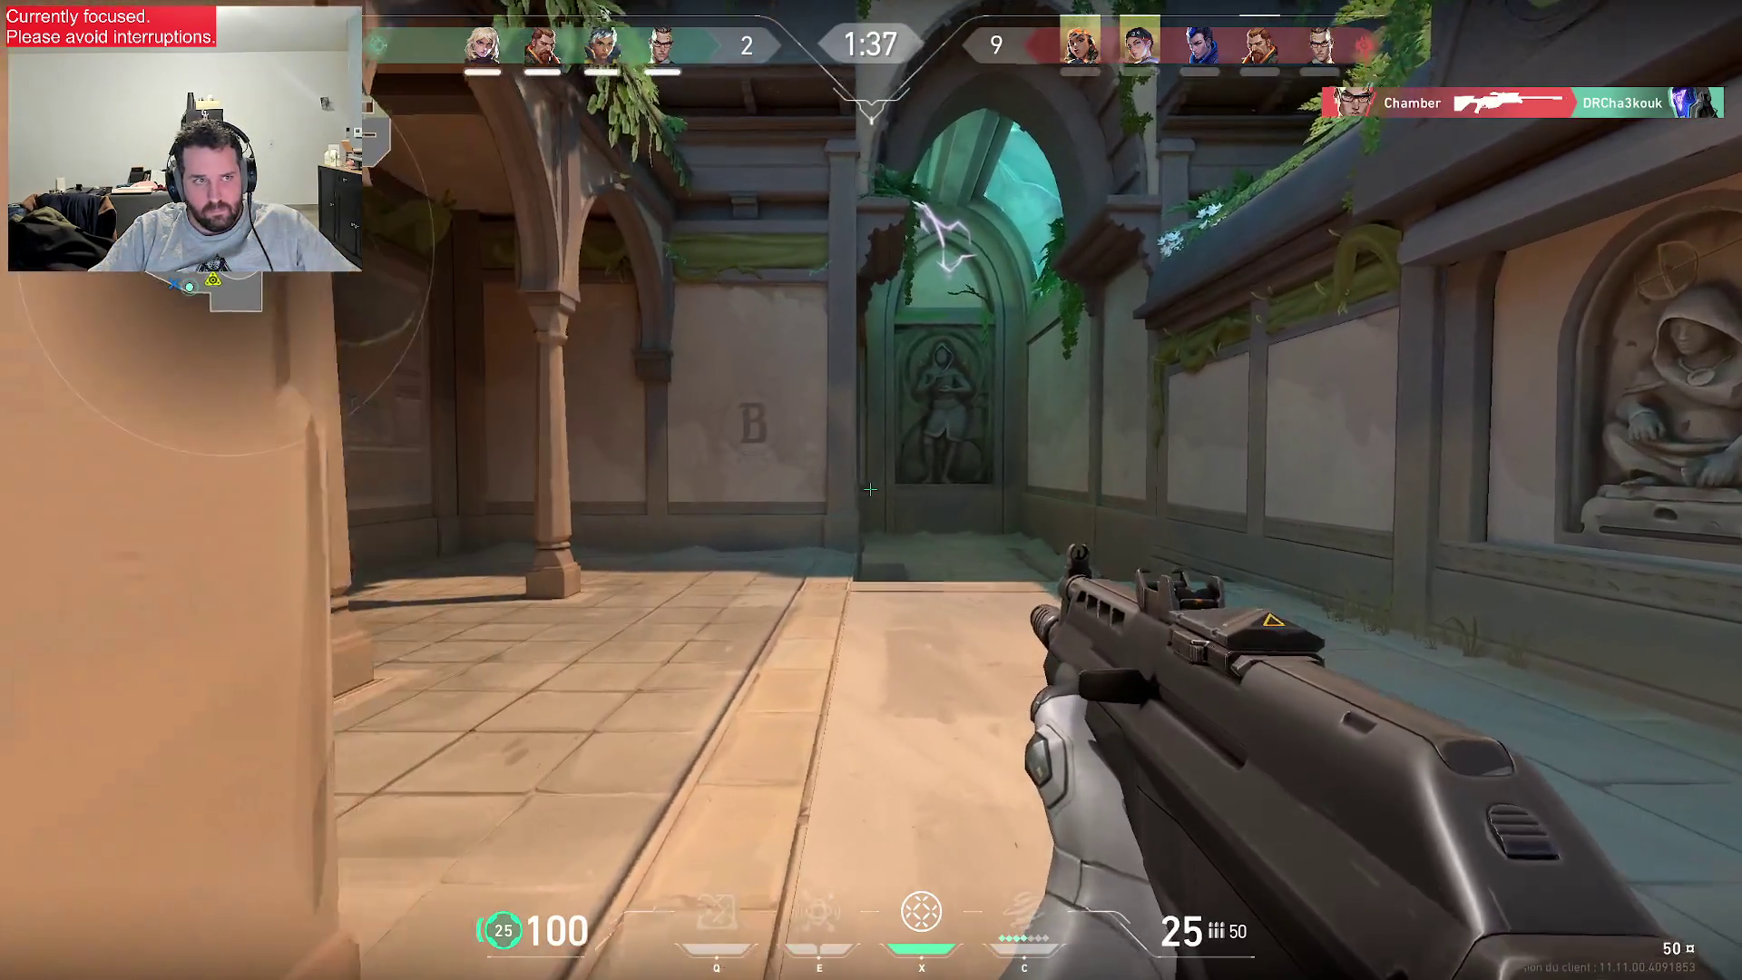
pyautogui.press('w')
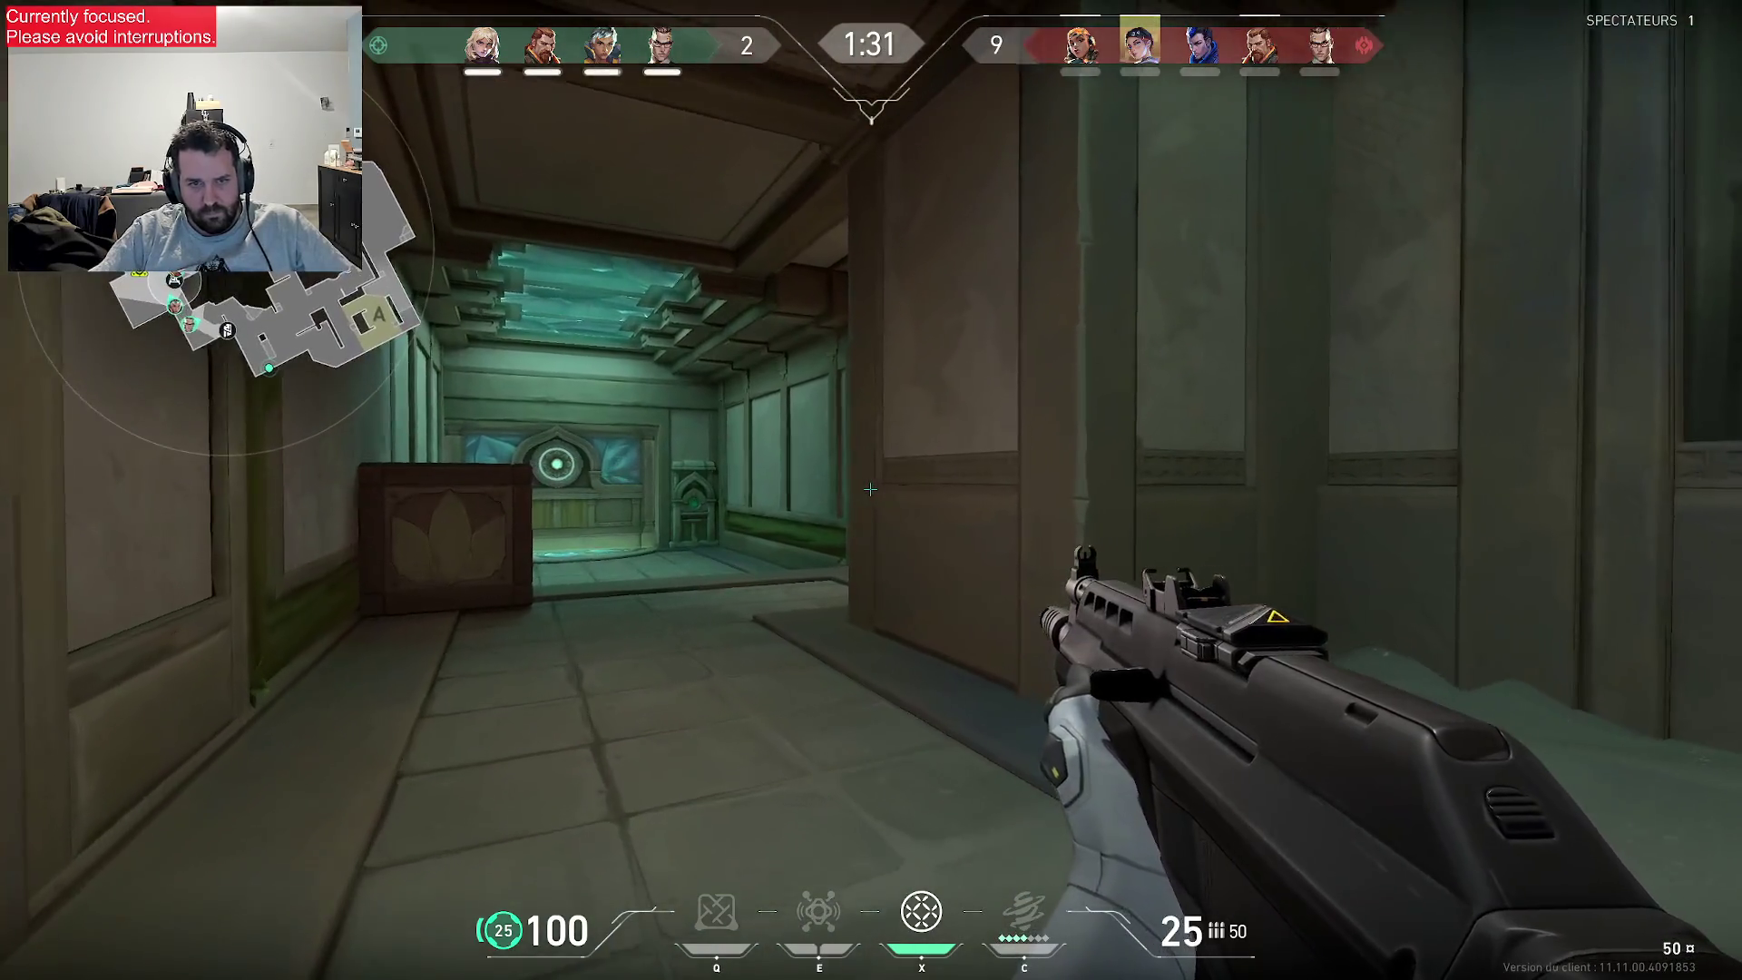
pyautogui.press('w')
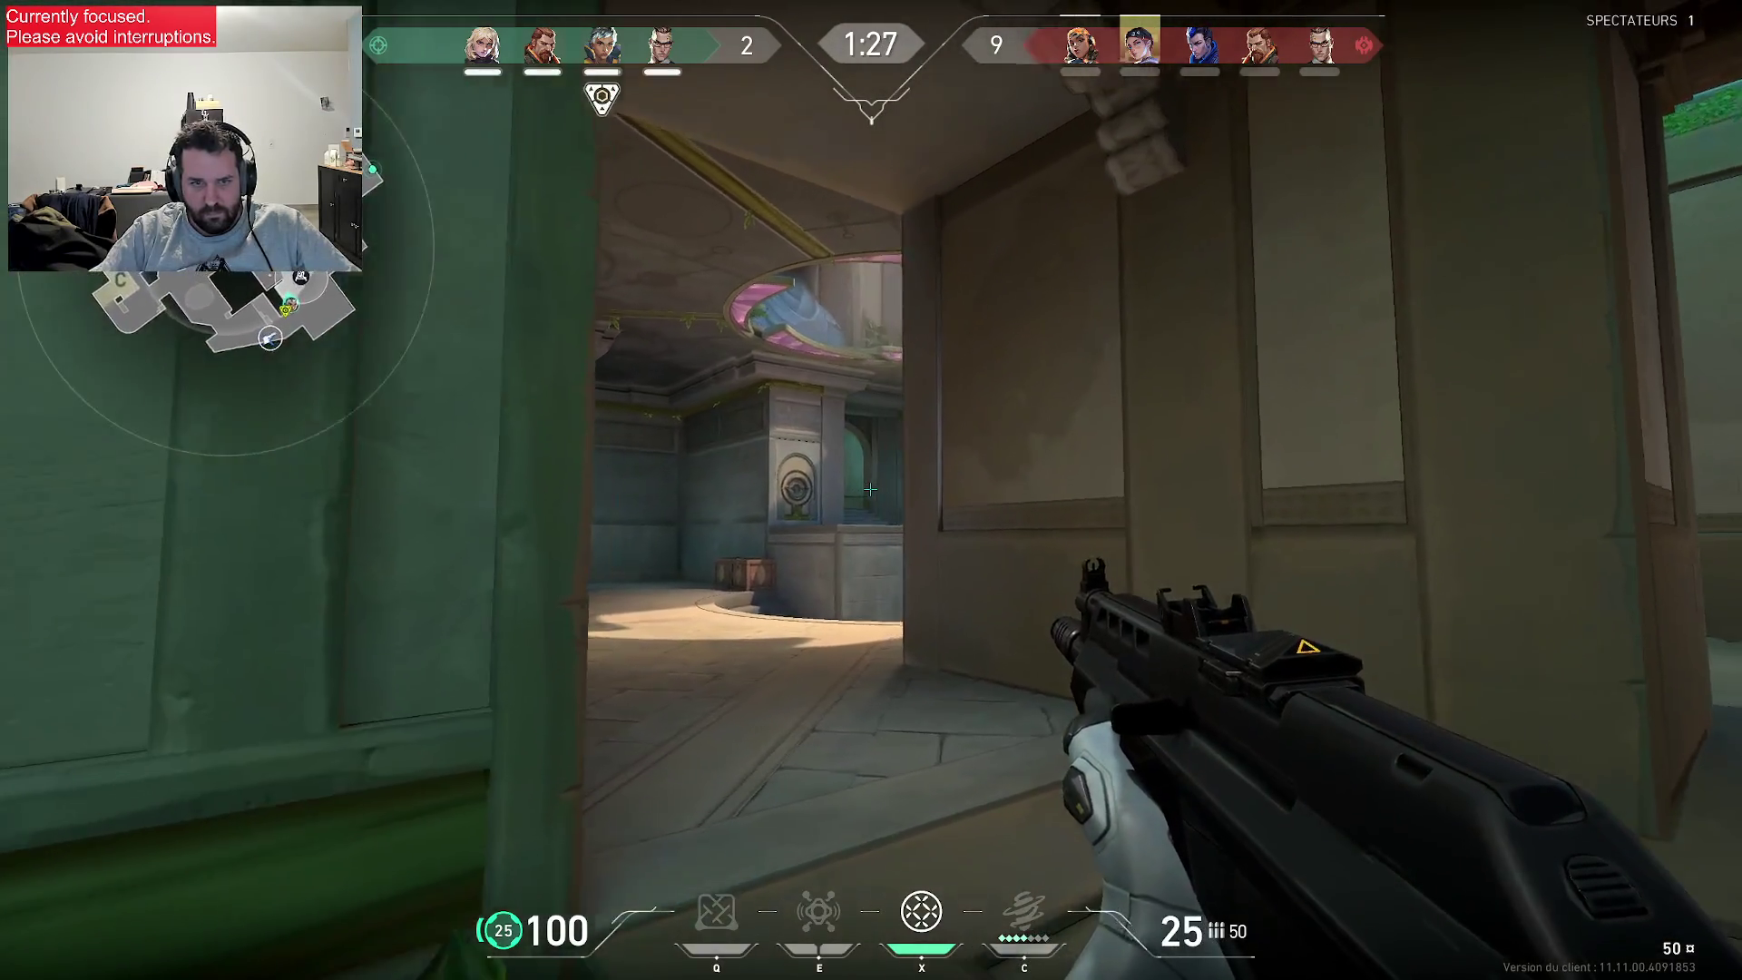
pyautogui.press('w')
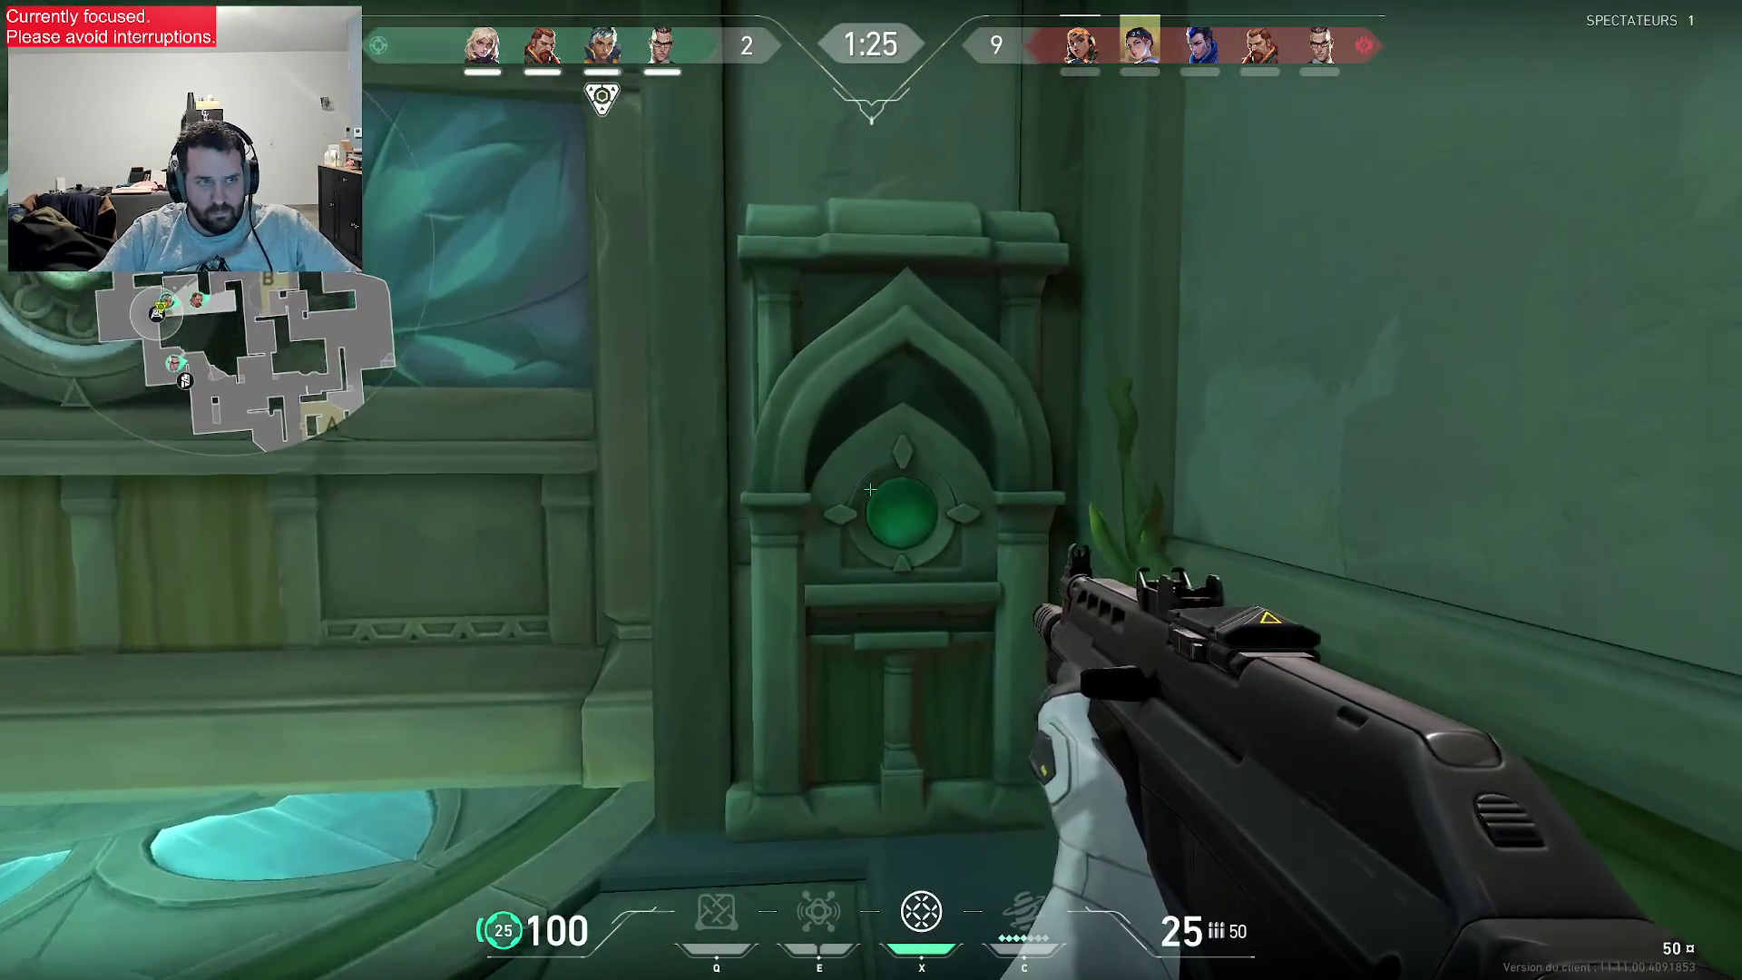
pyautogui.press('w')
pyautogui.press('w')
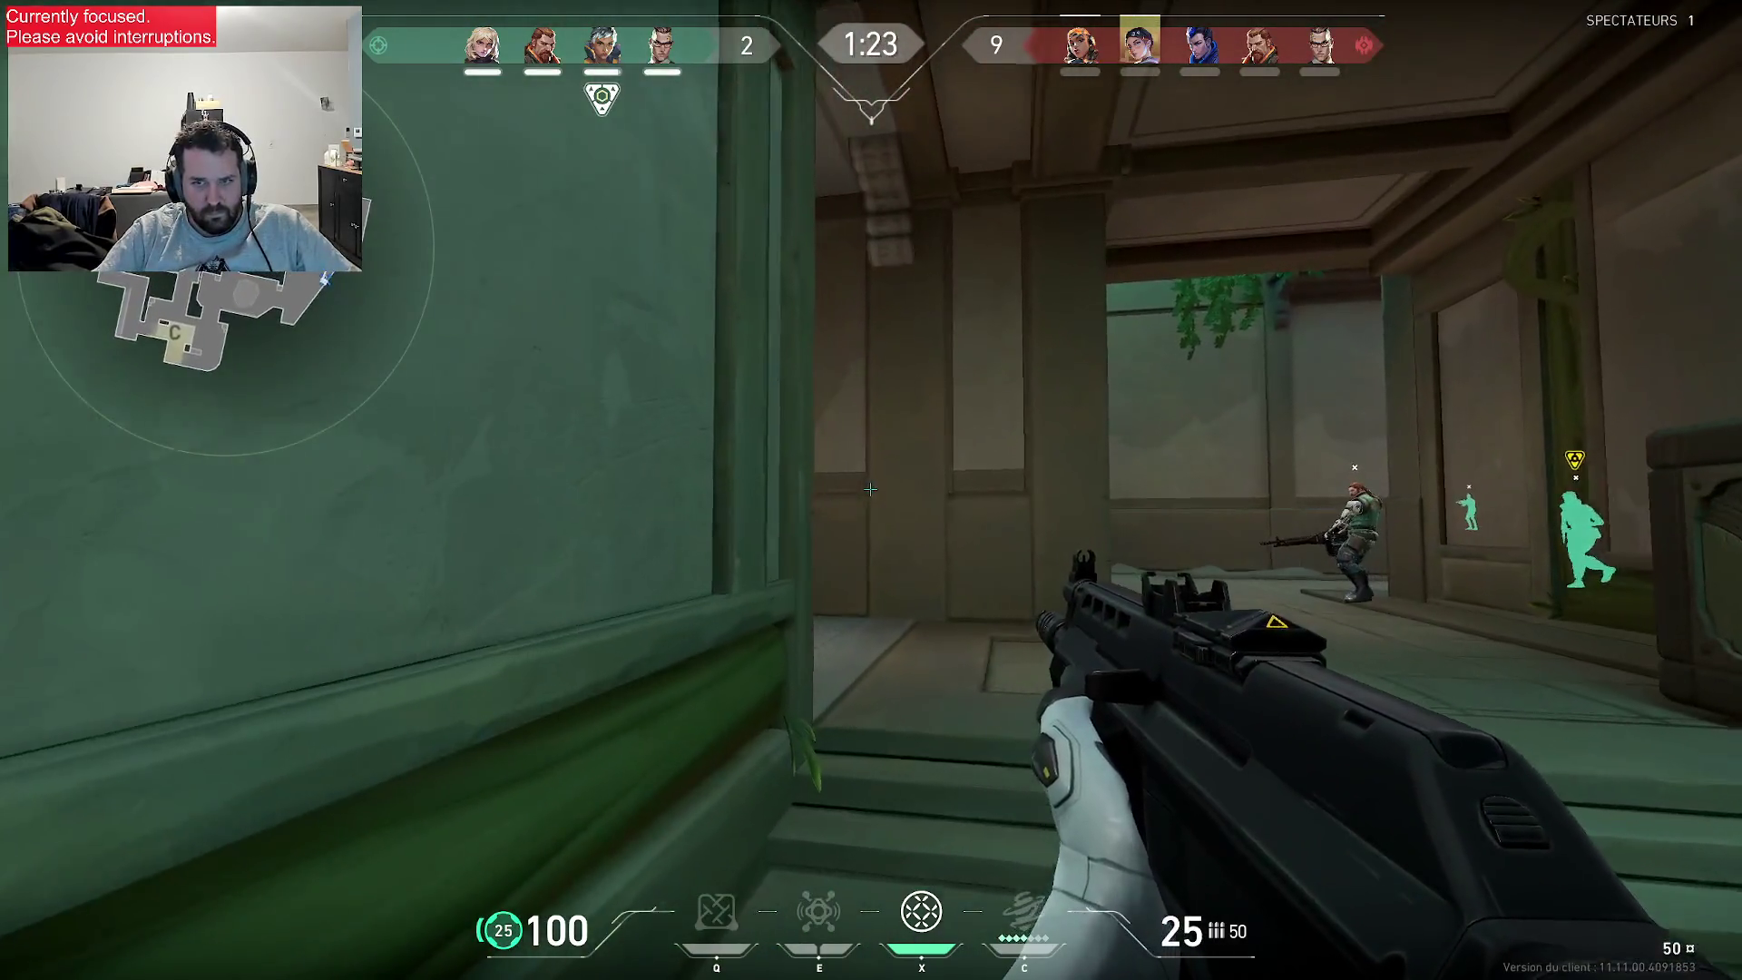
# - Throw an ability through the doorway, shoot the corridor enemy with the Vandal, and push in with the knife
pyautogui.press('c')
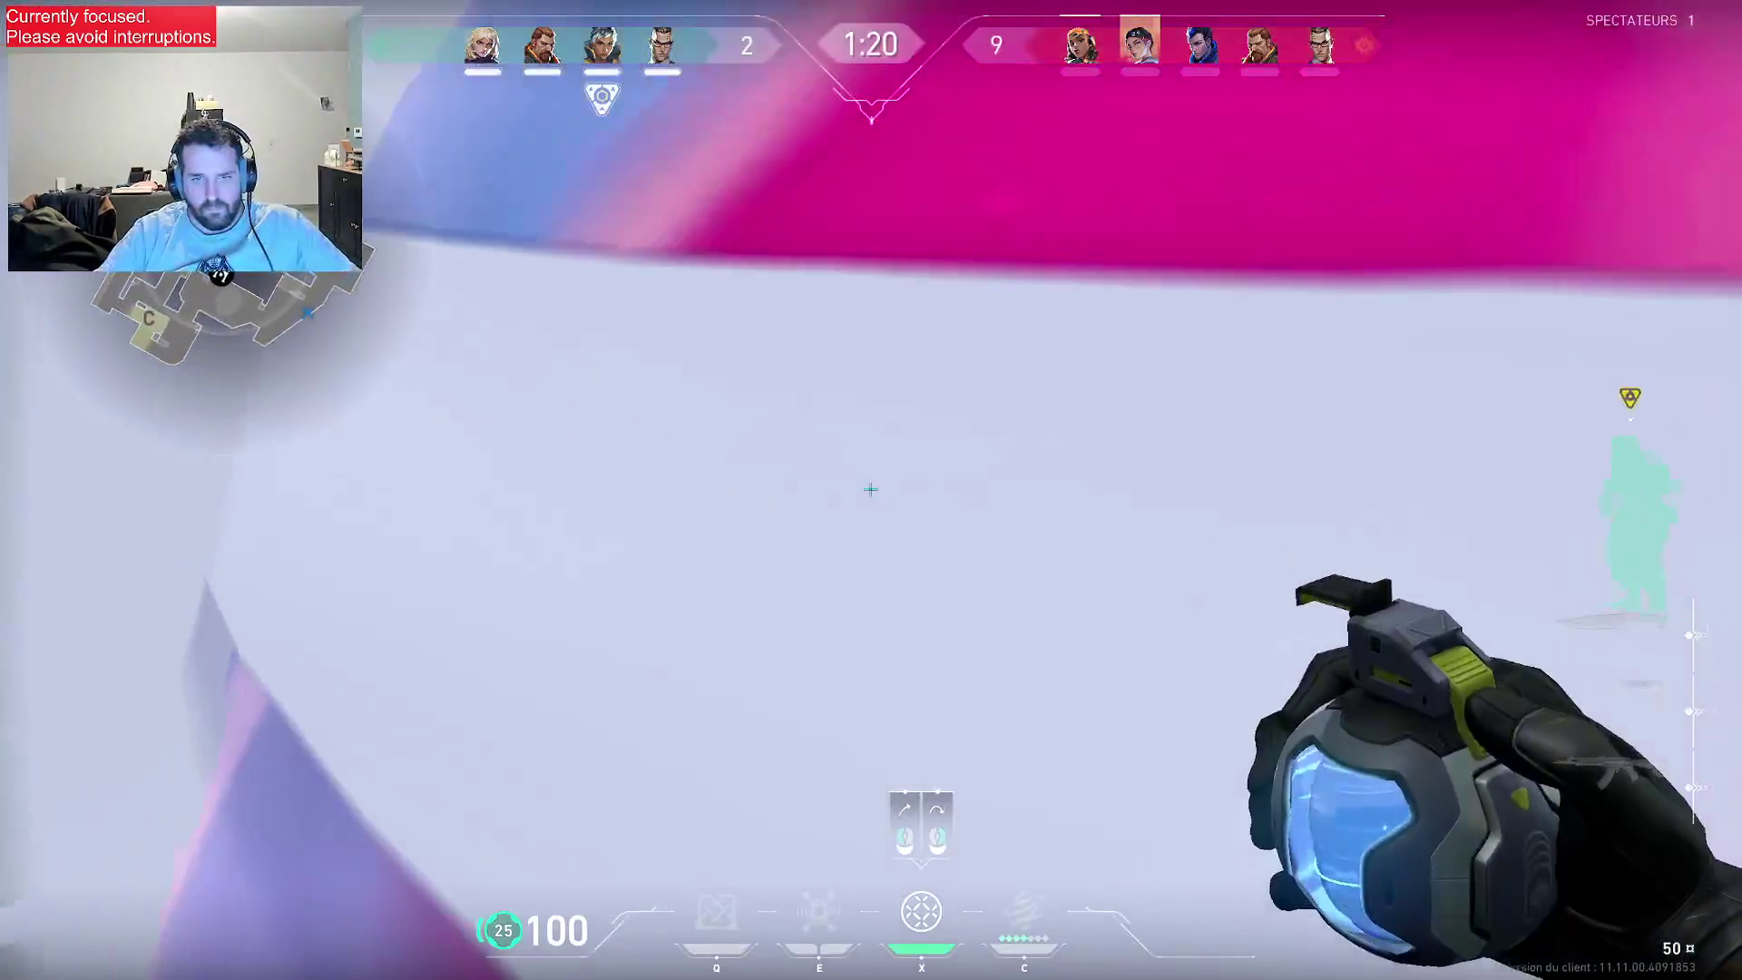
pyautogui.click(871, 489)
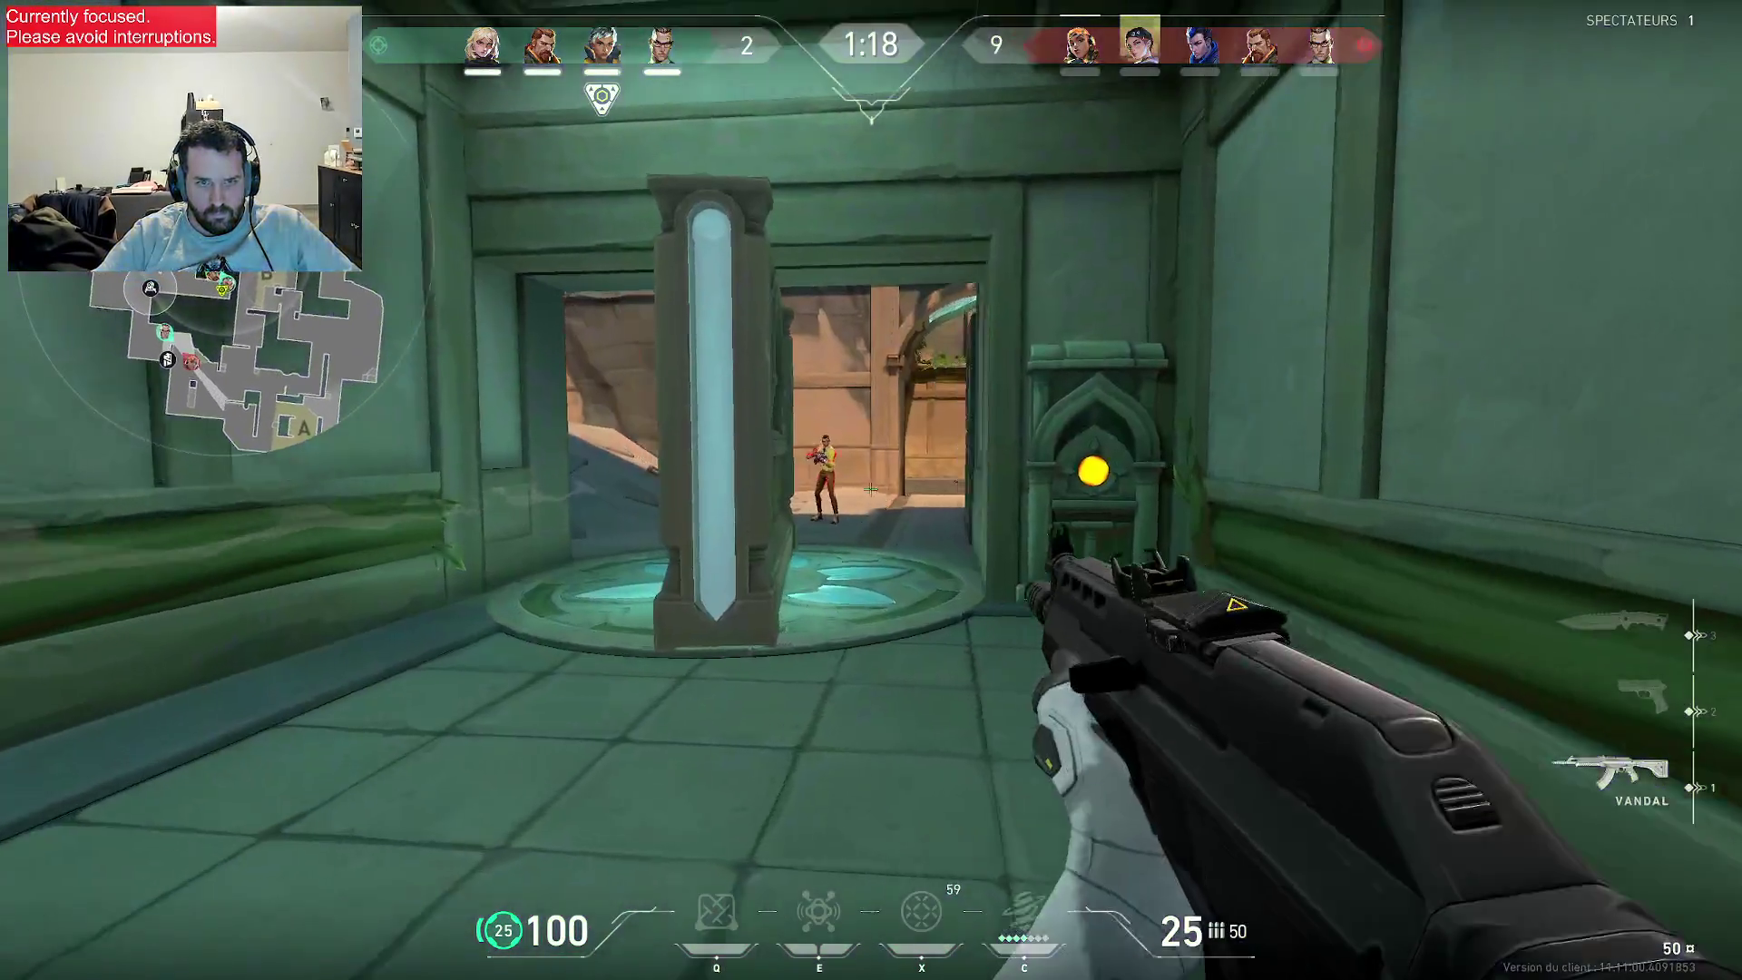
pyautogui.click(872, 489)
pyautogui.press('w')
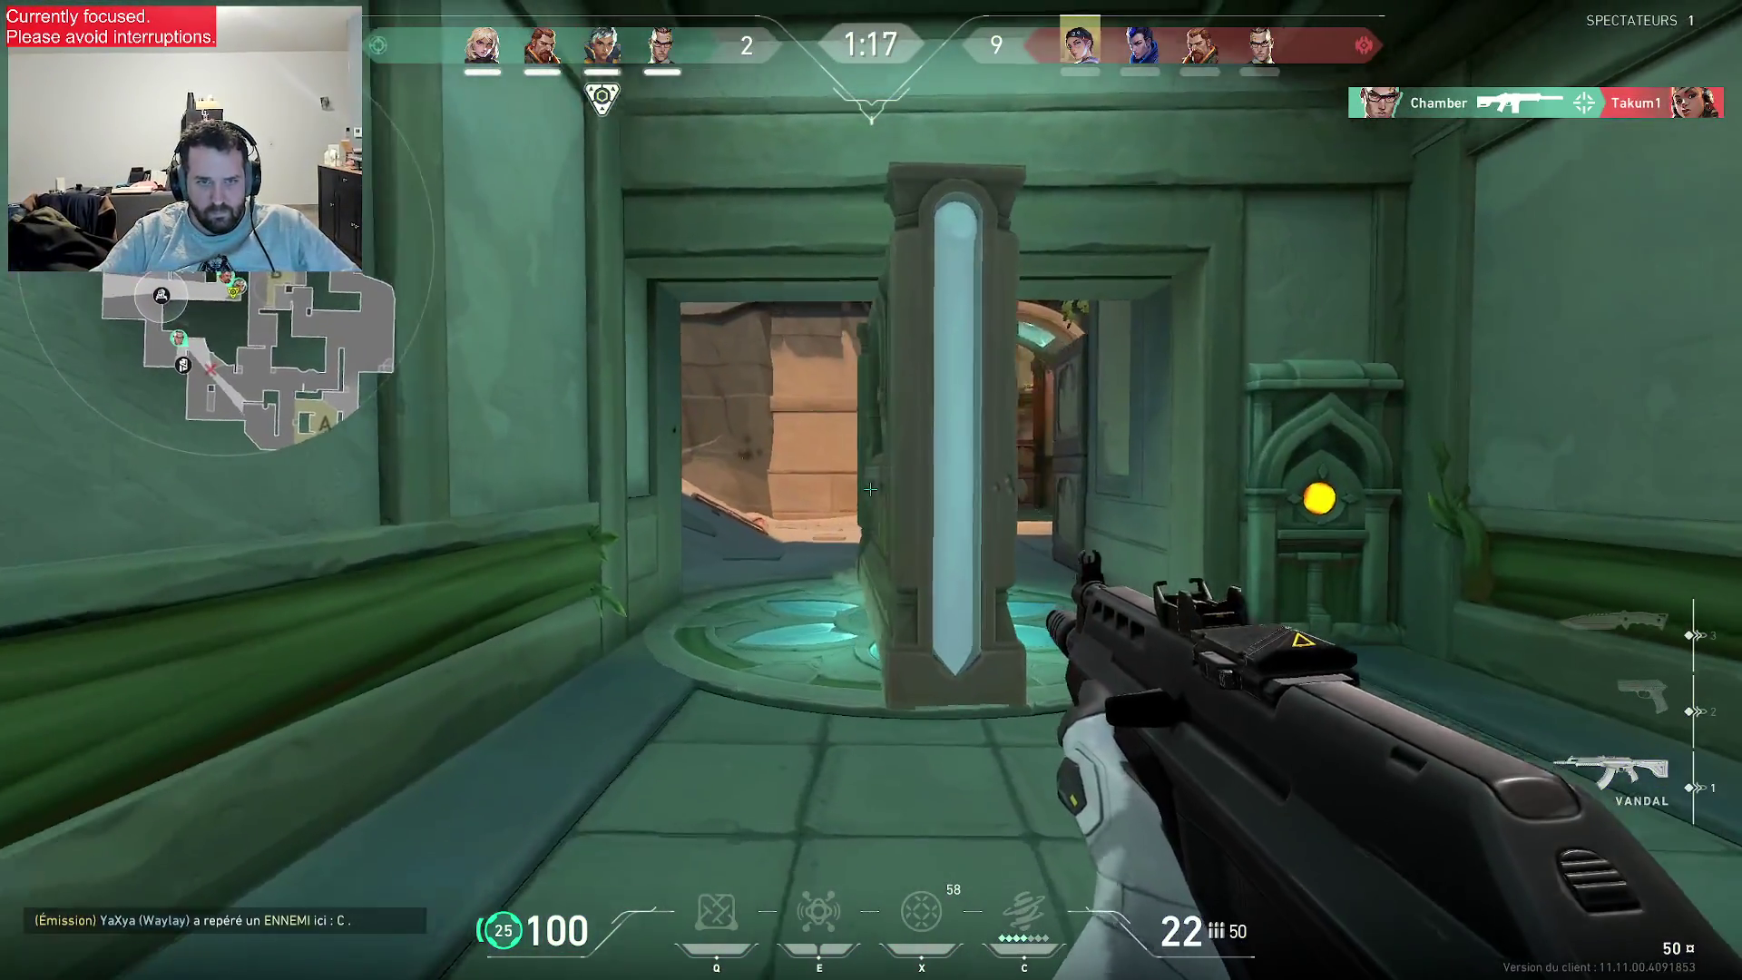
pyautogui.press('3')
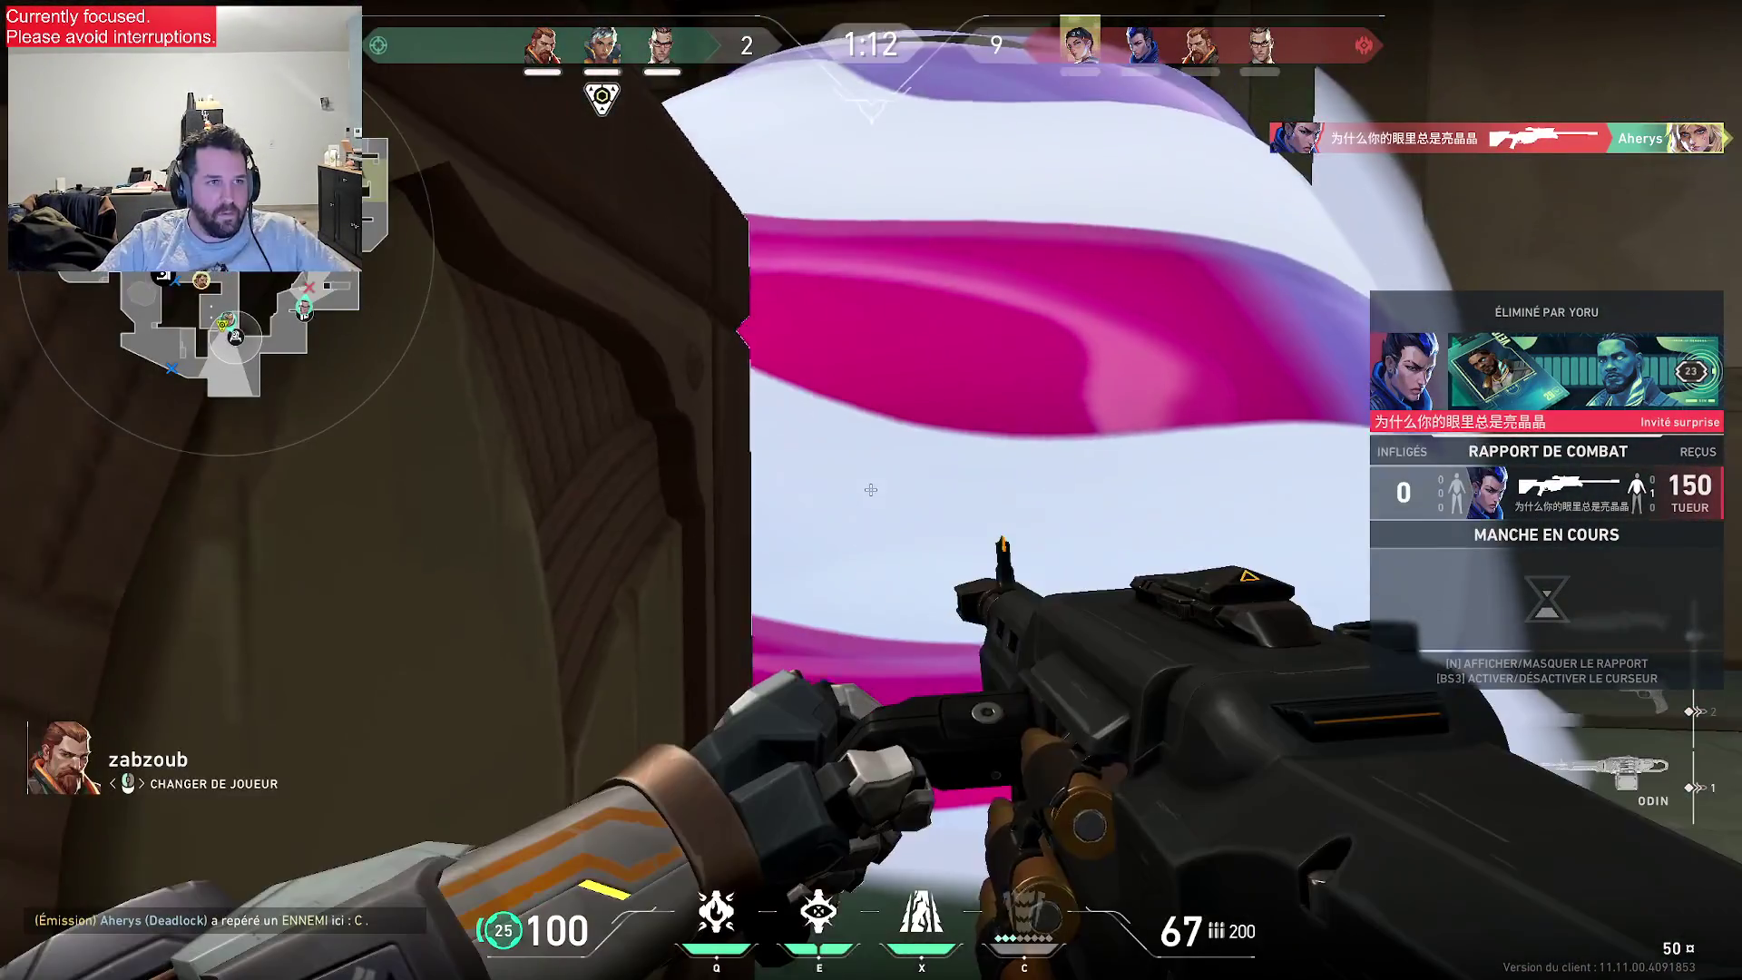
# - Cycle through the teammates' views while spectating until the round is won
pyautogui.click(871, 489)
pyautogui.click(871, 489)
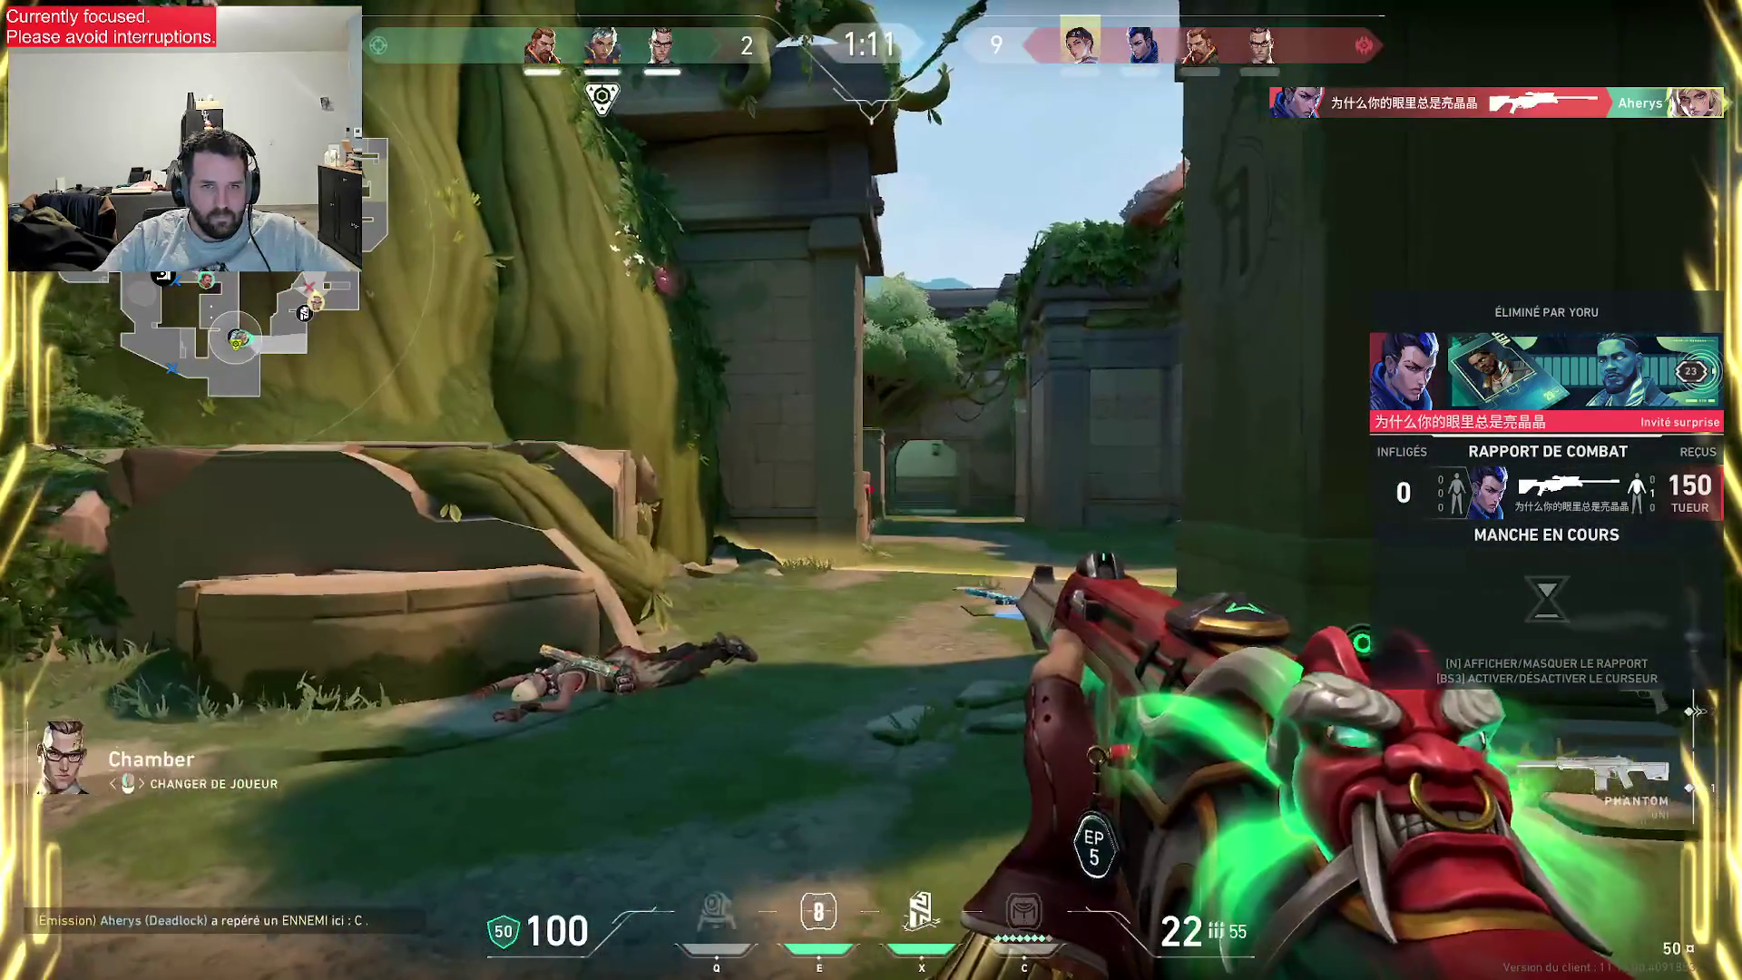
pyautogui.click(872, 490)
pyautogui.click(871, 489)
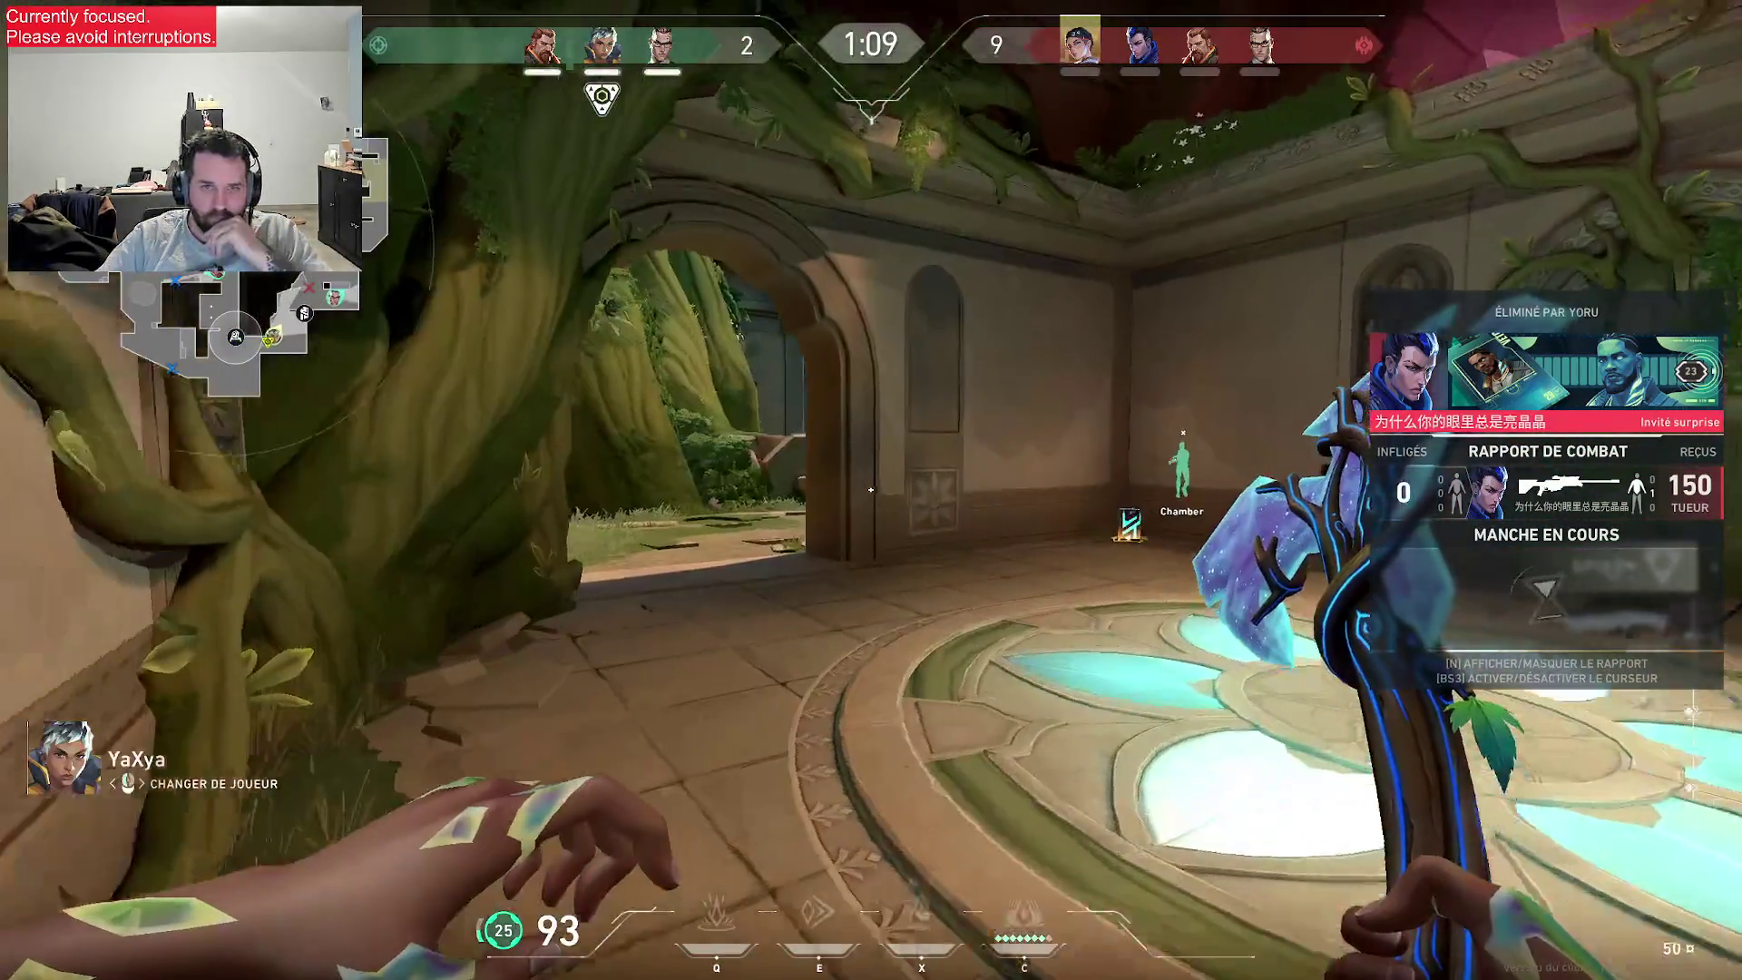
pyautogui.click(871, 489)
pyautogui.click(872, 489)
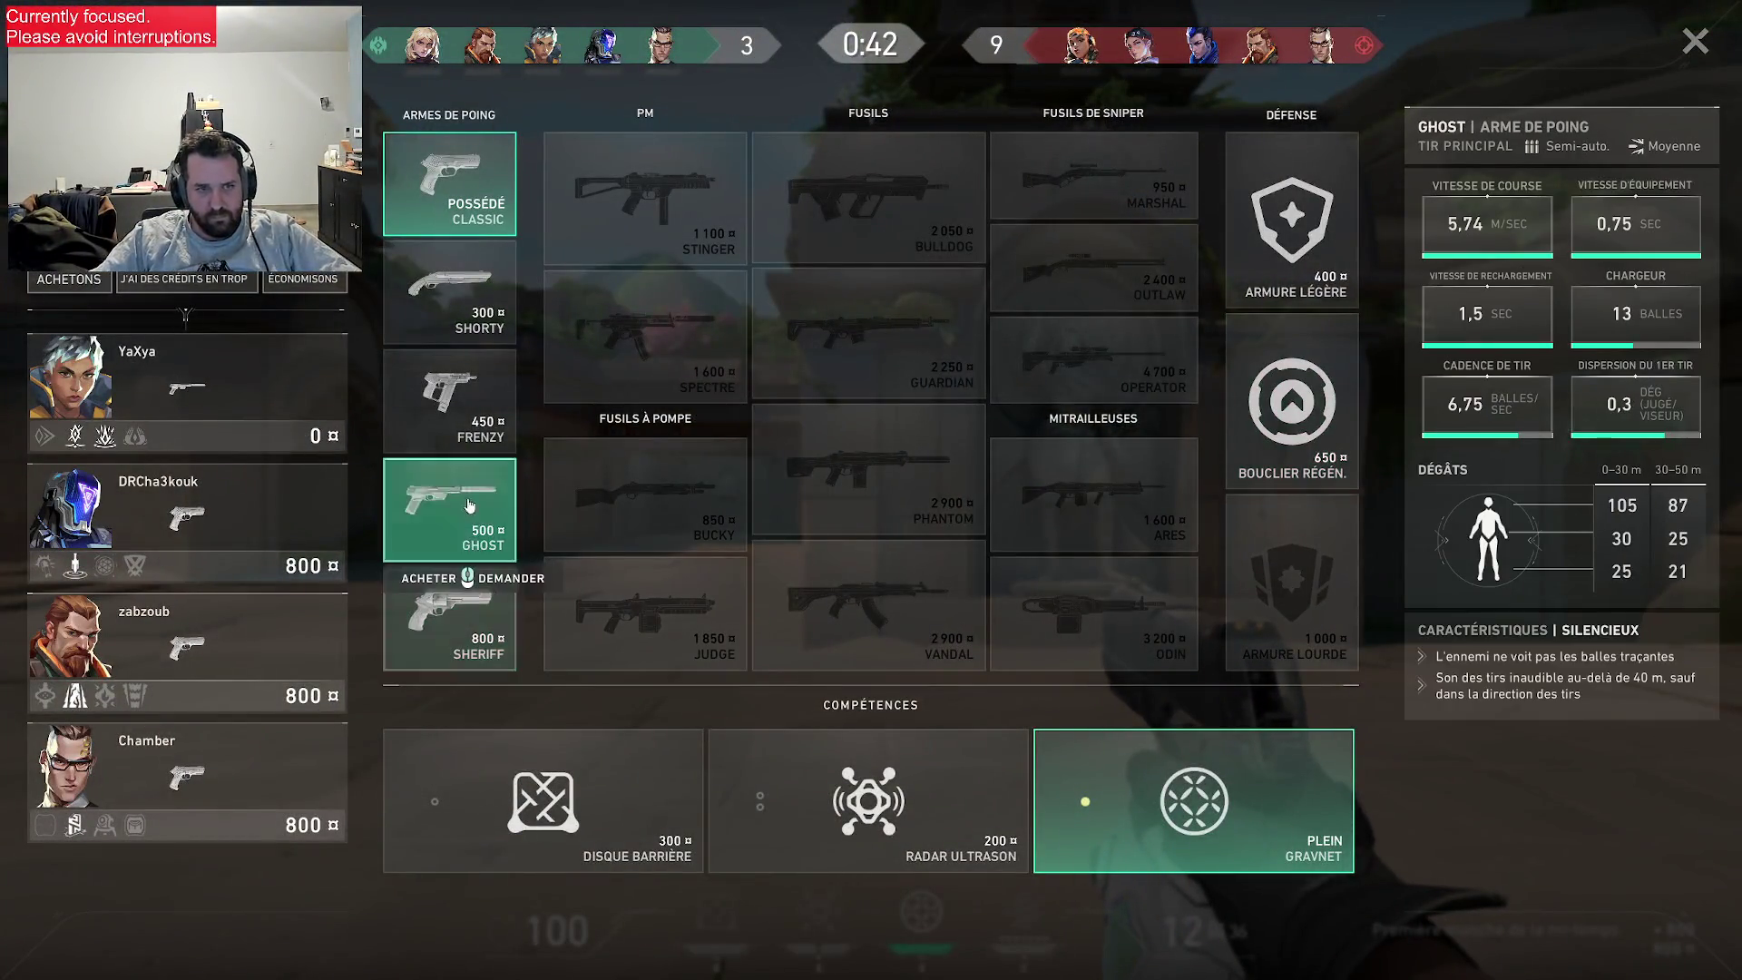
# - Walk up the stairs toward the sandy courtyard and buy the Barrier Disc
pyautogui.press('b')
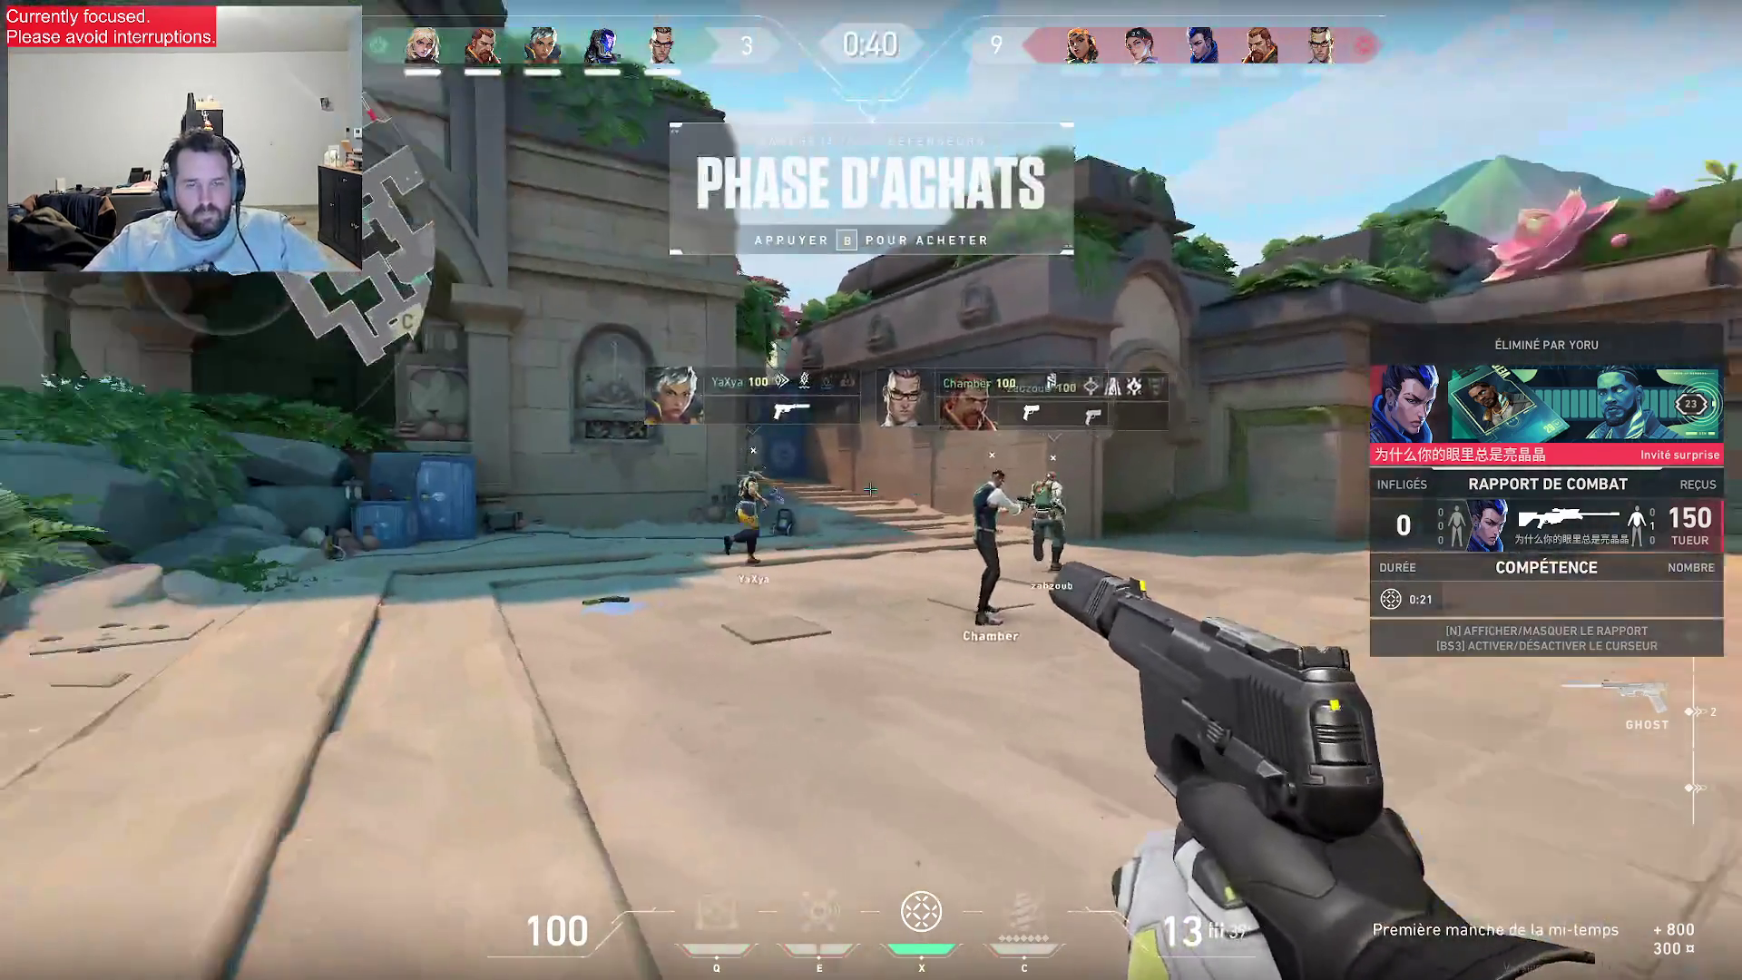
pyautogui.press('w')
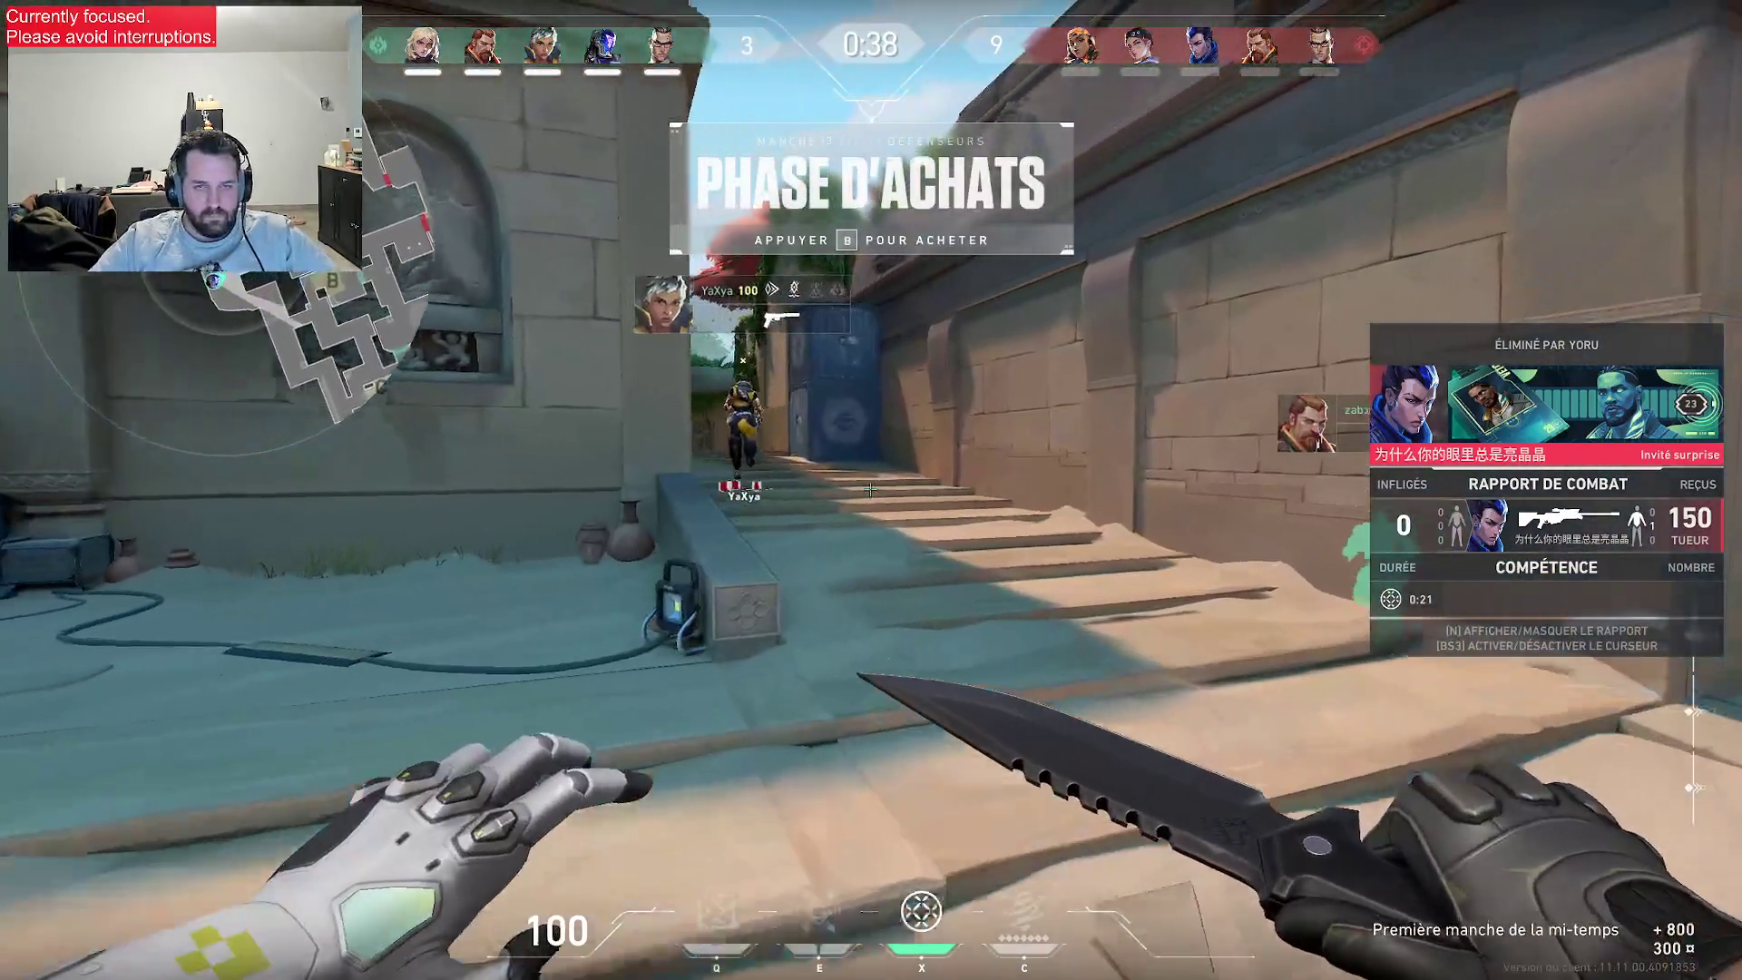
pyautogui.press('w')
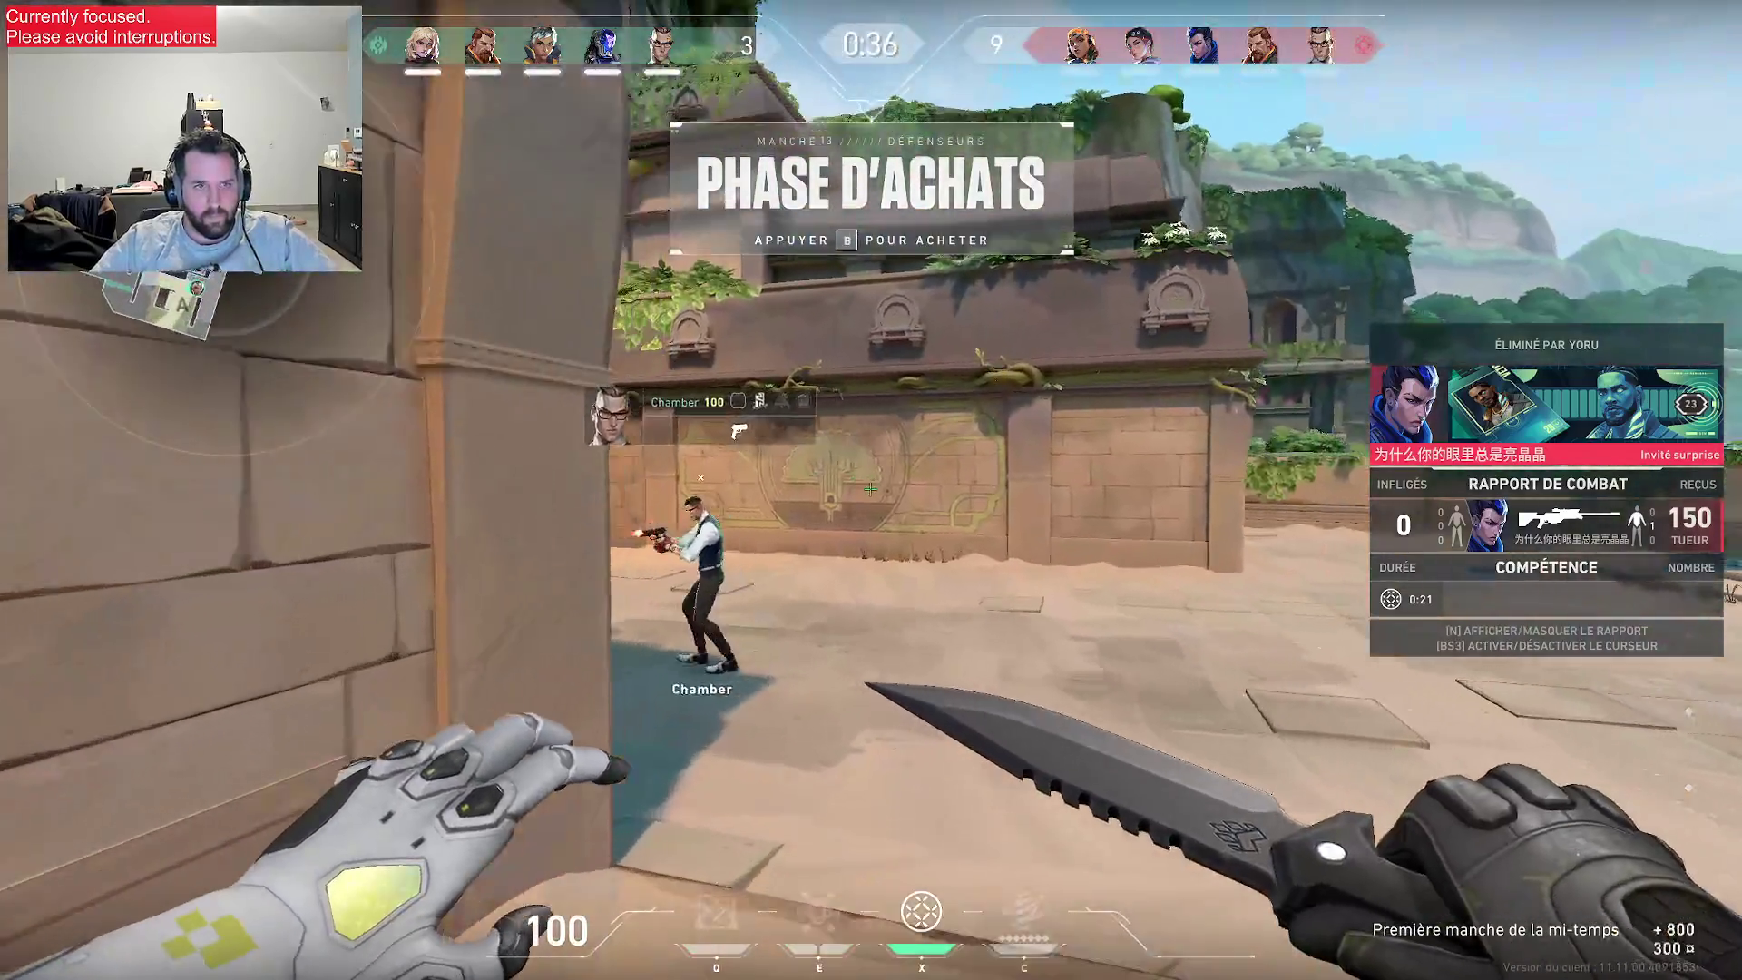
pyautogui.press('b')
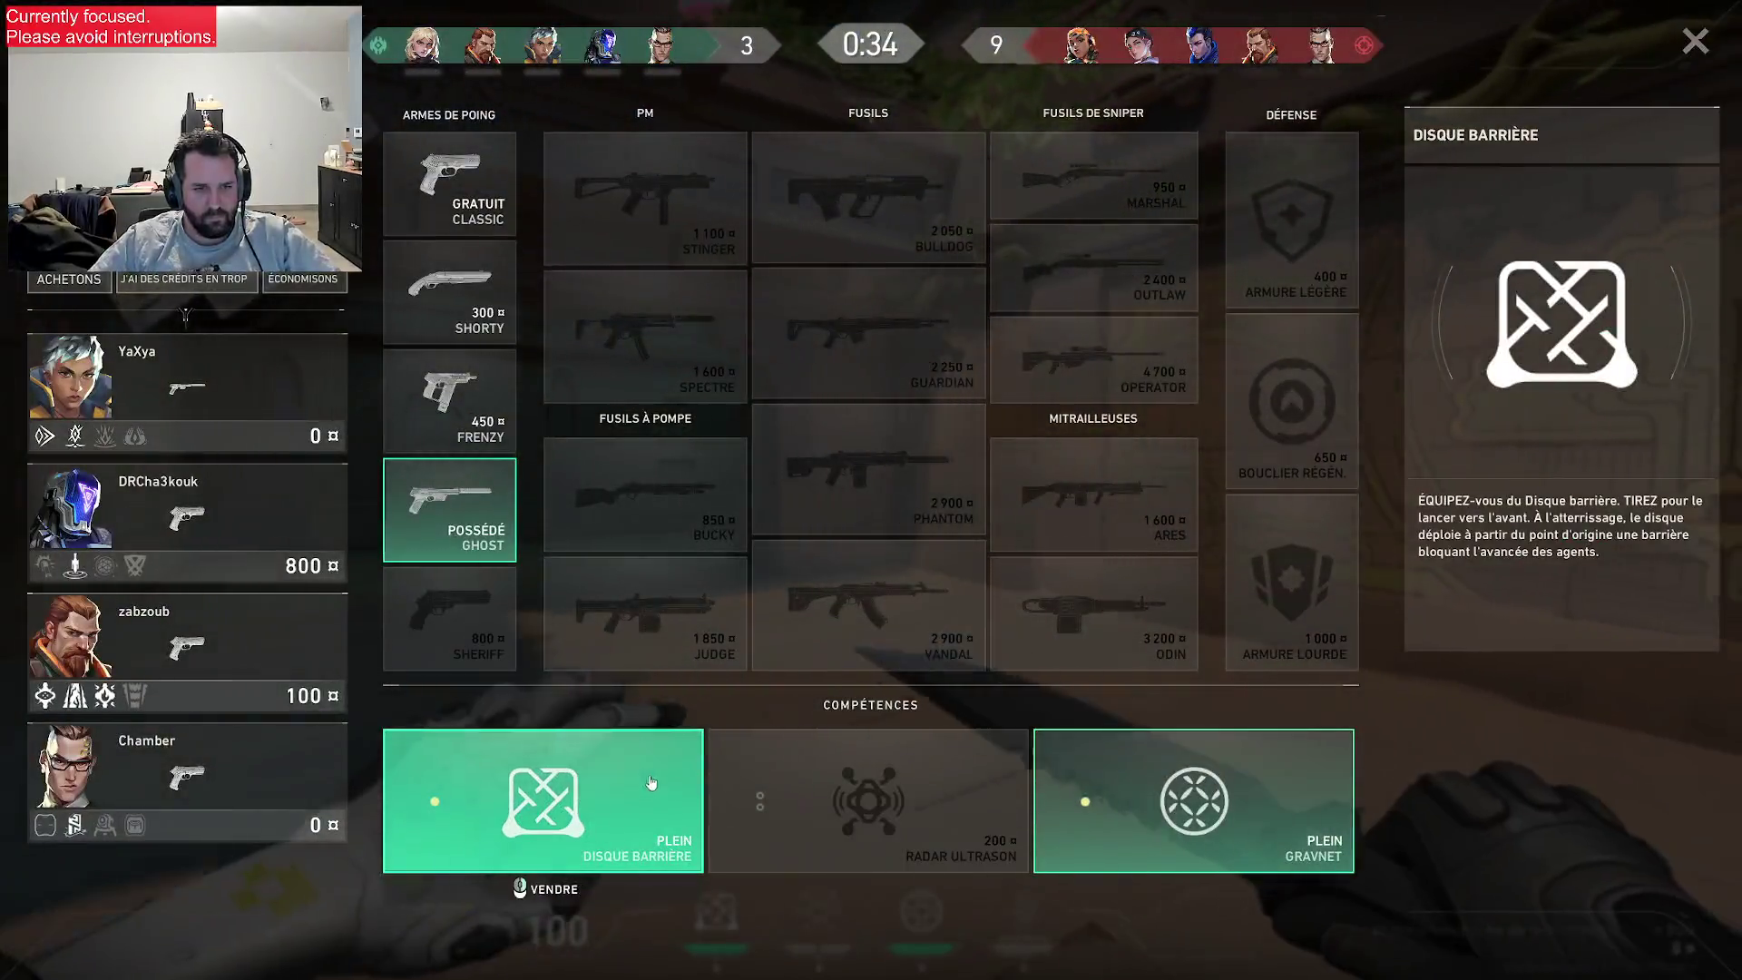
pyautogui.press('b')
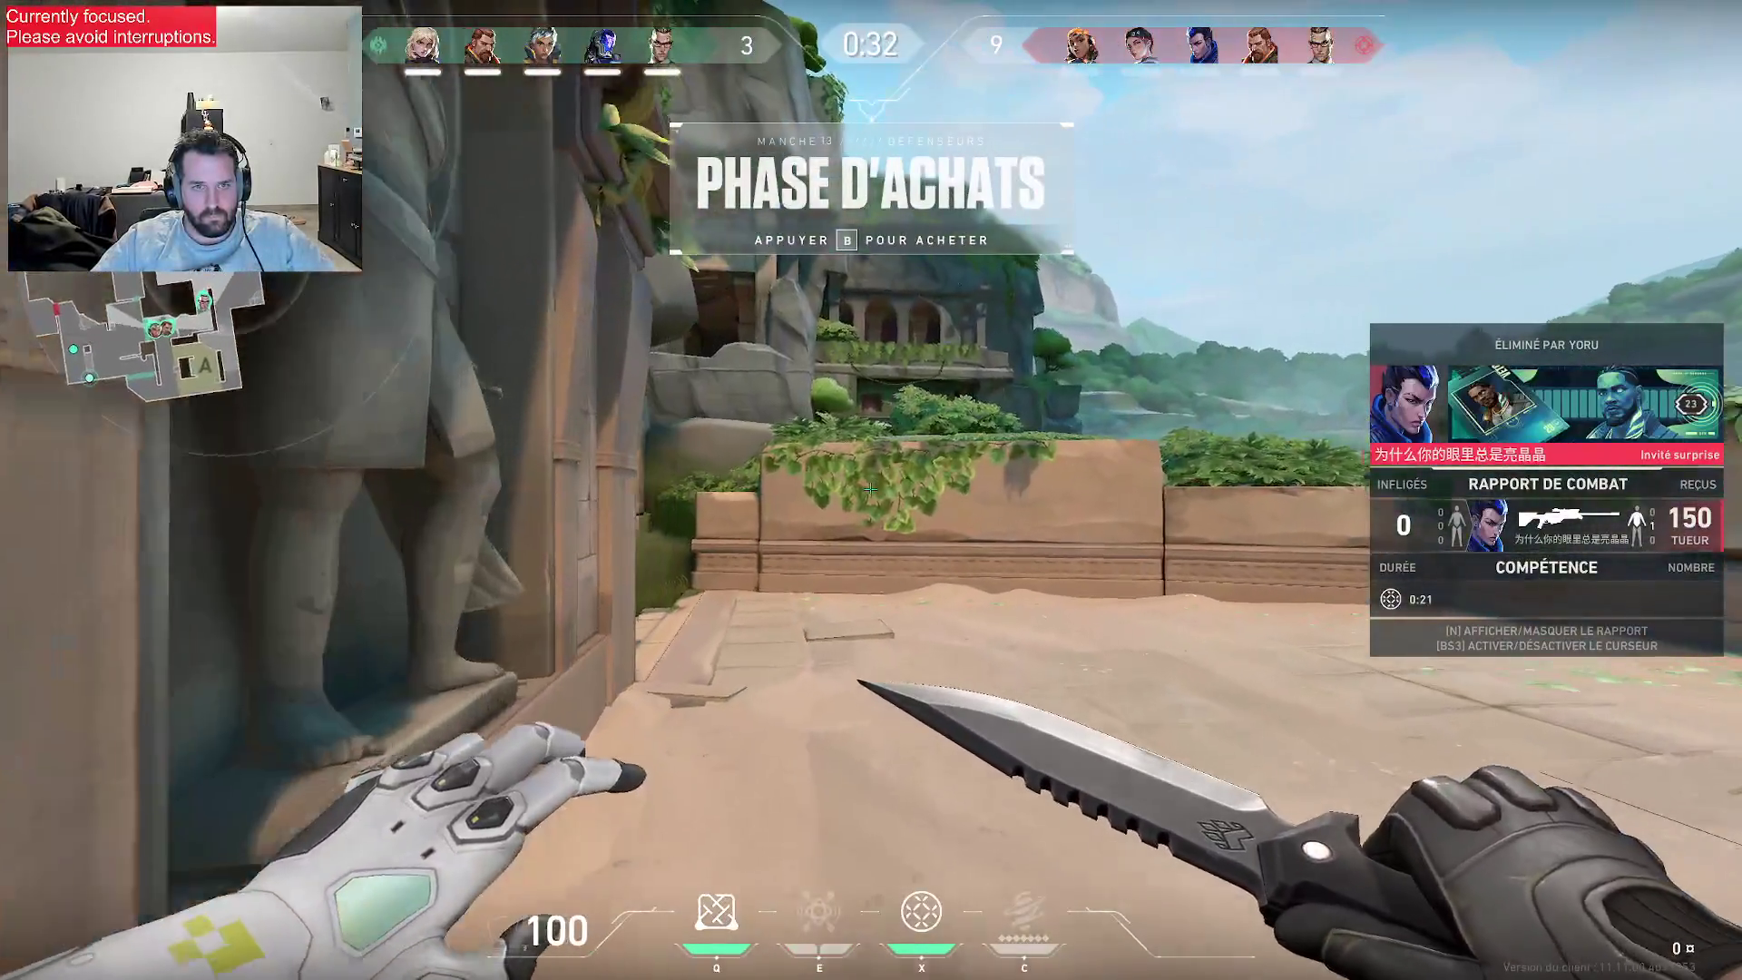
# - Walk through the rooms and the glowing barrier into the misty room with the Ghost drawn
pyautogui.press('w')
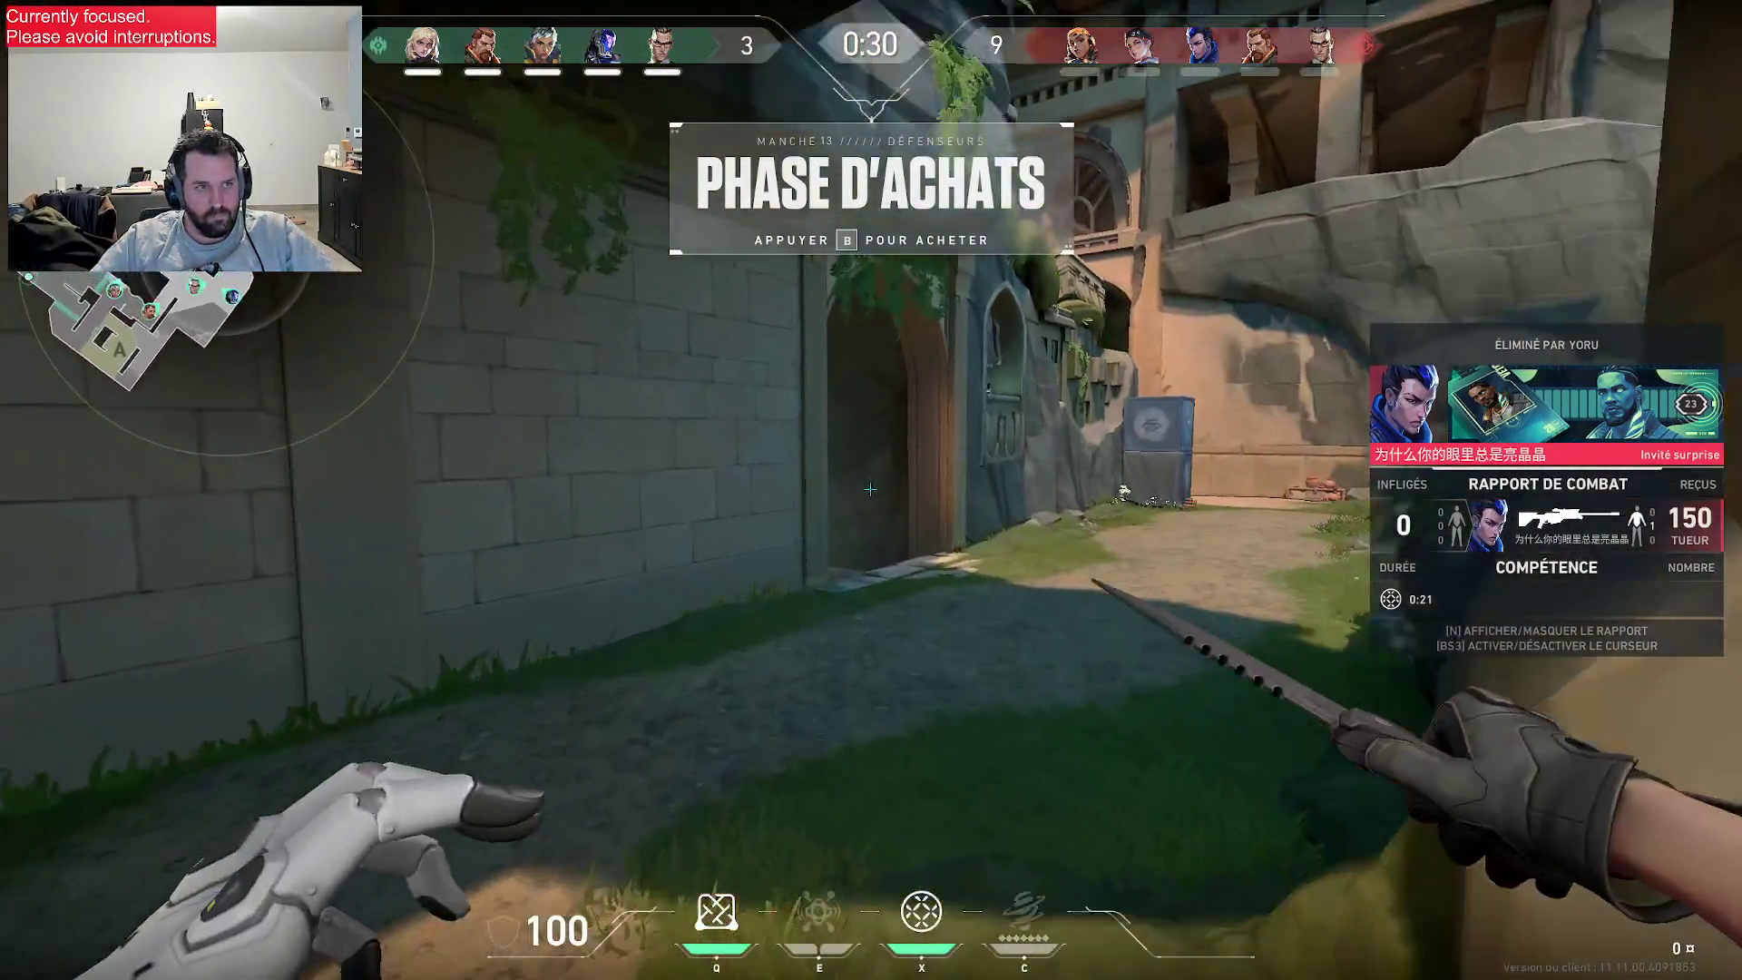
pyautogui.press('w')
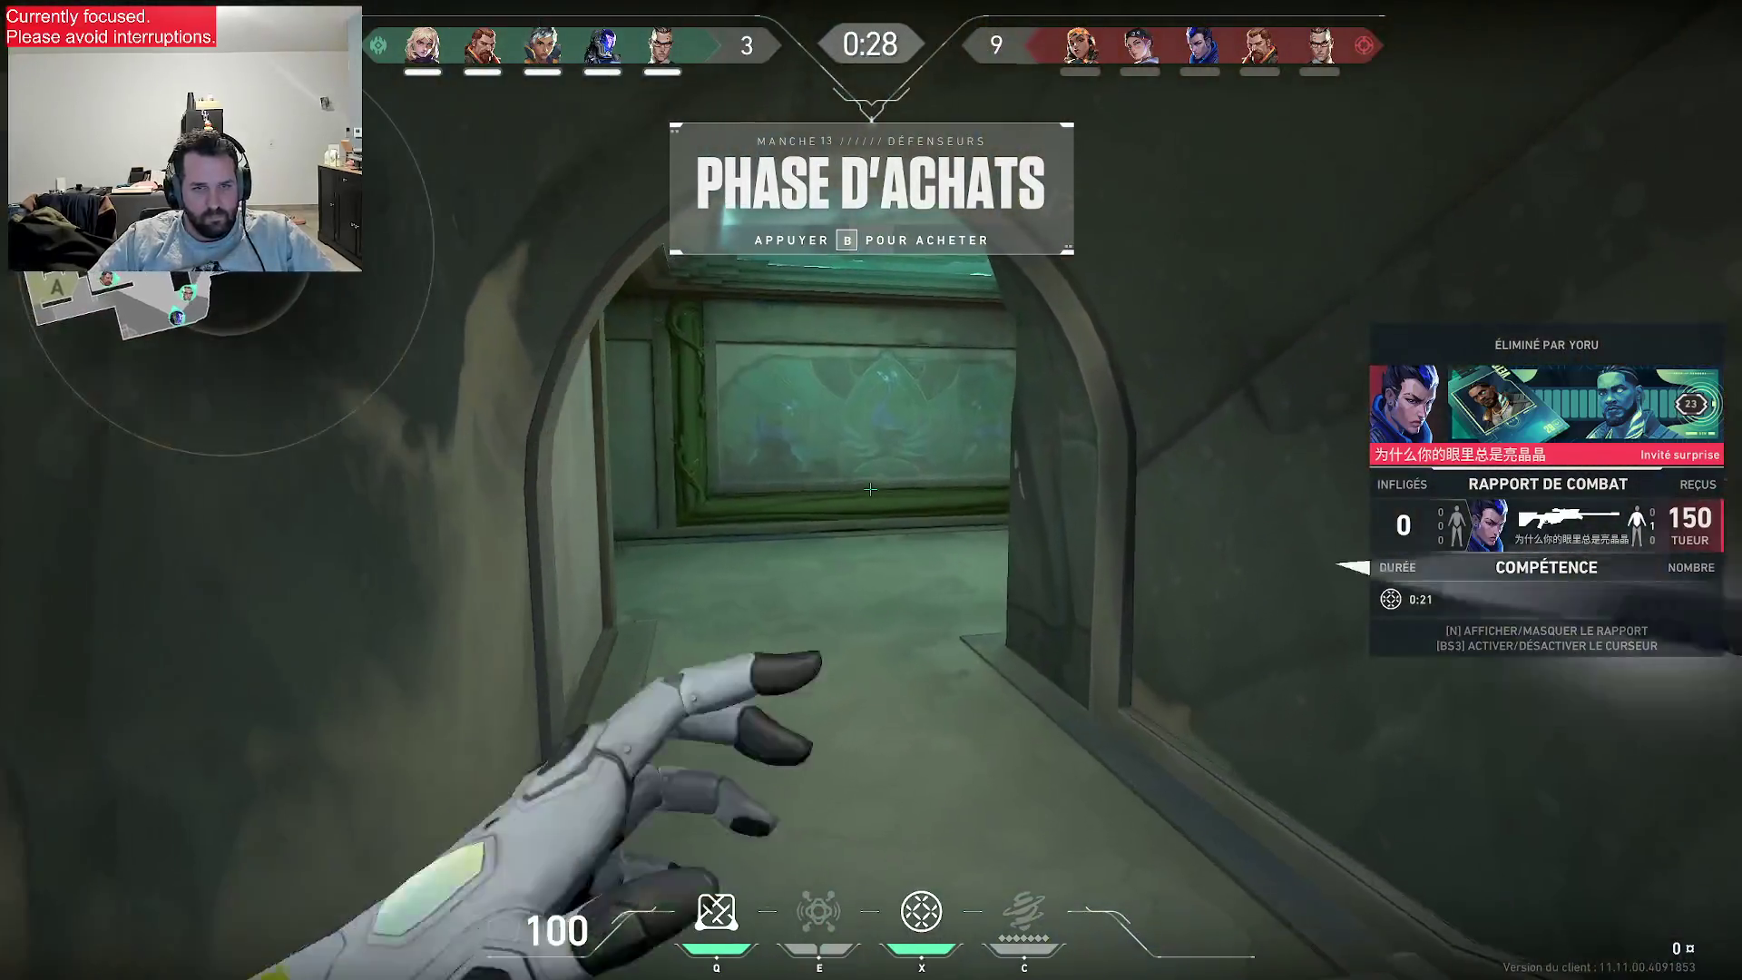
pyautogui.press('3')
pyautogui.press('w')
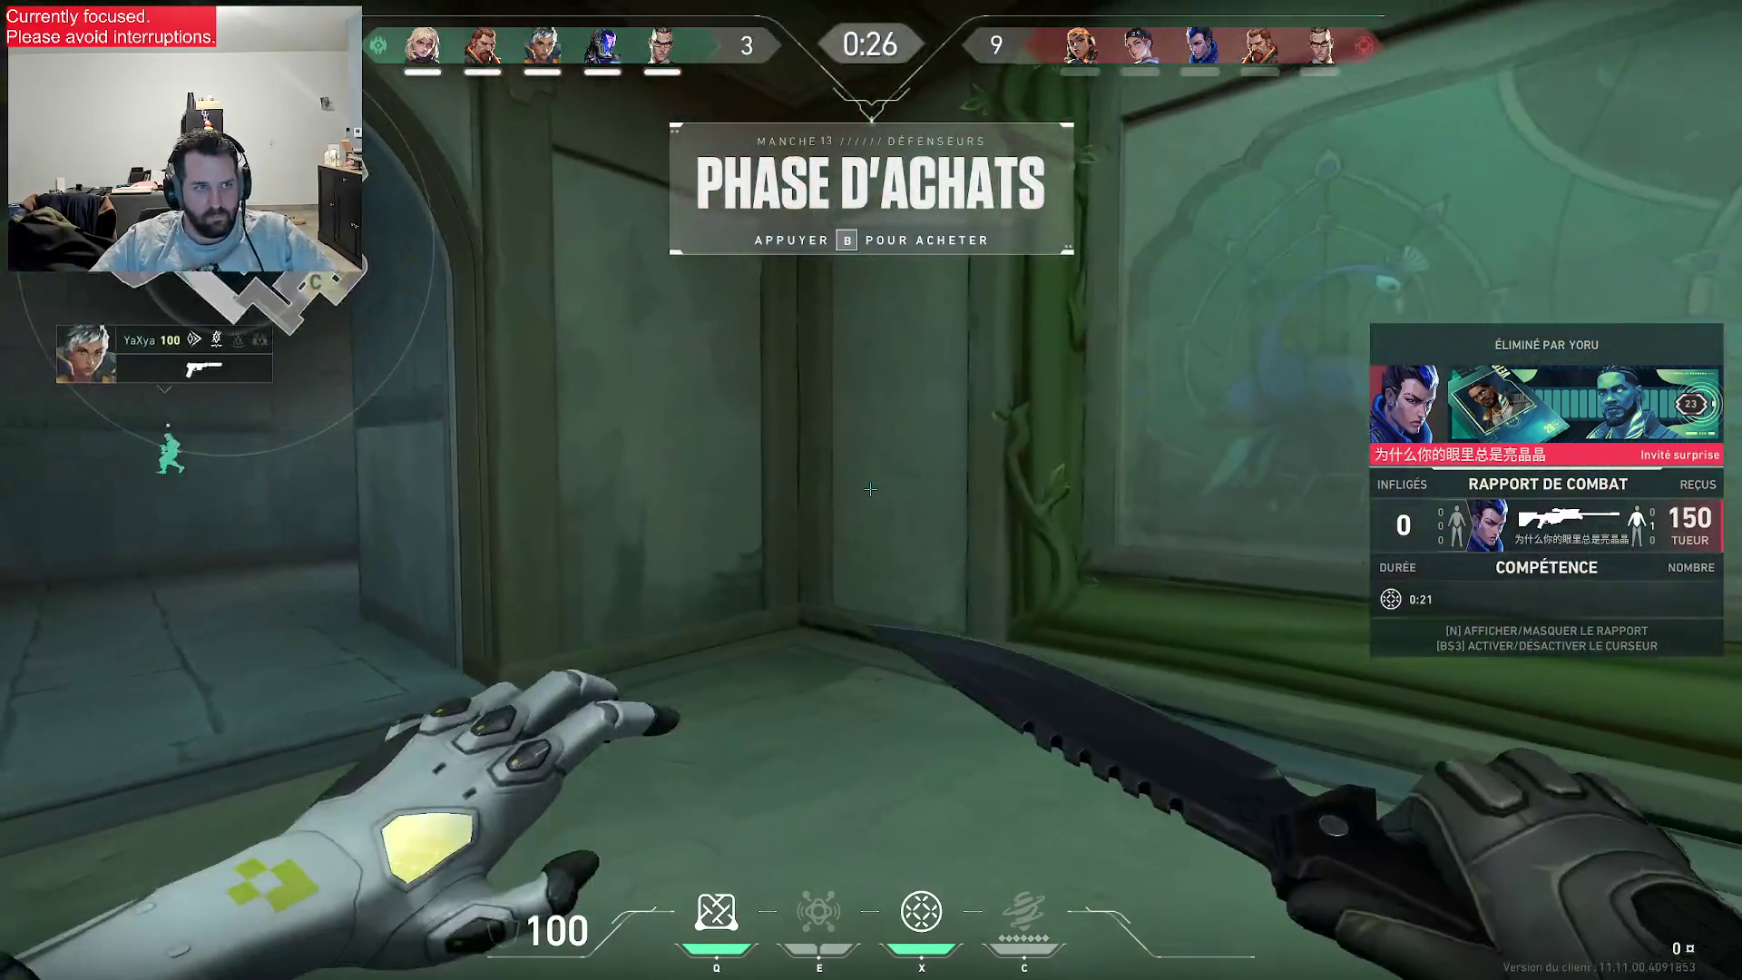
pyautogui.press('w')
pyautogui.press('w')
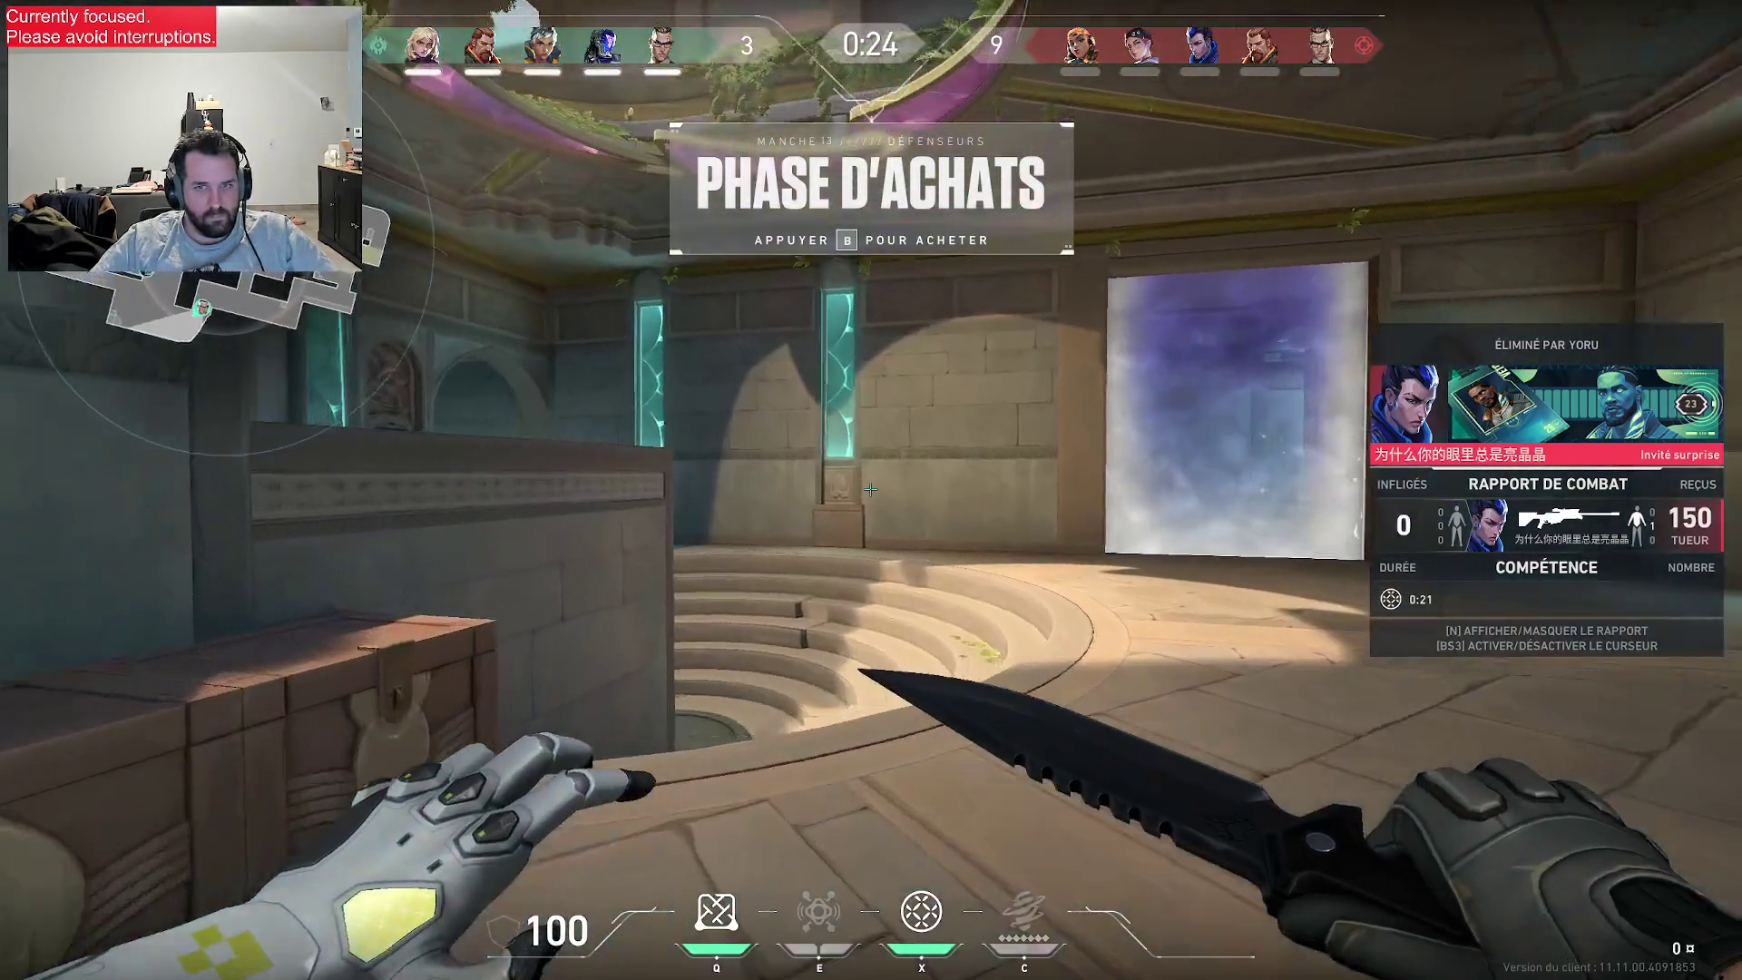
pyautogui.press('w')
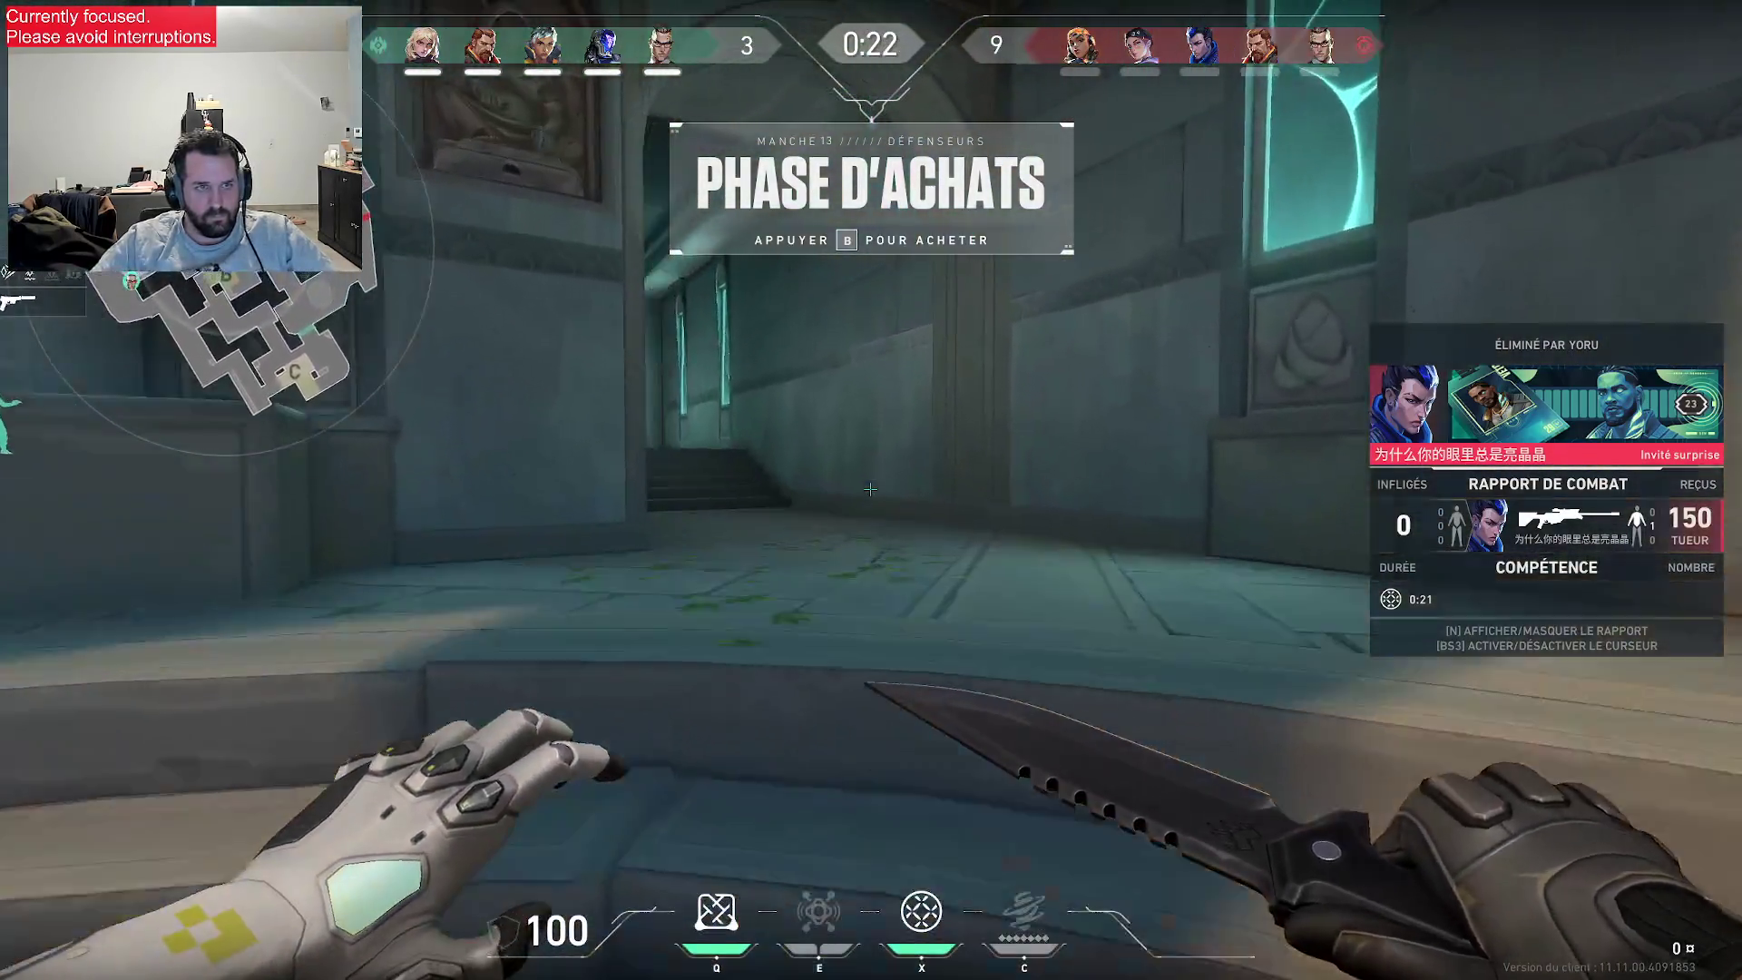
pyautogui.press('w')
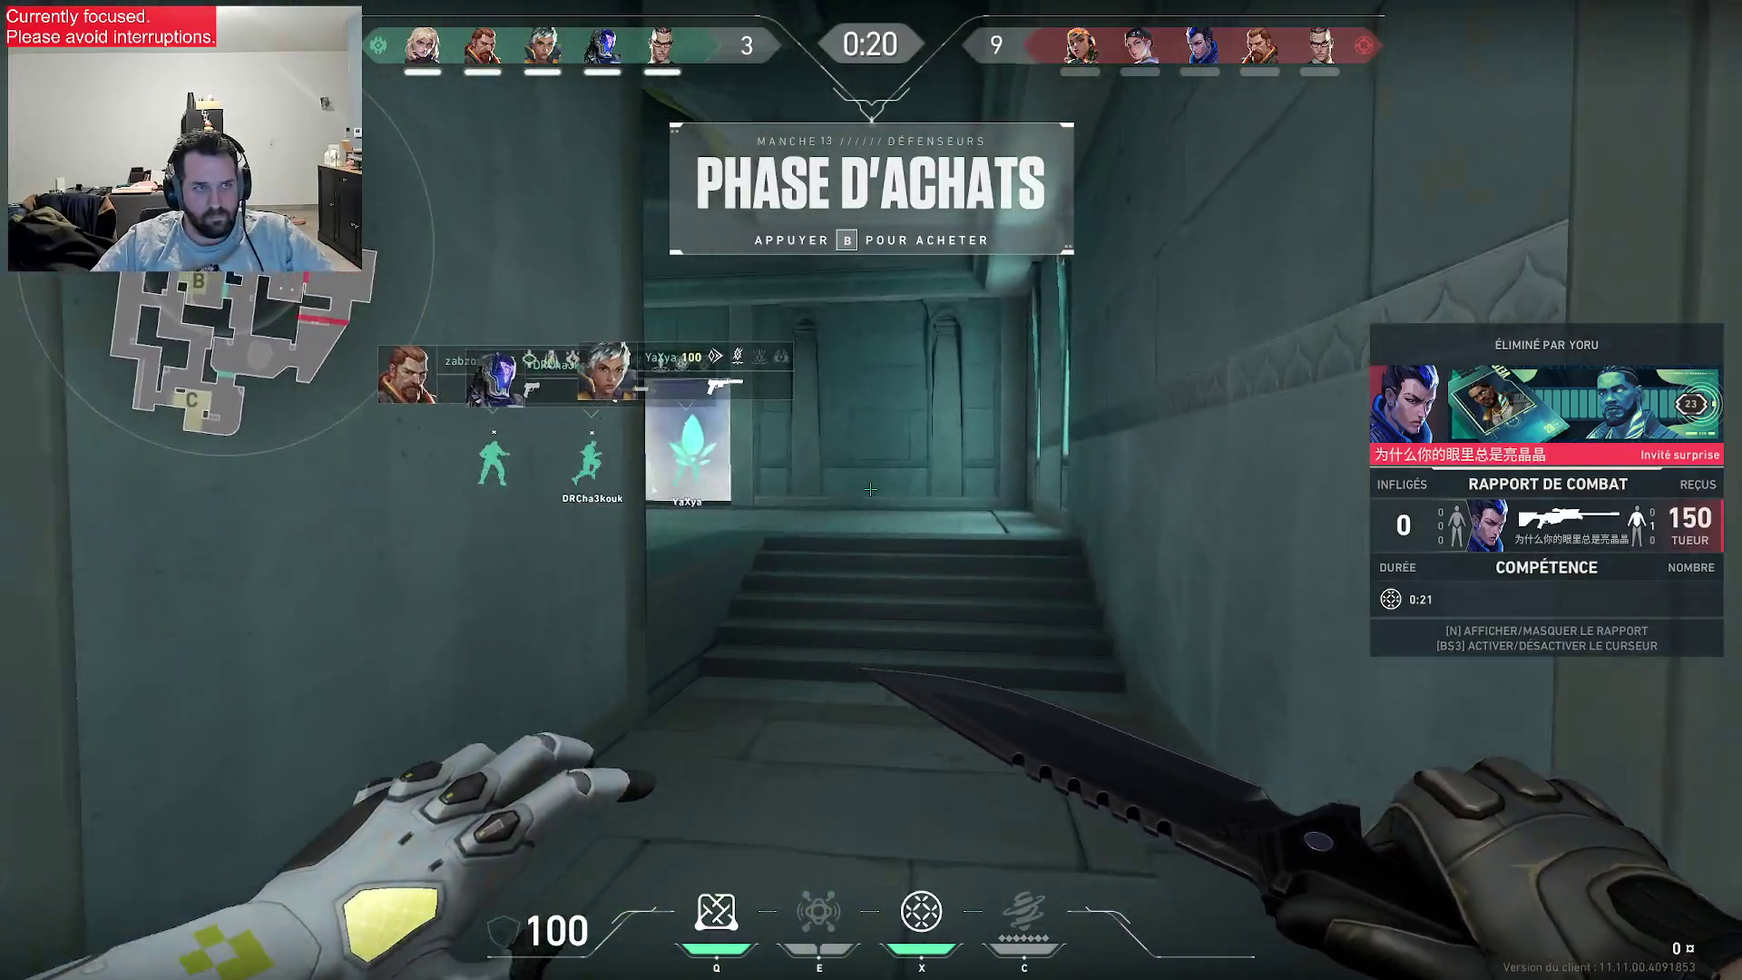
pyautogui.press('w')
pyautogui.press('2')
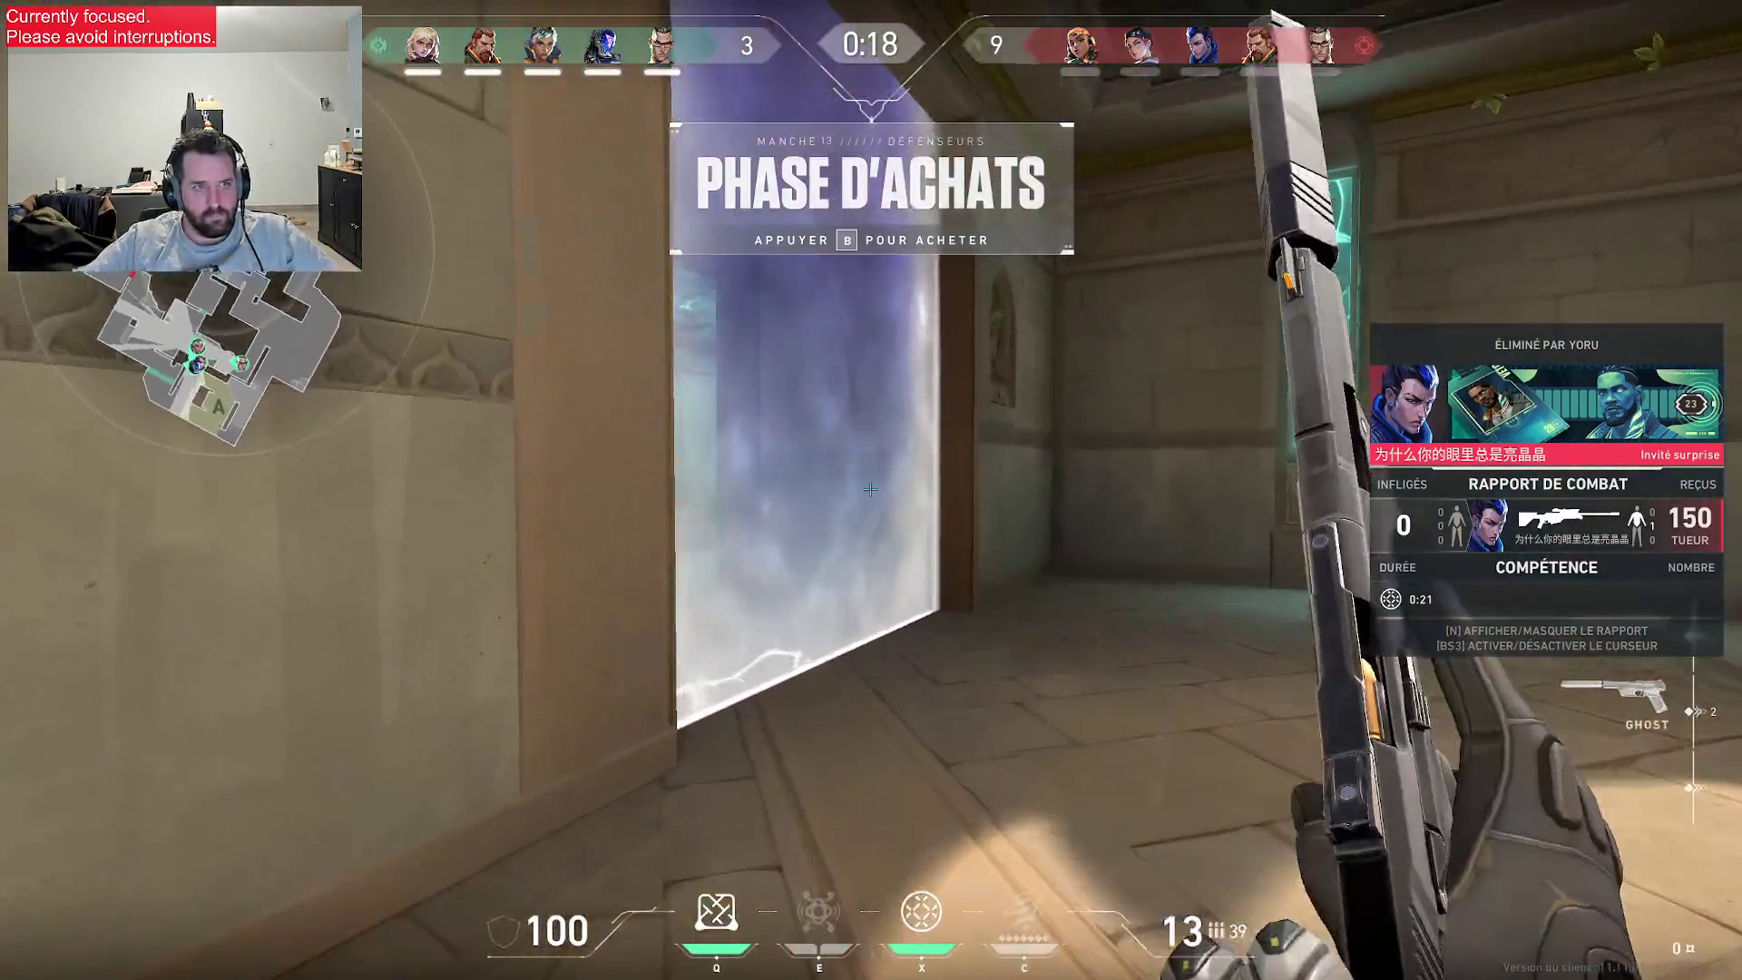
pyautogui.press('w')
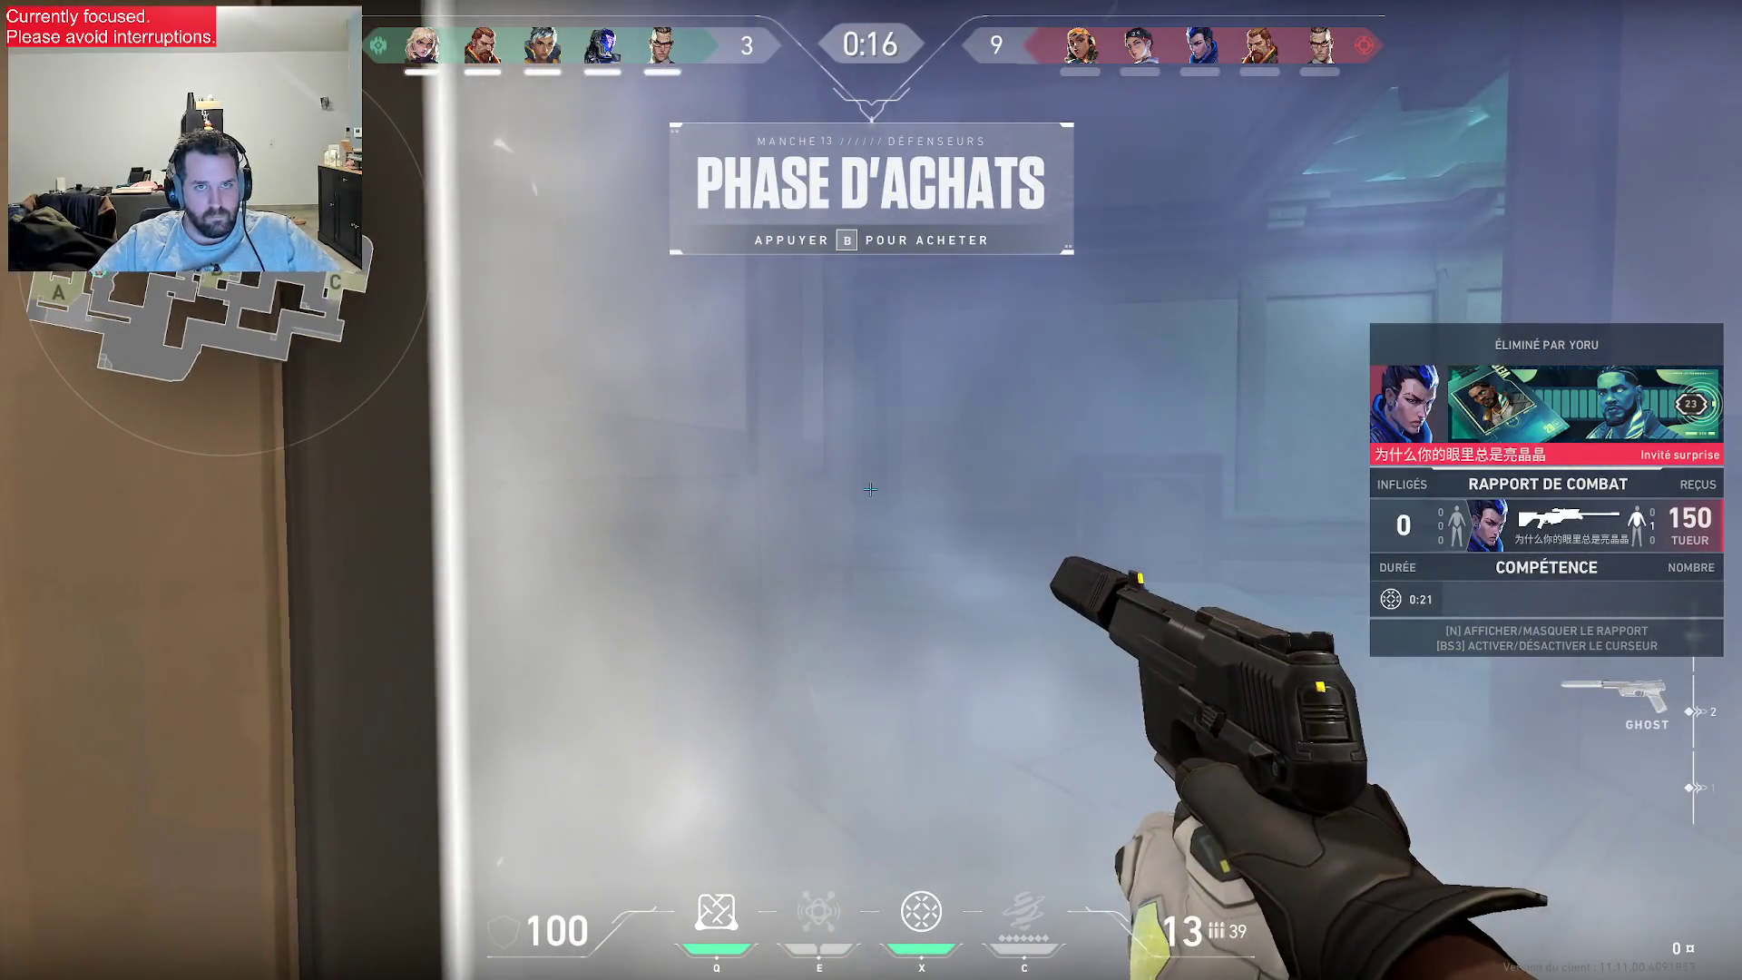
pyautogui.press('w')
# - Check the match scoreboard several times while holding the defending room
pyautogui.press('Tab')
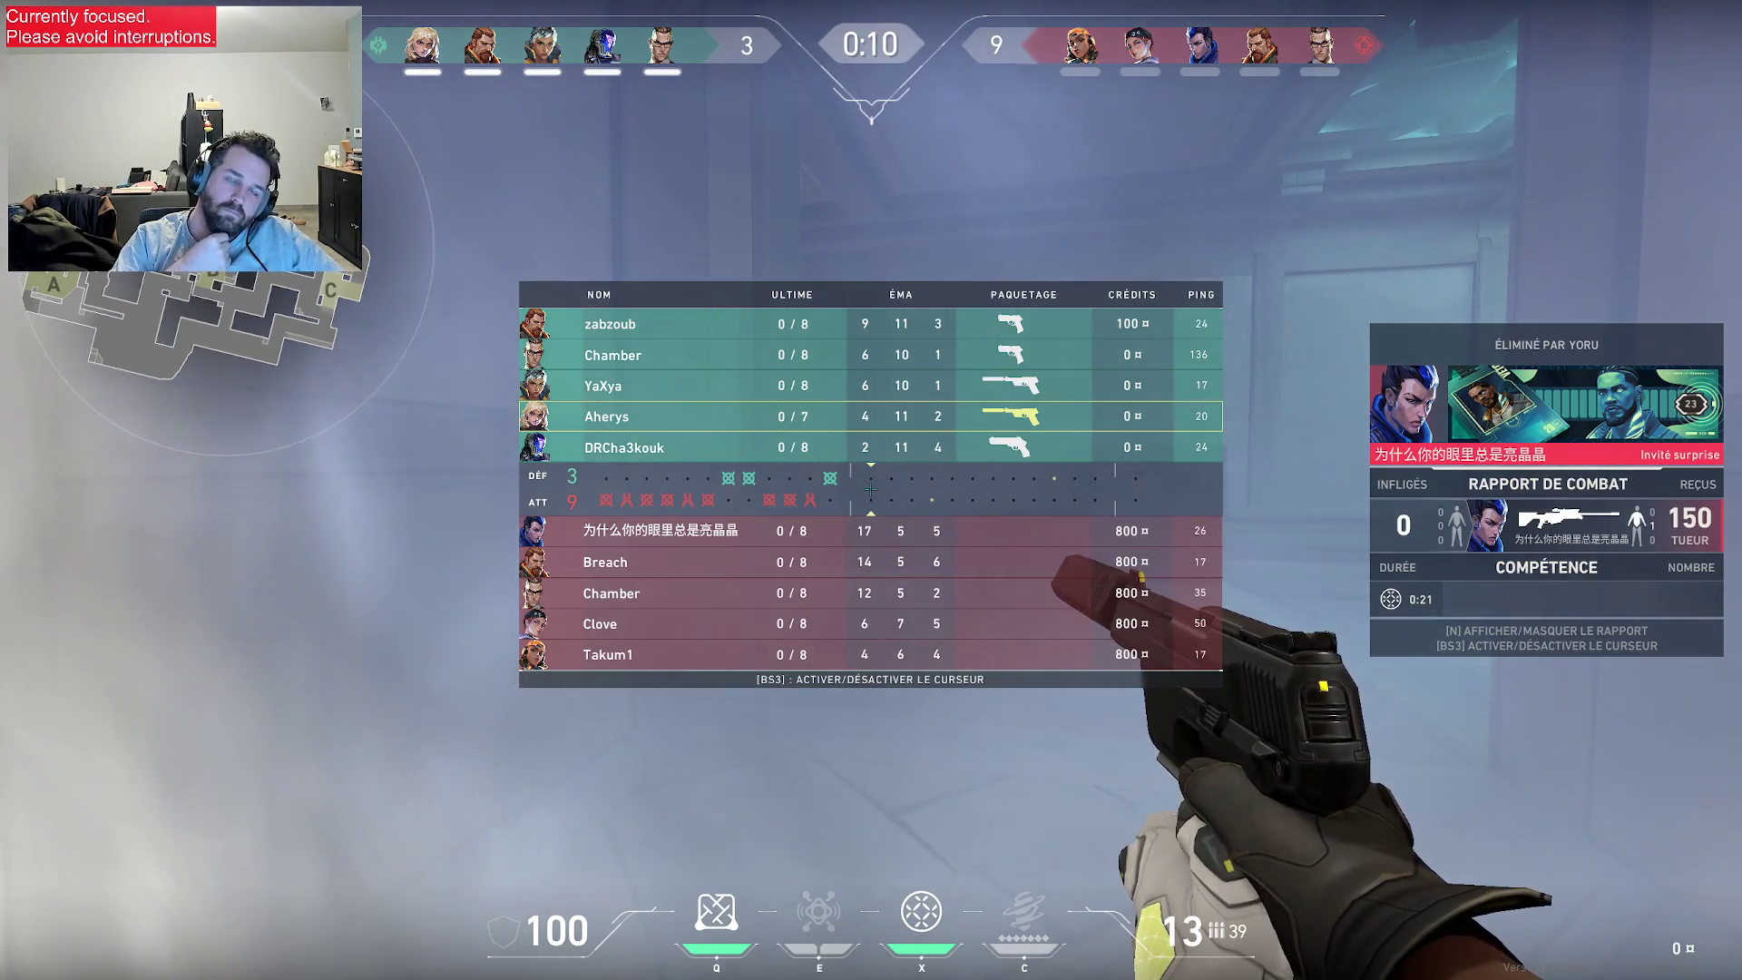
pyautogui.press('Tab')
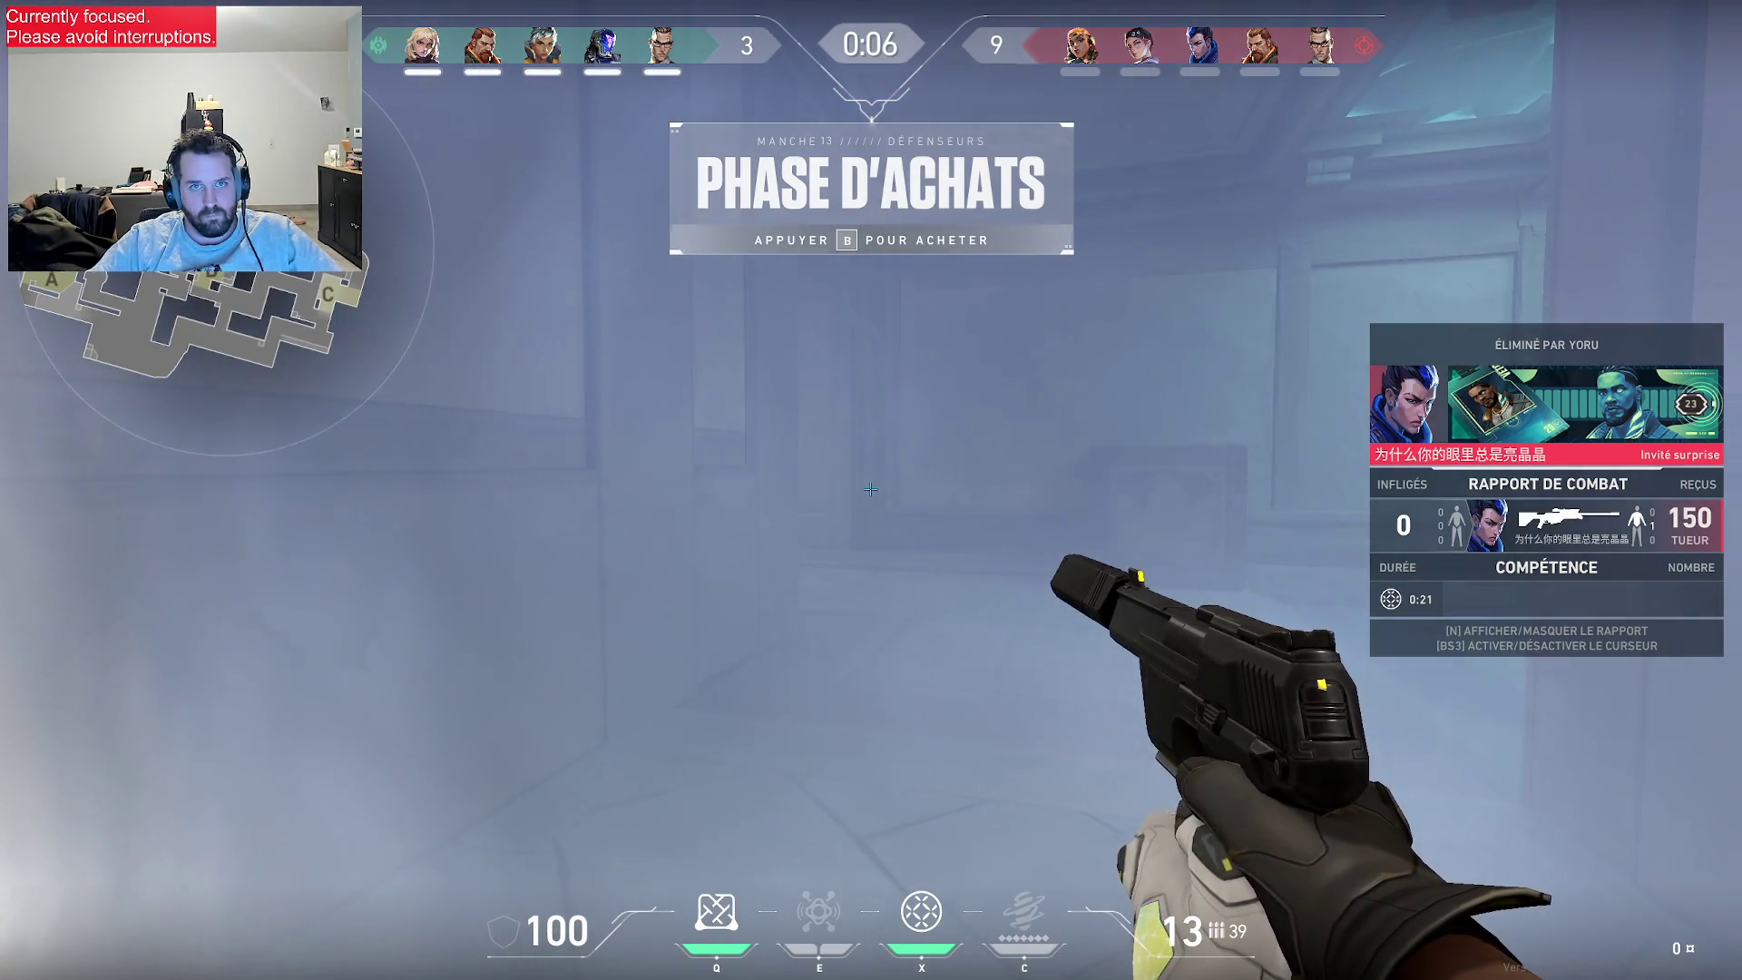
pyautogui.press('Tab')
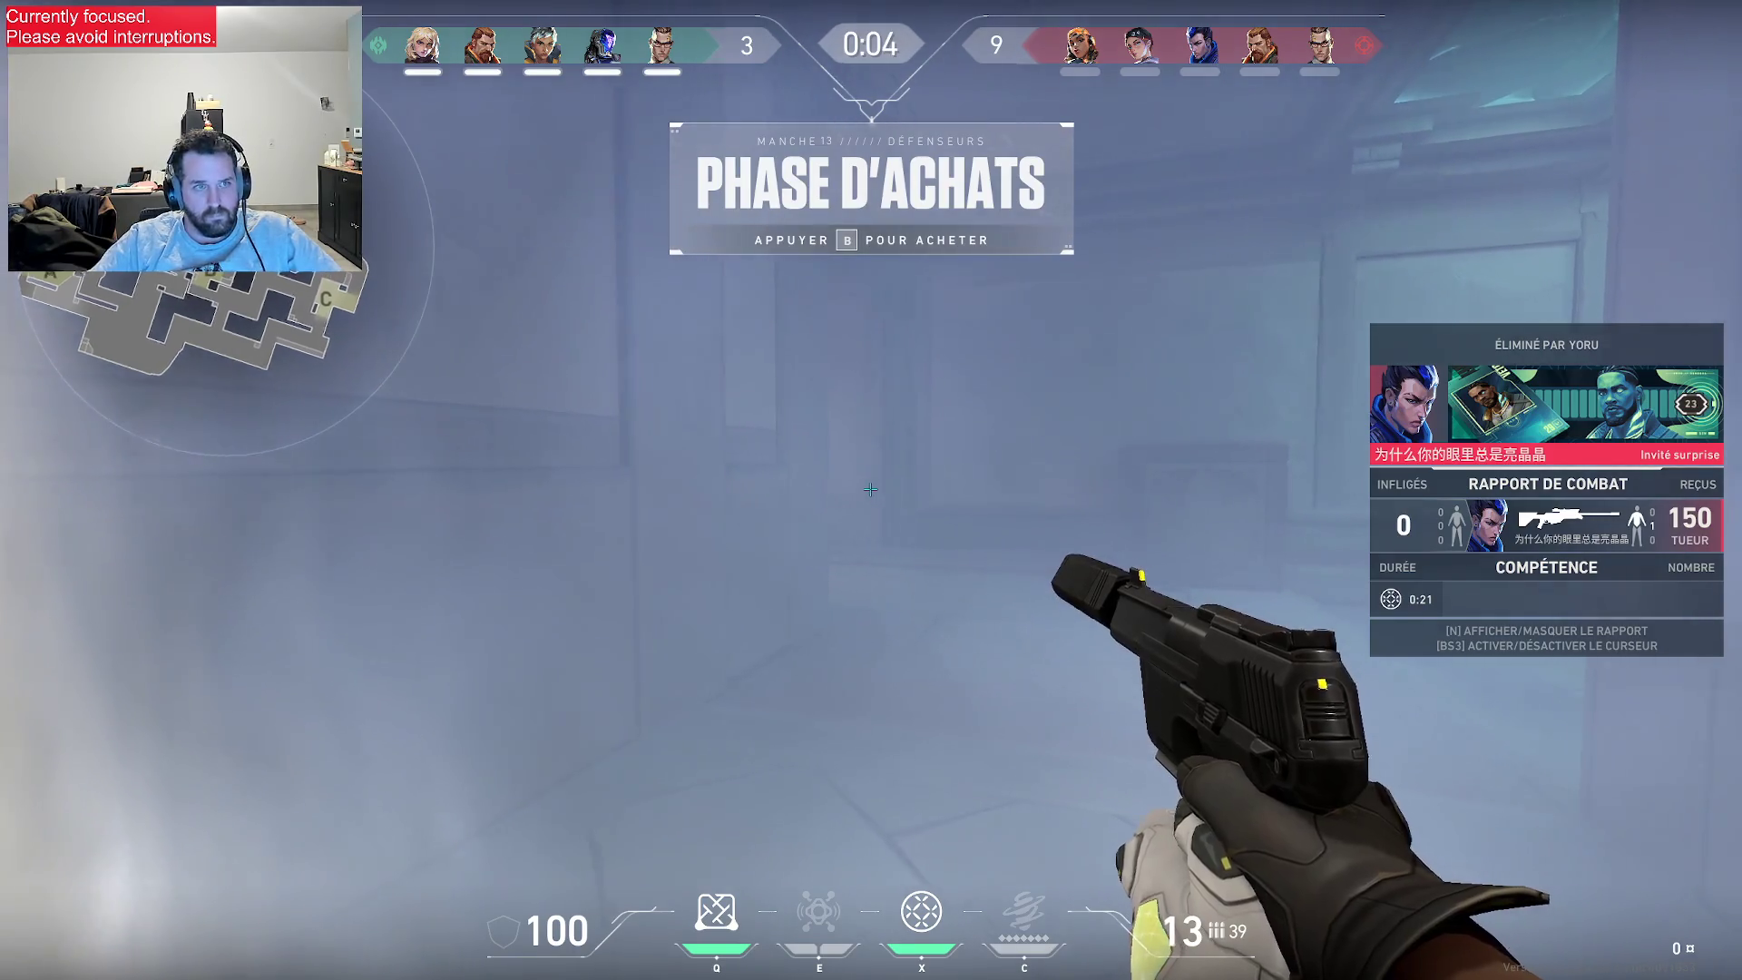
pyautogui.press('Tab')
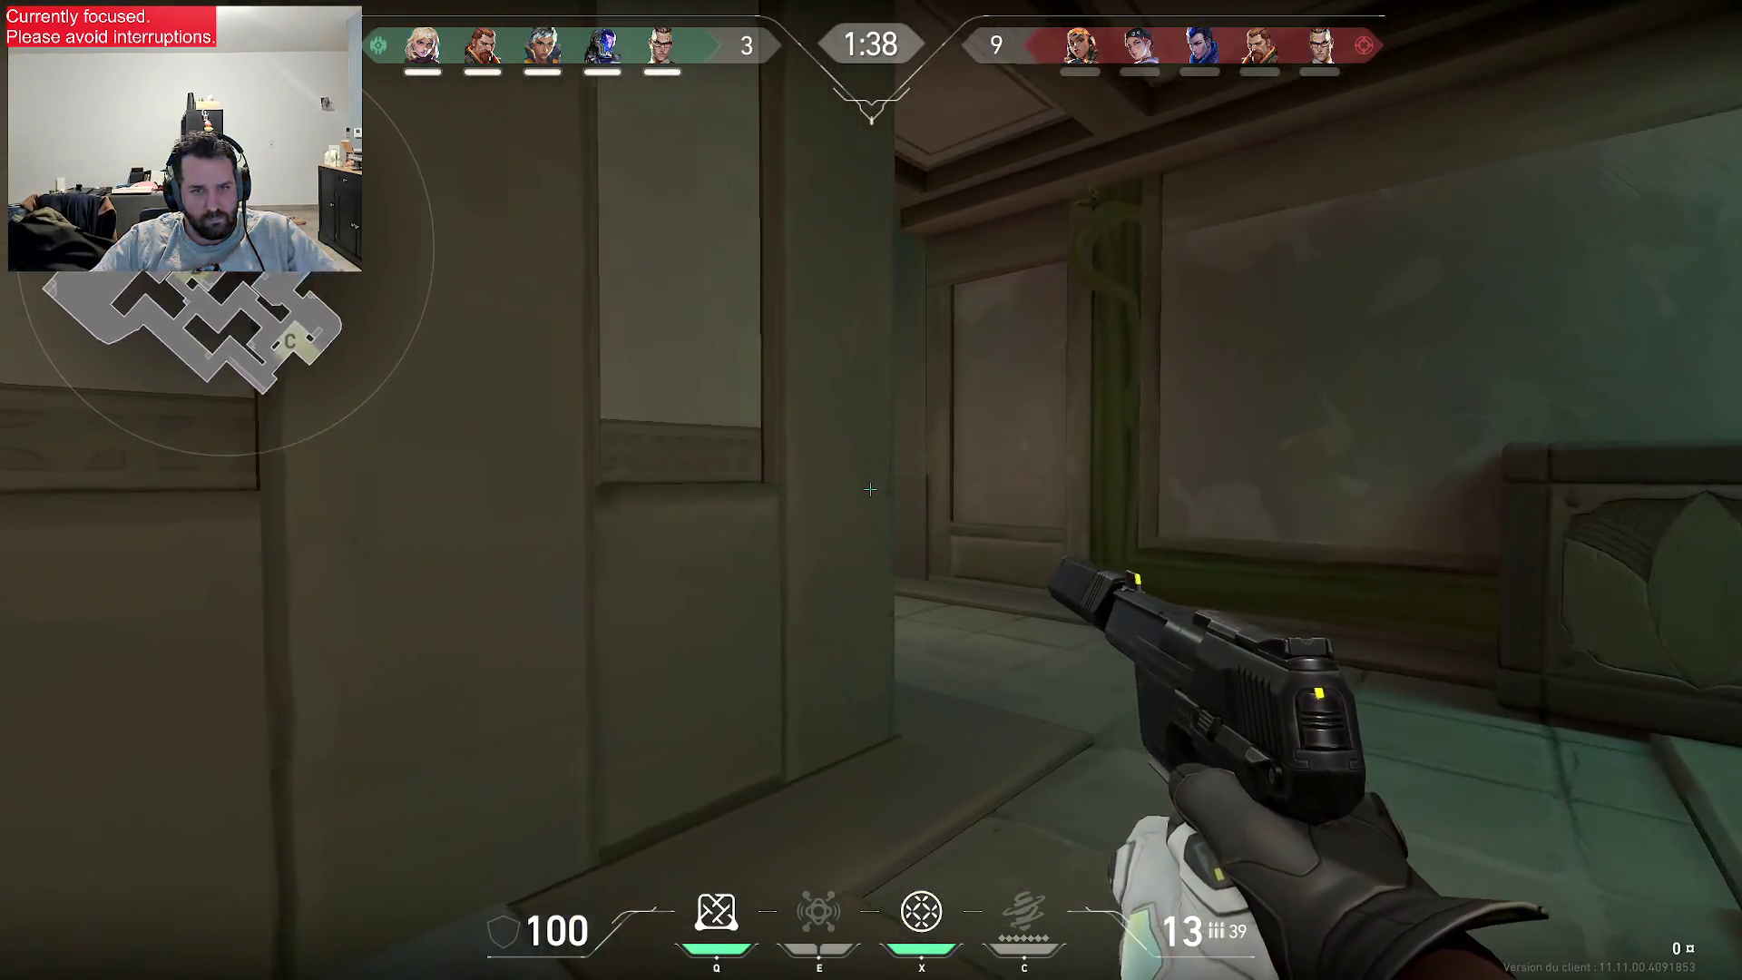
# - Throw the Barrier Disc down the corridor and shoot Breach and other attackers with the Ghost
pyautogui.press('e')
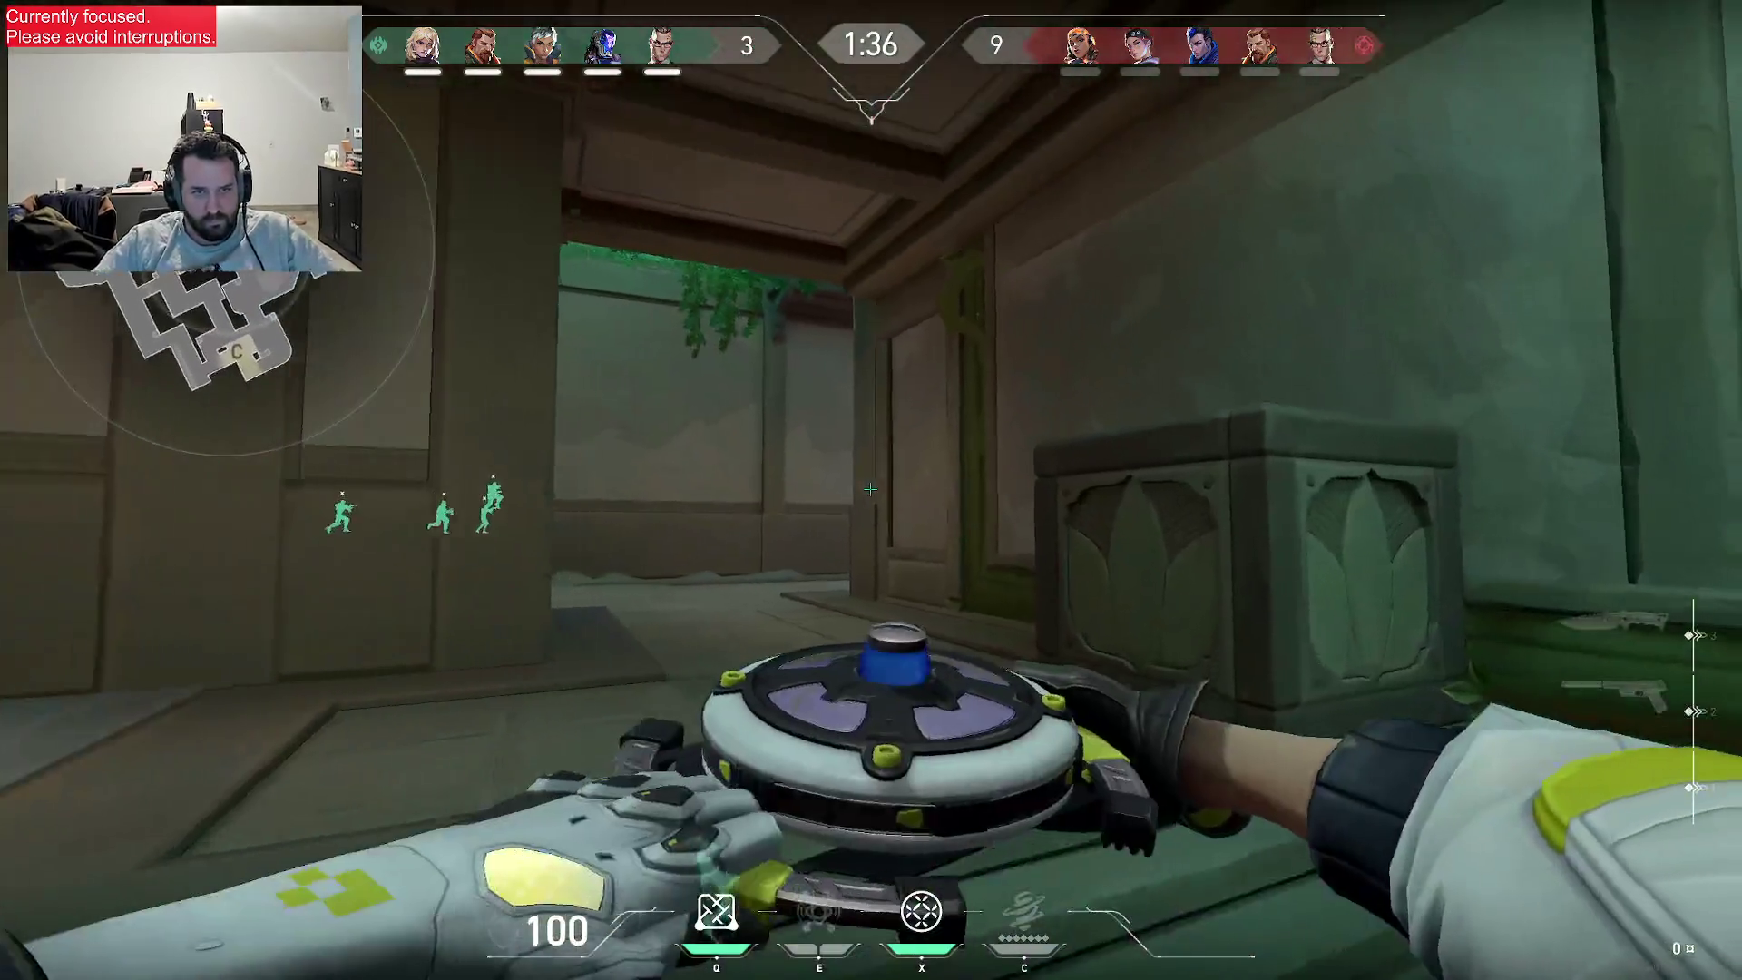
pyautogui.click(870, 489)
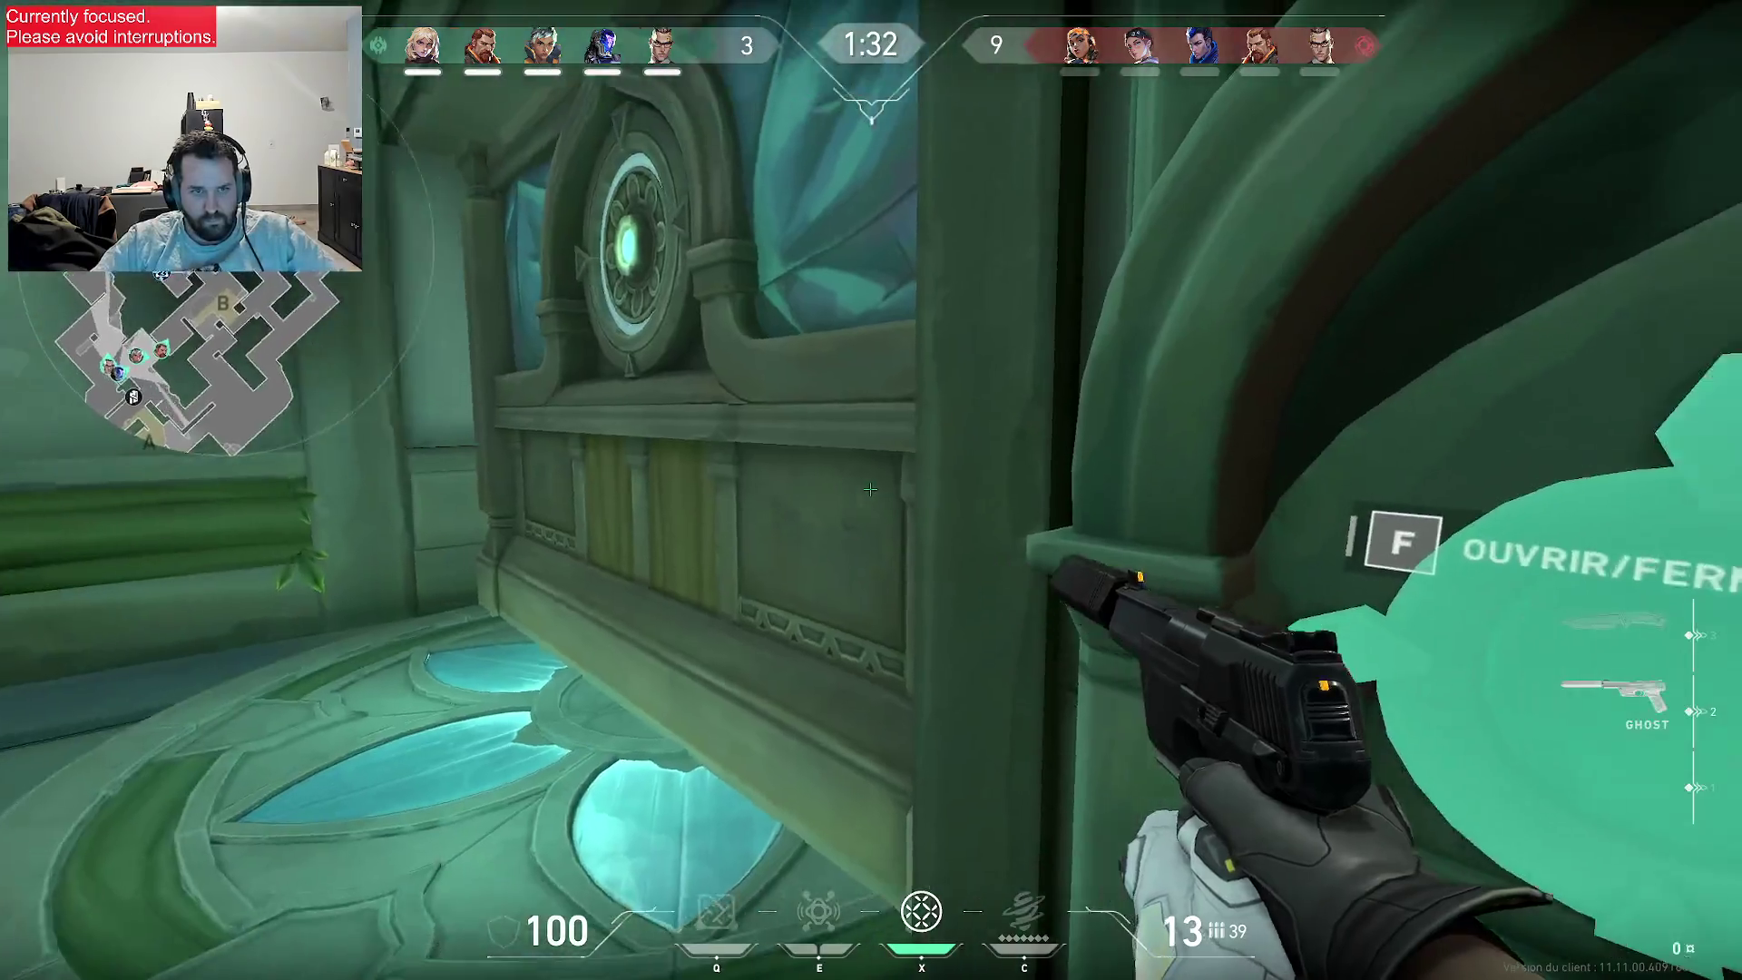
pyautogui.press('f')
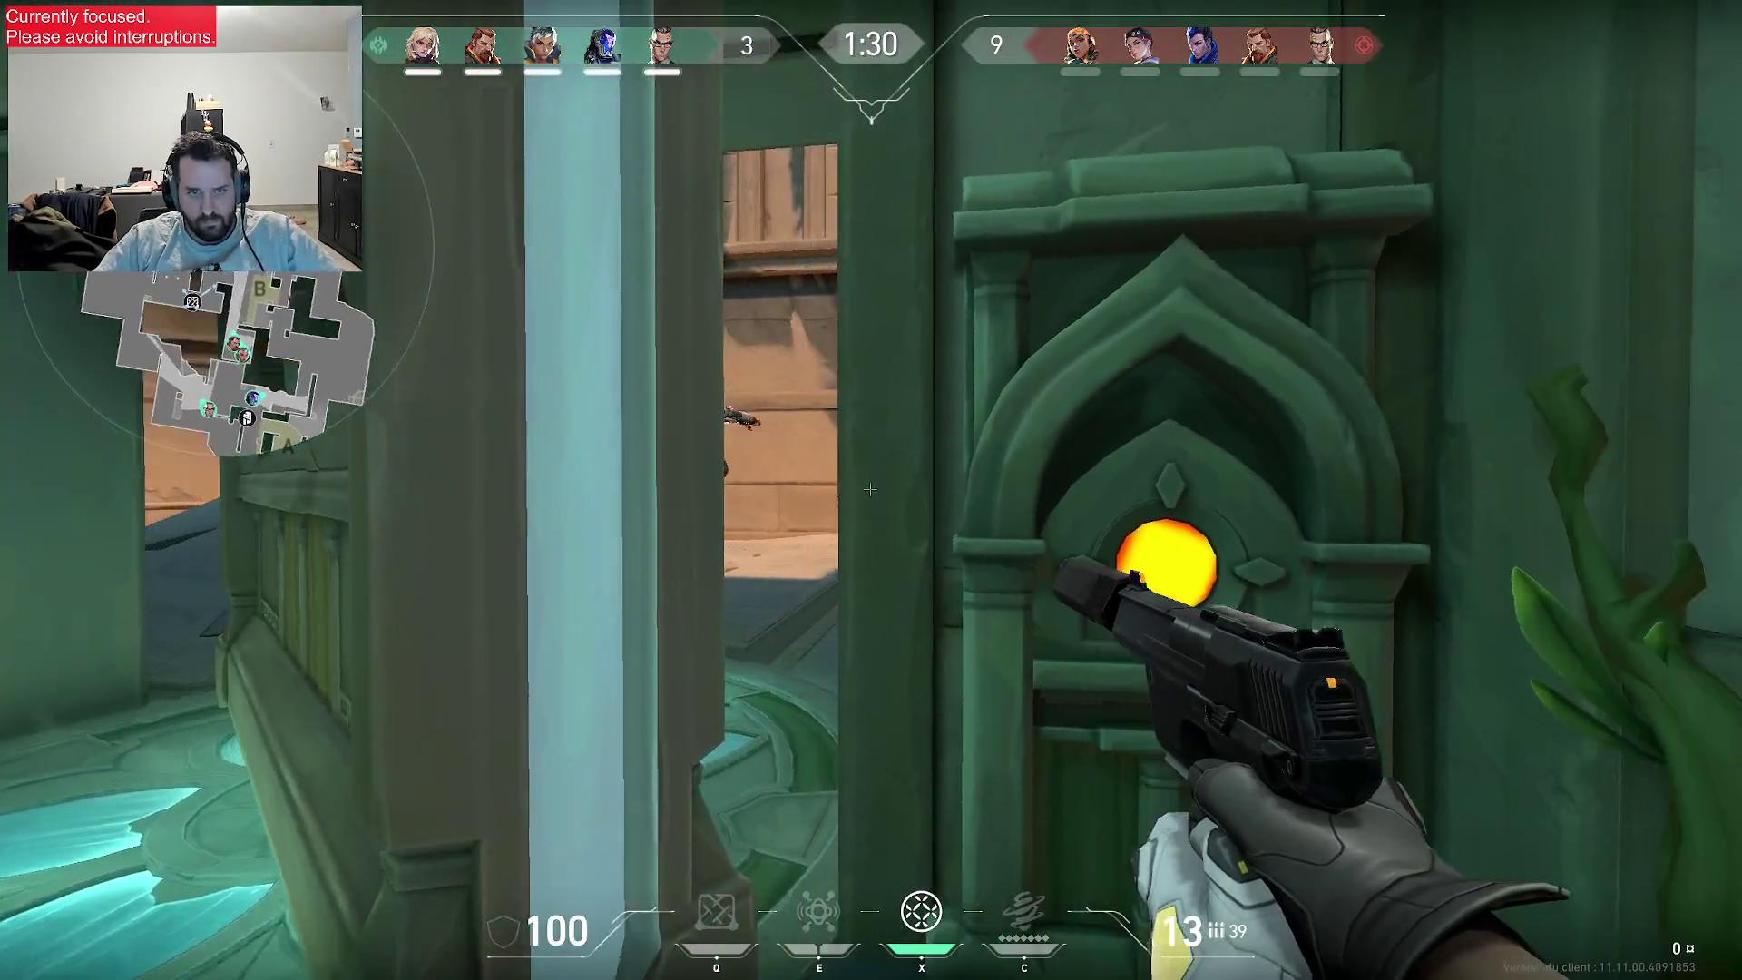
pyautogui.click(870, 489)
pyautogui.click(870, 489)
pyautogui.click(870, 489)
pyautogui.click(870, 489)
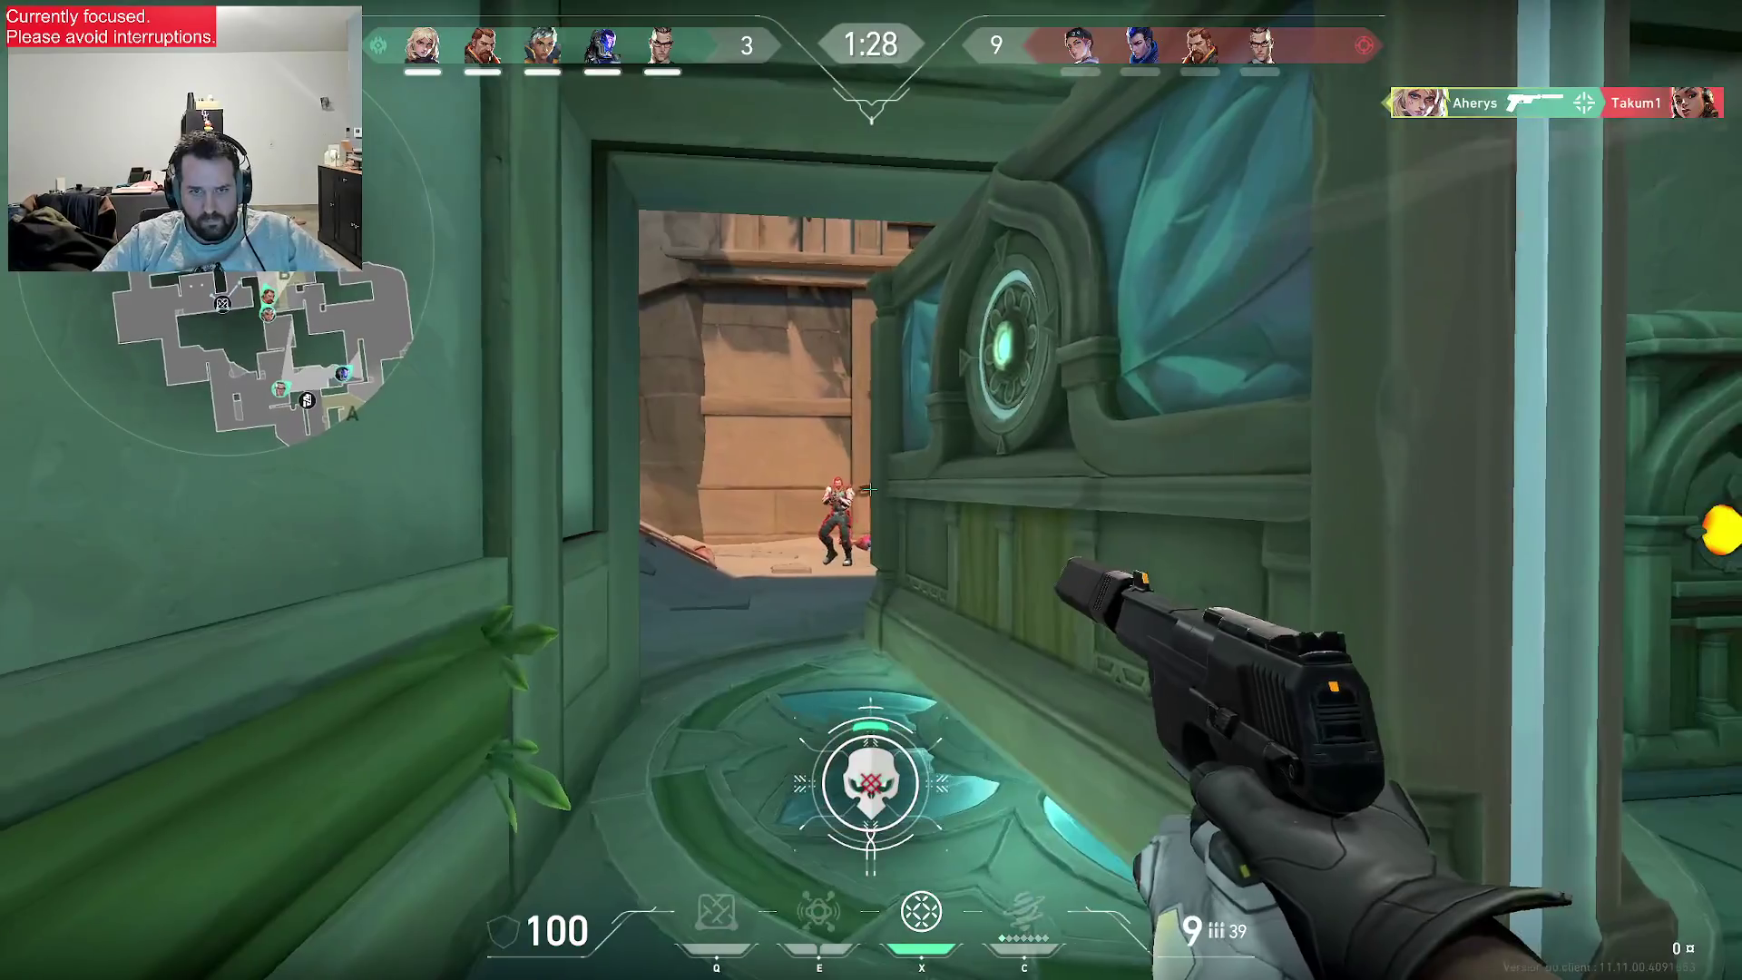
pyautogui.click(871, 490)
pyautogui.click(871, 489)
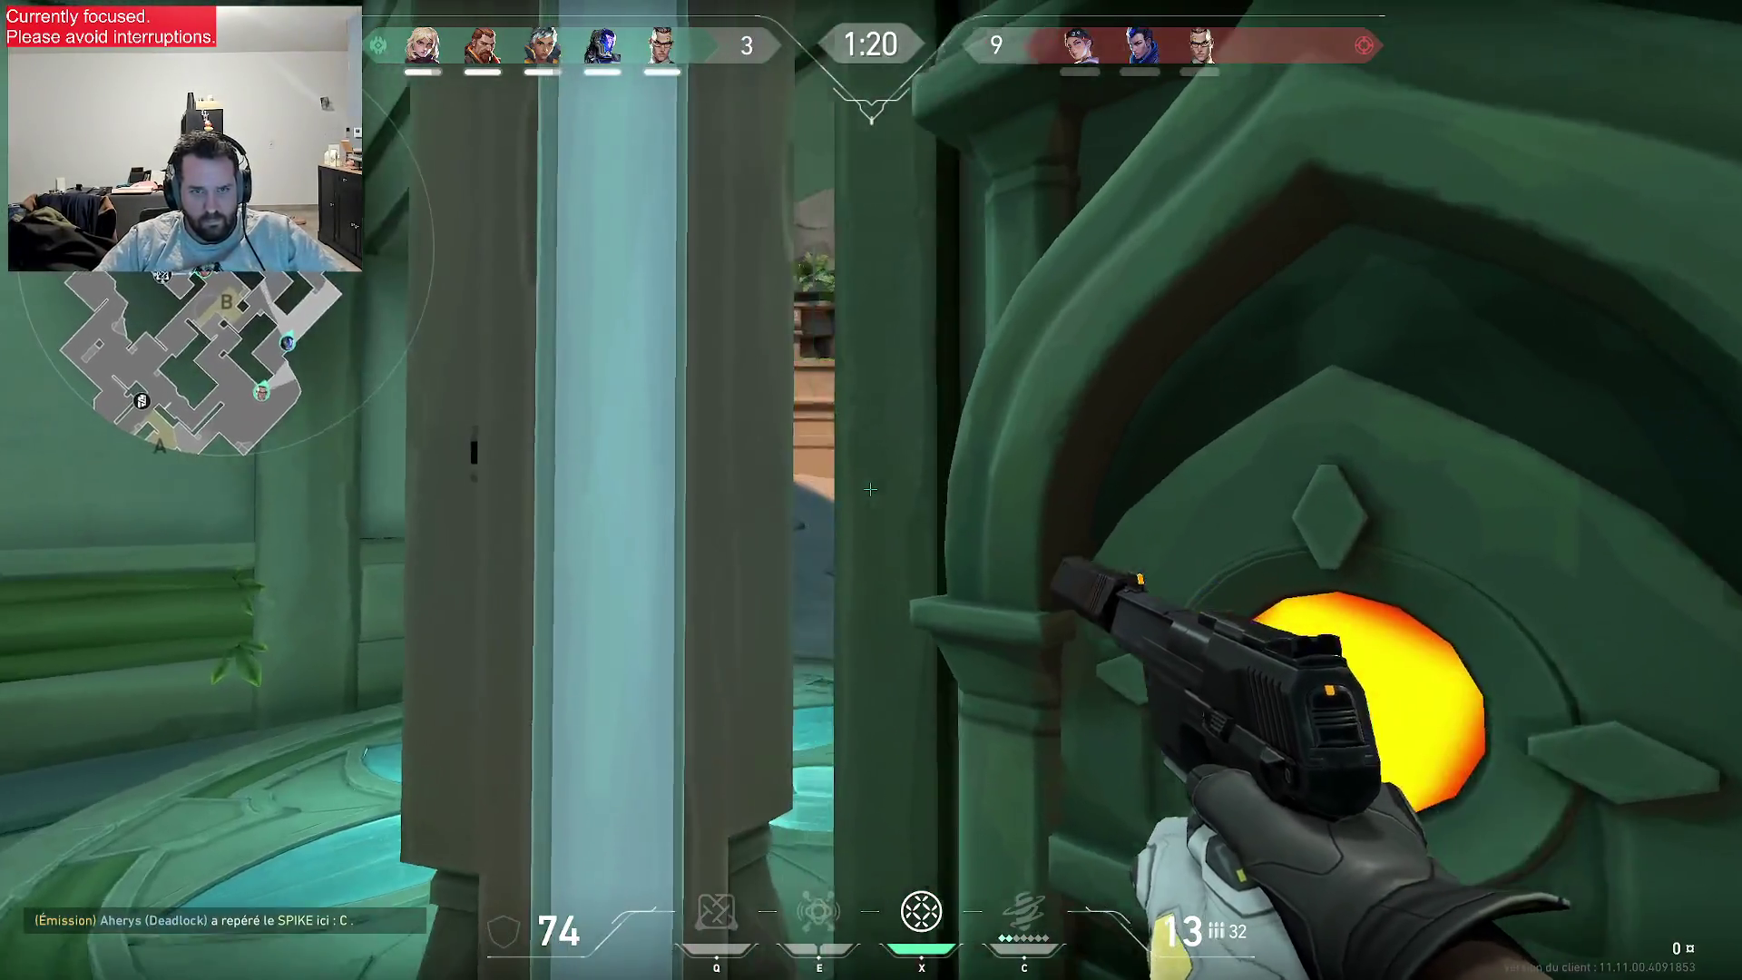
pyautogui.click(870, 489)
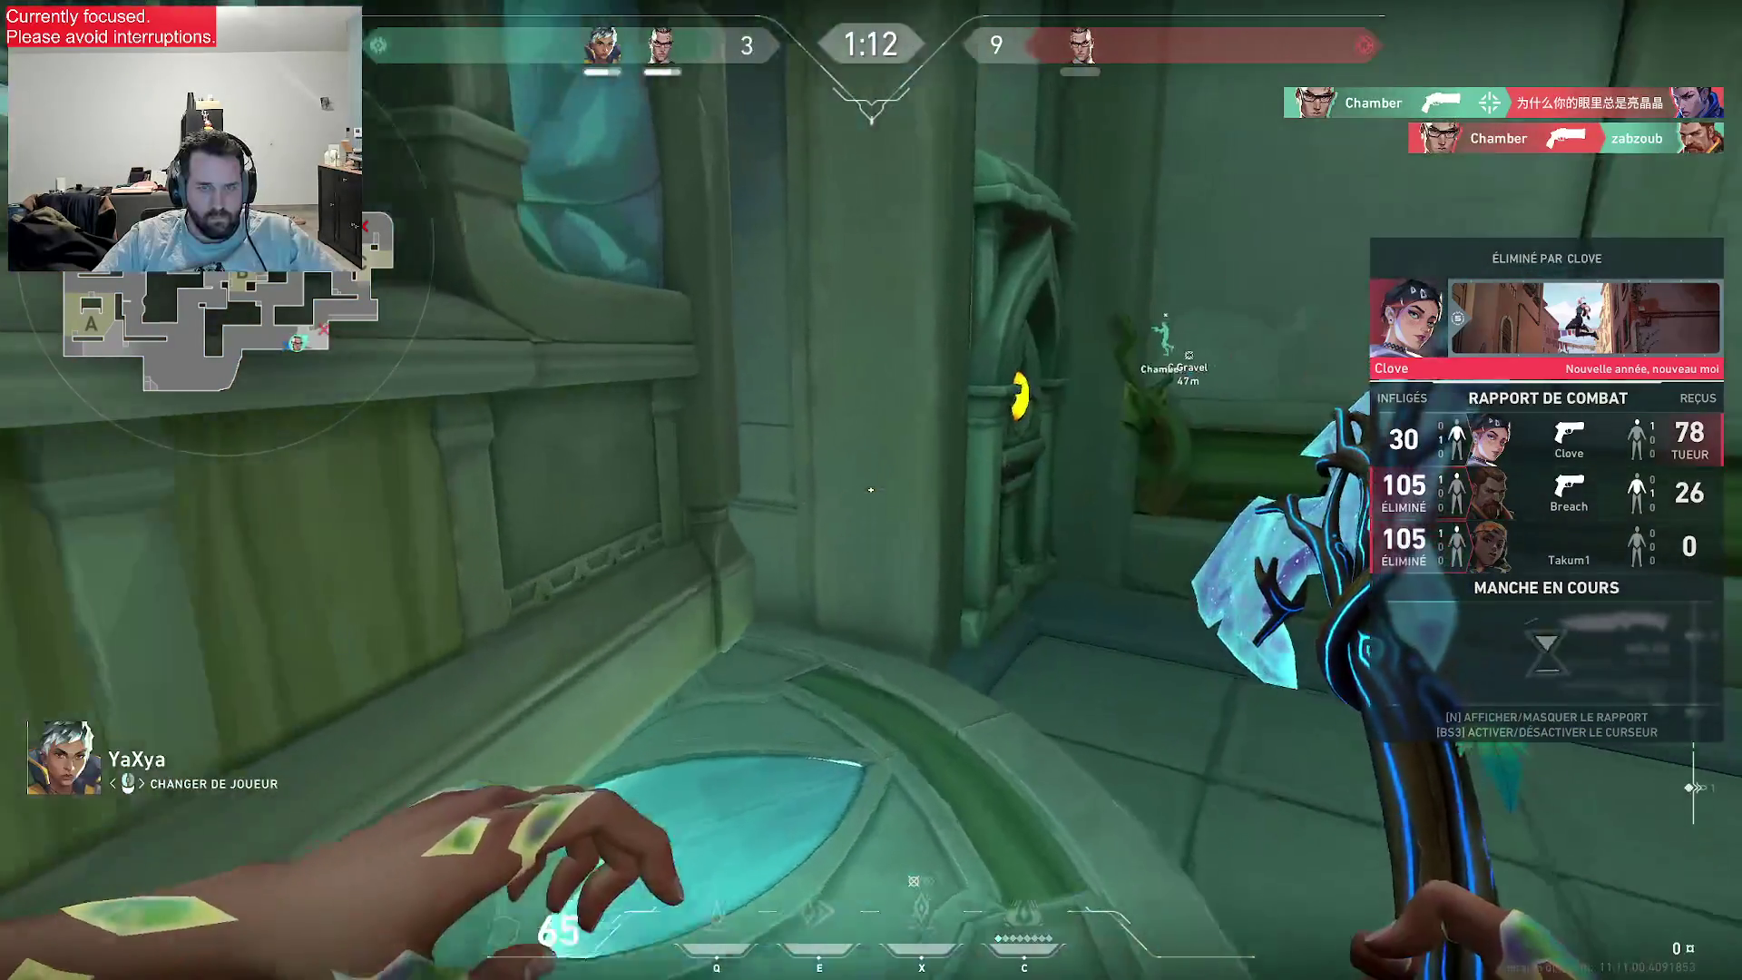
pyautogui.click(870, 489)
pyautogui.click(870, 489)
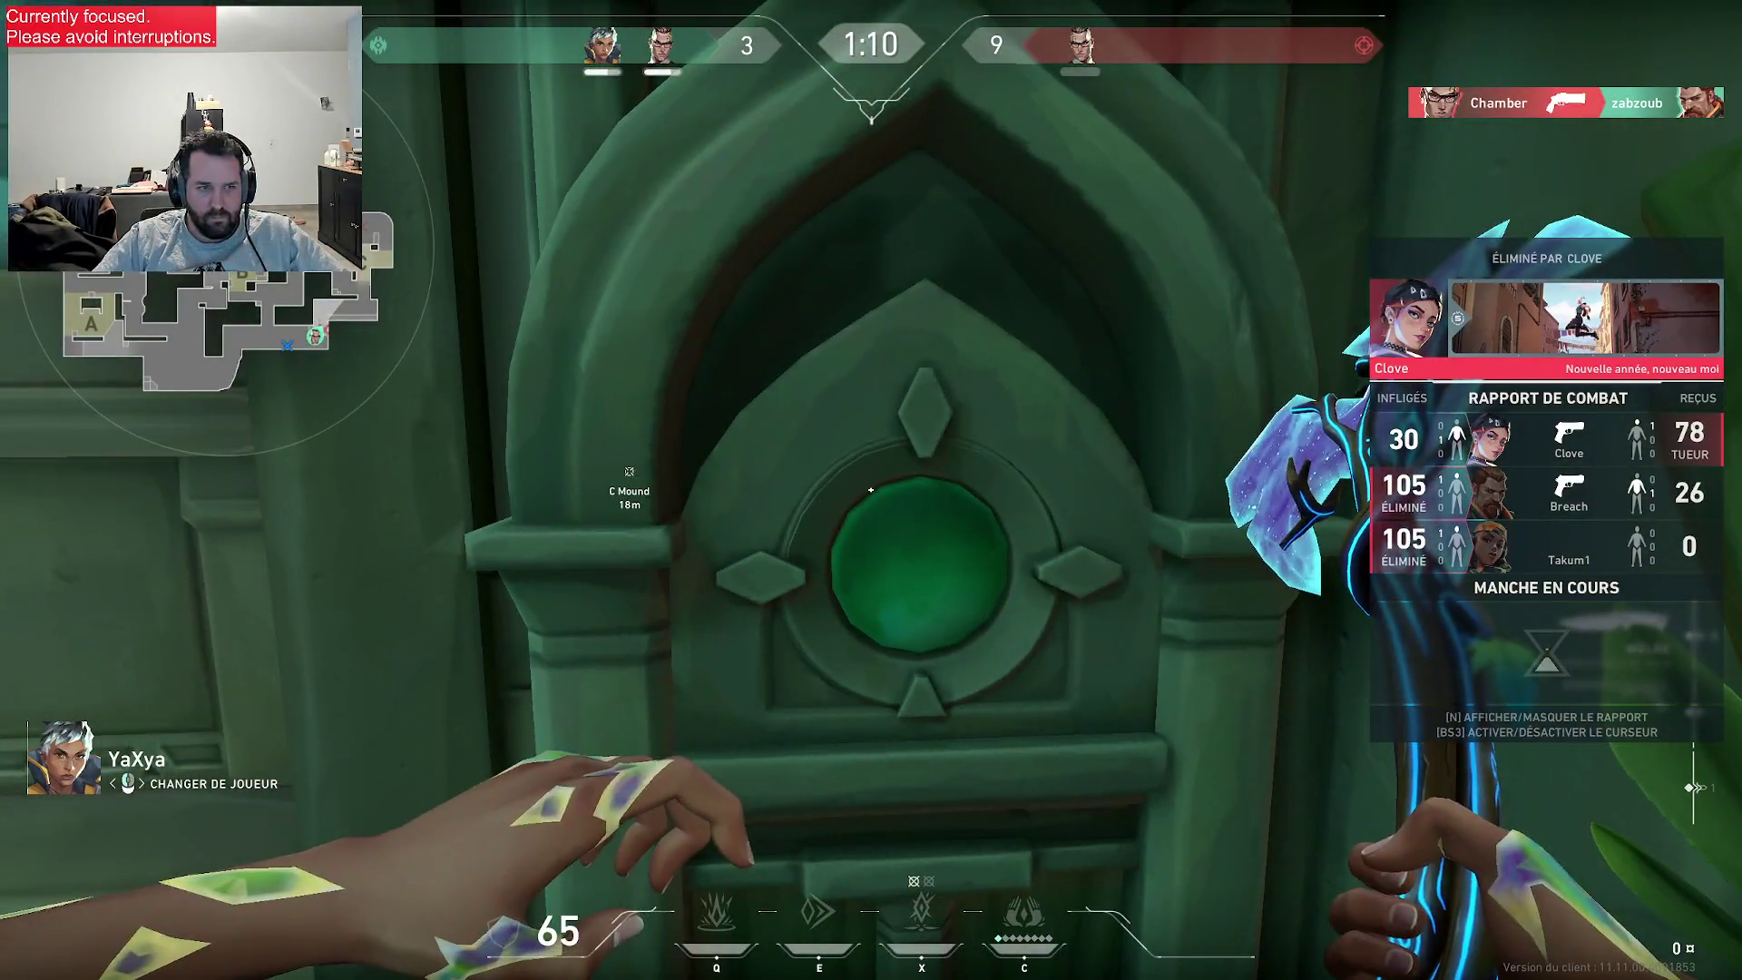
pyautogui.click(870, 489)
pyautogui.click(871, 489)
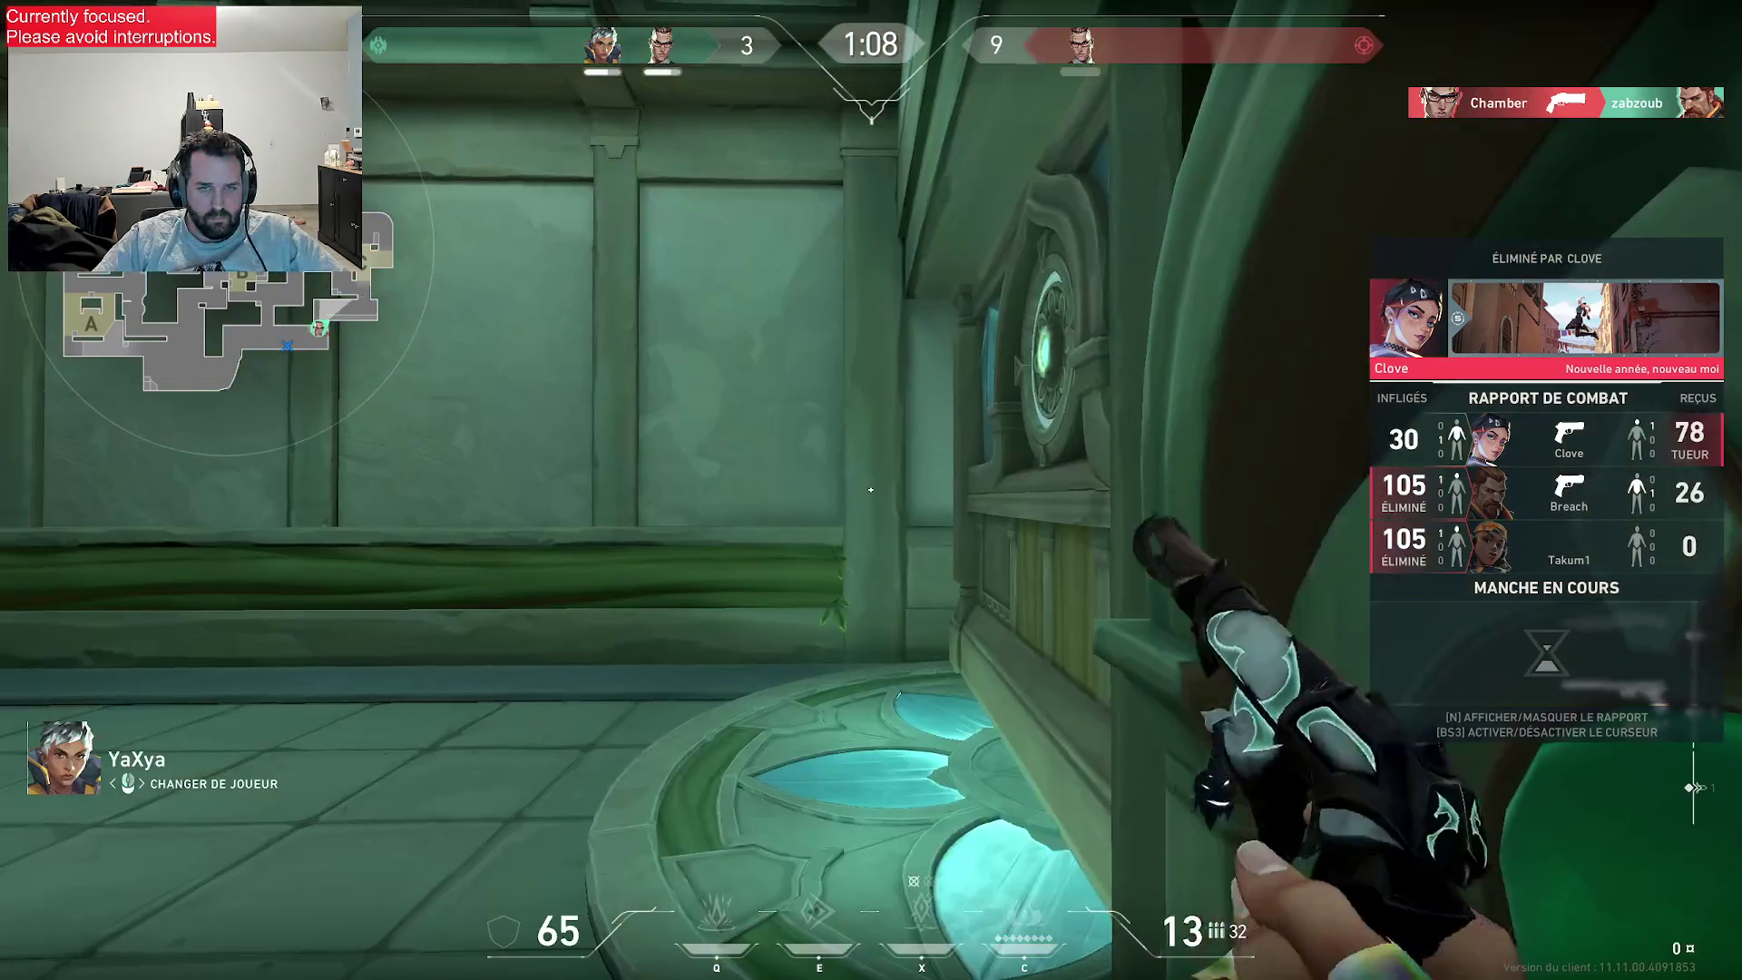
pyautogui.click(870, 489)
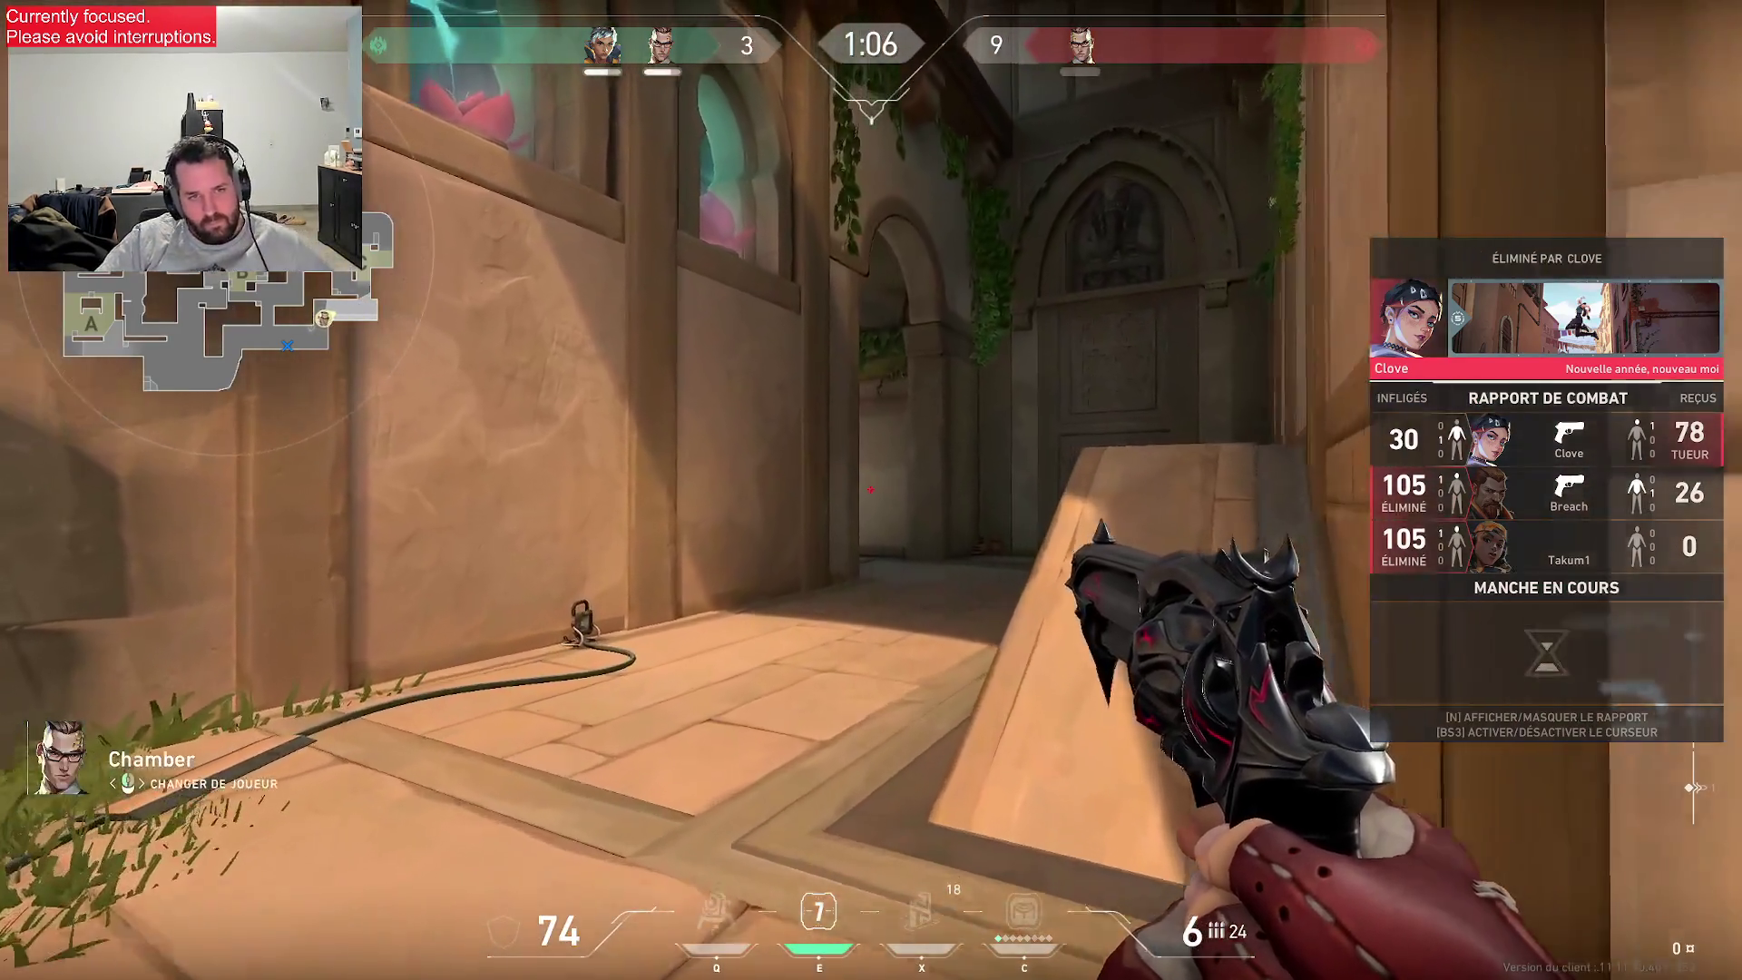
pyautogui.click(871, 489)
pyautogui.click(870, 490)
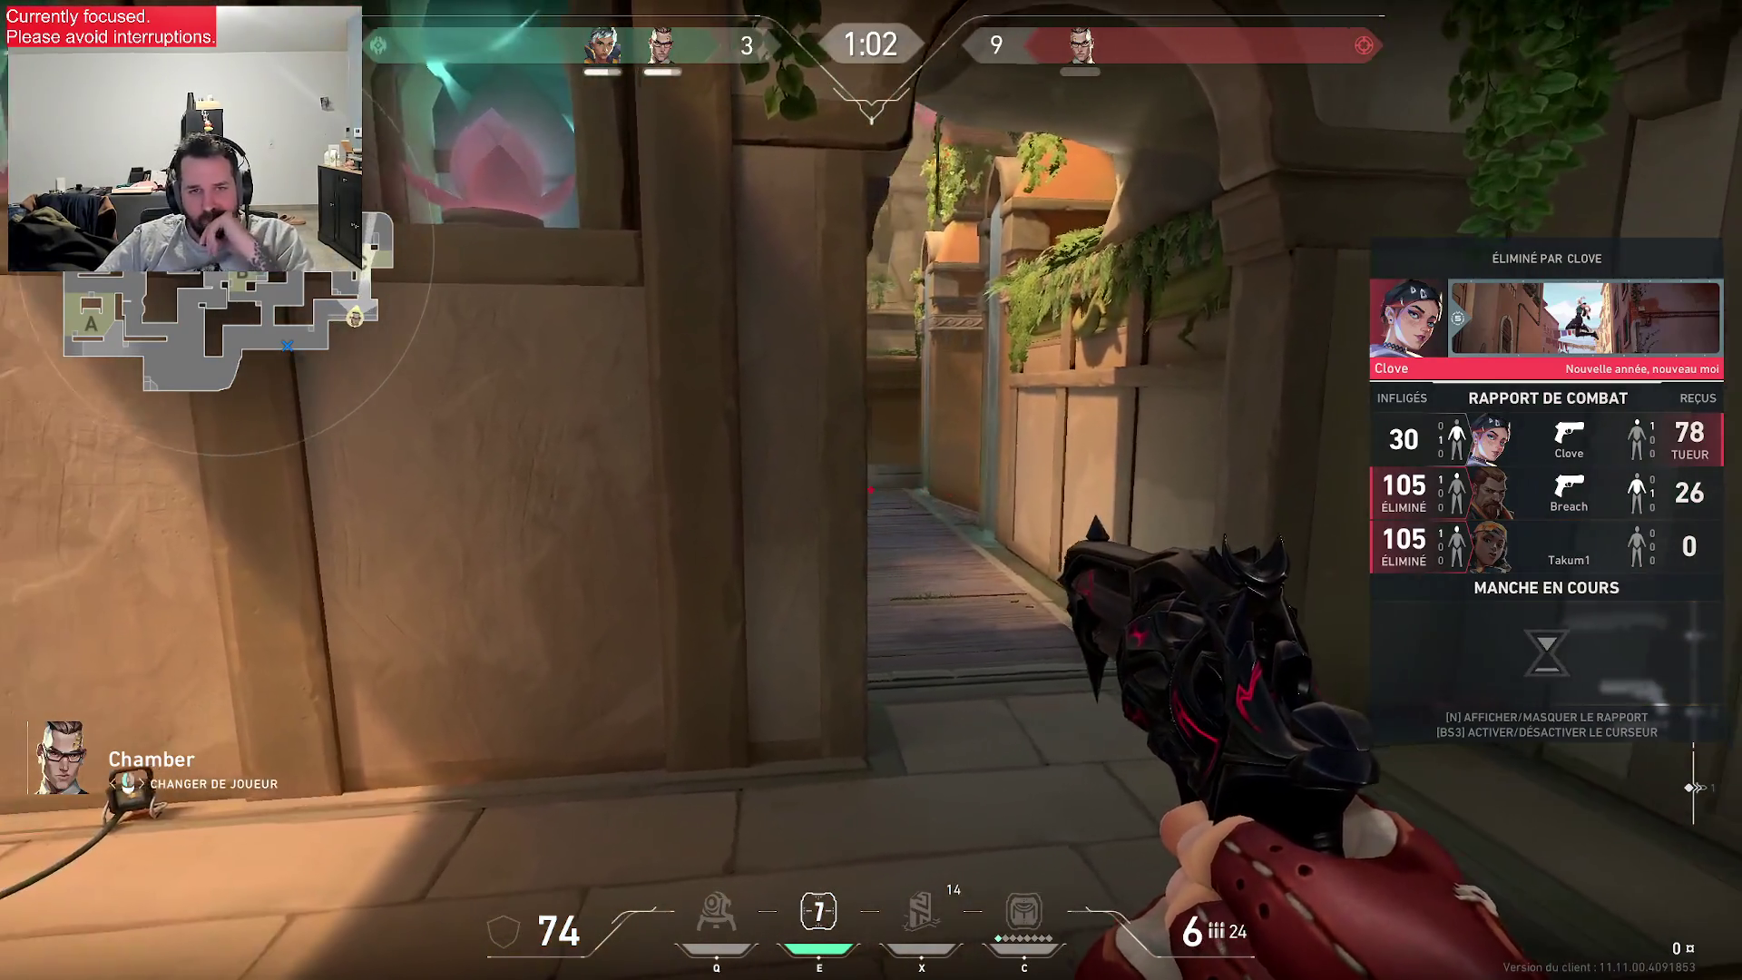
pyautogui.click(870, 489)
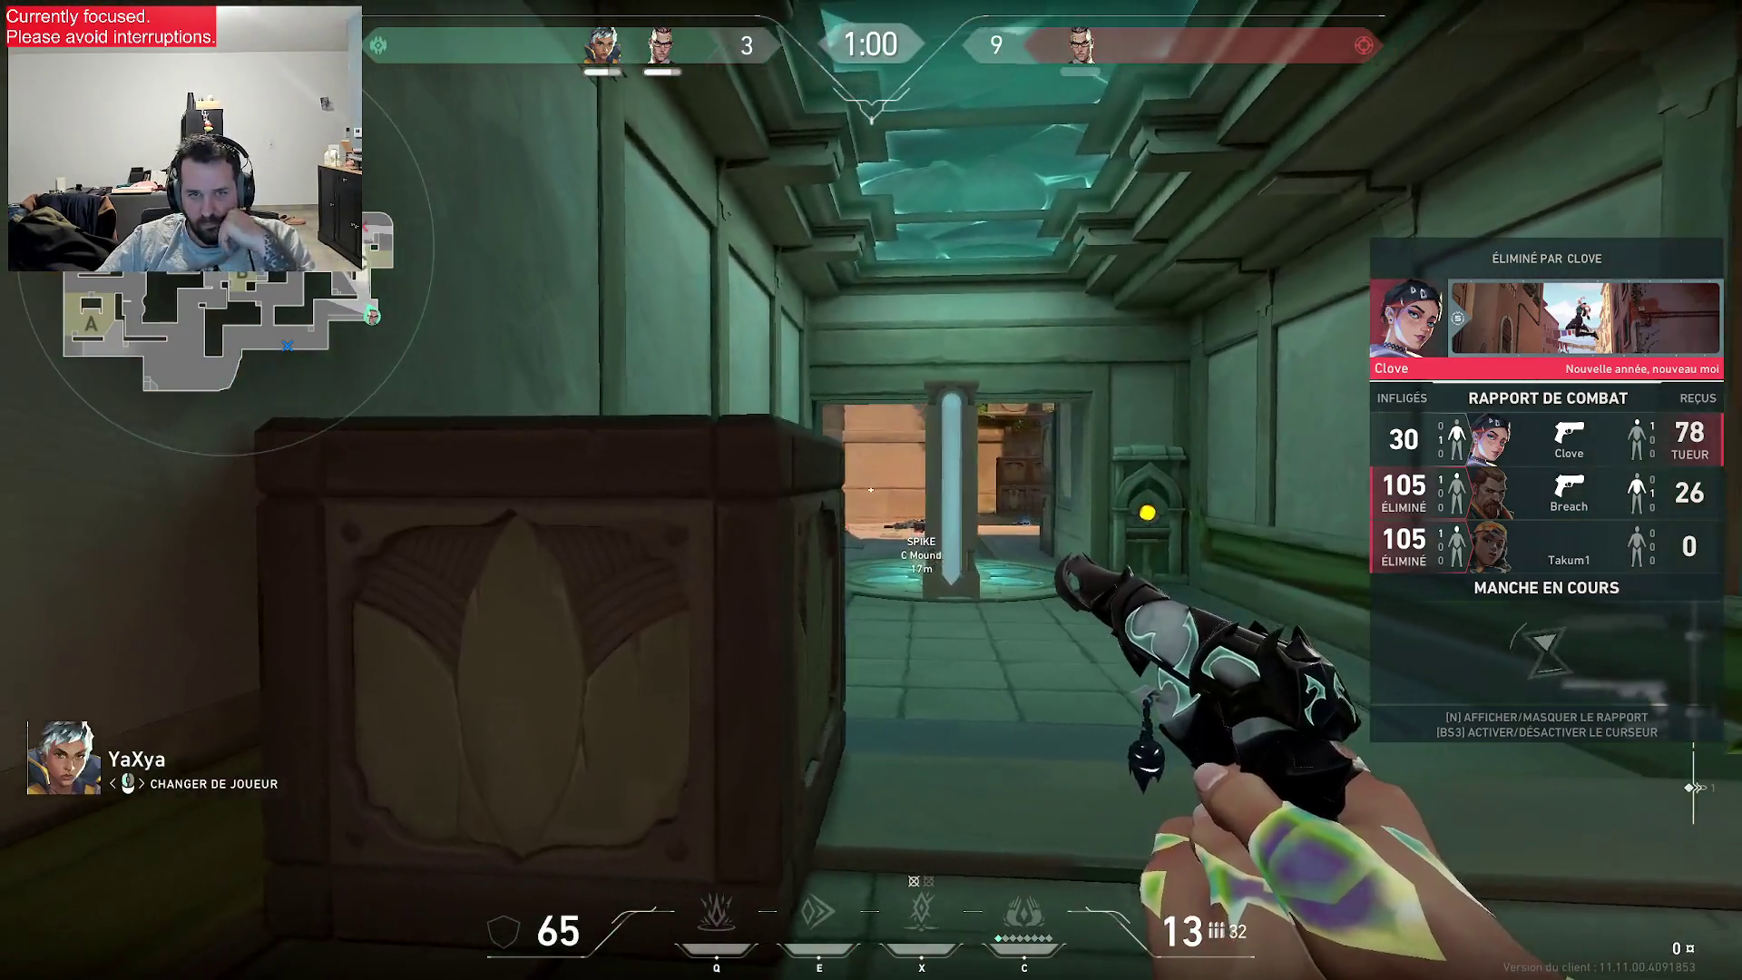
pyautogui.click(870, 489)
pyautogui.click(870, 489)
pyautogui.click(870, 489)
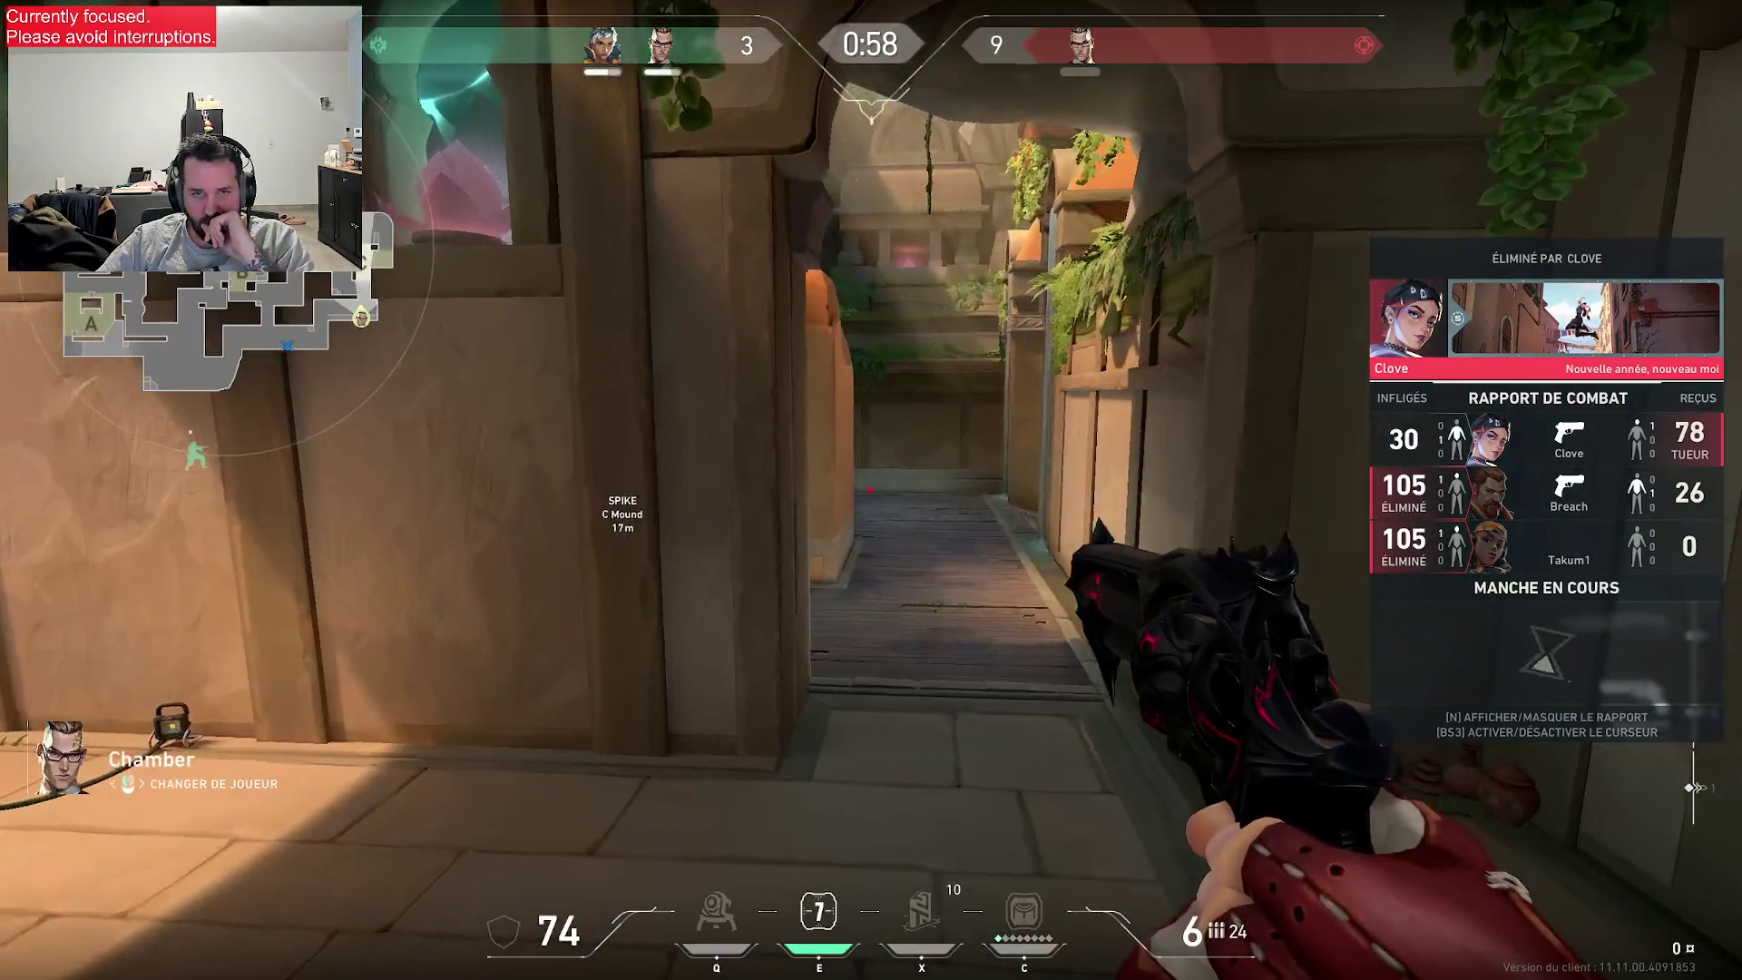
pyautogui.click(870, 489)
pyautogui.click(870, 489)
pyautogui.click(870, 489)
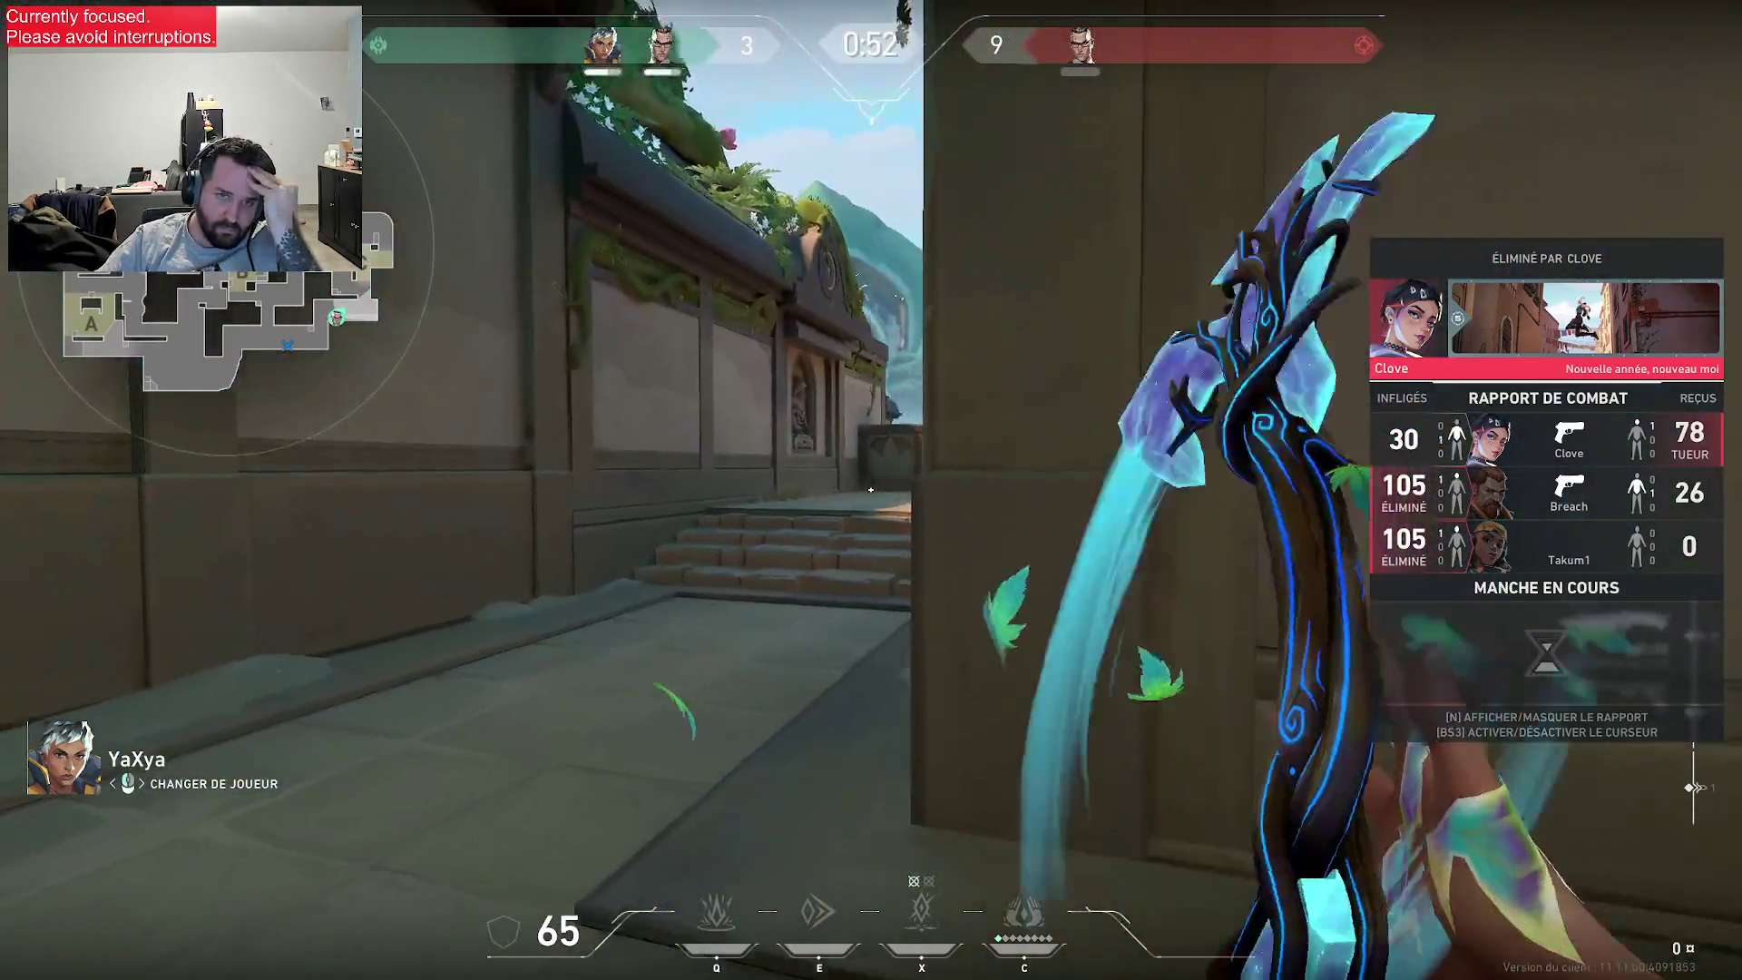
pyautogui.click(870, 489)
pyautogui.click(871, 489)
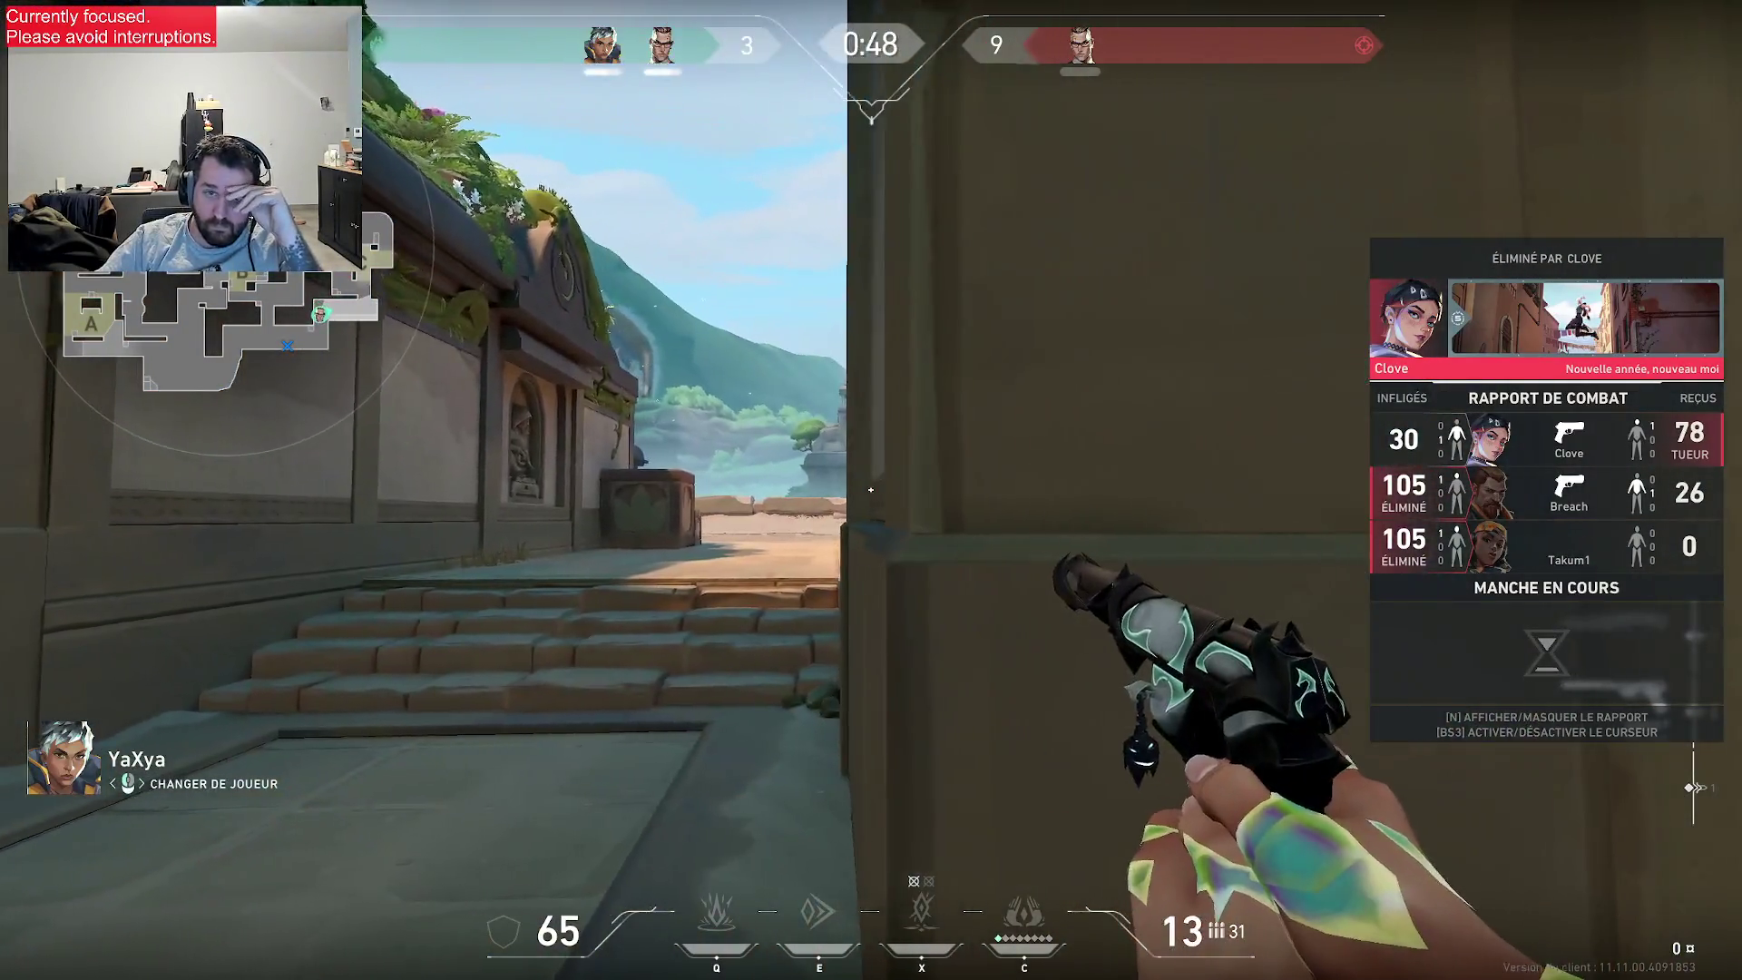
pyautogui.click(872, 490)
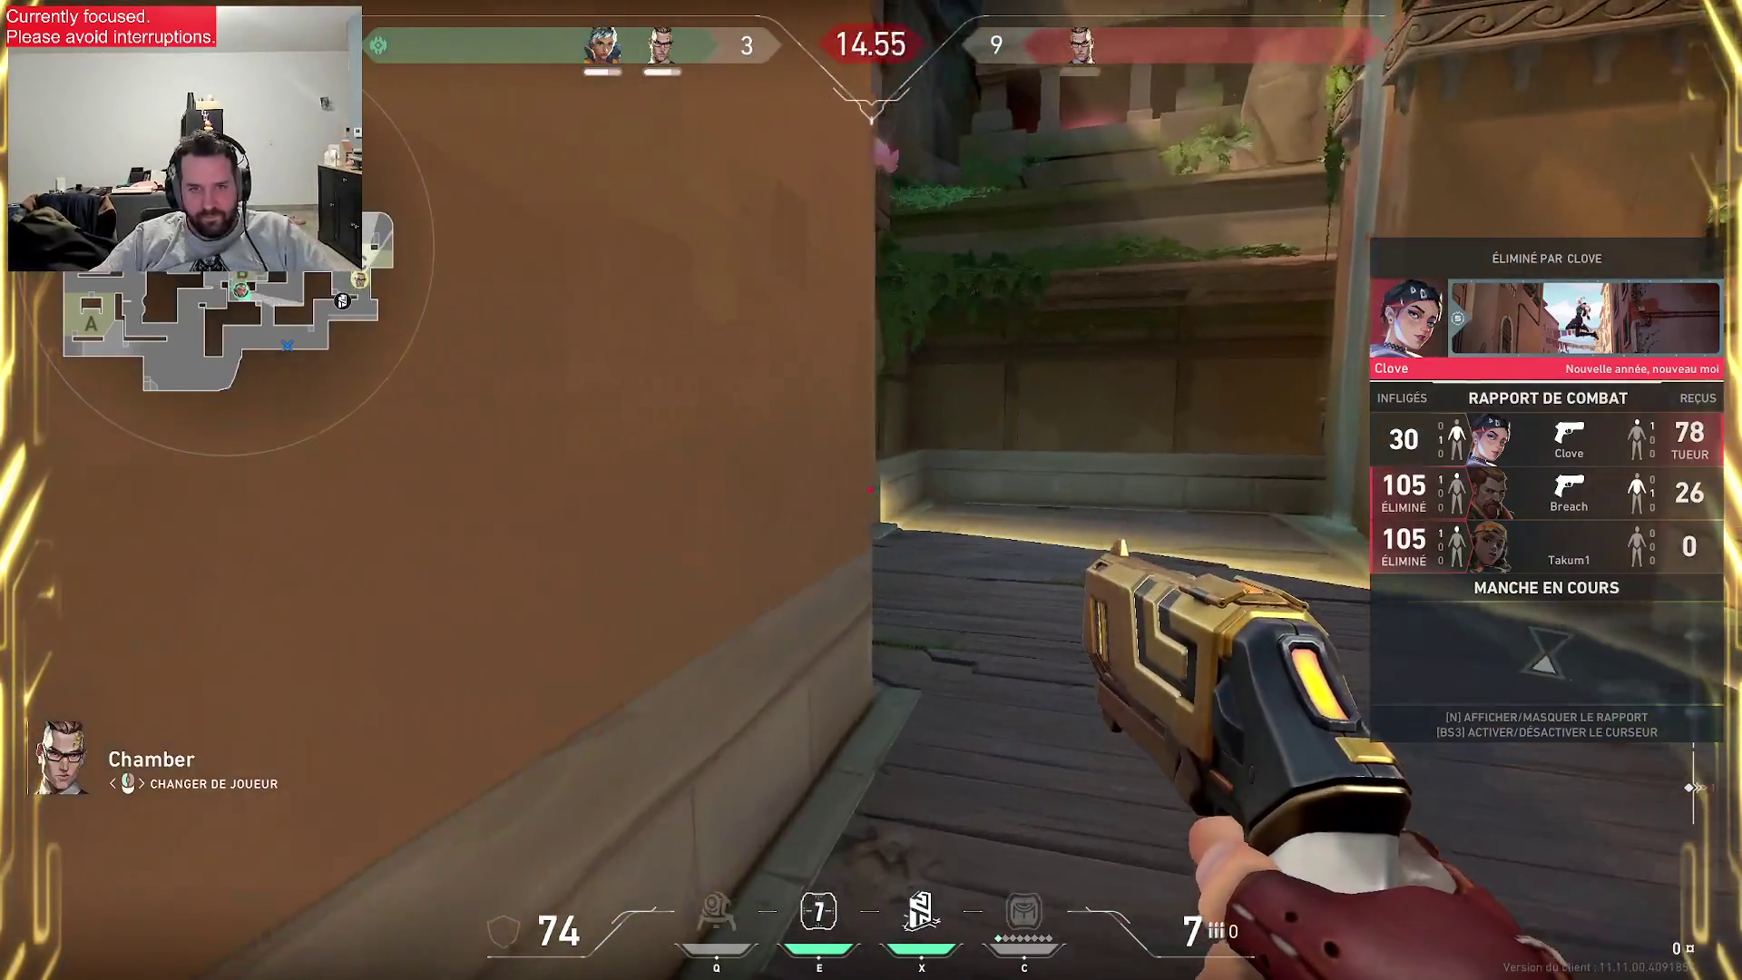
pyautogui.press('Escape')
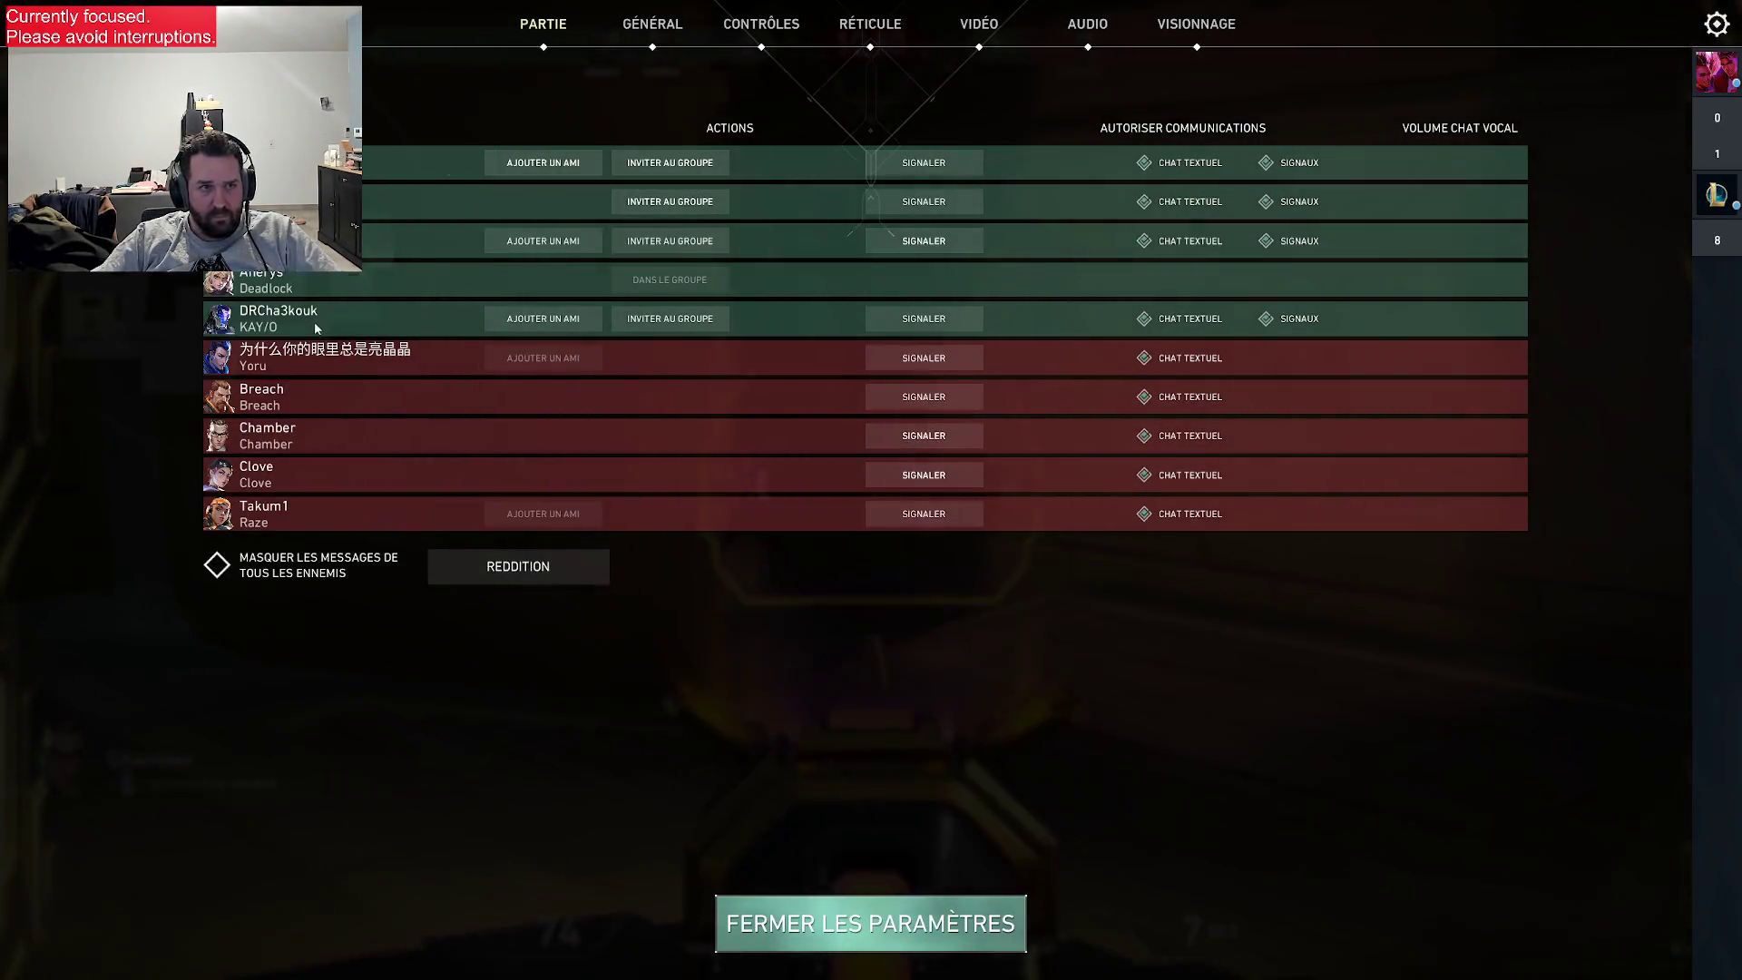
pyautogui.press('Escape')
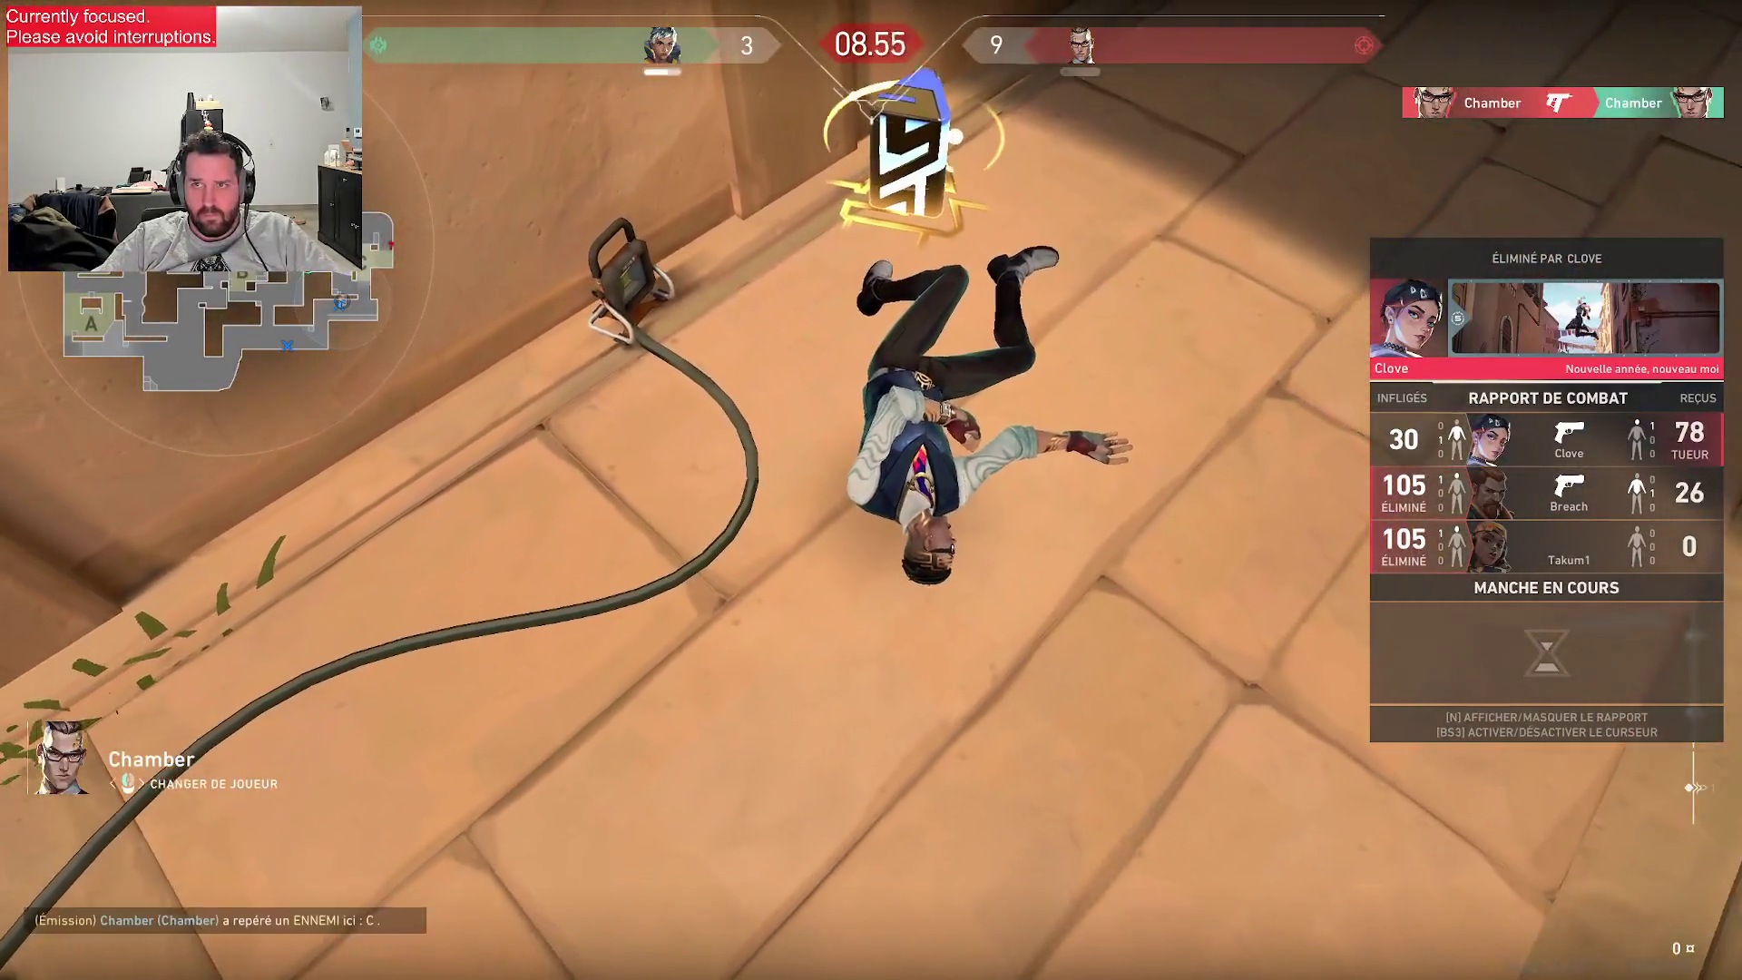
pyautogui.press('Escape')
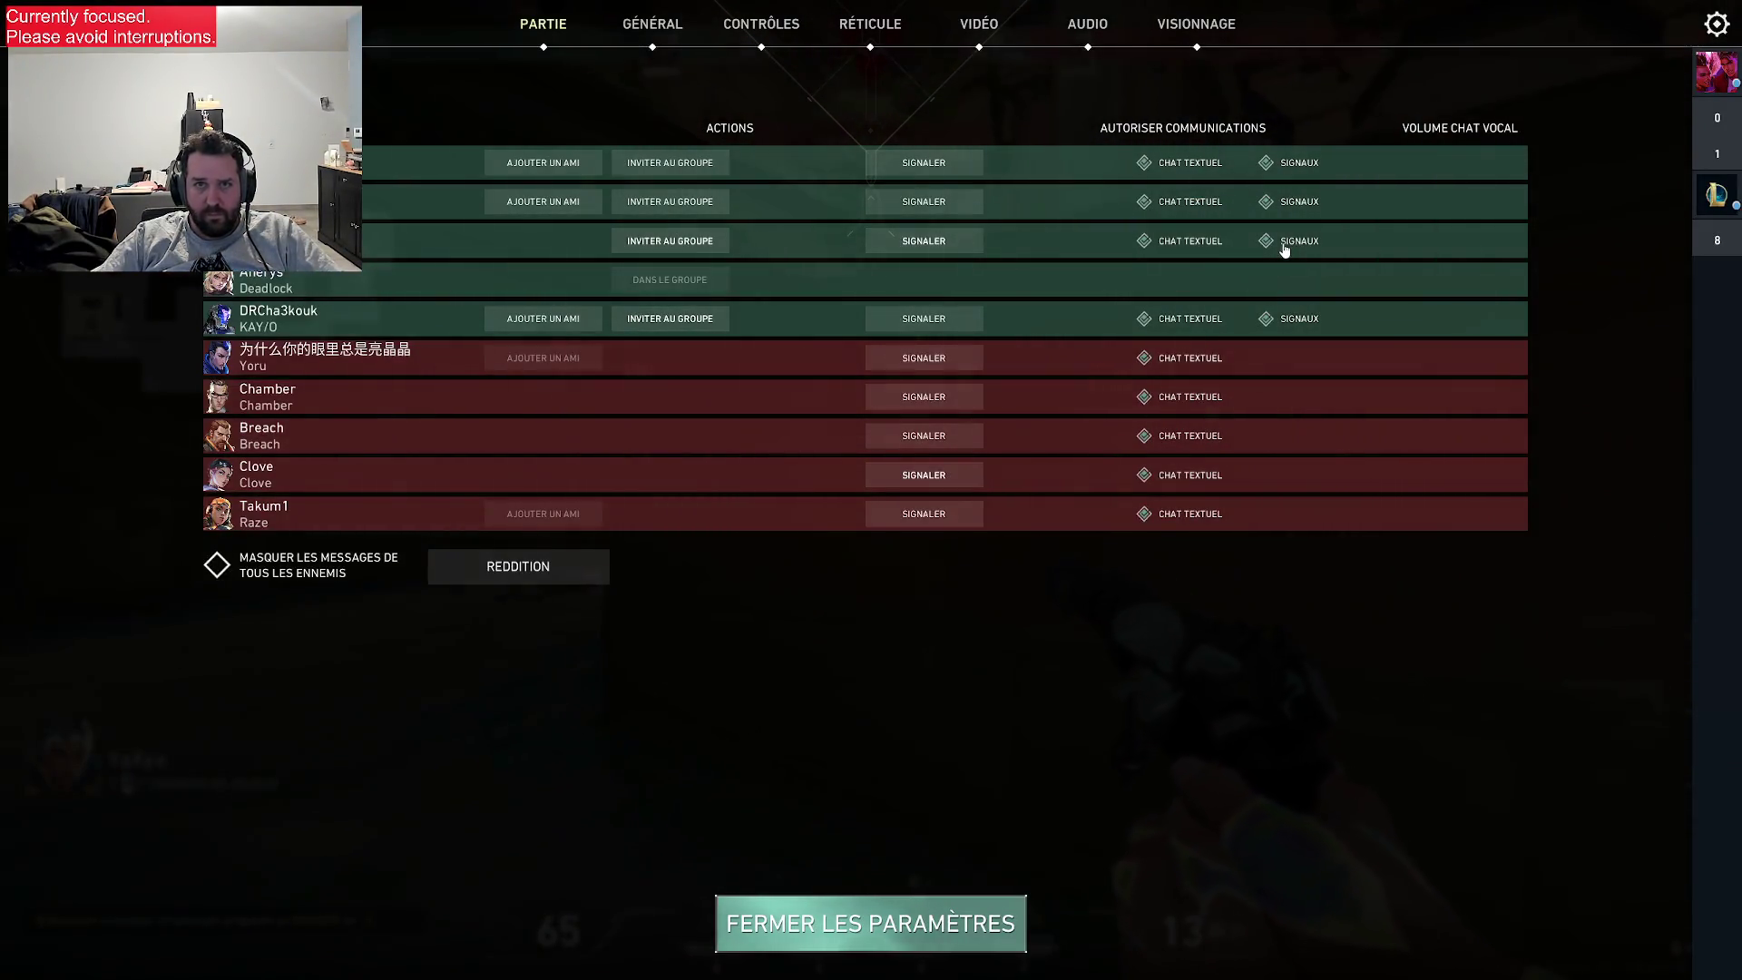
pyautogui.click(770, 30)
pyautogui.click(546, 26)
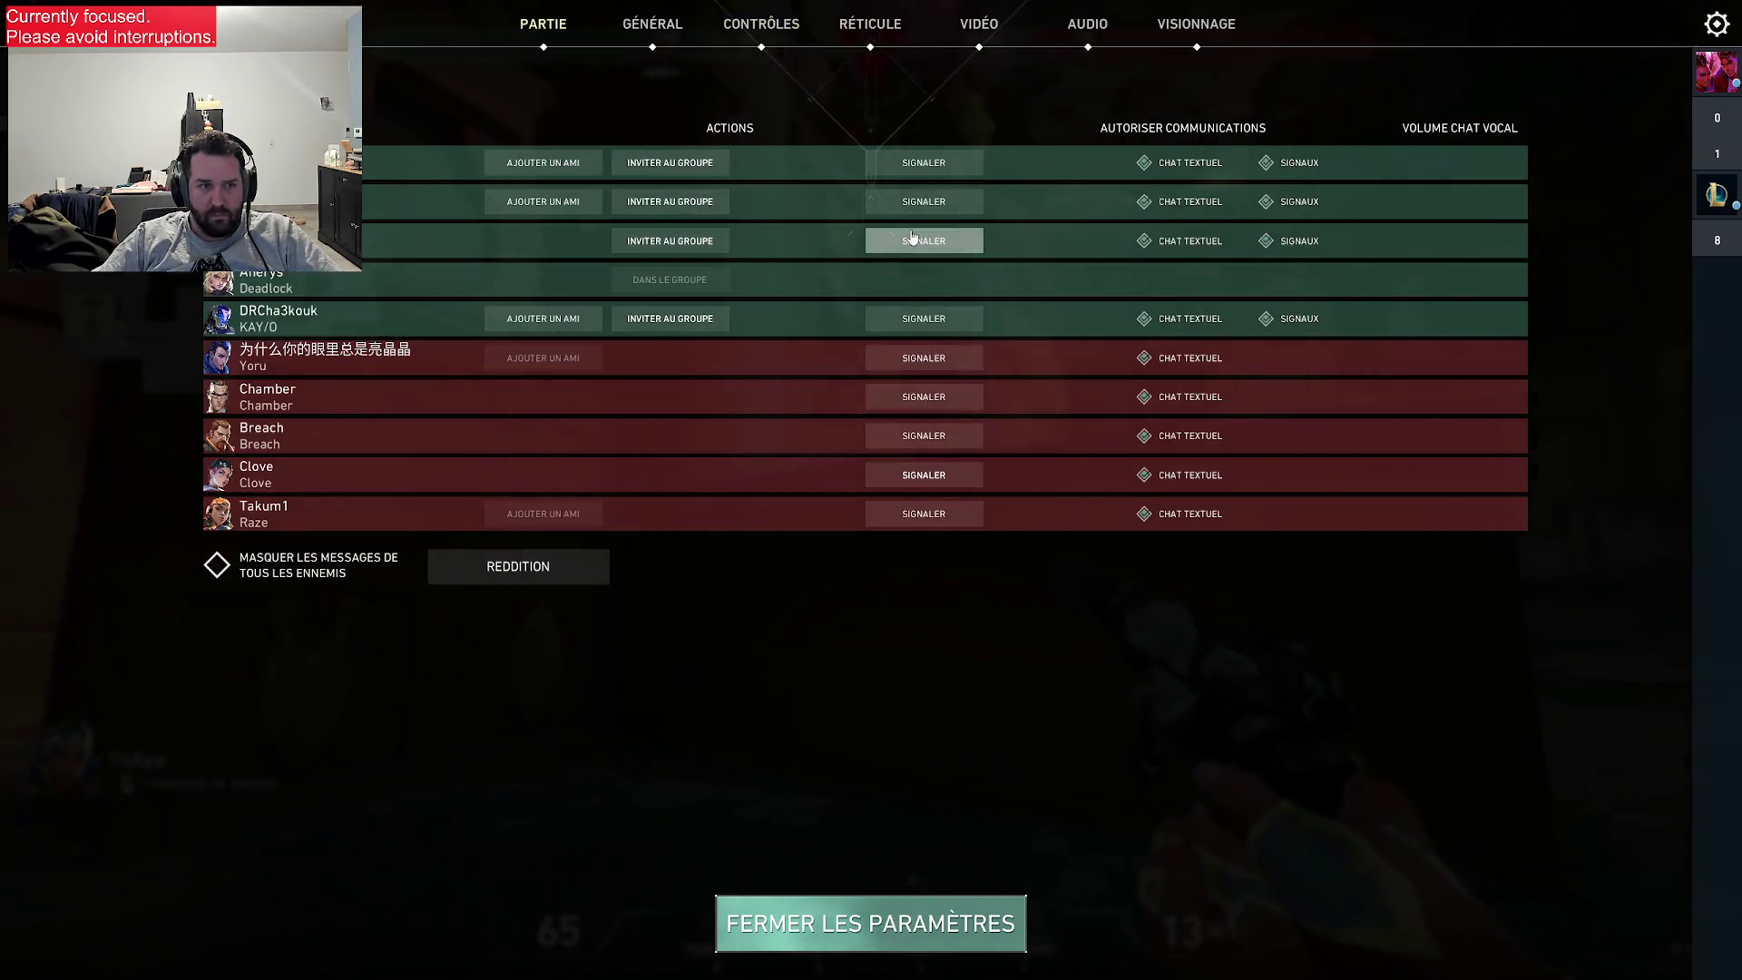
pyautogui.press('Escape')
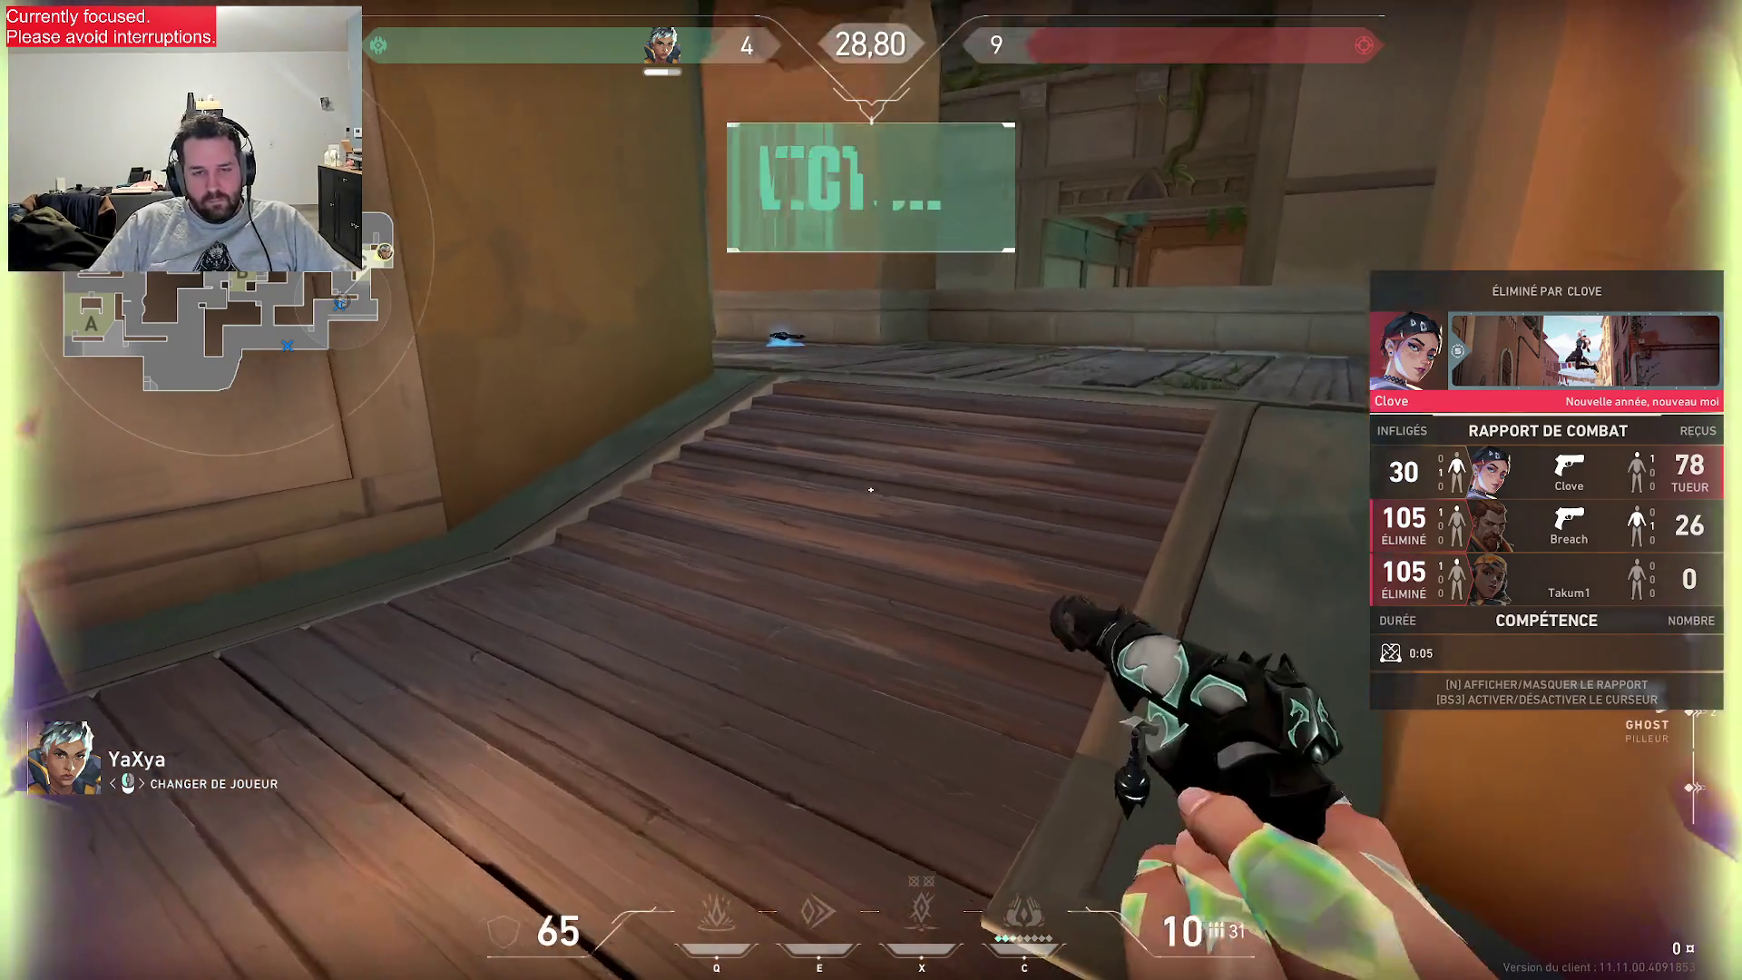
# - Glance at the scoreboard twice while the teammate defuses the spike
pyautogui.press('Tab')
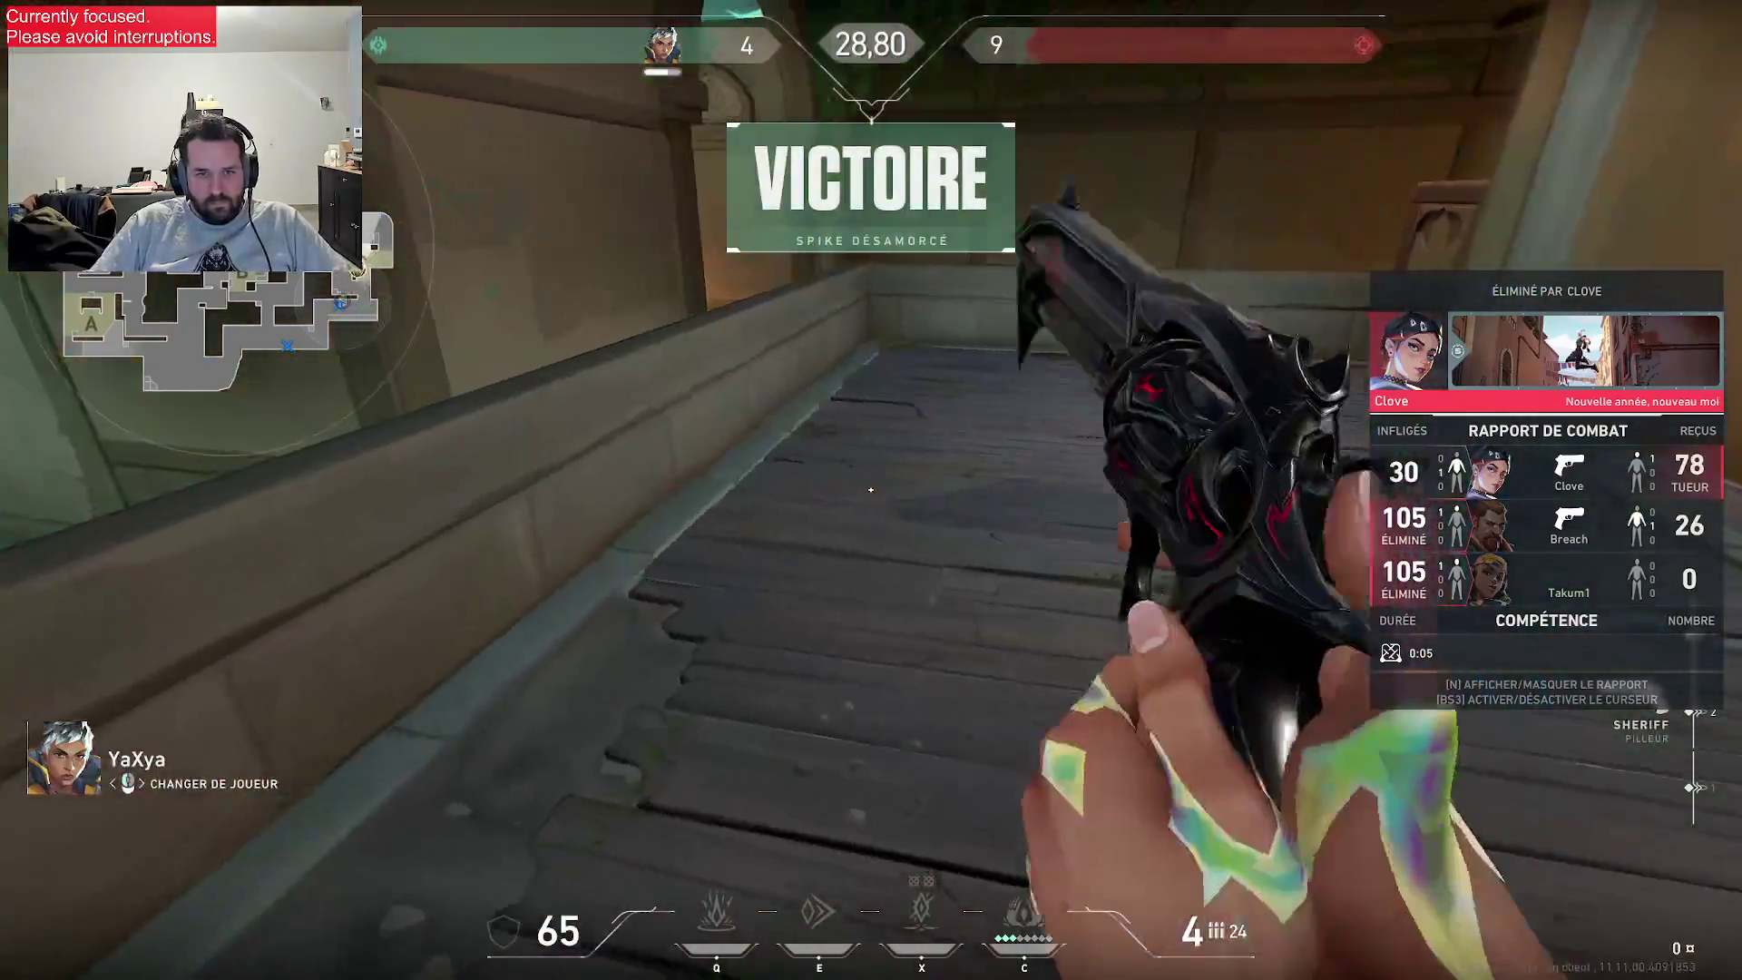
pyautogui.press('Tab')
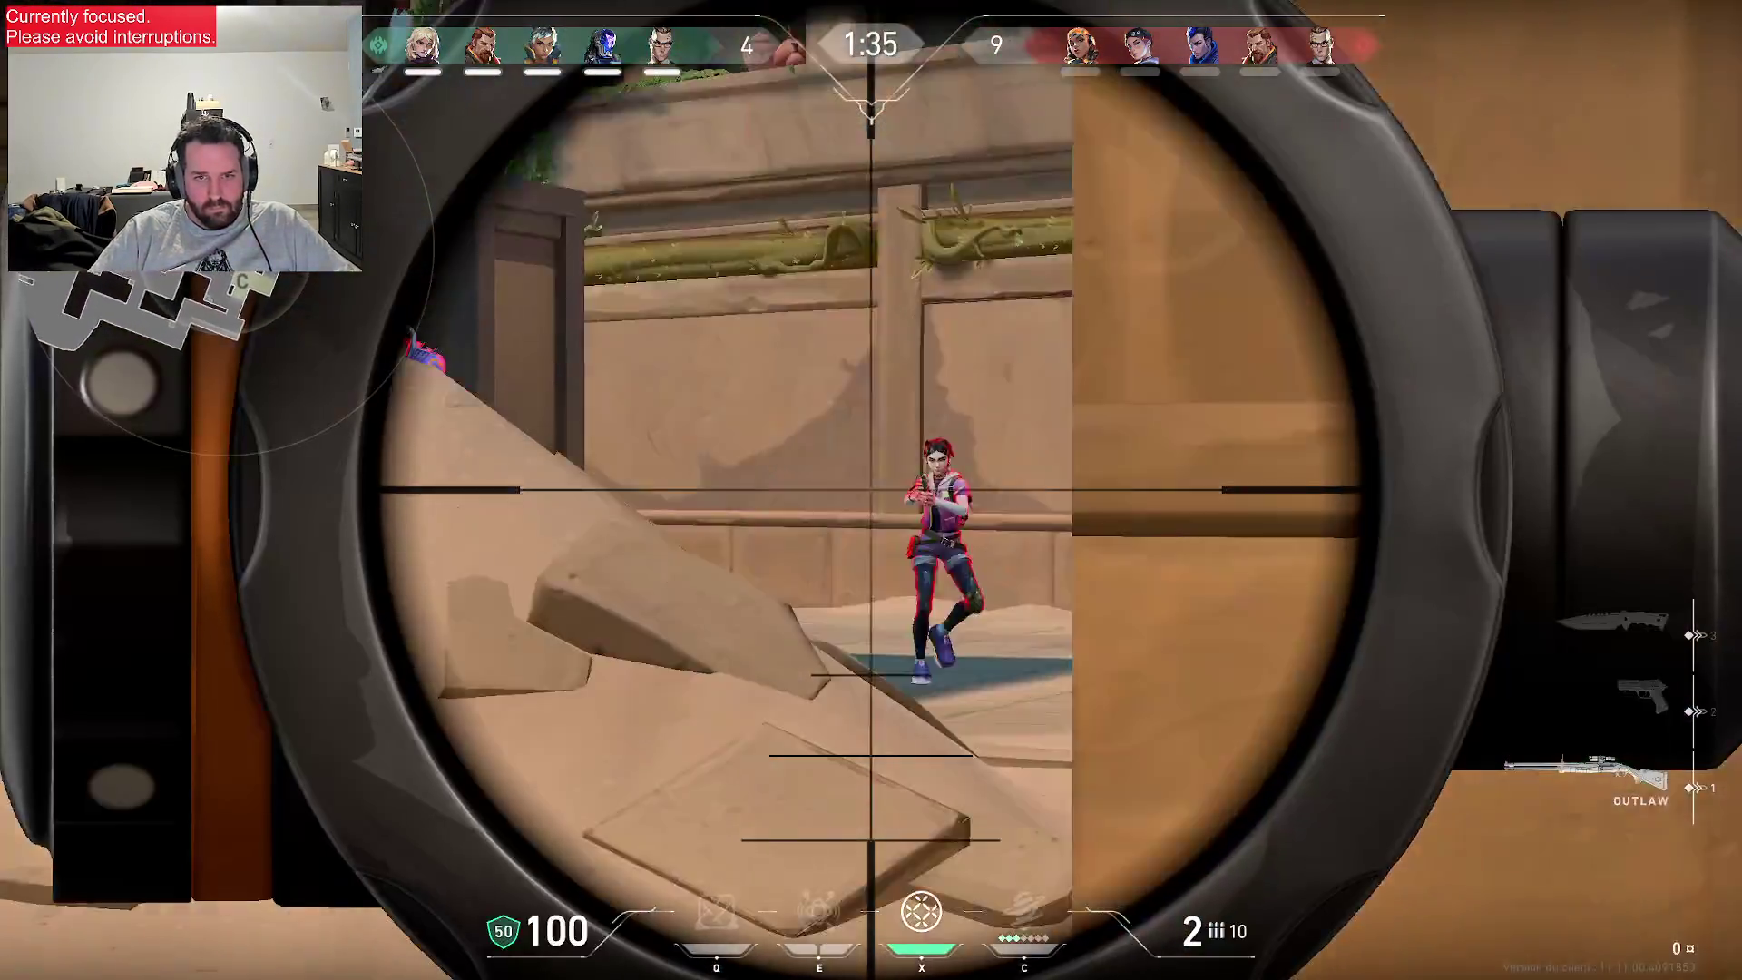
# - Fire an Outlaw shot and throw the ultimate toward the enemies
pyautogui.click(871, 490)
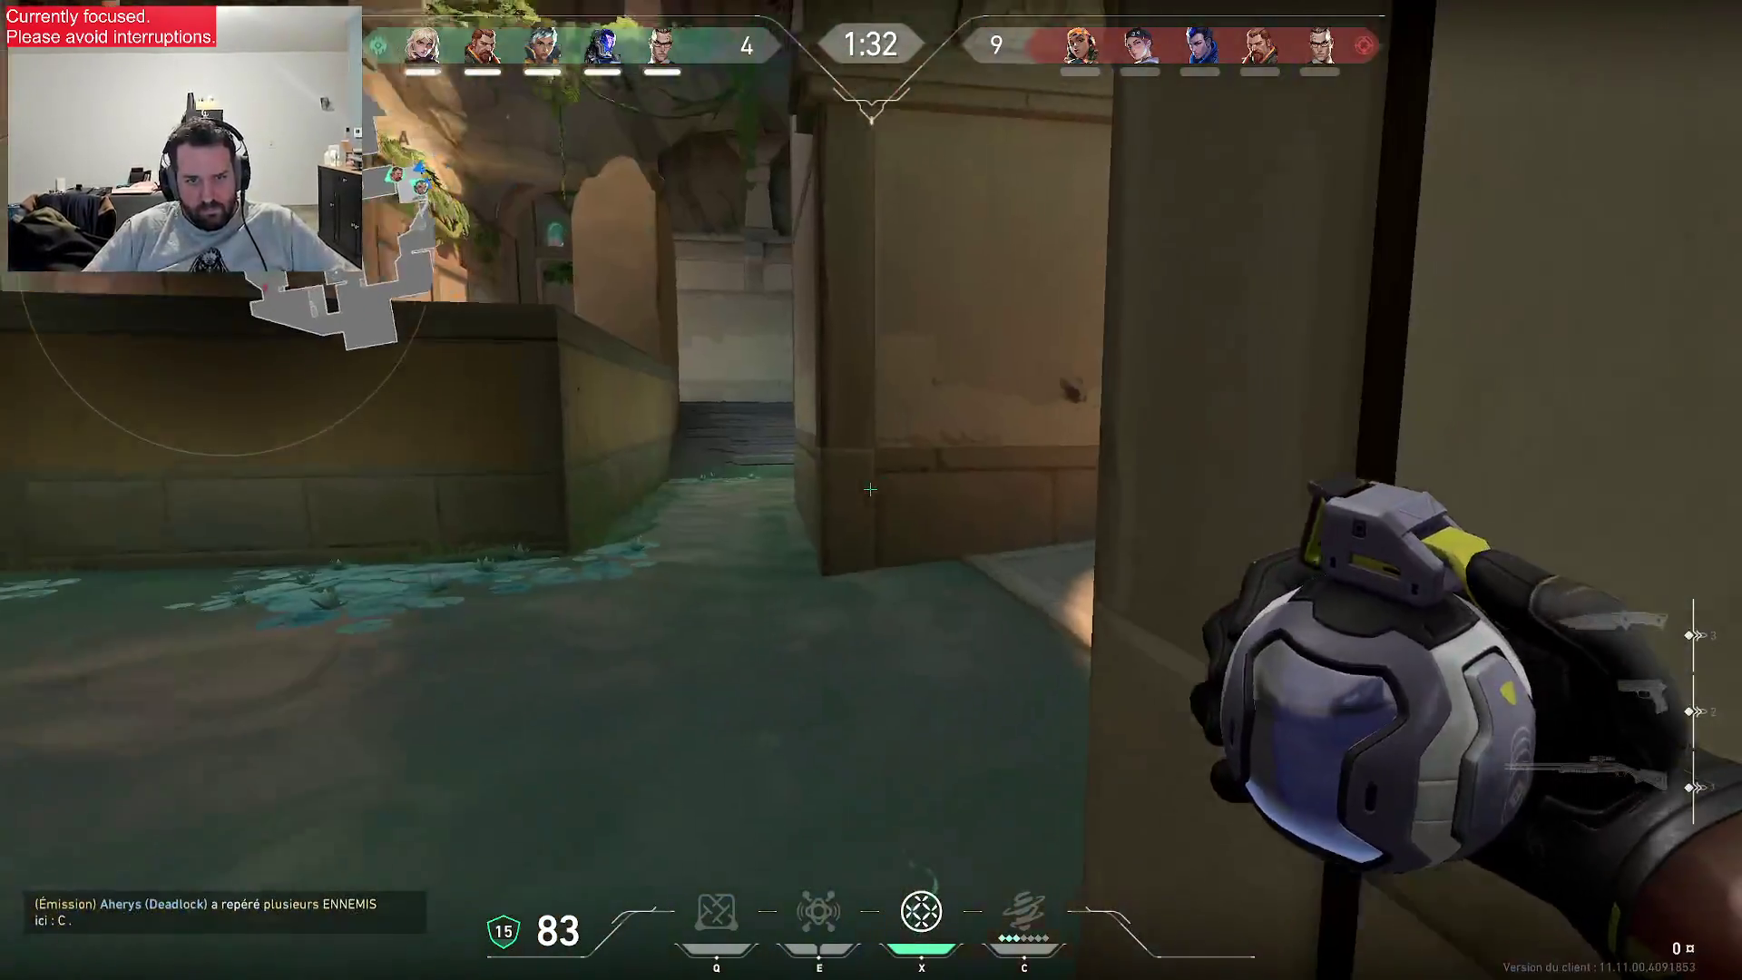
pyautogui.click(872, 490)
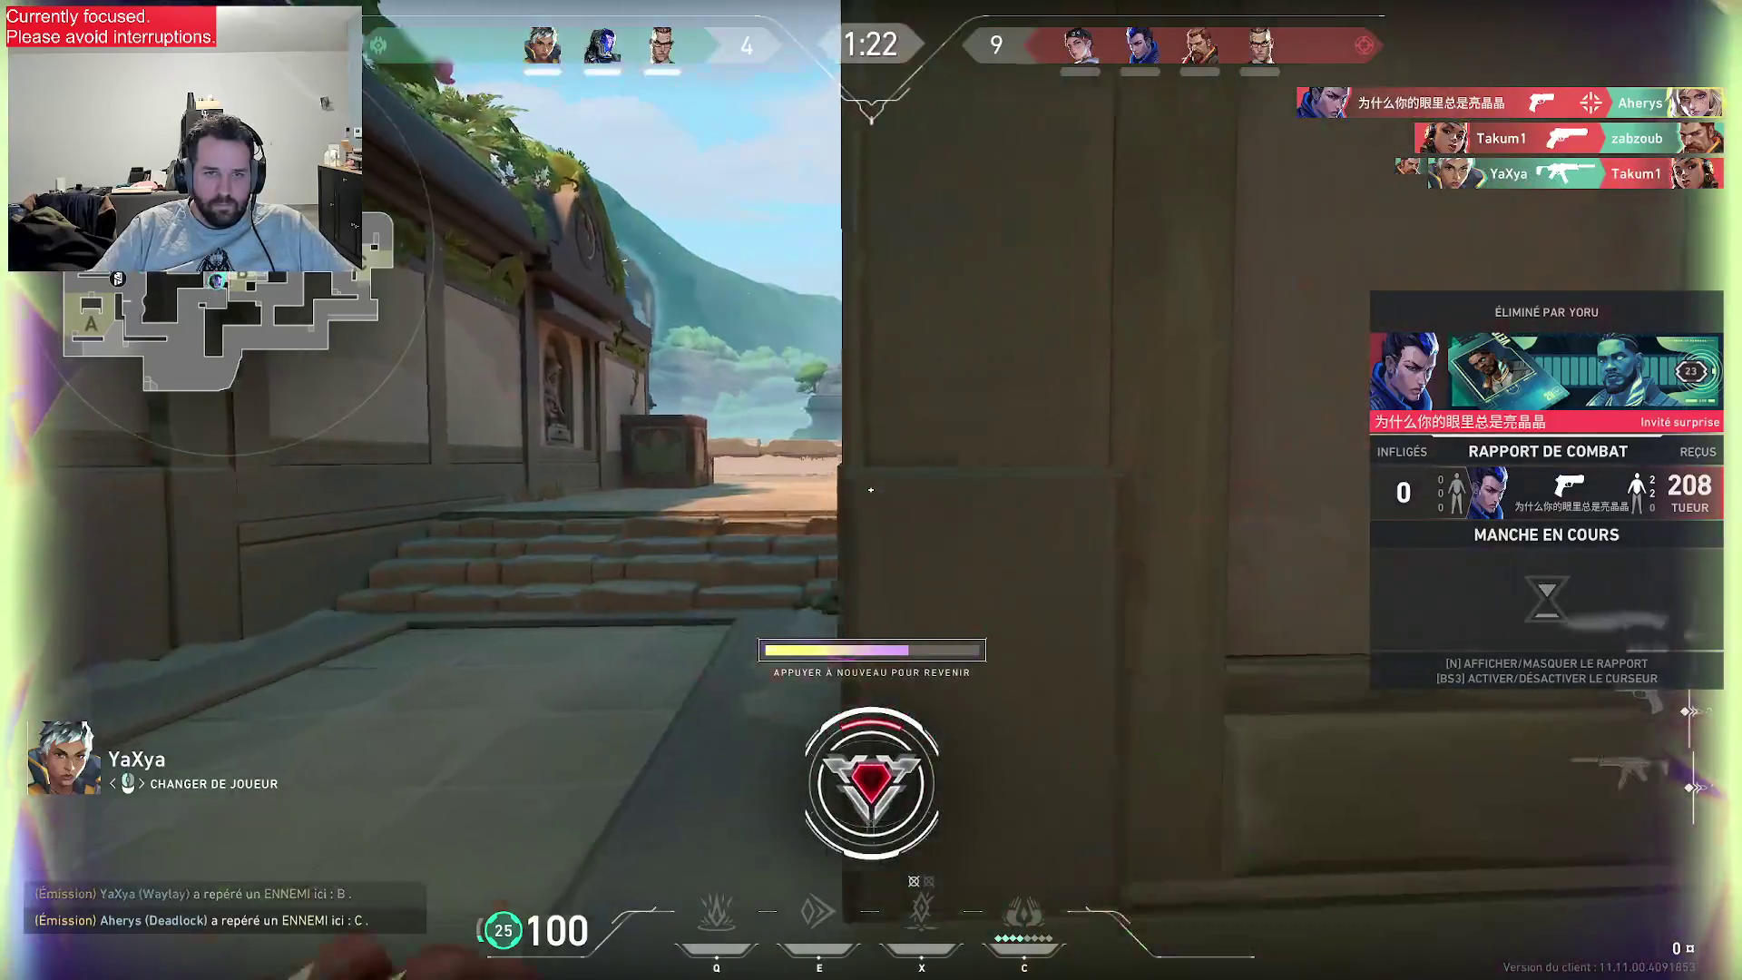
# - Cycle spectating among the KAY/O, Chamber and Waylay teammates
pyautogui.click(872, 490)
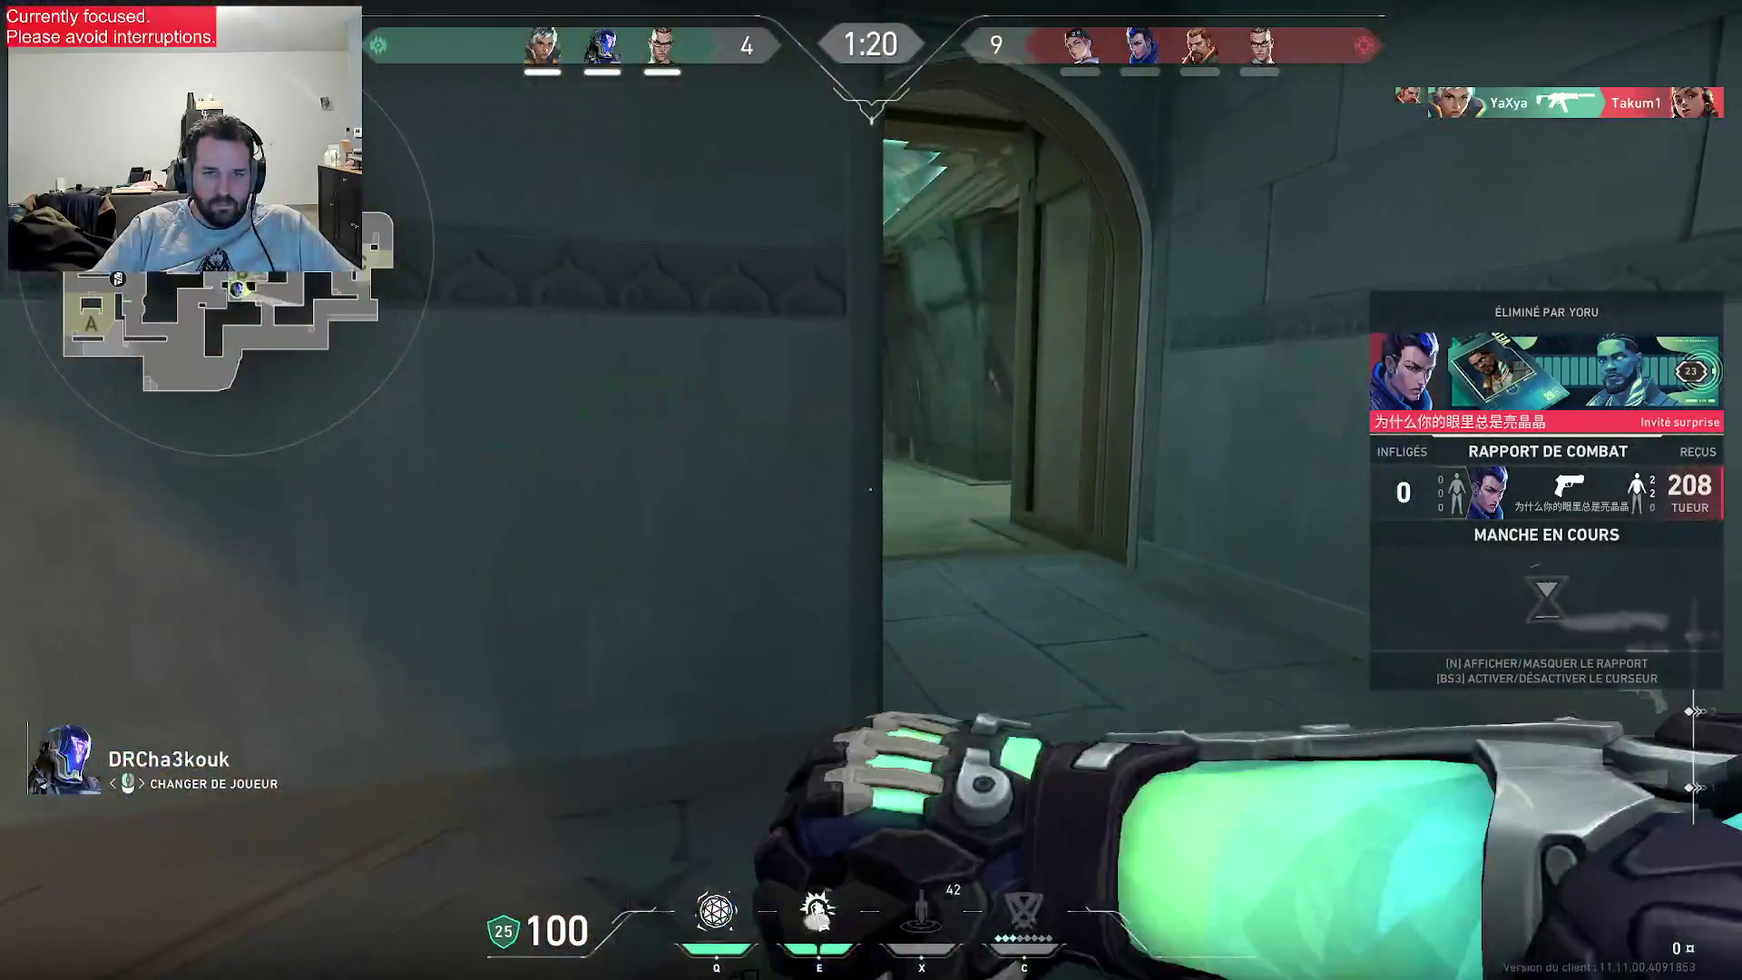
pyautogui.click(871, 490)
pyautogui.click(871, 490)
pyautogui.click(871, 490)
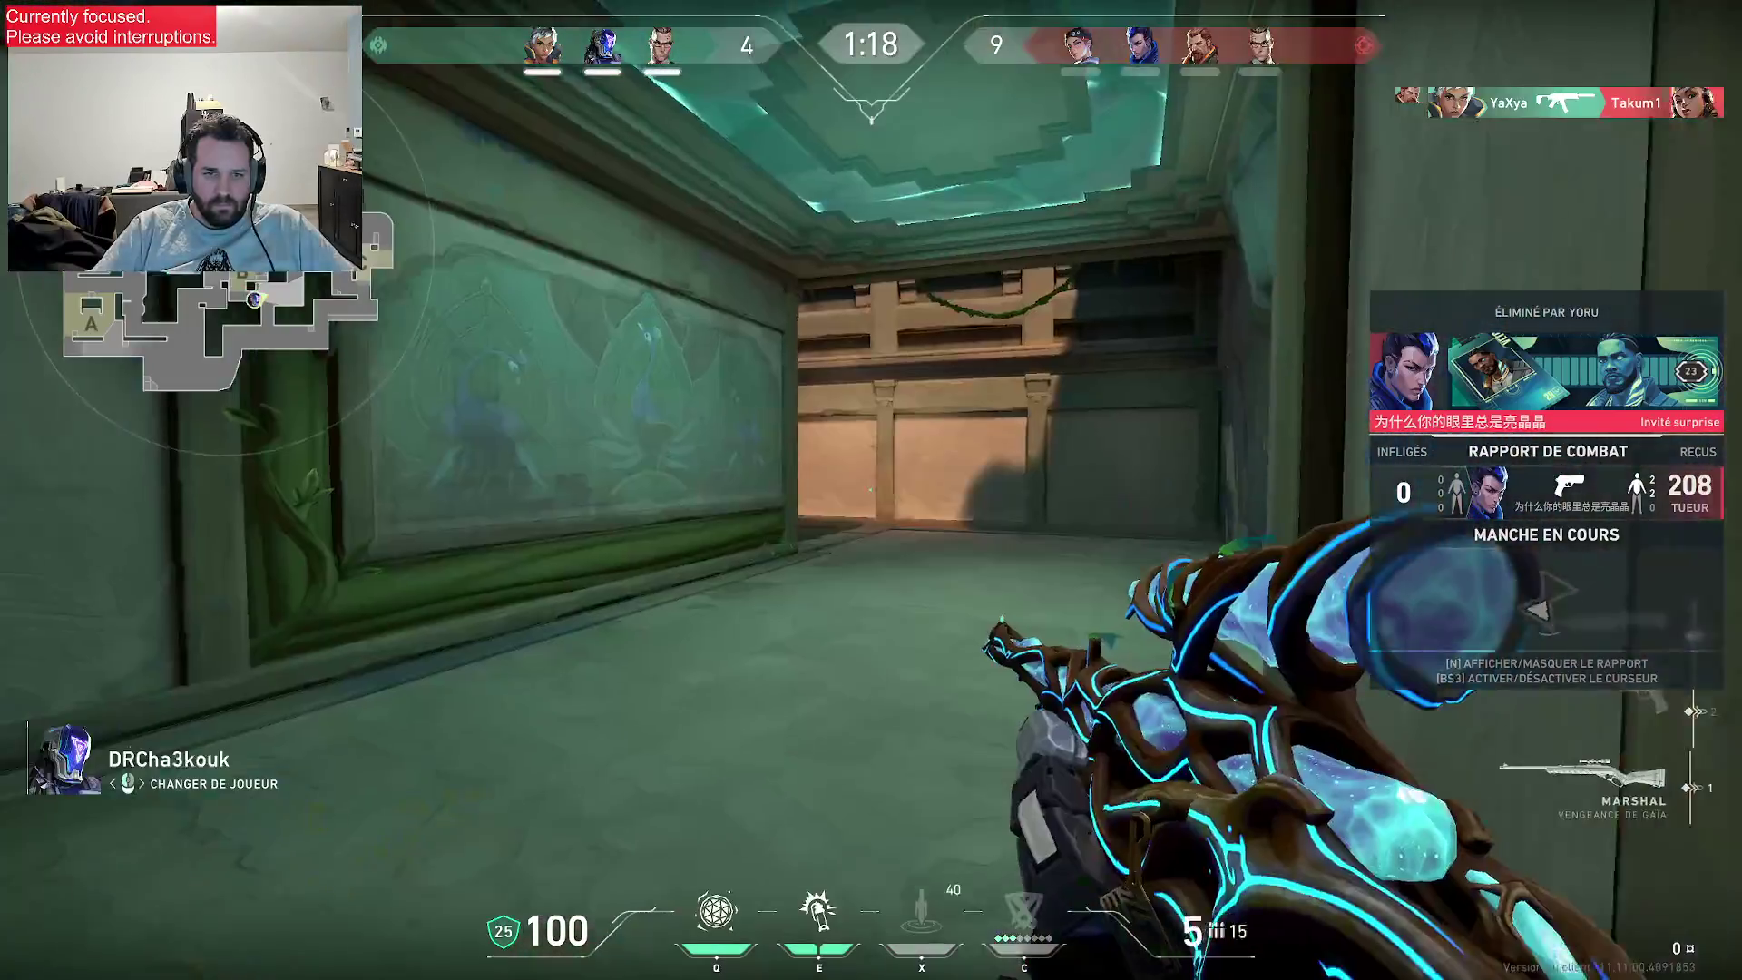
pyautogui.click(871, 490)
pyautogui.click(872, 490)
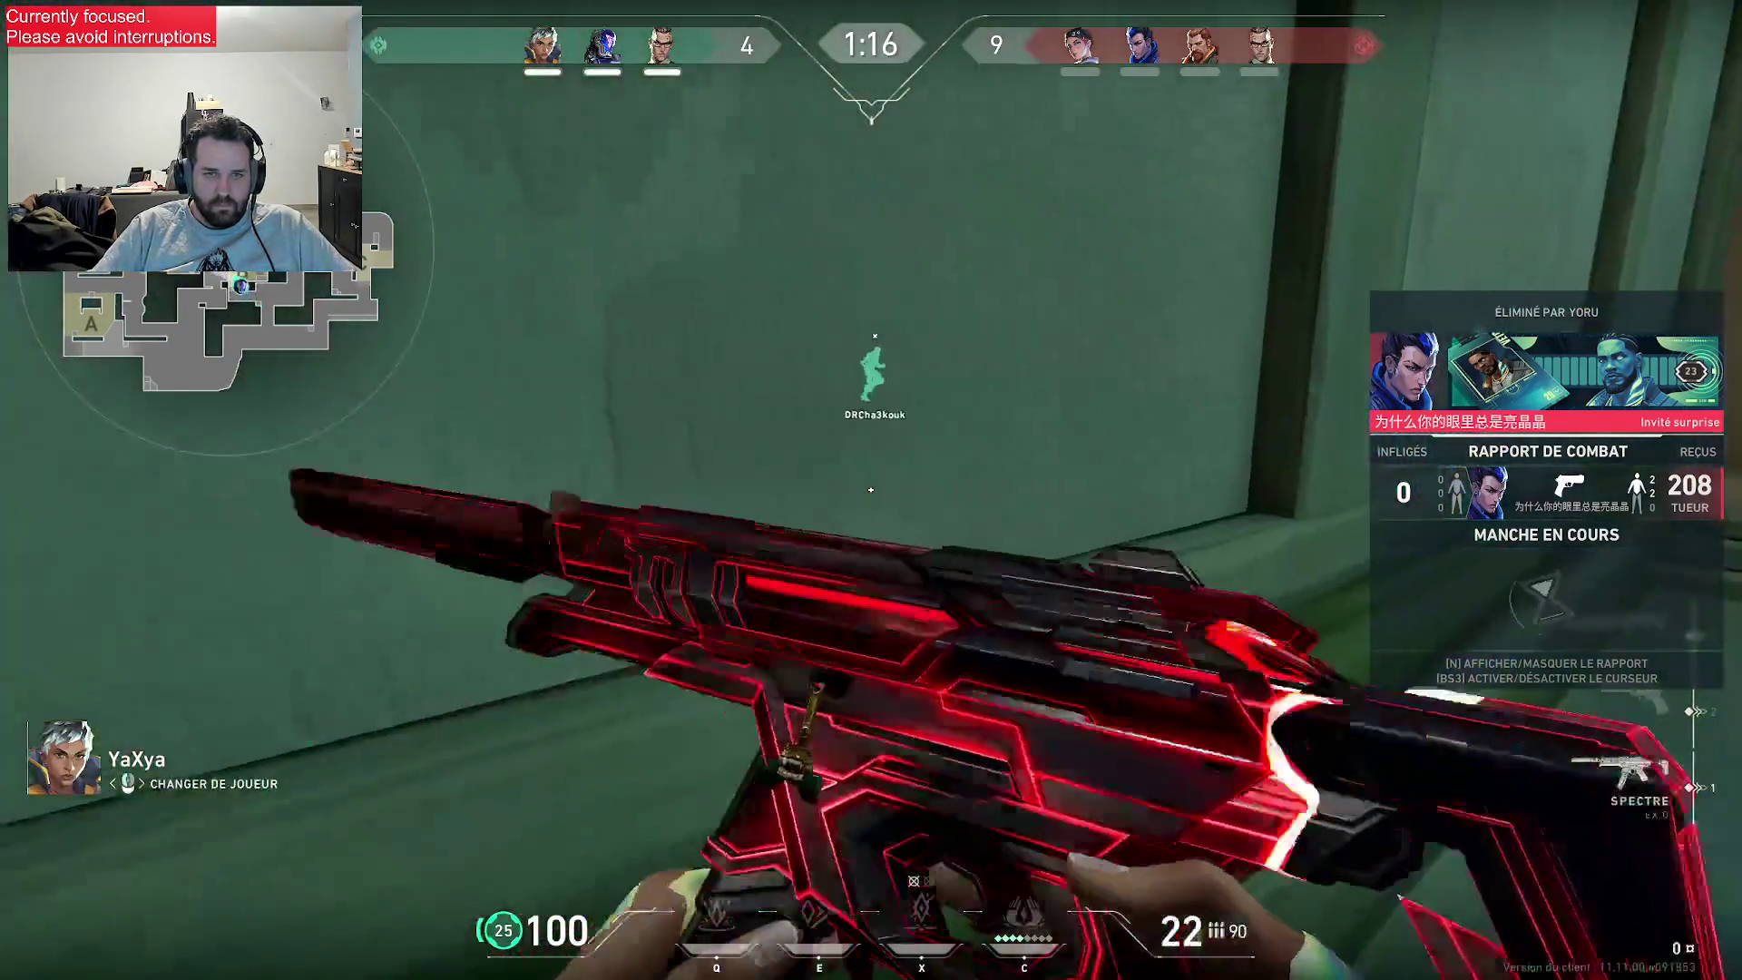
pyautogui.click(871, 490)
pyautogui.click(871, 490)
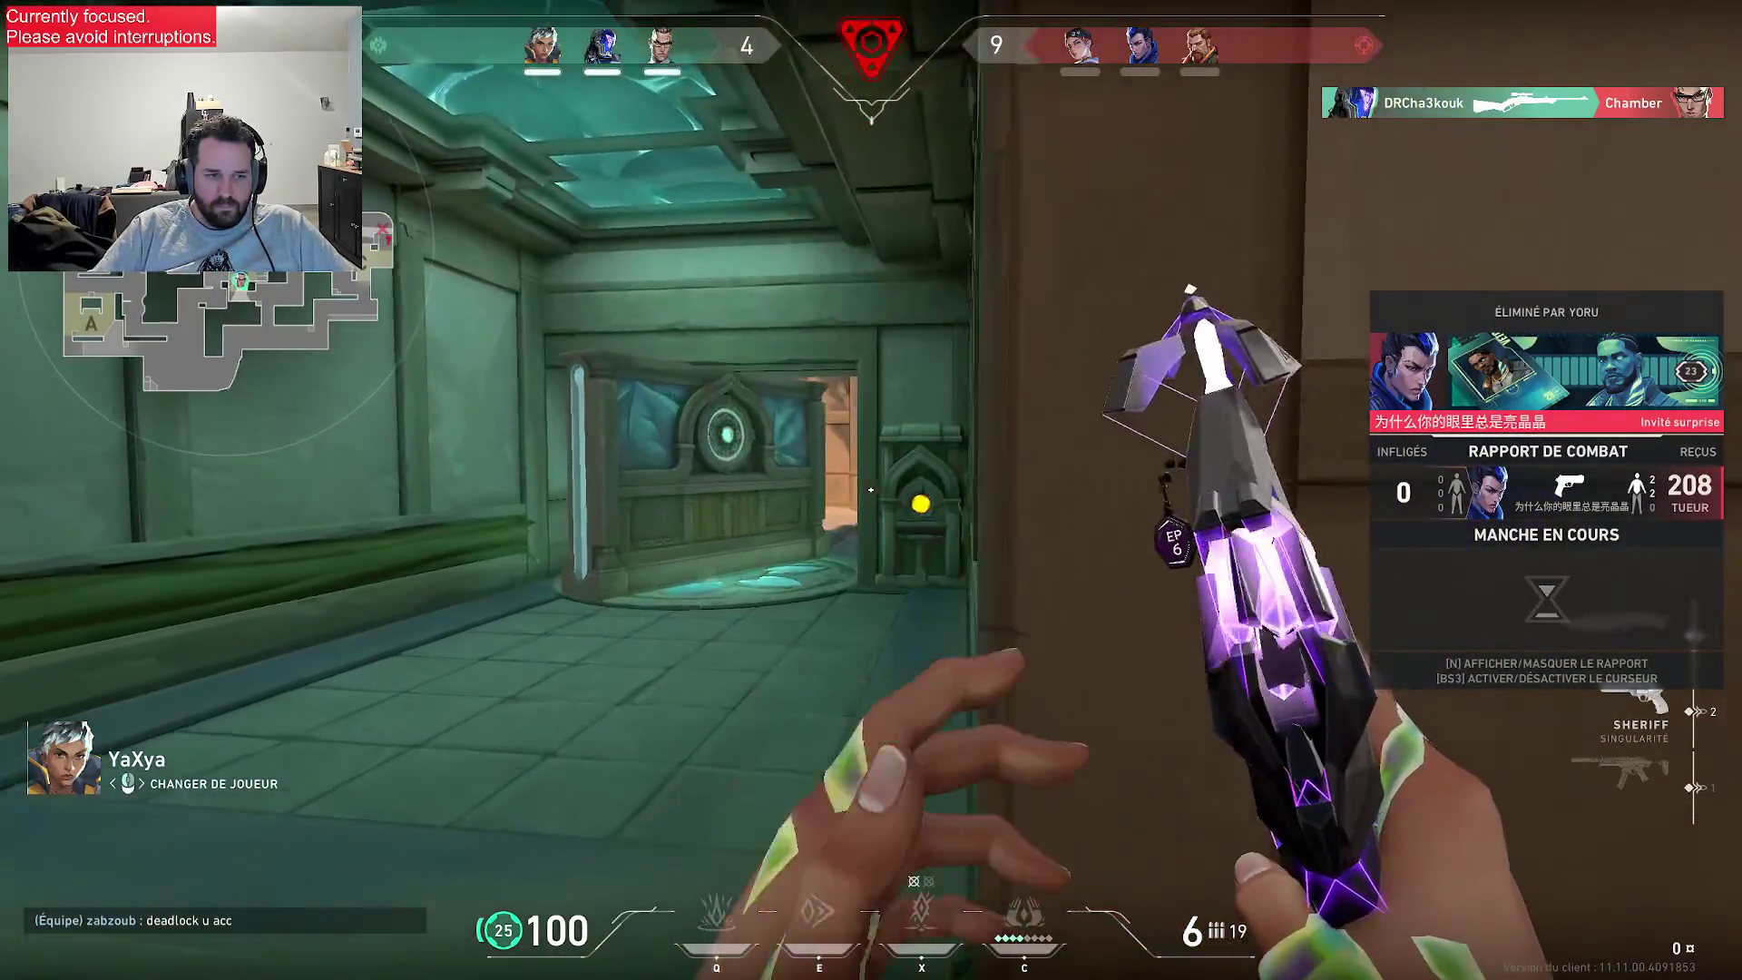
pyautogui.click(871, 491)
pyautogui.click(871, 490)
pyautogui.click(872, 490)
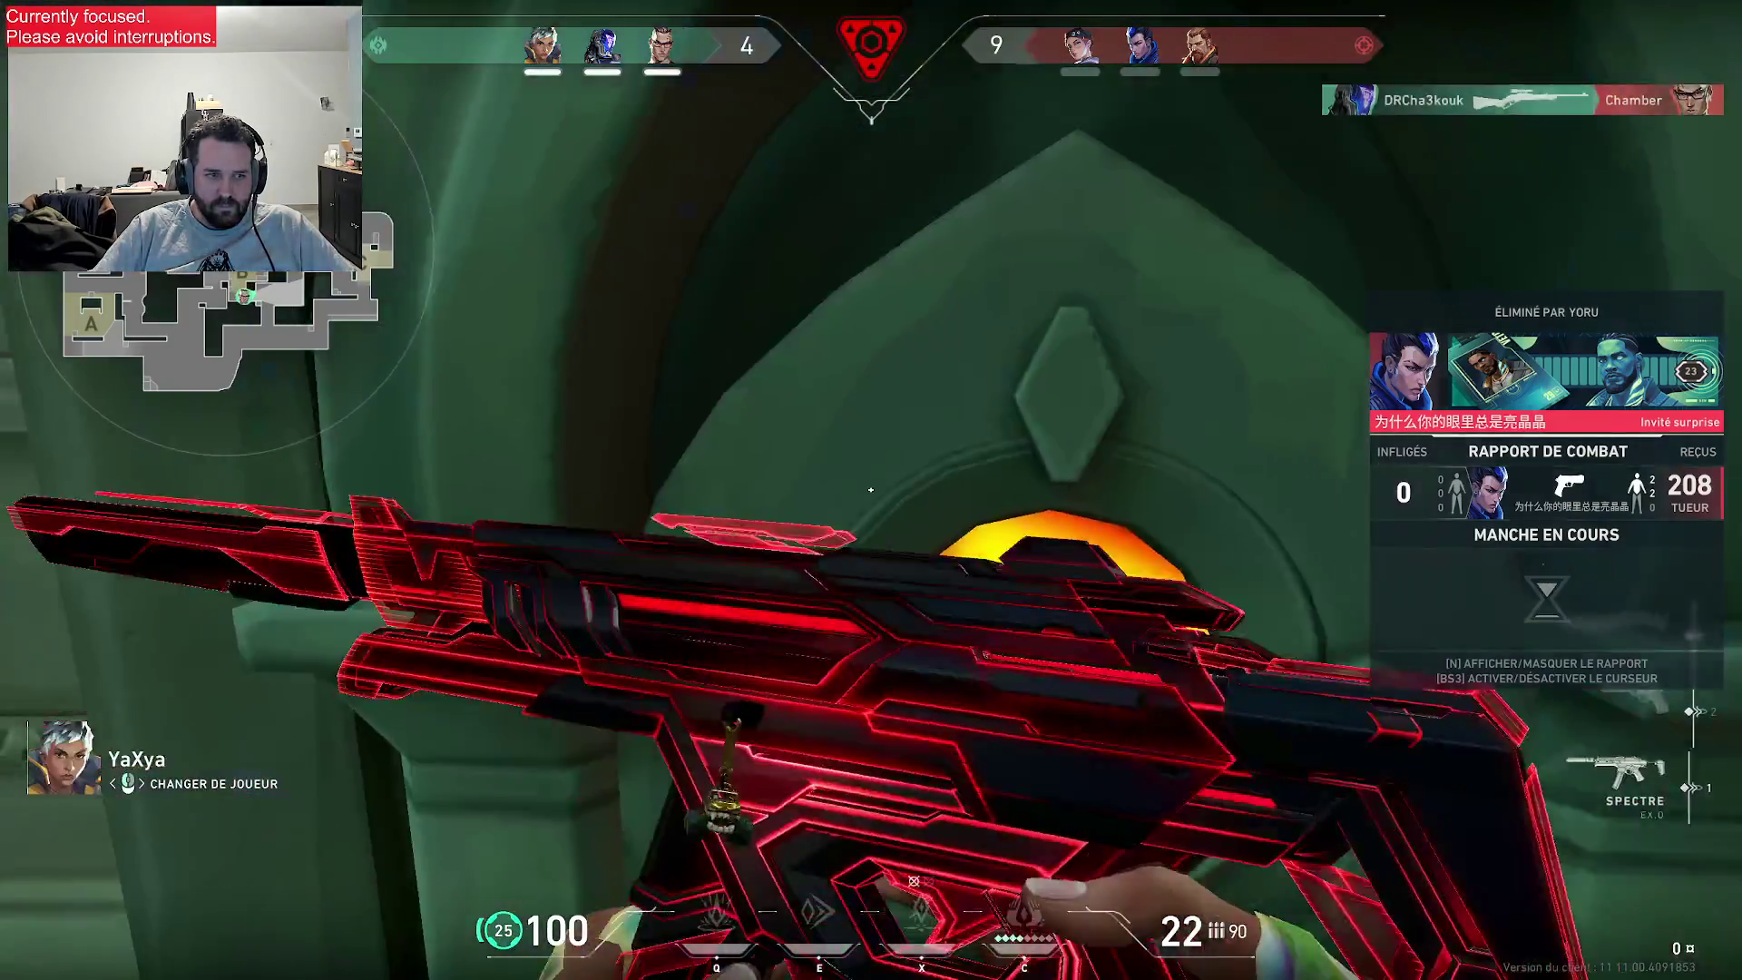
pyautogui.click(870, 490)
# - Send '?' in team chat, then keep switching between the Waylay and Chamber views
pyautogui.press('Return')
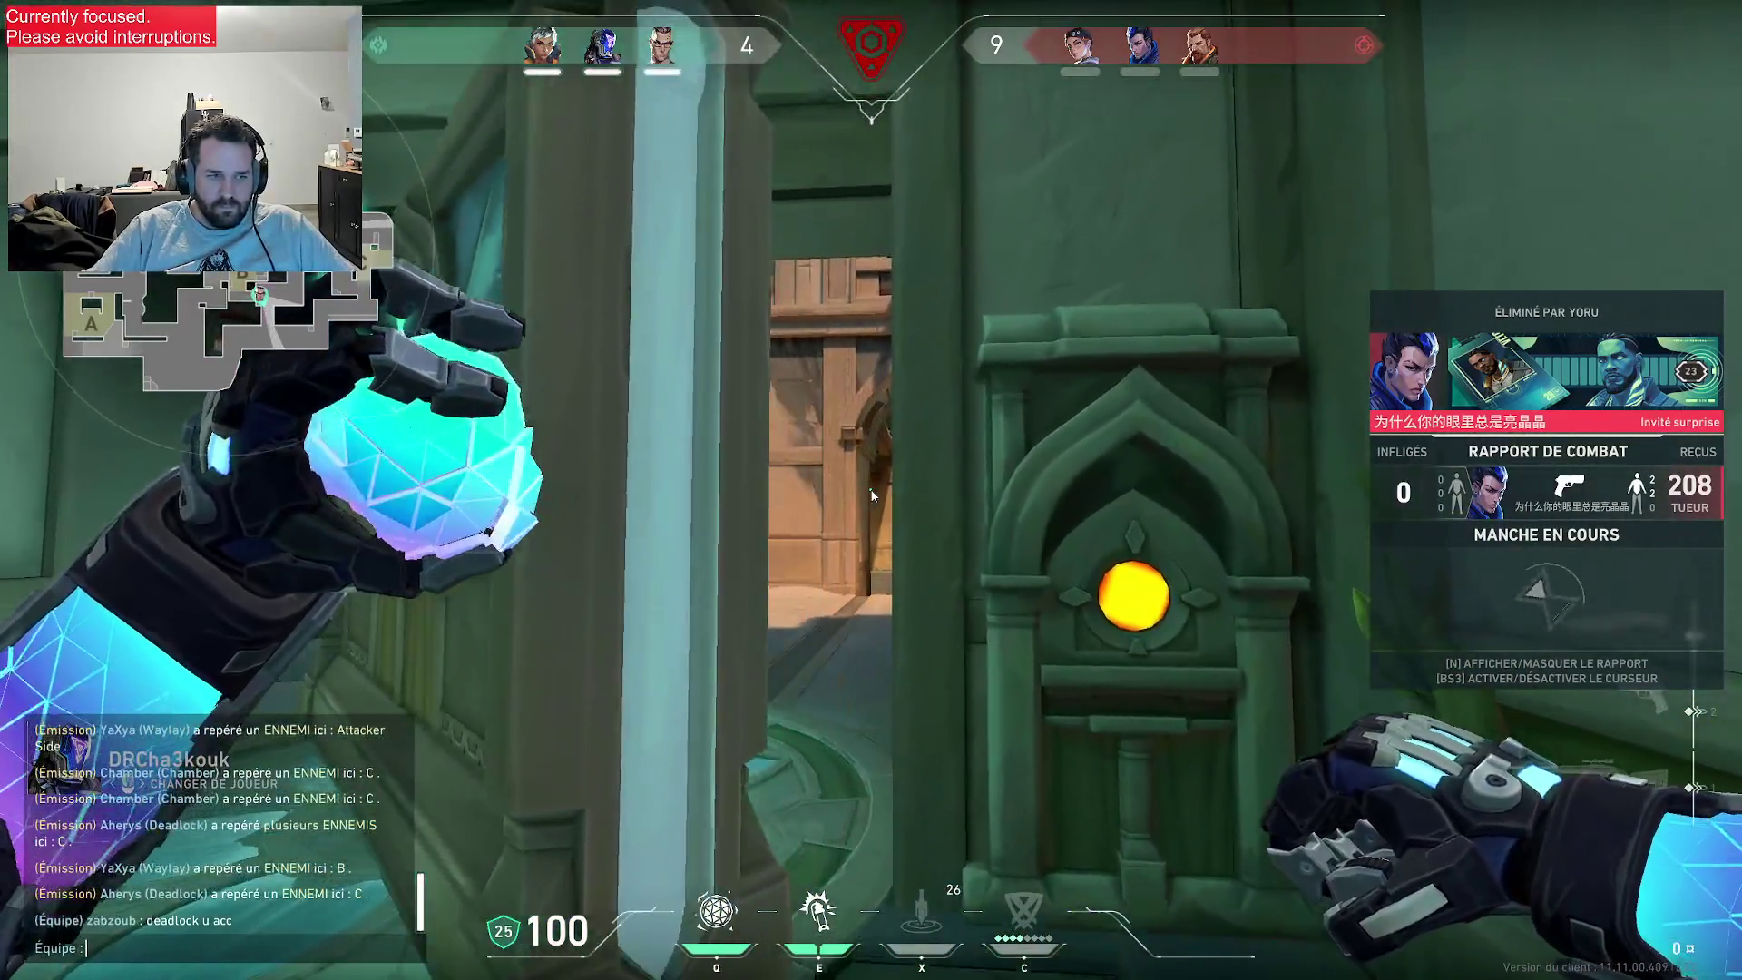
pyautogui.write('?')
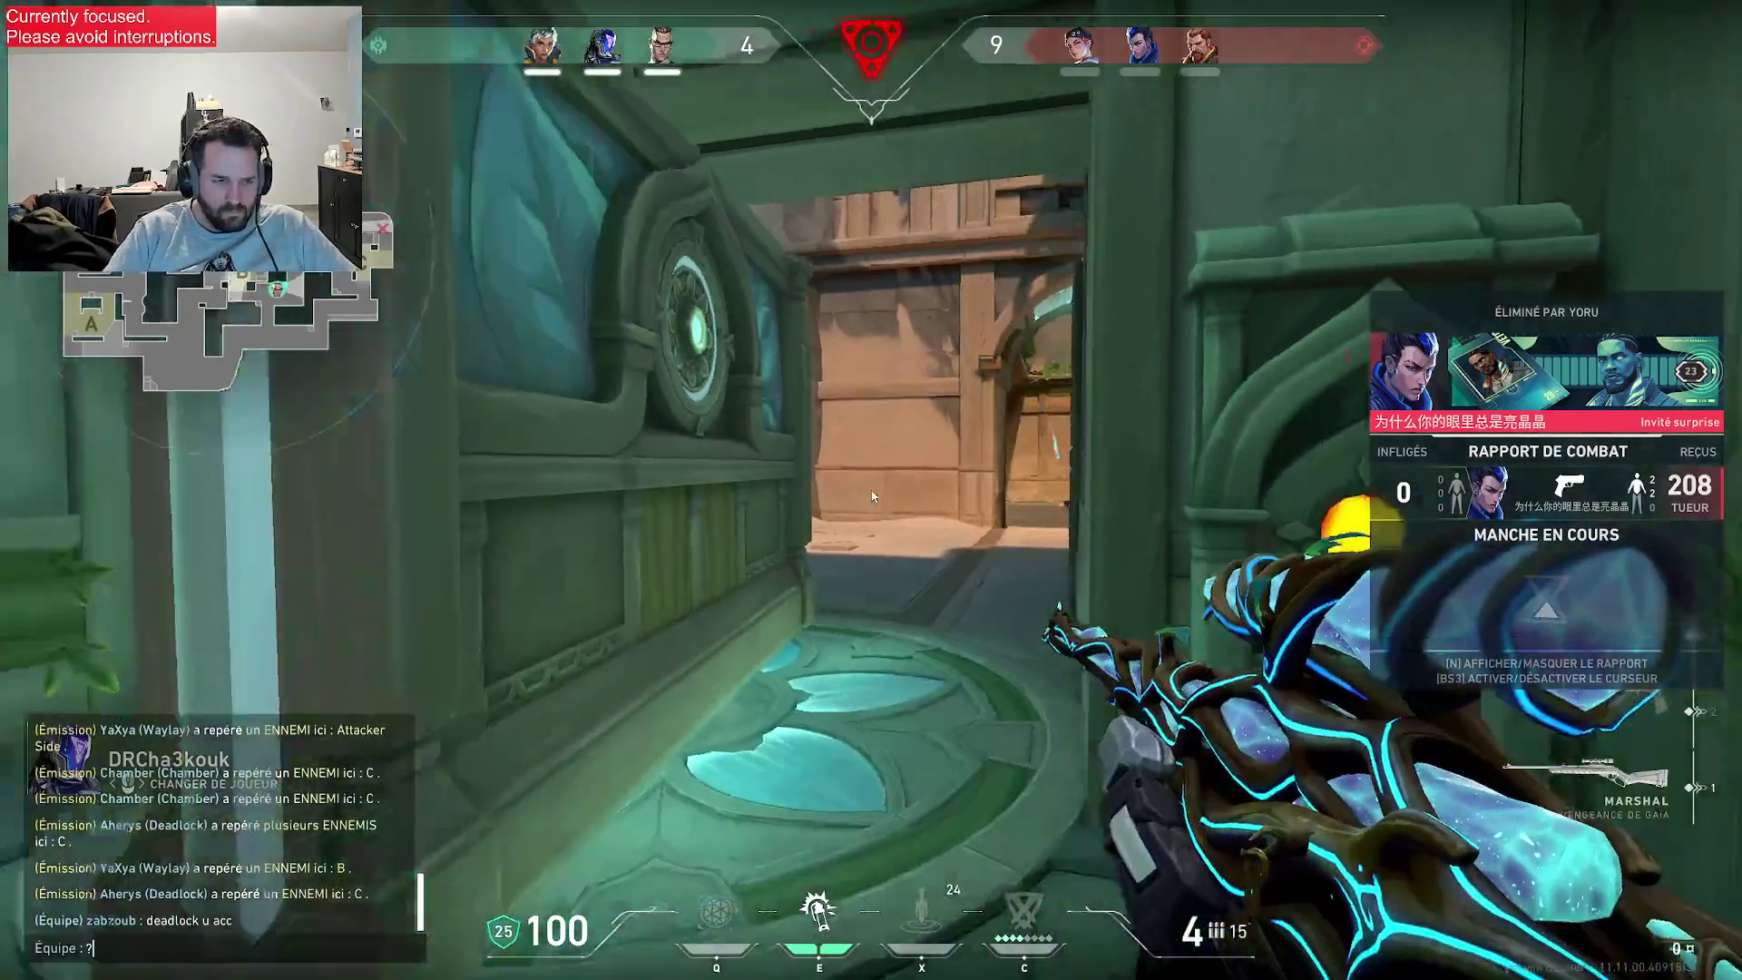
pyautogui.press('Return')
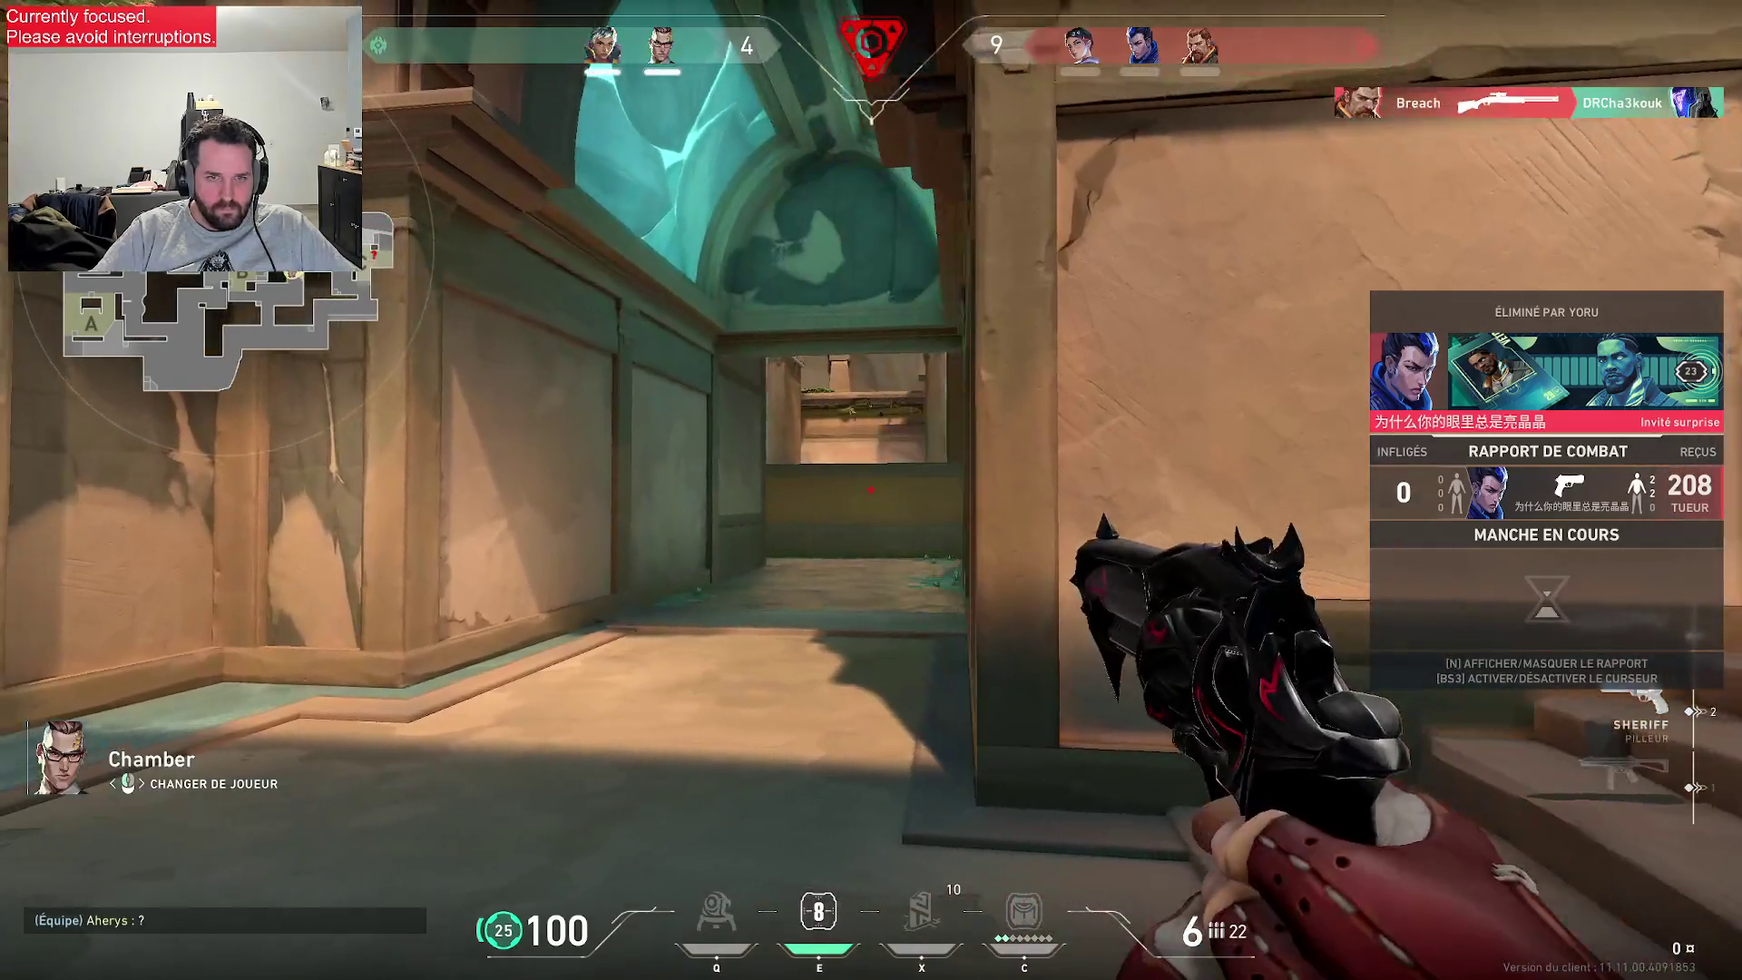
pyautogui.click(871, 490)
pyautogui.click(871, 490)
pyautogui.click(872, 490)
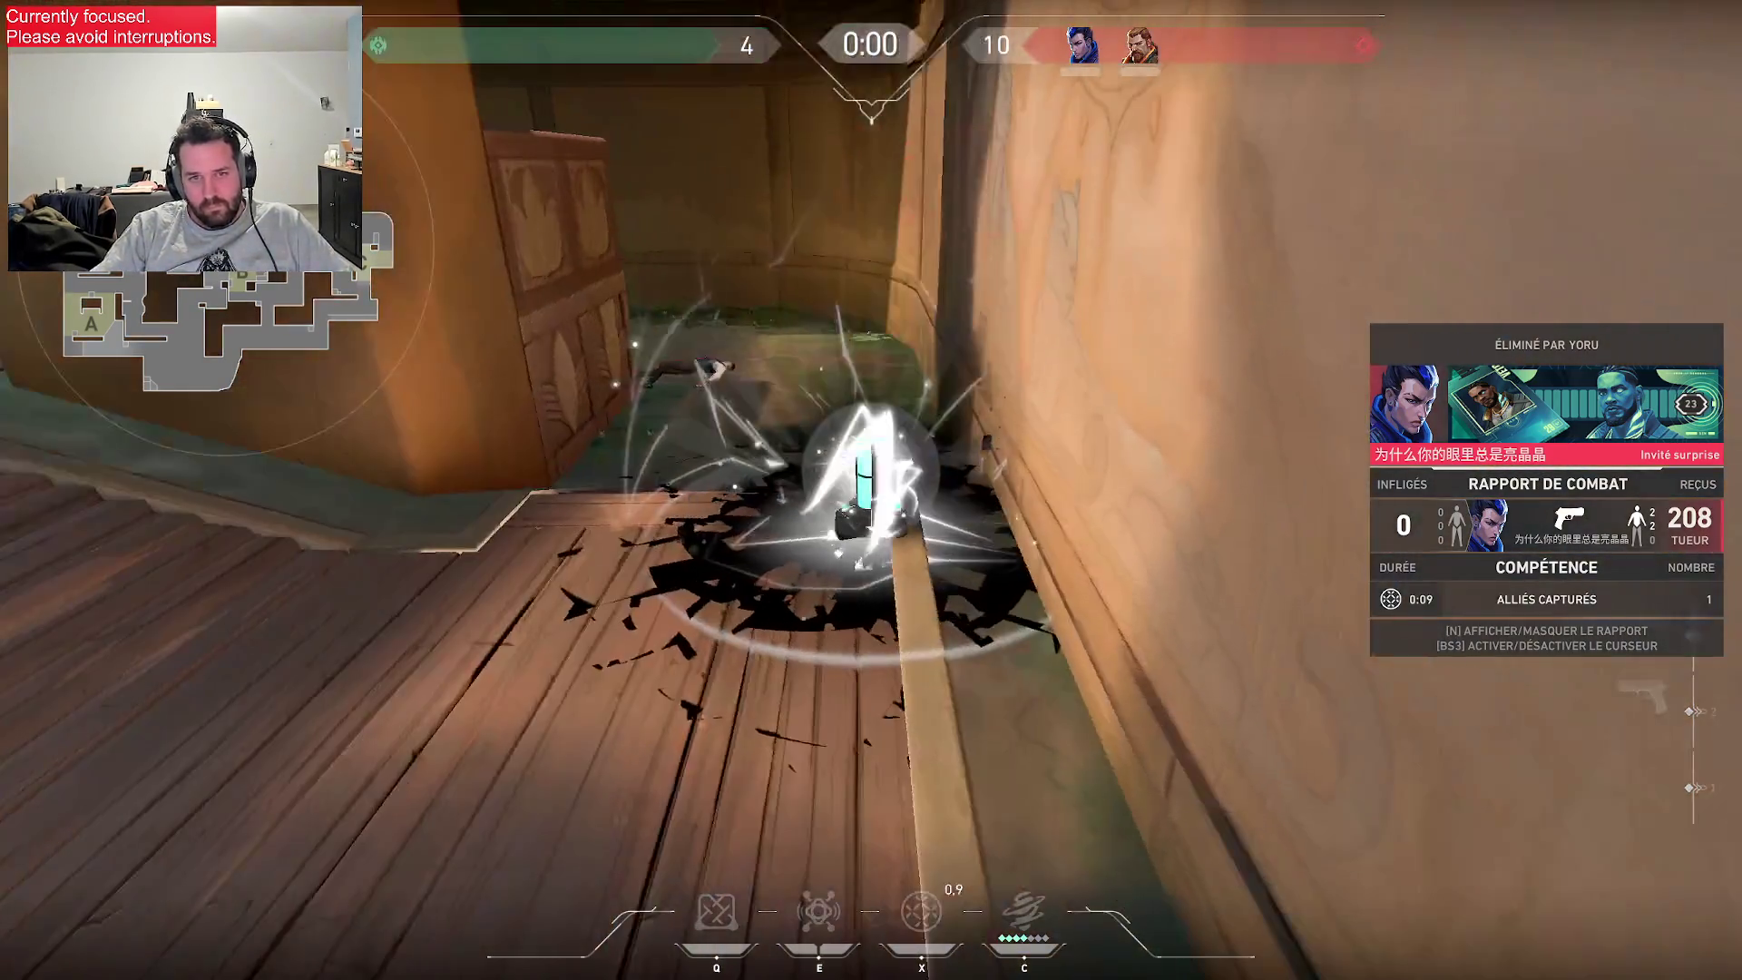
# - Check the scoreboard at round end and buy heavy armor
pyautogui.press('Tab')
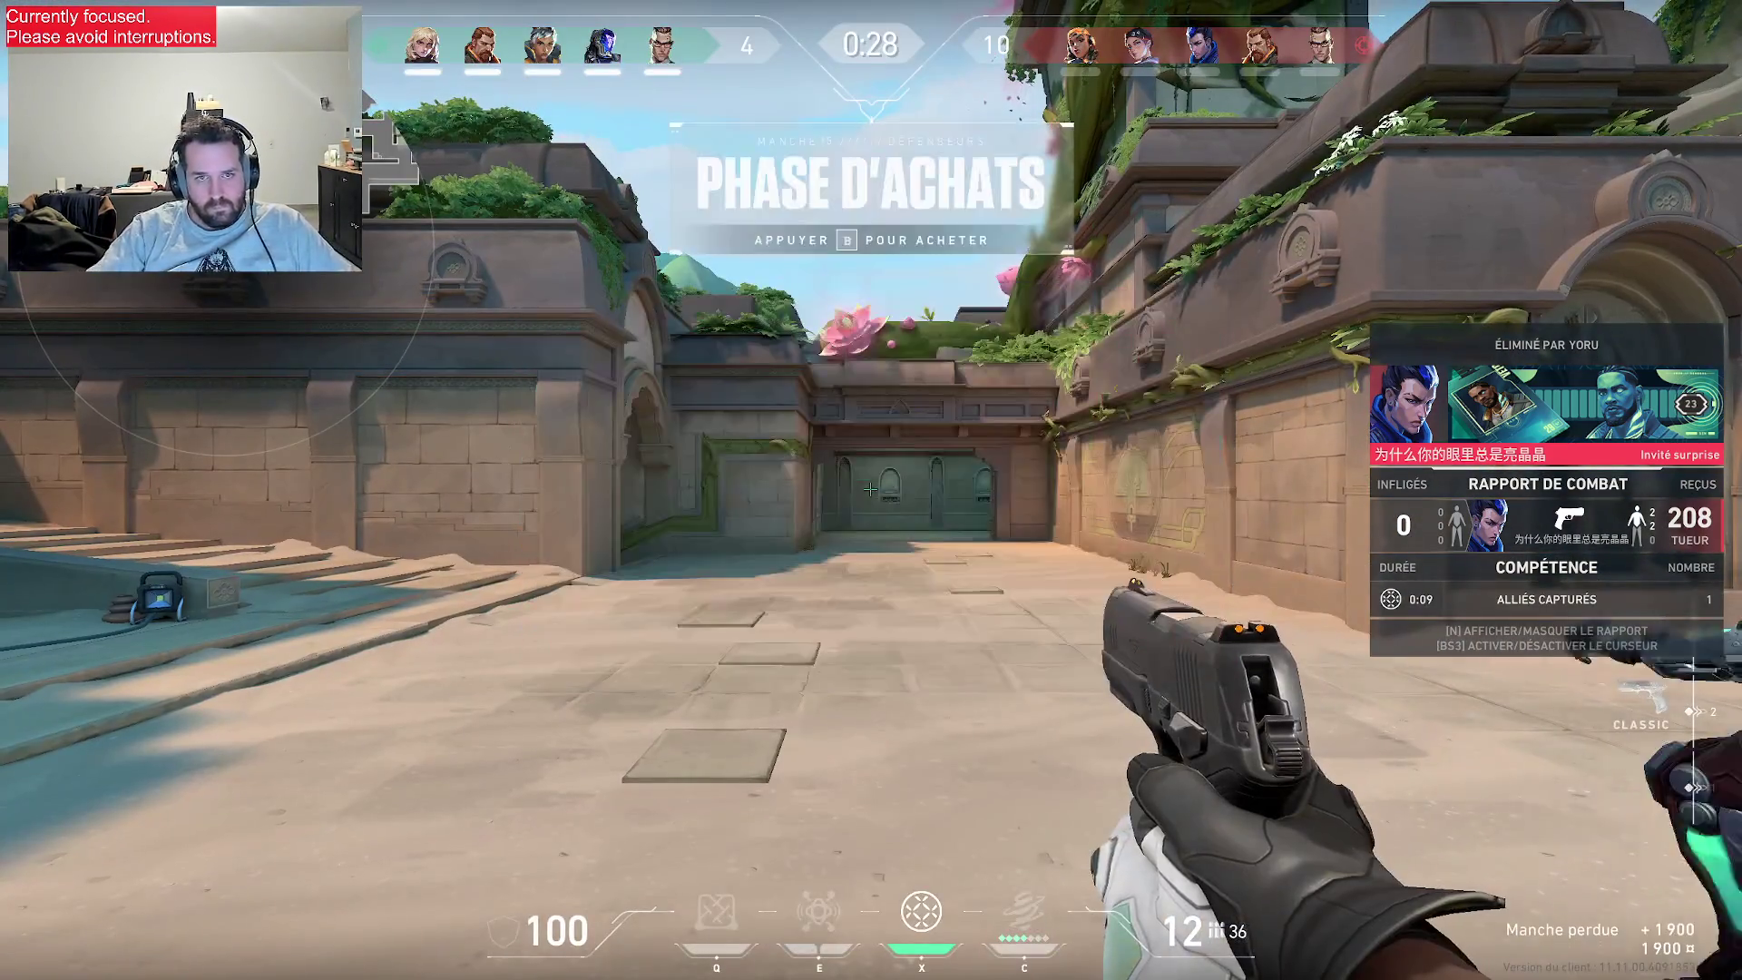
pyautogui.press('b')
pyautogui.click(1293, 580)
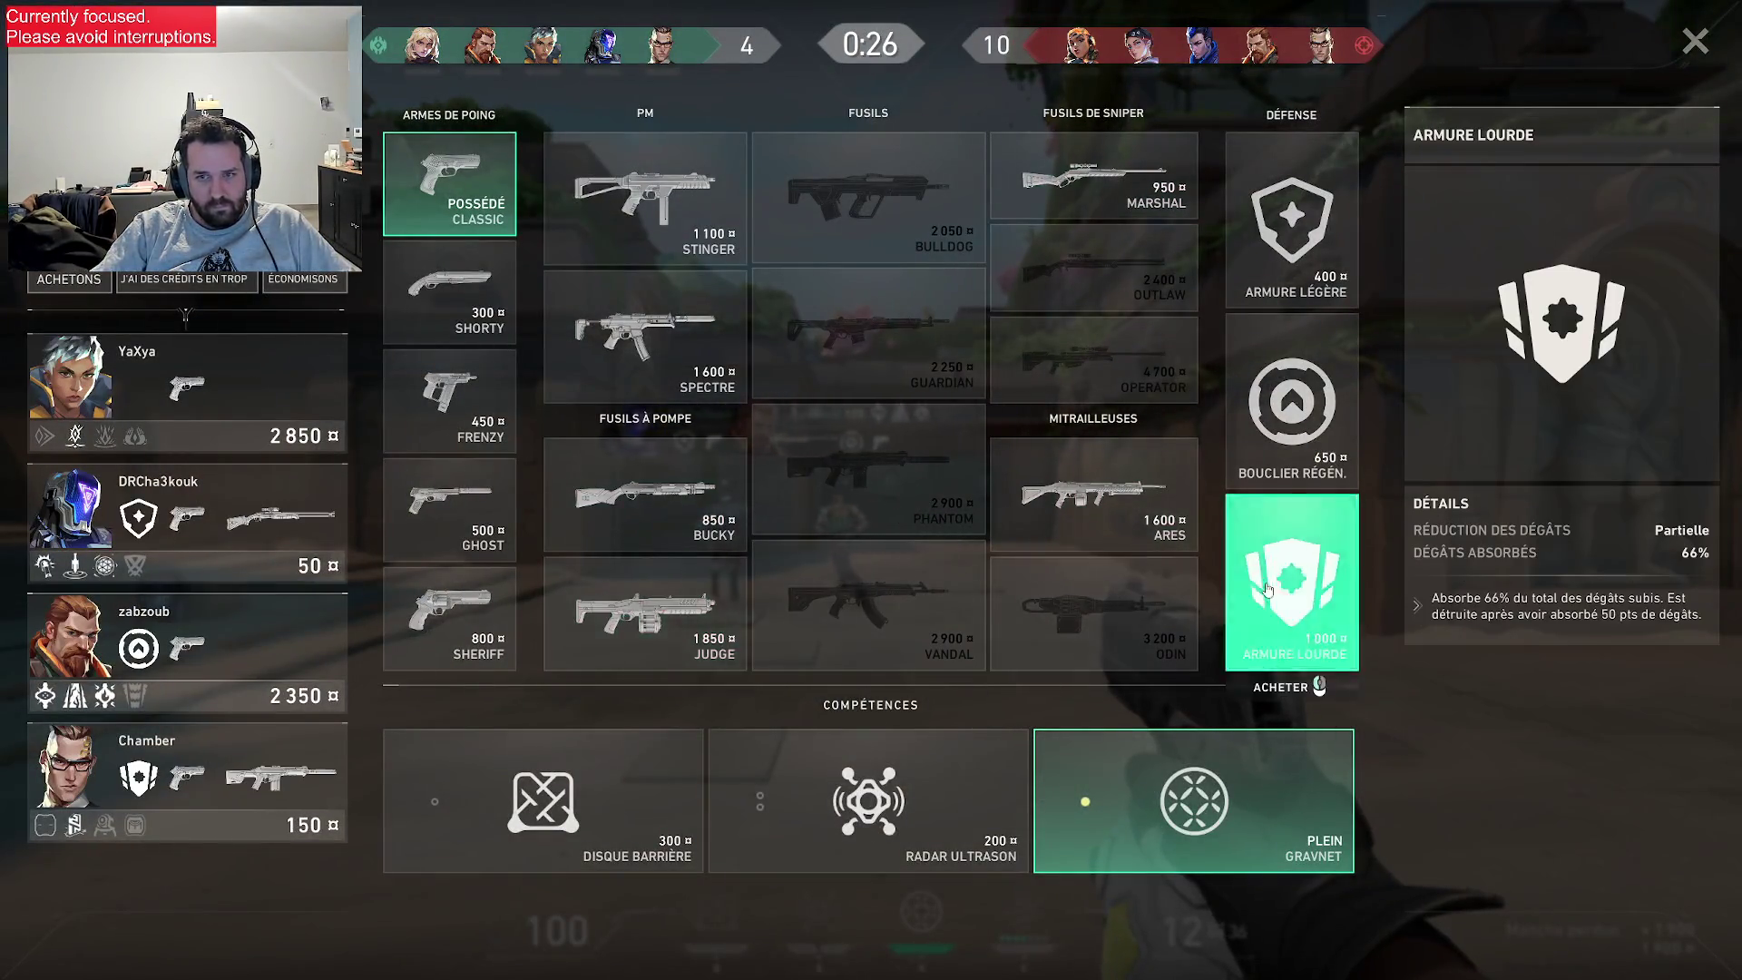
pyautogui.click(760, 583)
pyautogui.press('b')
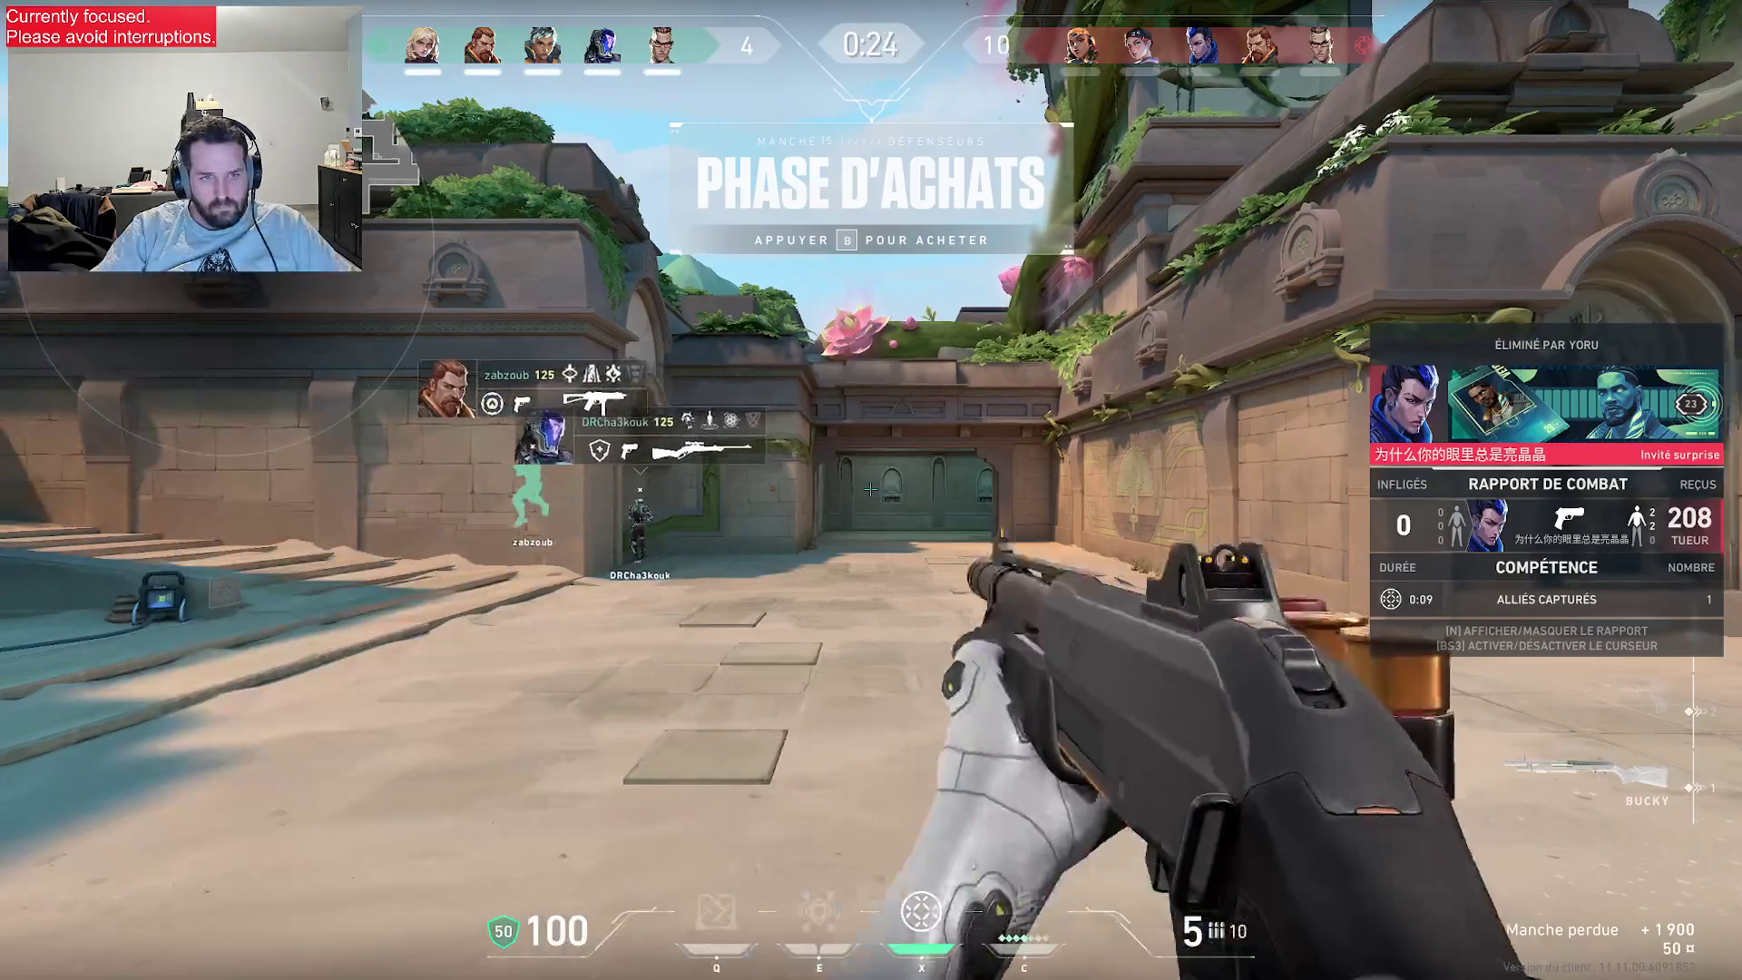
# - Sell back the heavy armor and buy a Spectre instead
pyautogui.press('b')
pyautogui.click(1301, 568)
pyautogui.click(654, 326)
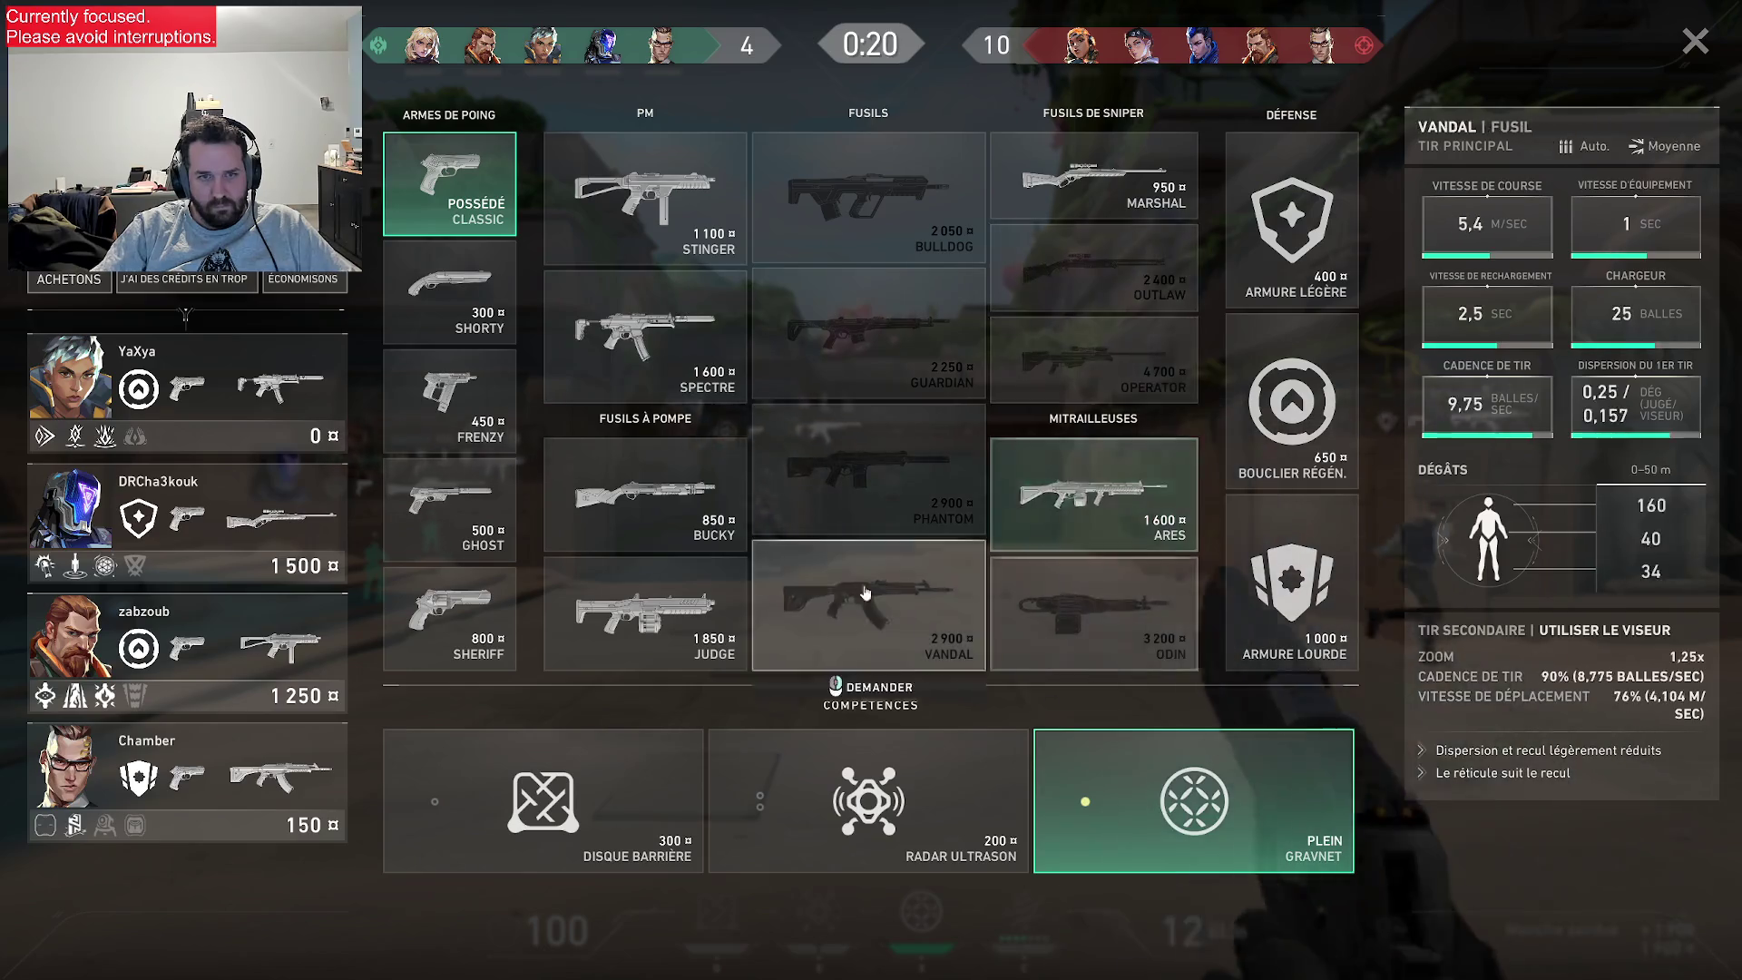
pyautogui.press('b')
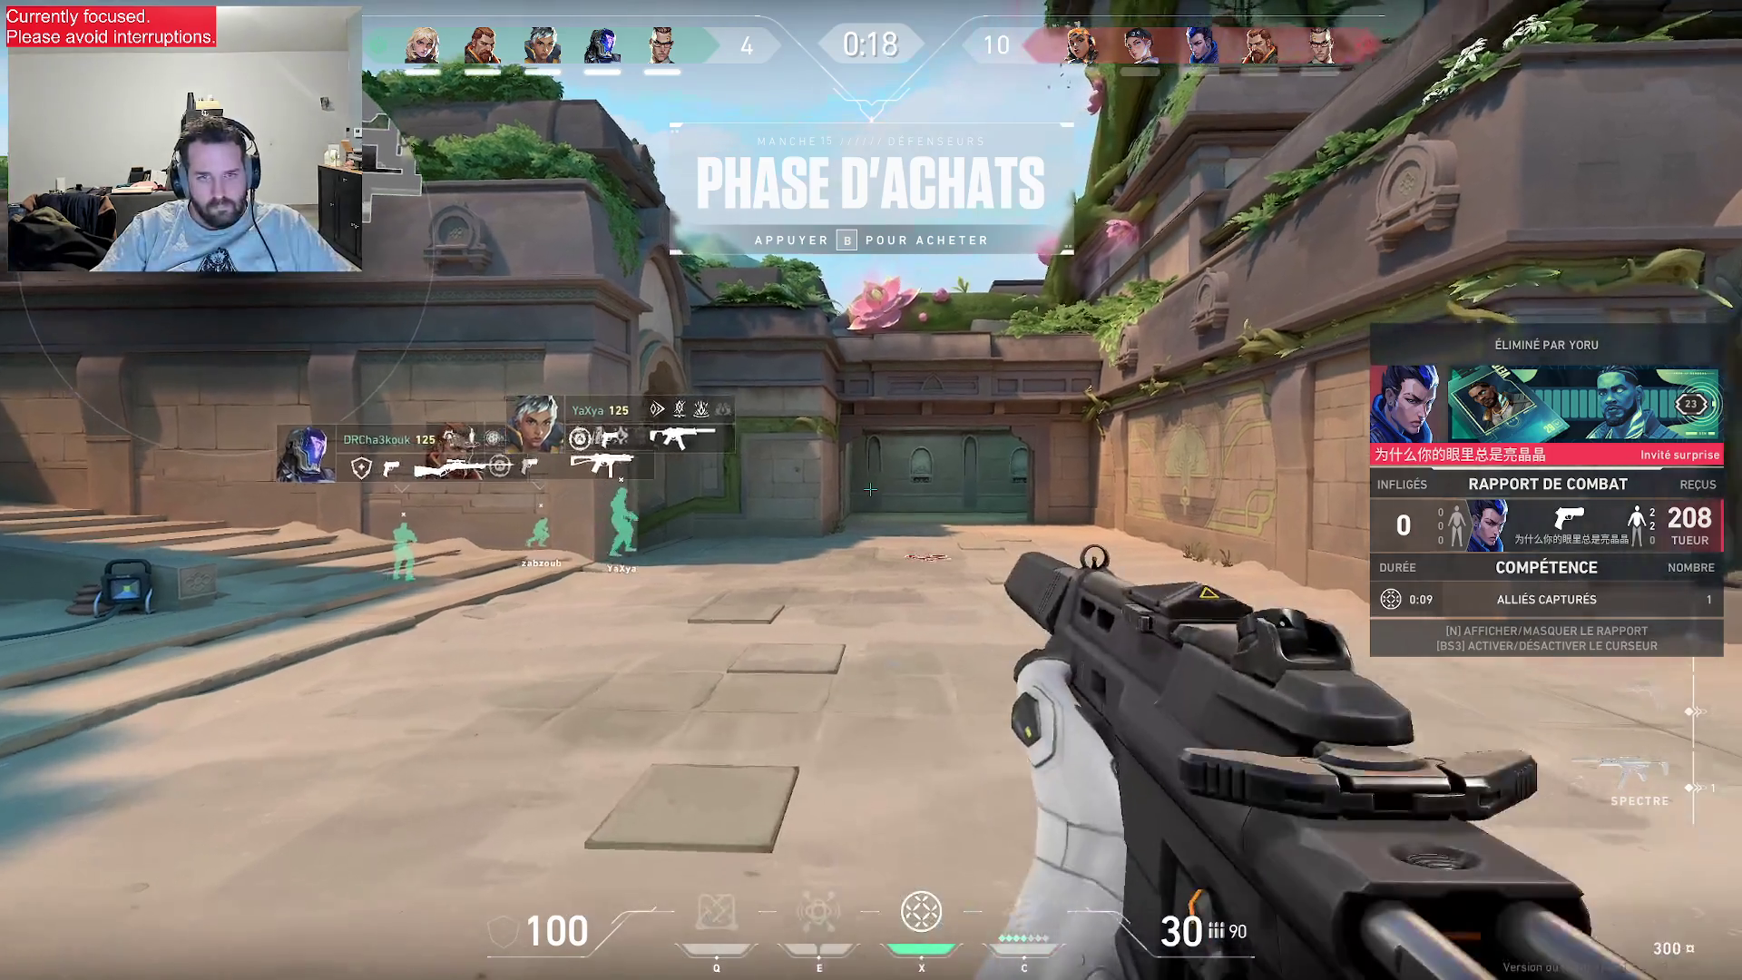
# - Buy the Sheriff pistol, switch to the knife and bring up the controls settings
pyautogui.press('b')
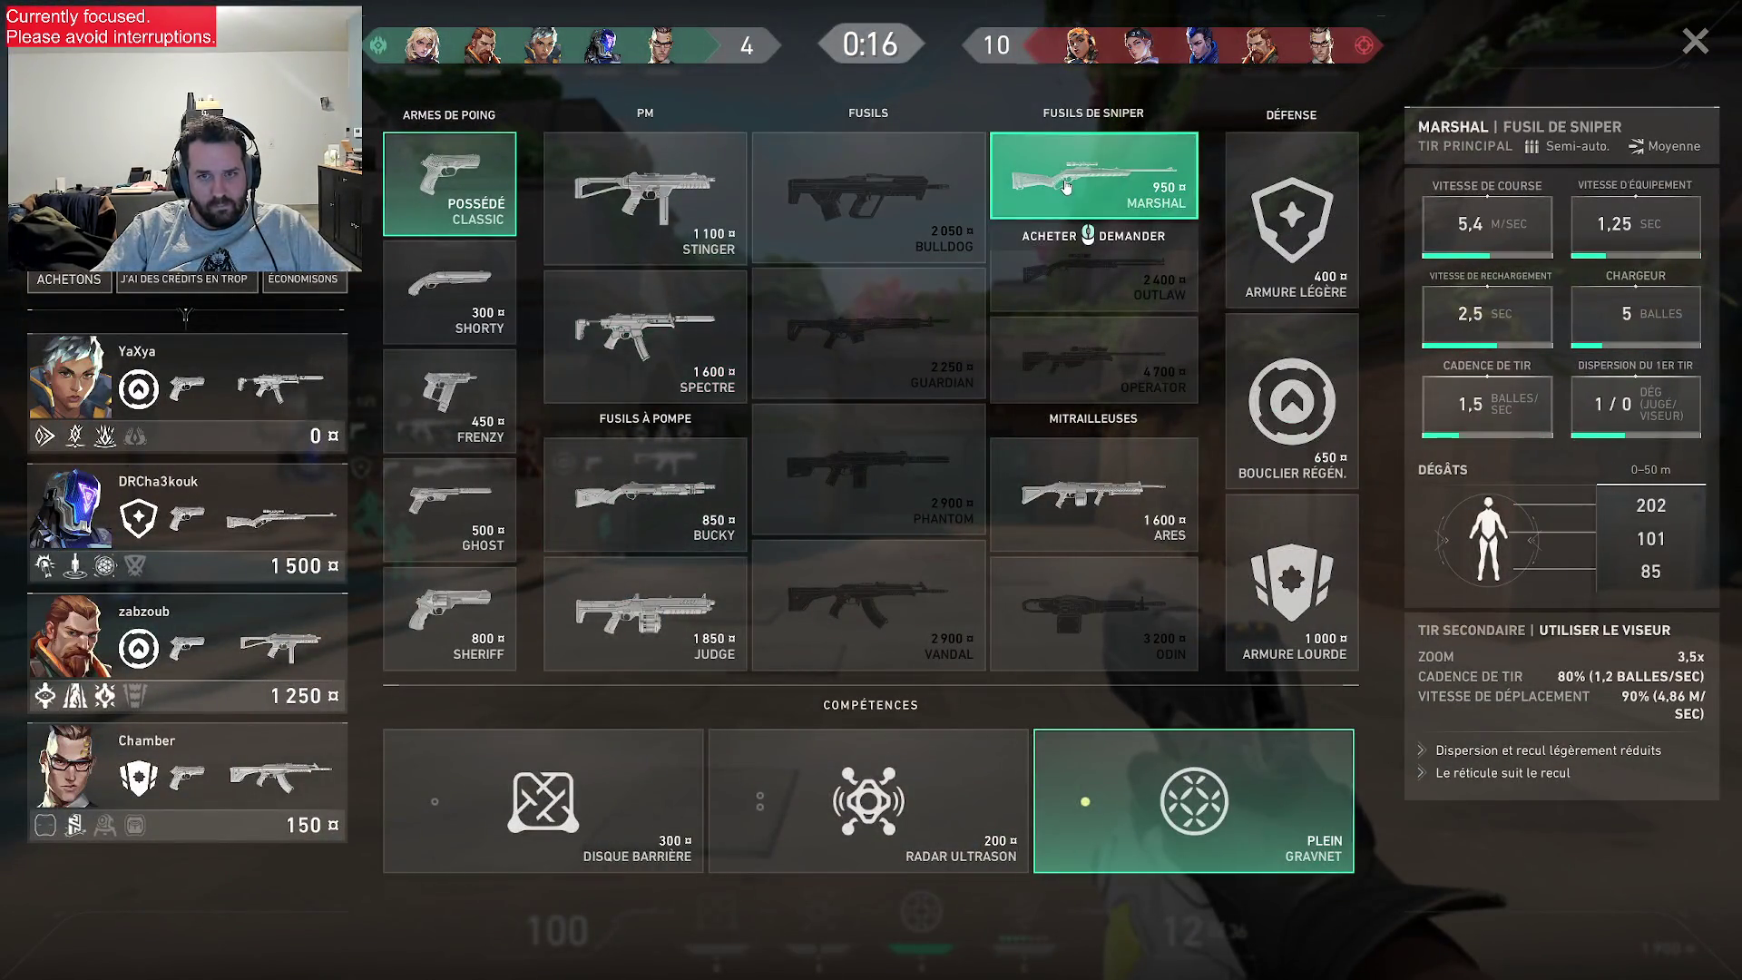
pyautogui.click(456, 635)
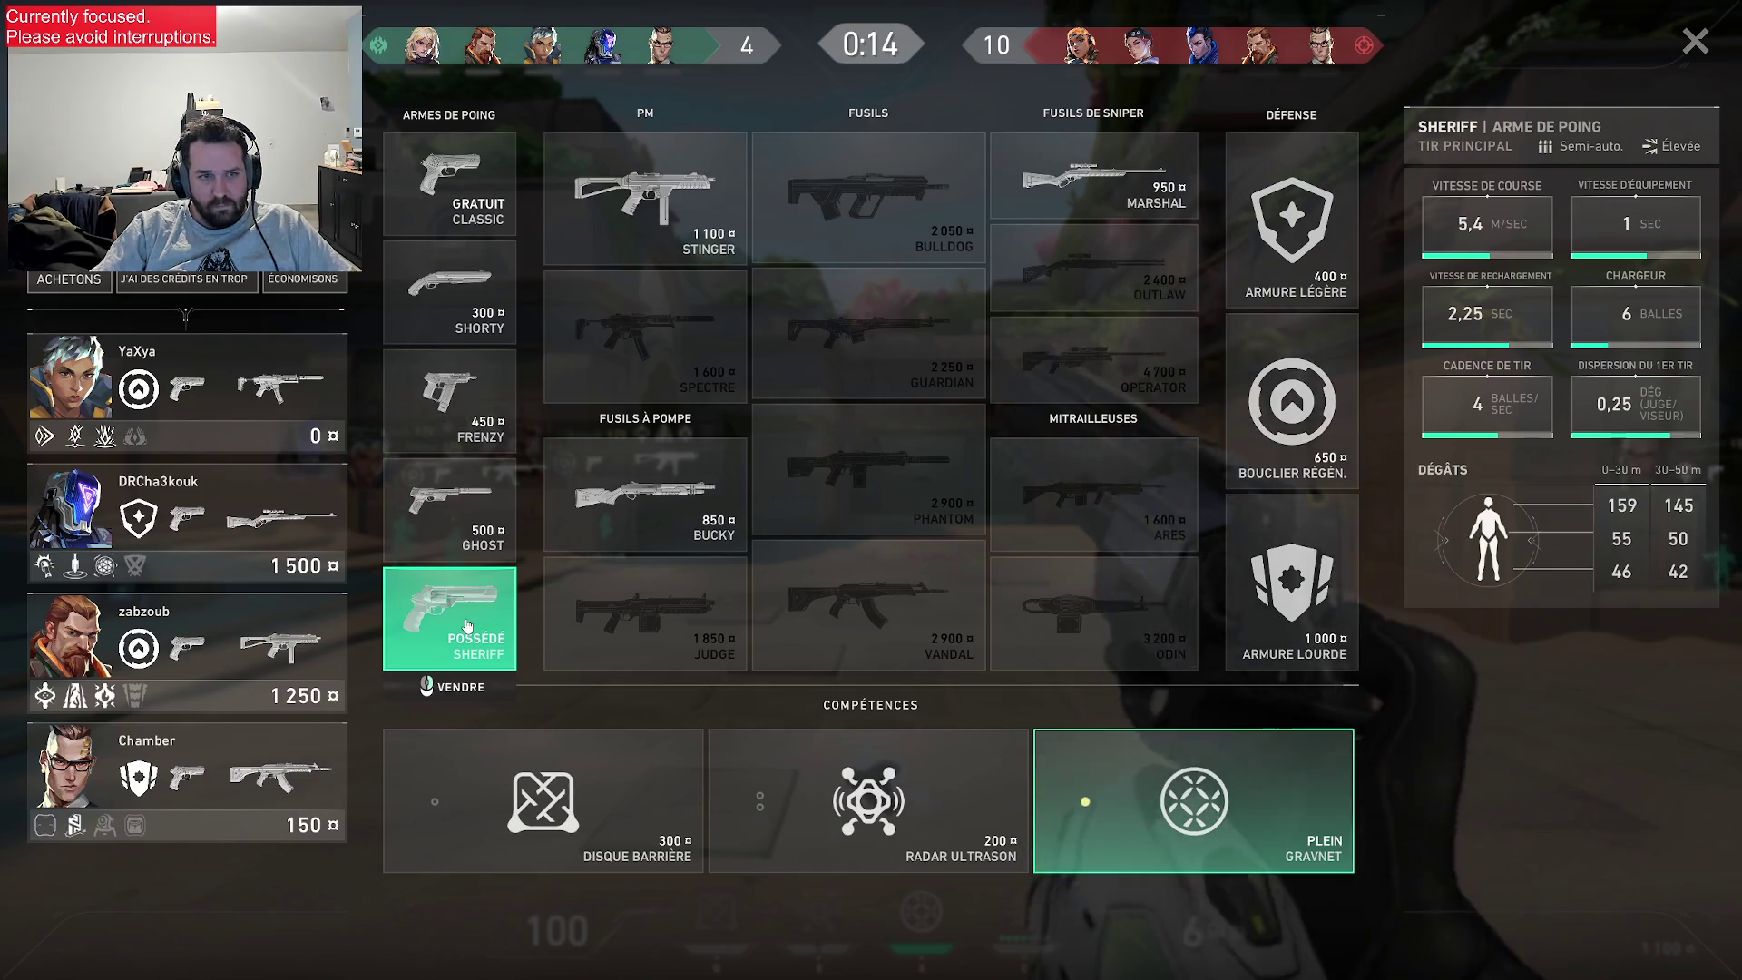
pyautogui.press('b')
pyautogui.press('3')
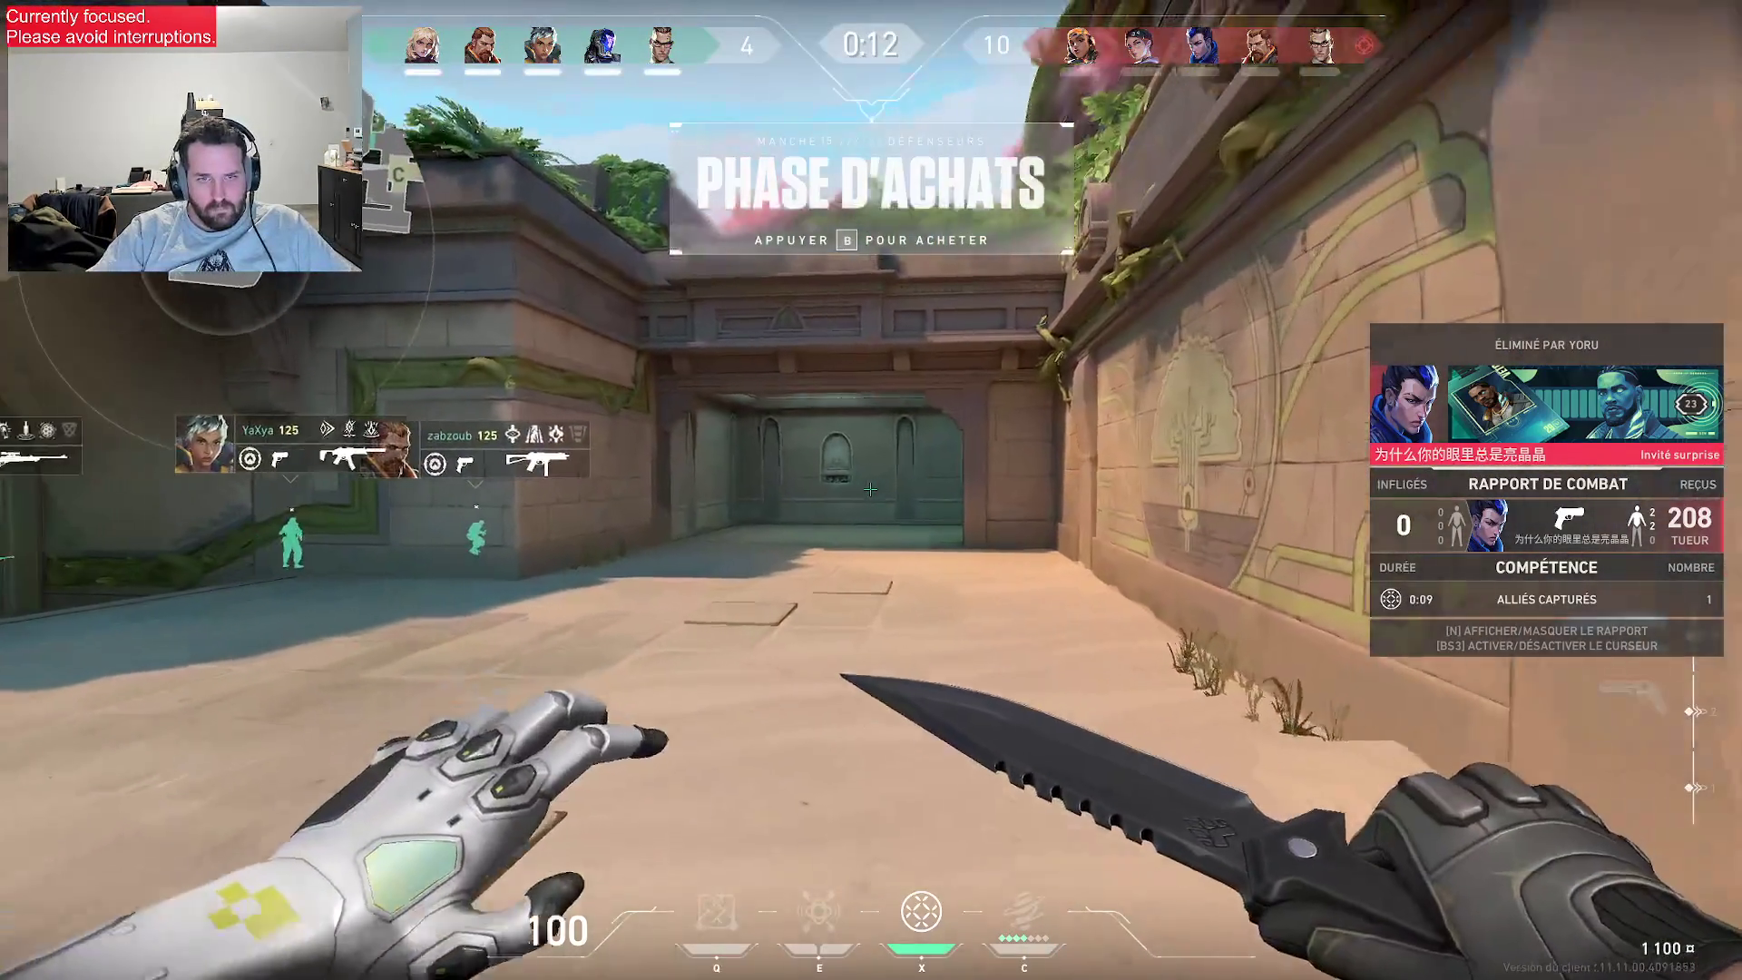
pyautogui.press('Escape')
pyautogui.click(767, 24)
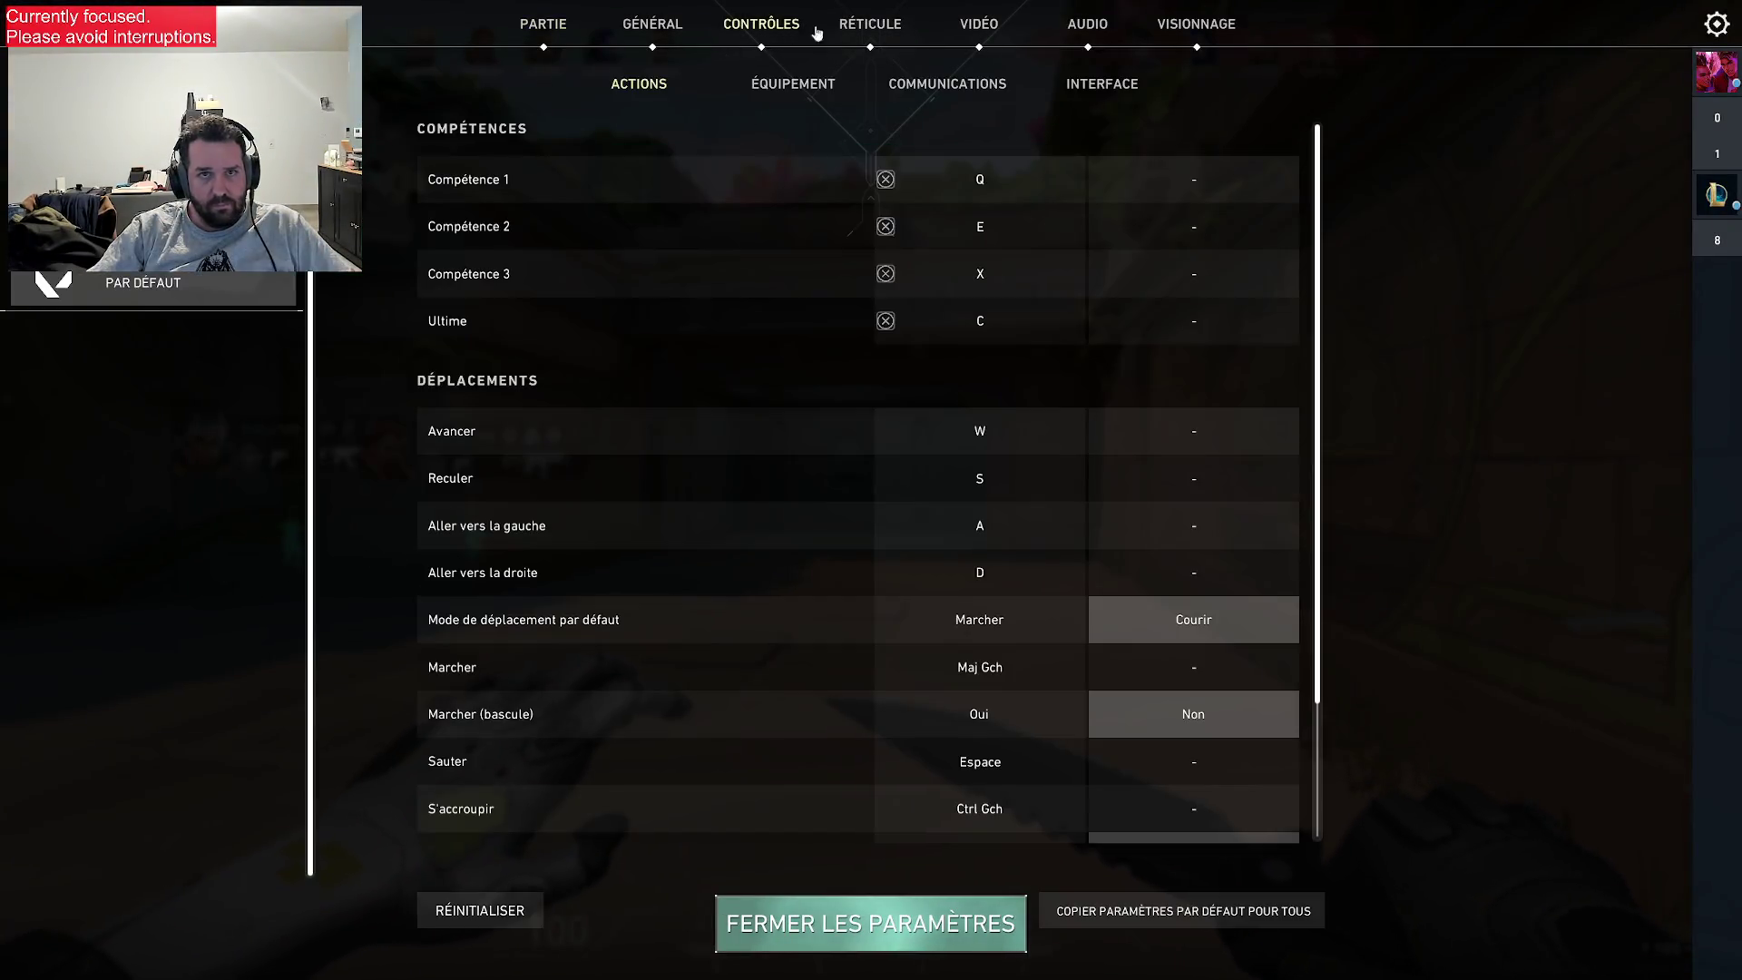
# - Set Réticule > Principal outline opacity to 0,1, adjust the center-dot slider, then close settings
pyautogui.click(870, 24)
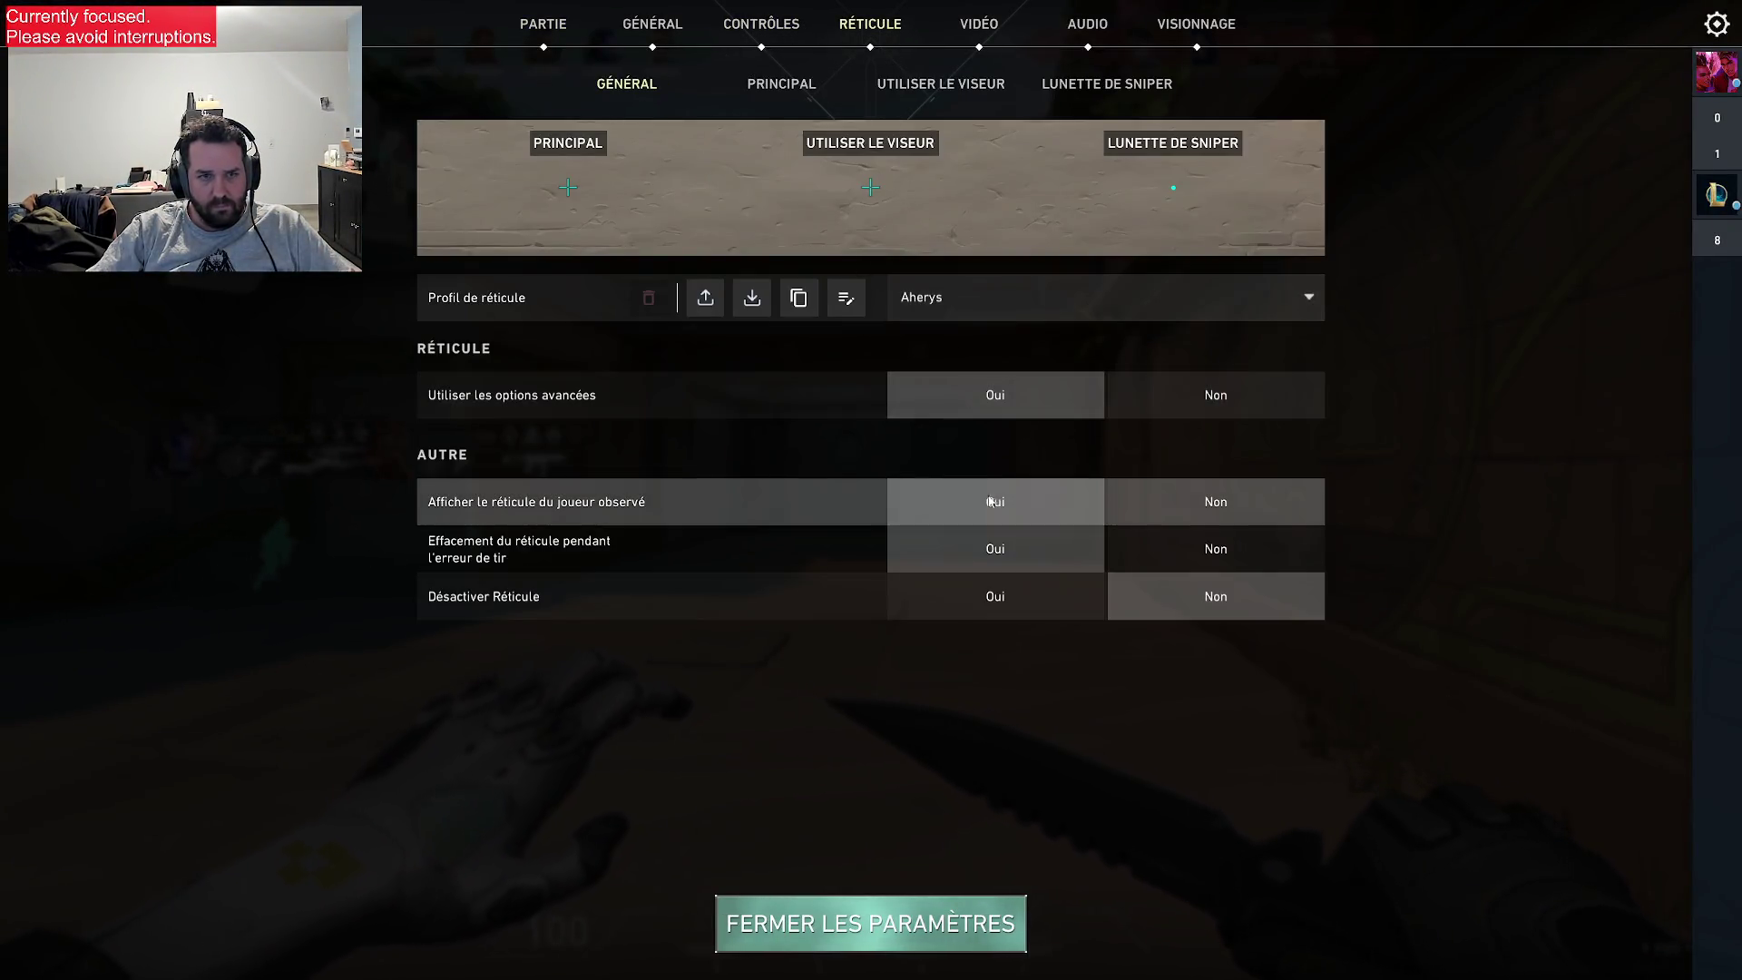
pyautogui.click(767, 91)
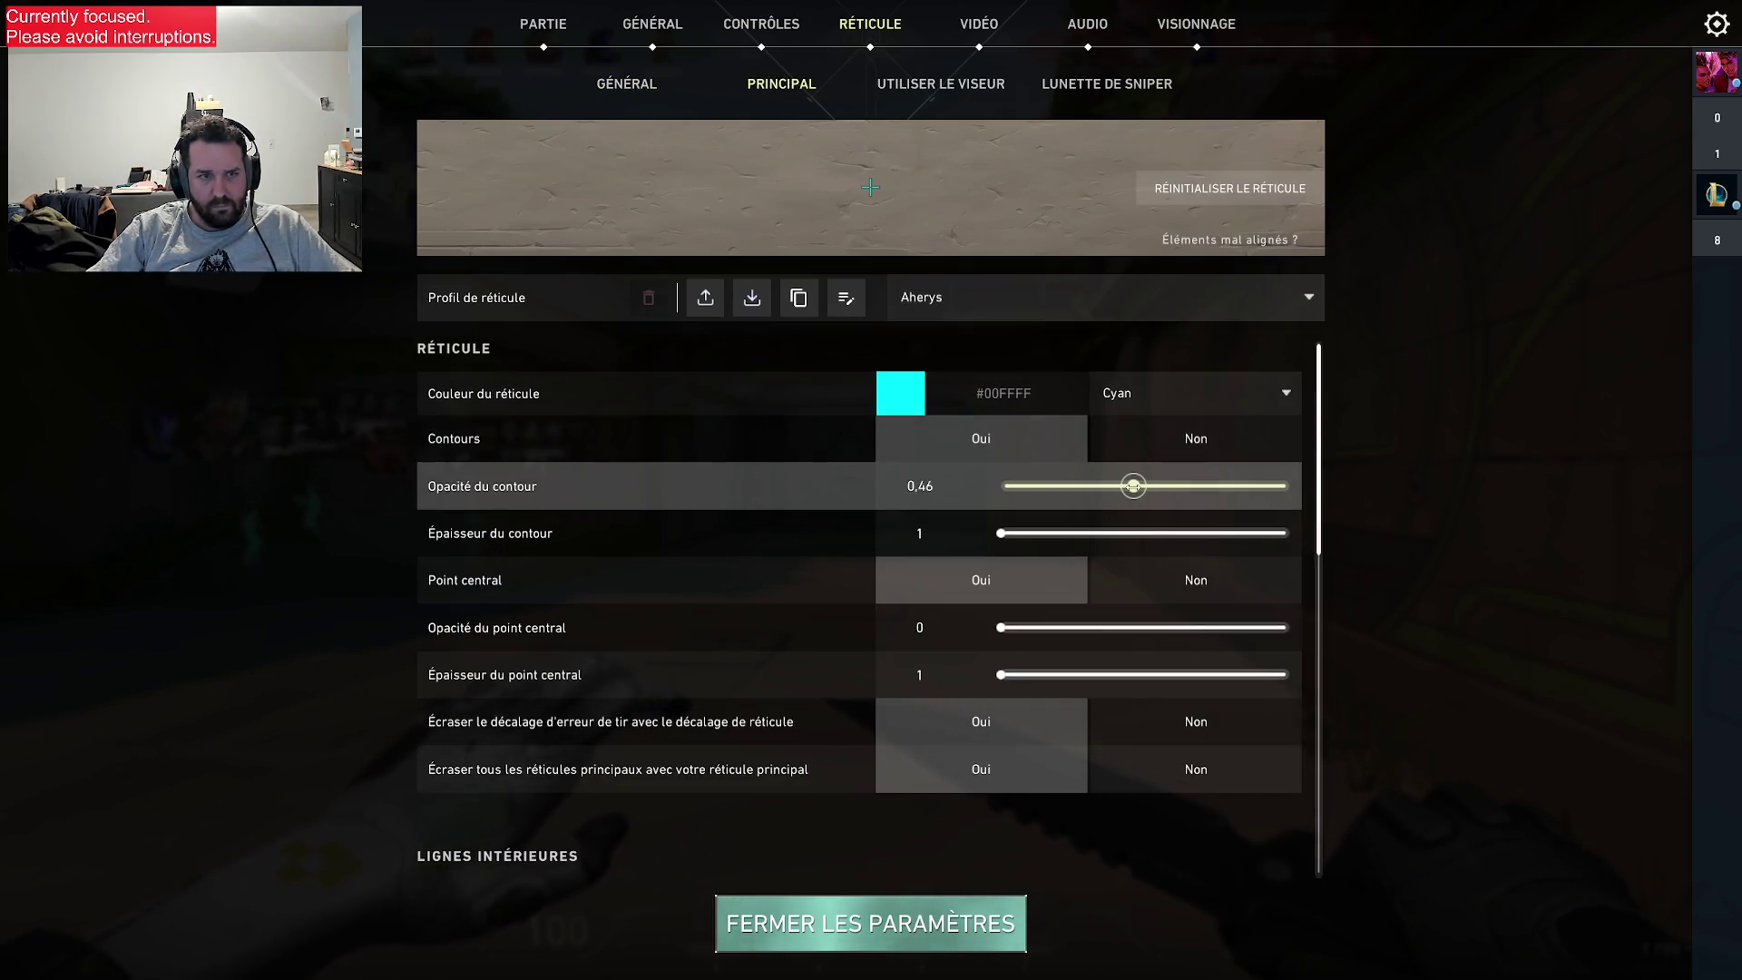
pyautogui.click(1031, 486)
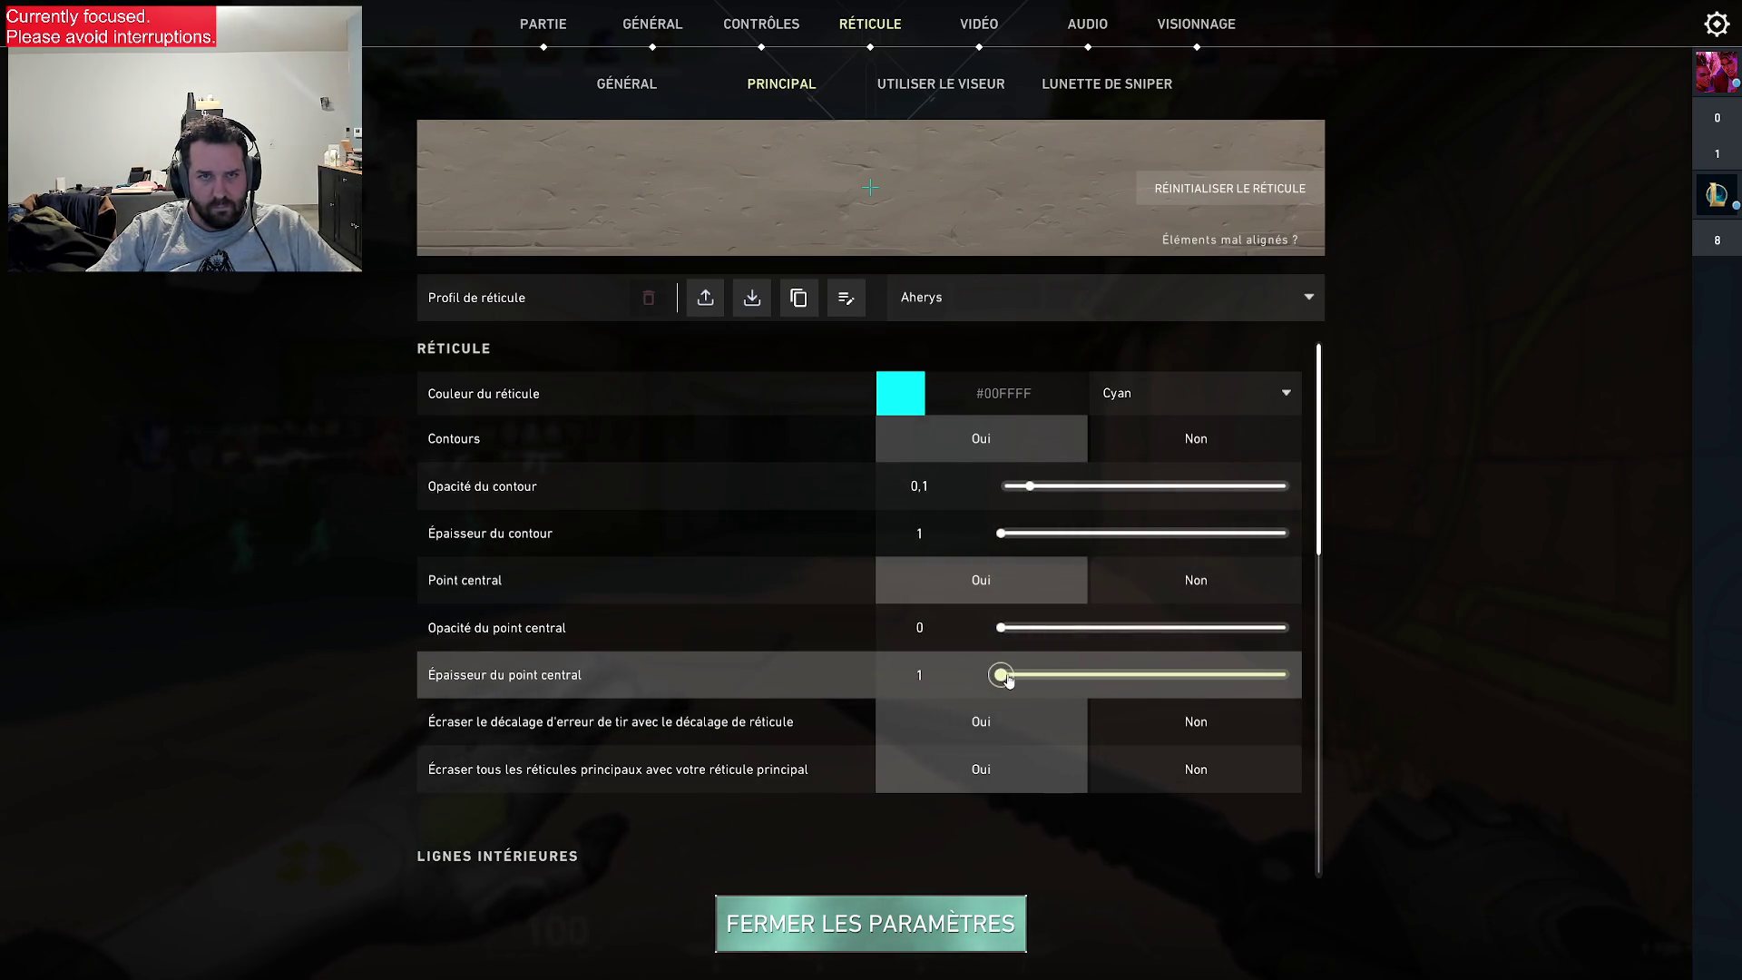
pyautogui.moveTo(1150, 668); pyautogui.dragTo(1004, 672)
pyautogui.scroll(-15, 1023, 690)
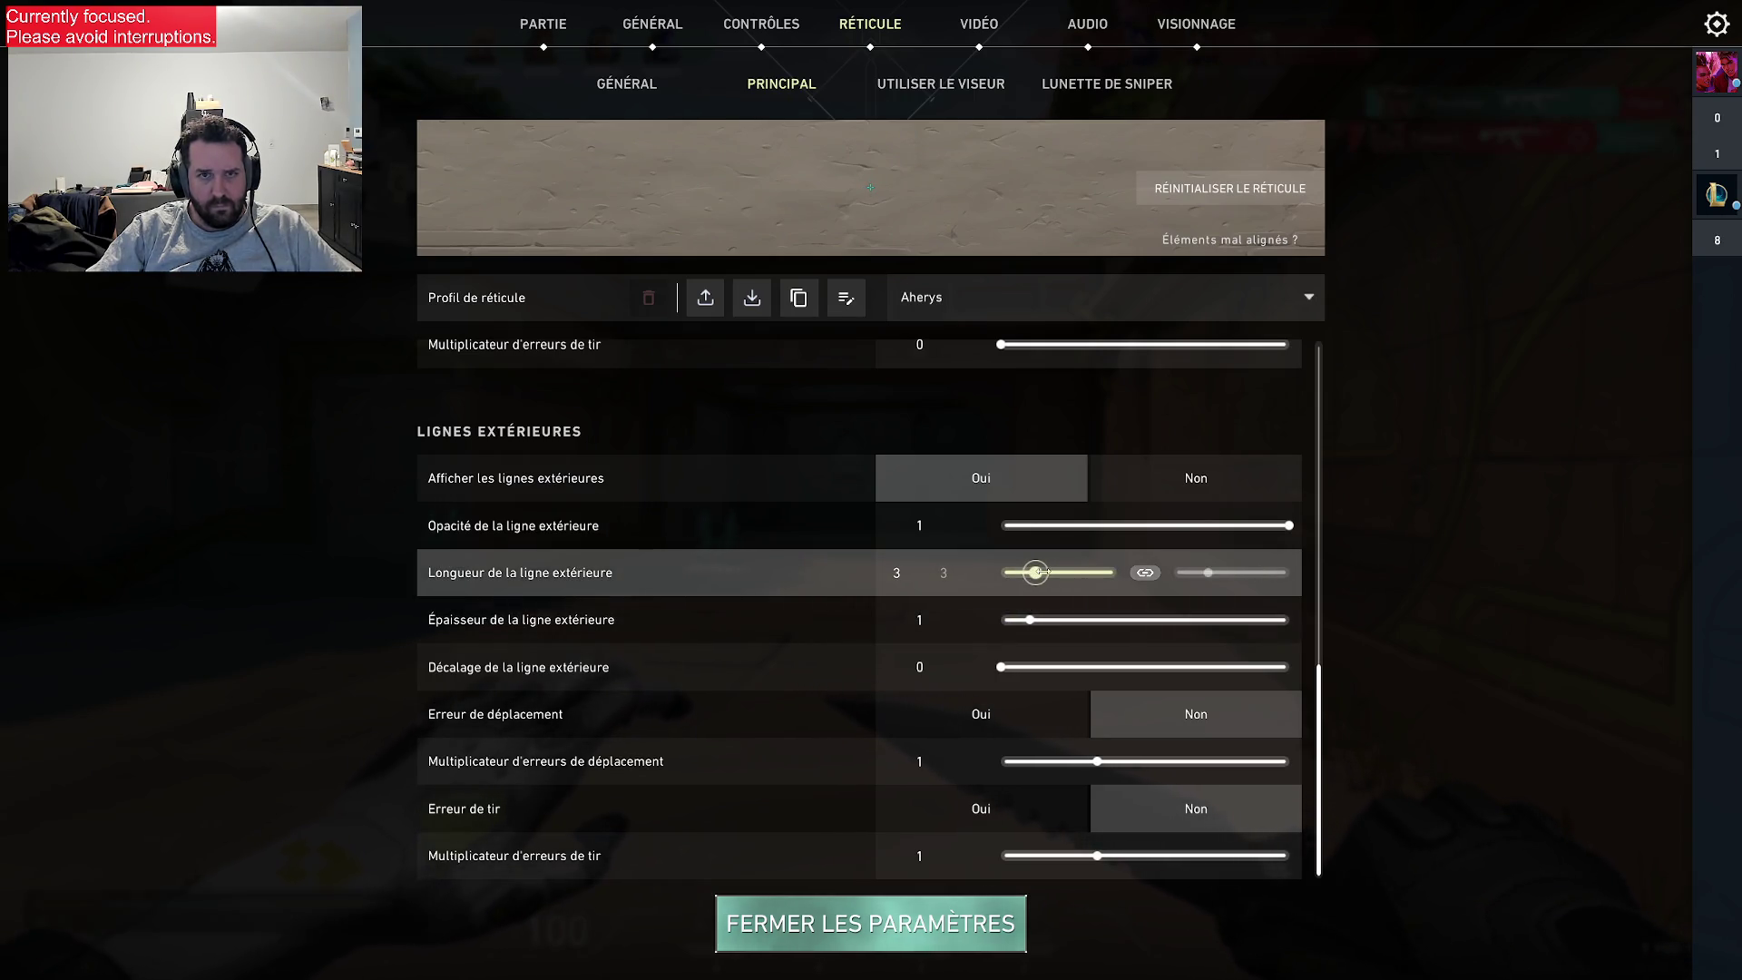
pyautogui.press('Escape')
# - Buy light armor during the buy phase and put the knife out
pyautogui.press('2')
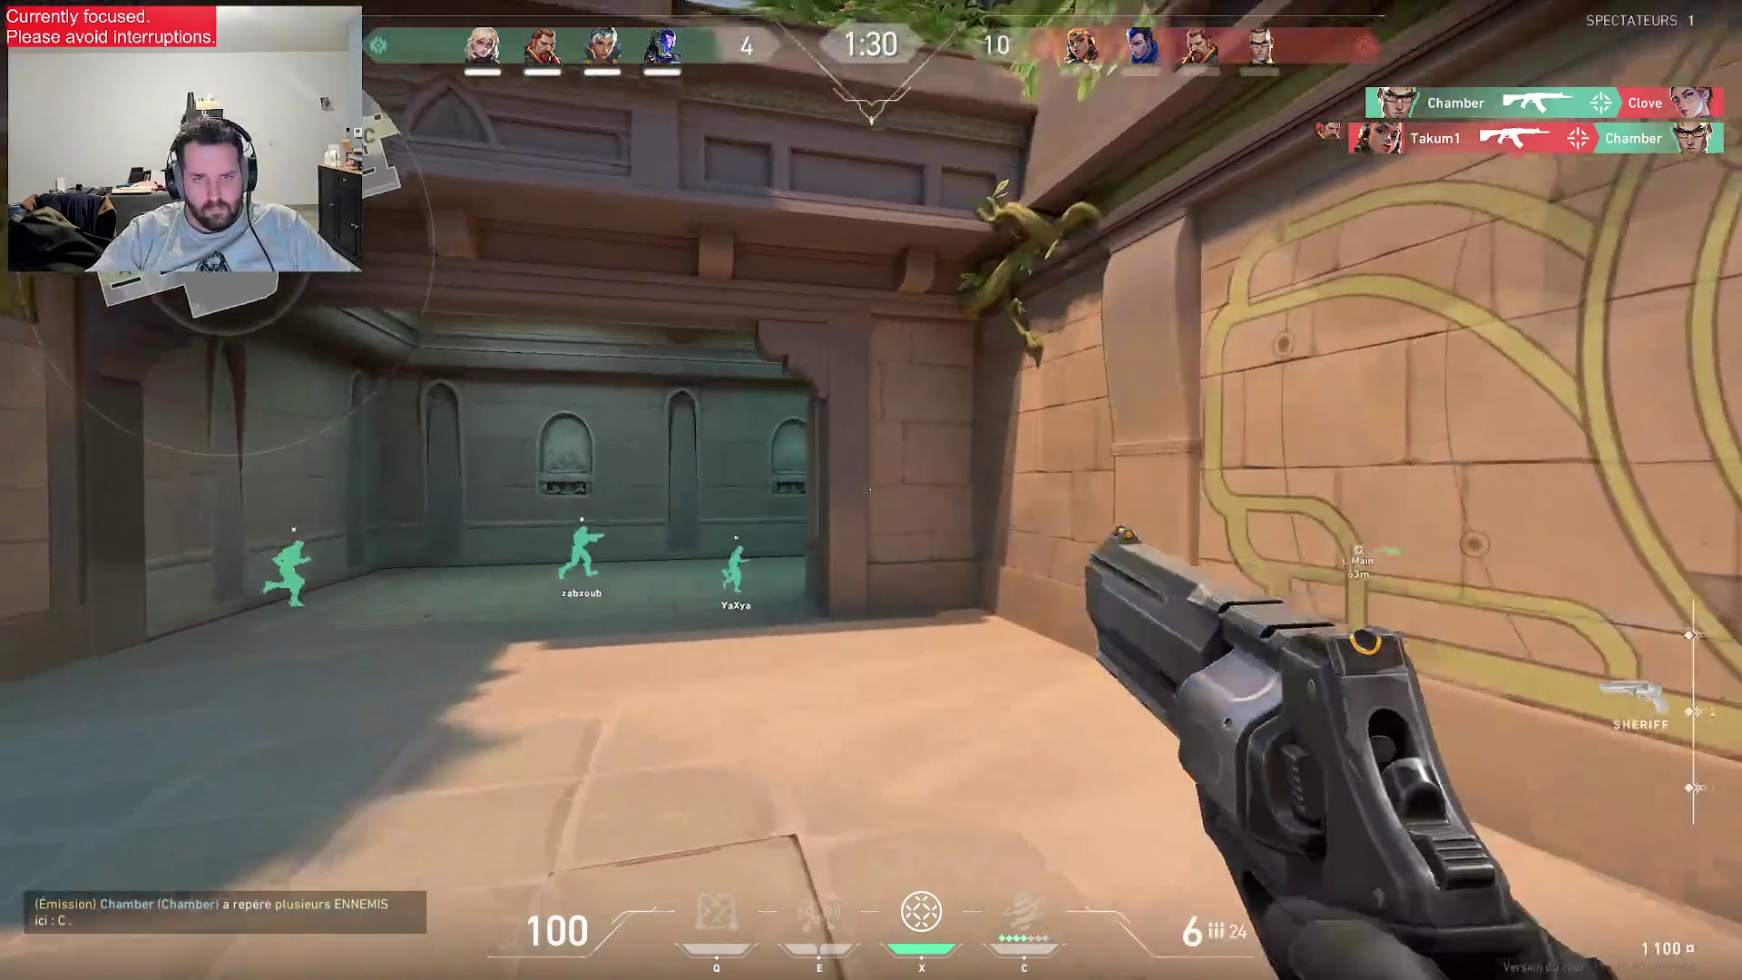
pyautogui.press('3')
pyautogui.press('2')
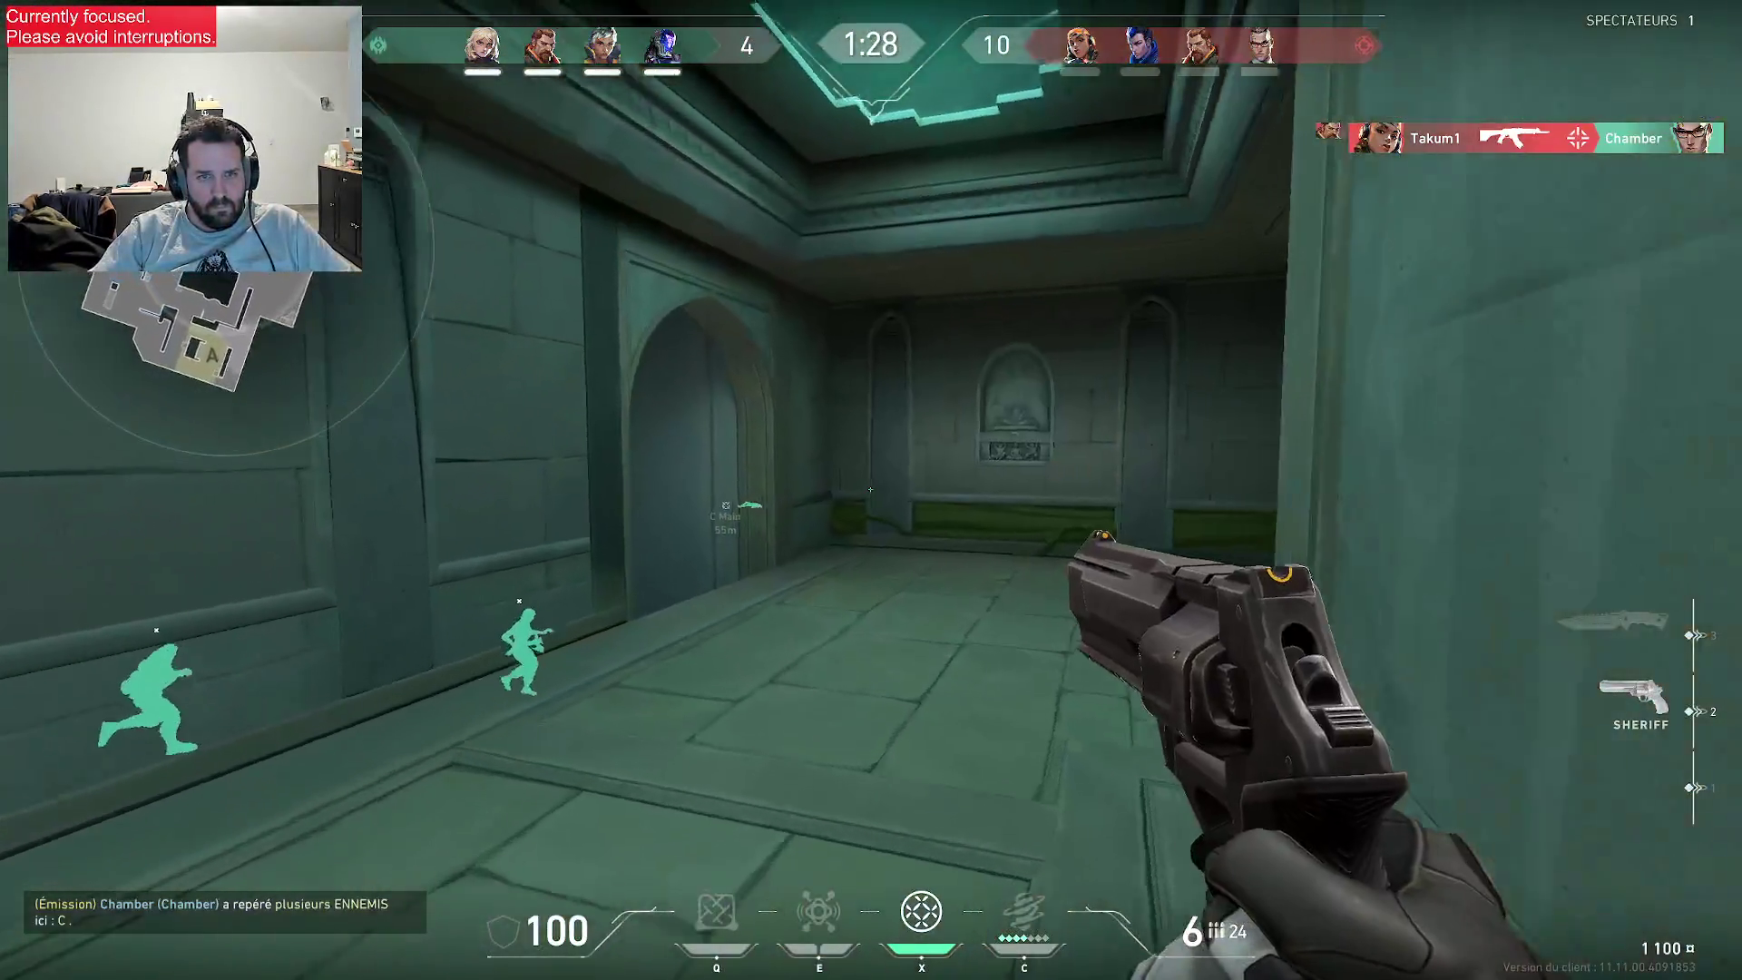
pyautogui.press('3')
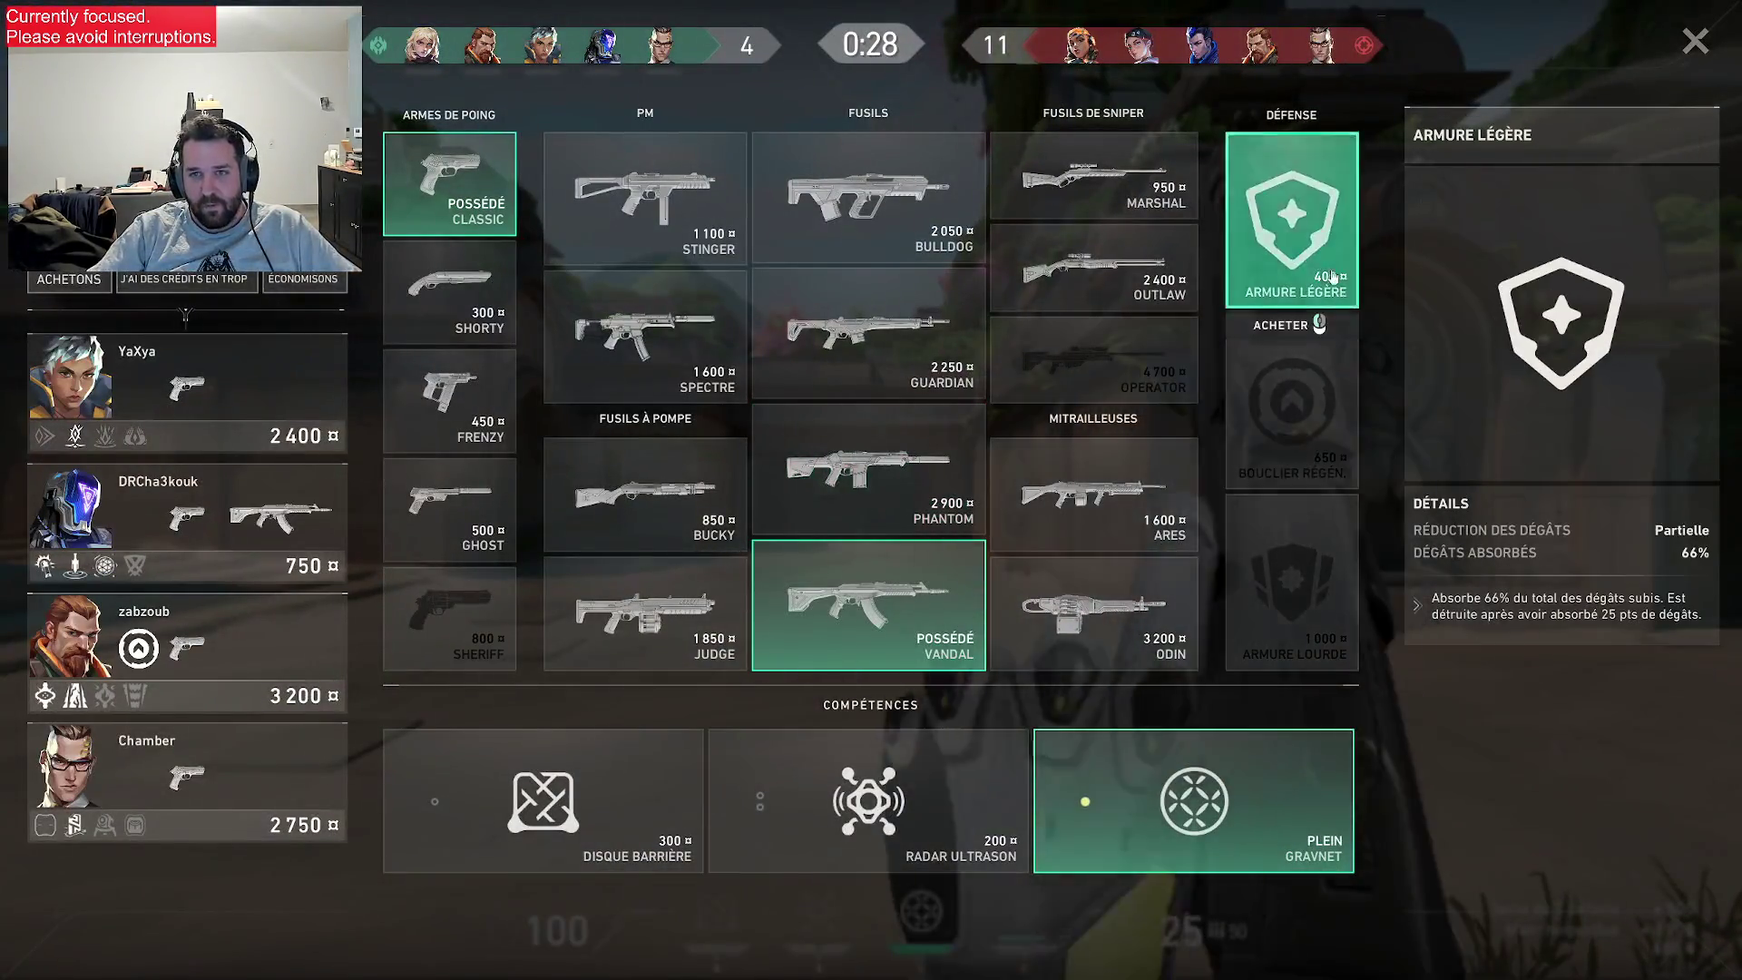
pyautogui.click(1331, 277)
pyautogui.press('b')
pyautogui.press('3')
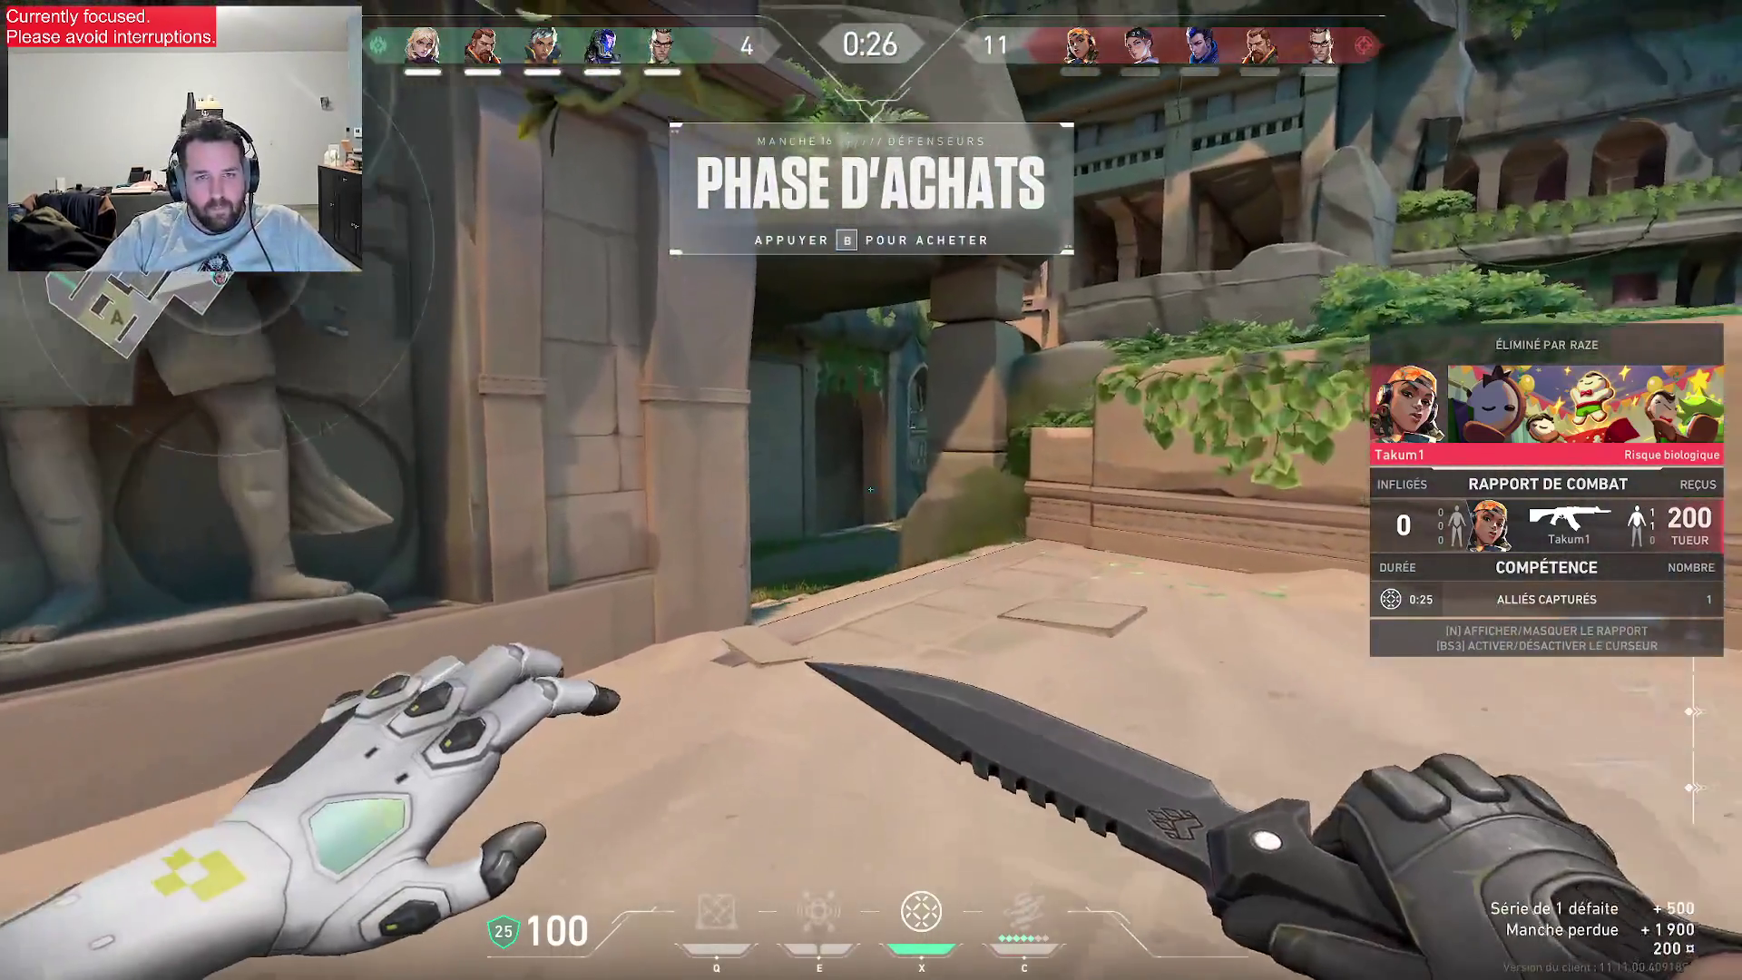
# - Walk out of spawn through the doorway and down the corridor, drawing the Vandal
pyautogui.press('w')
pyautogui.press('y')
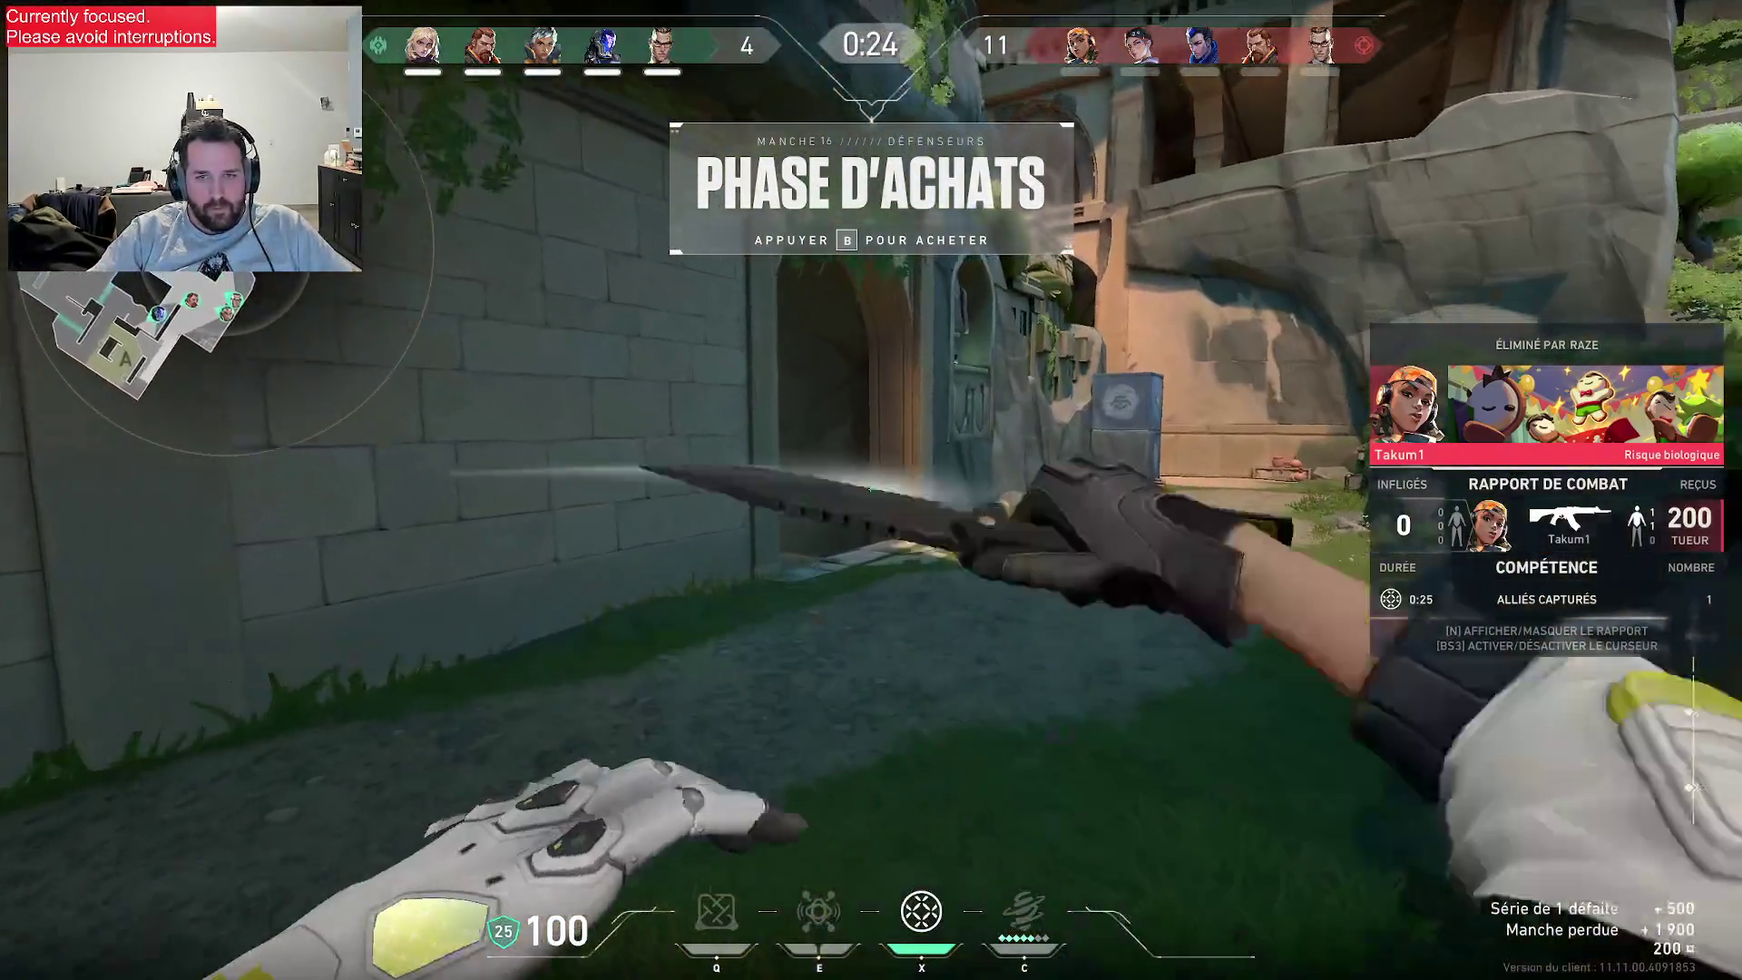
pyautogui.press('w')
pyautogui.press('w')
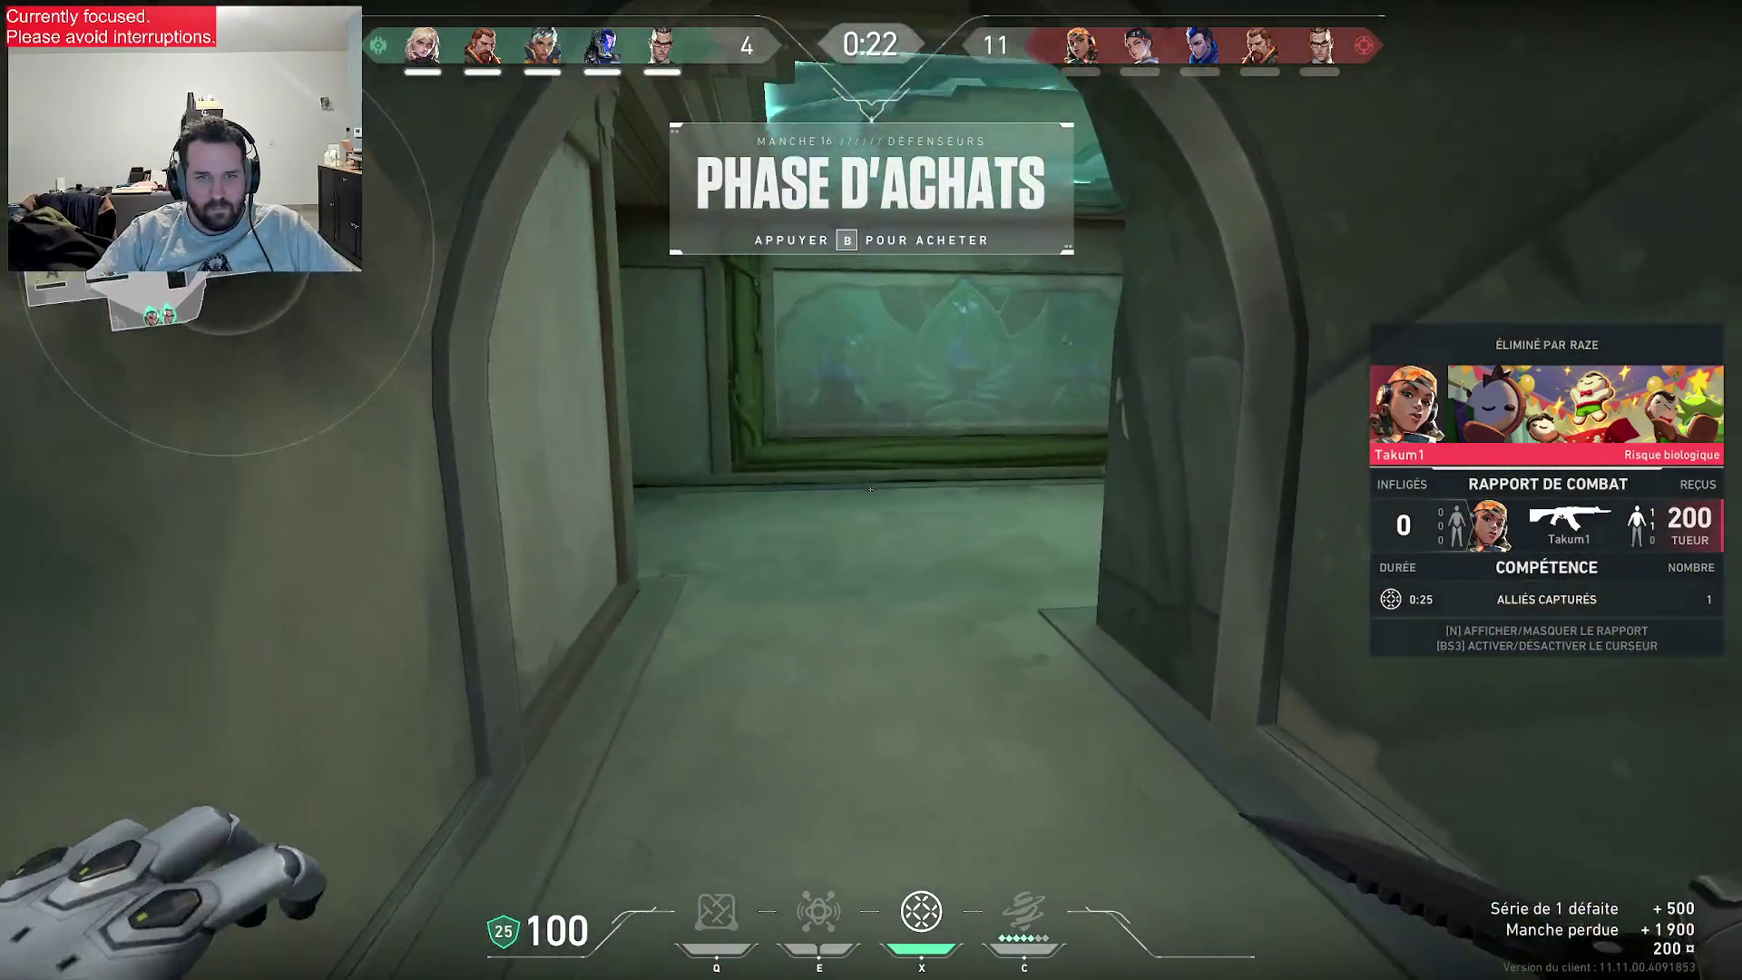
pyautogui.press('w')
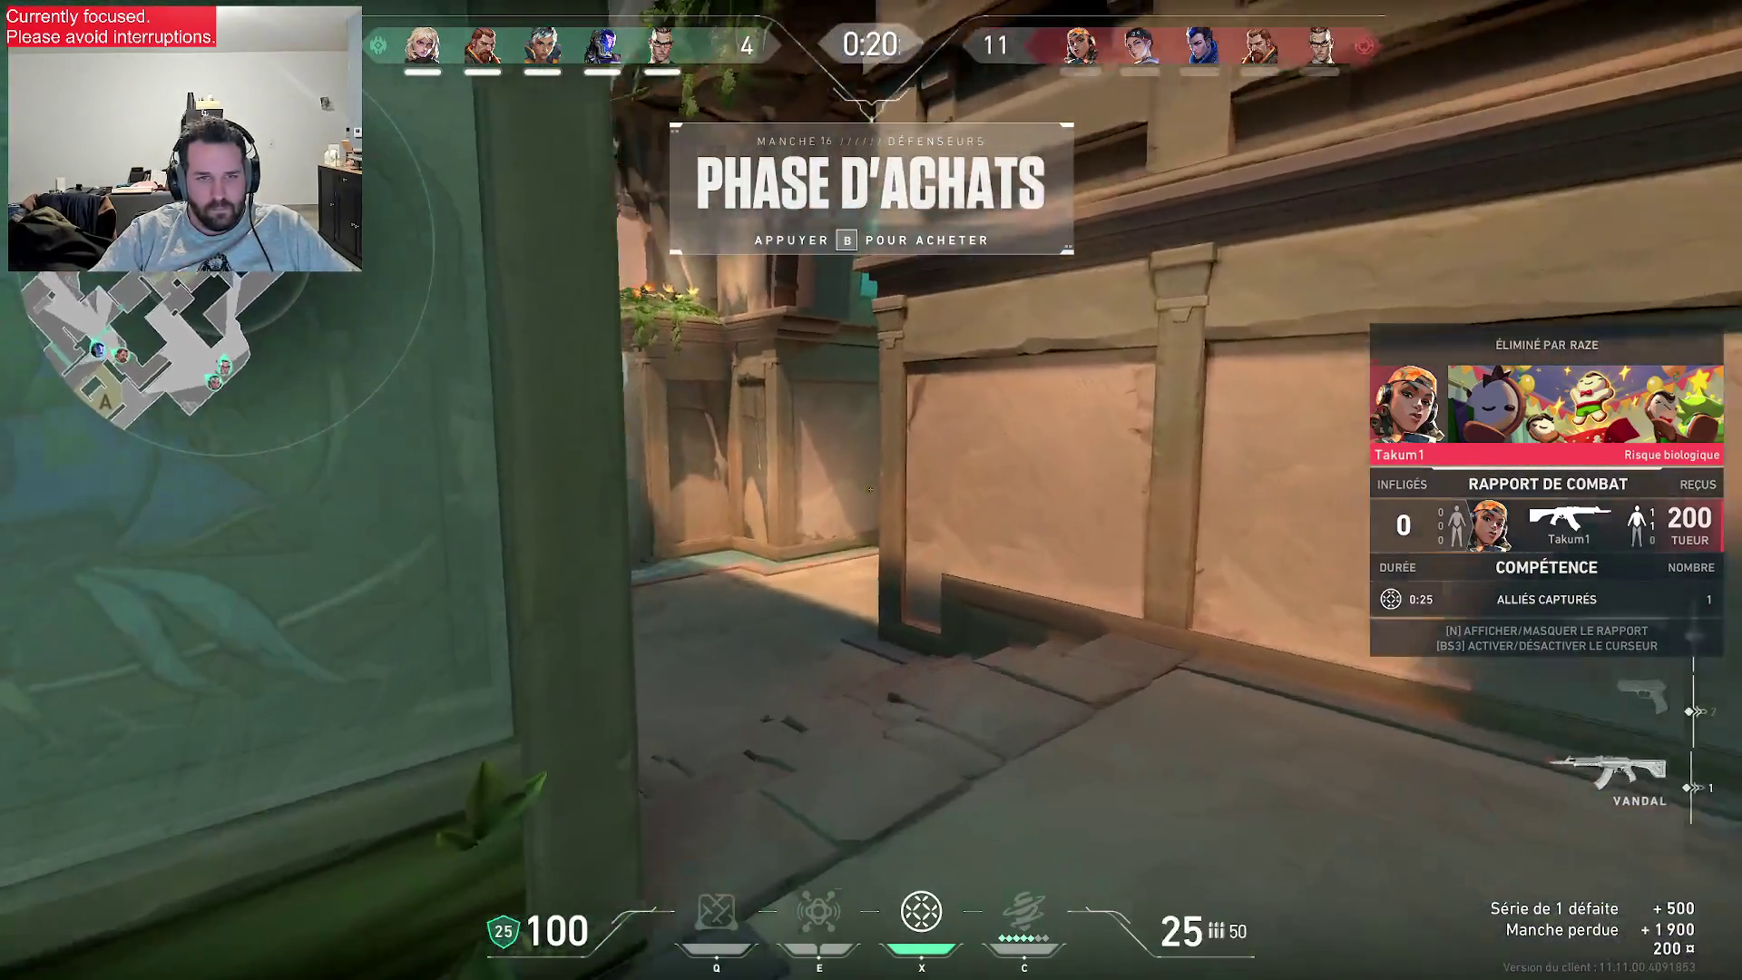
pyautogui.press('w')
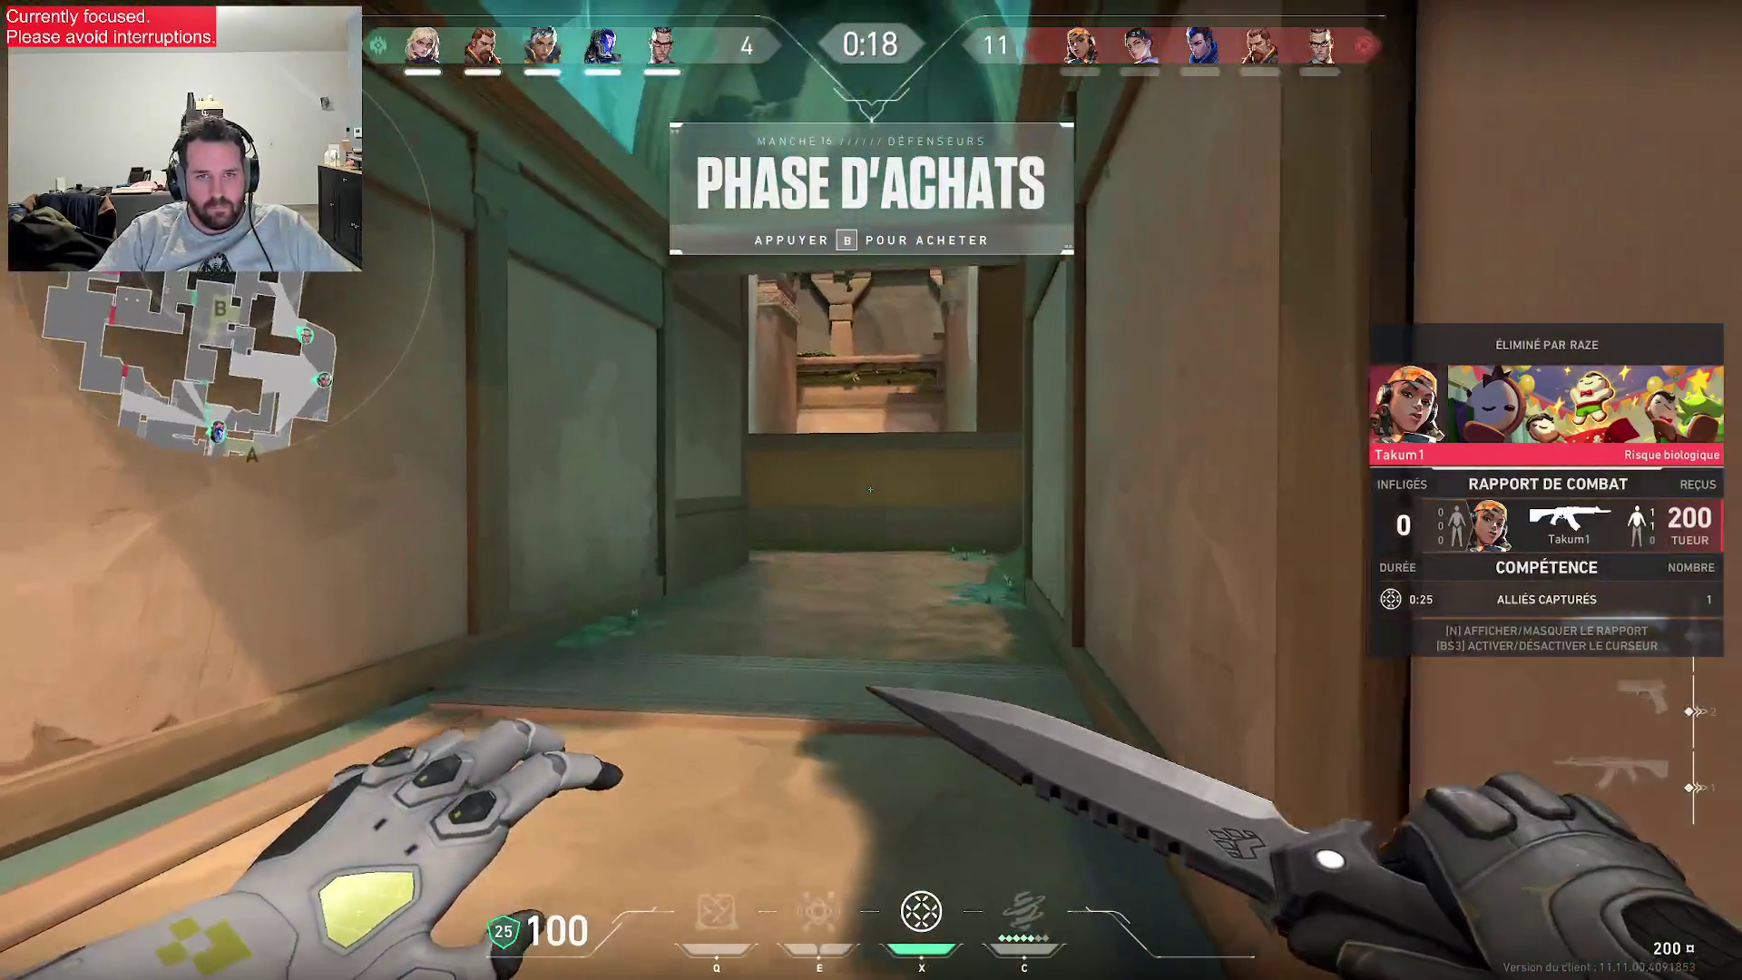
pyautogui.press('1')
pyautogui.press('w')
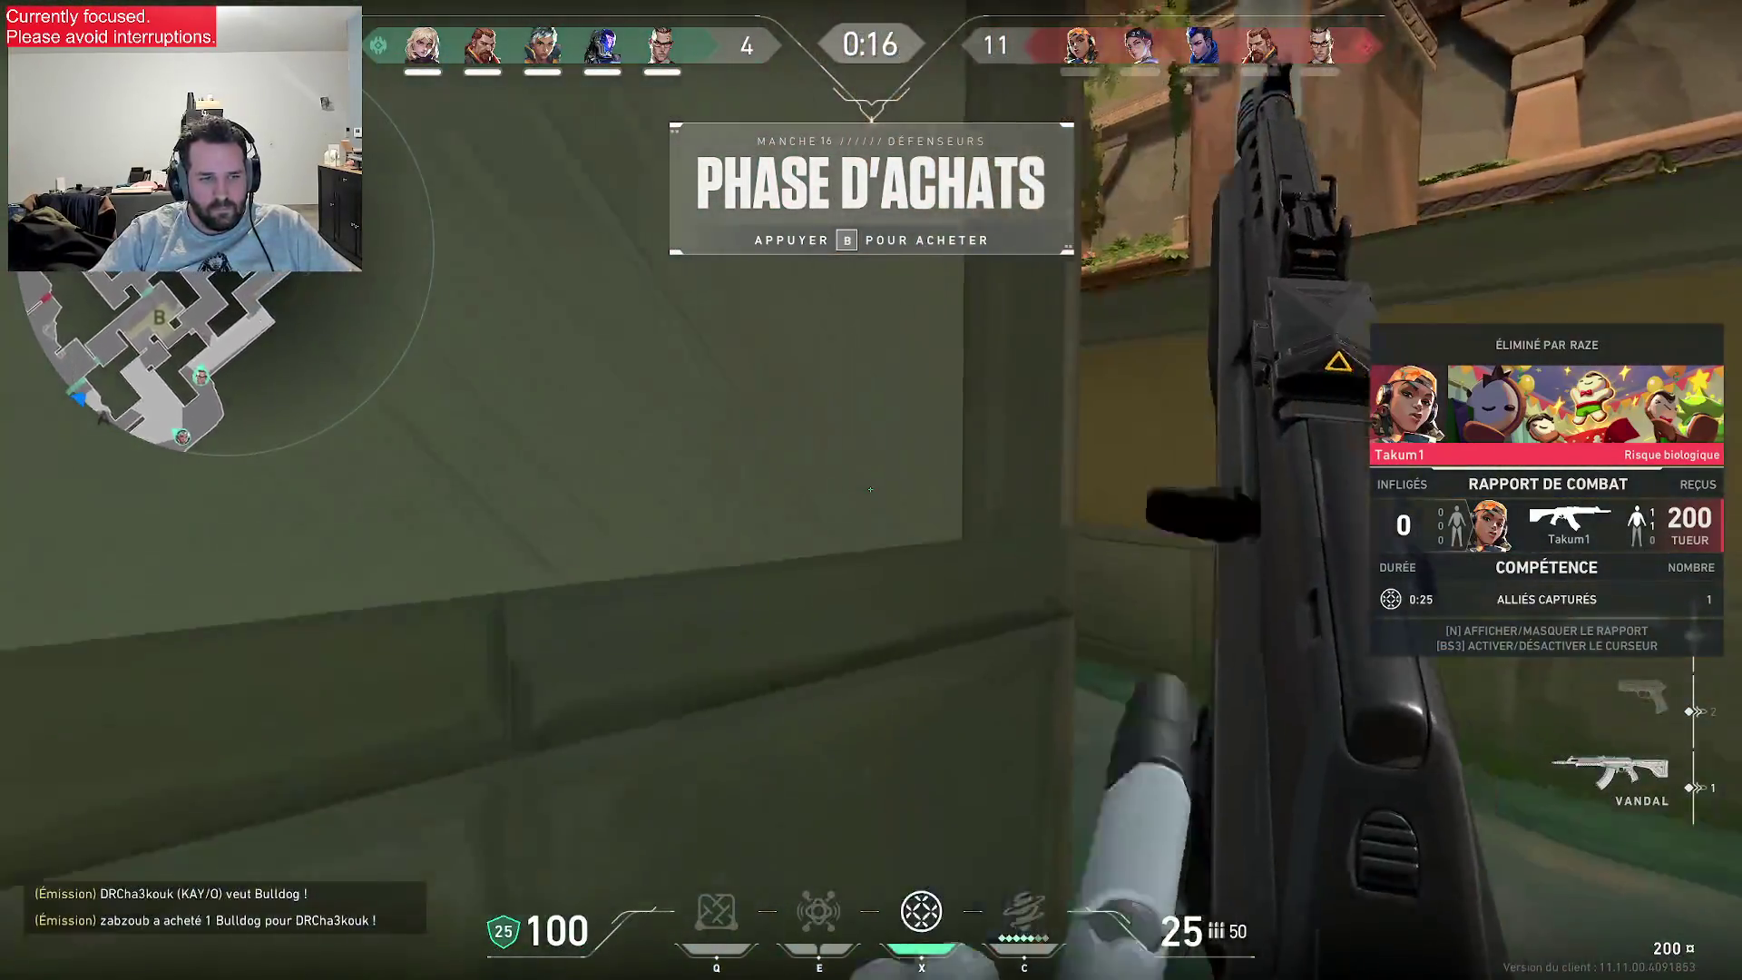
# - Ready an ability, return to the Vandal, then dismiss the combat report
pyautogui.press('q')
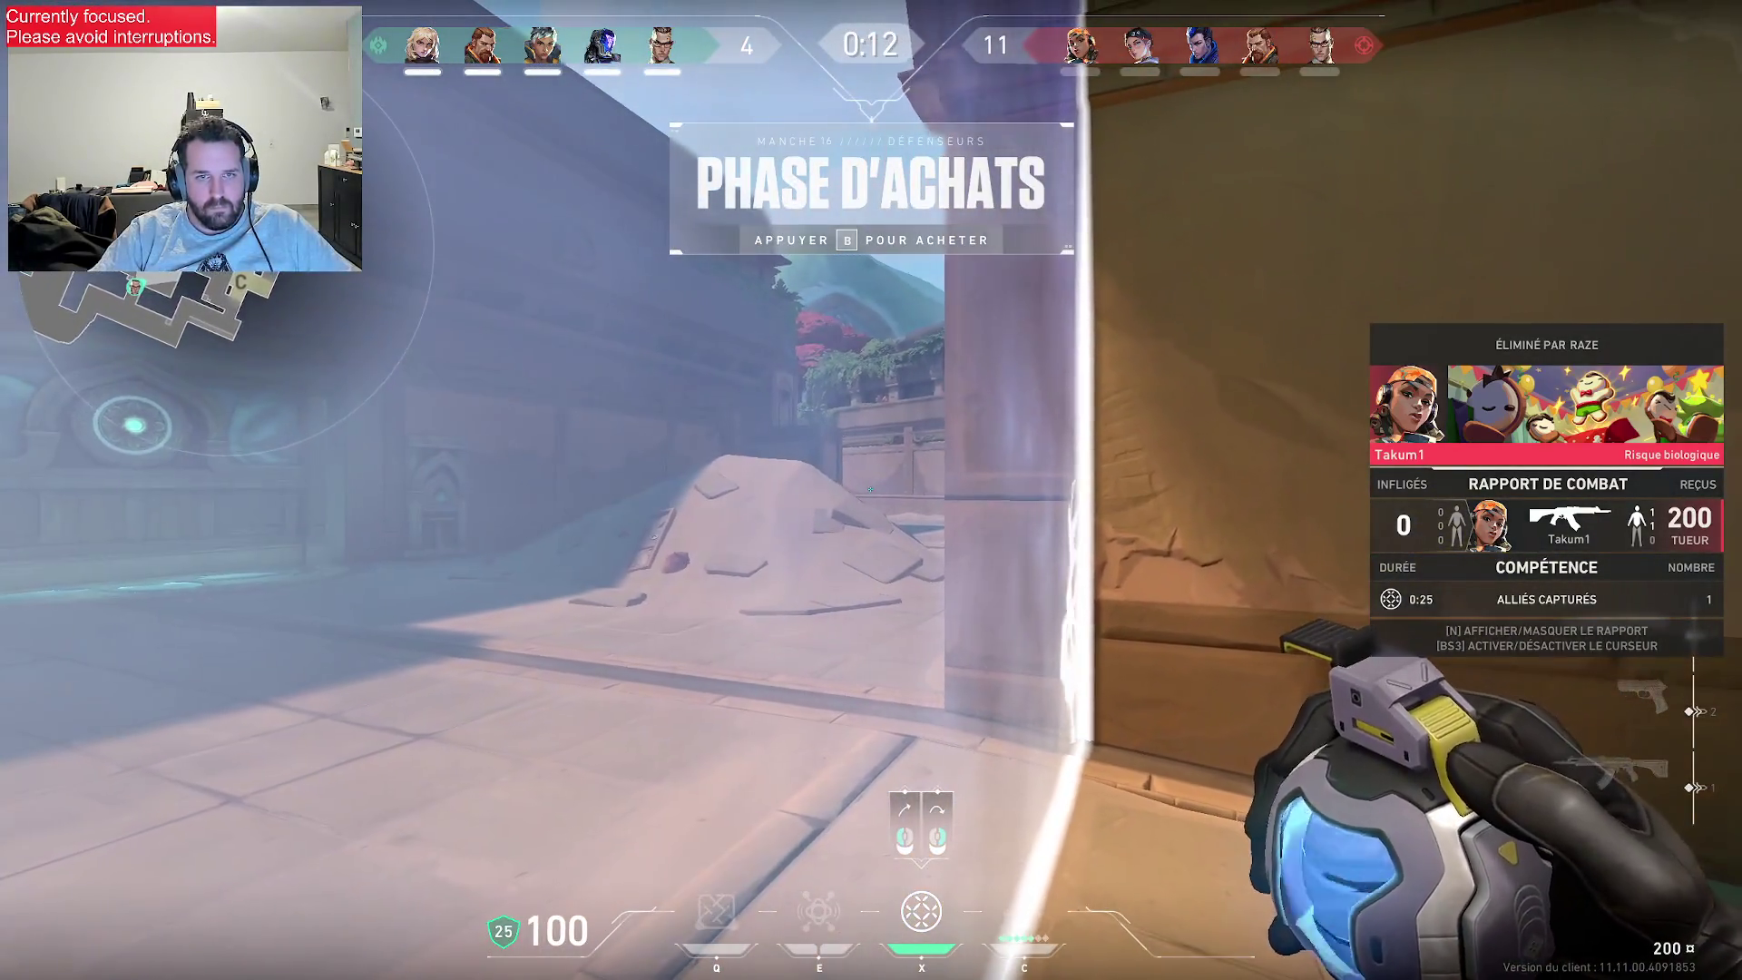
pyautogui.press('1')
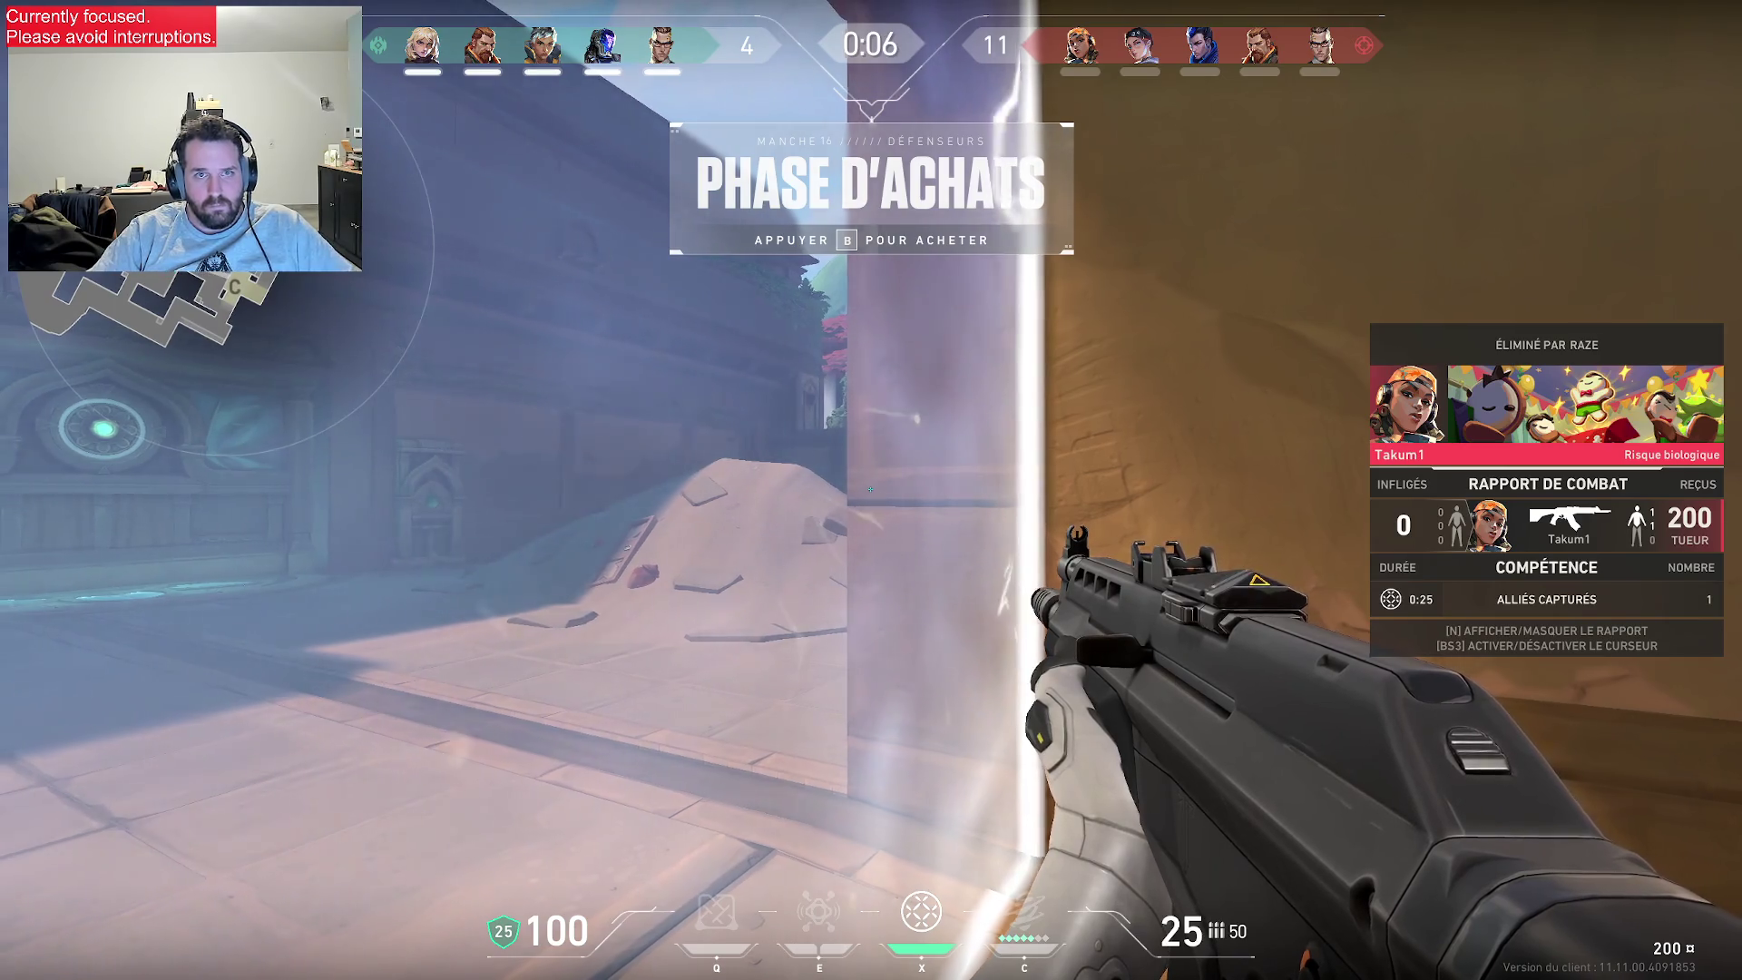
pyautogui.press('3')
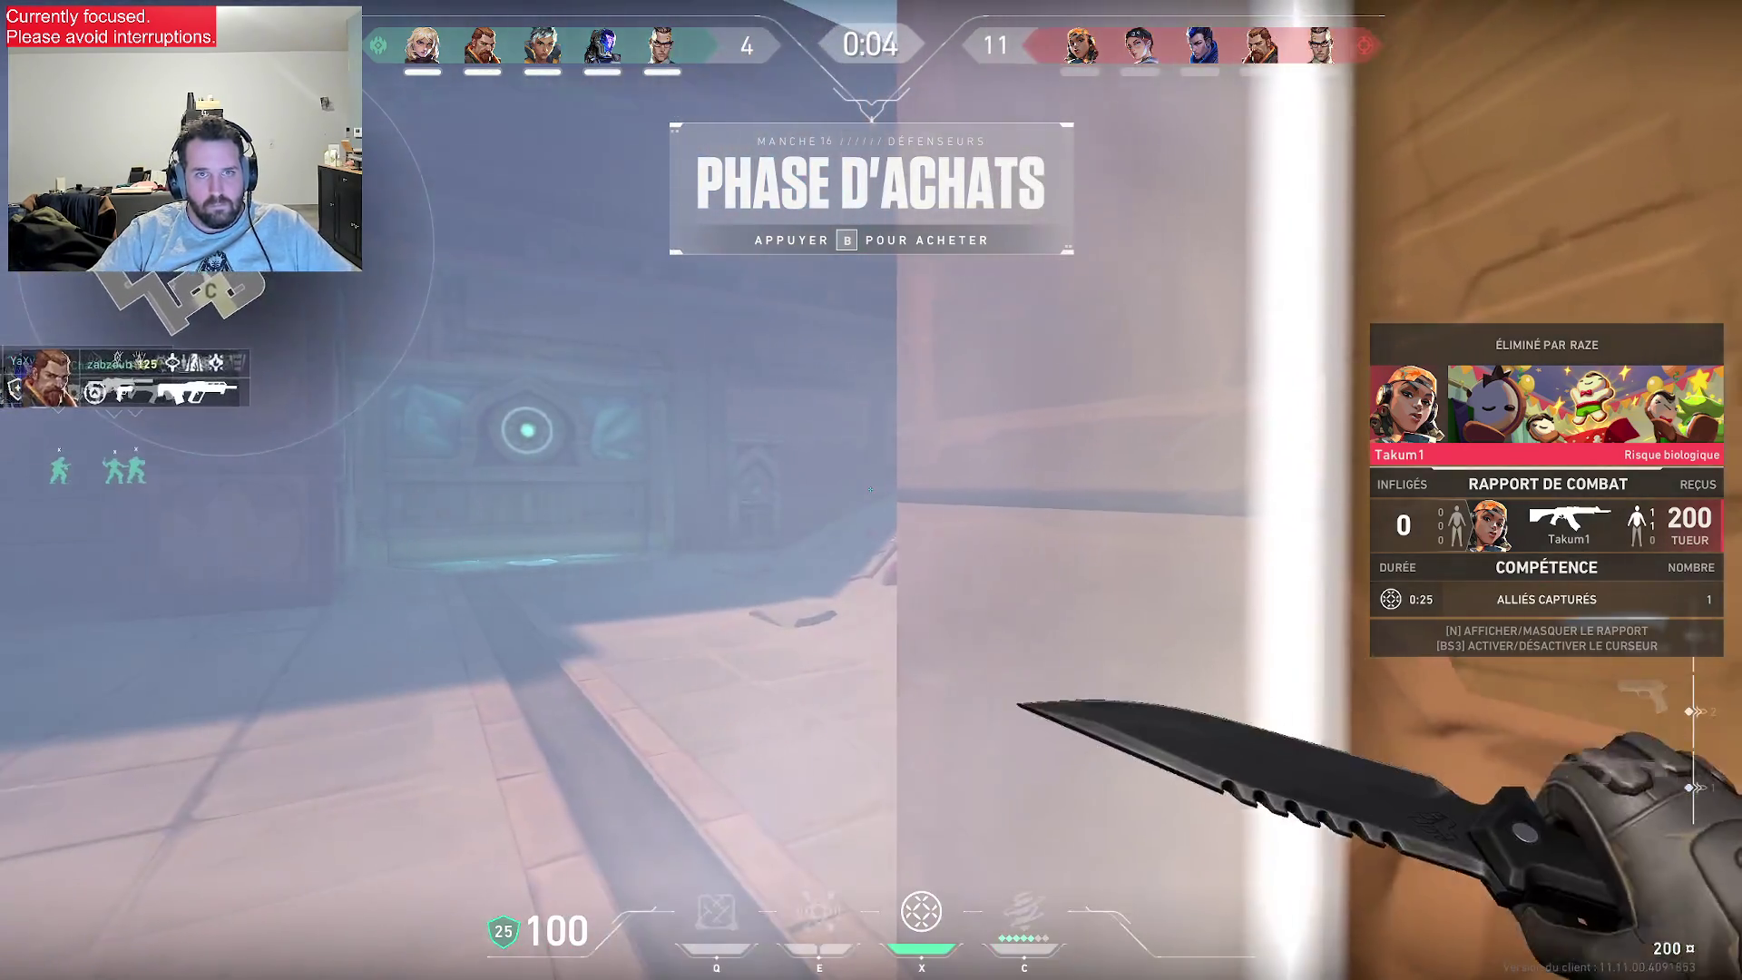
pyautogui.press('n')
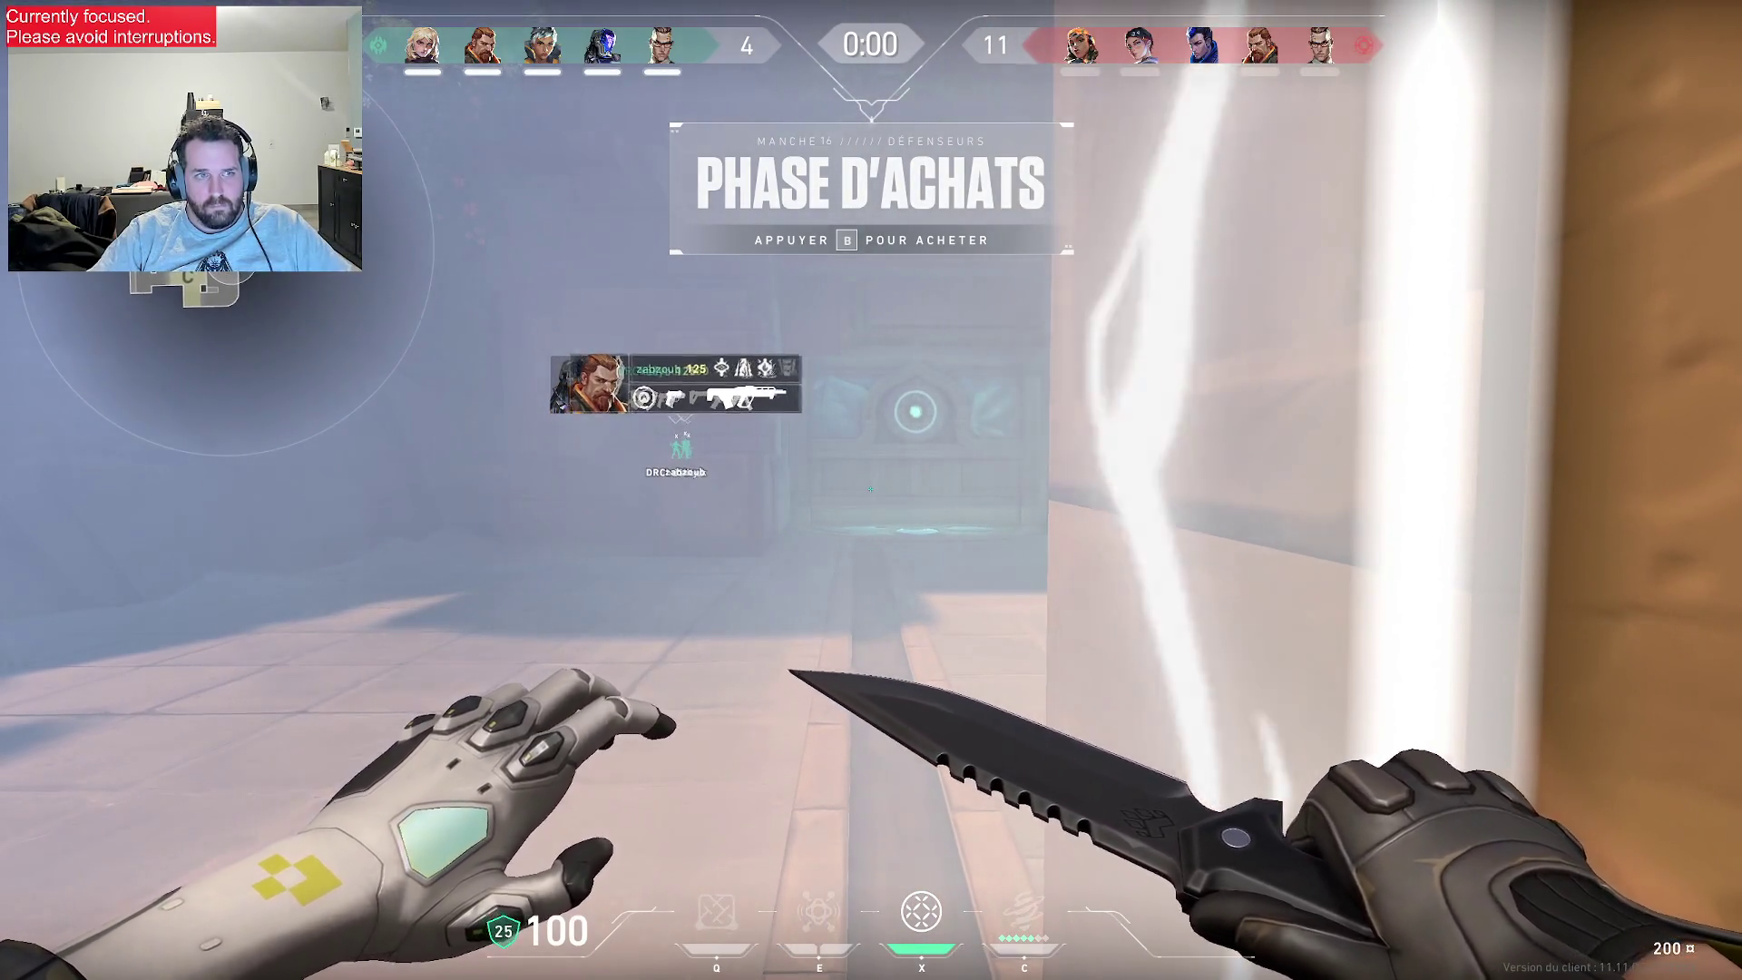
# - Advance along the path with the Vandal and activate the door switch
pyautogui.press('1')
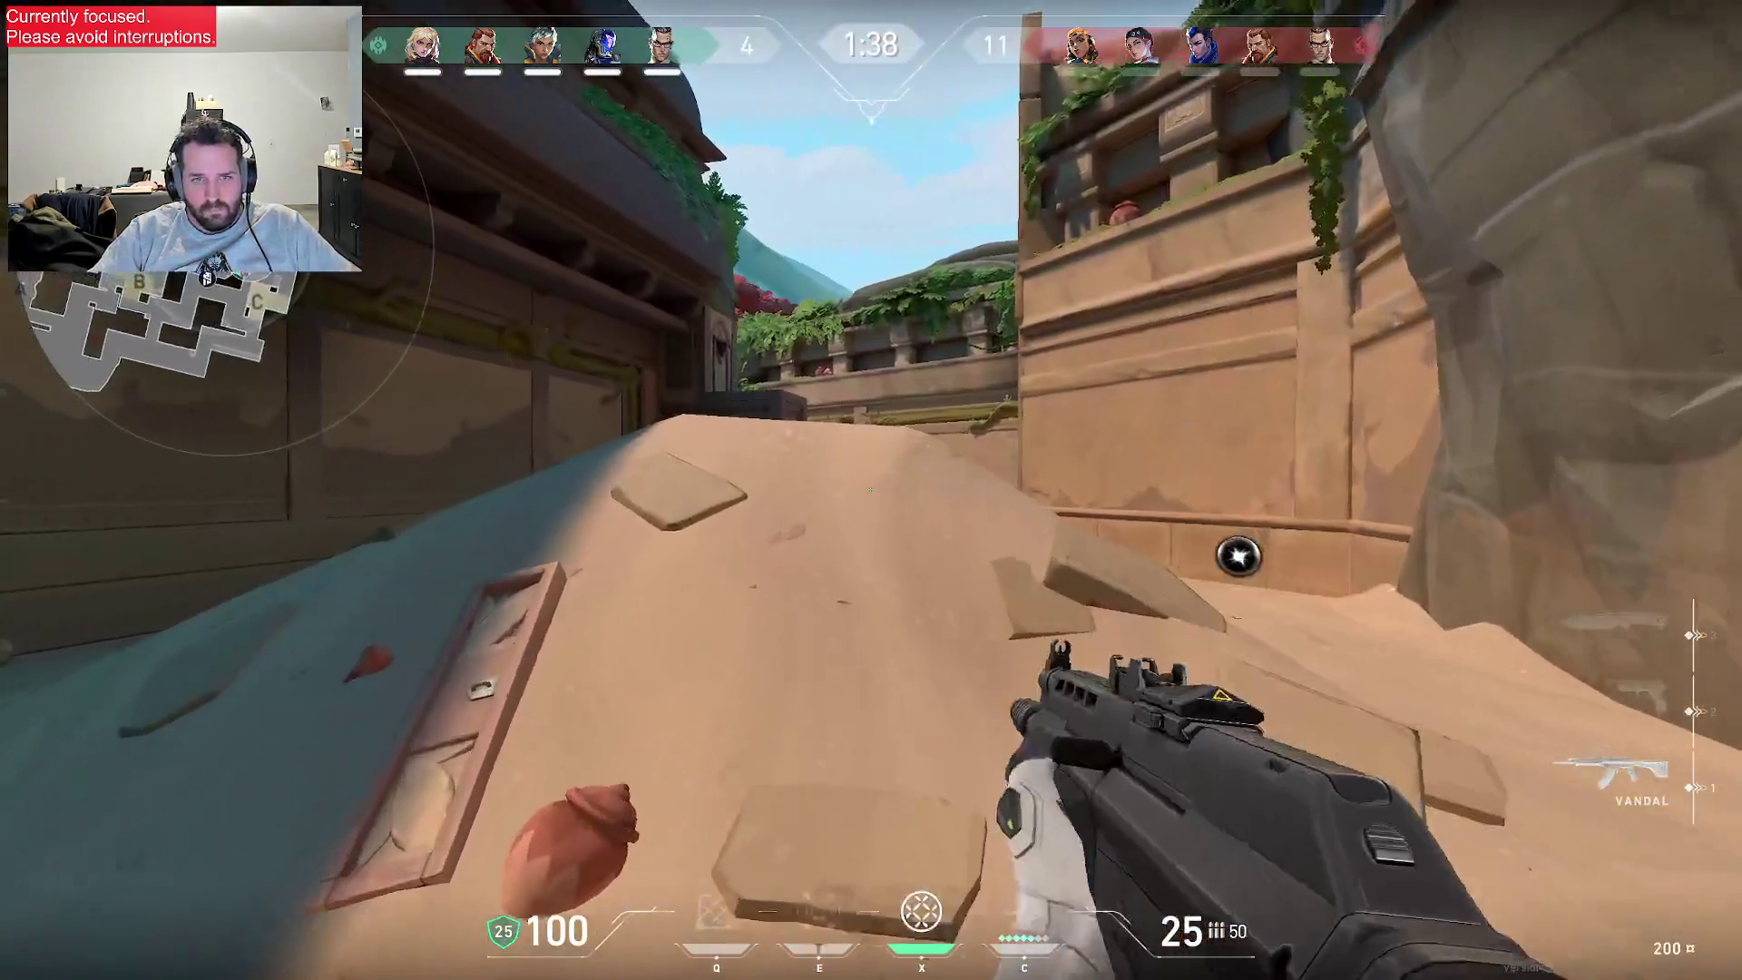
pyautogui.press('w')
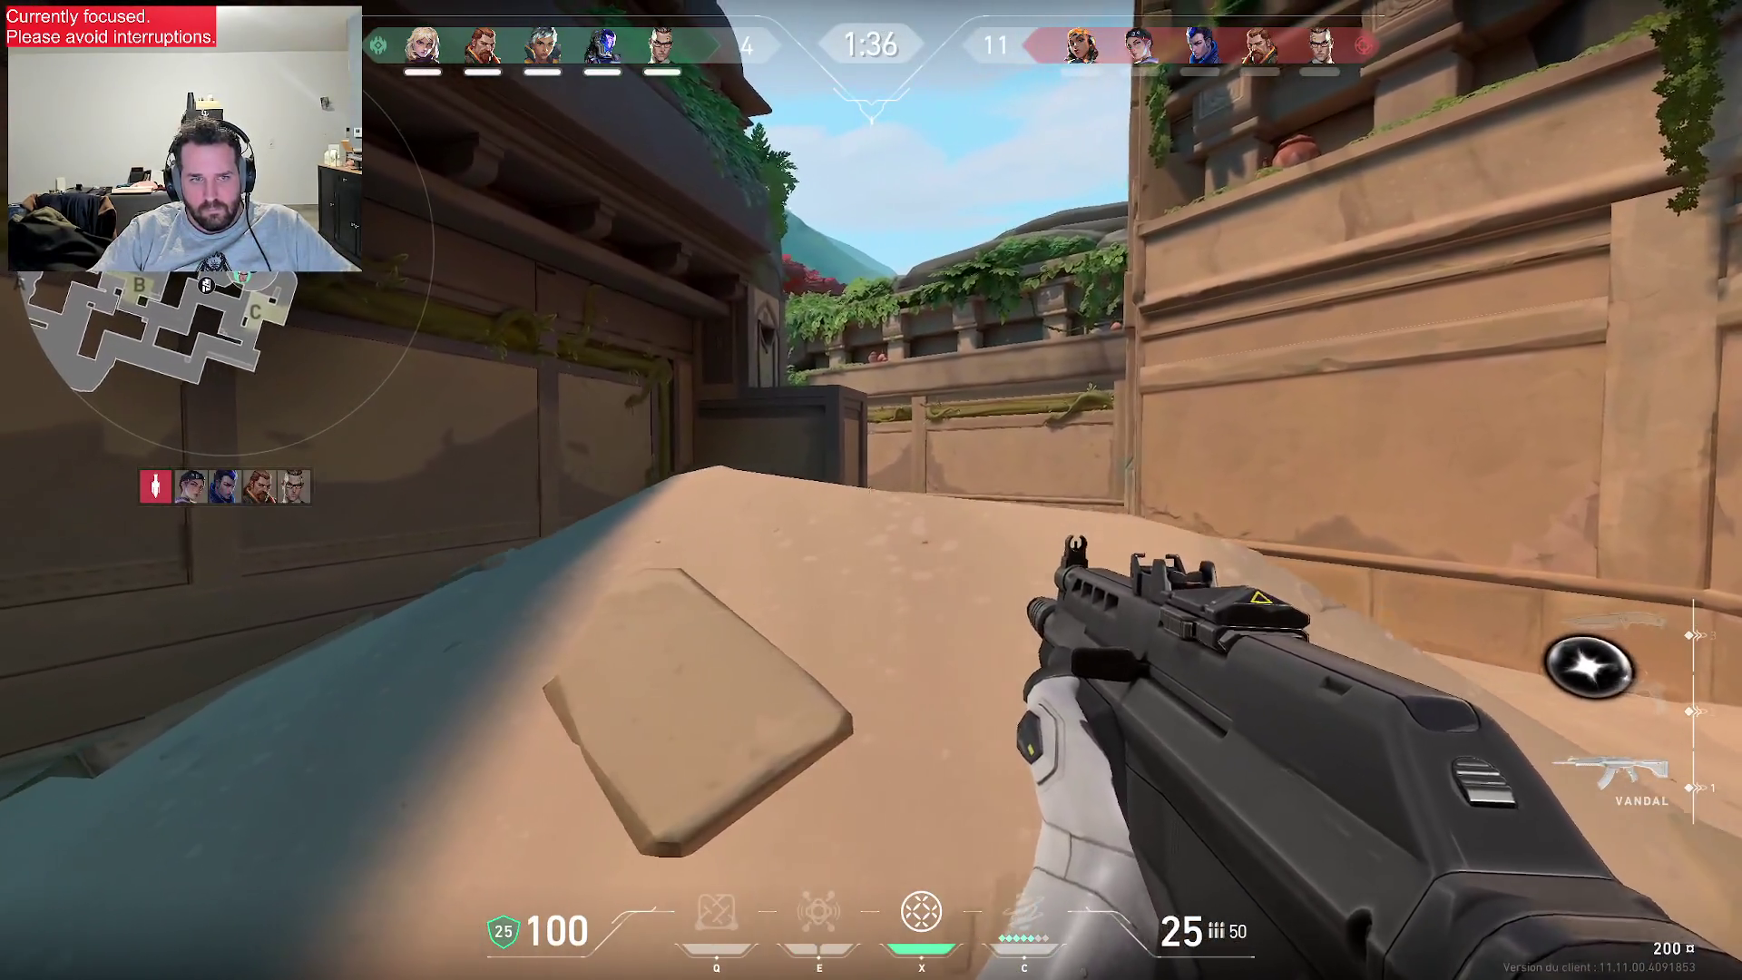
pyautogui.press('w')
pyautogui.press('a')
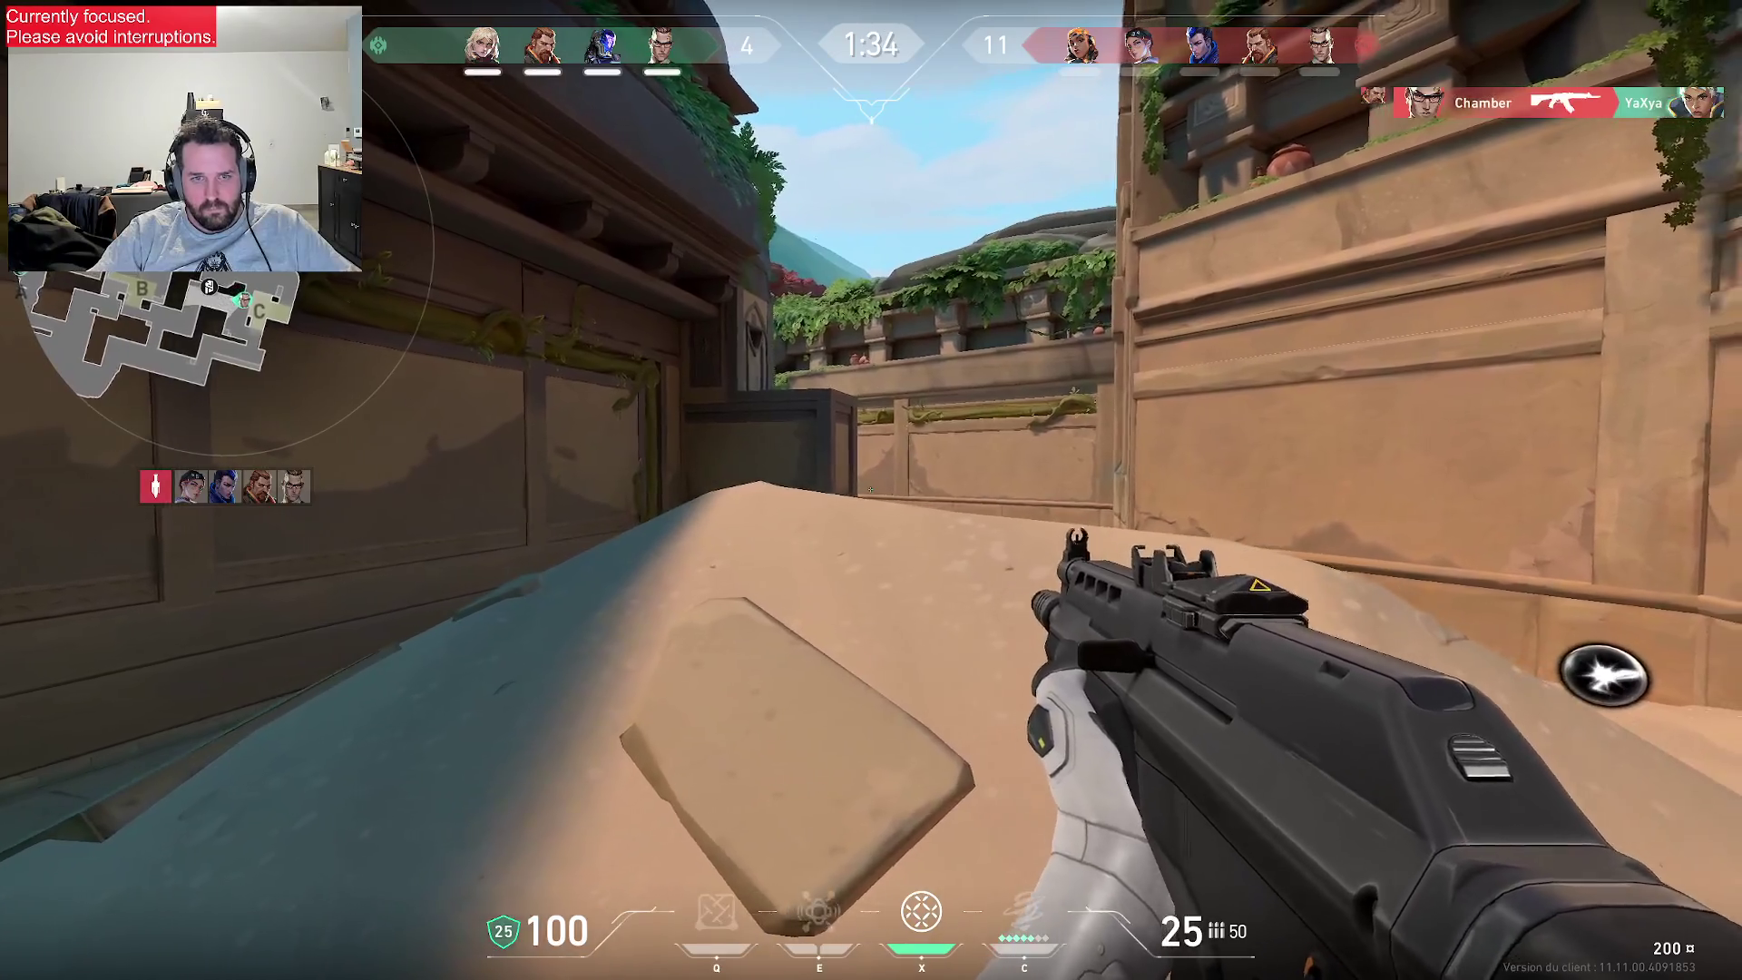
pyautogui.press('w')
pyautogui.press('f')
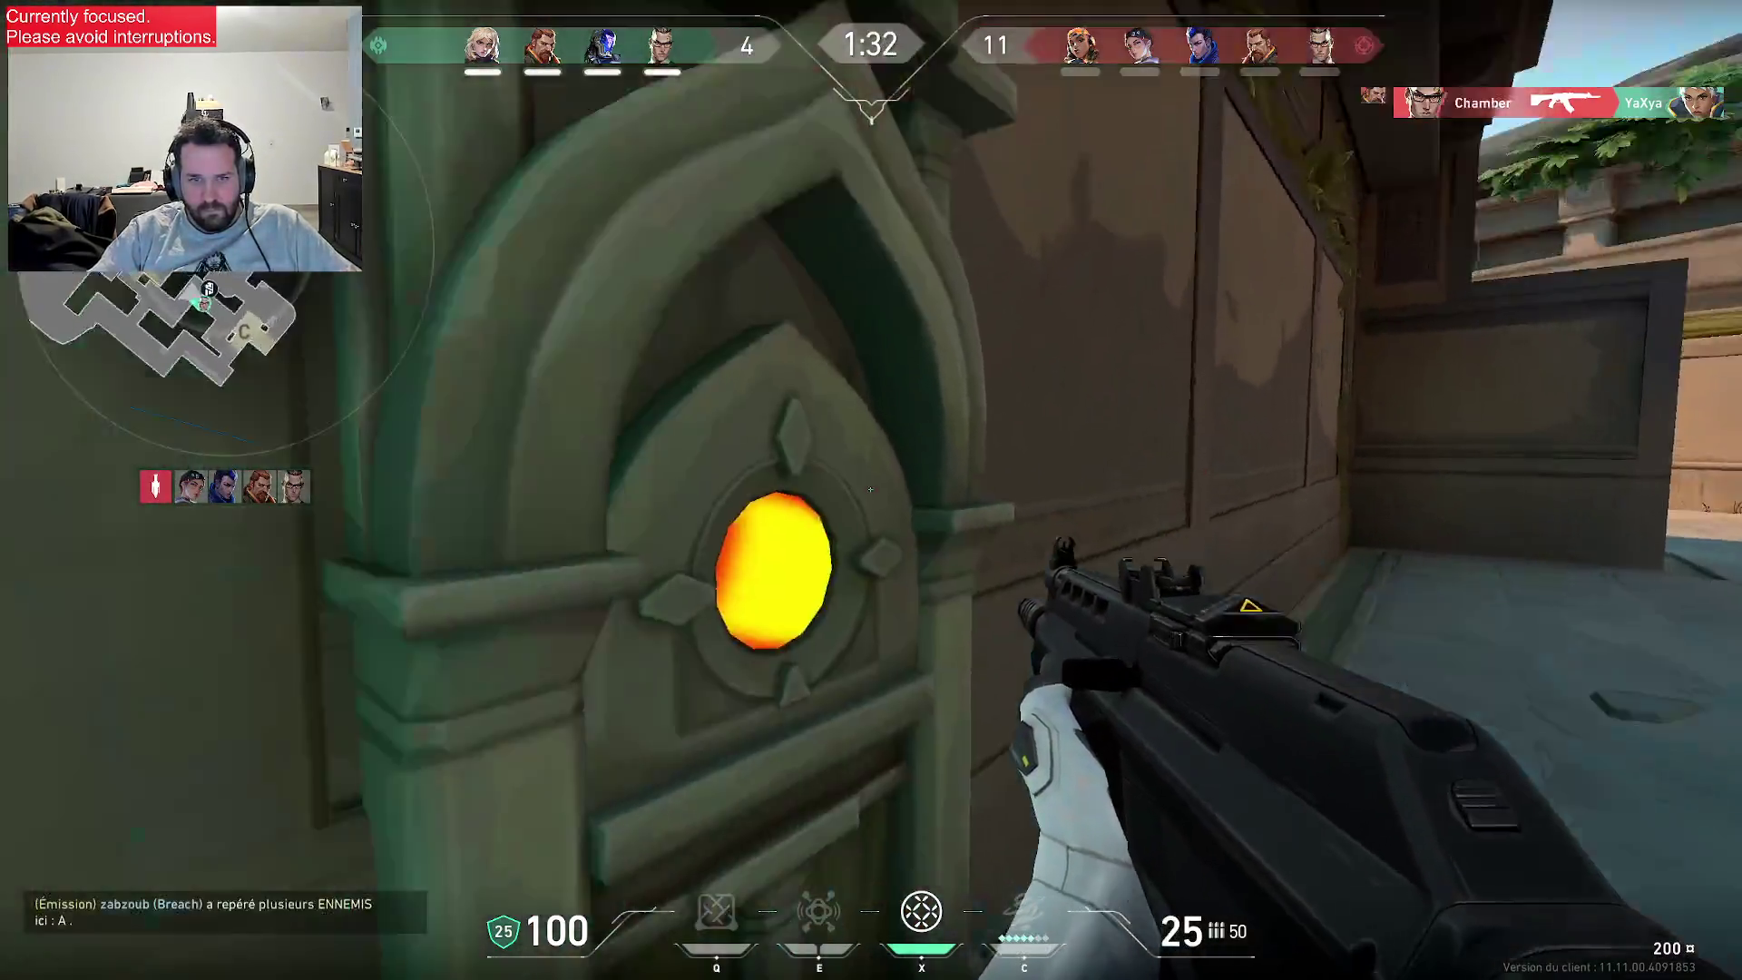
# - Move toward A Main and fire the Vandal at the enemy through the doorway
pyautogui.press('3')
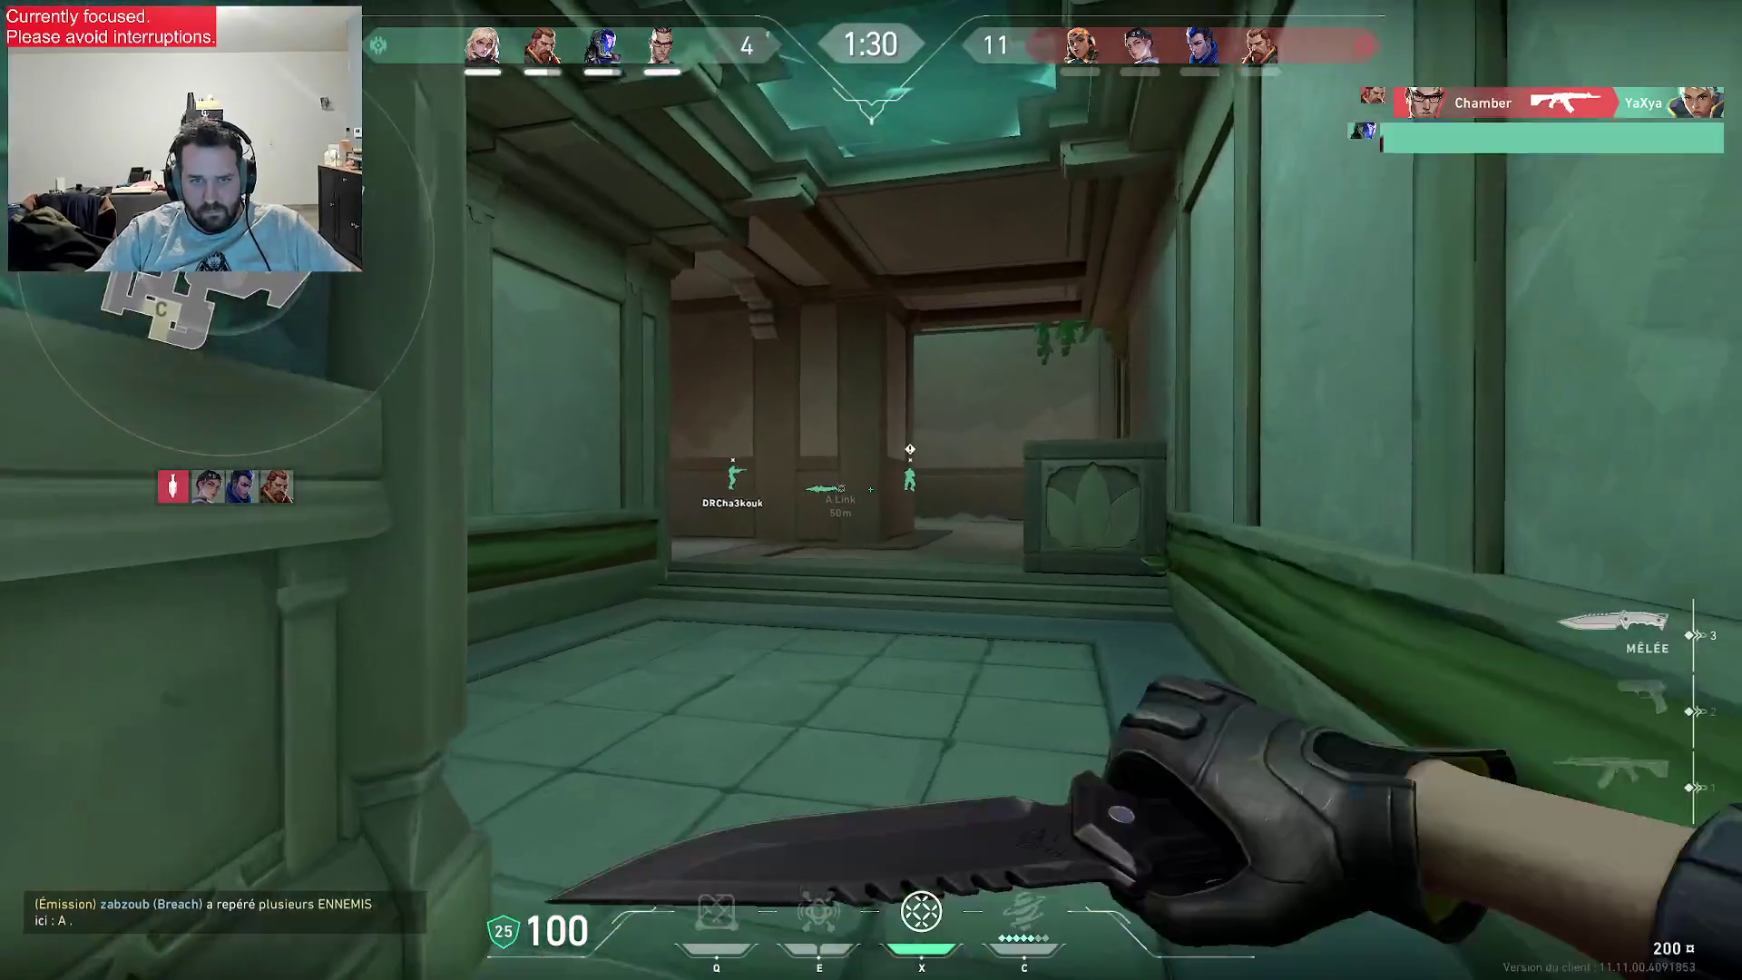
pyautogui.press('1')
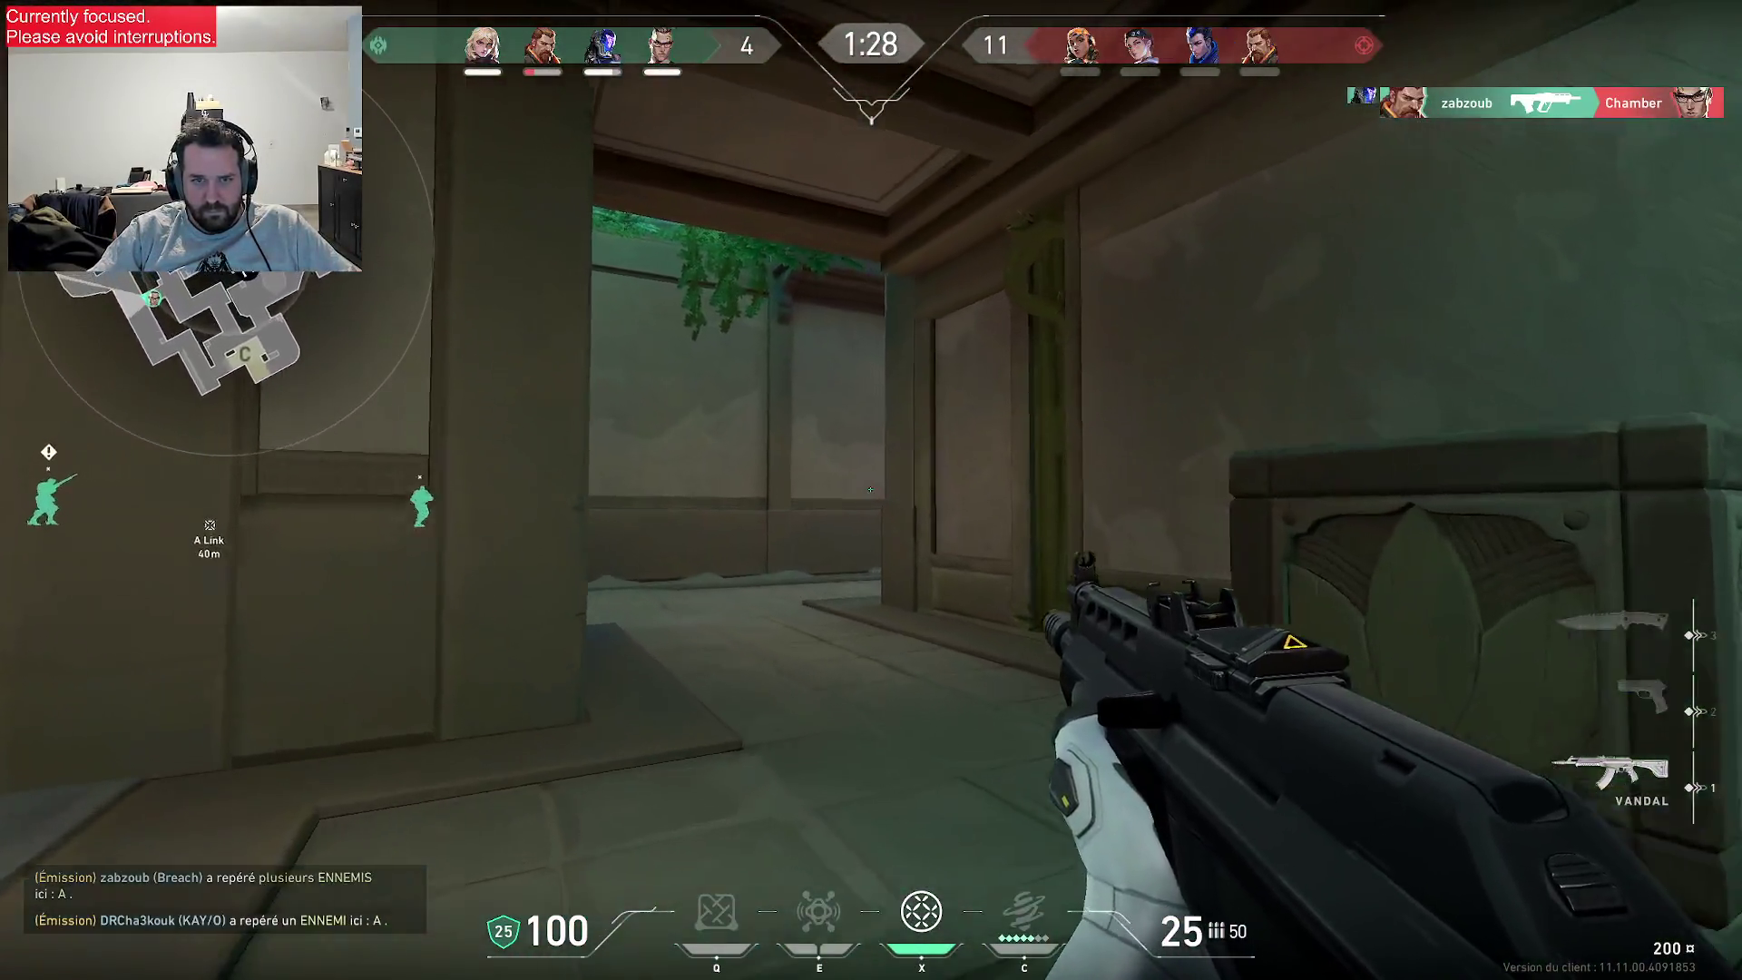
pyautogui.press('3')
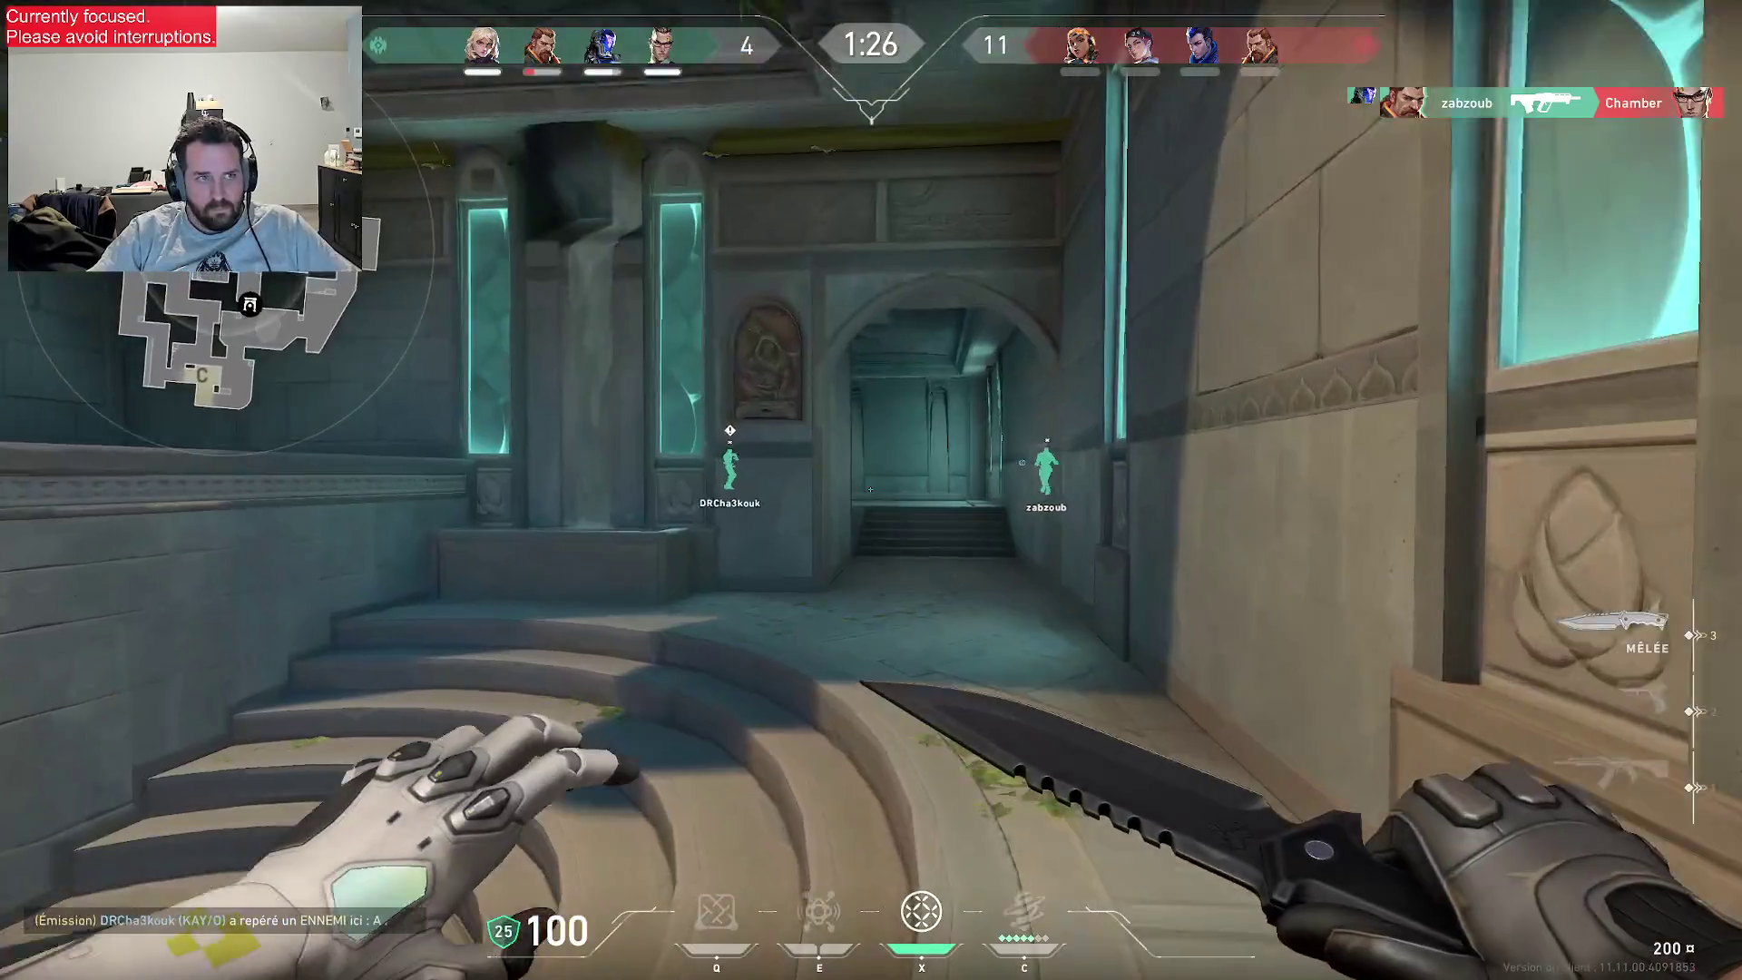
pyautogui.press('w')
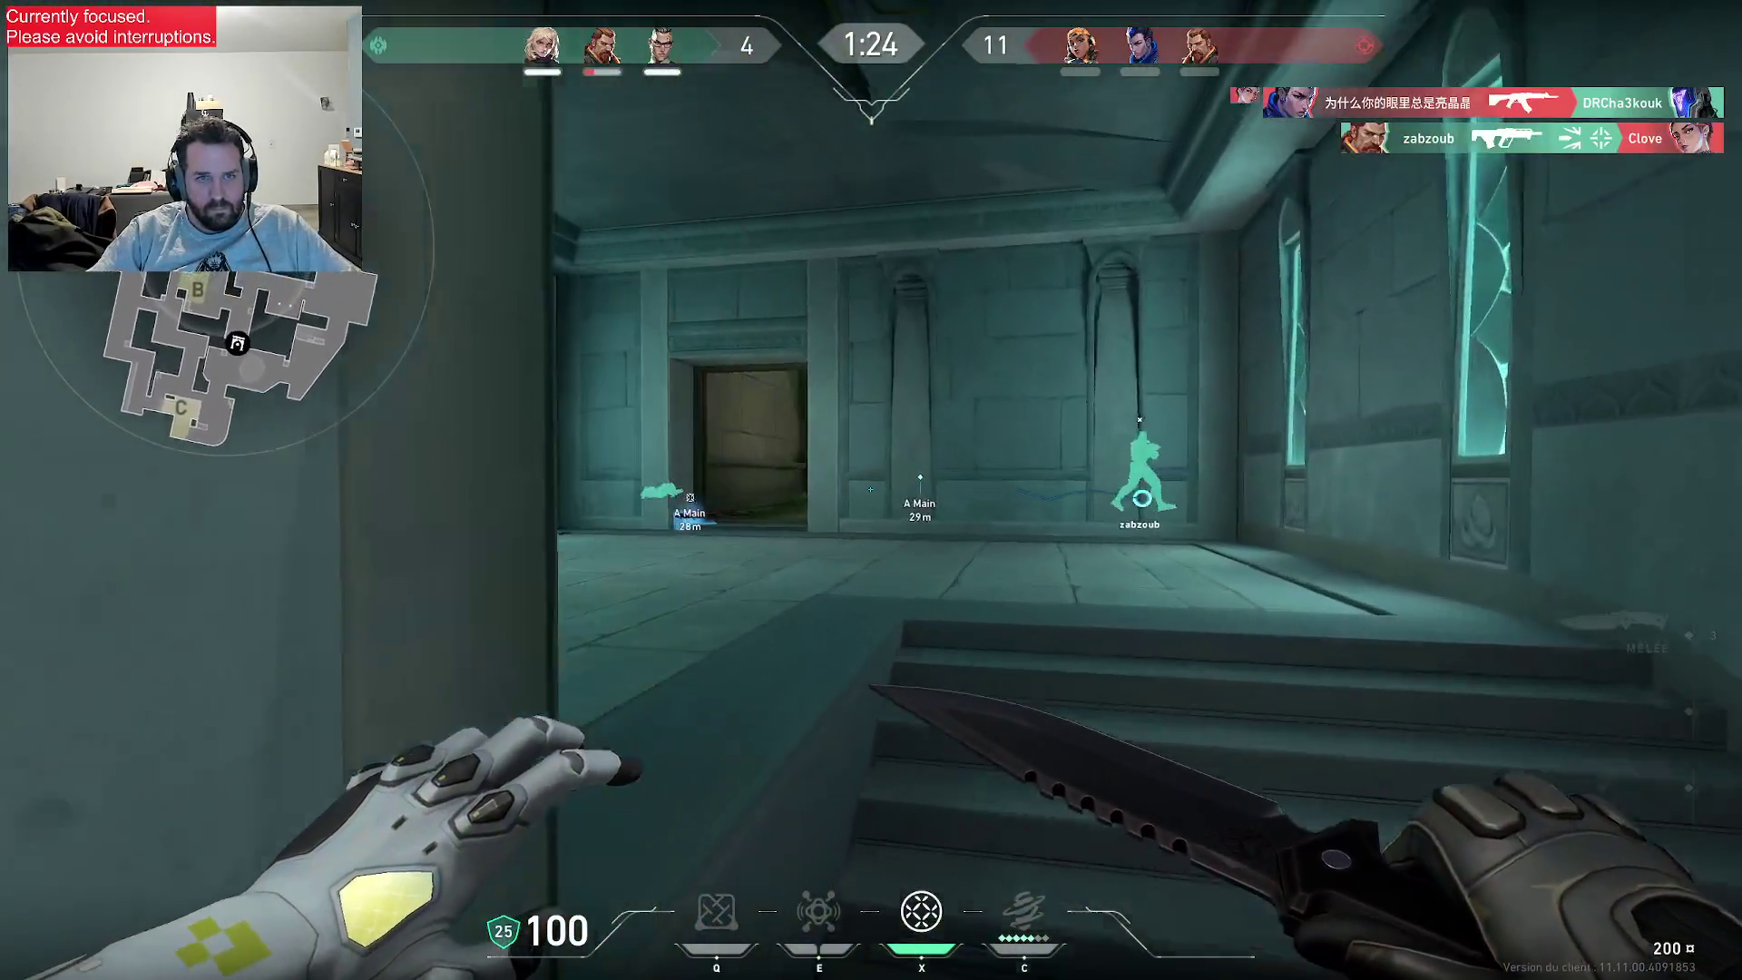
pyautogui.press('1')
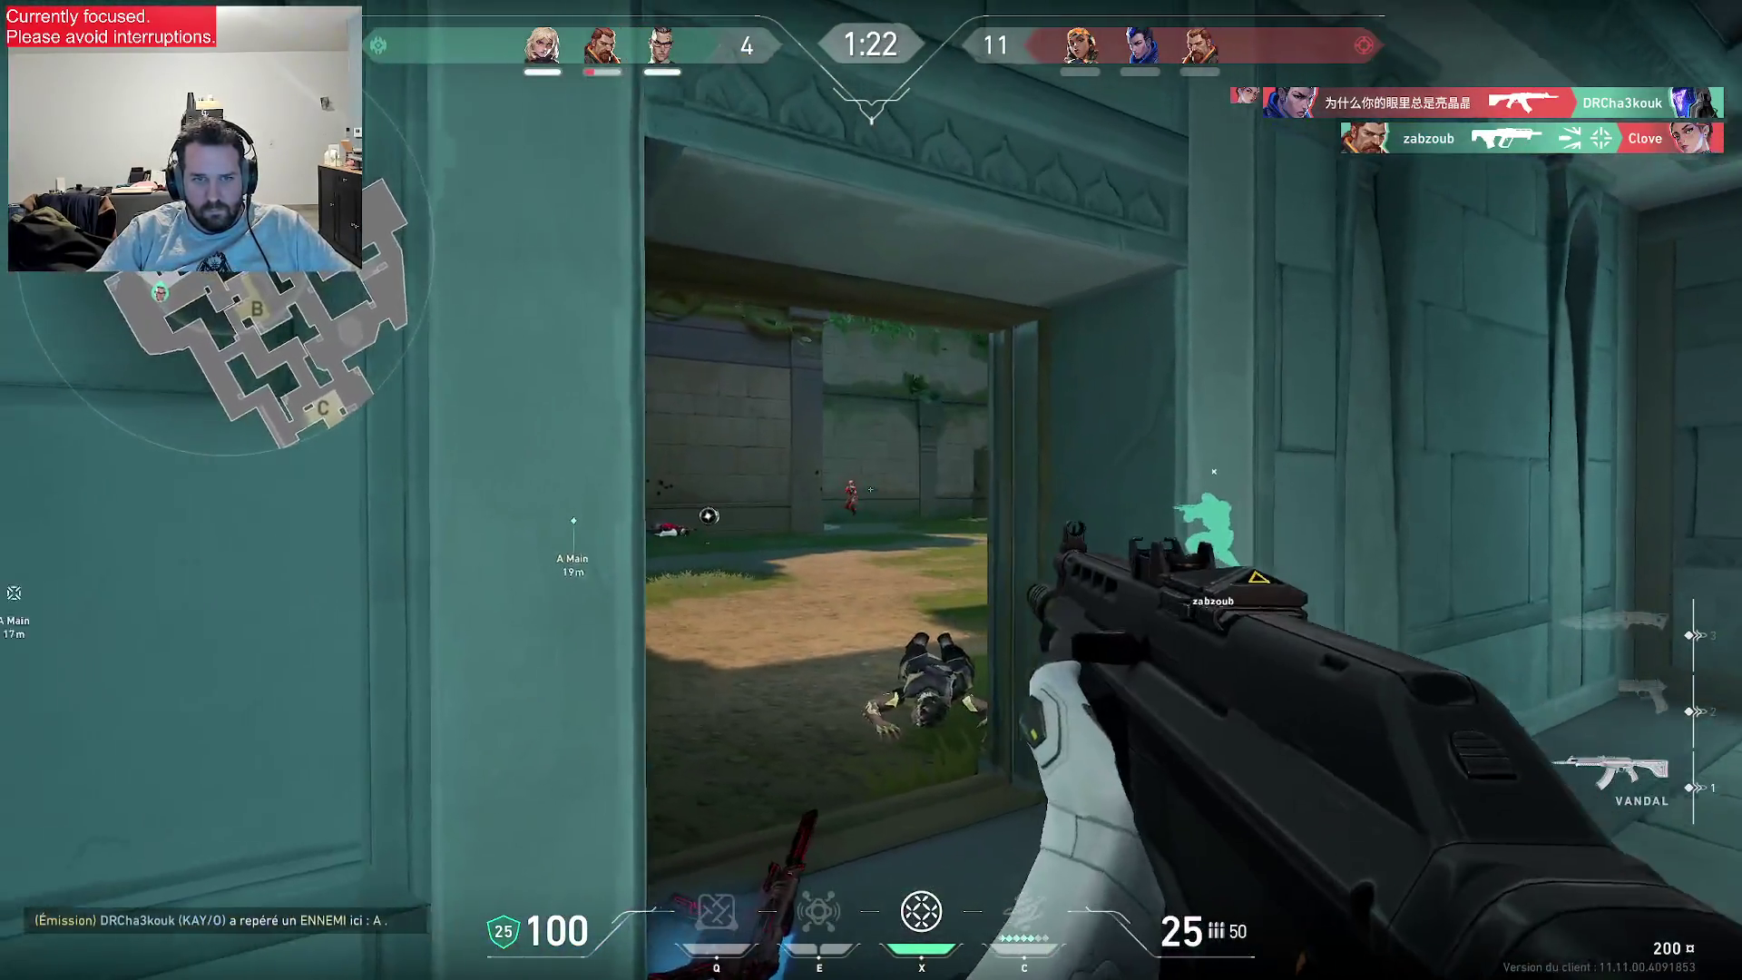
pyautogui.click(871, 490)
pyautogui.press('d')
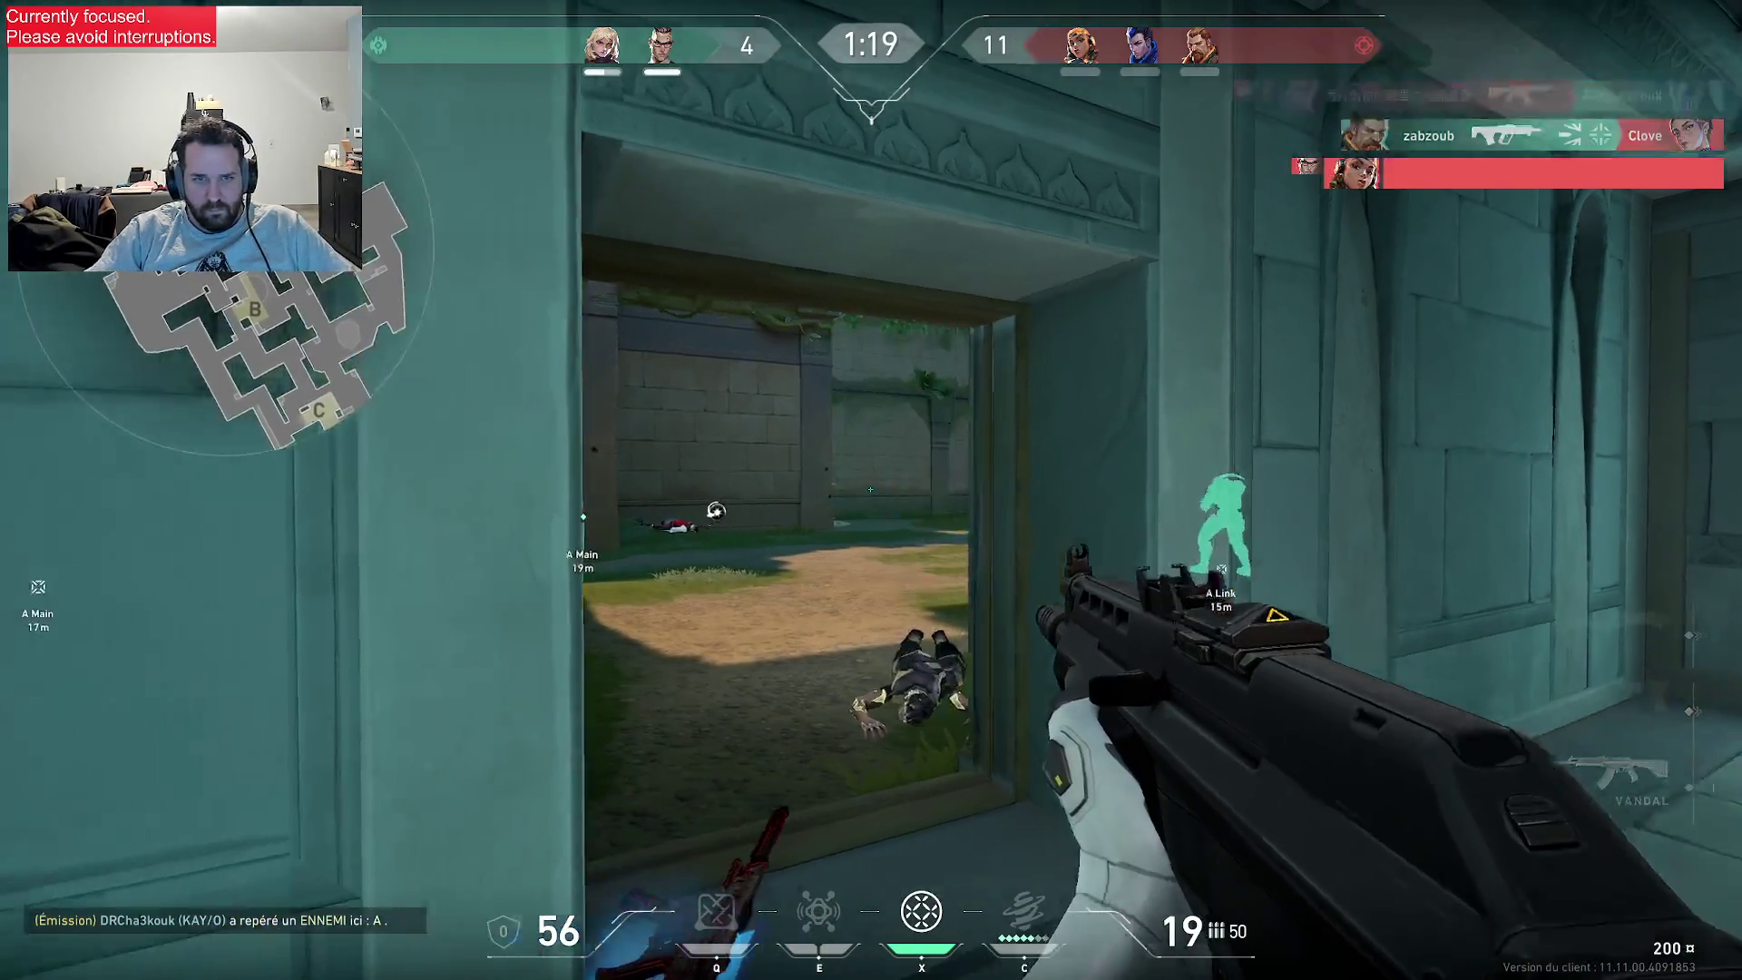
pyautogui.click(871, 490)
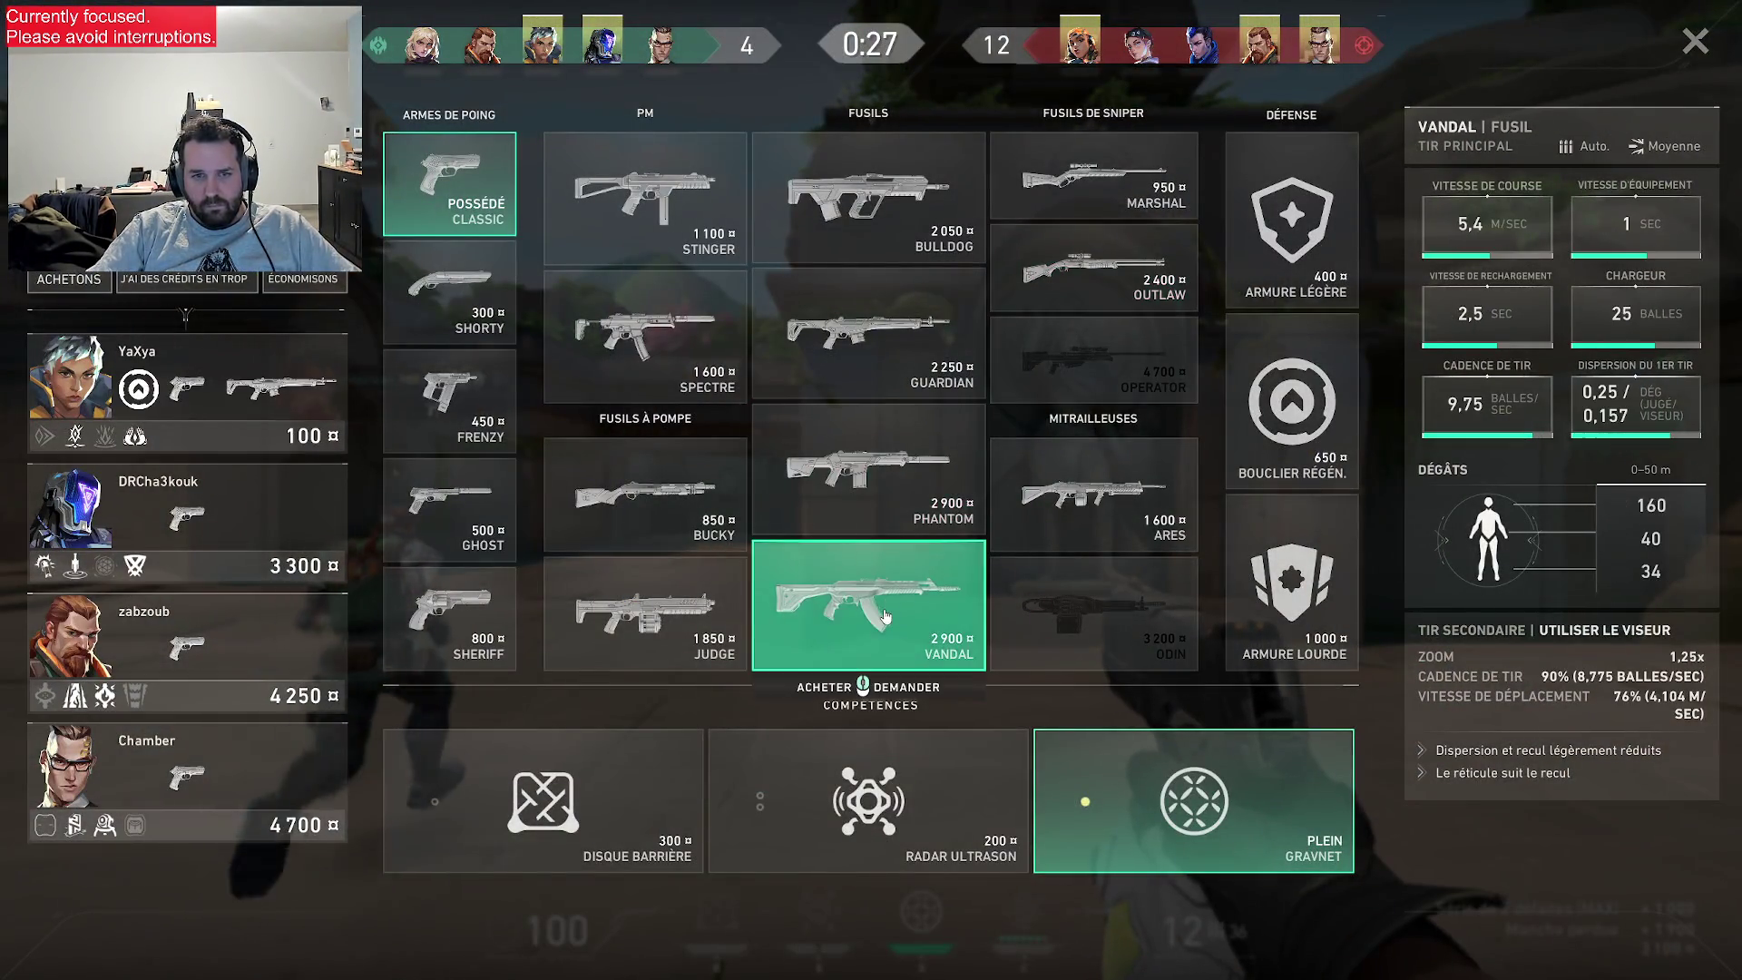
# - Close the shop, glance at the scoreboard and walk through the spawn corridor to the barrier
pyautogui.press('b')
pyautogui.press('3')
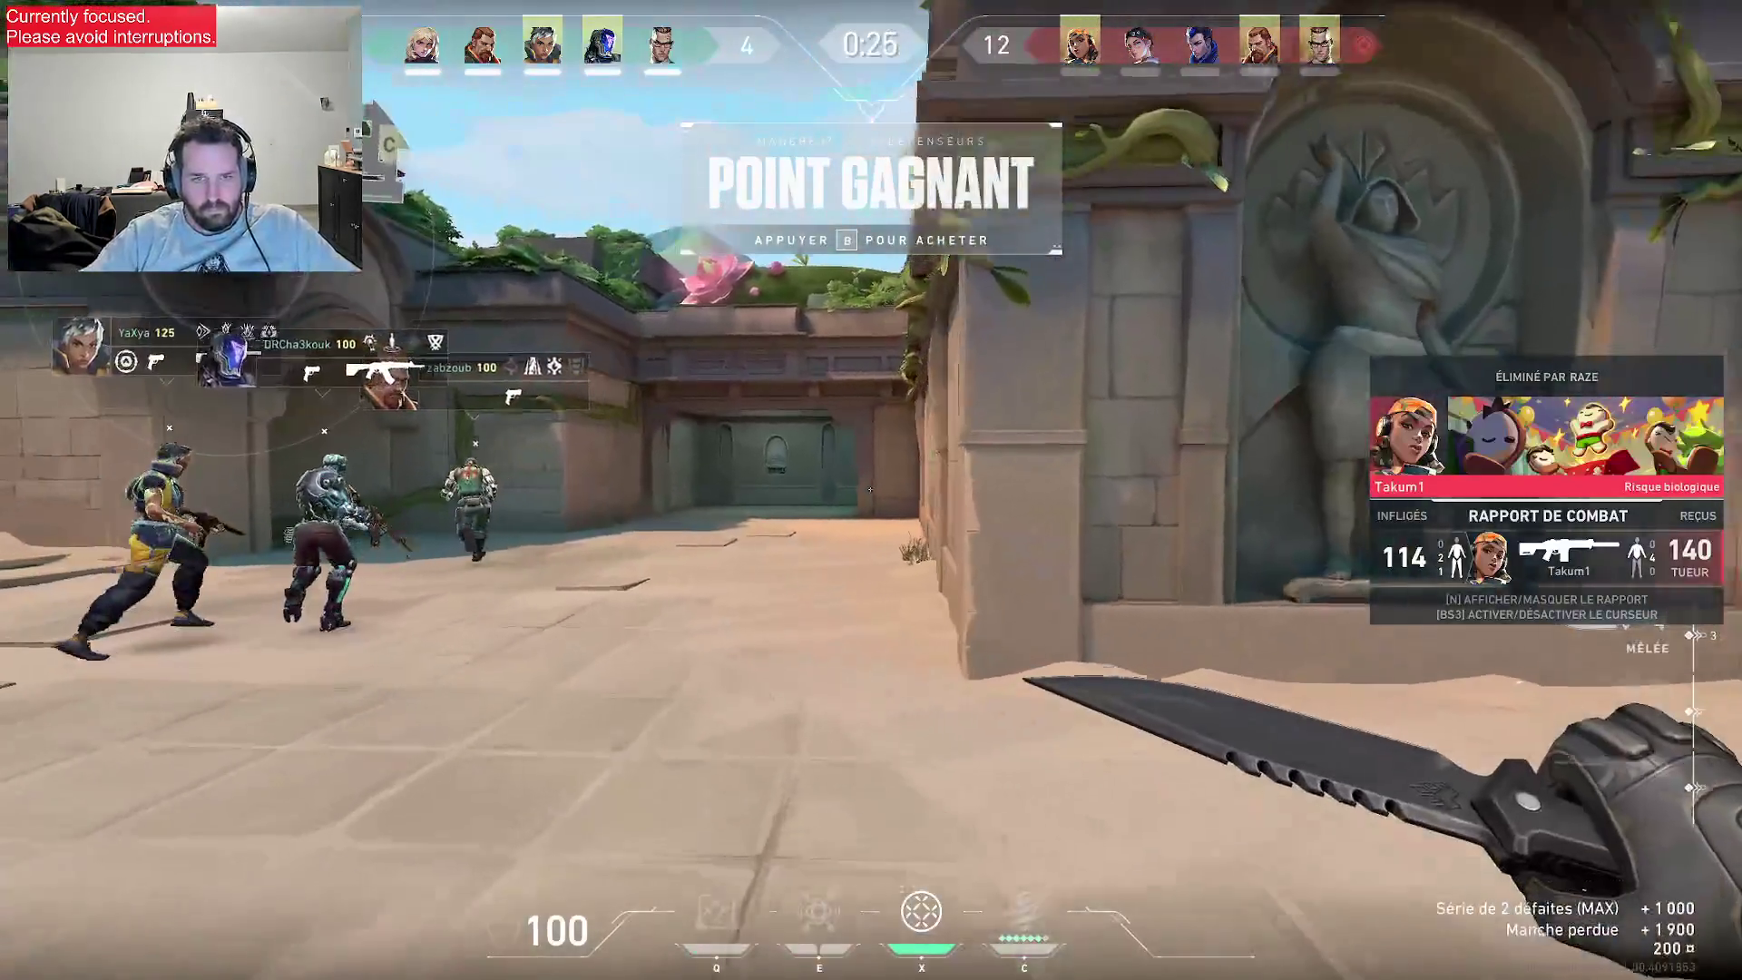
pyautogui.press('Tab')
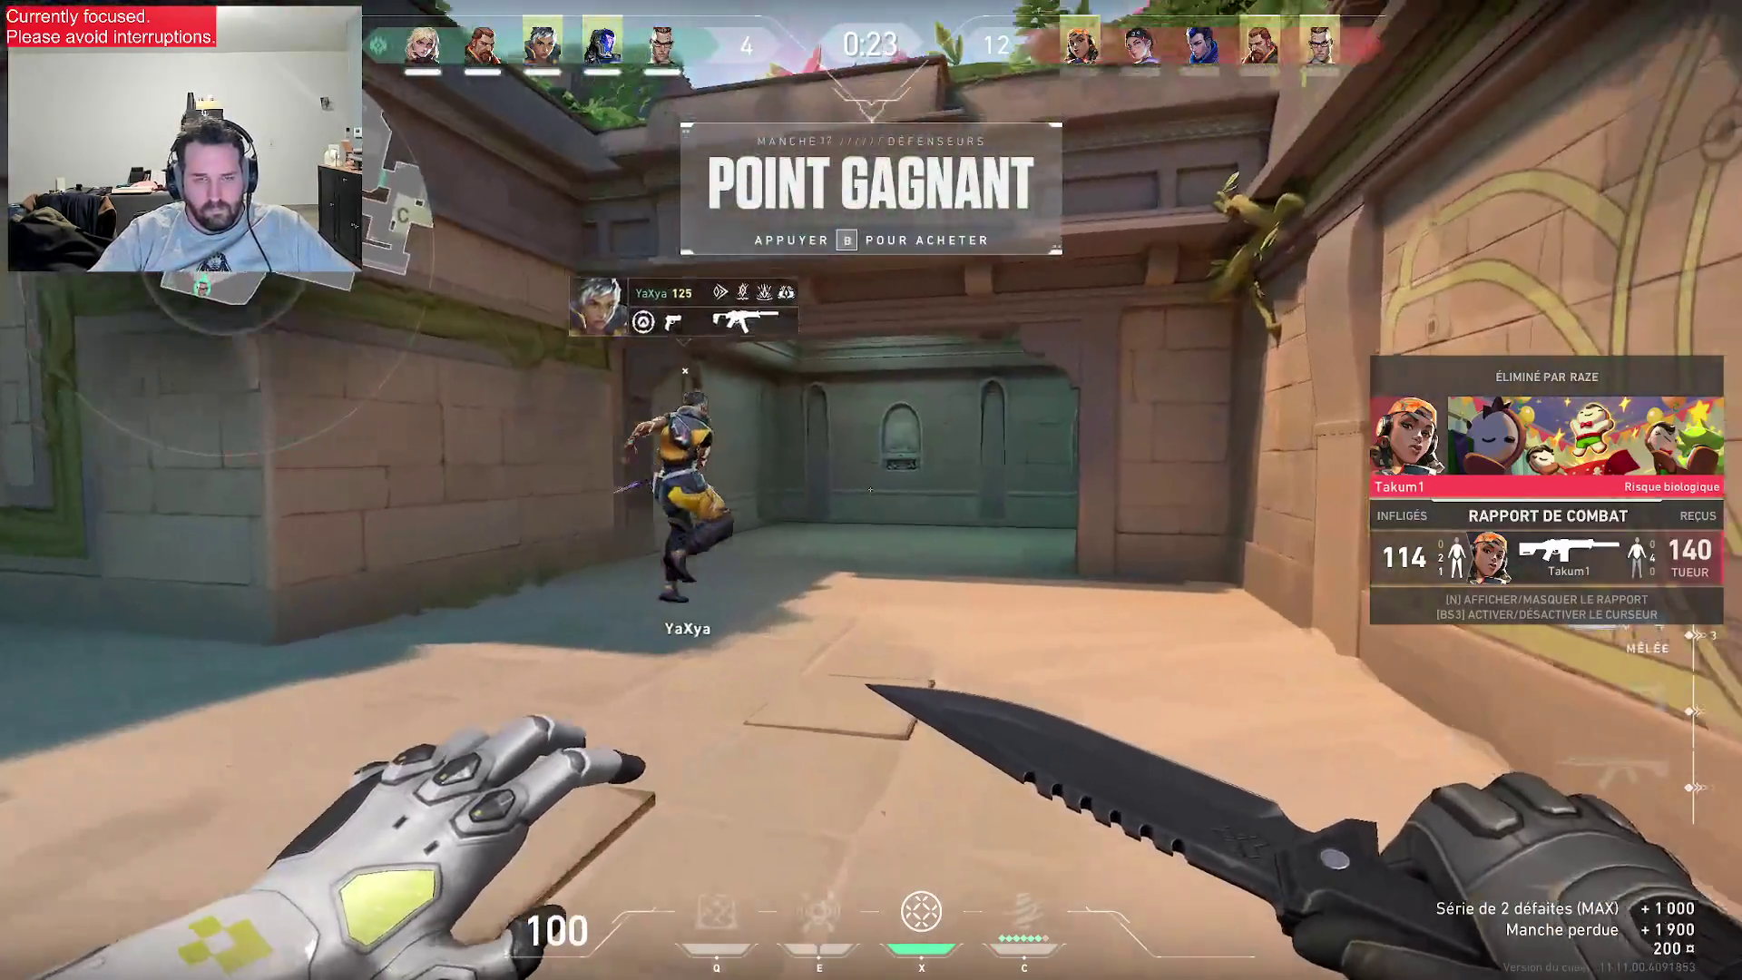
pyautogui.press('Tab')
pyautogui.press('w')
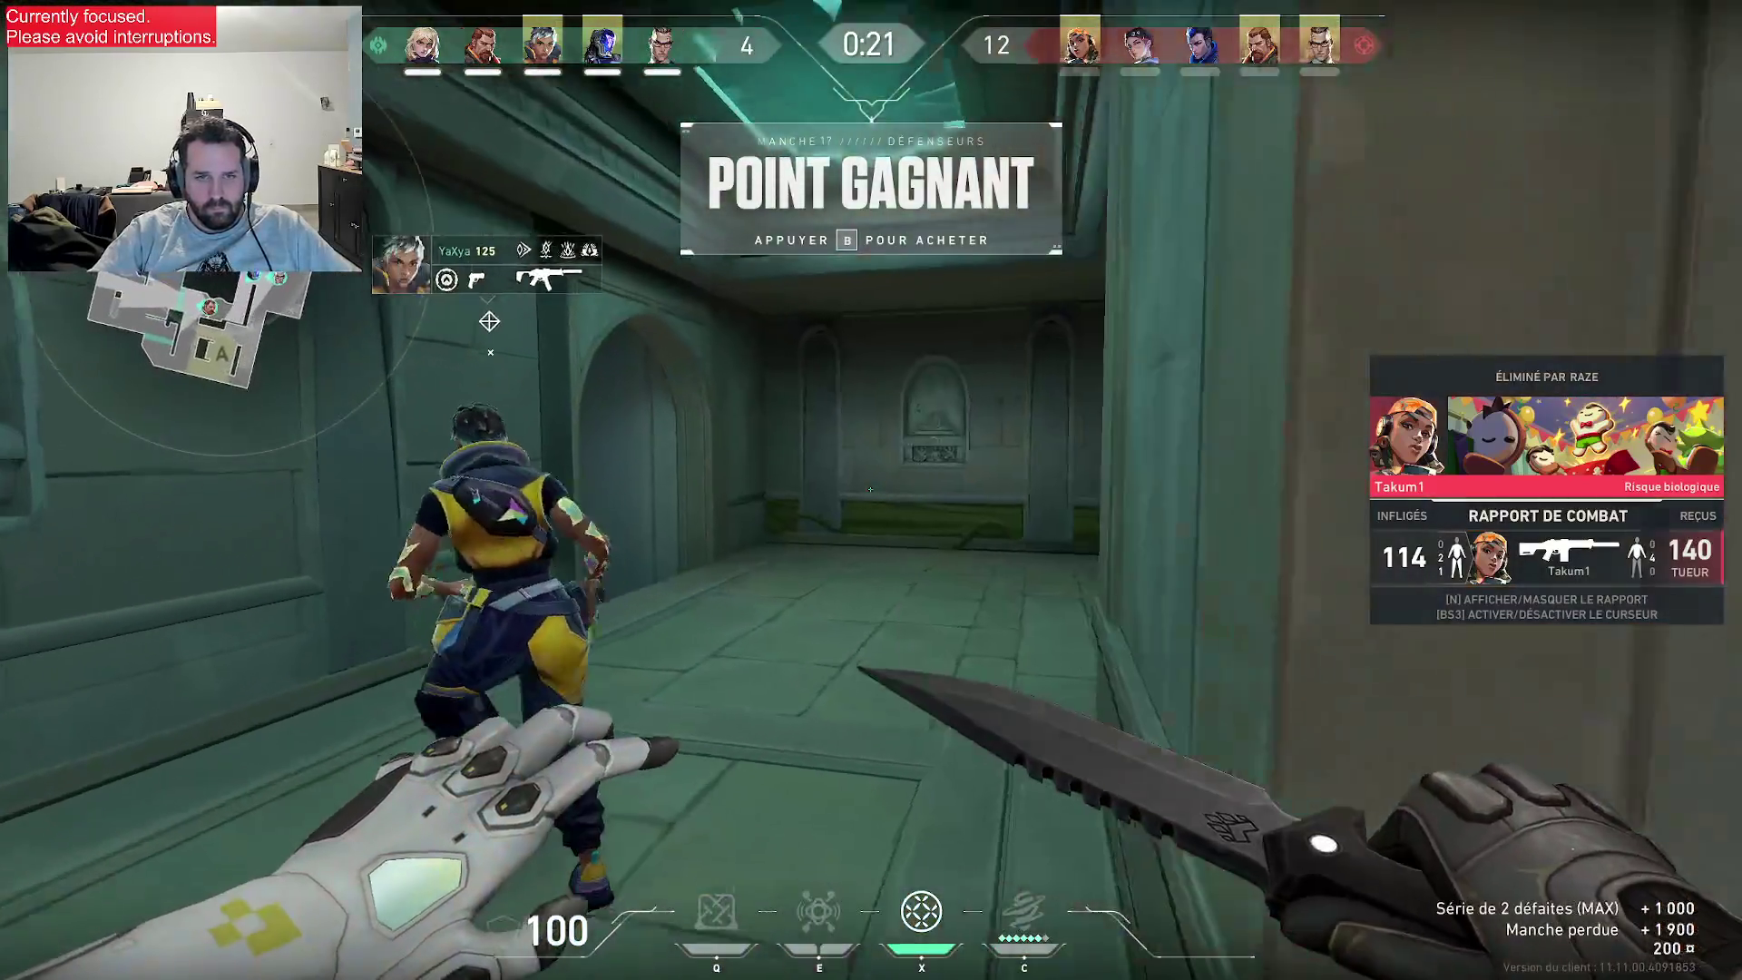
pyautogui.press('w')
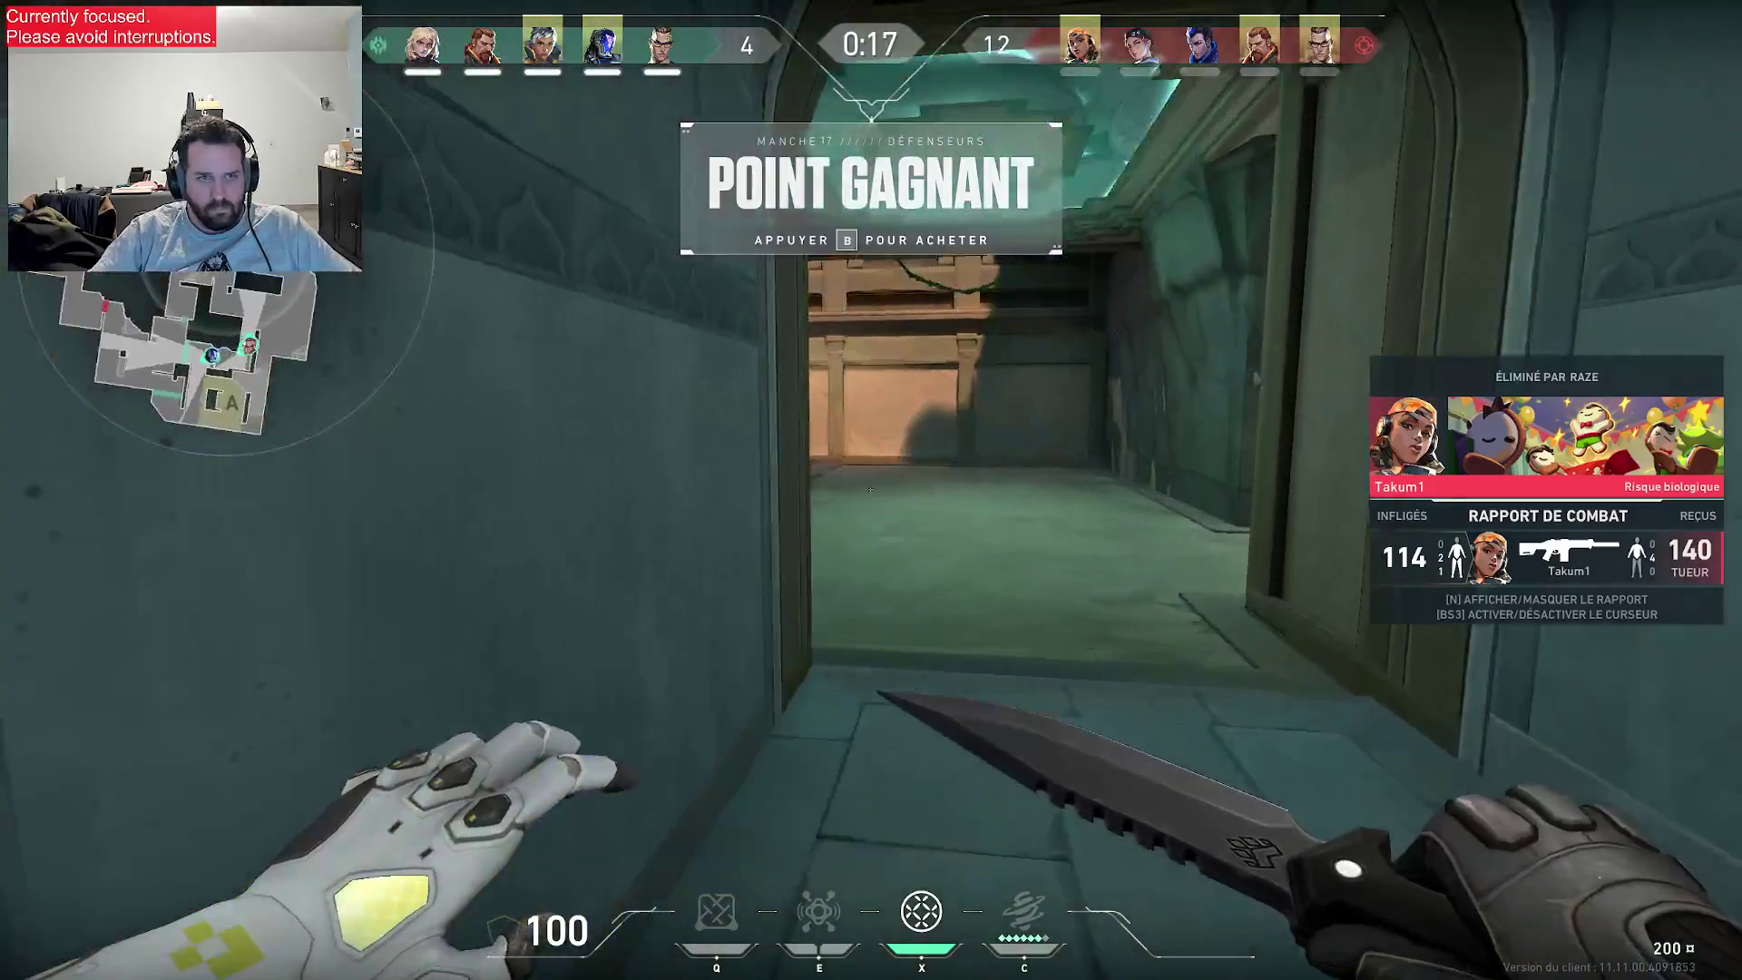
pyautogui.press('Tab')
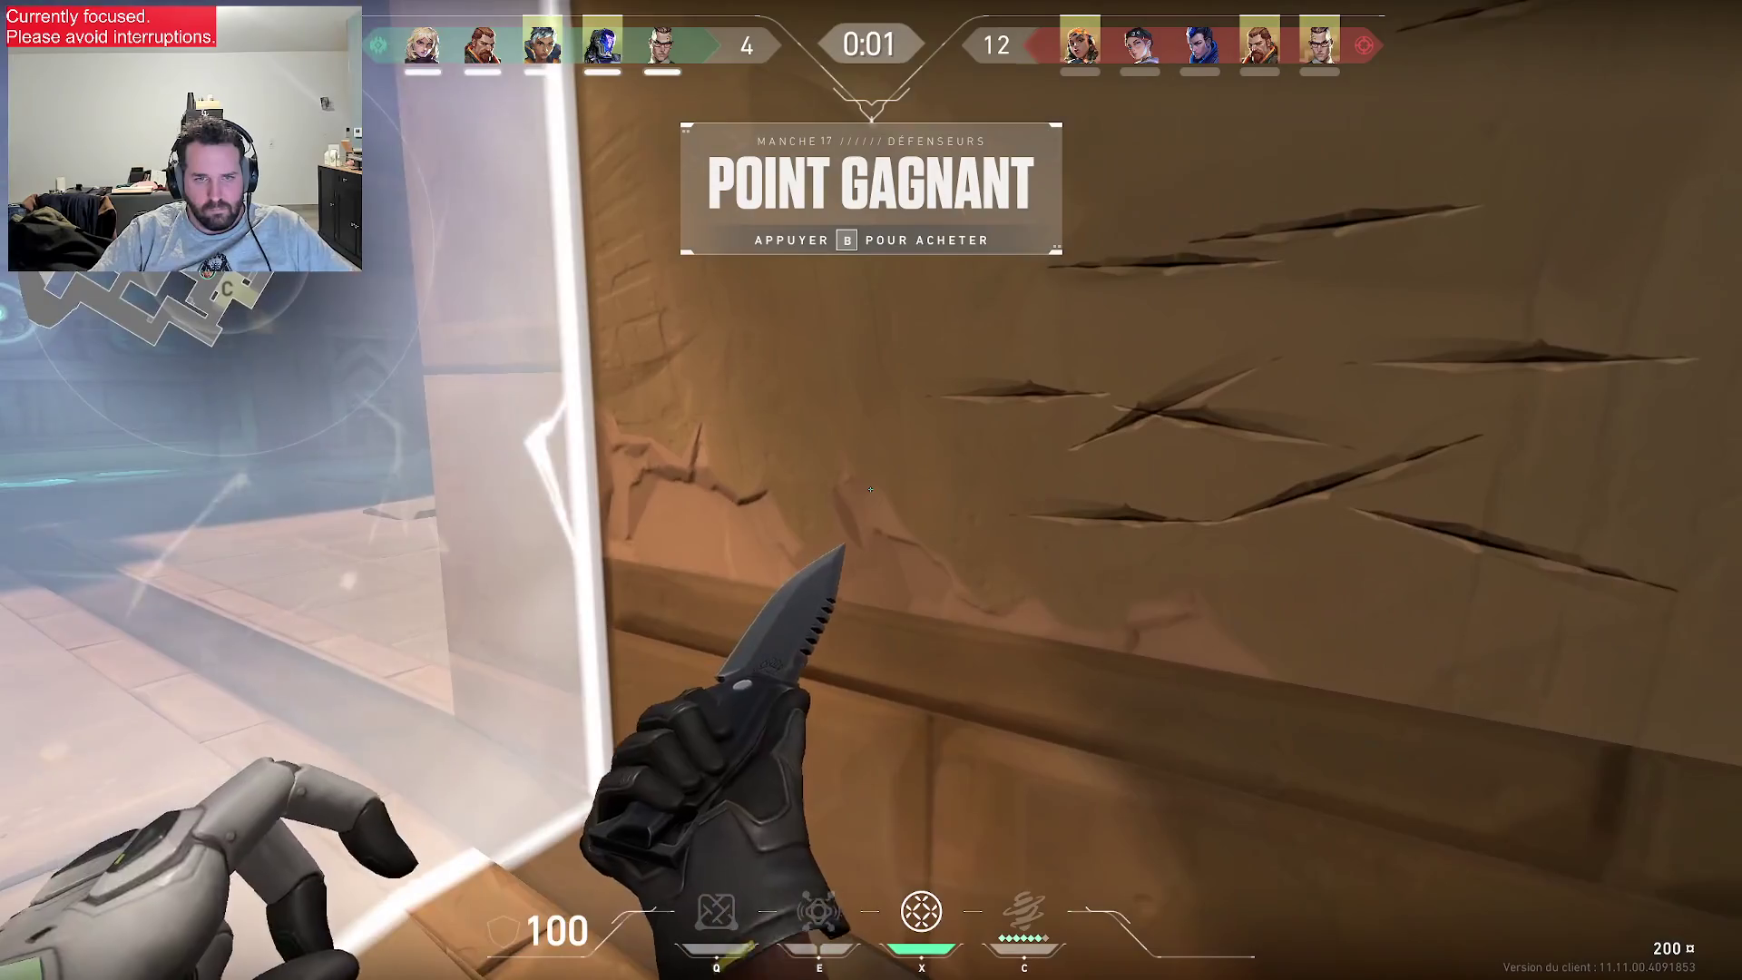
# - Push up the sand ramp with the Vandal, through the teleporter and into A courtyard
pyautogui.press('1')
pyautogui.press('w')
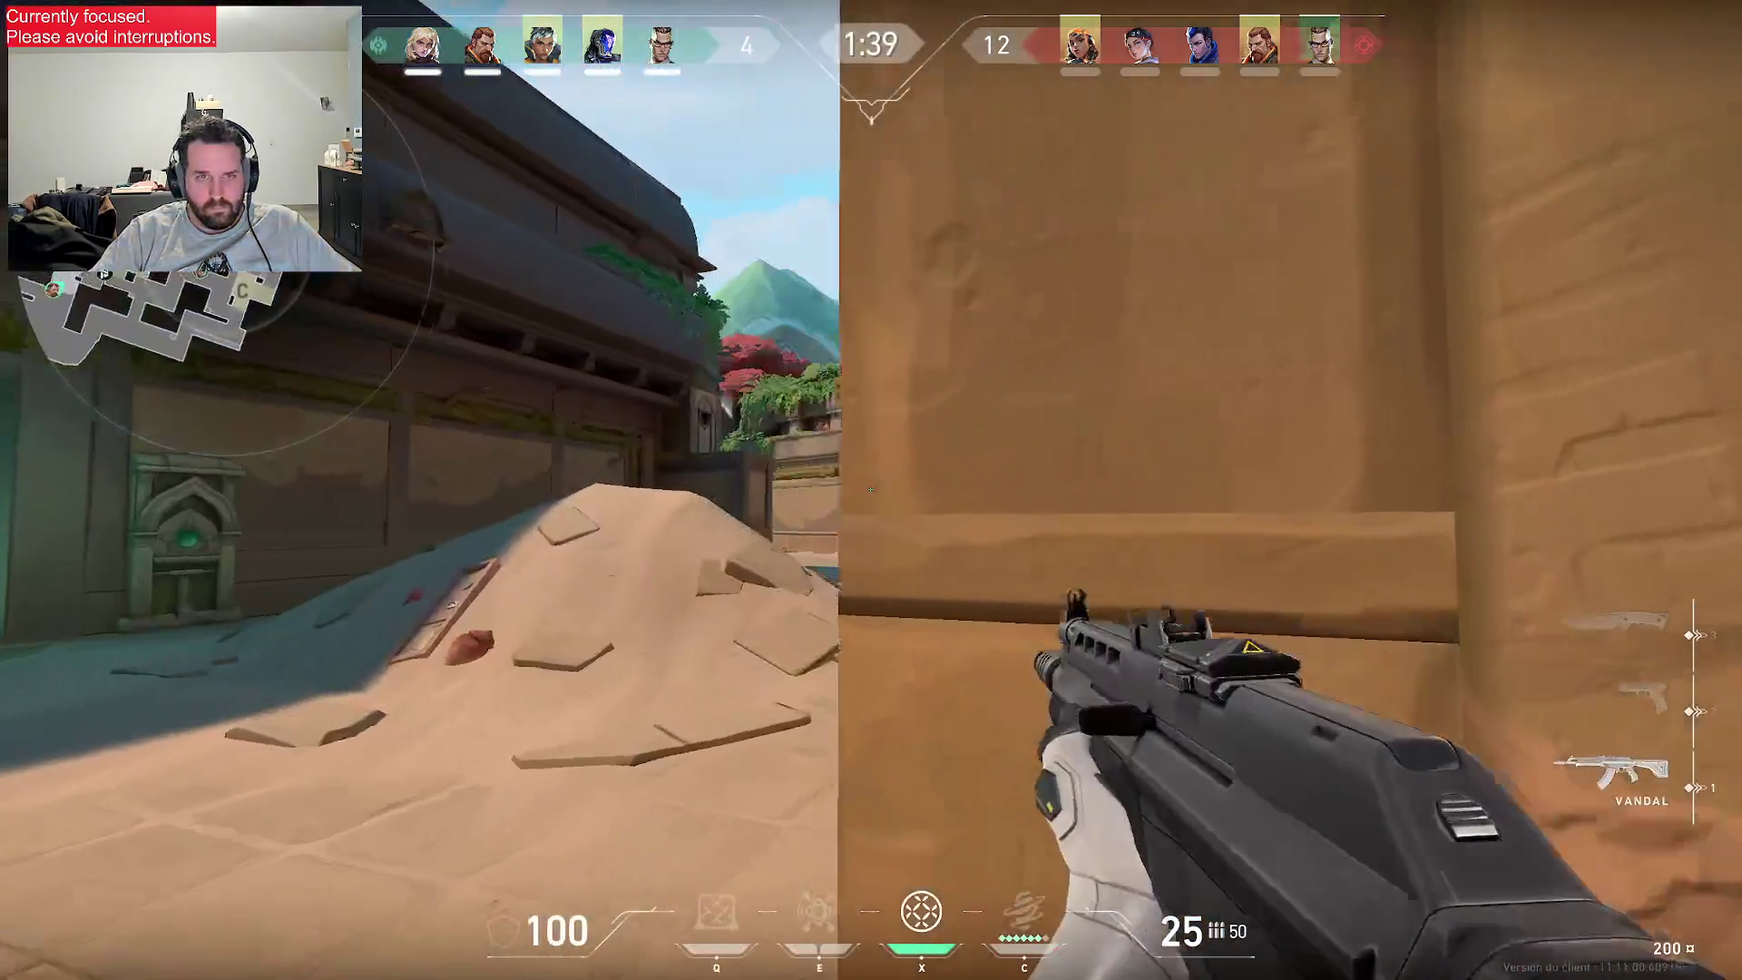
pyautogui.press('w')
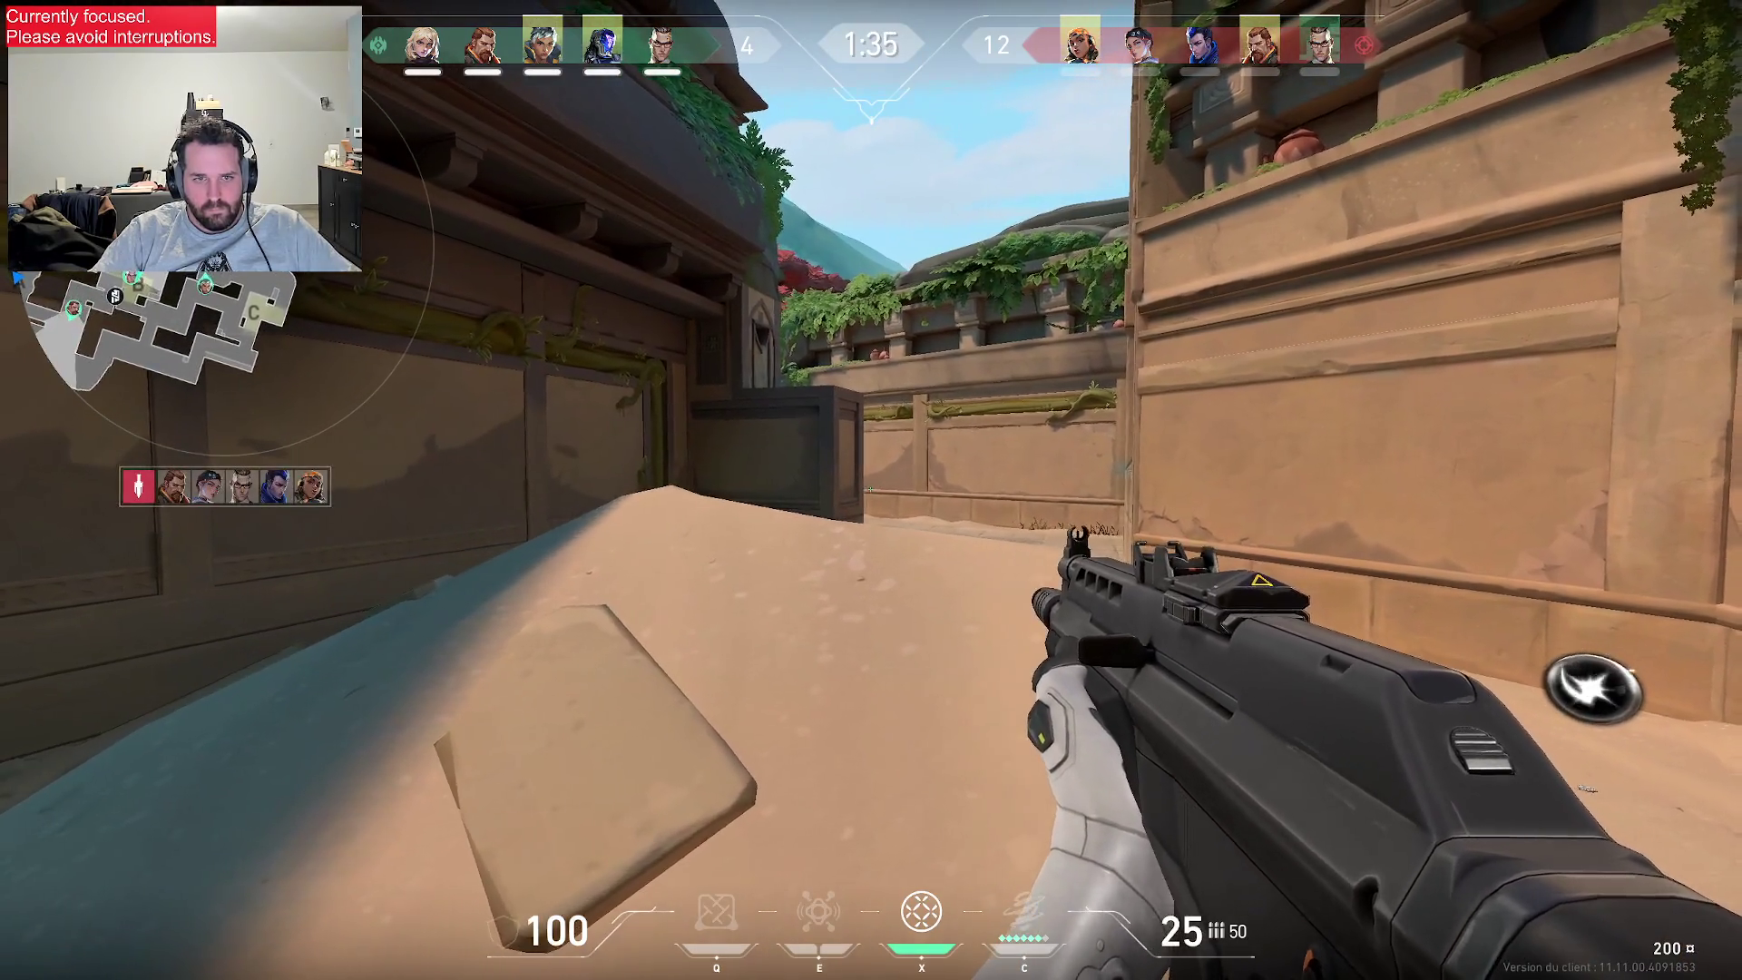
pyautogui.press('w')
pyautogui.press('w')
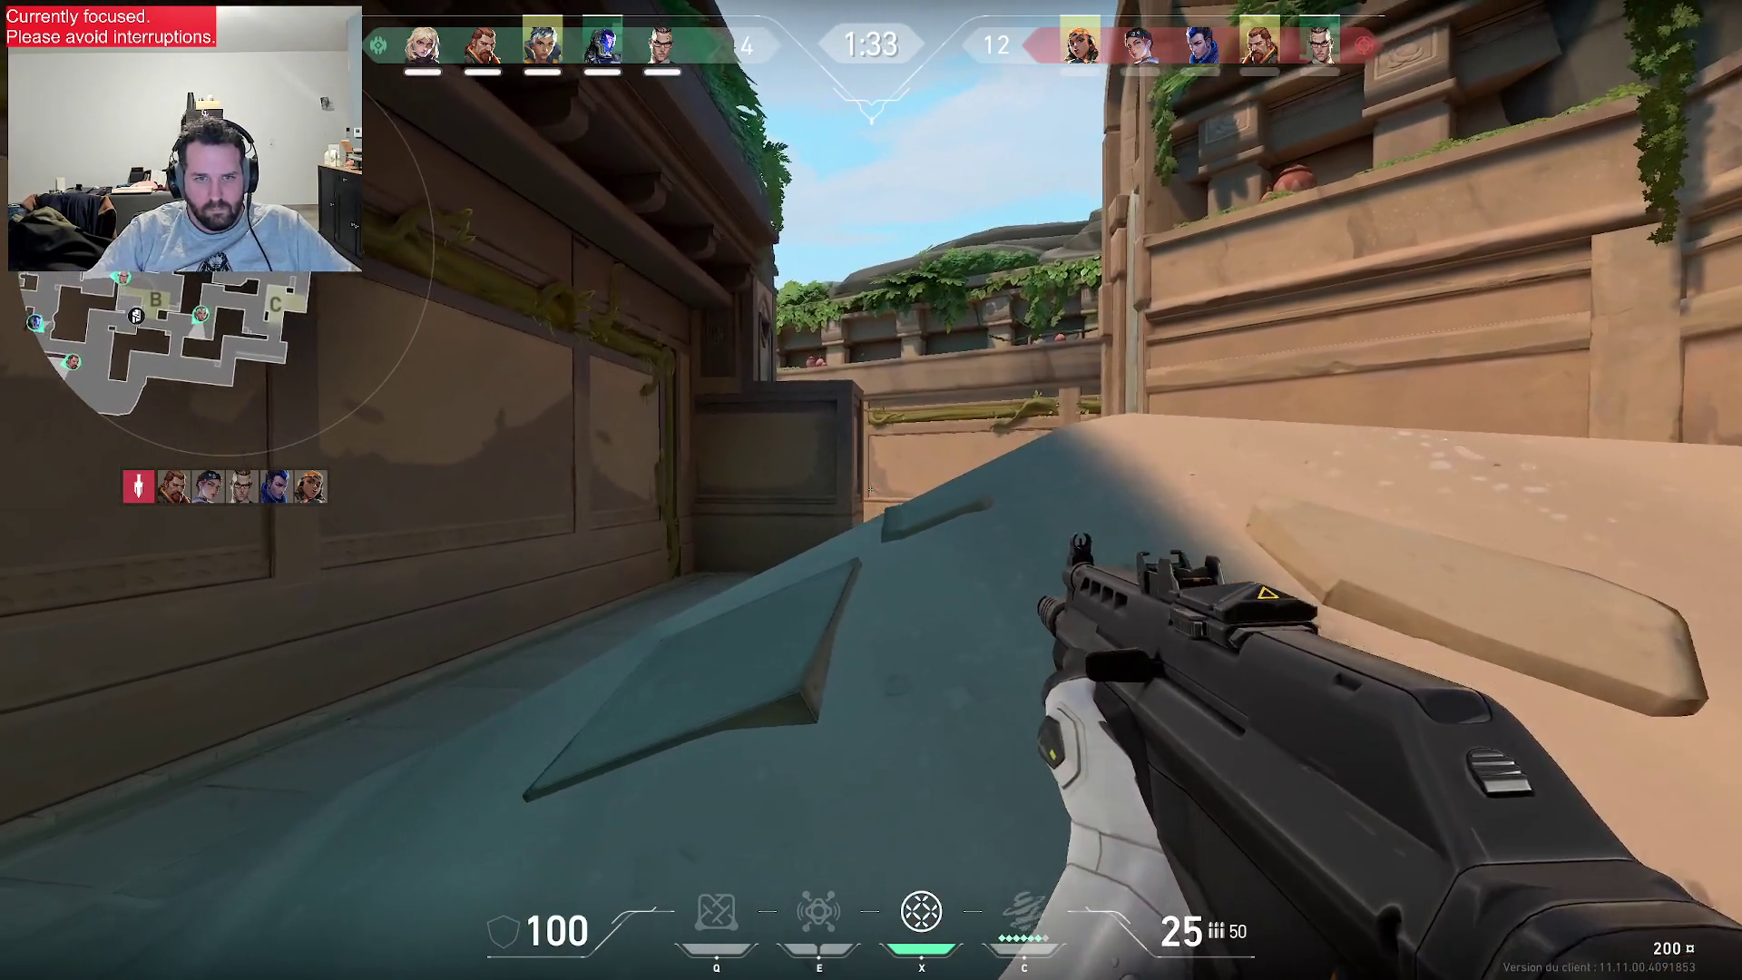
pyautogui.press('w')
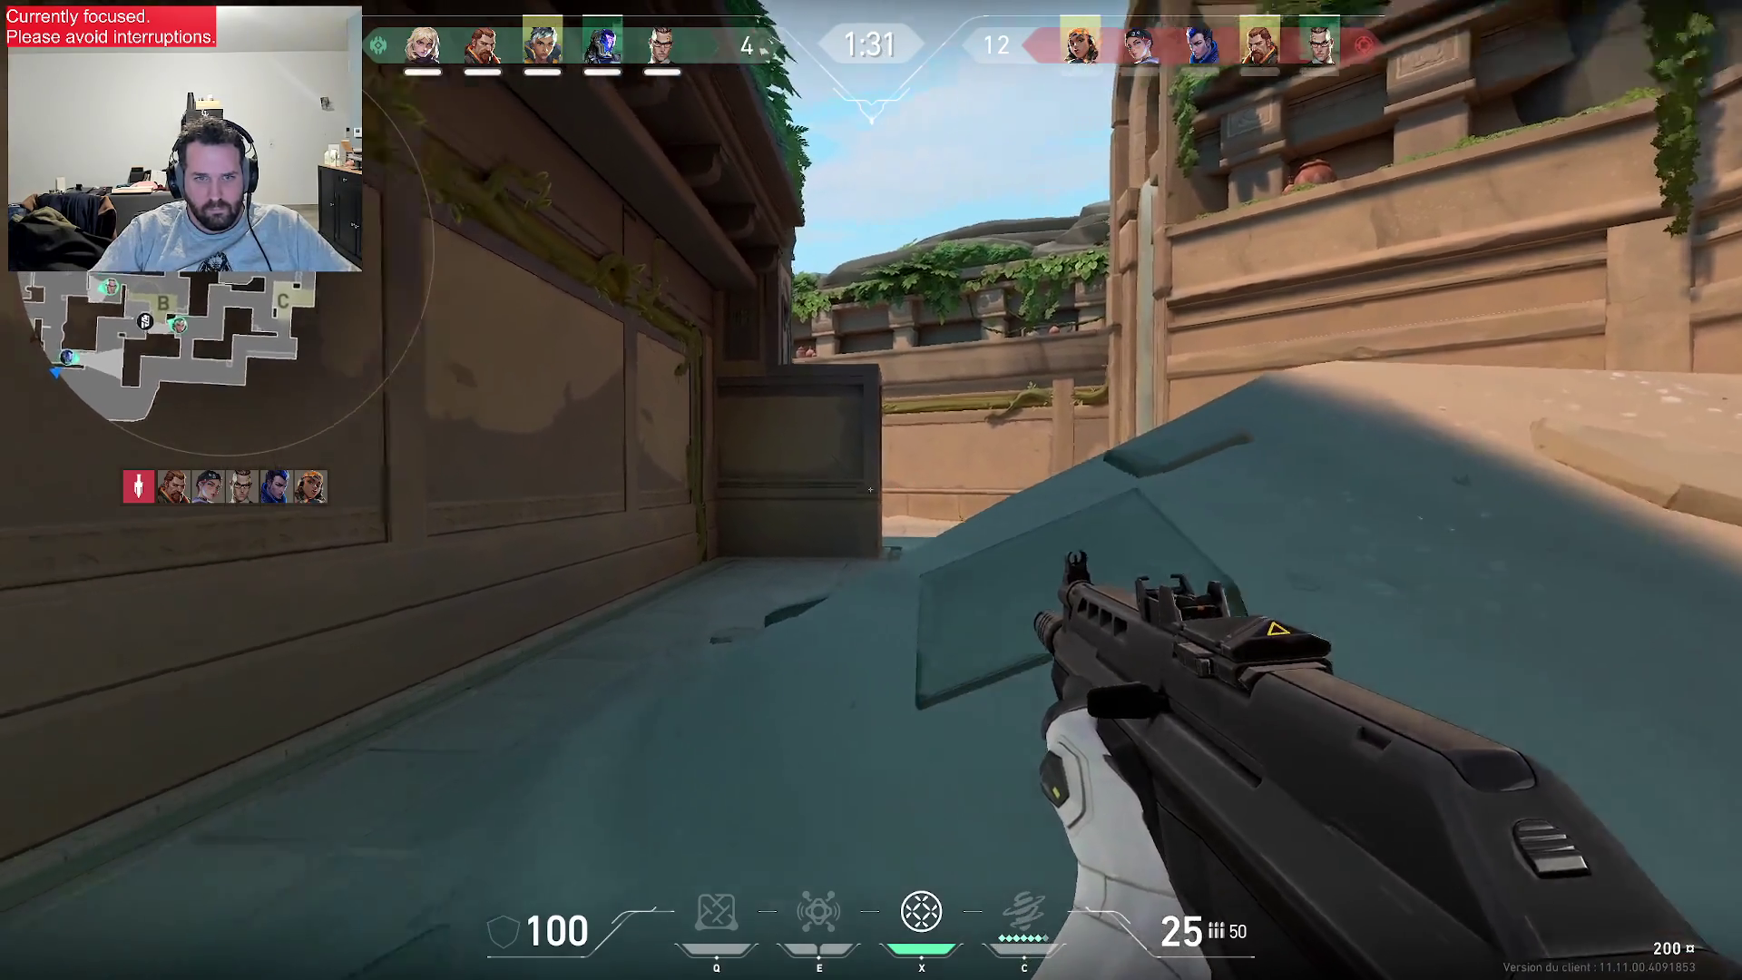
pyautogui.press('w')
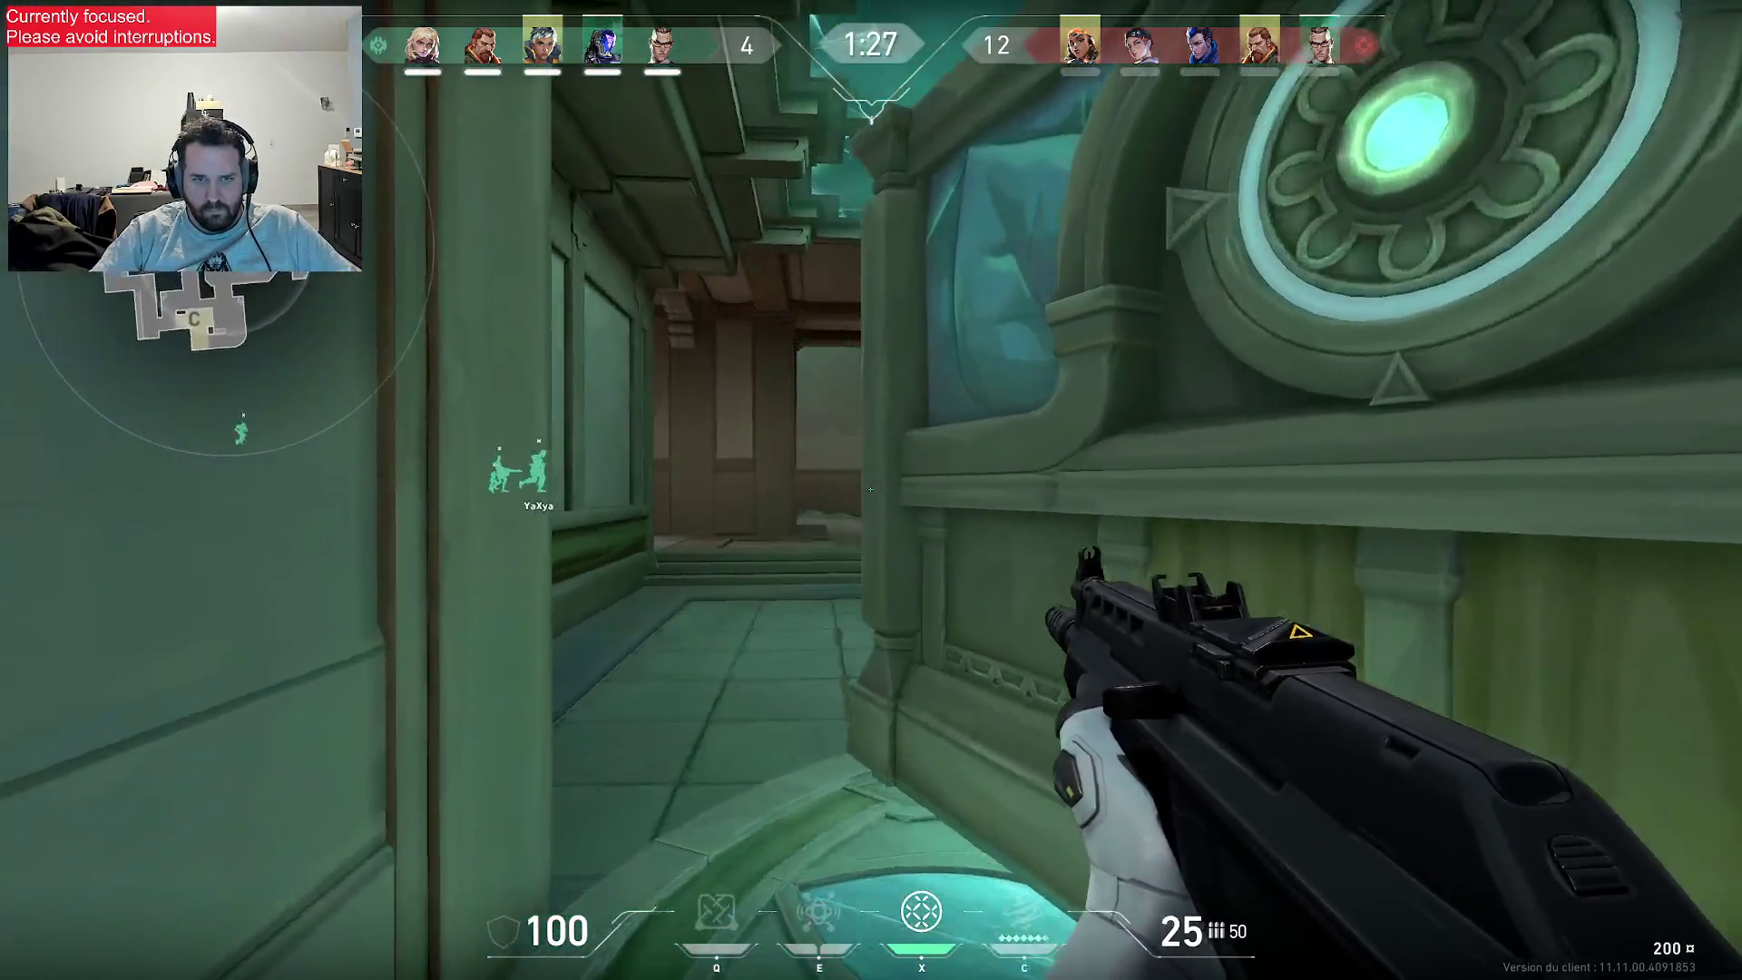
pyautogui.press('w')
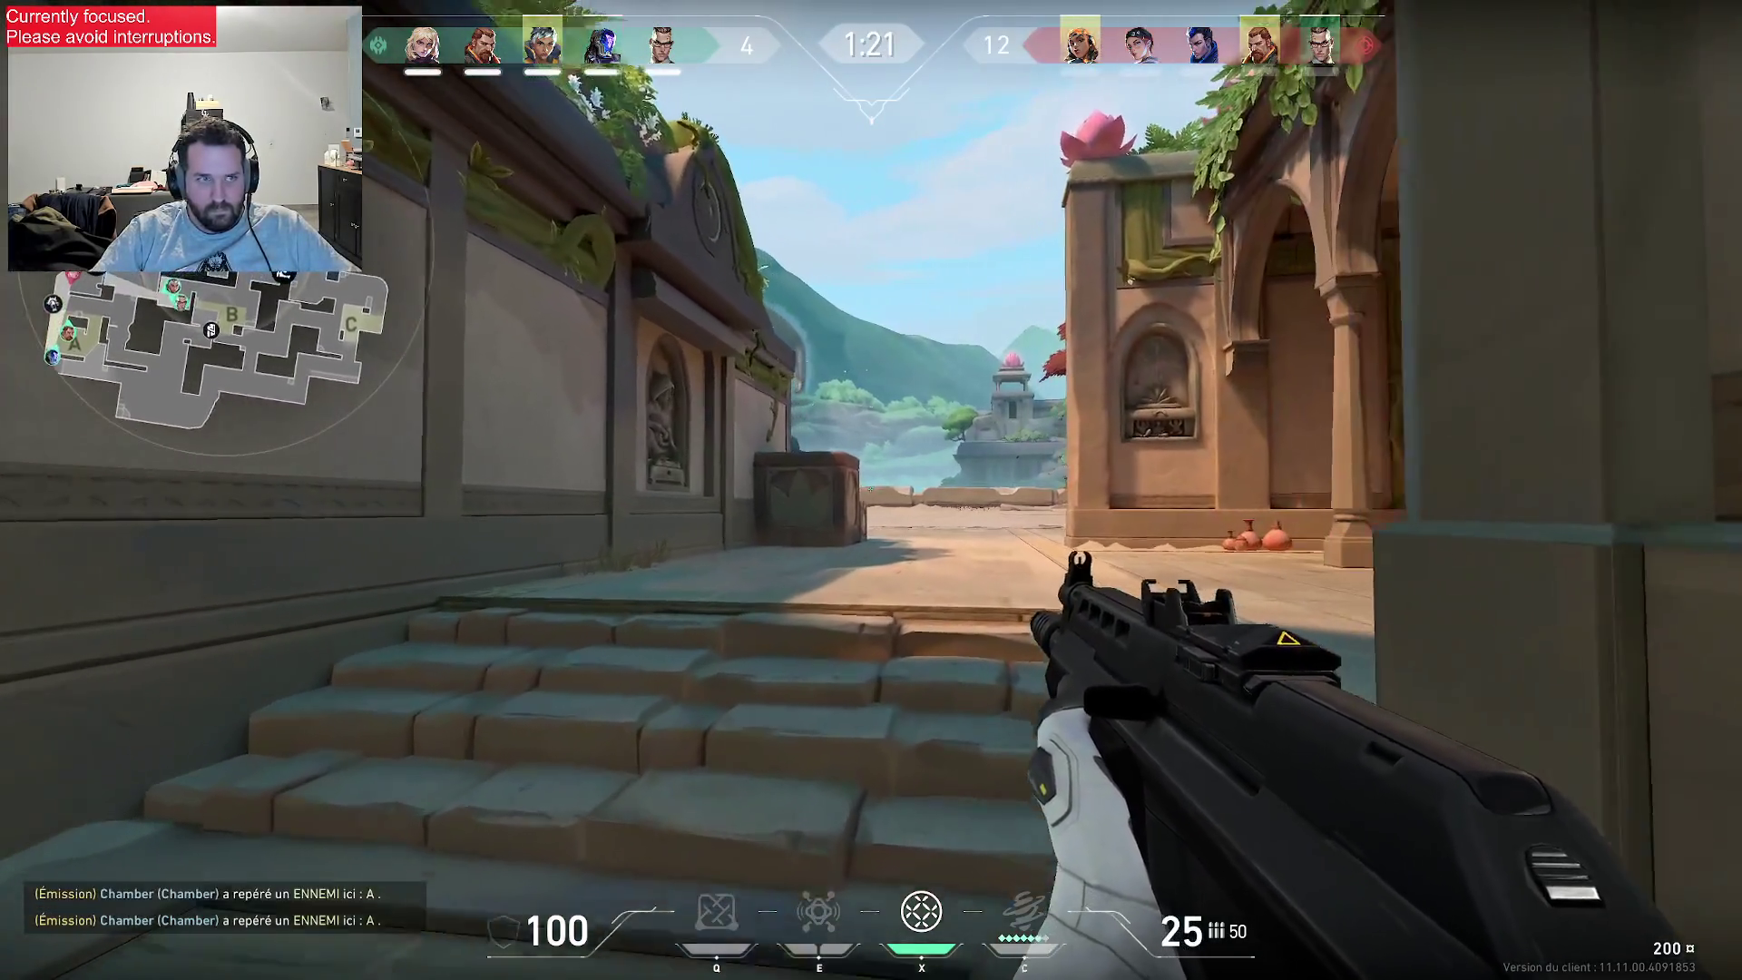
pyautogui.press('w')
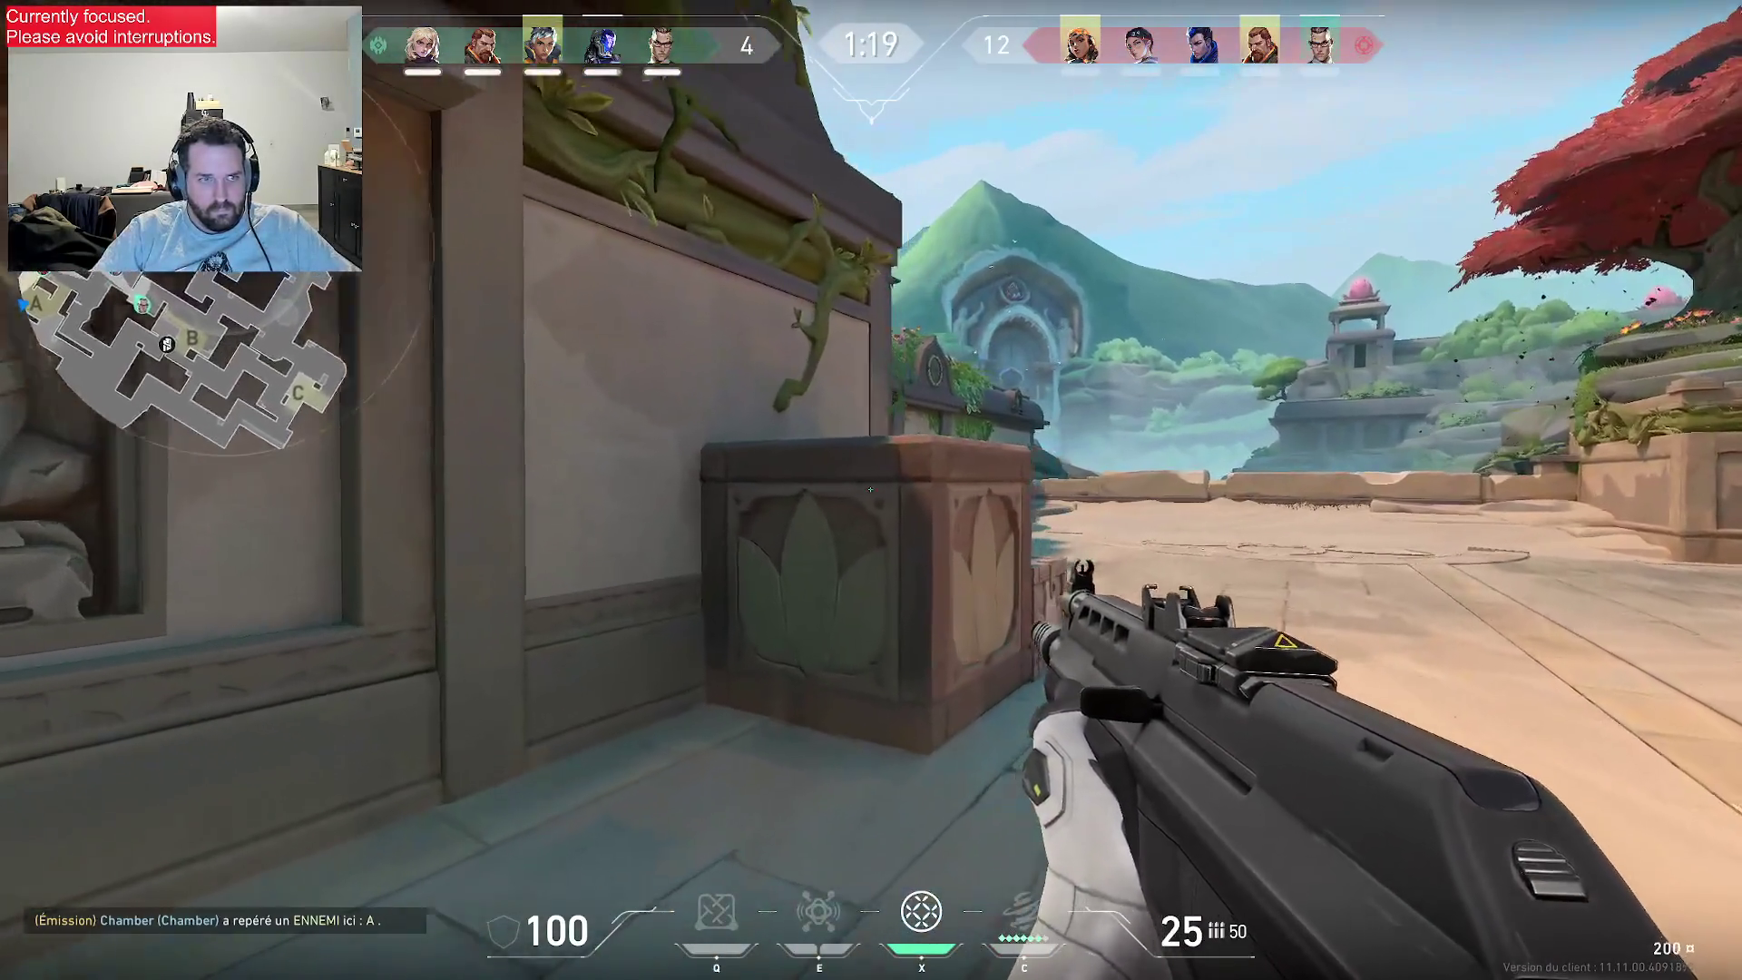
pyautogui.press('d')
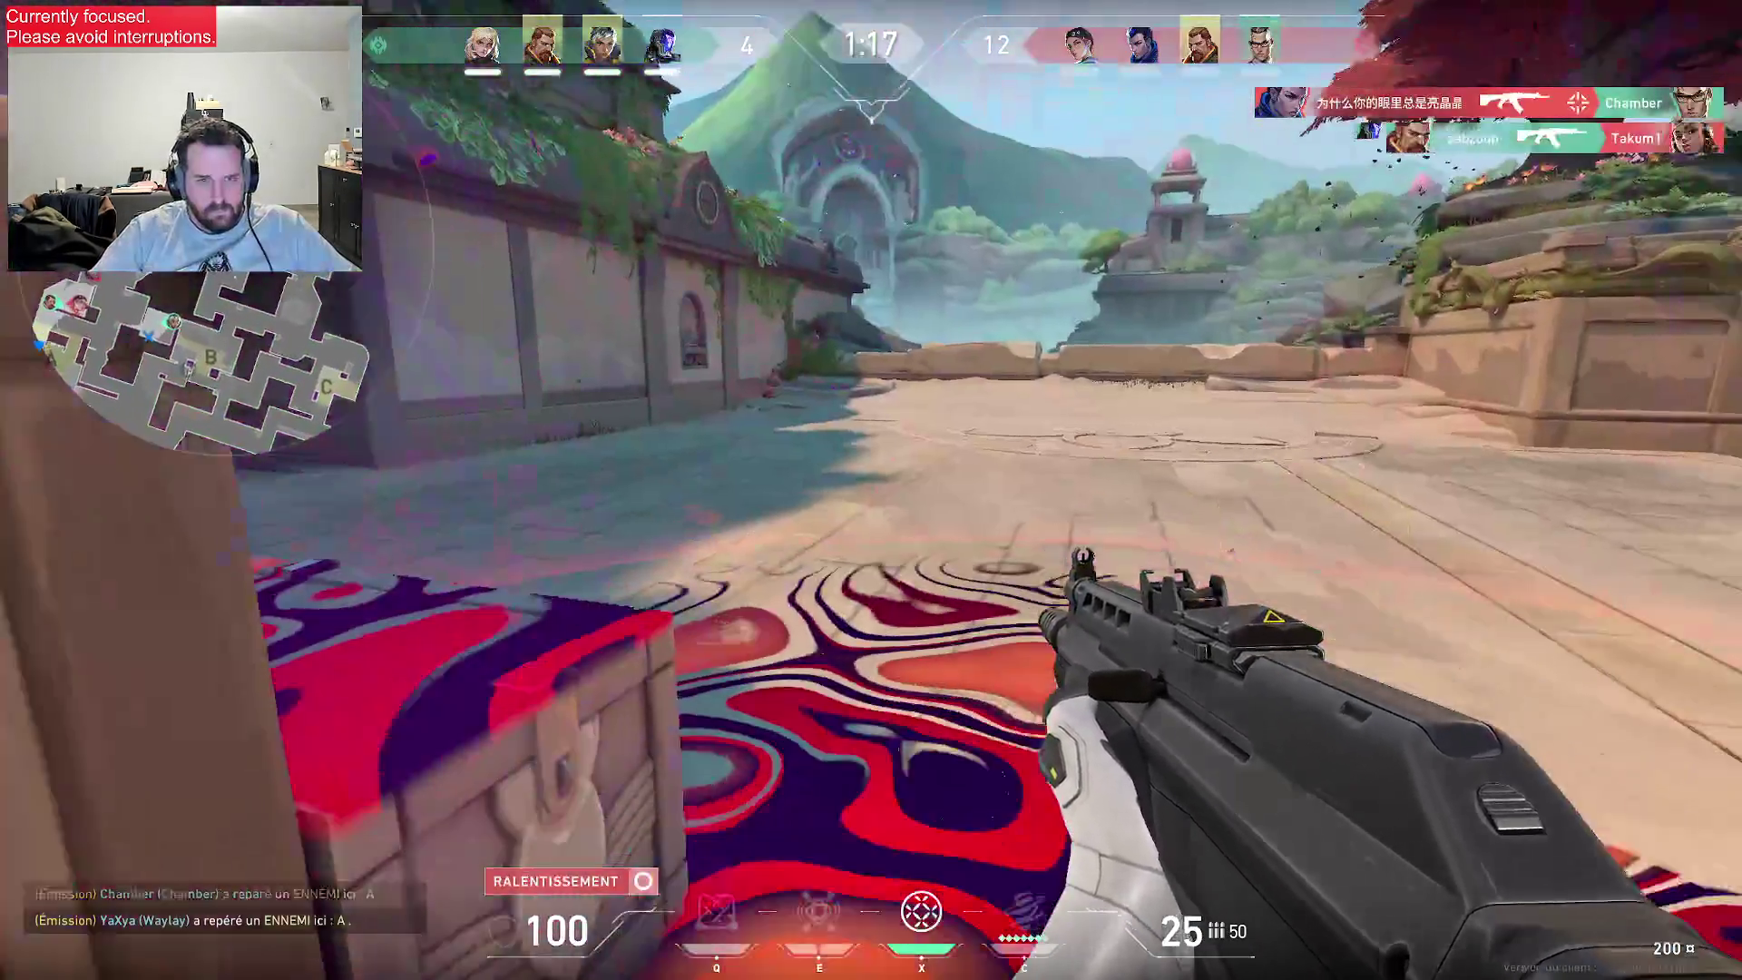
pyautogui.press('w')
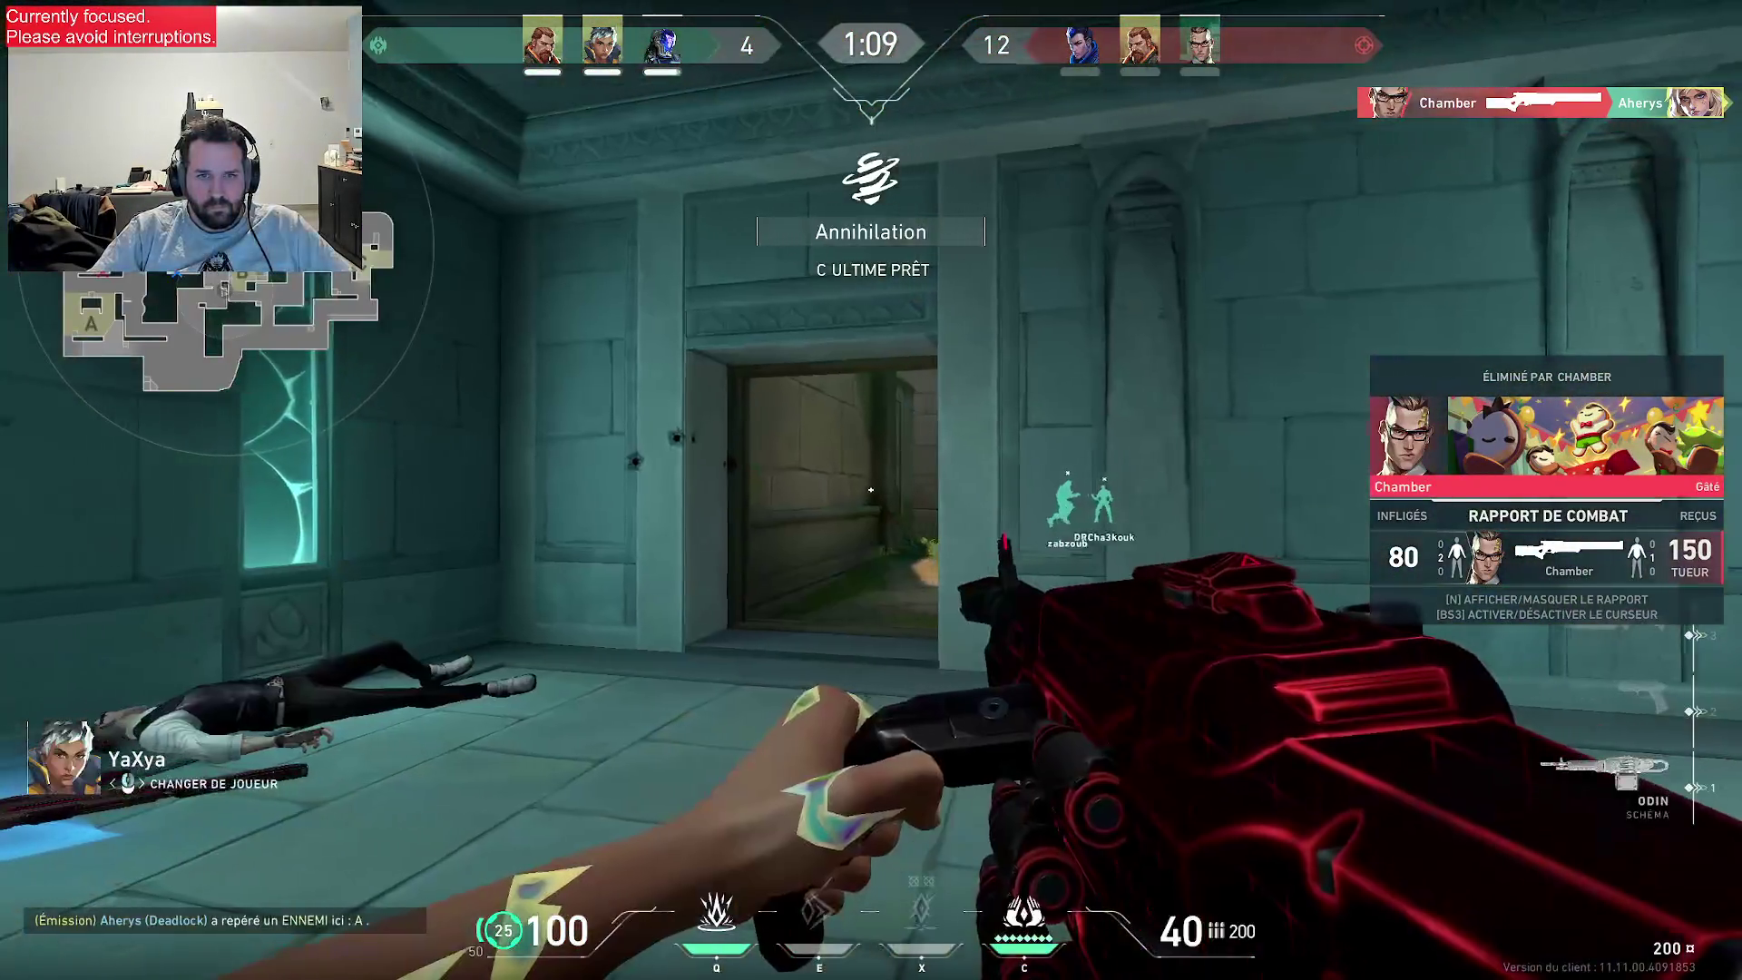
# - Cycle the spectated view through surviving teammates, ending on the one holding the Vandal
pyautogui.click(871, 490)
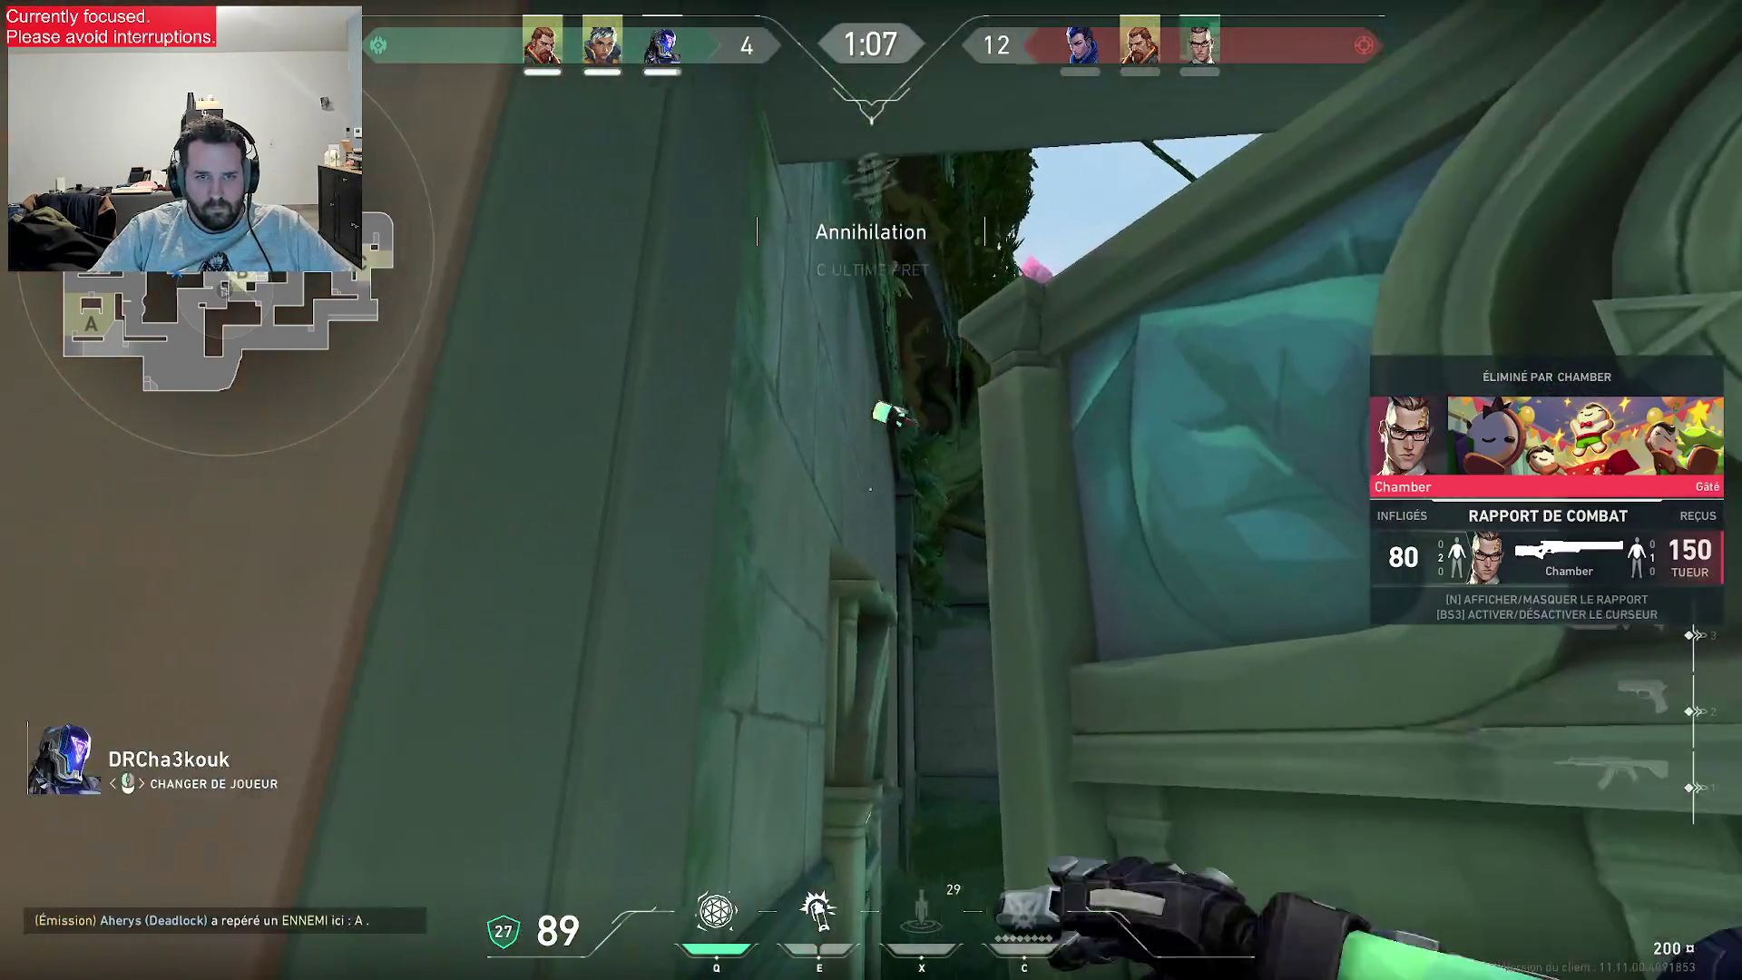
pyautogui.click(872, 490)
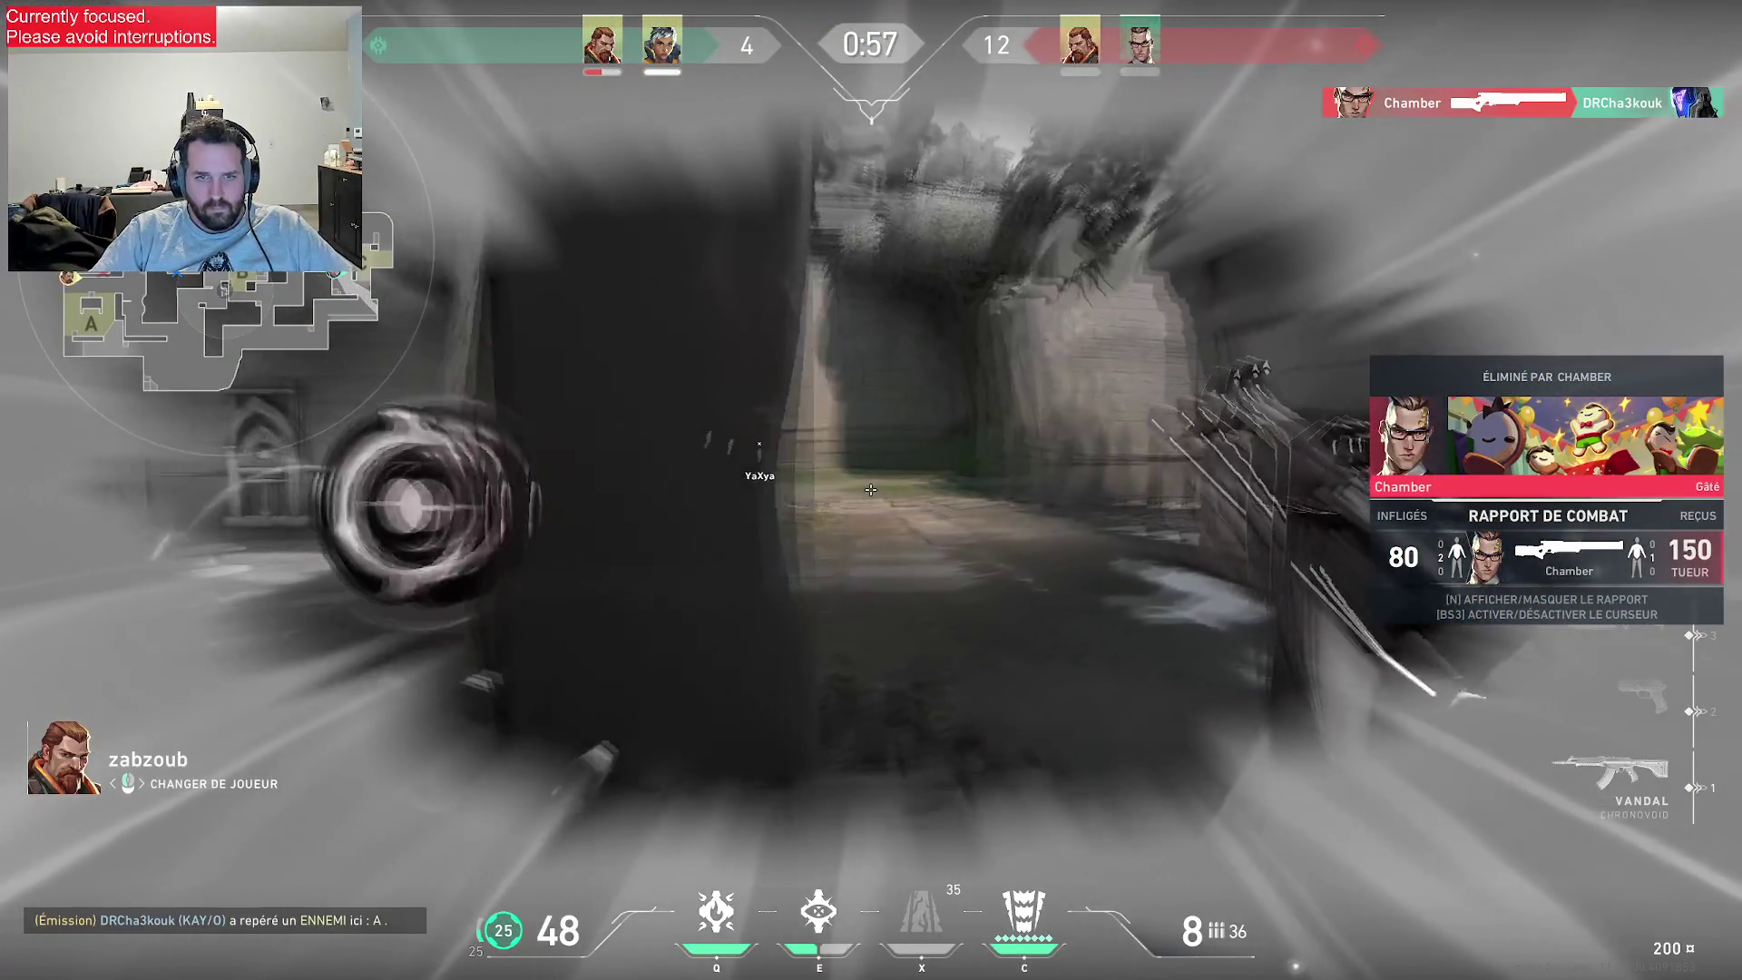
pyautogui.click(871, 490)
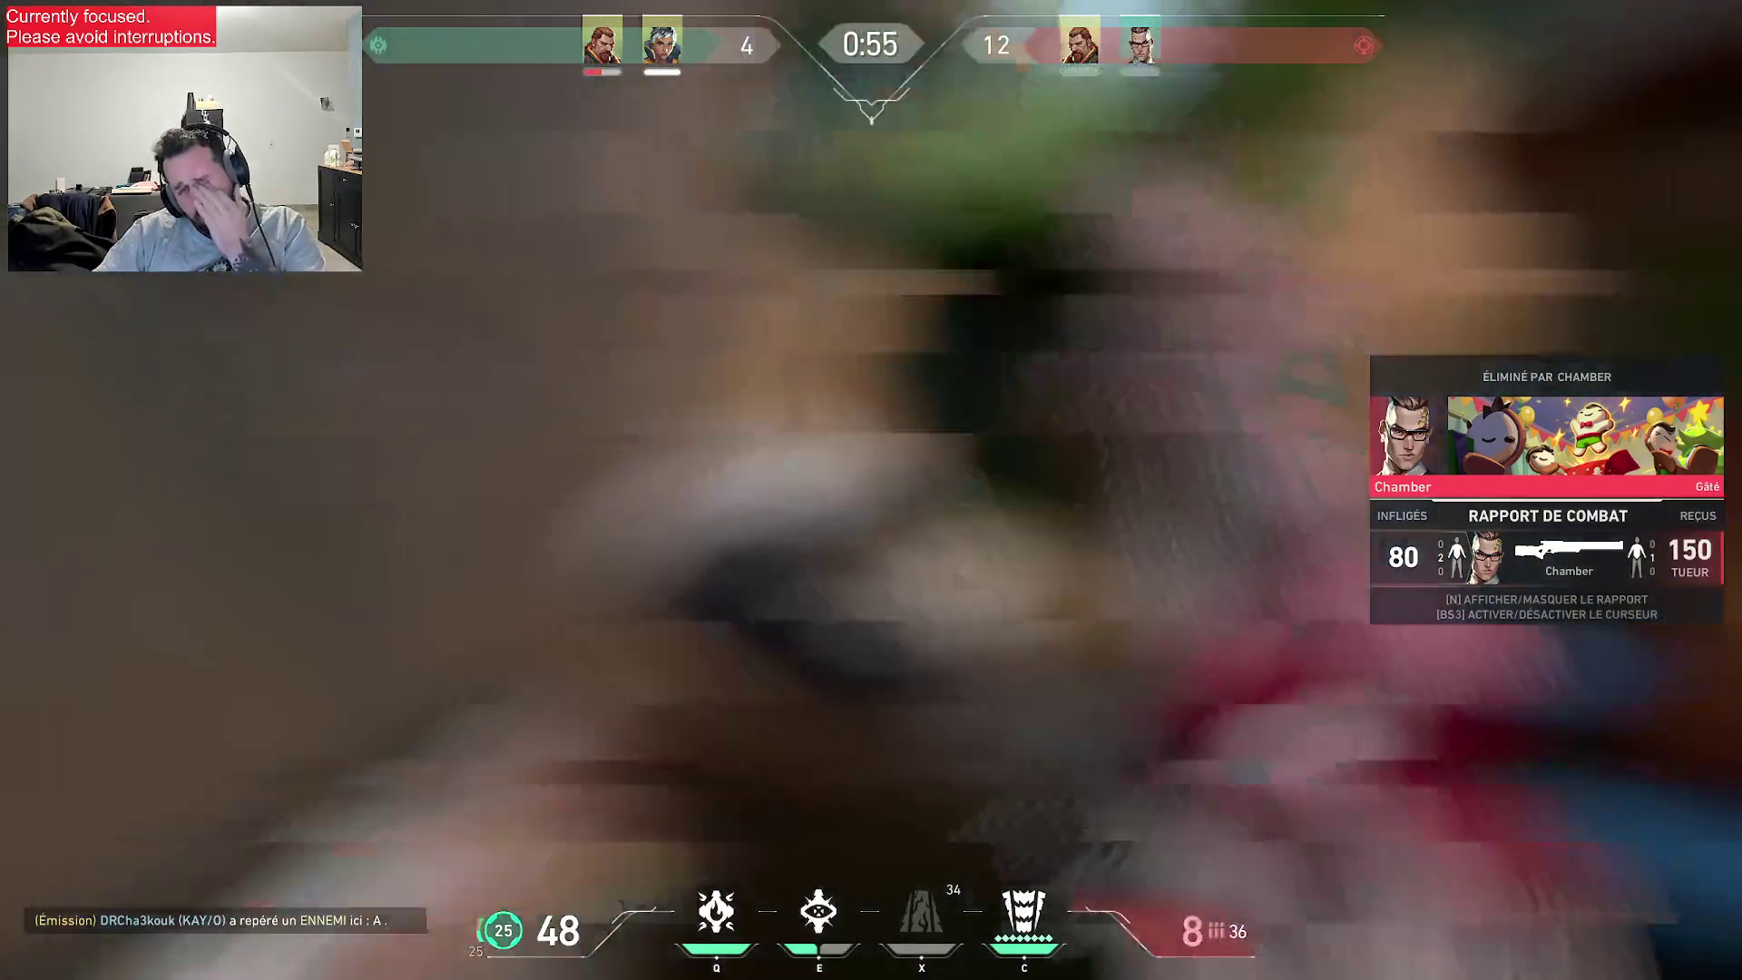
pyautogui.click(871, 490)
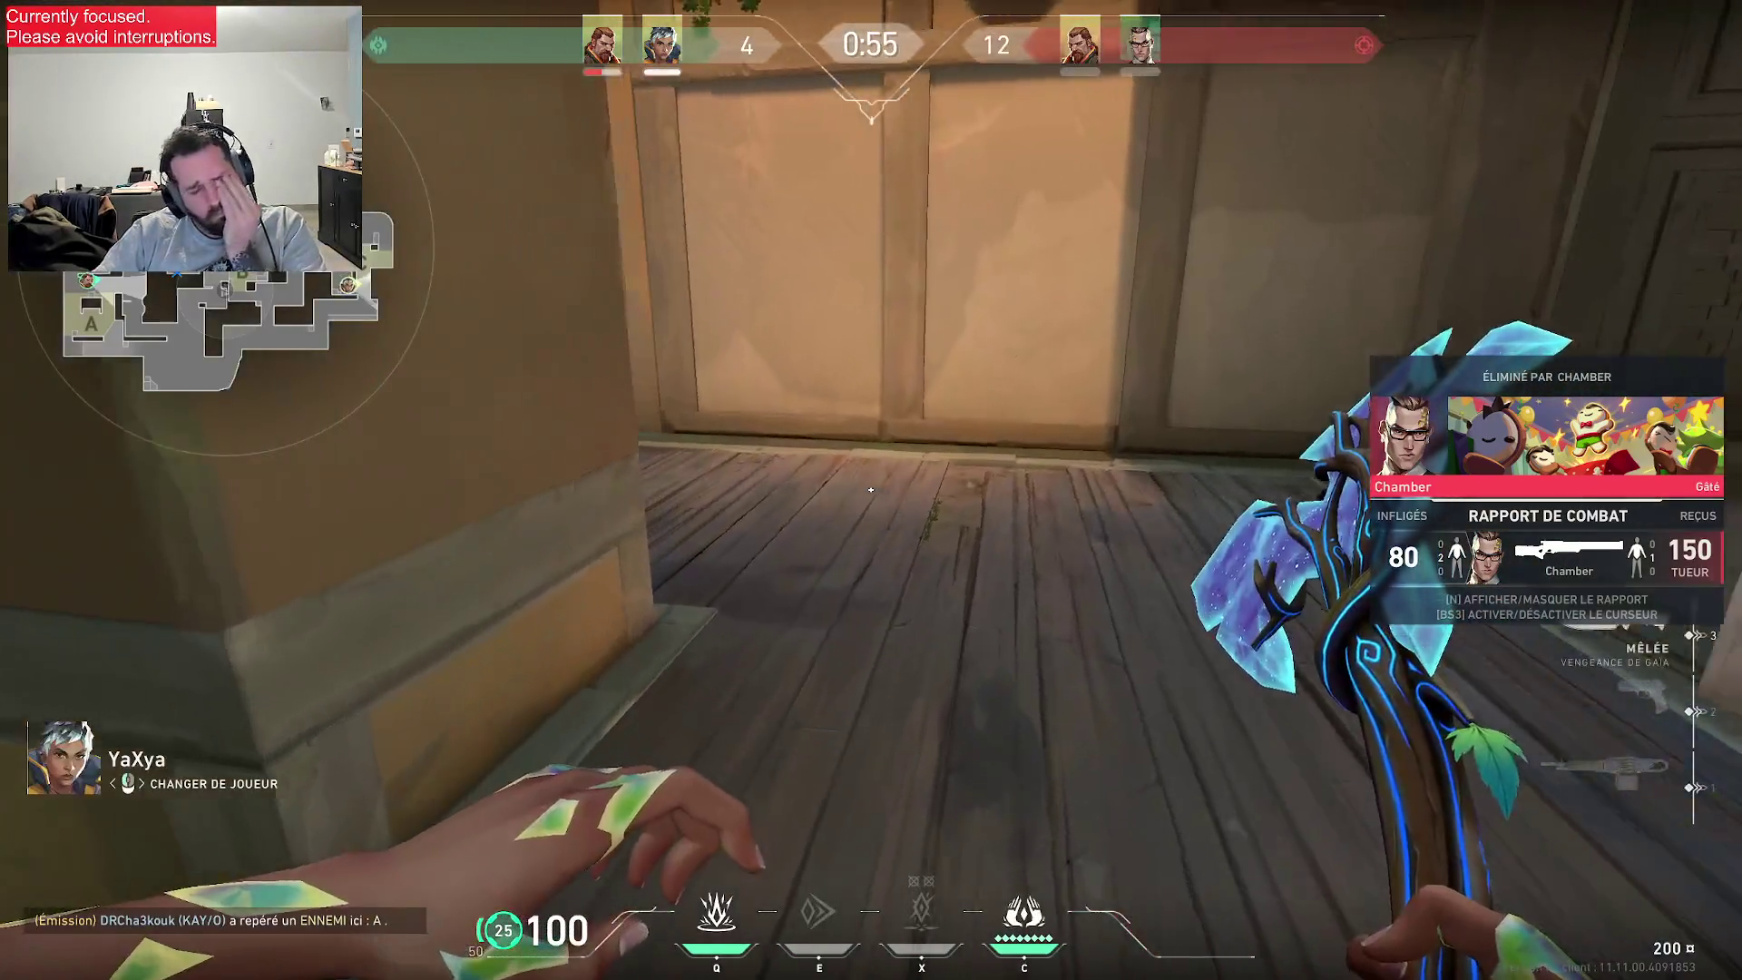
pyautogui.click(871, 490)
pyautogui.click(871, 490)
pyautogui.click(871, 490)
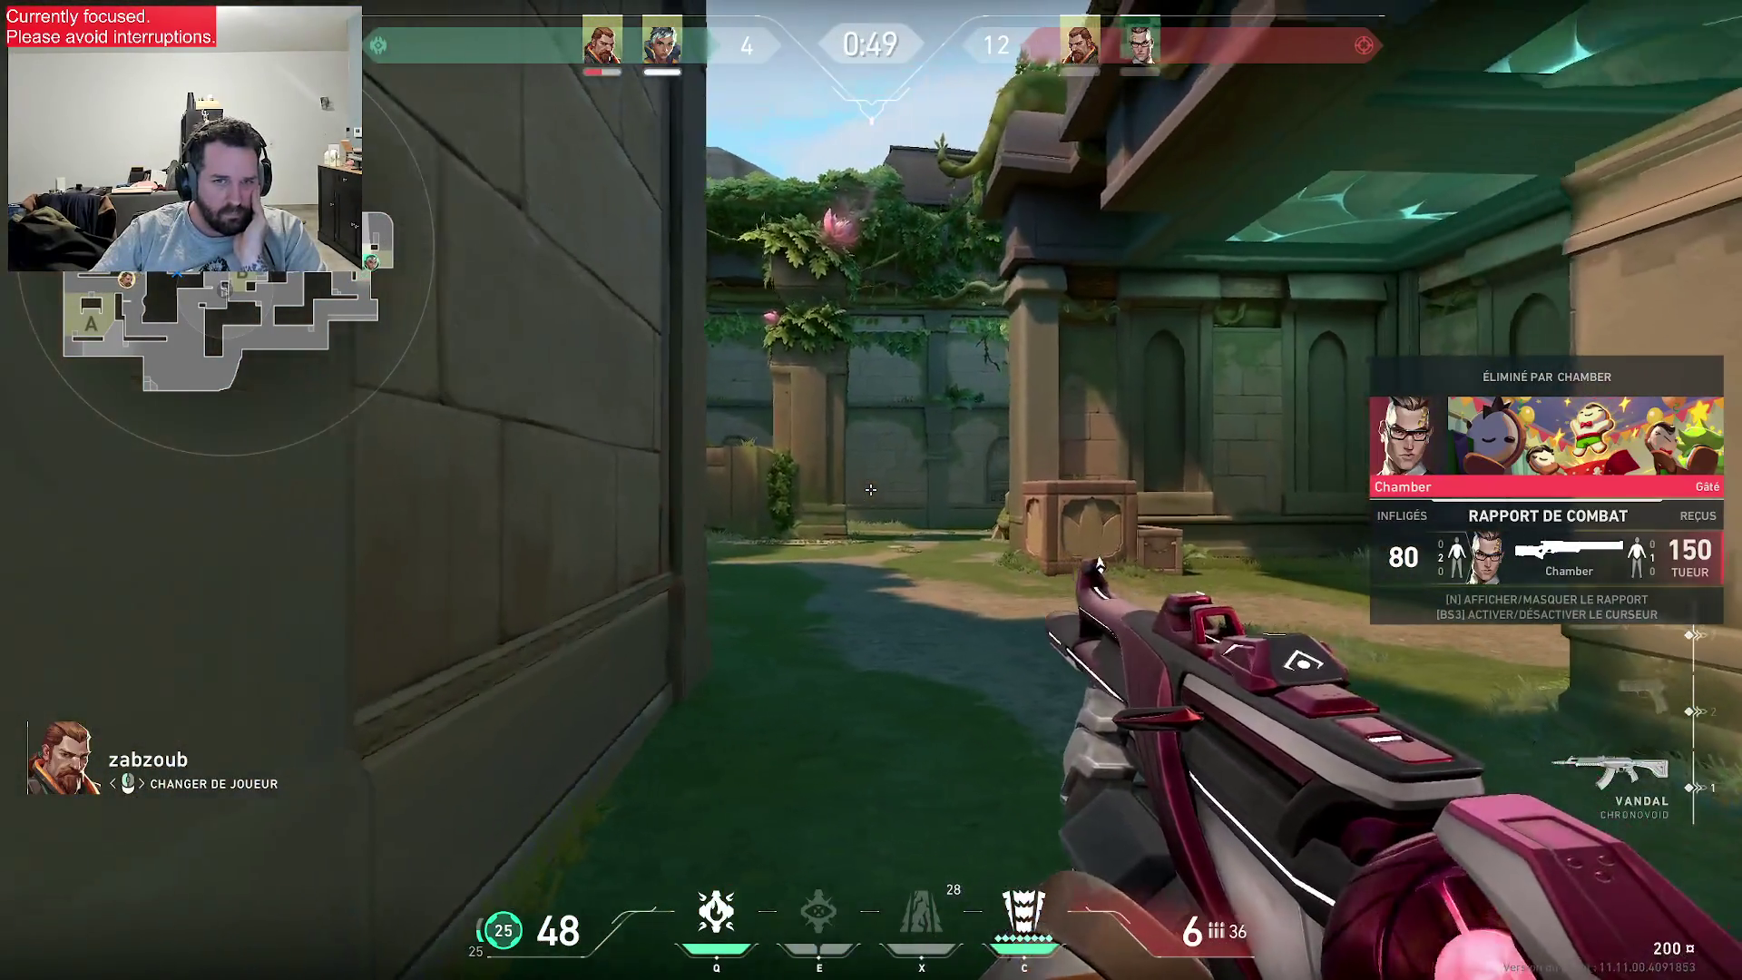
pyautogui.click(872, 491)
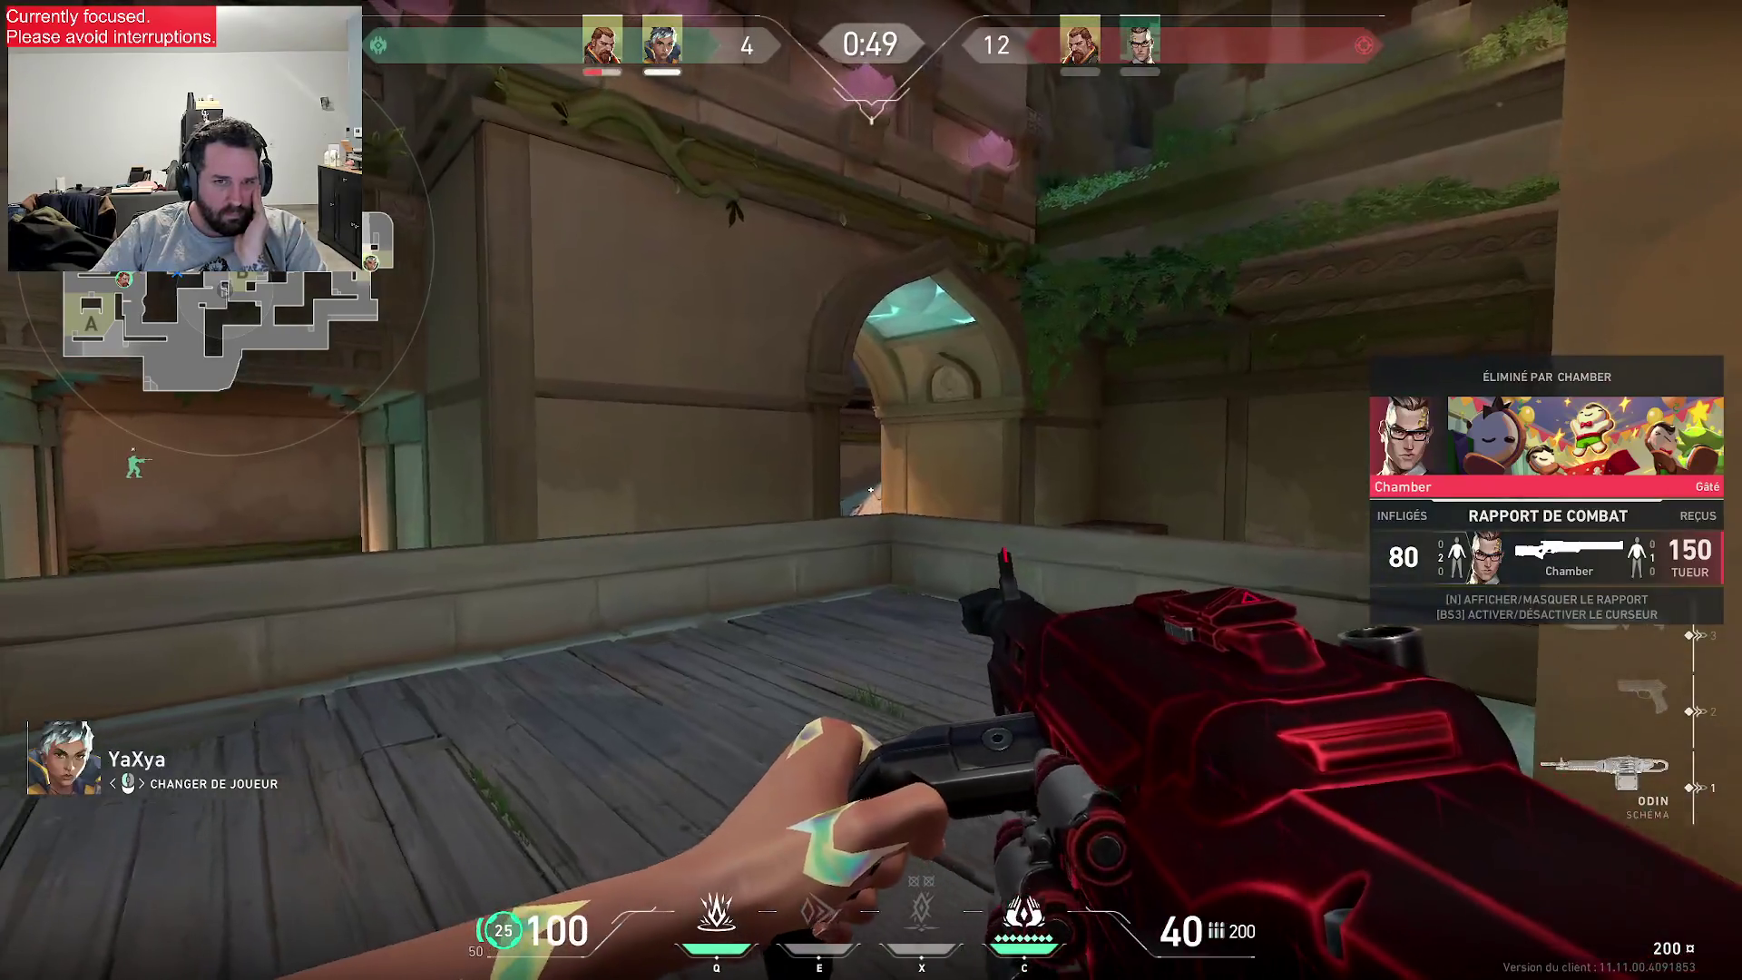
pyautogui.click(871, 490)
pyautogui.click(871, 490)
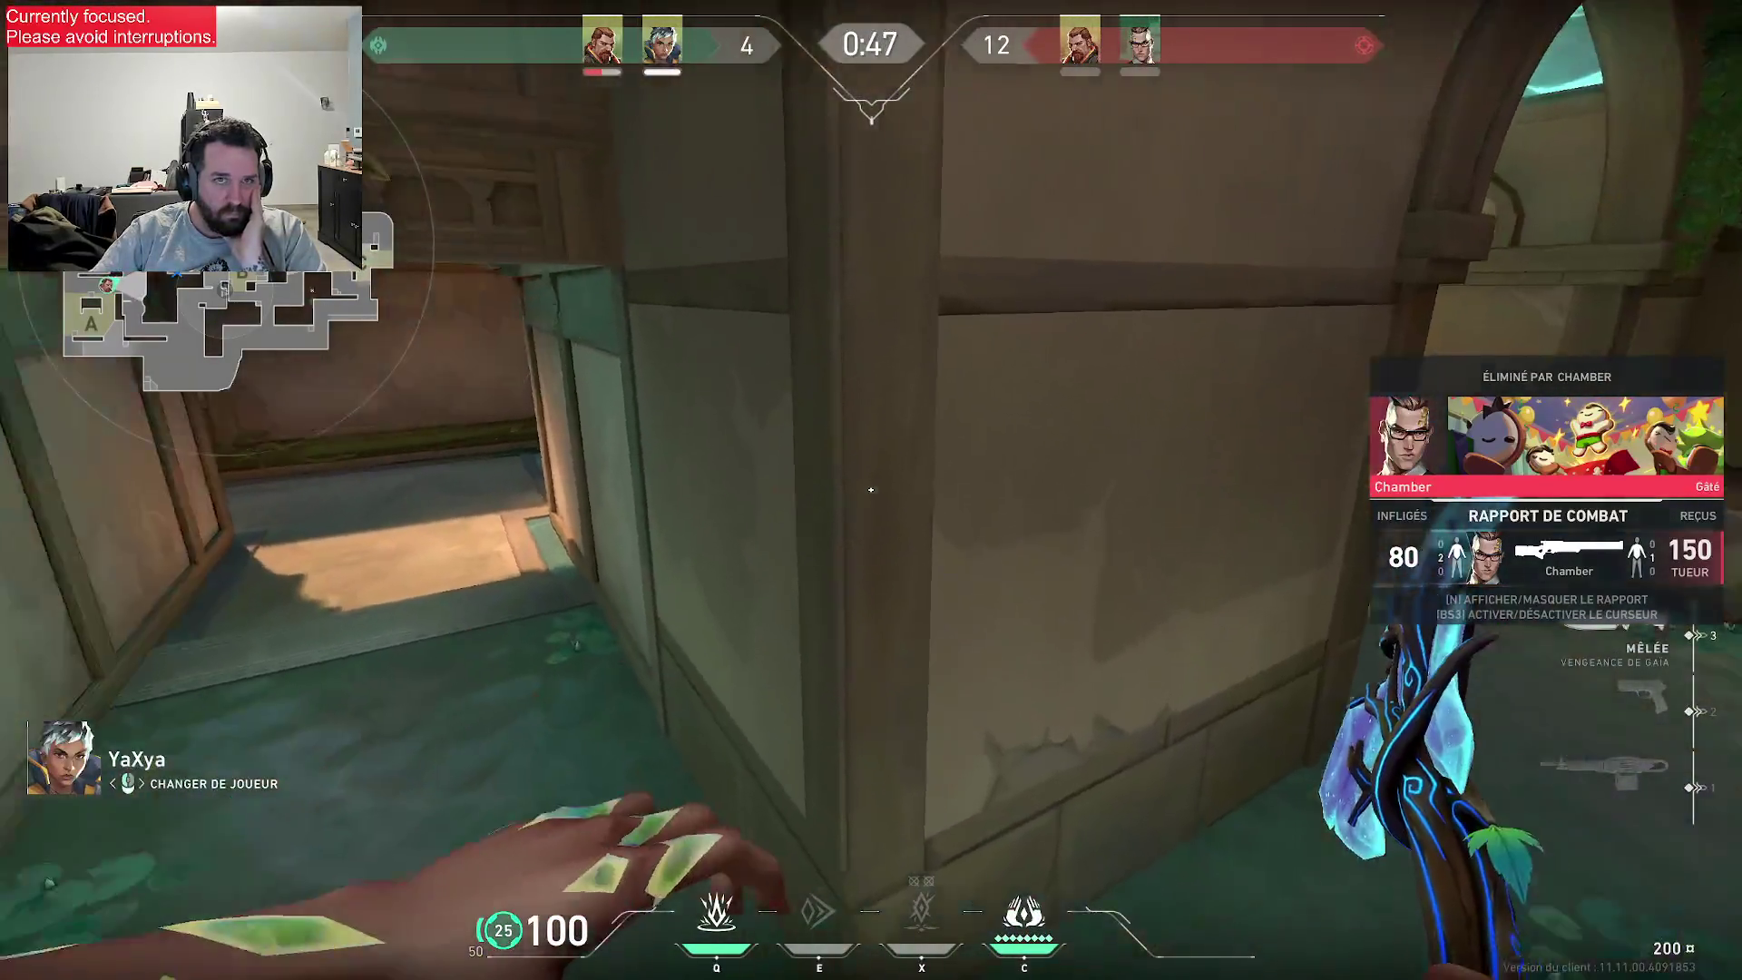
pyautogui.click(871, 490)
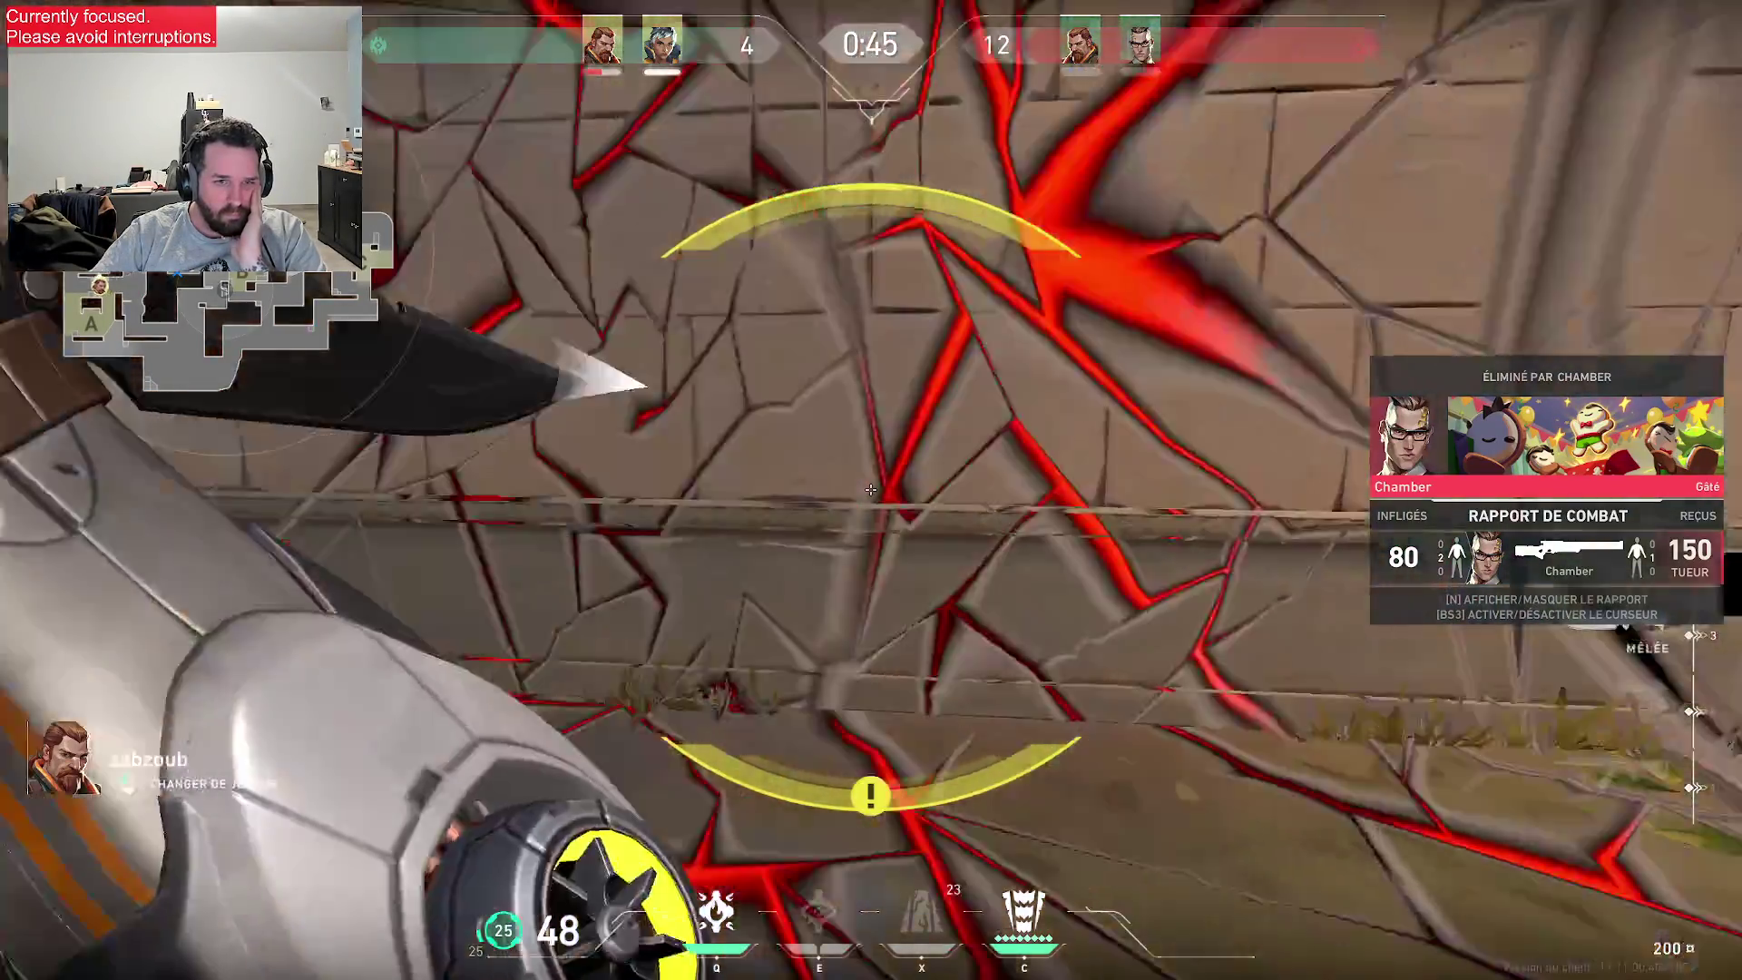
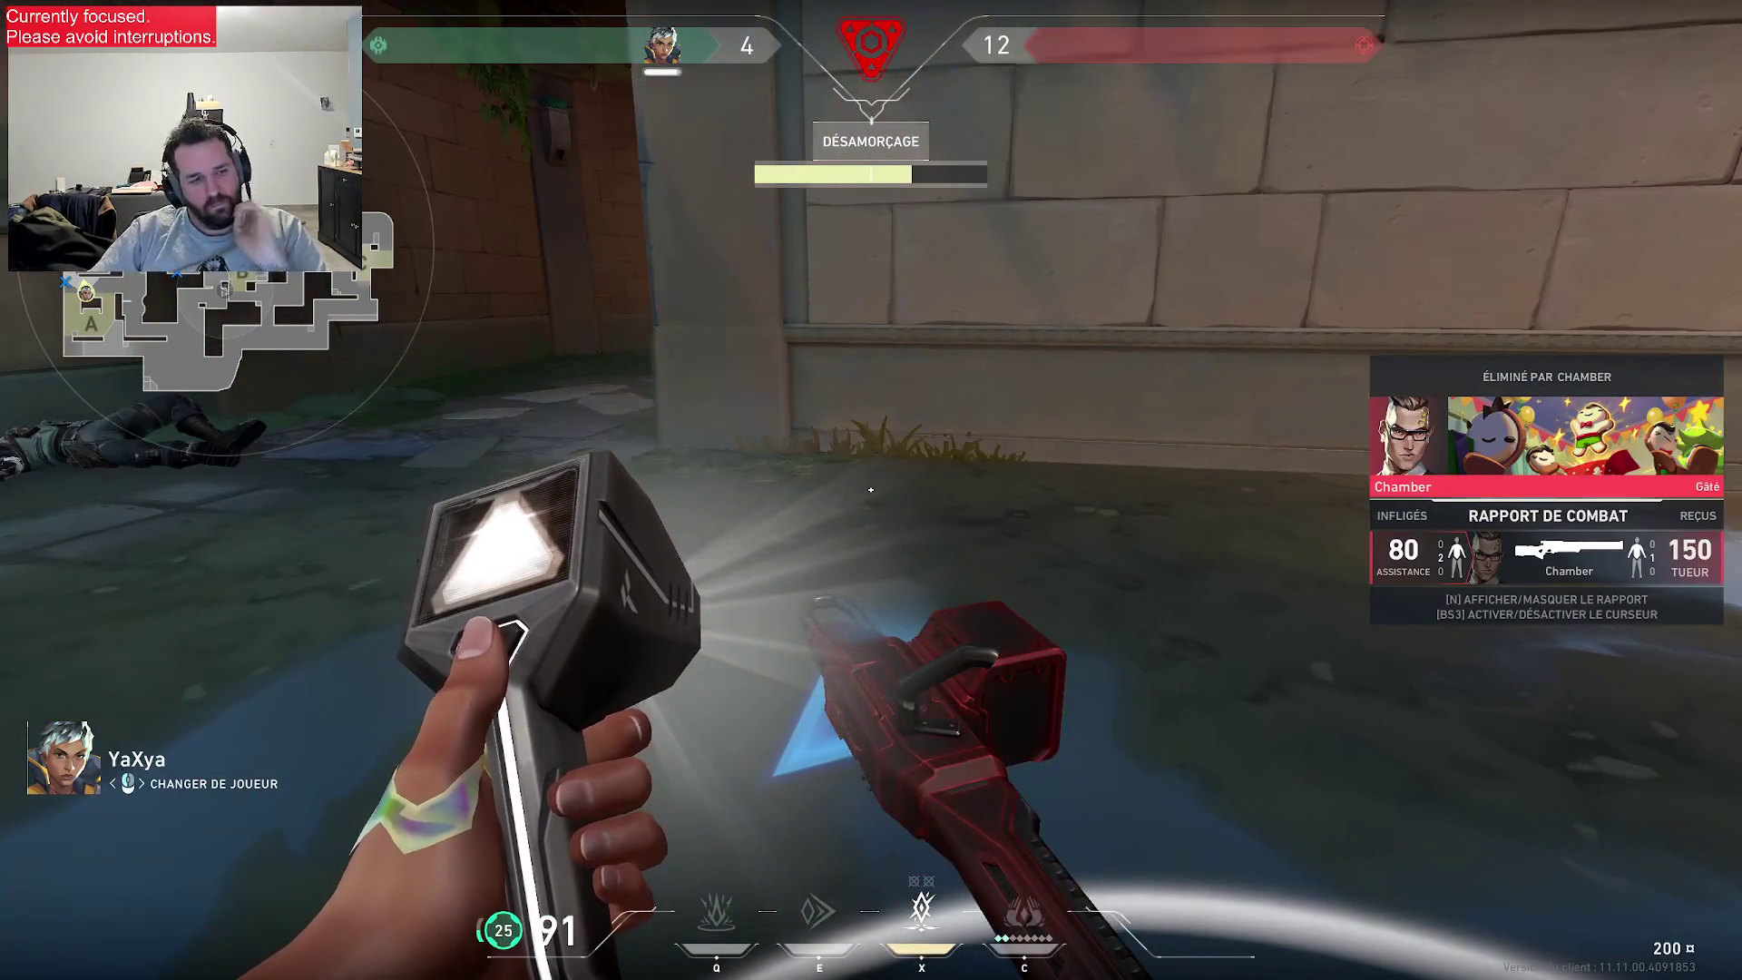
# - Check the match scoreboard before the match-point round
pyautogui.press('Tab')
pyautogui.press('Tab')
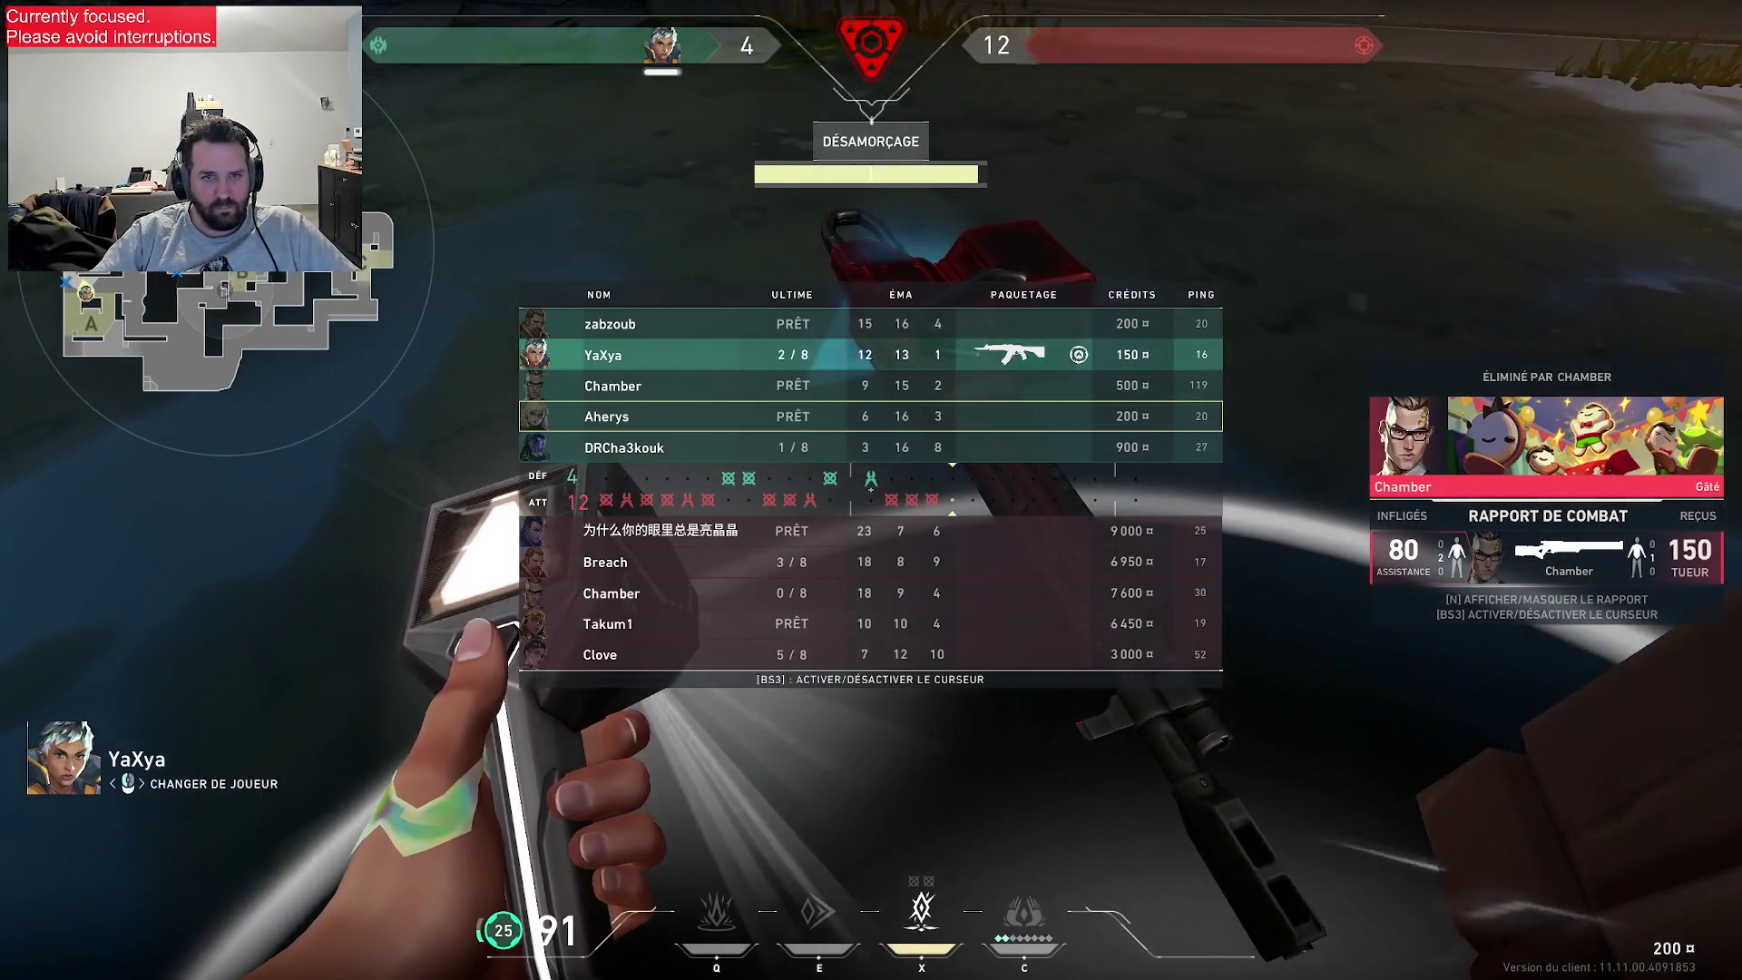
pyautogui.press('Tab')
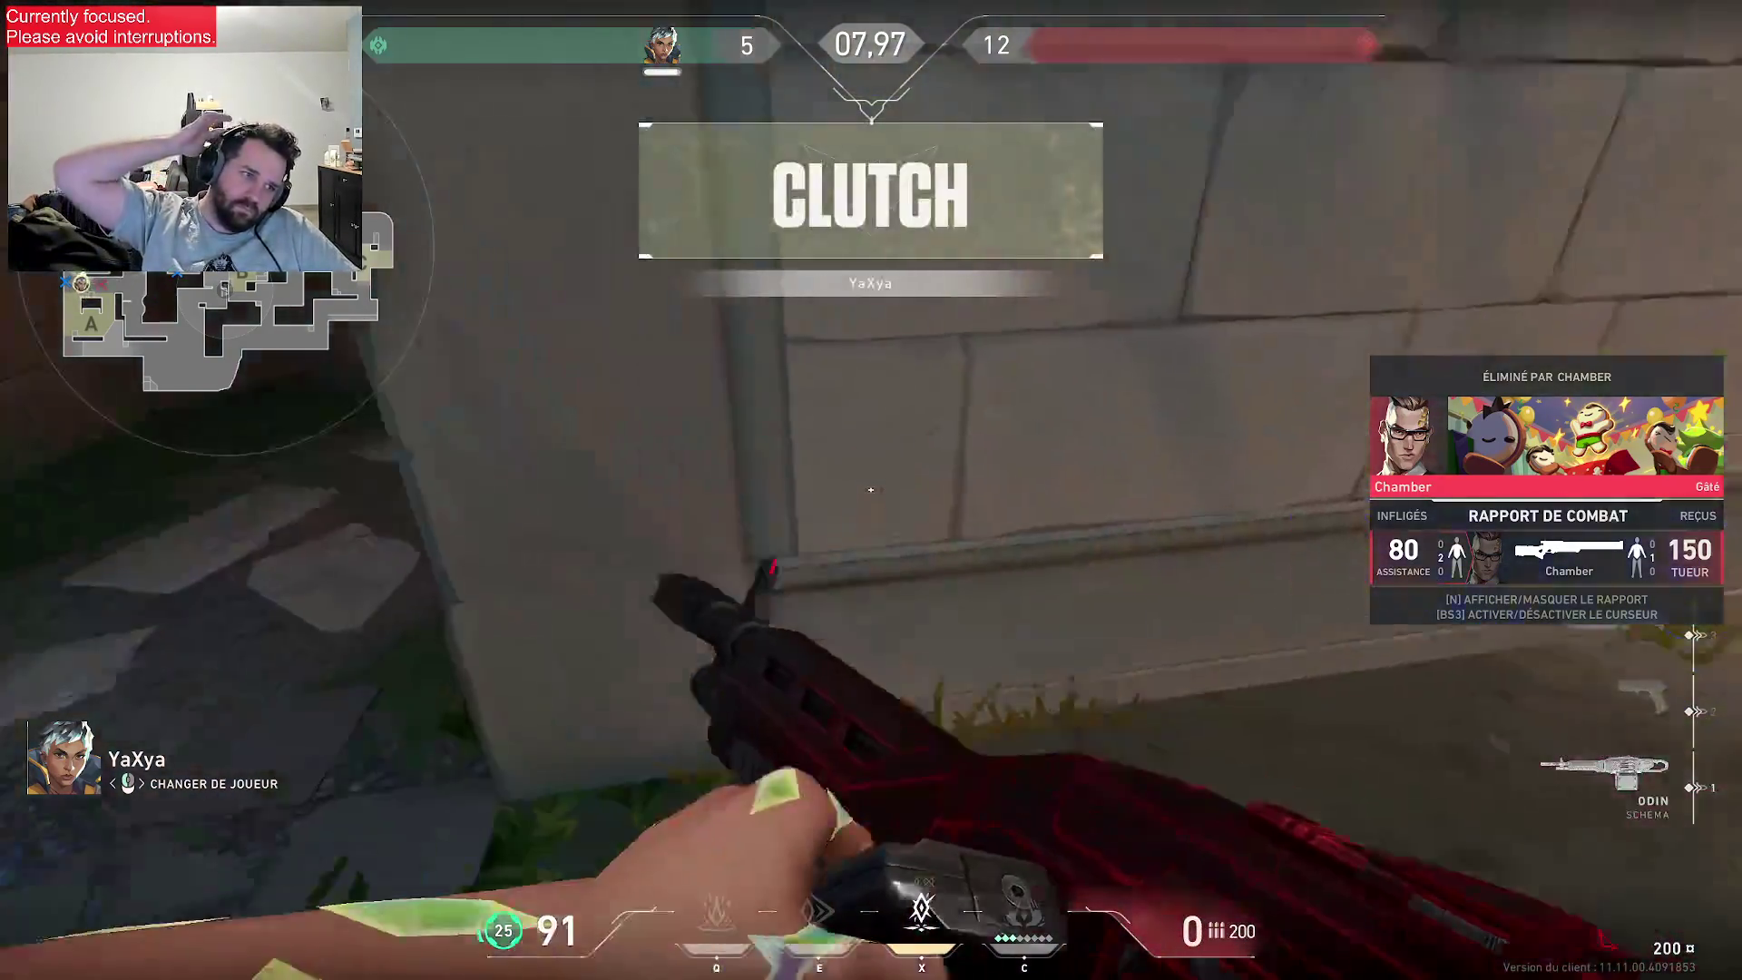
pyautogui.press('Tab')
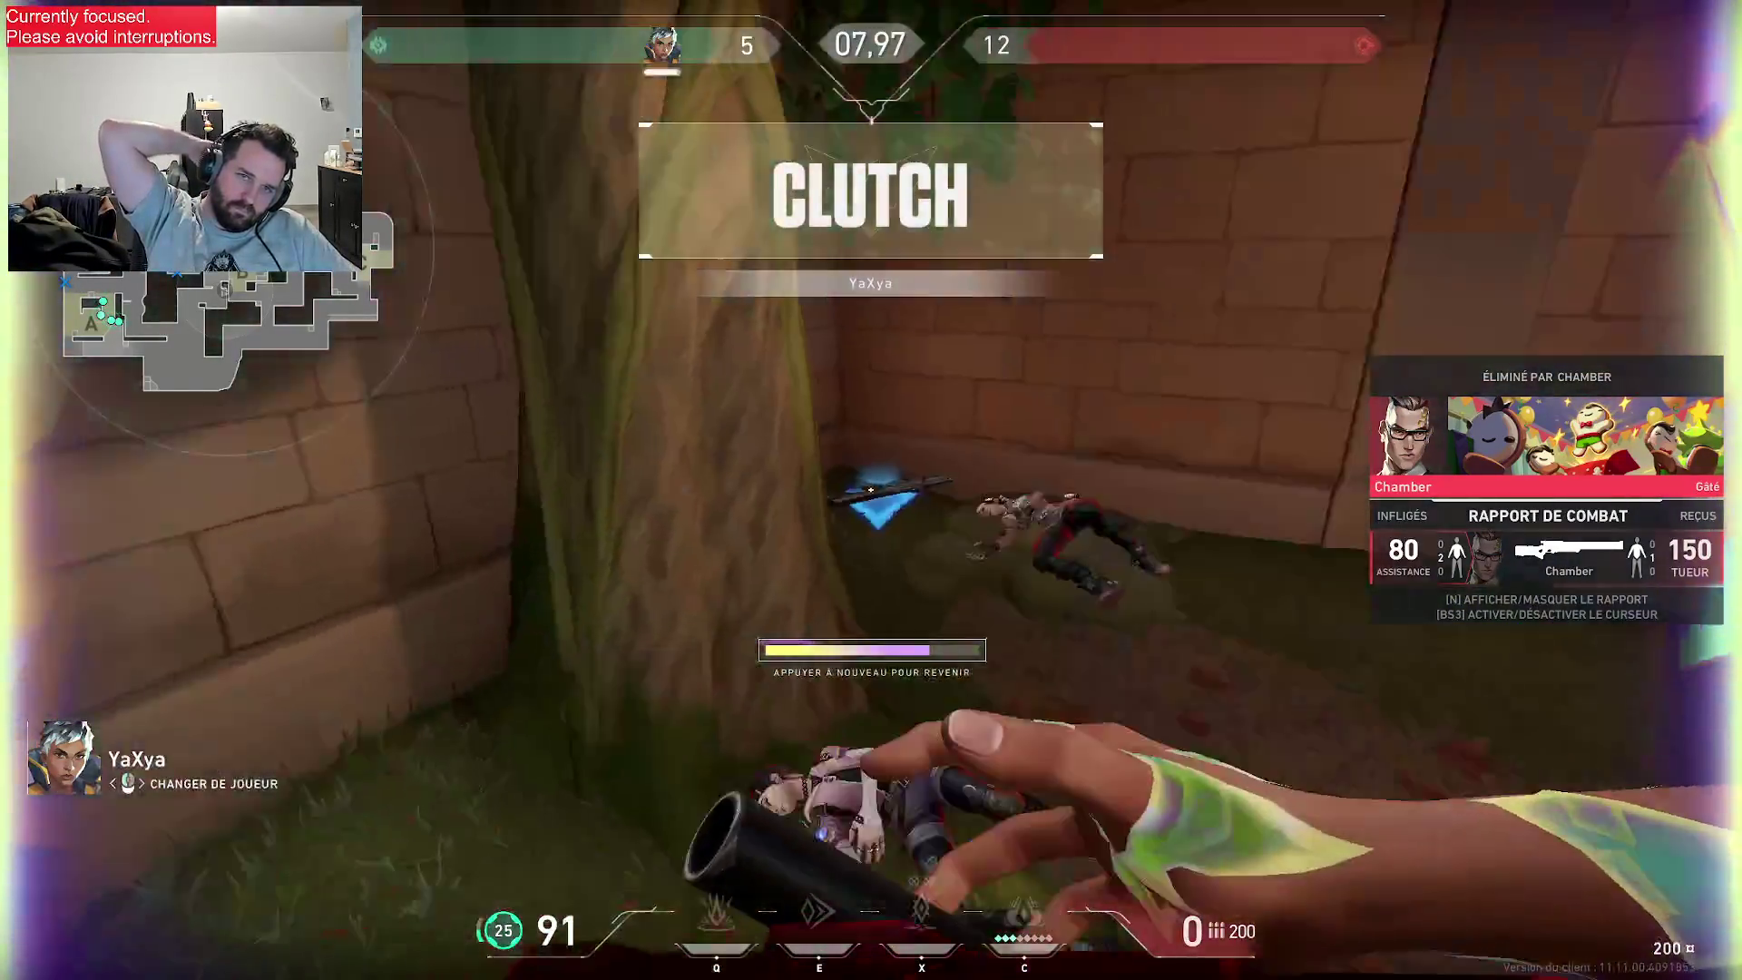
# - In the buy menu, buy heavy armour, try and sell back the Phantom and Vandal
pyautogui.press('b')
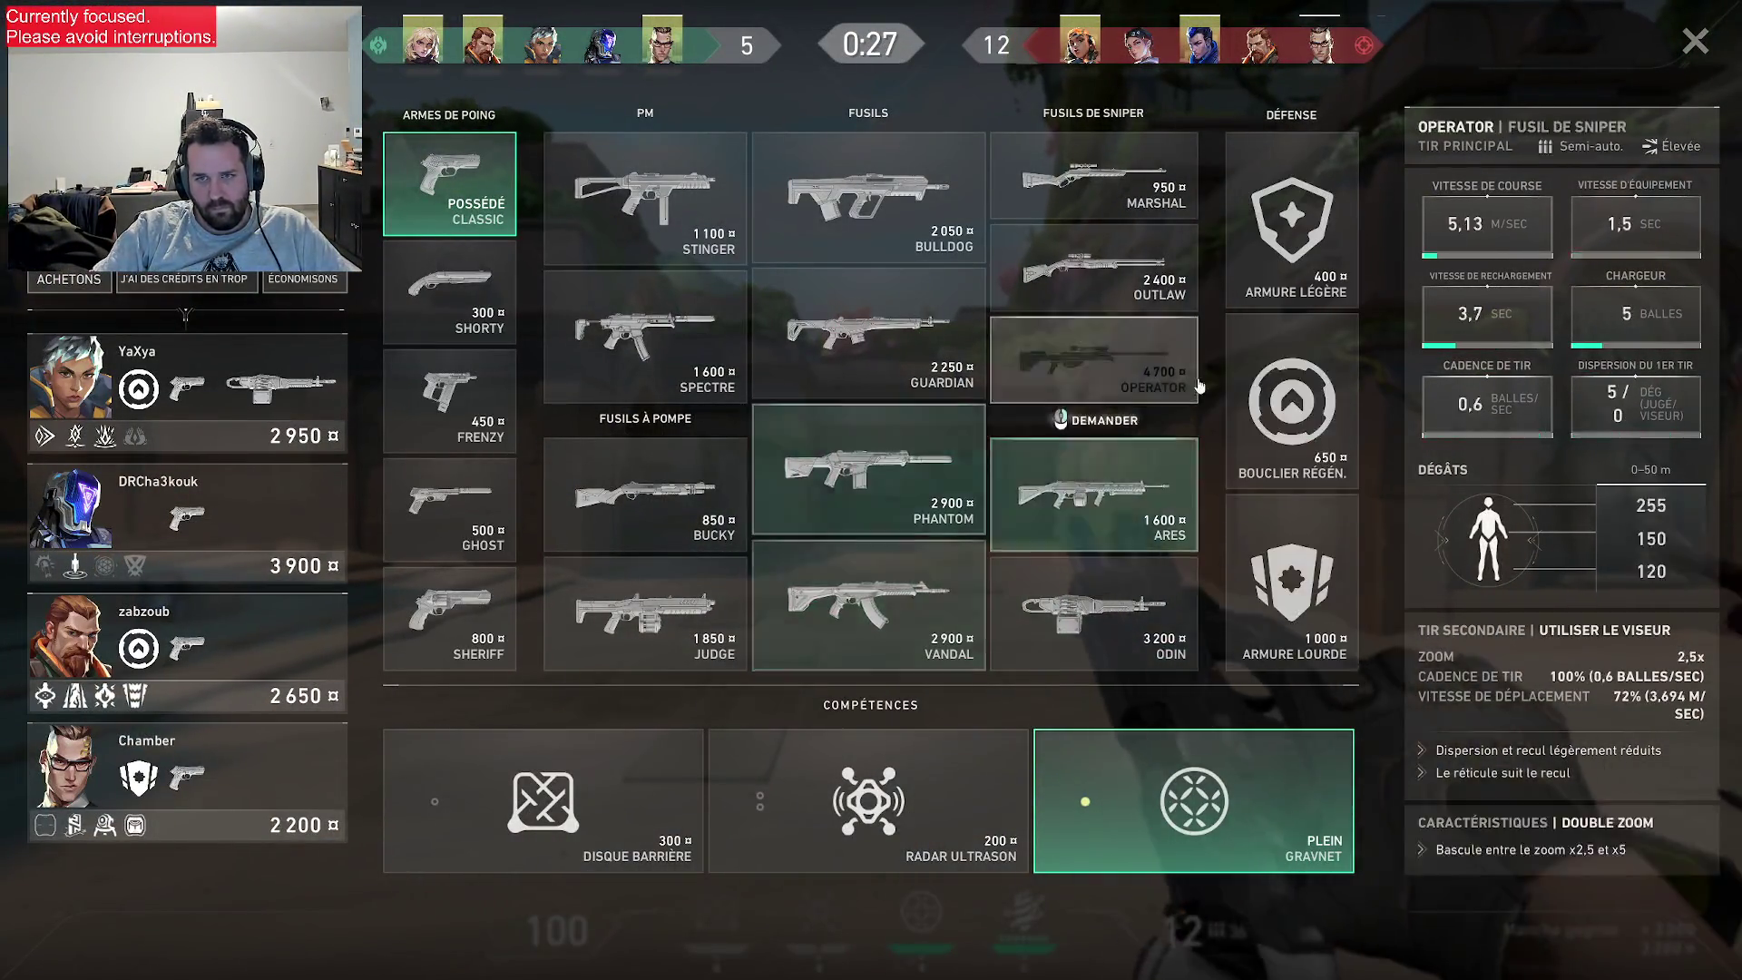
pyautogui.click(1292, 585)
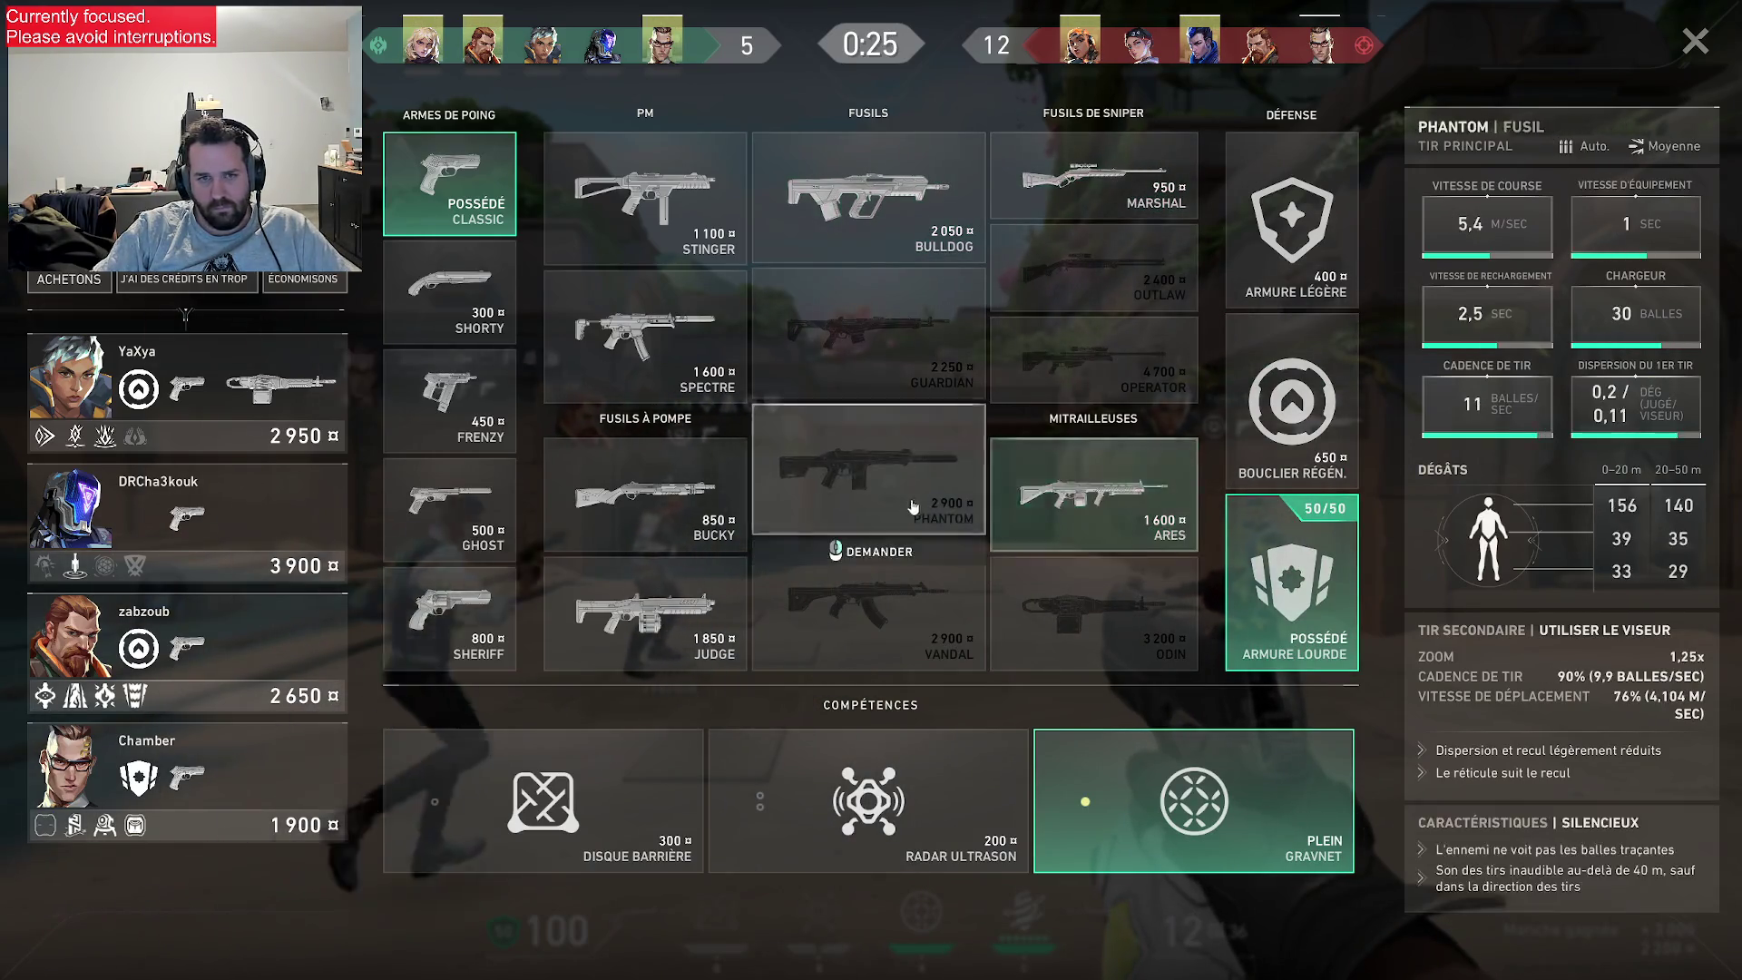
pyautogui.click(1292, 586)
pyautogui.click(869, 469)
pyautogui.click(868, 606)
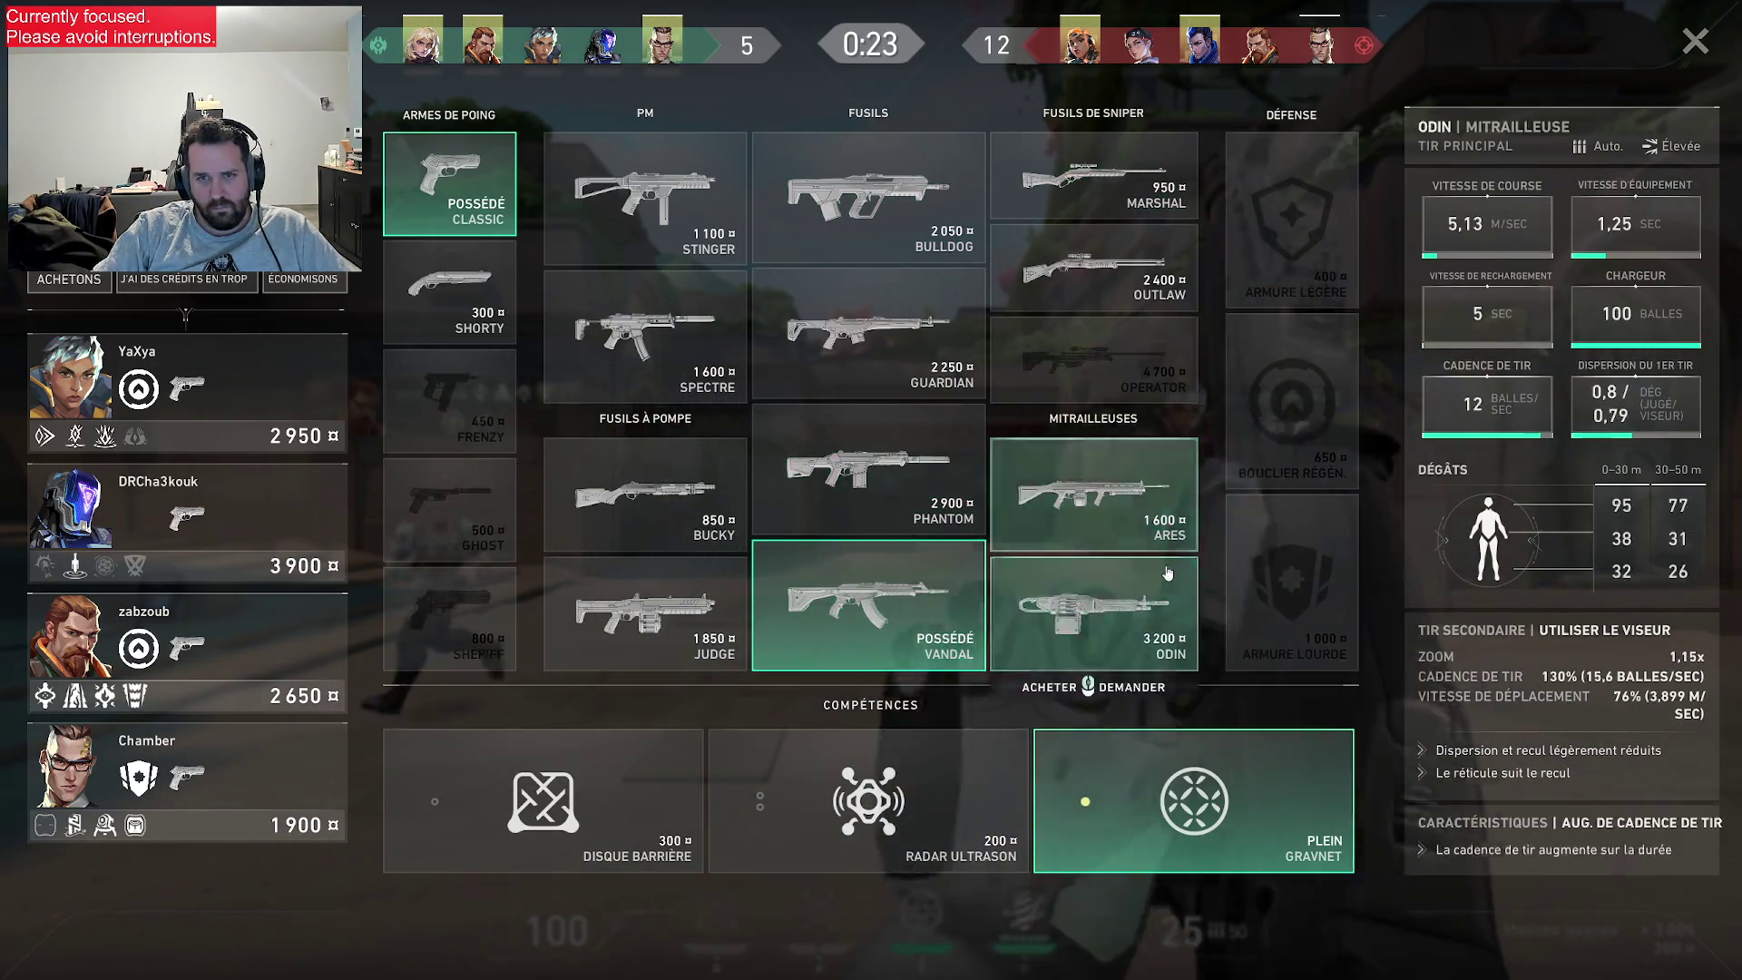
pyautogui.click(868, 606)
pyautogui.click(1245, 603)
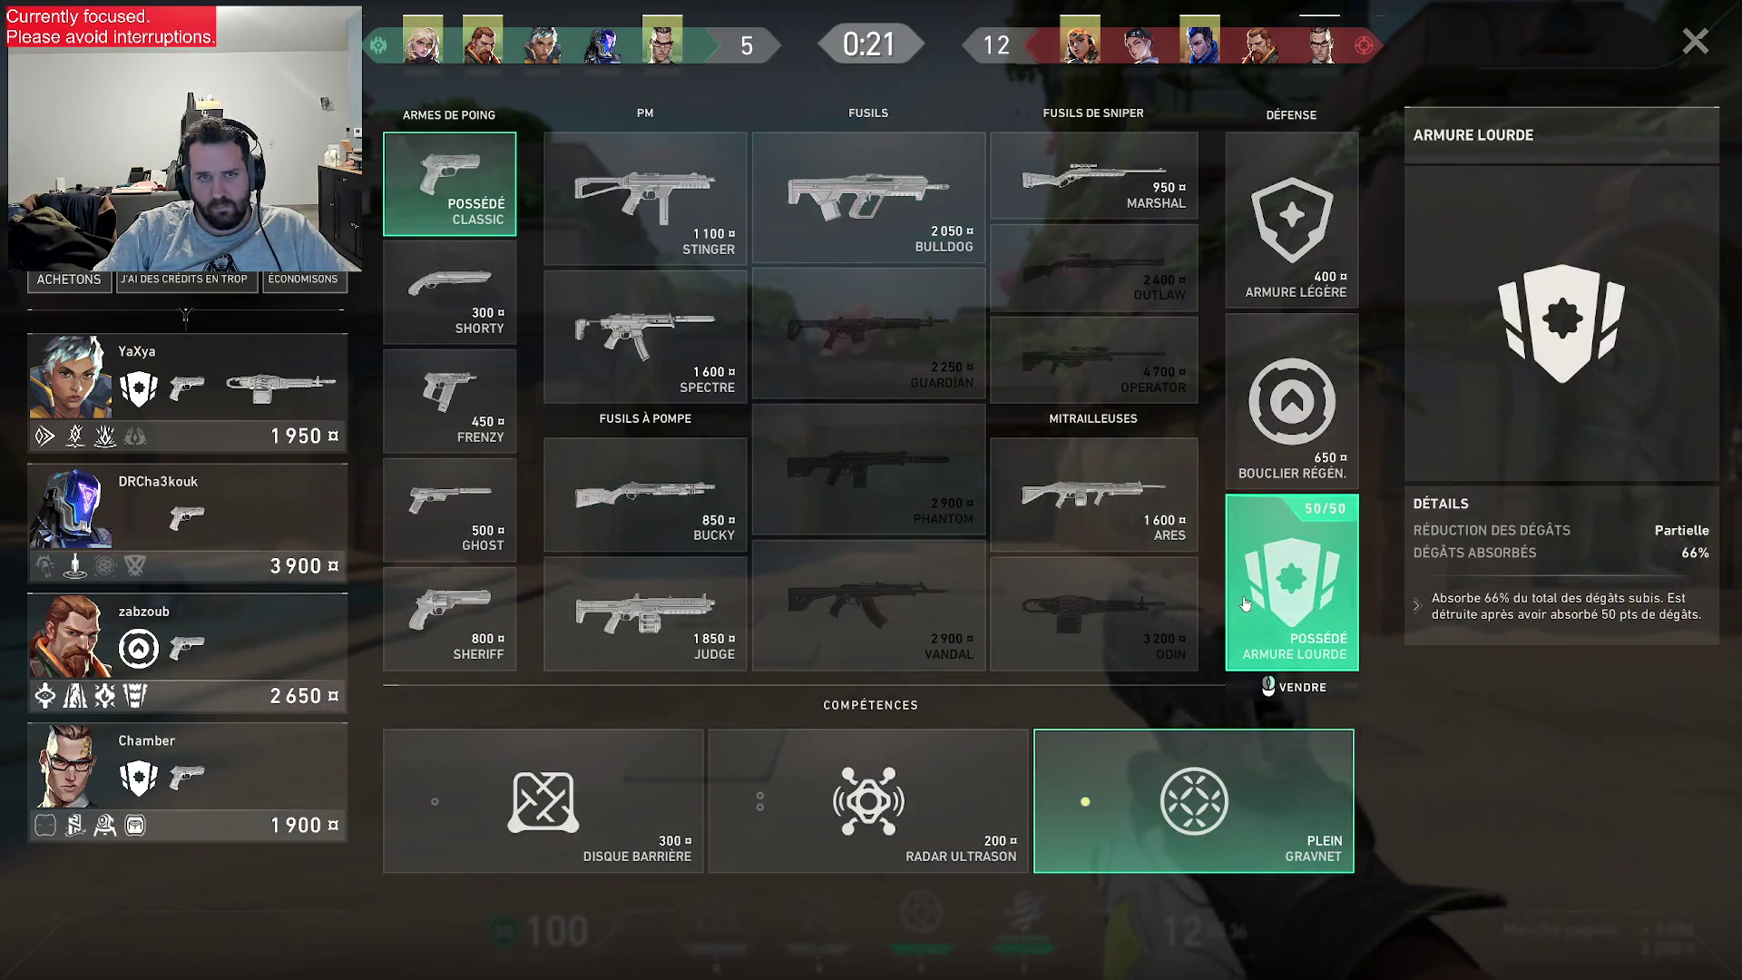
pyautogui.click(863, 218)
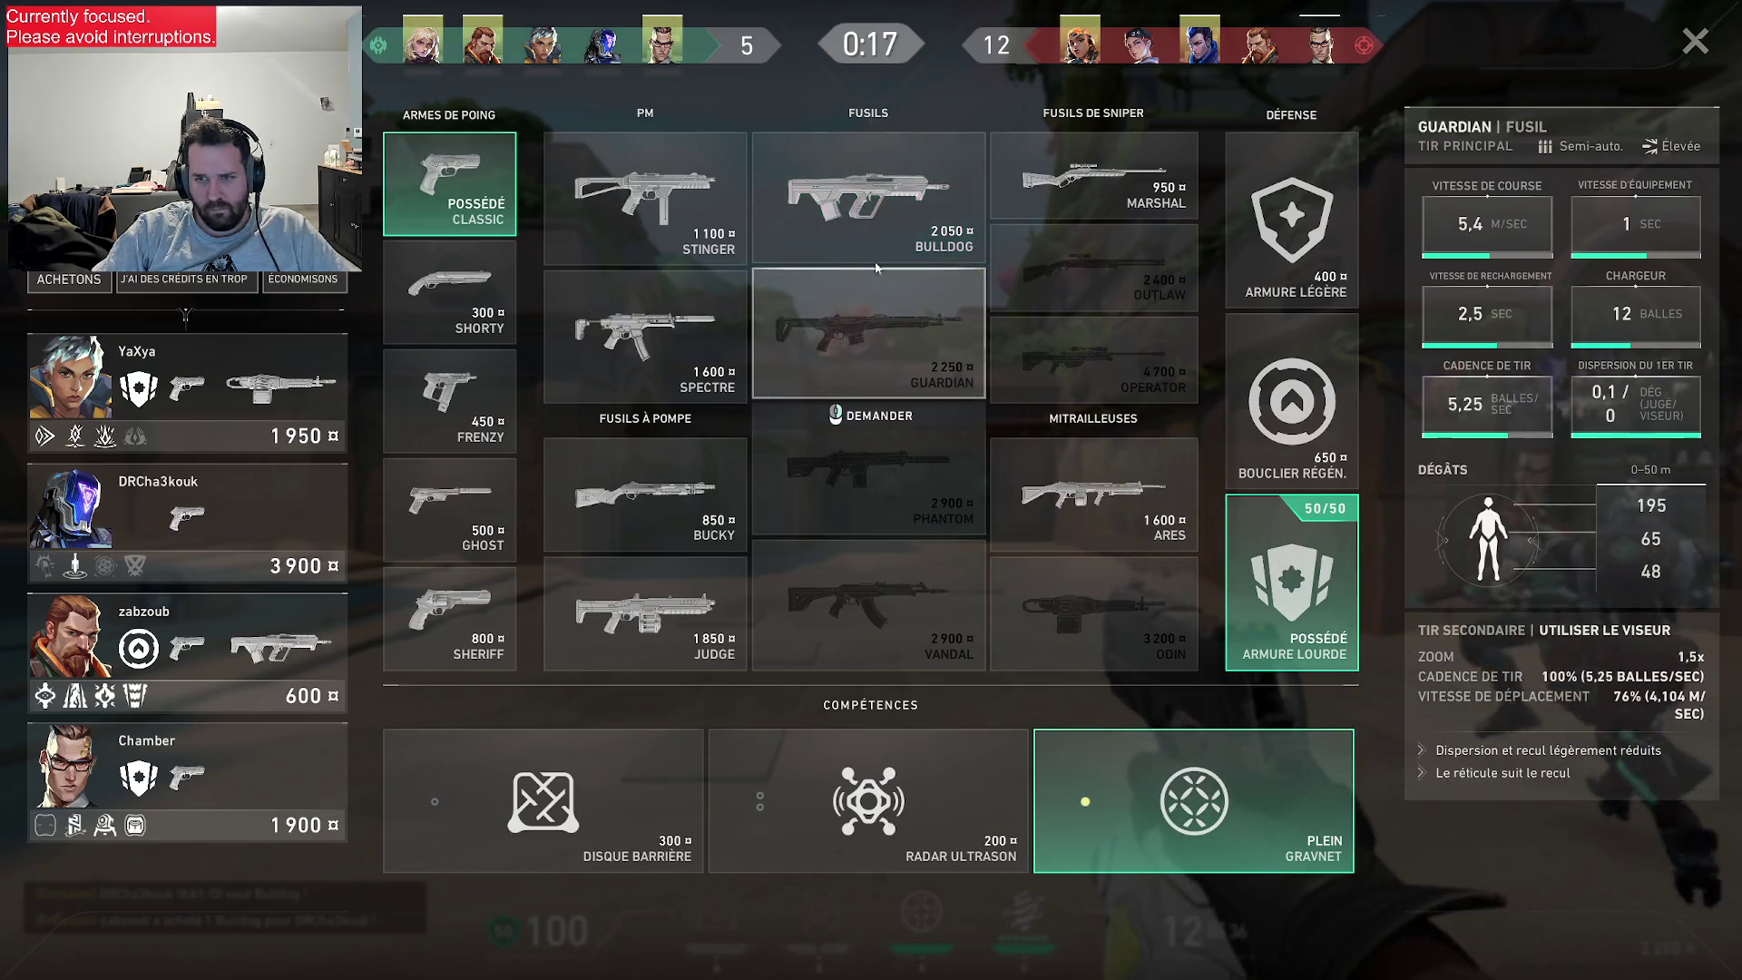
# - Close the buy menu, fire and reload the Bulldog, and move past the stone pillar
pyautogui.press('b')
pyautogui.click(872, 490)
pyautogui.click(871, 490)
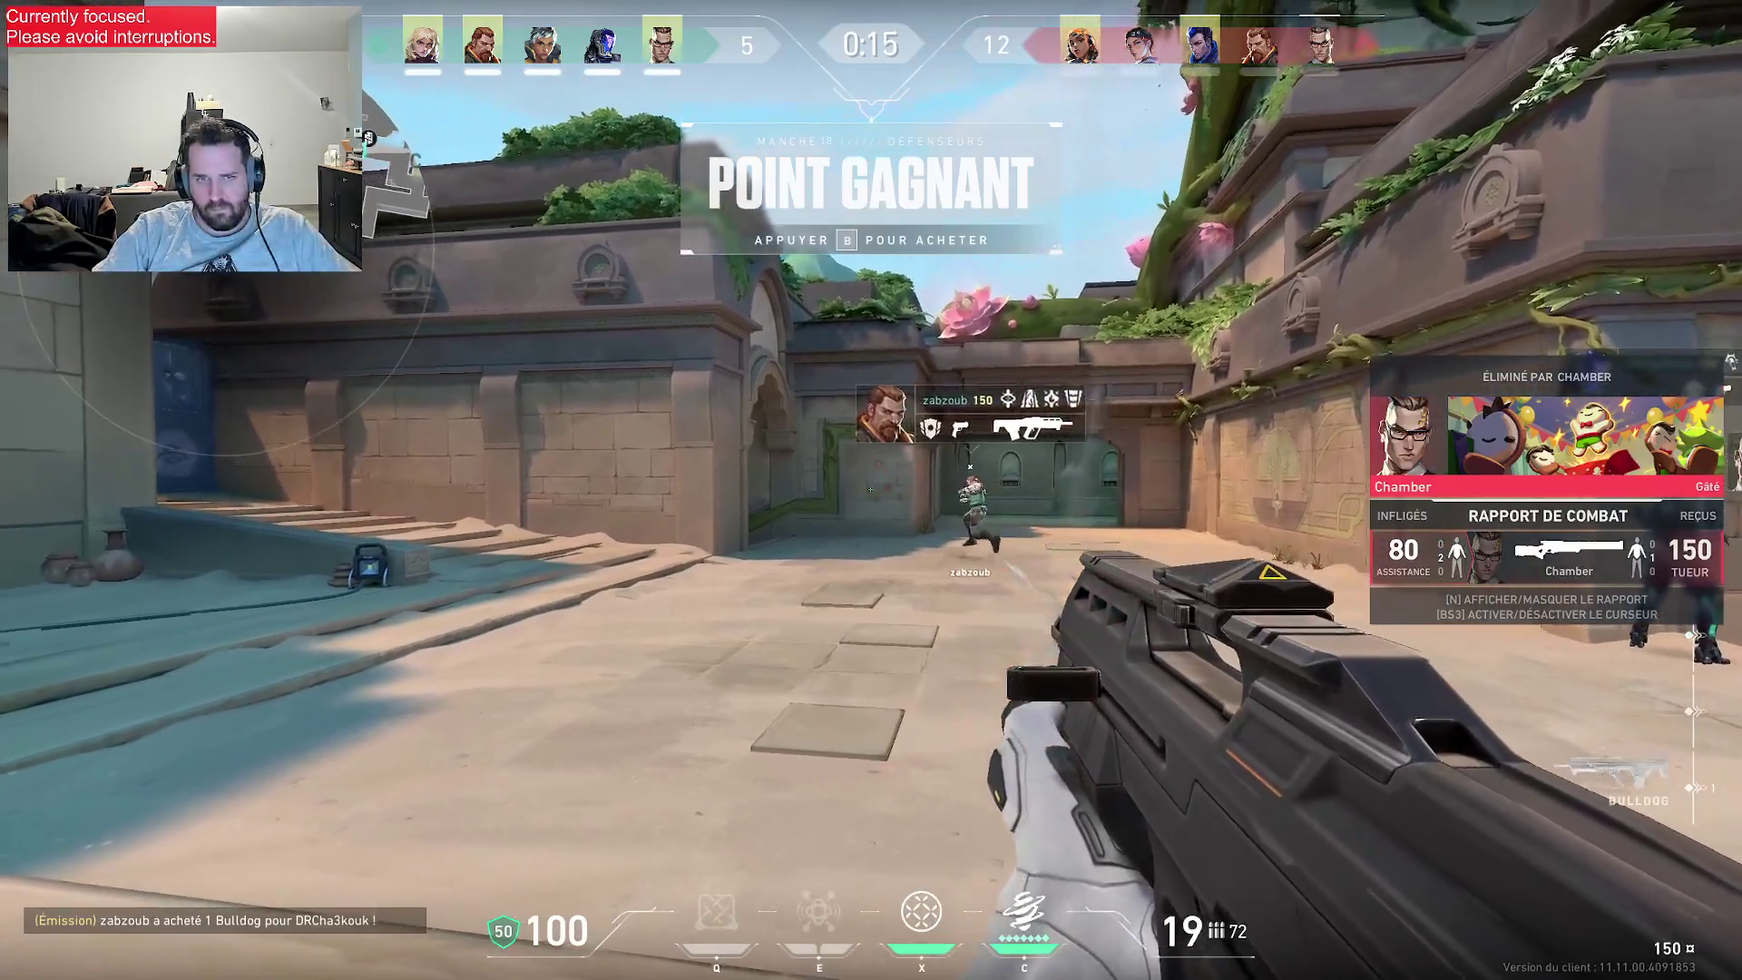
pyautogui.click(871, 490)
pyautogui.press('r')
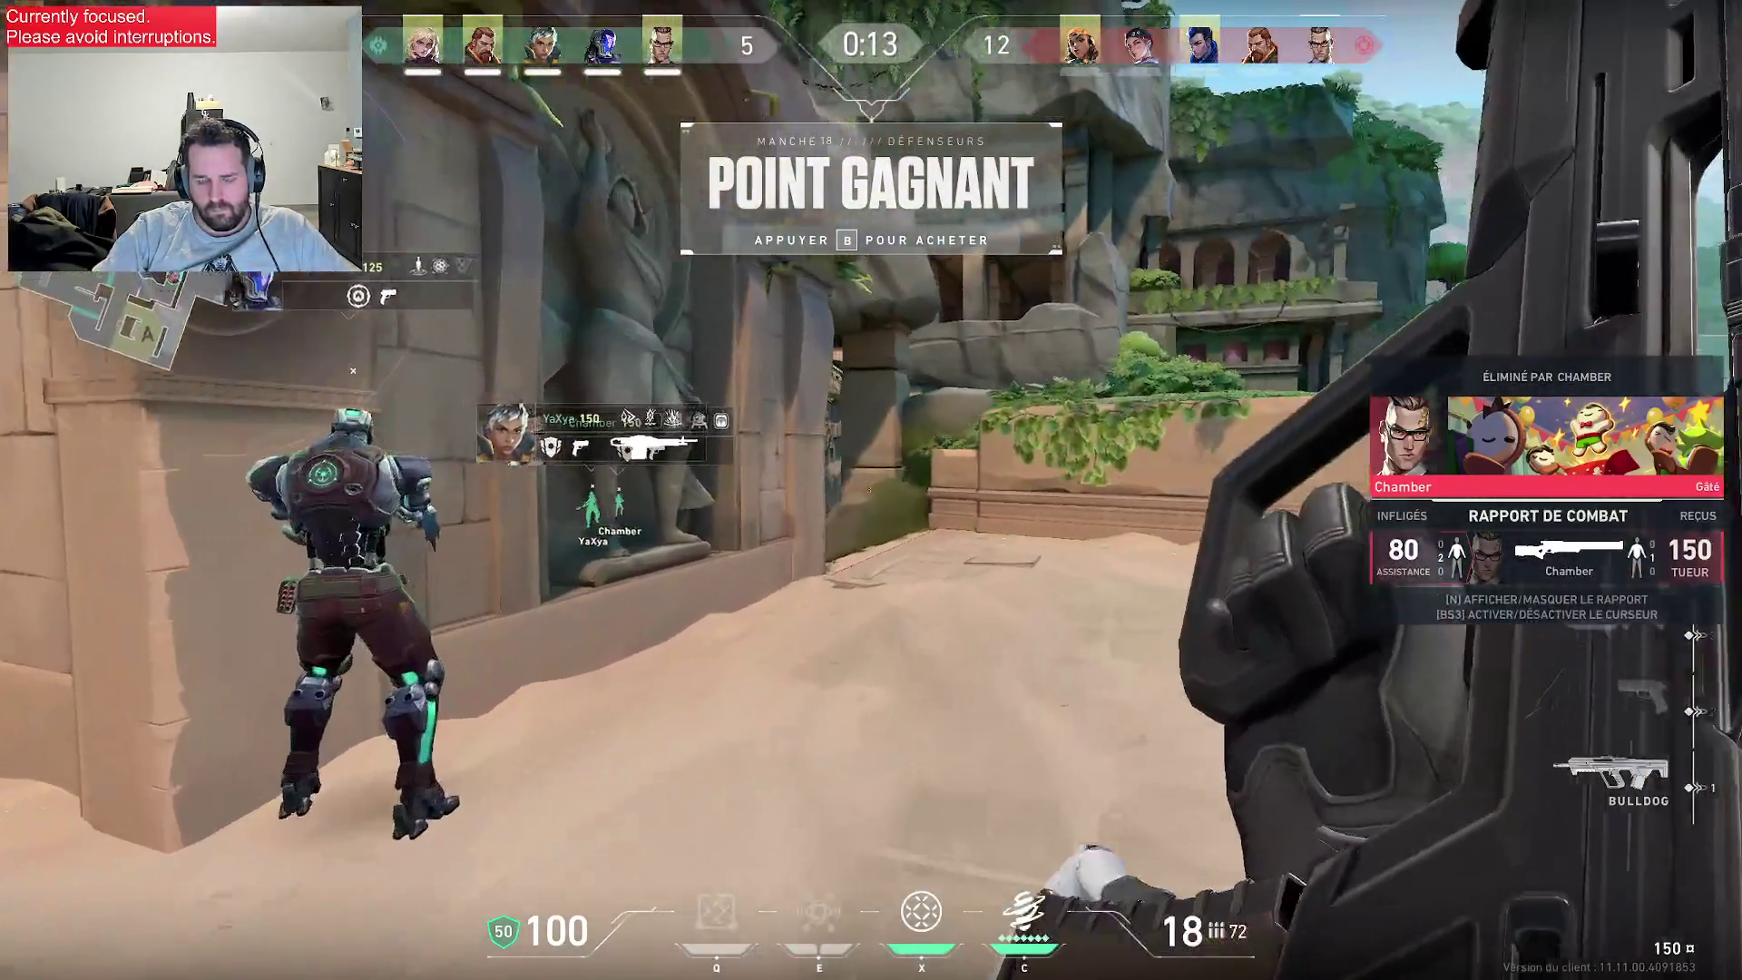
pyautogui.press('w')
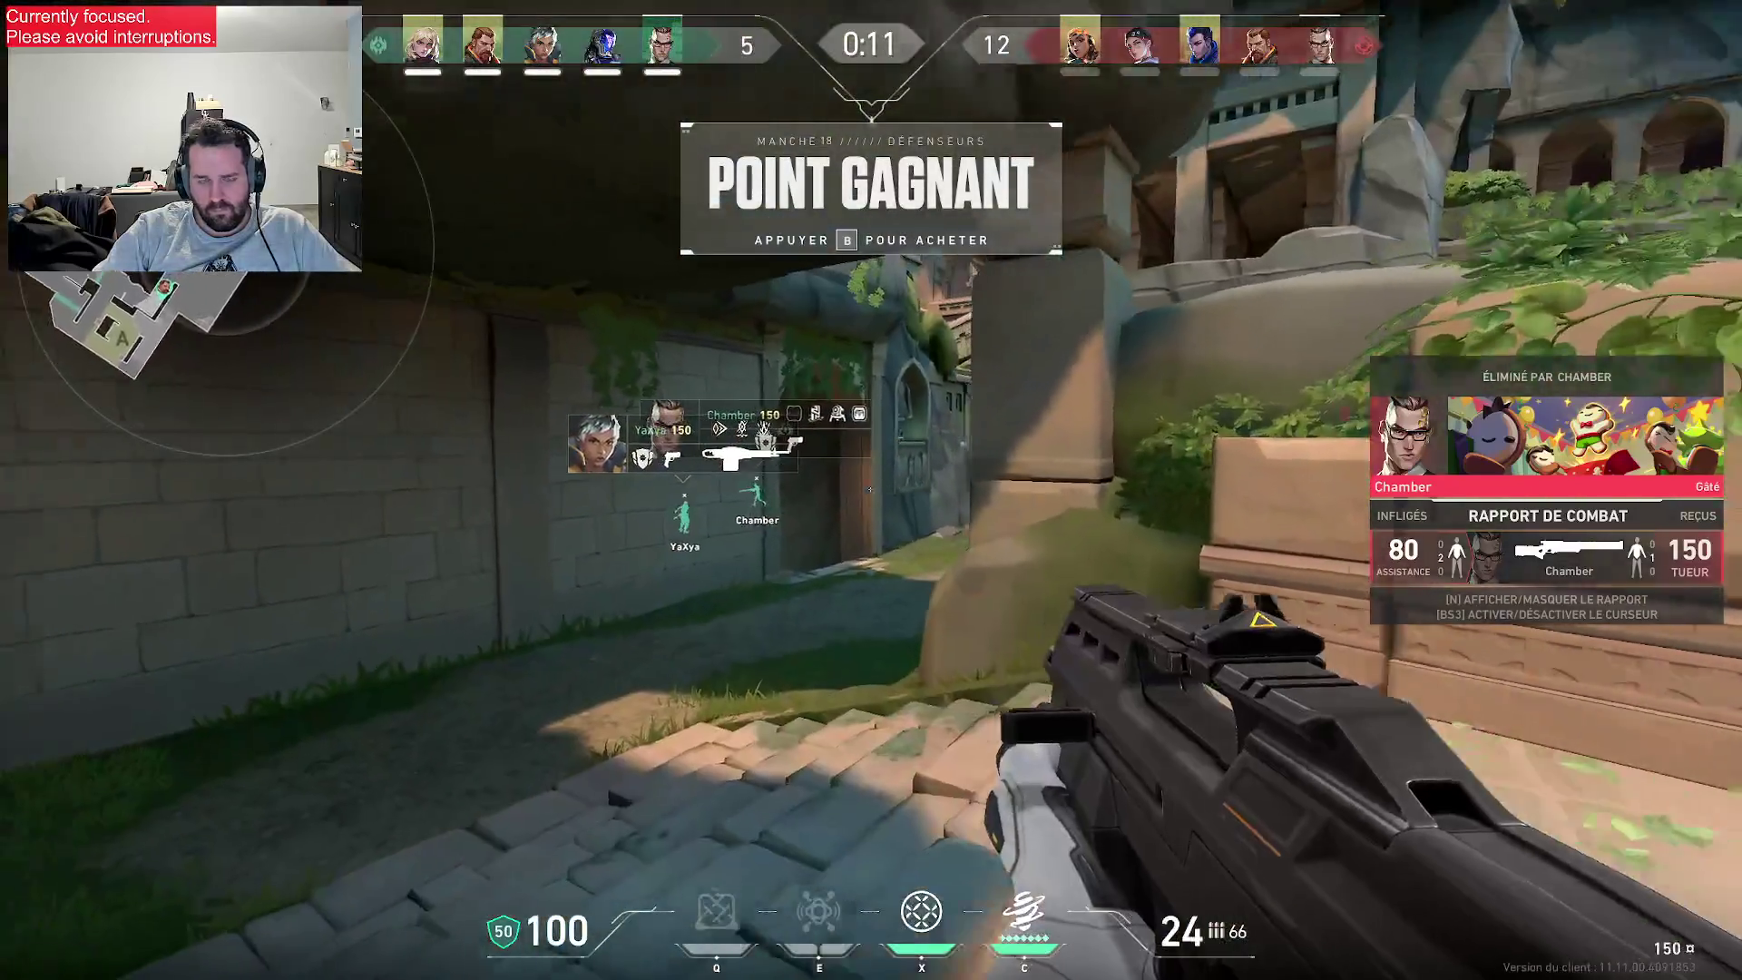
# - Swap to the knife and back to the Bulldog, then reopen the buy menu
pyautogui.press('b')
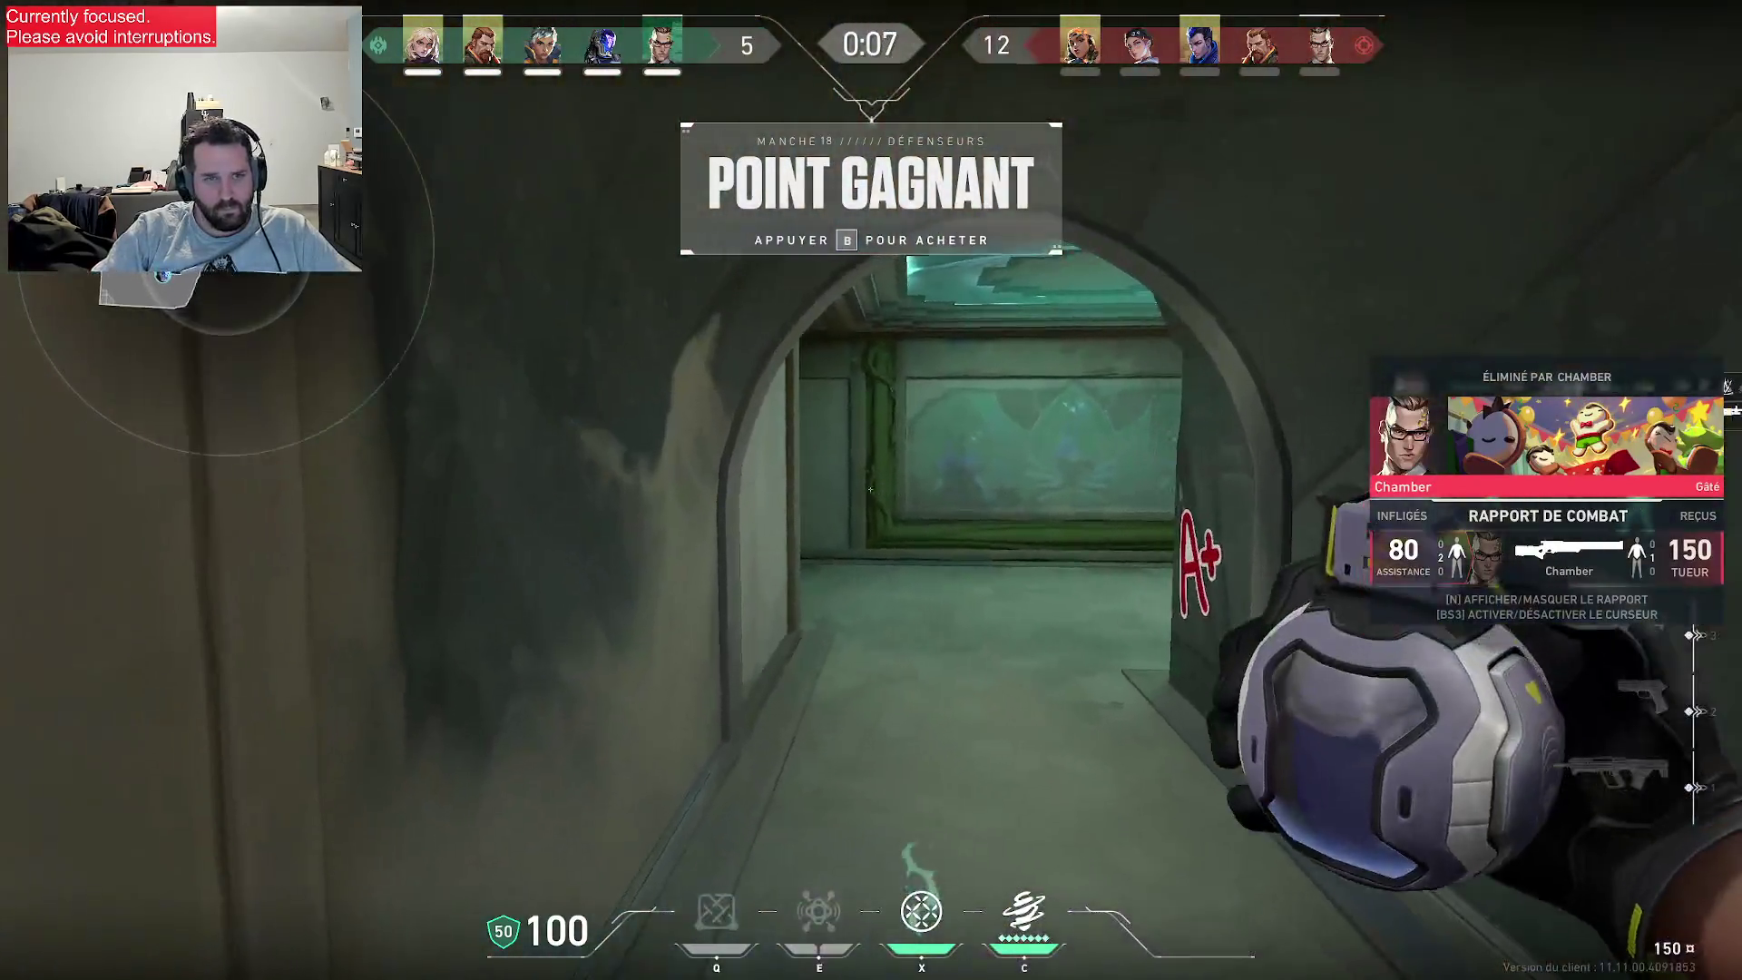
pyautogui.press('3')
pyautogui.press('b')
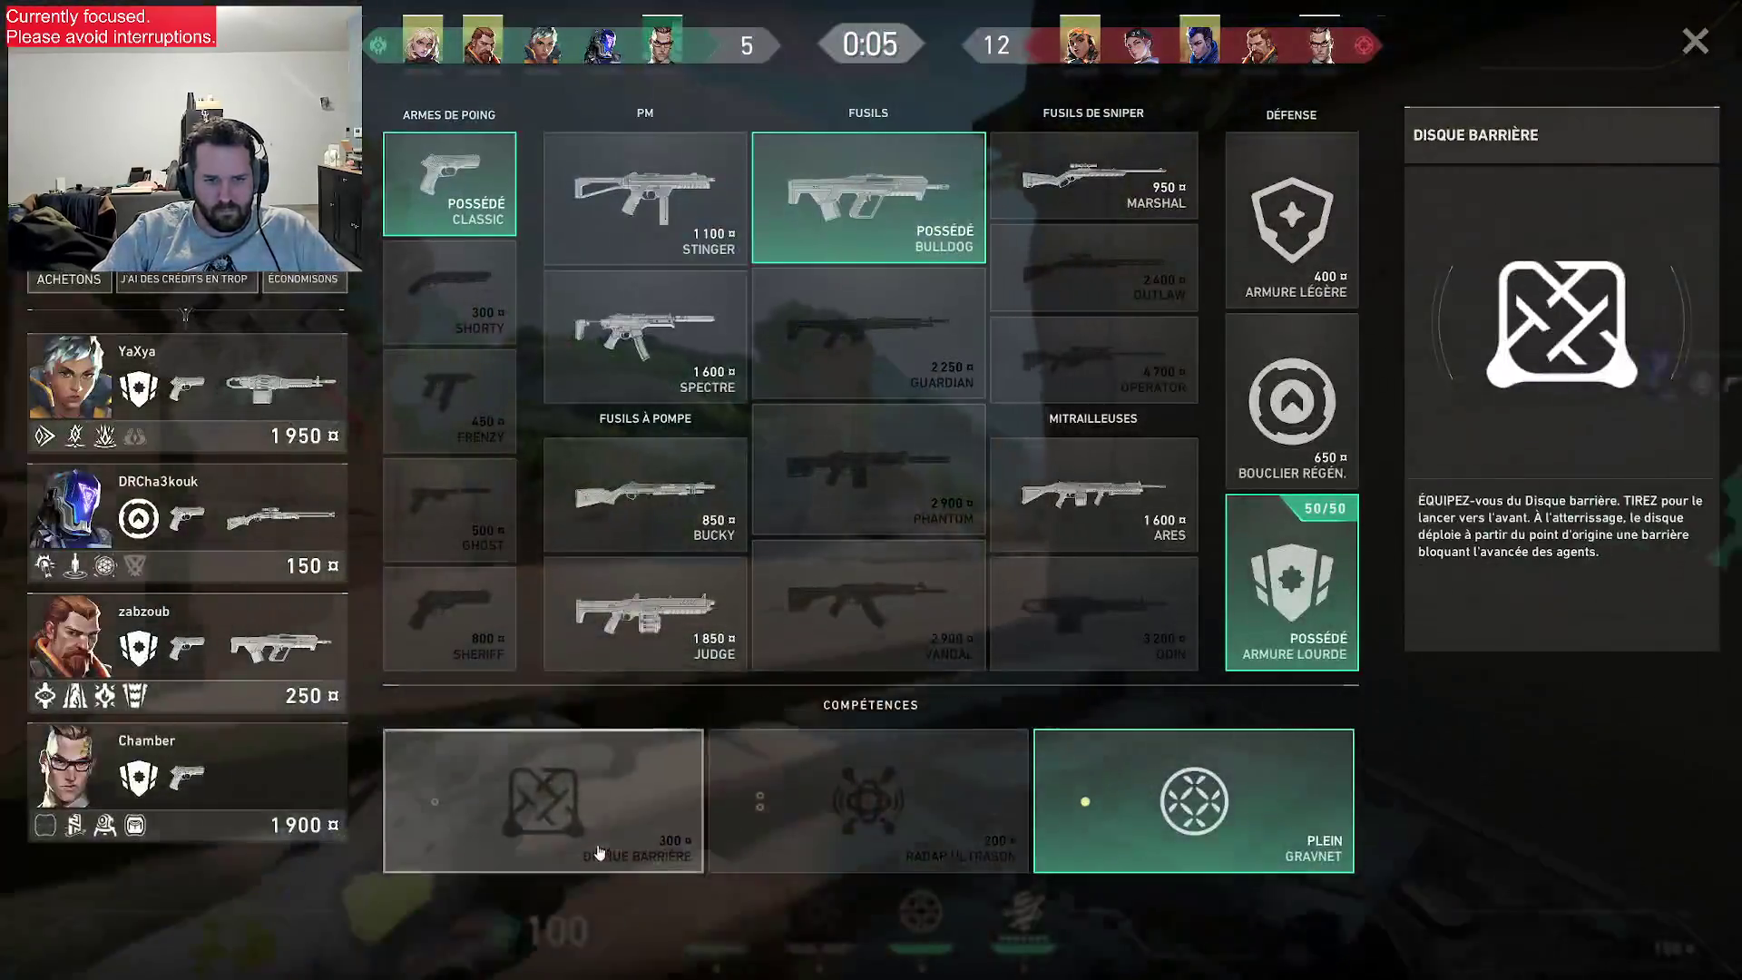
pyautogui.press('b')
pyautogui.press('1')
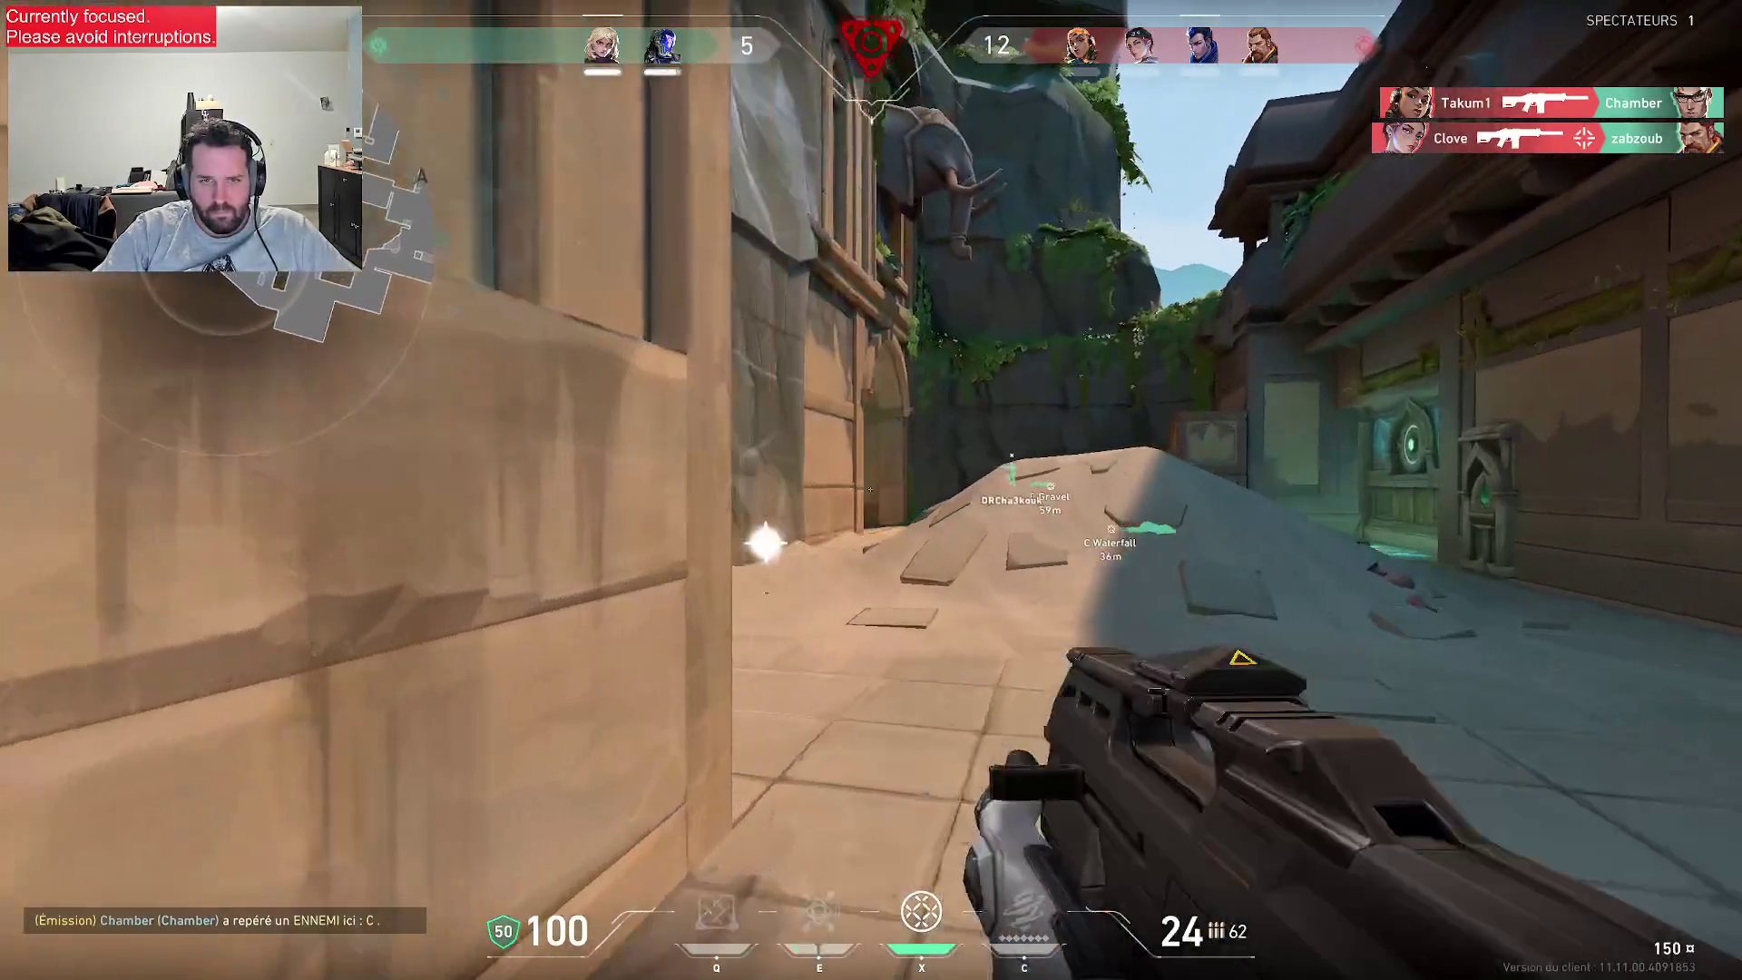
# - Push through the archway, shoot at the enemy, then quit the match and confirm leaving
pyautogui.press('w')
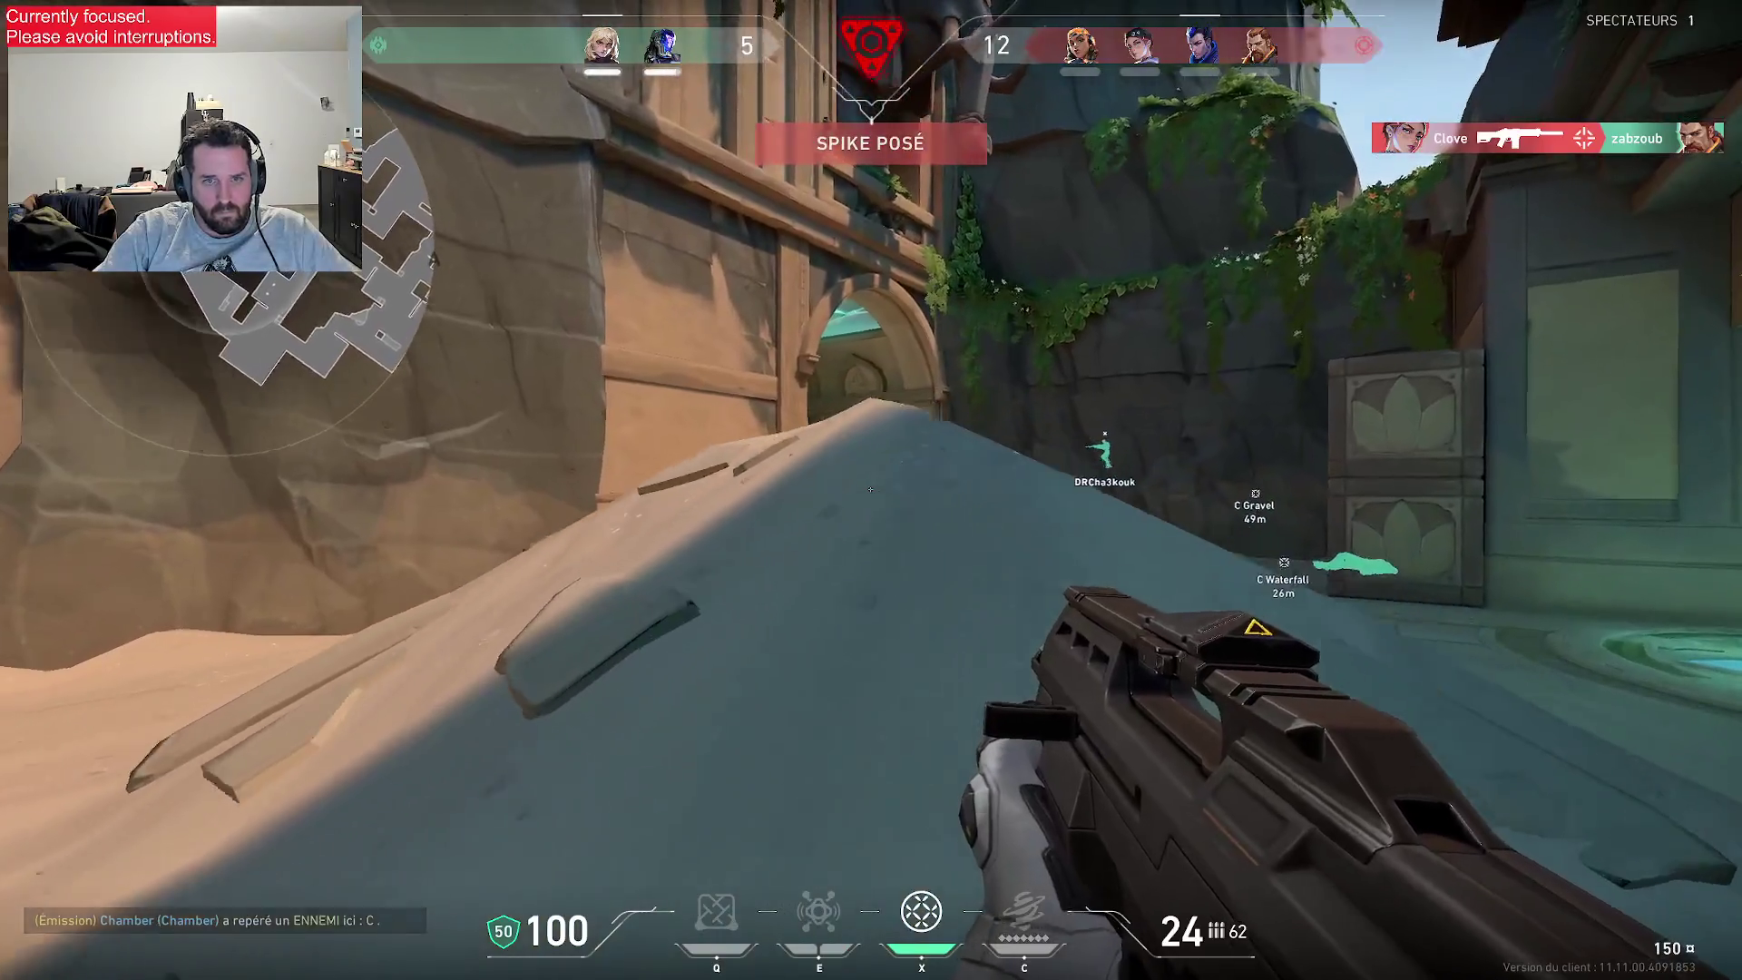
pyautogui.press('w')
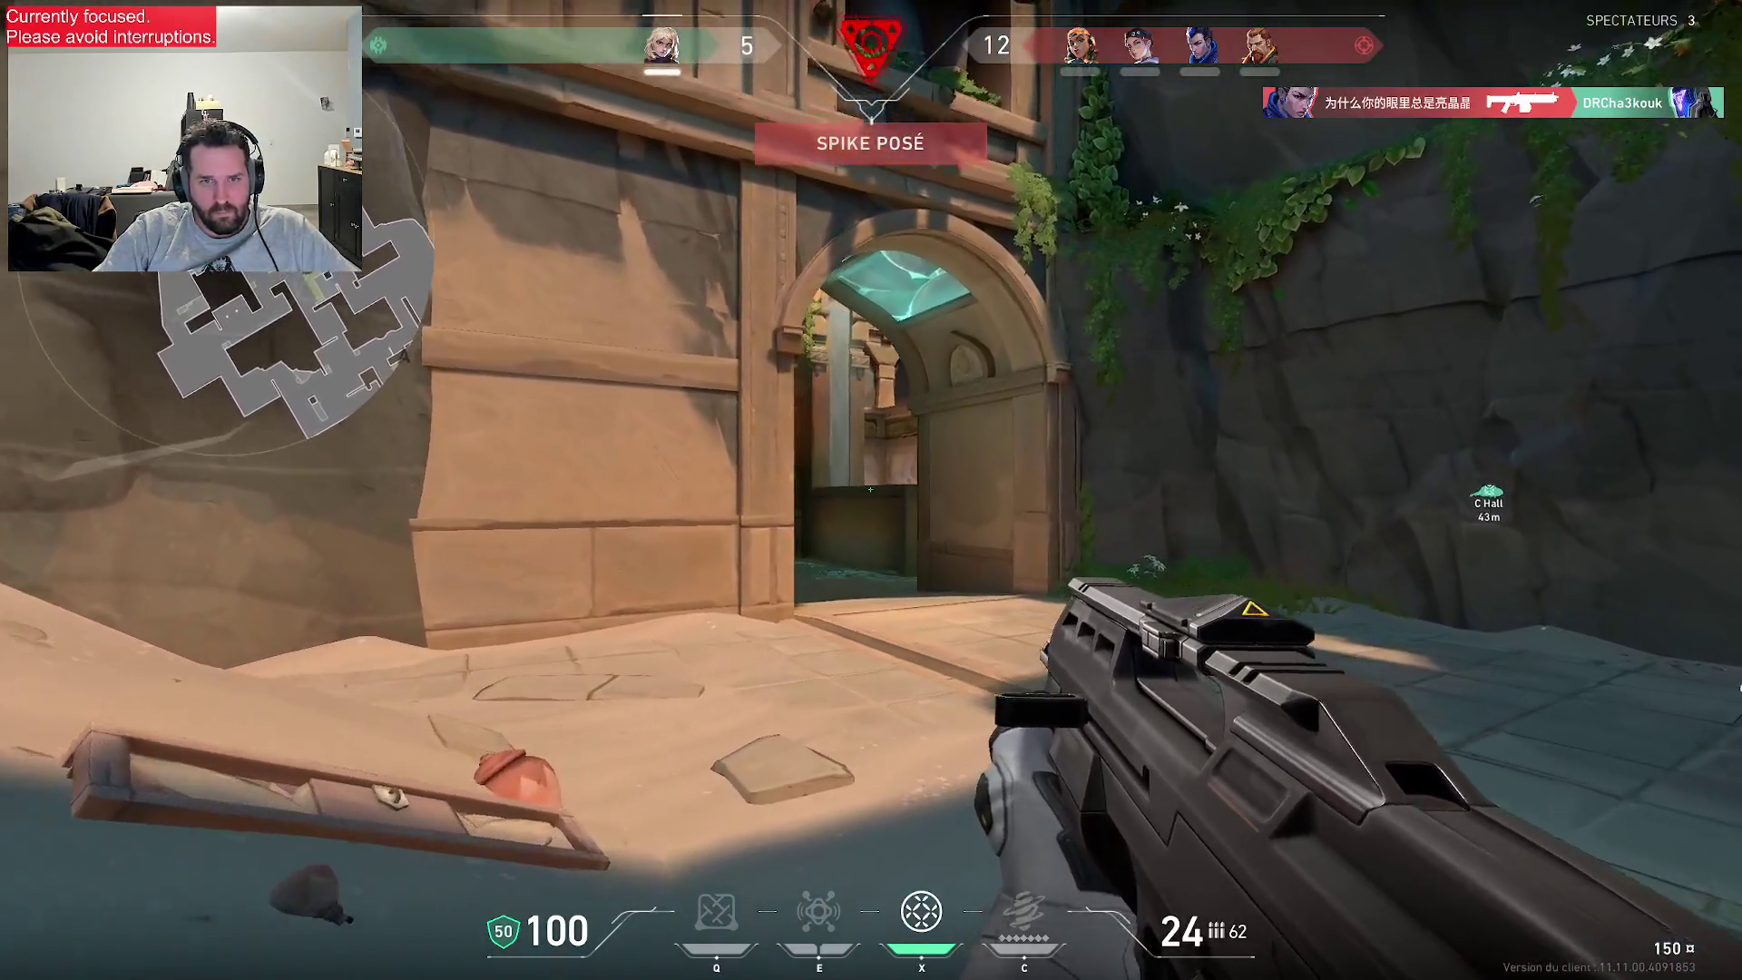
pyautogui.press('w')
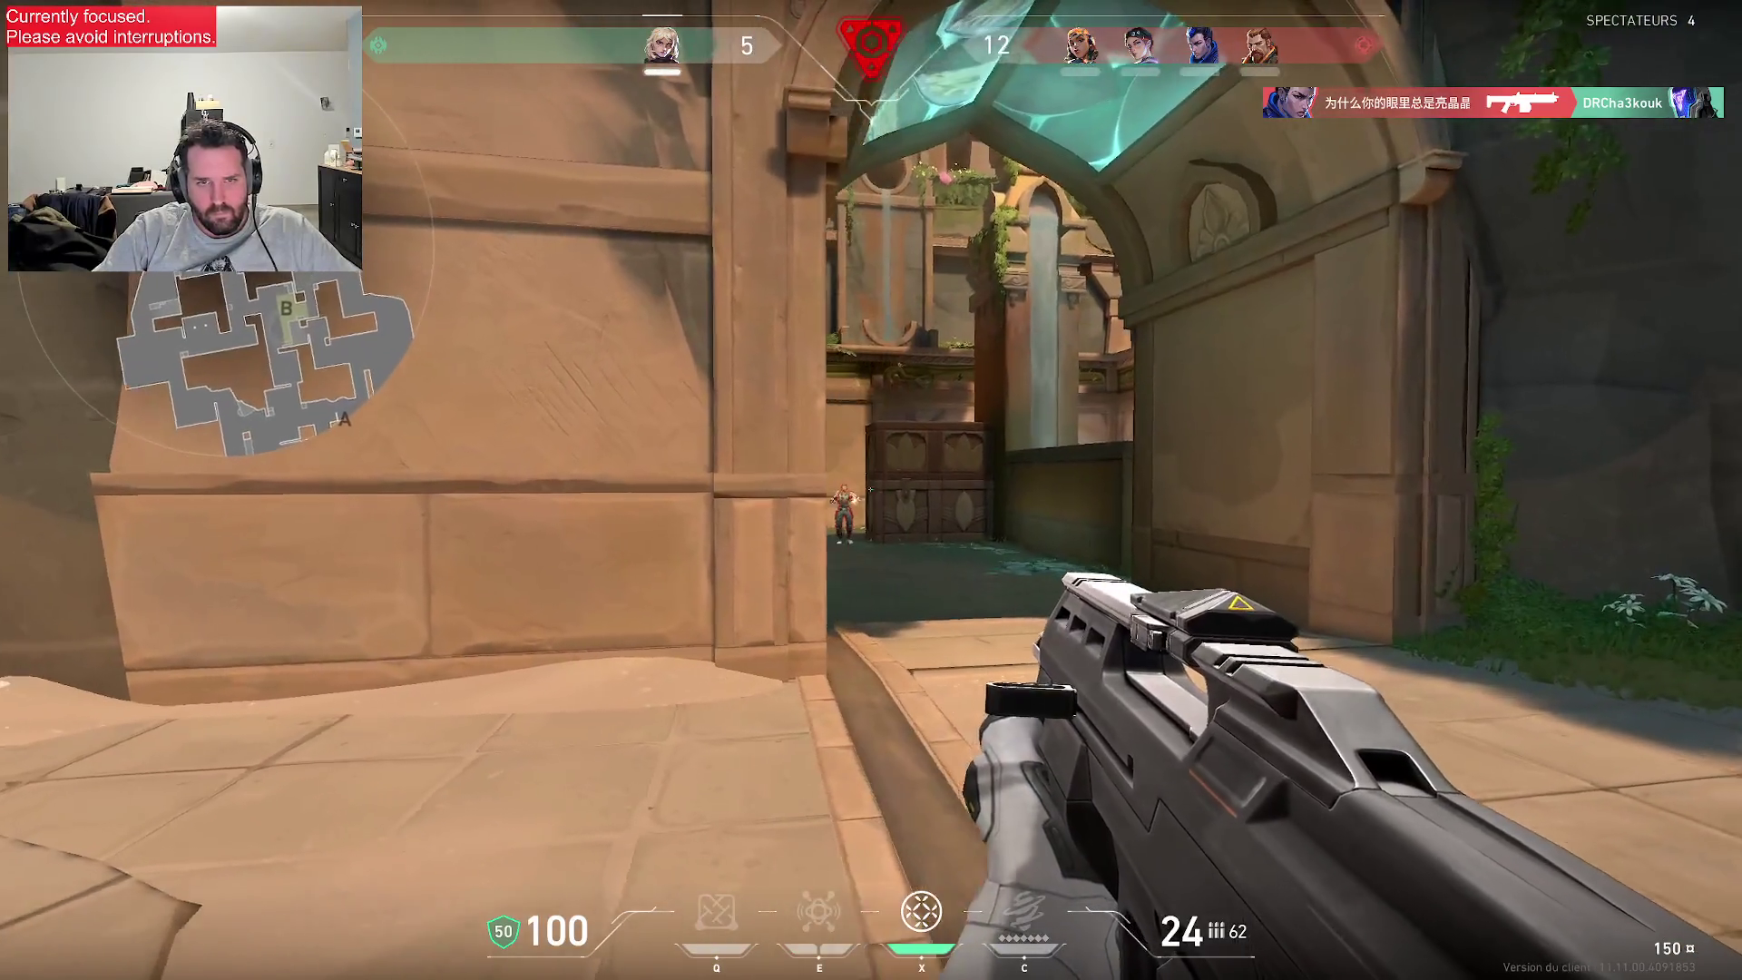
pyautogui.click(872, 490)
pyautogui.click(871, 490)
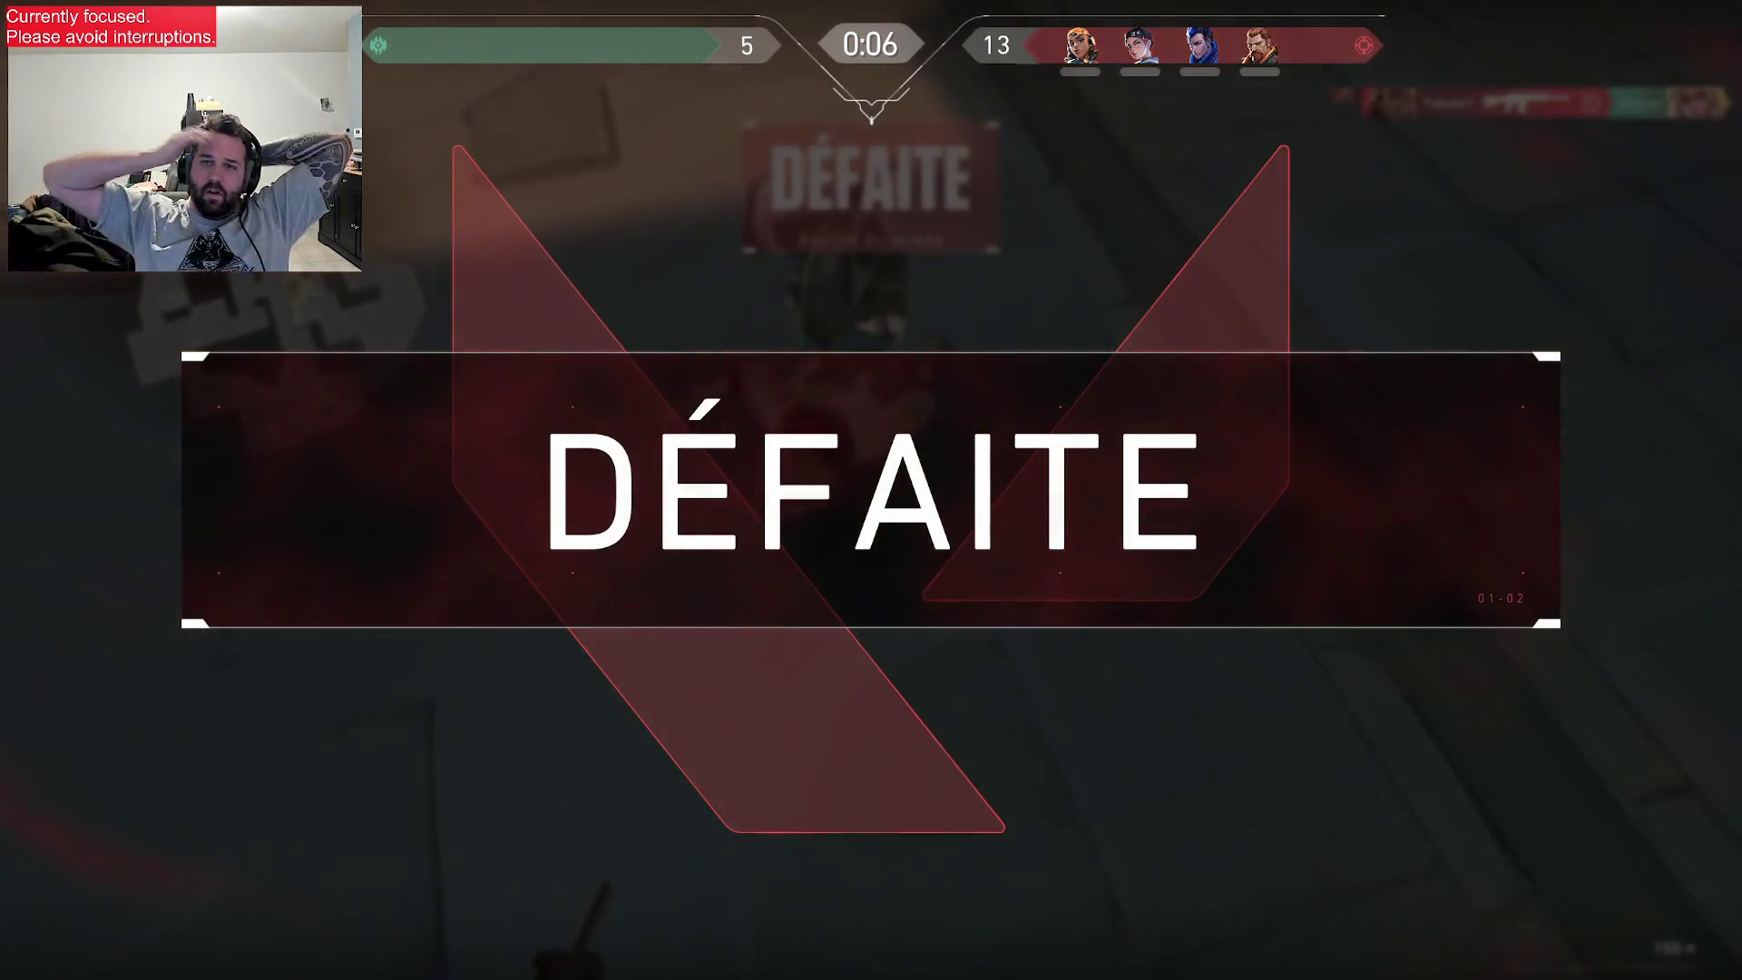
pyautogui.press('Escape')
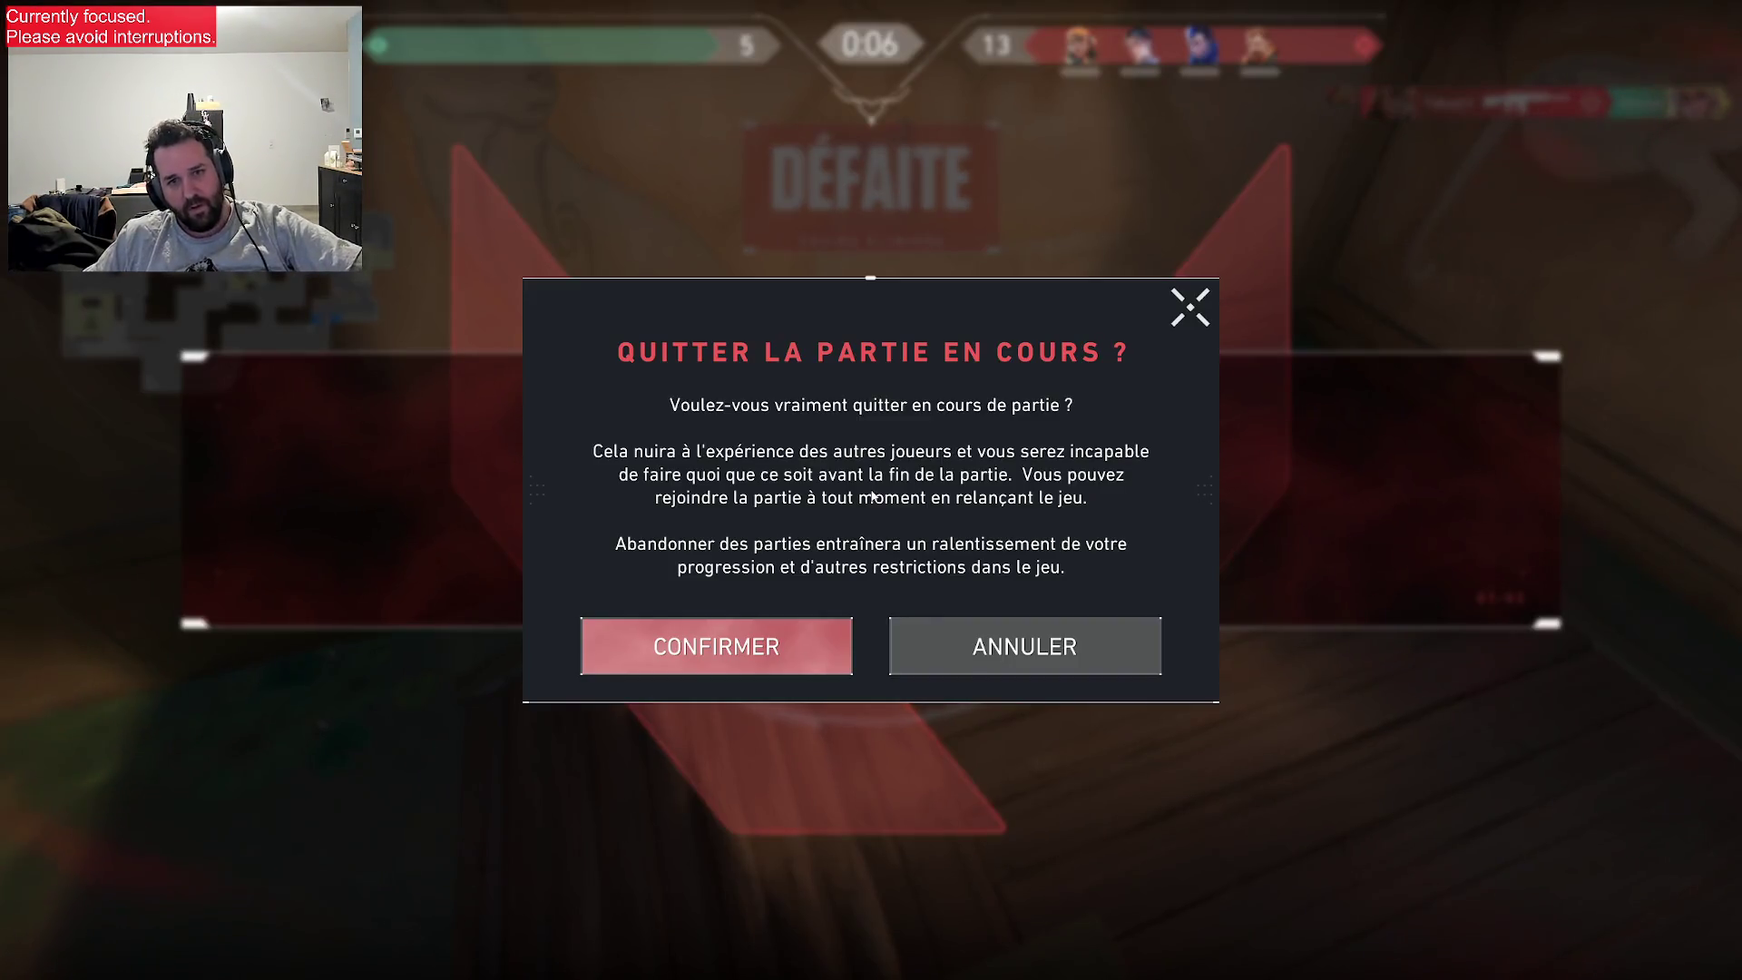
pyautogui.click(710, 671)
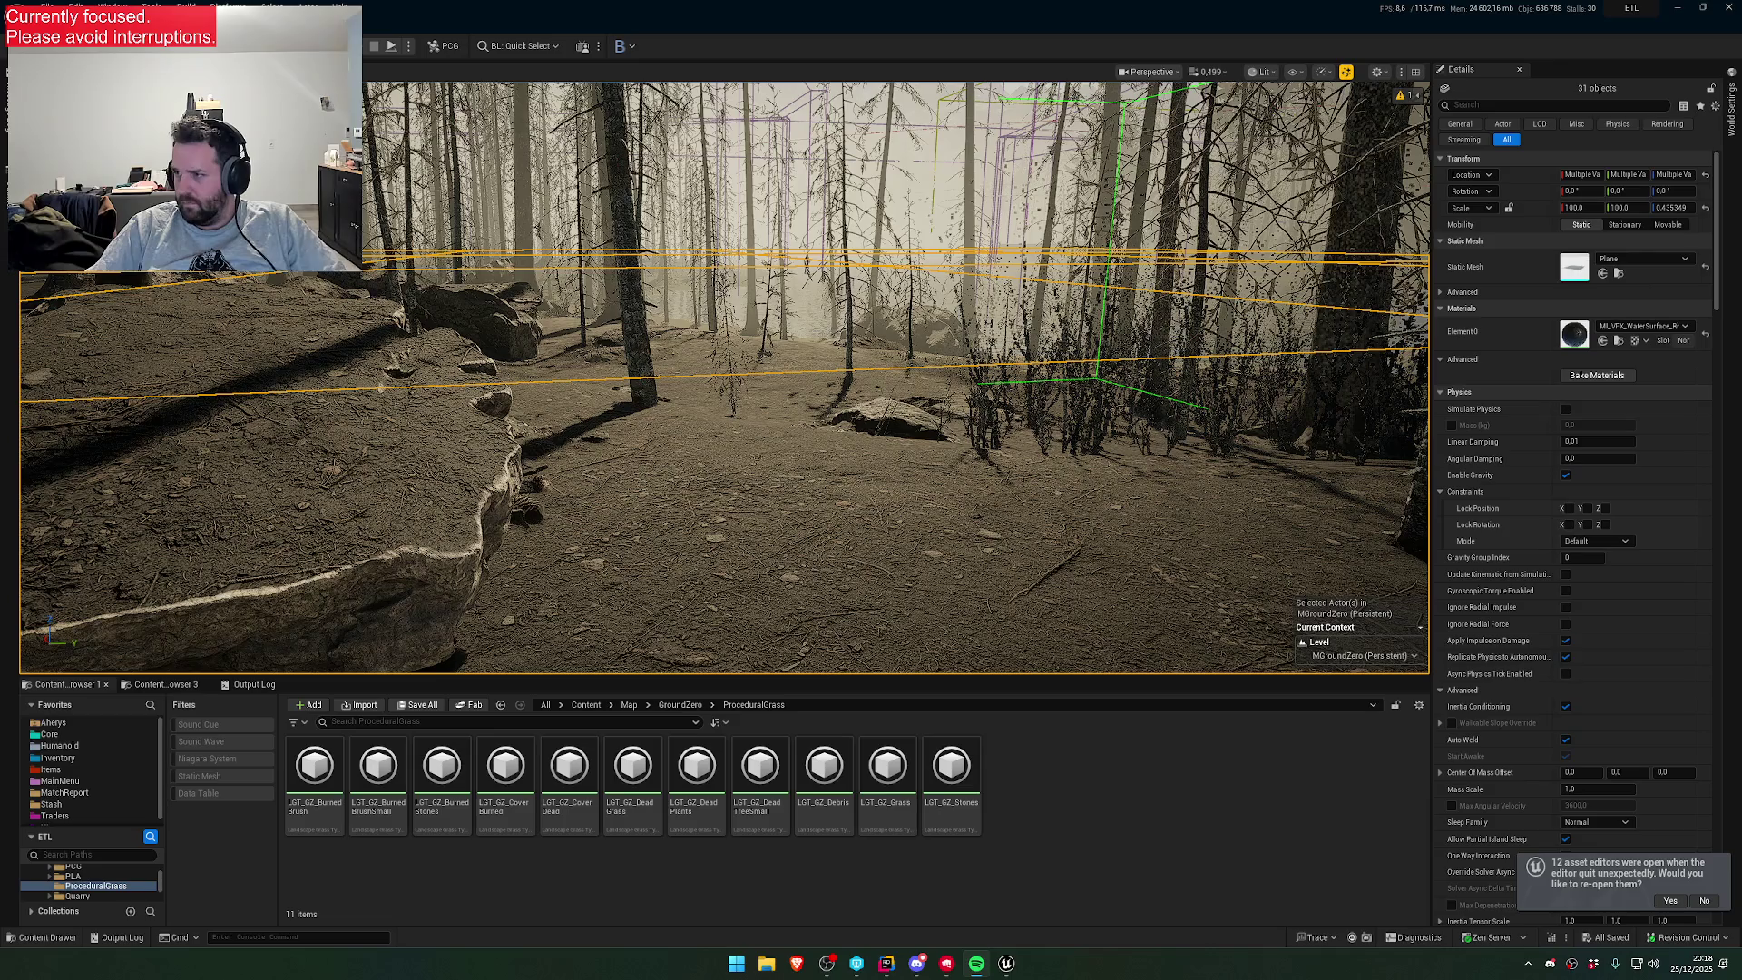
# - Select the landscape and fly the camera forward into the burned clearing with scattered stones
pyautogui.click(901, 561)
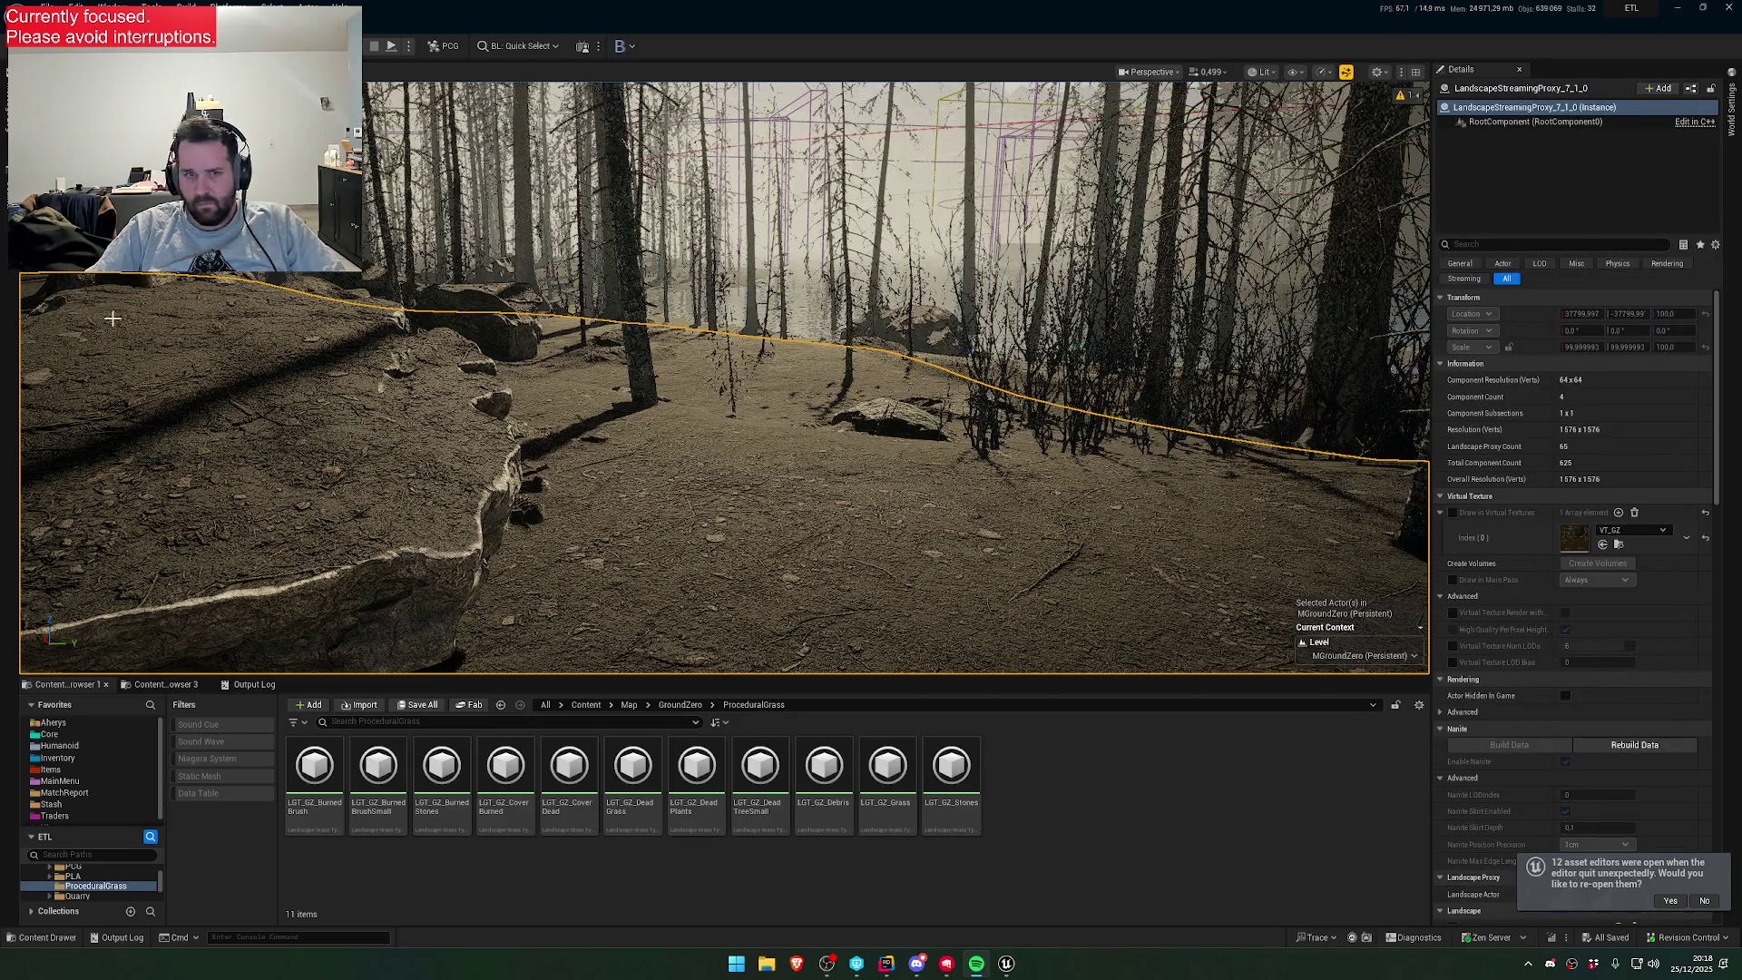
pyautogui.moveTo(112, 317)
pyautogui.mouseDown()
pyautogui.moveTo(146, 217)
pyautogui.moveTo(204, 145)
pyautogui.mouseUp()
pyautogui.scroll(1, 195, 156)
pyautogui.scroll(1, 204, 145)
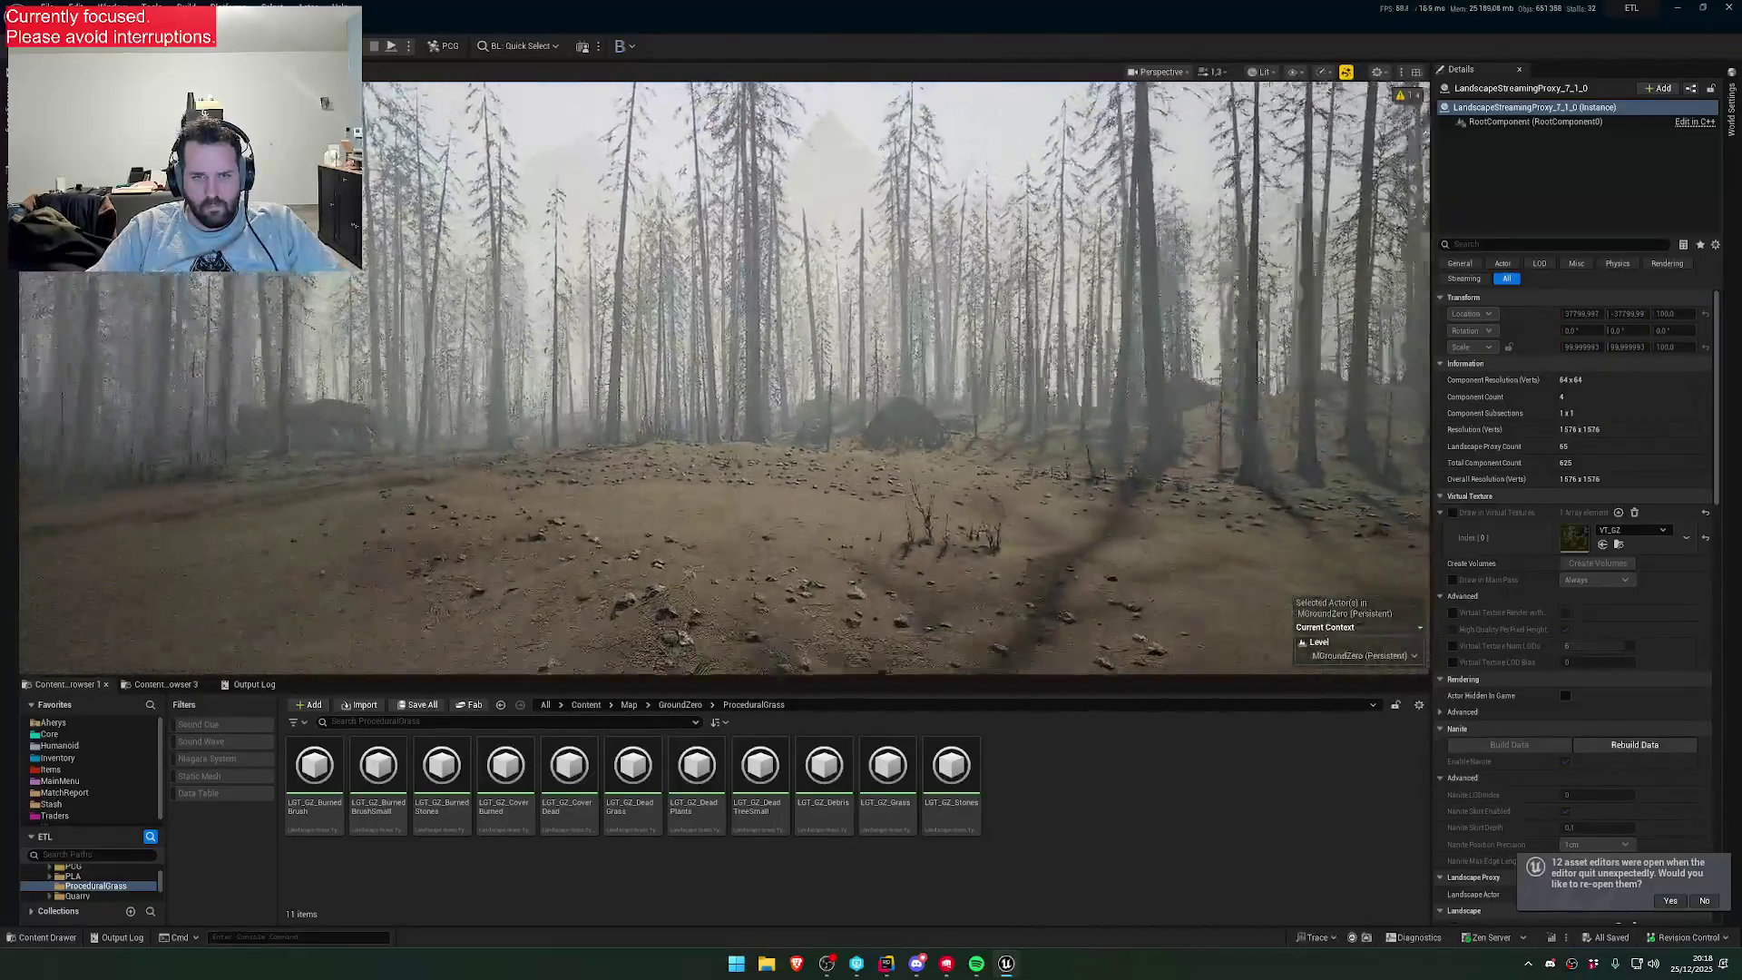
pyautogui.press('w')
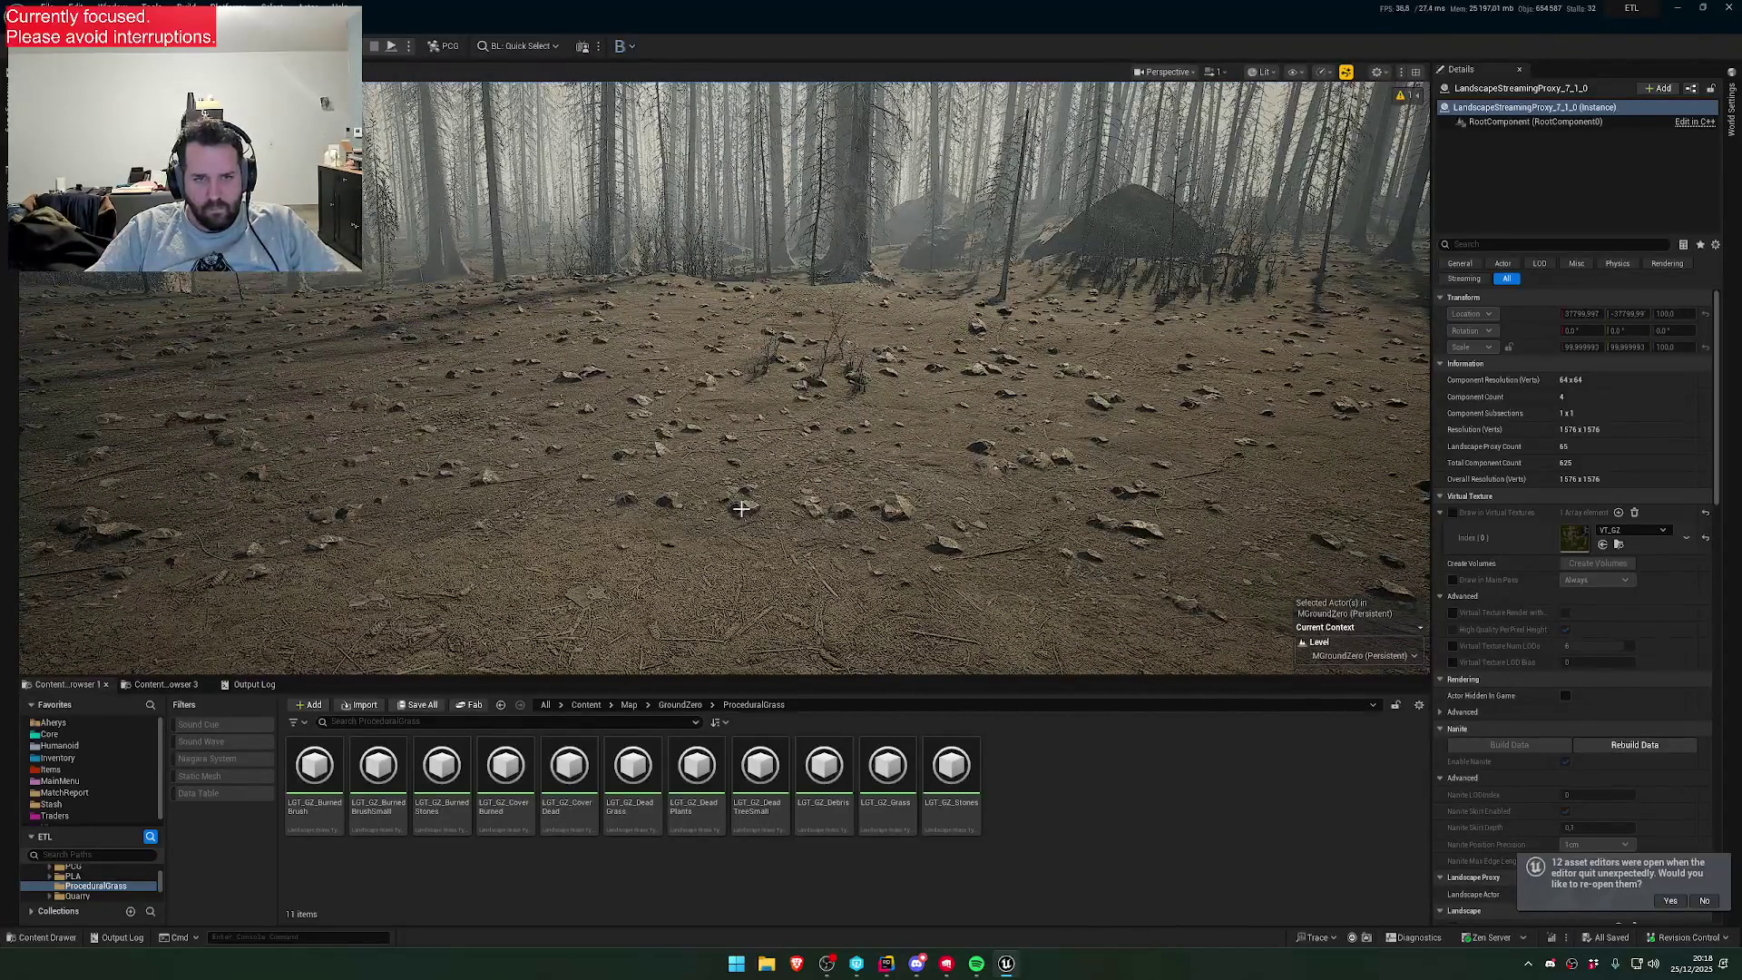
# - Pick the PCG CoverStones components and open their MTL_CF_SmallsRocks material
pyautogui.click(741, 509)
pyautogui.click(1534, 166)
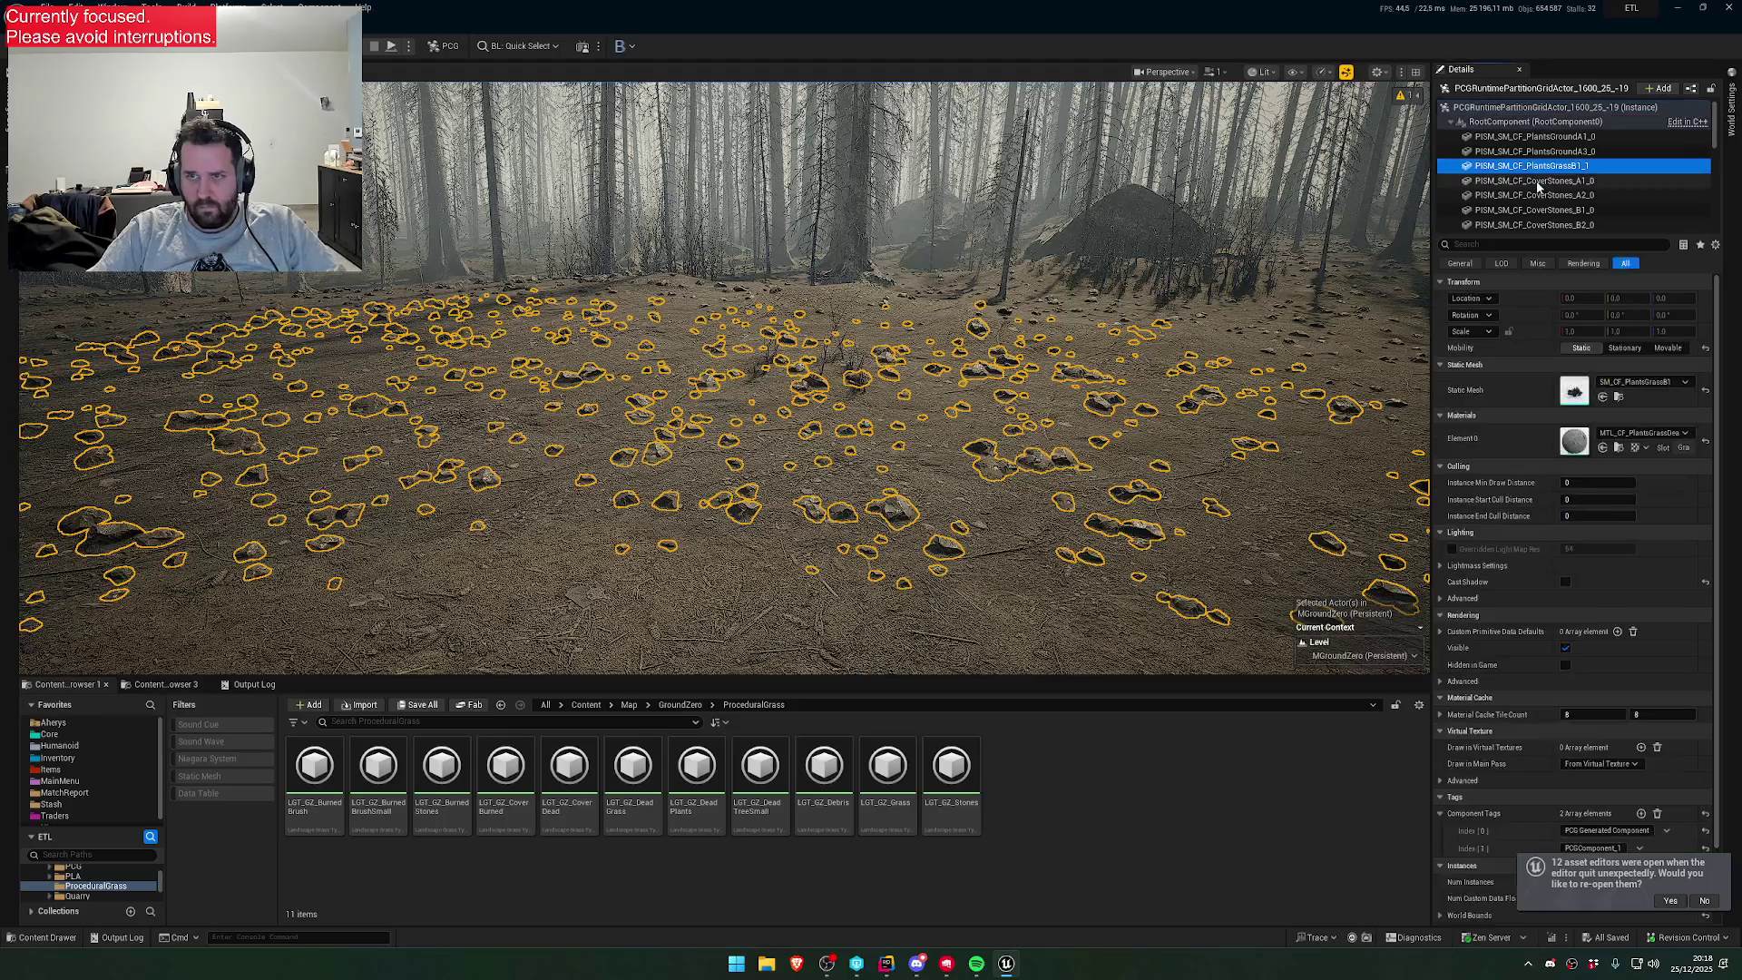
pyautogui.click(1538, 182)
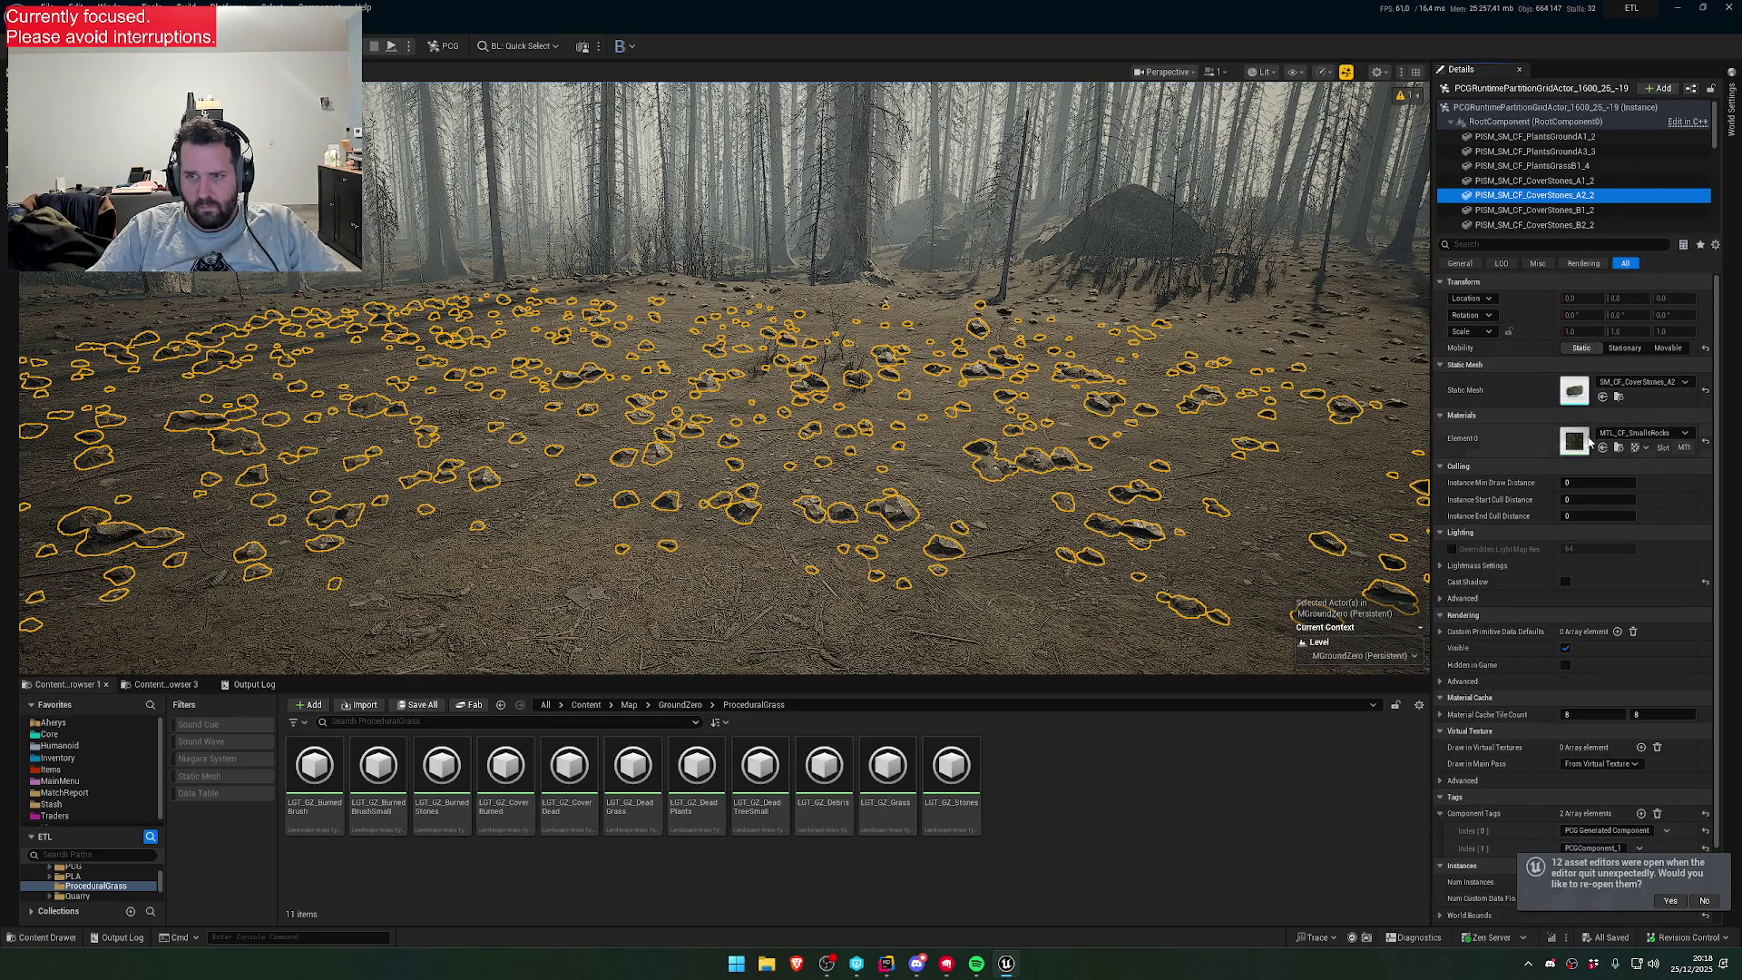
pyautogui.click(1584, 445)
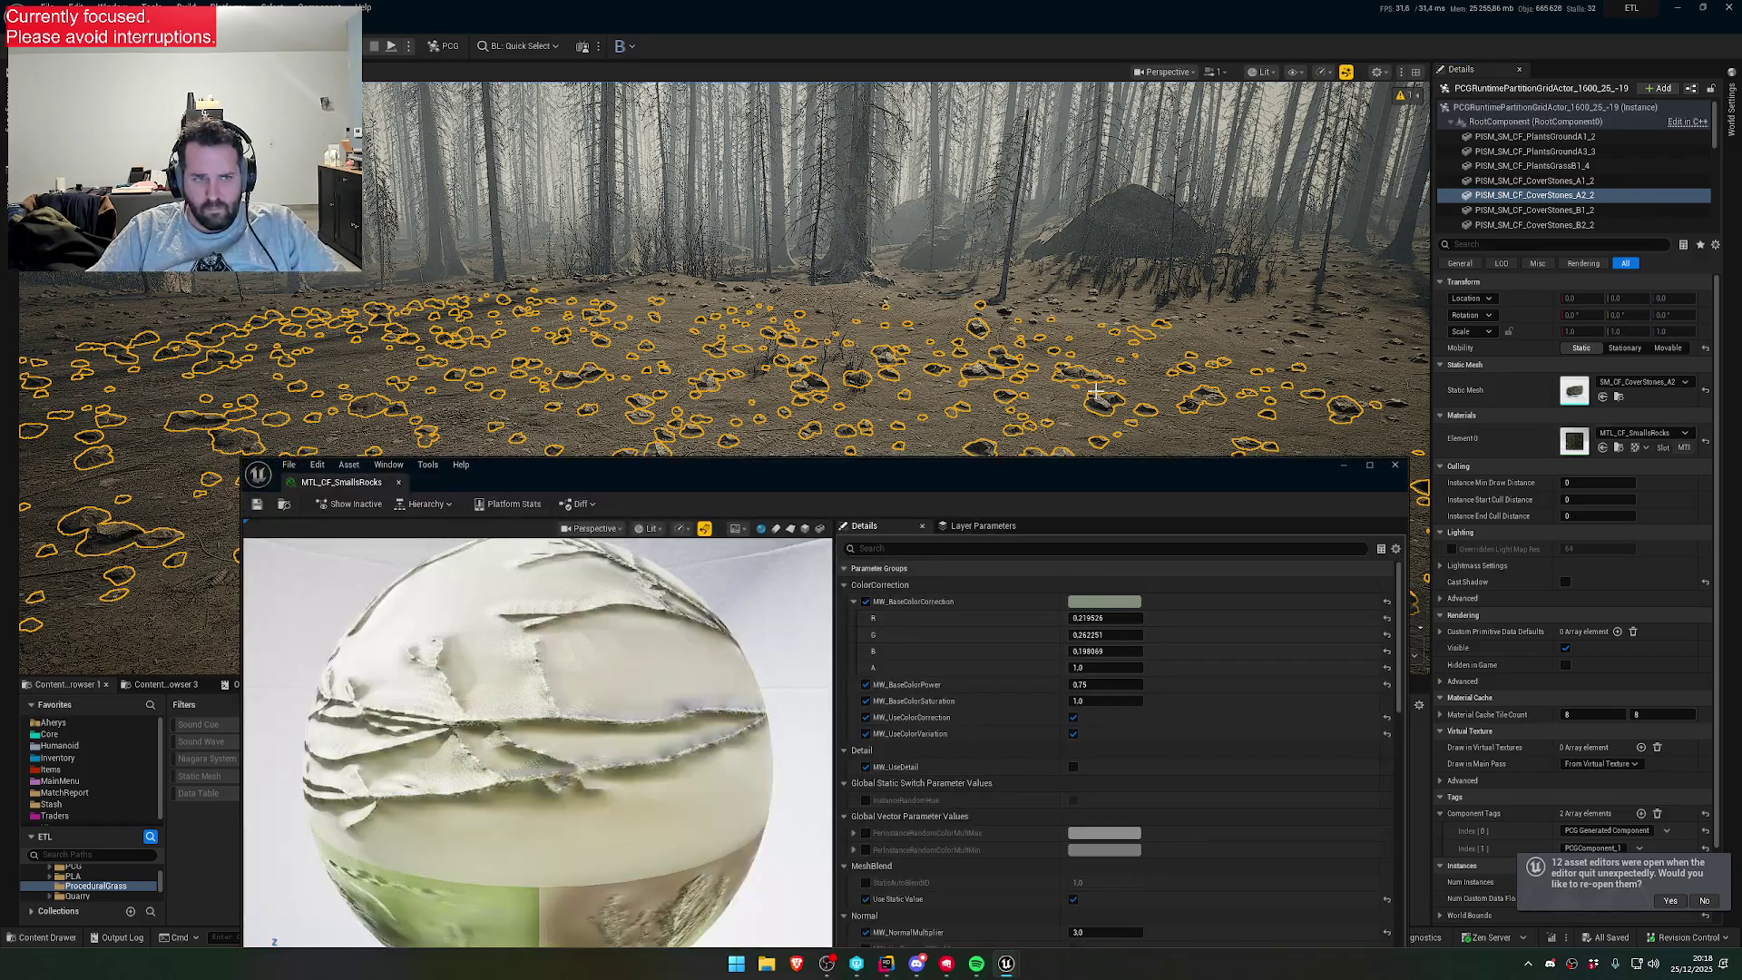
pyautogui.moveTo(964, 379)
pyautogui.mouseDown()
pyautogui.moveTo(964, 399)
pyautogui.moveTo(963, 300)
pyautogui.mouseUp()
pyautogui.click(964, 378)
pyautogui.moveTo(964, 379)
pyautogui.mouseDown()
pyautogui.moveTo(964, 349)
pyautogui.moveTo(964, 399)
pyautogui.moveTo(861, 372)
pyautogui.moveTo(861, 399)
pyautogui.mouseUp()
pyautogui.click(862, 399)
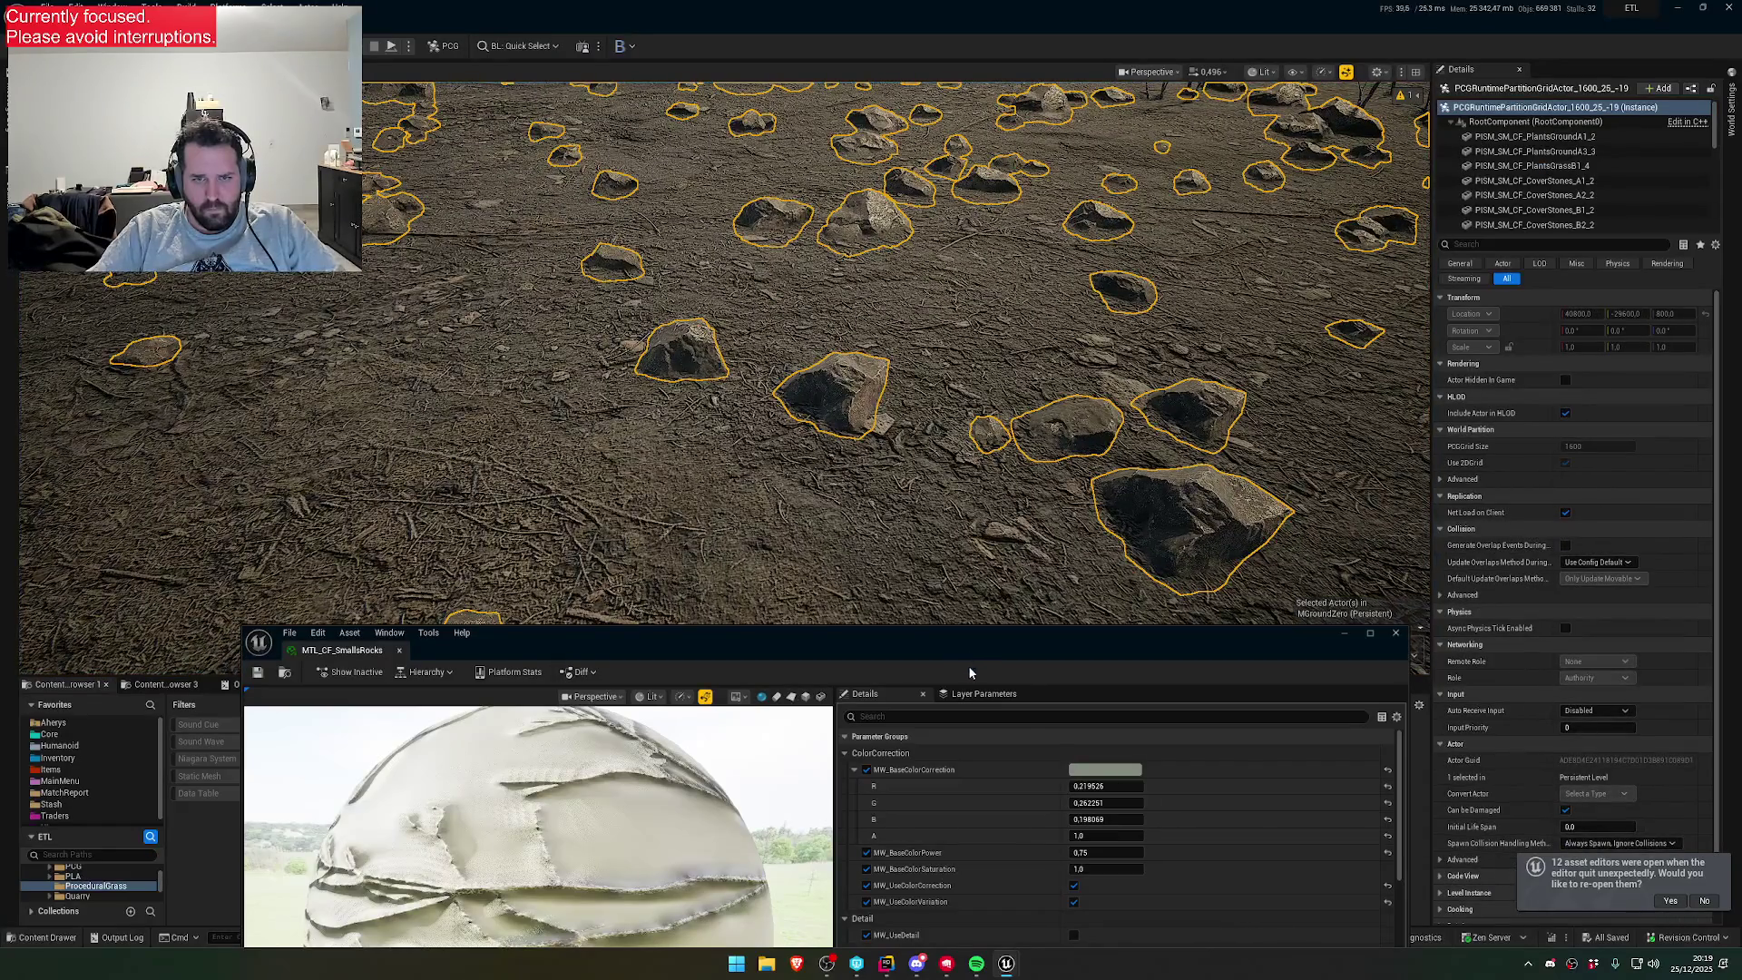
pyautogui.moveTo(968, 666); pyautogui.dragTo(898, 906)
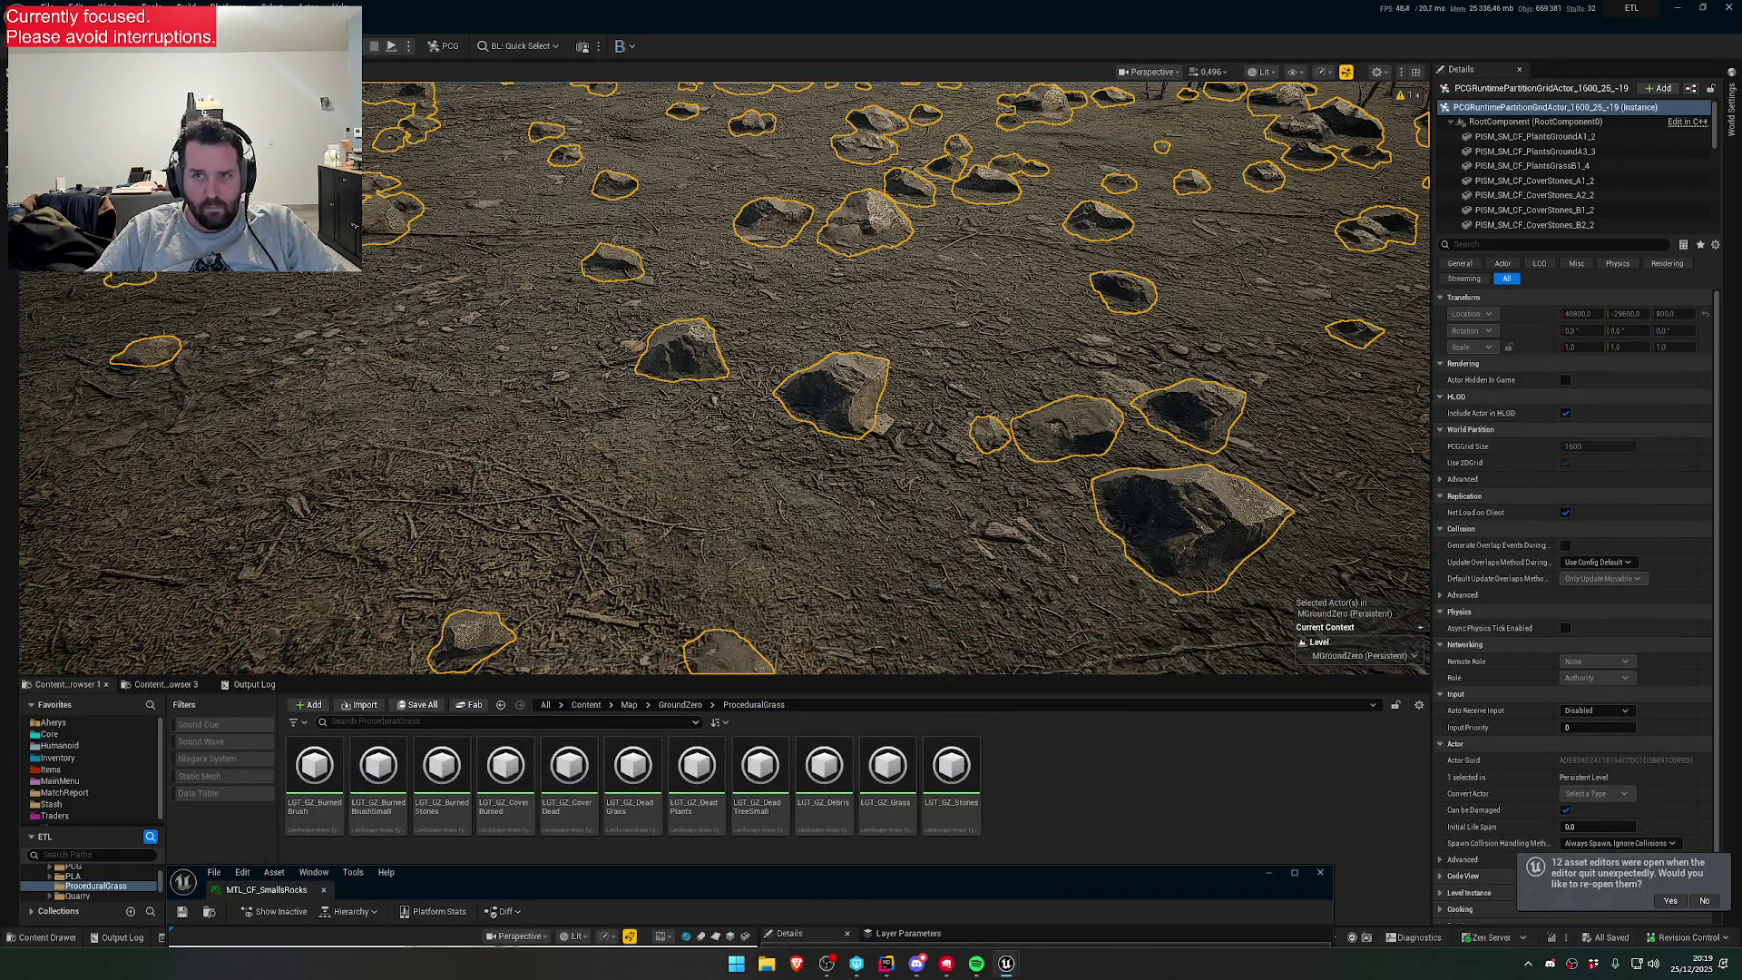
# - Search 'grass' in the Outliner and select the PCG_GZ_Grass volume
pyautogui.click(7, 208)
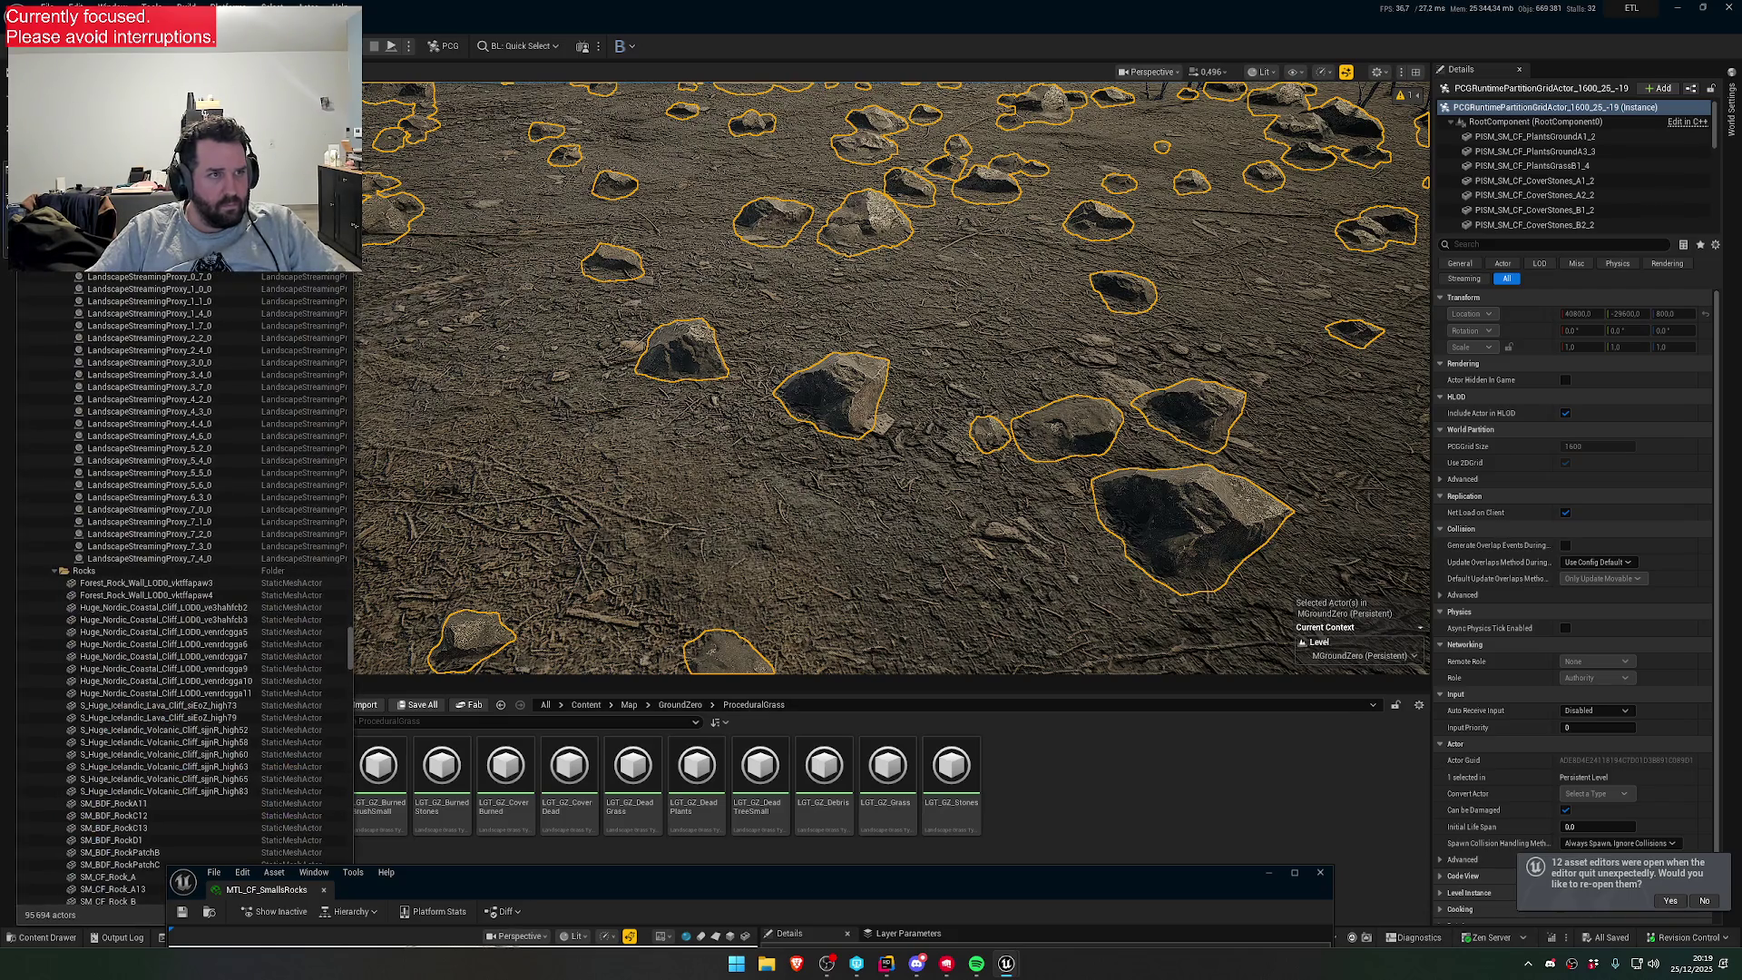
pyautogui.write('grass')
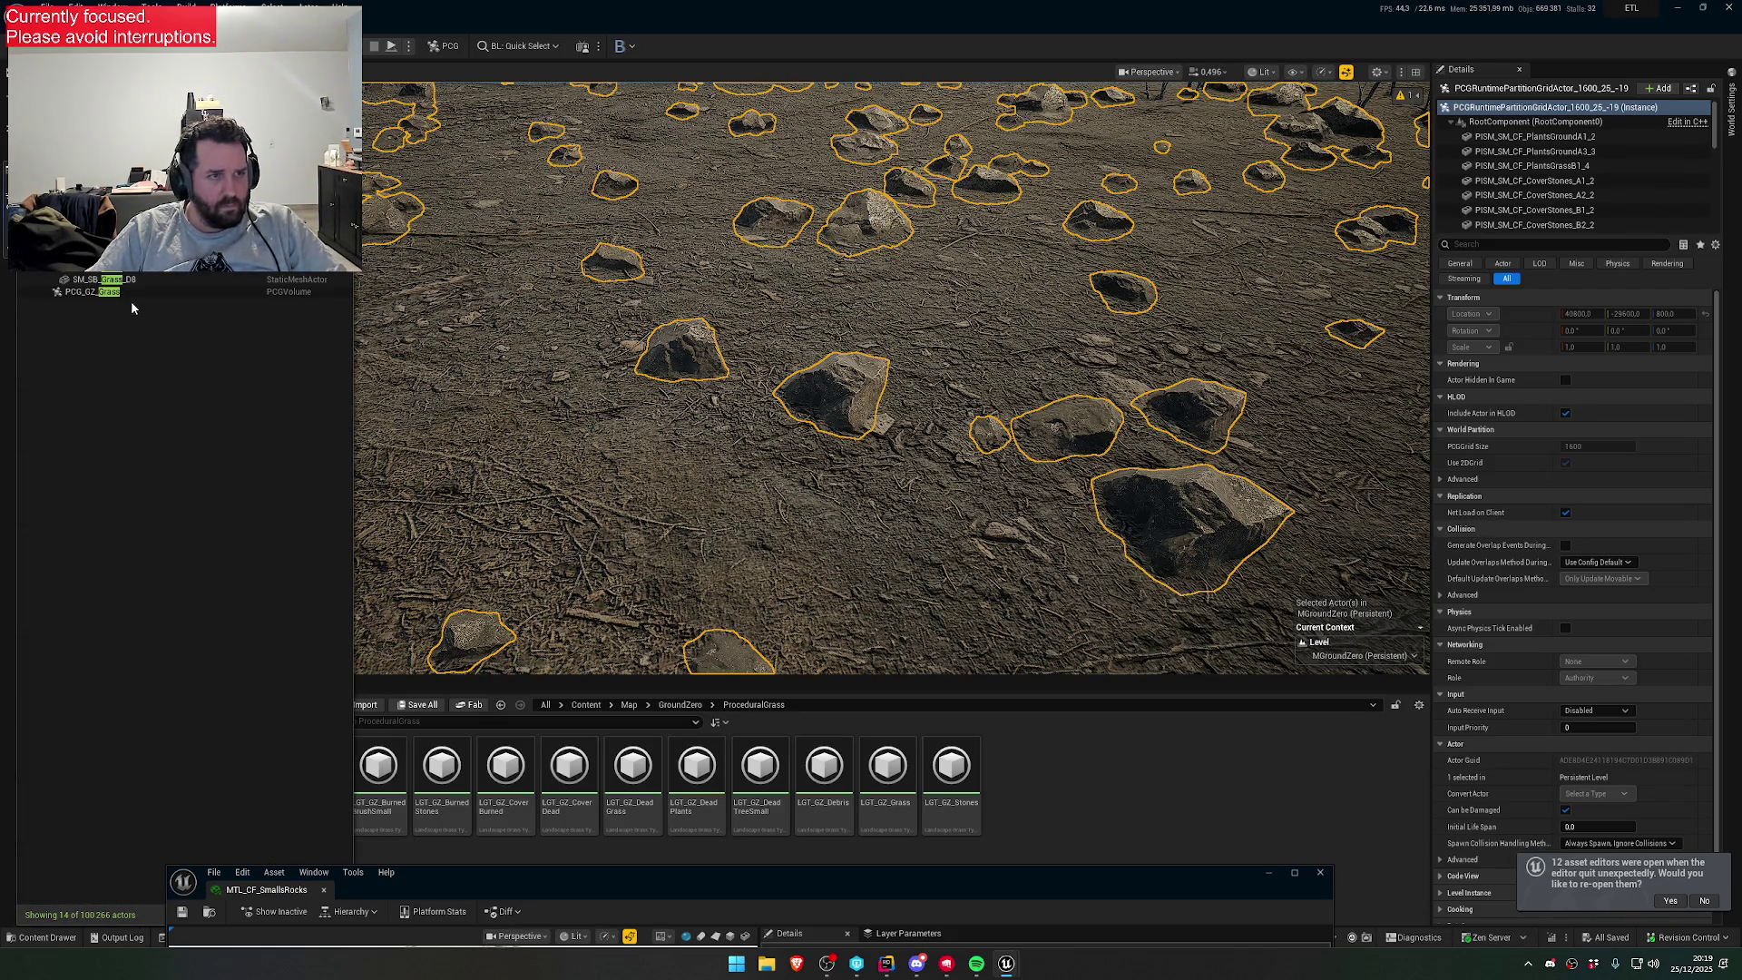
pyautogui.click(127, 292)
pyautogui.click(1563, 419)
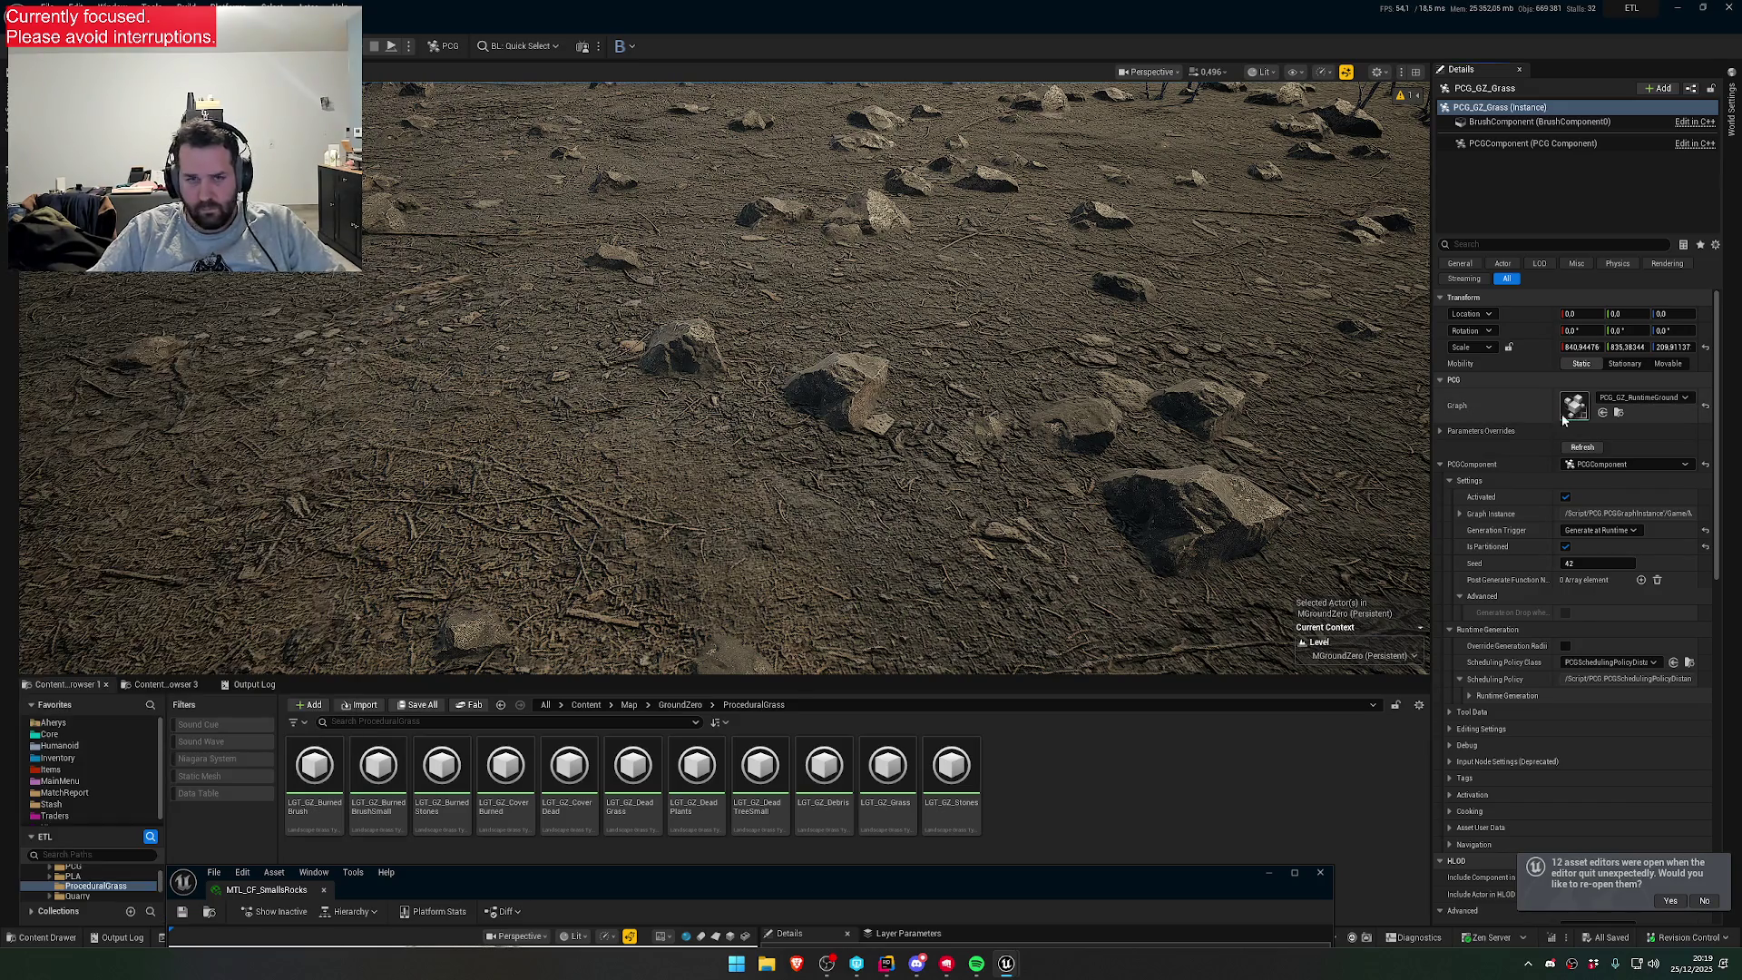
# - Zoom into the PCG_GZ_RuntimeGround graph and select the Burned Stones node to view its code
pyautogui.moveTo(1020, 859); pyautogui.dragTo(1174, 309)
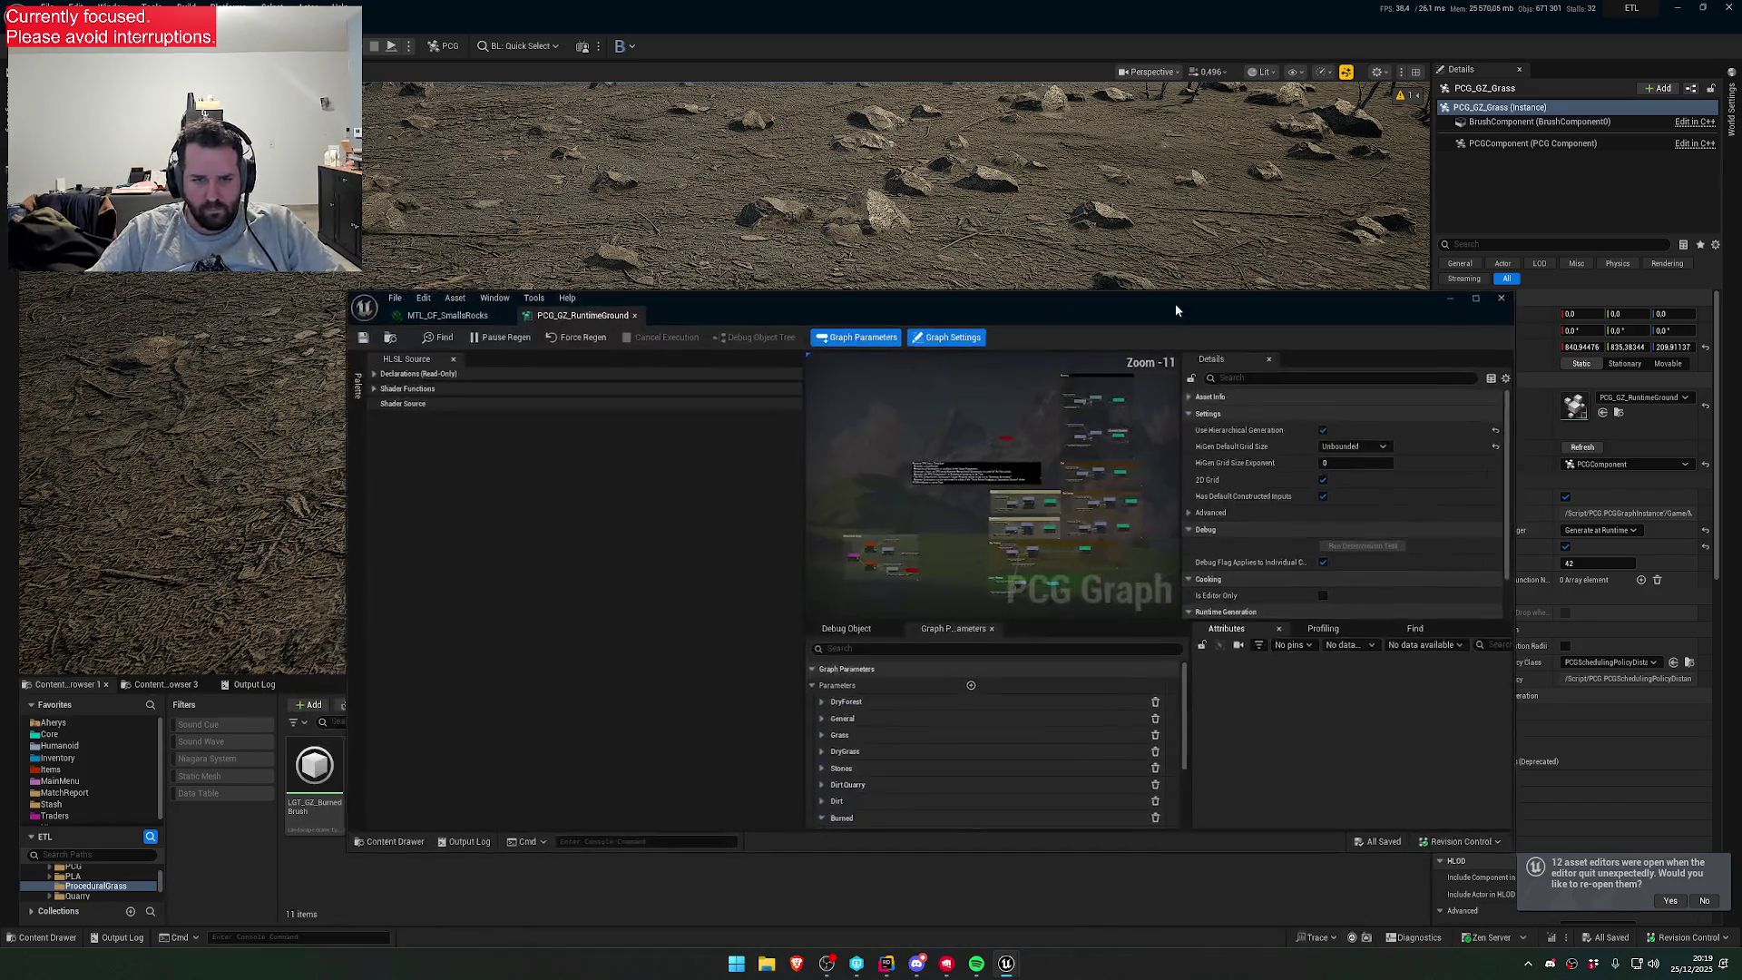
pyautogui.scroll(10, 1050, 514)
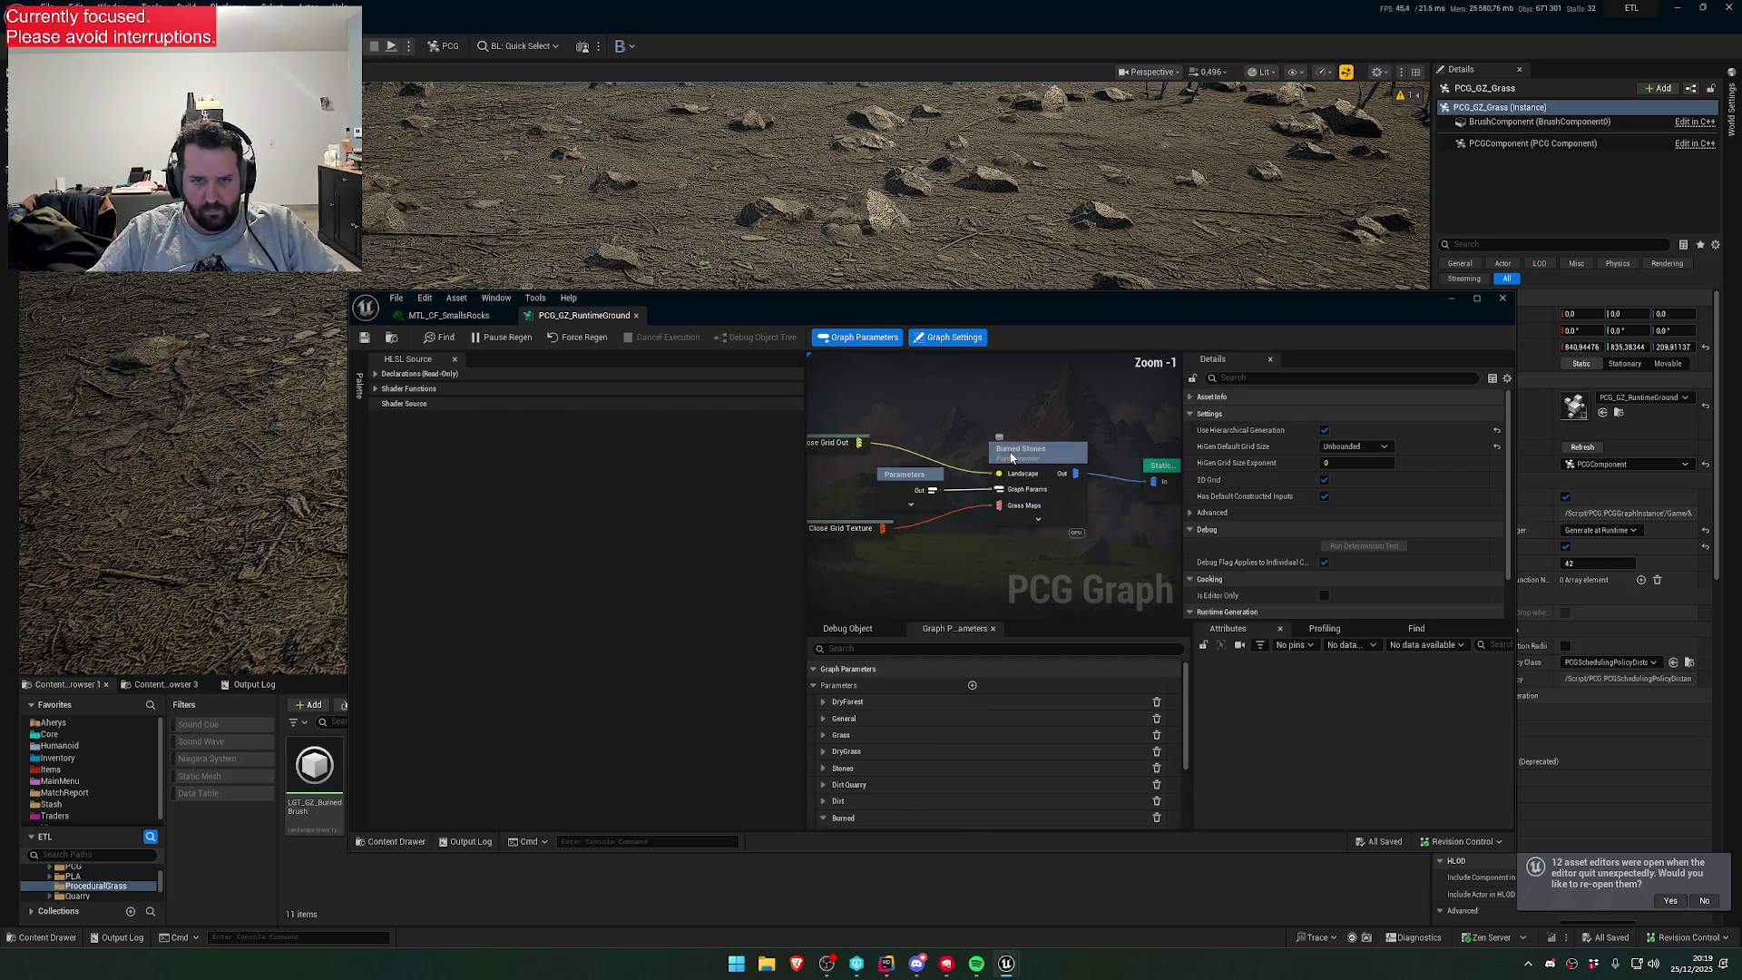
pyautogui.click(1011, 457)
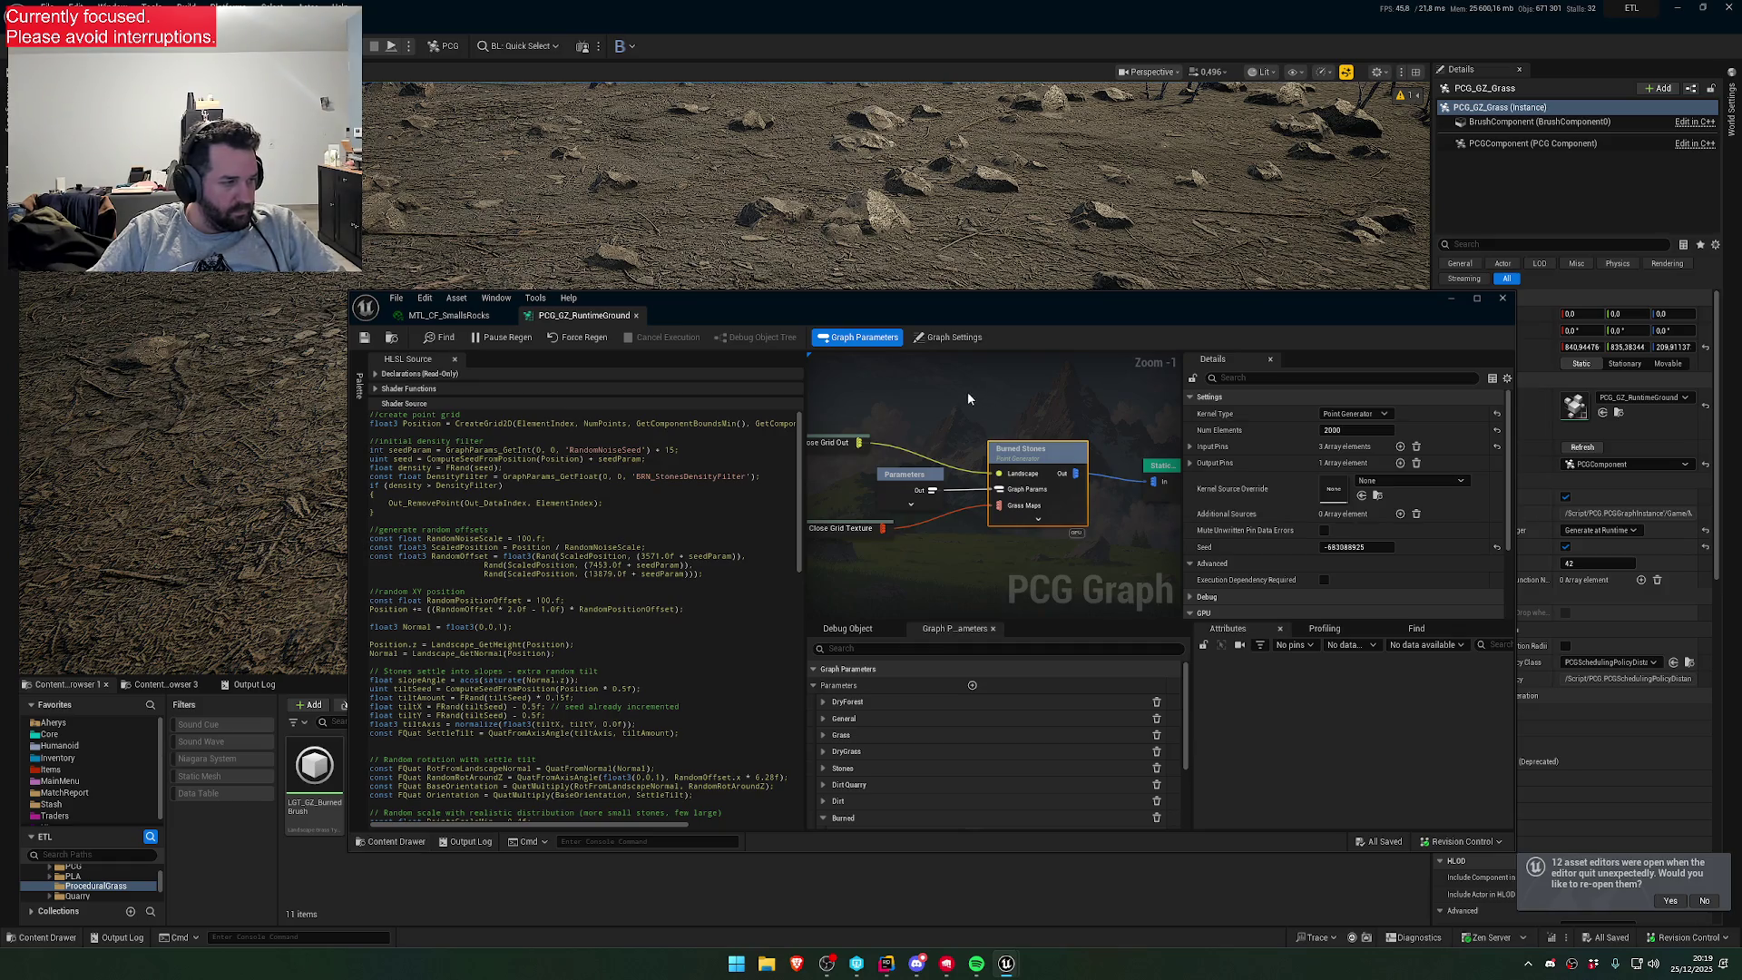
pyautogui.moveTo(989, 315); pyautogui.dragTo(961, 189)
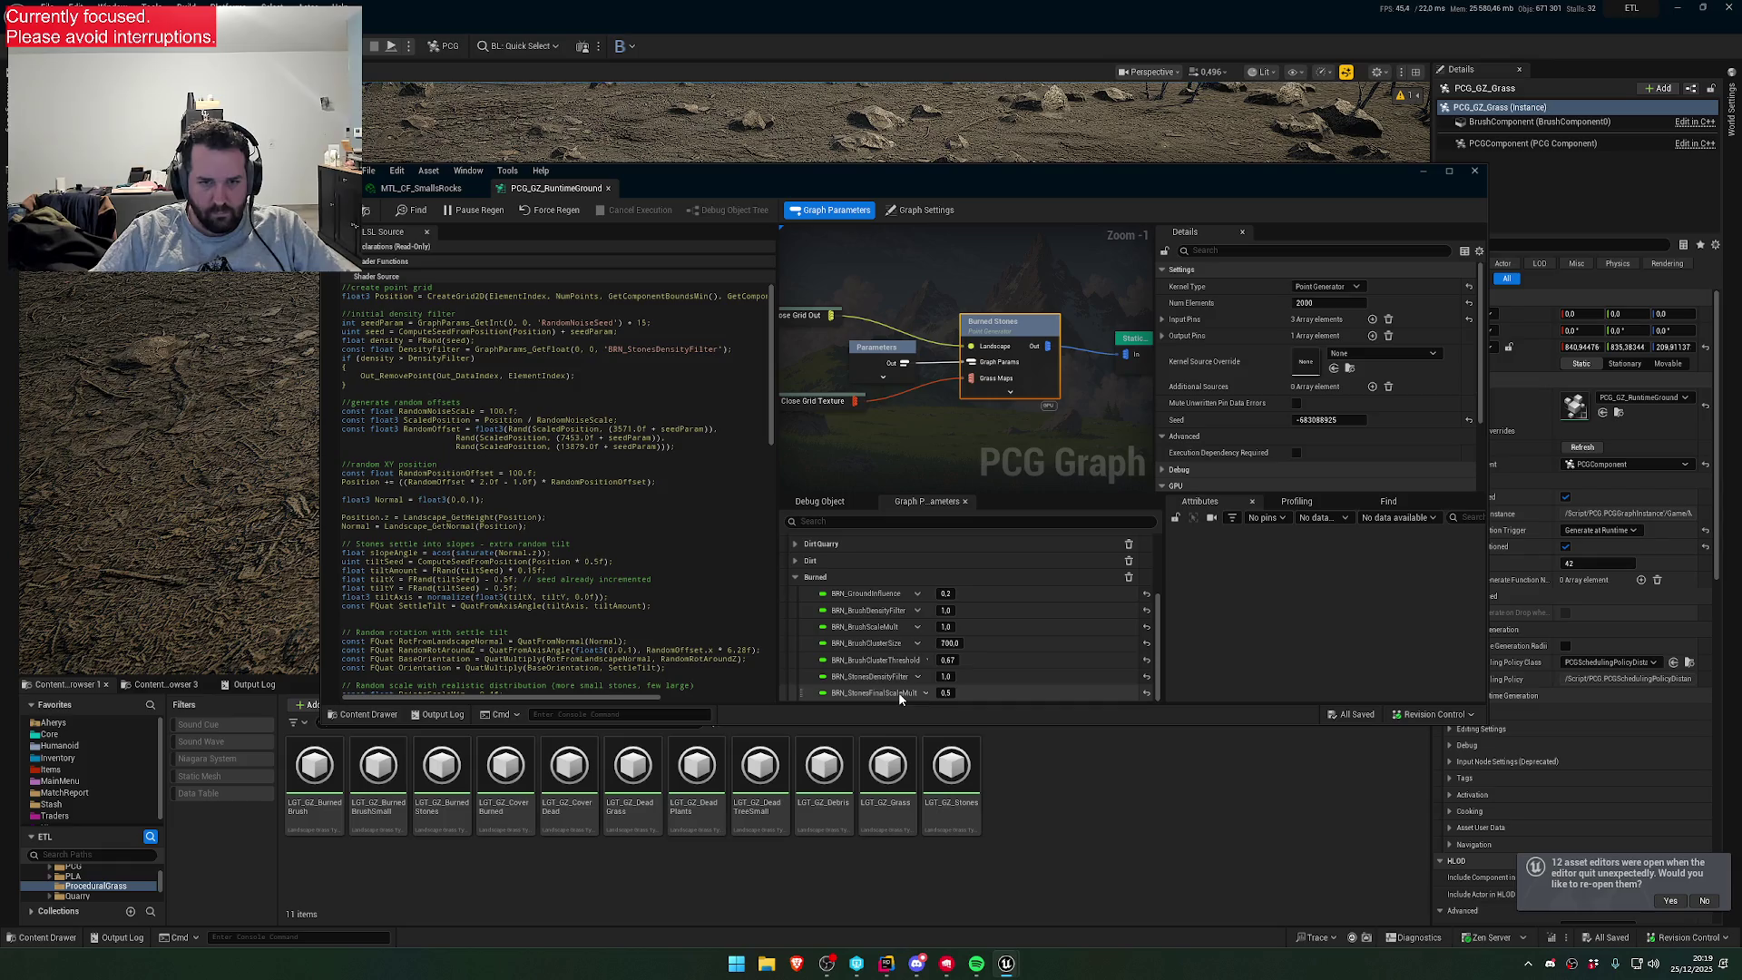
# - Set embedDepth to 0f and comment out the embedDepth and Position.z lines with //
pyautogui.scroll(-3, 924, 548)
pyautogui.moveTo(841, 176)
pyautogui.mouseDown()
pyautogui.moveTo(1272, 270)
pyautogui.moveTo(1183, 340)
pyautogui.moveTo(1146, 344)
pyautogui.mouseUp()
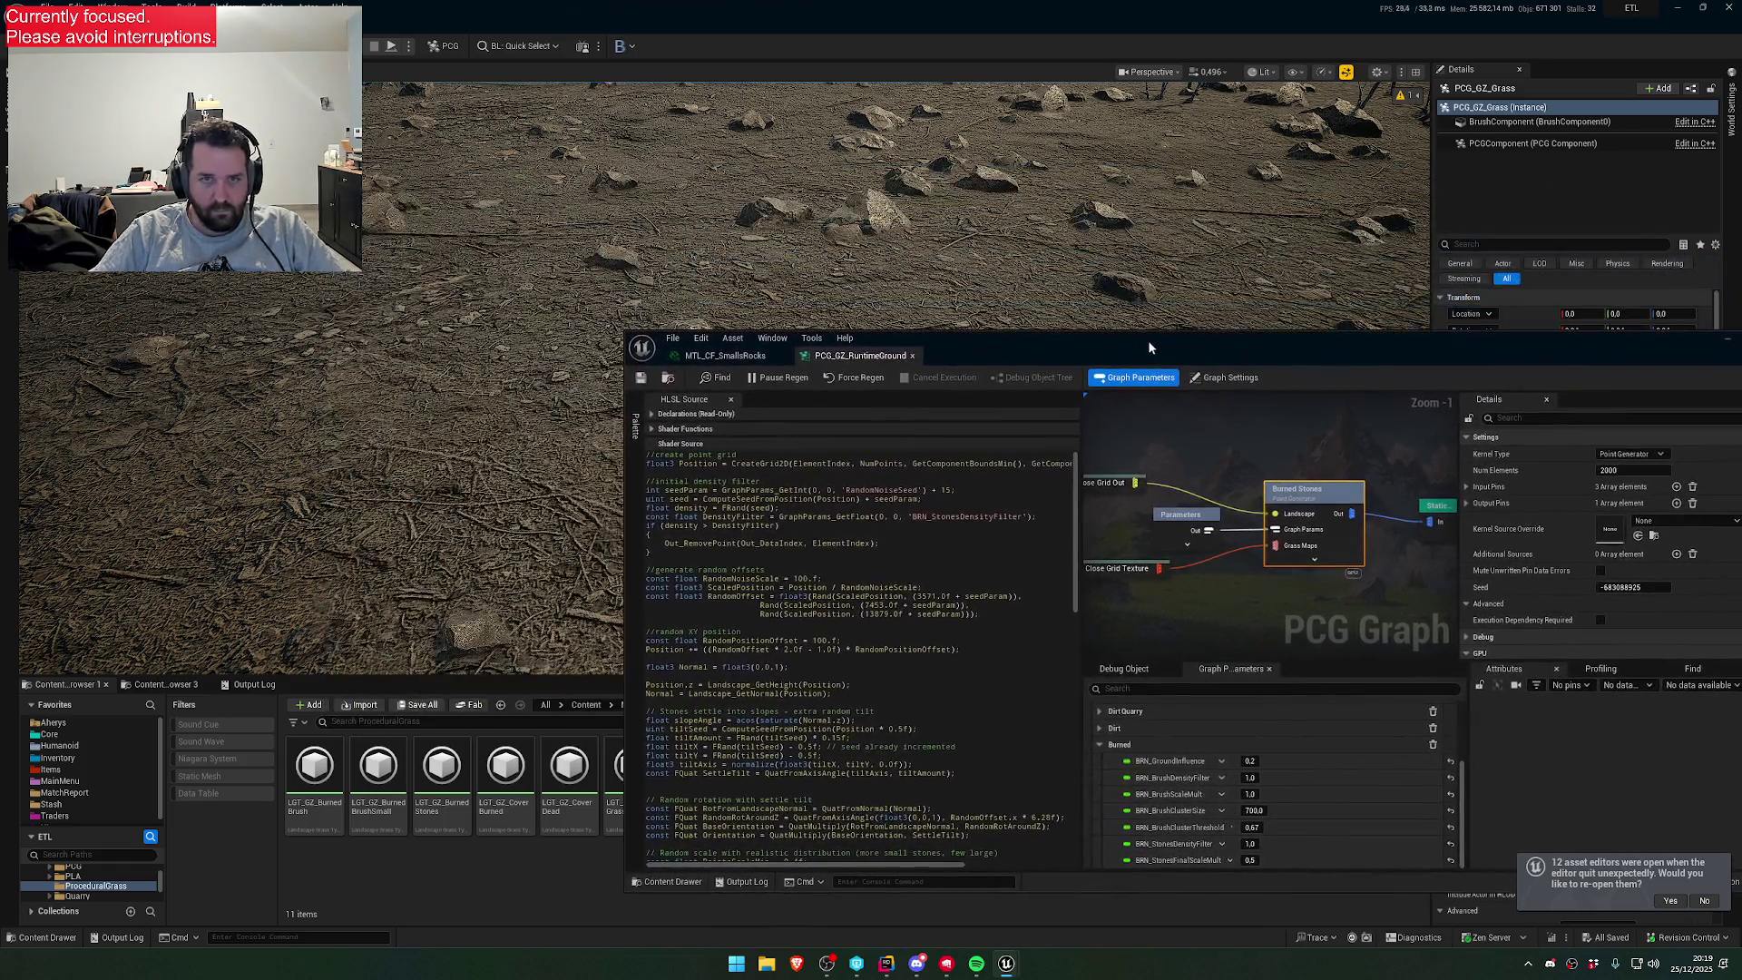
pyautogui.click(1253, 828)
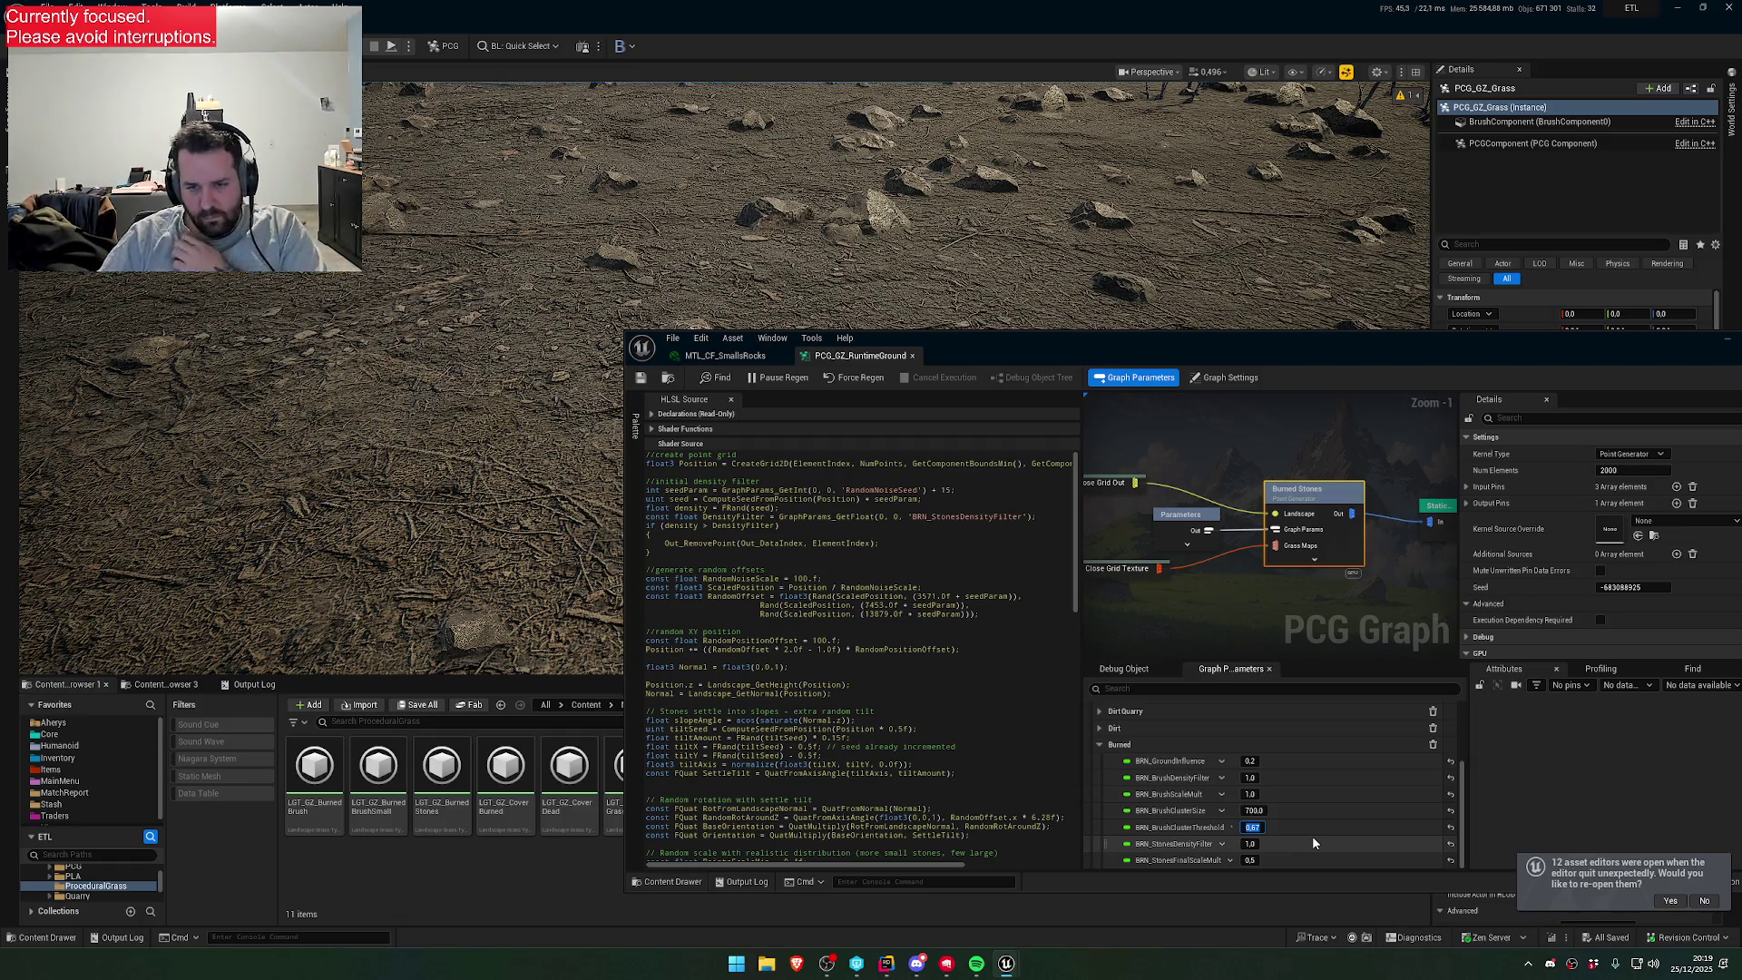
pyautogui.scroll(-10, 939, 723)
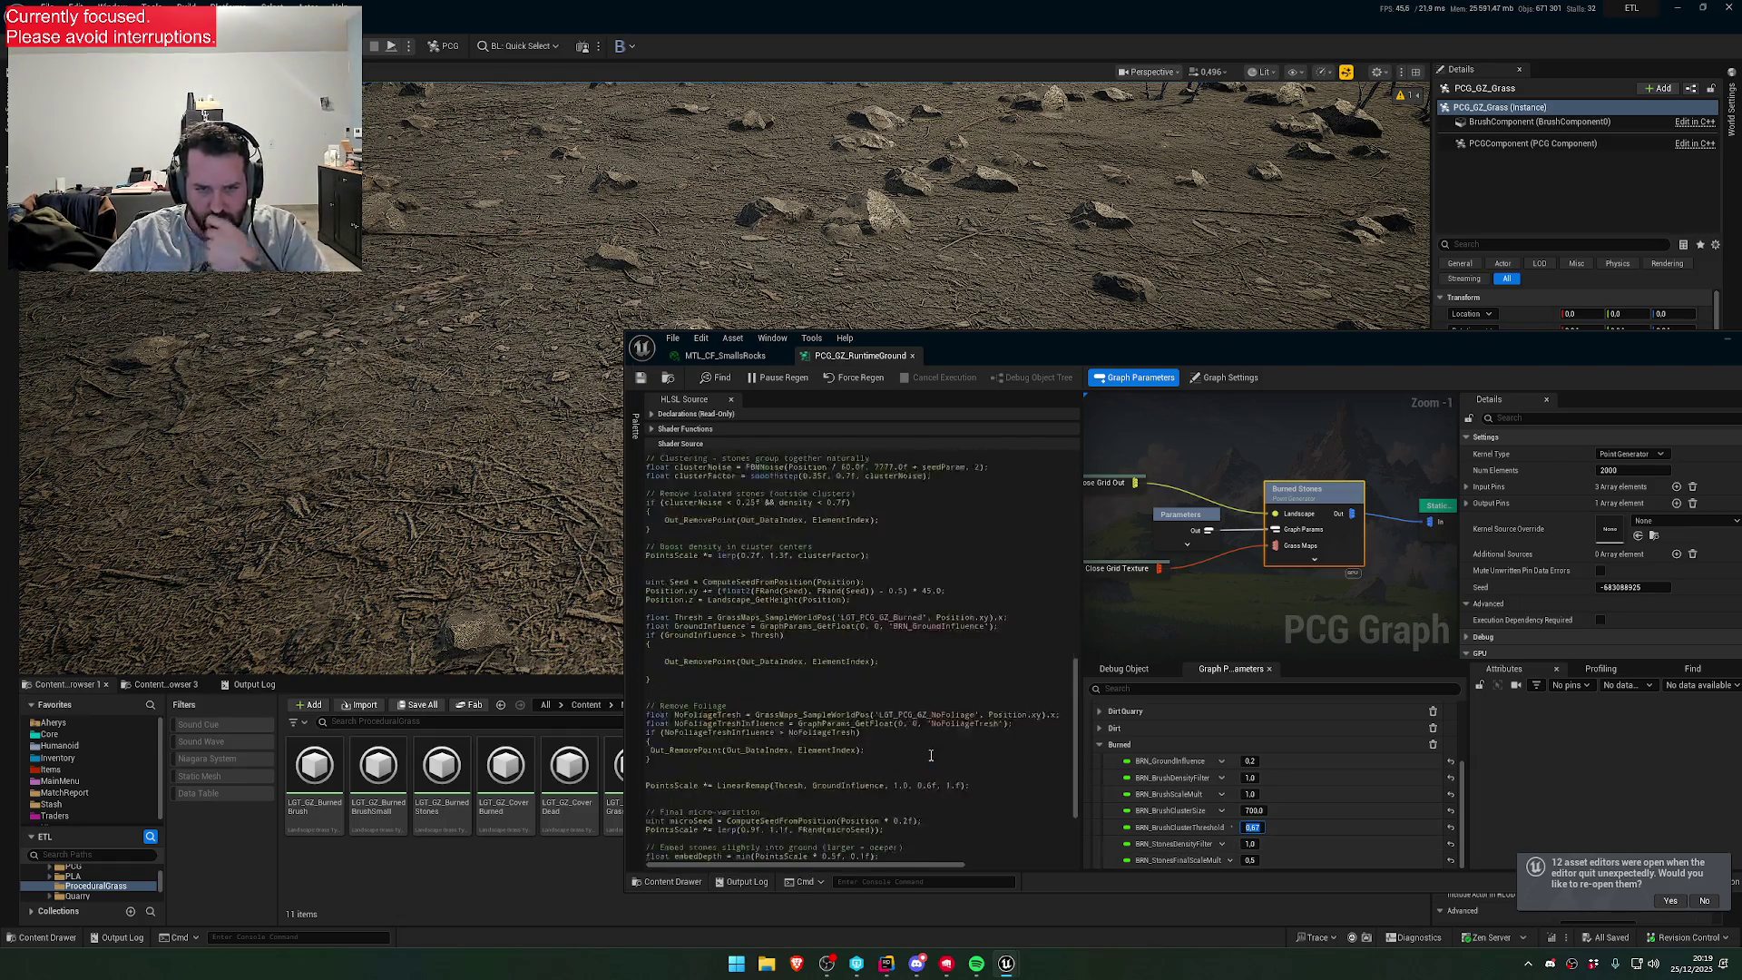
pyautogui.click(826, 779)
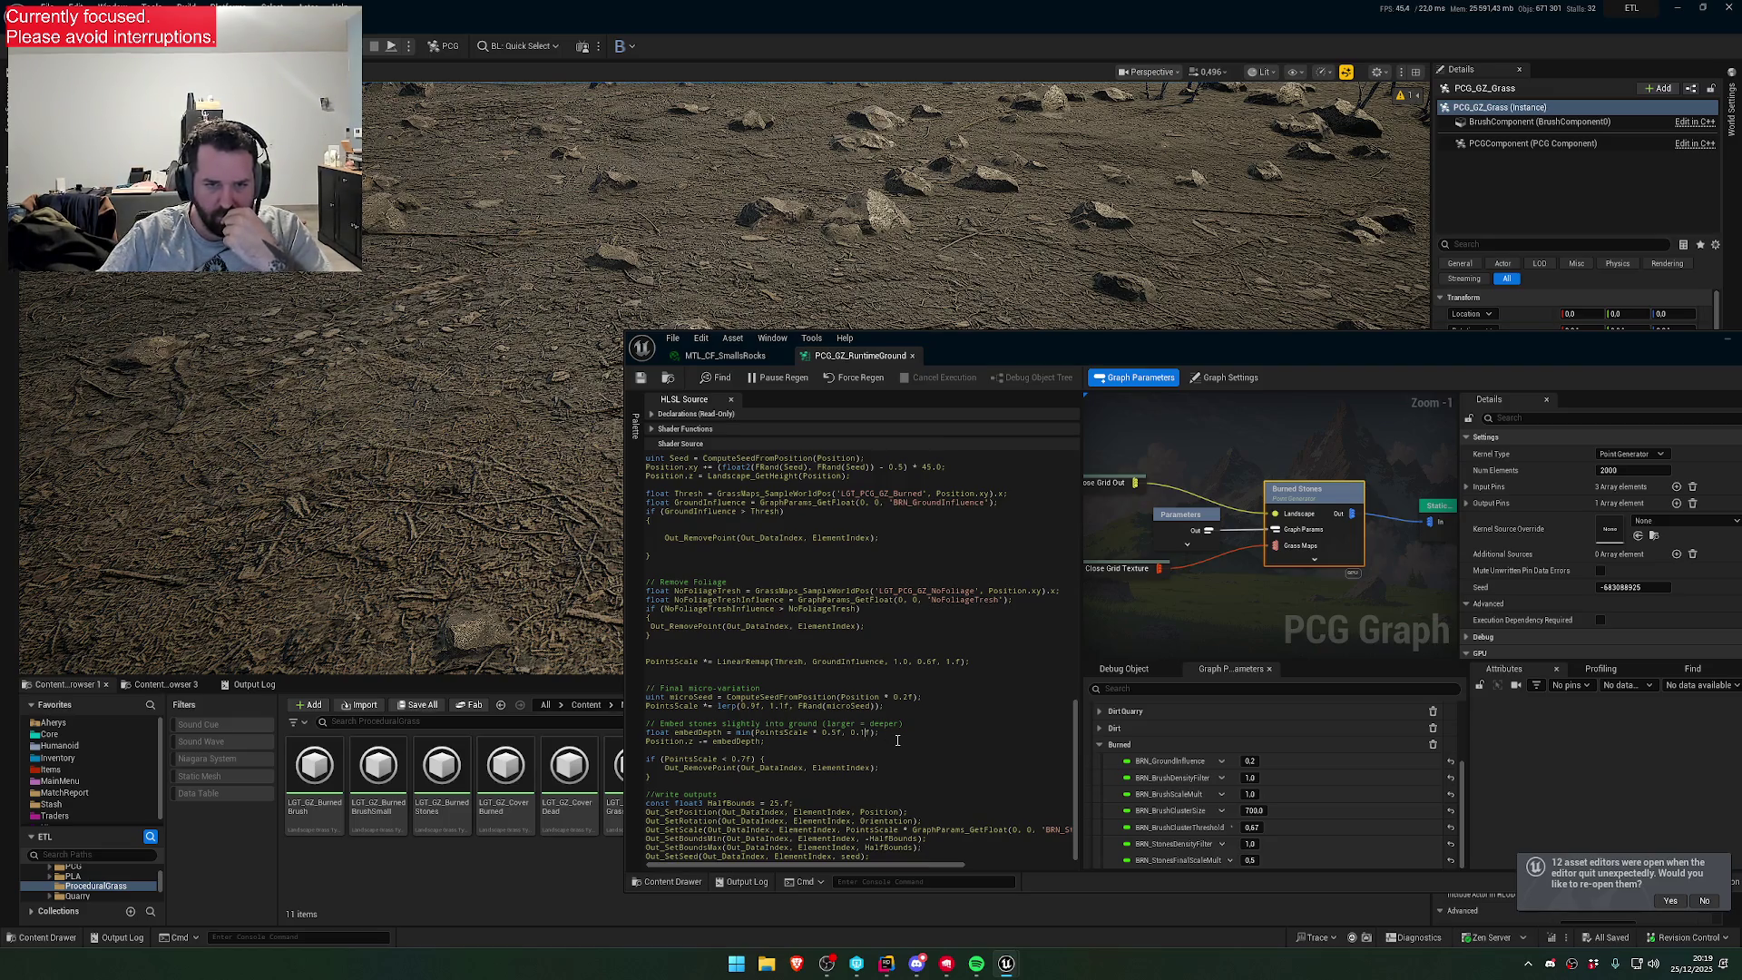
pyautogui.press('BackSpace')
pyautogui.press('BackSpace')
pyautogui.moveTo(871, 733); pyautogui.dragTo(639, 733)
pyautogui.click(638, 730)
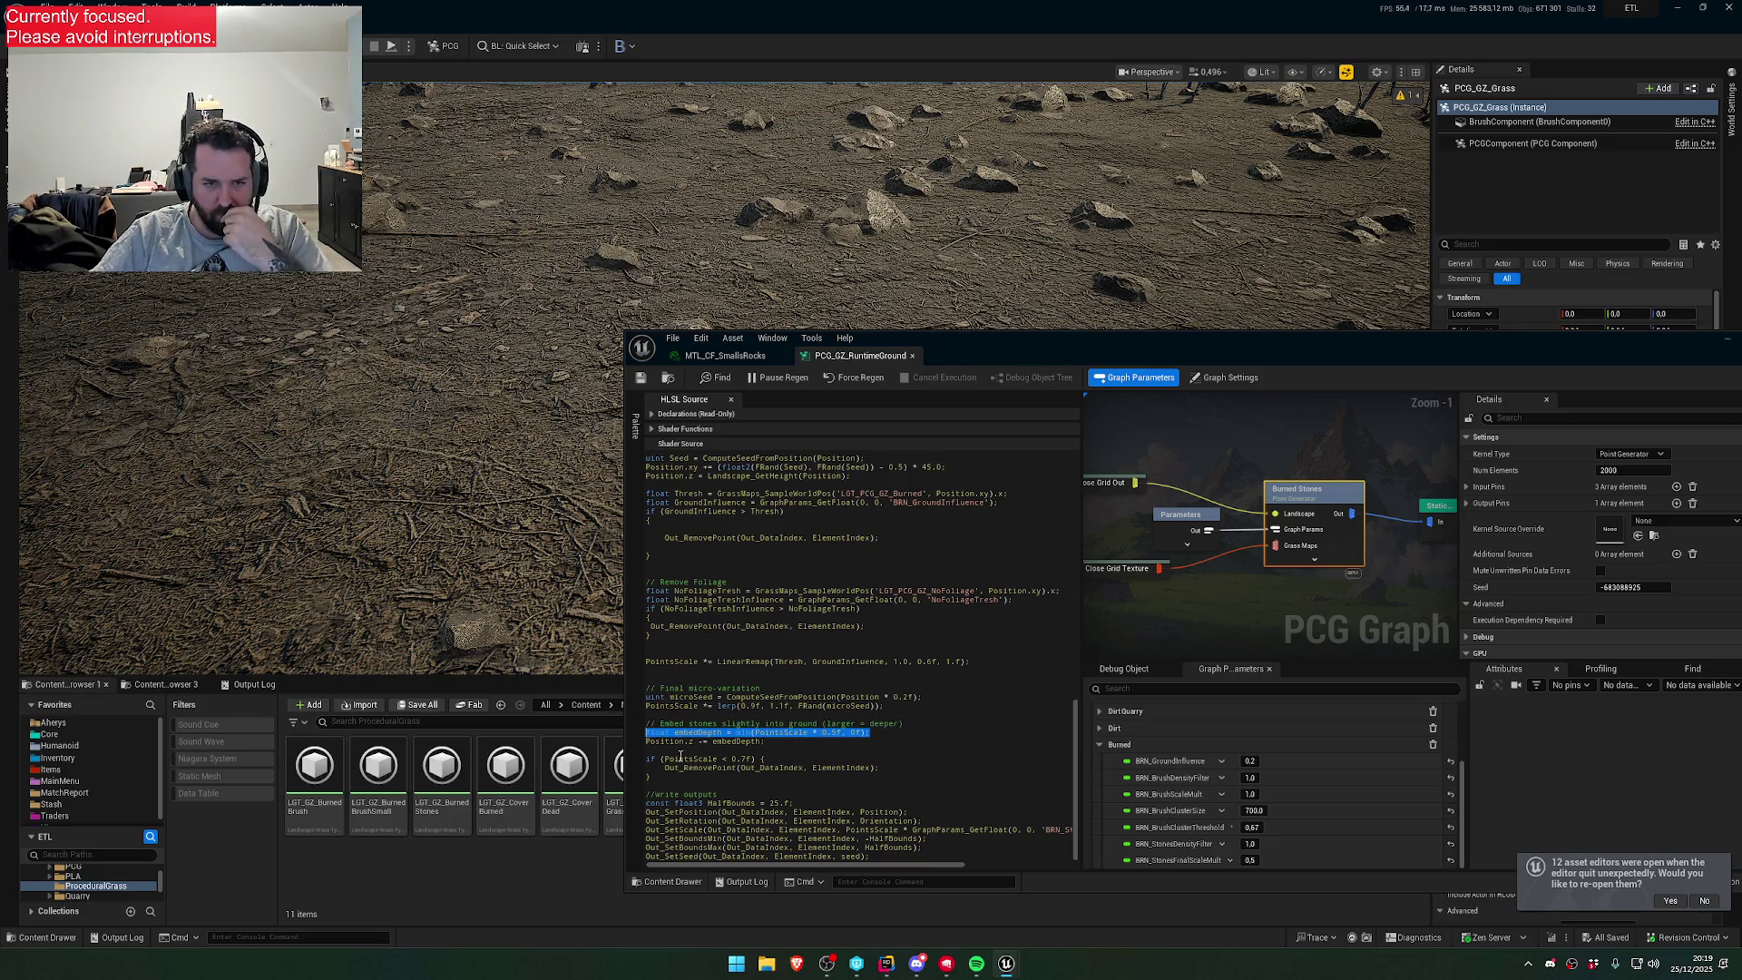
pyautogui.hotkey('shift', 'Down')
pyautogui.hotkey('shift', 'Down')
pyautogui.press('Up')
pyautogui.press('Up')
pyautogui.press('Up')
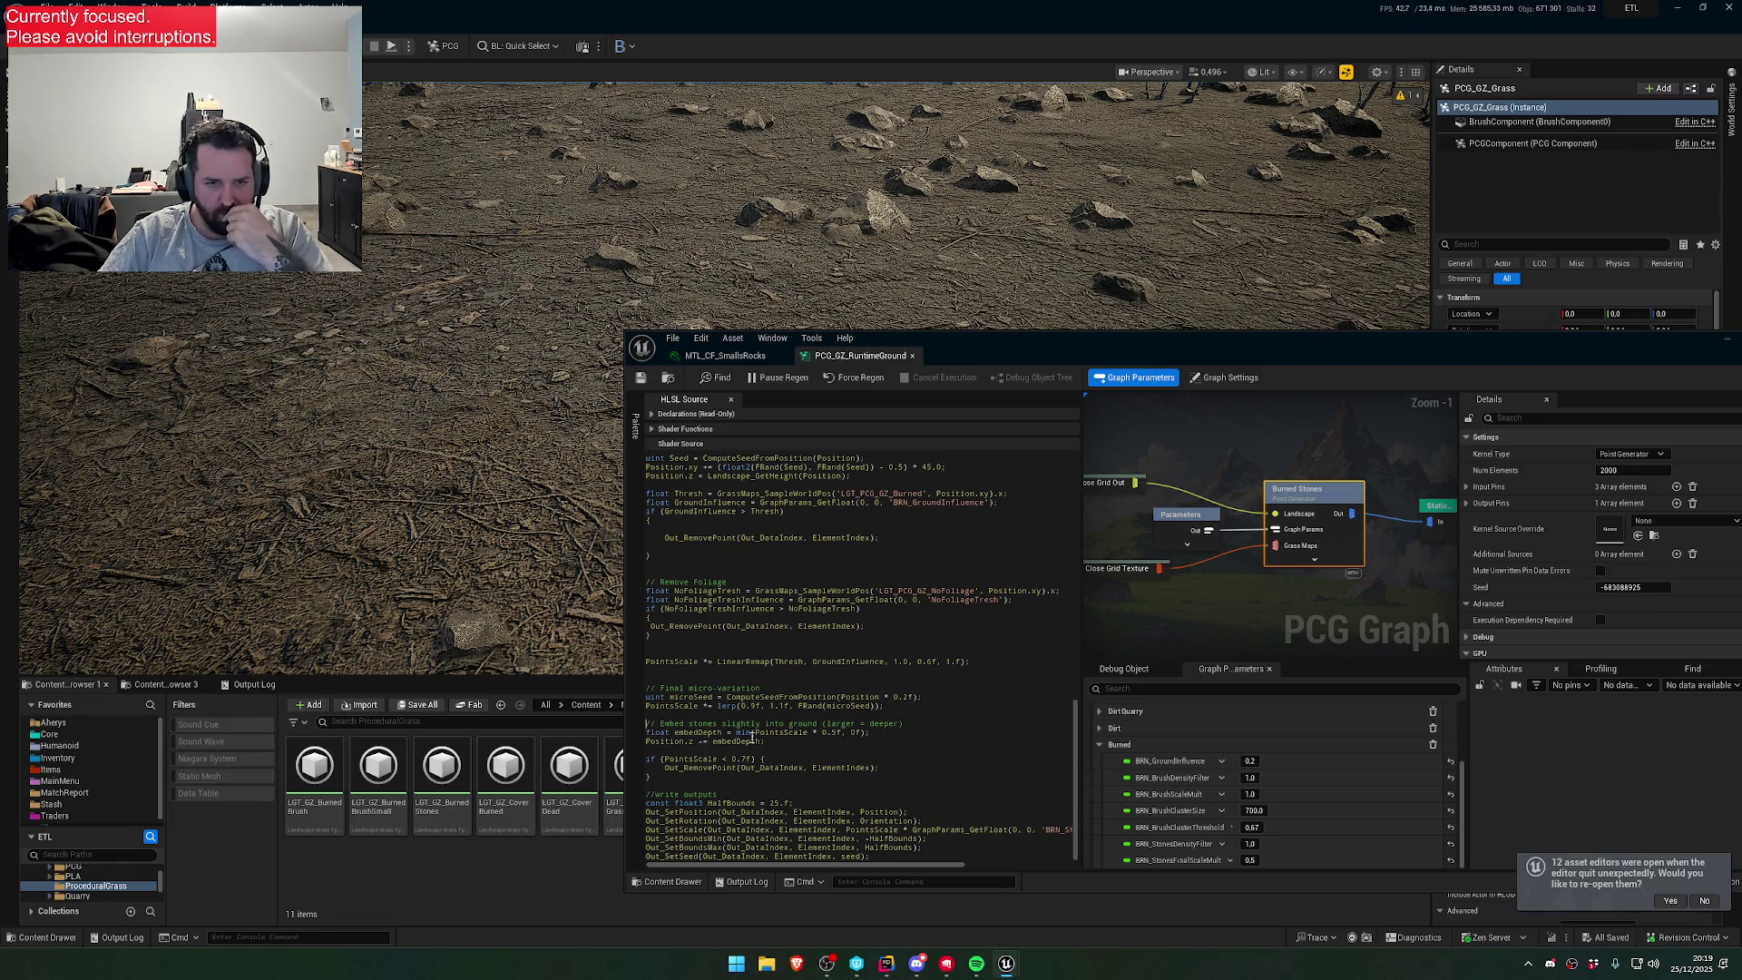
pyautogui.write('//')
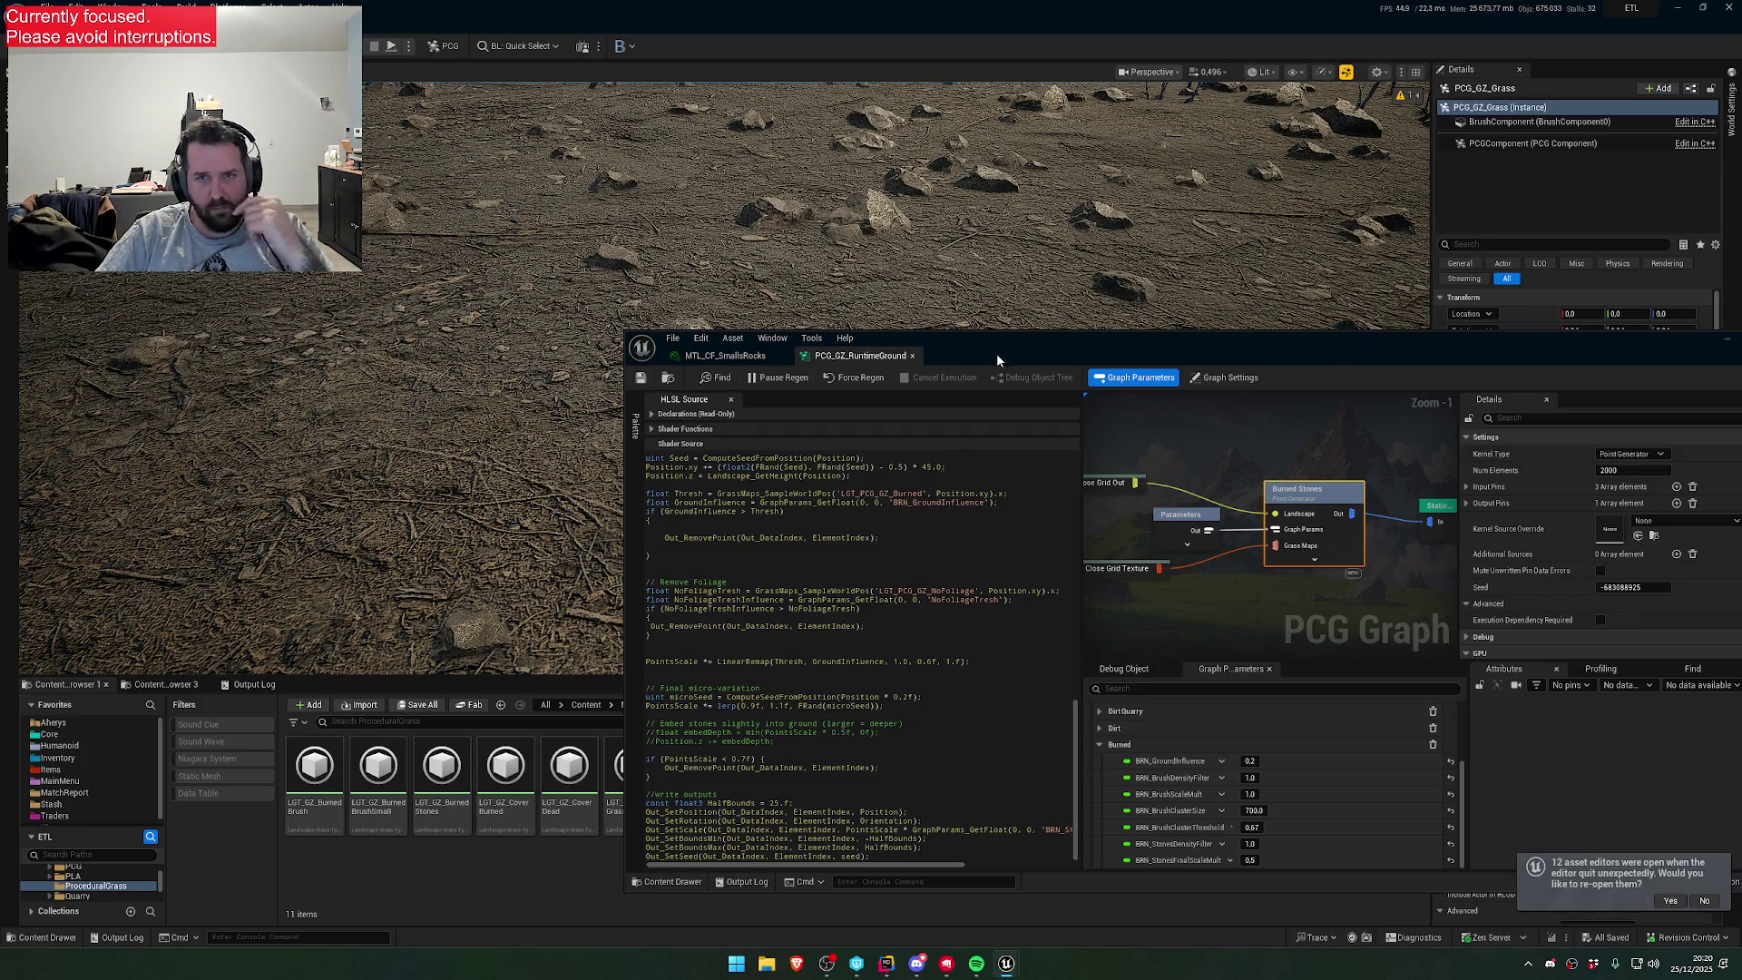
# - Inspect the generated stones of several grid cells in the level
pyautogui.moveTo(996, 359)
pyautogui.mouseDown()
pyautogui.moveTo(983, 439)
pyautogui.moveTo(949, 491)
pyautogui.mouseUp()
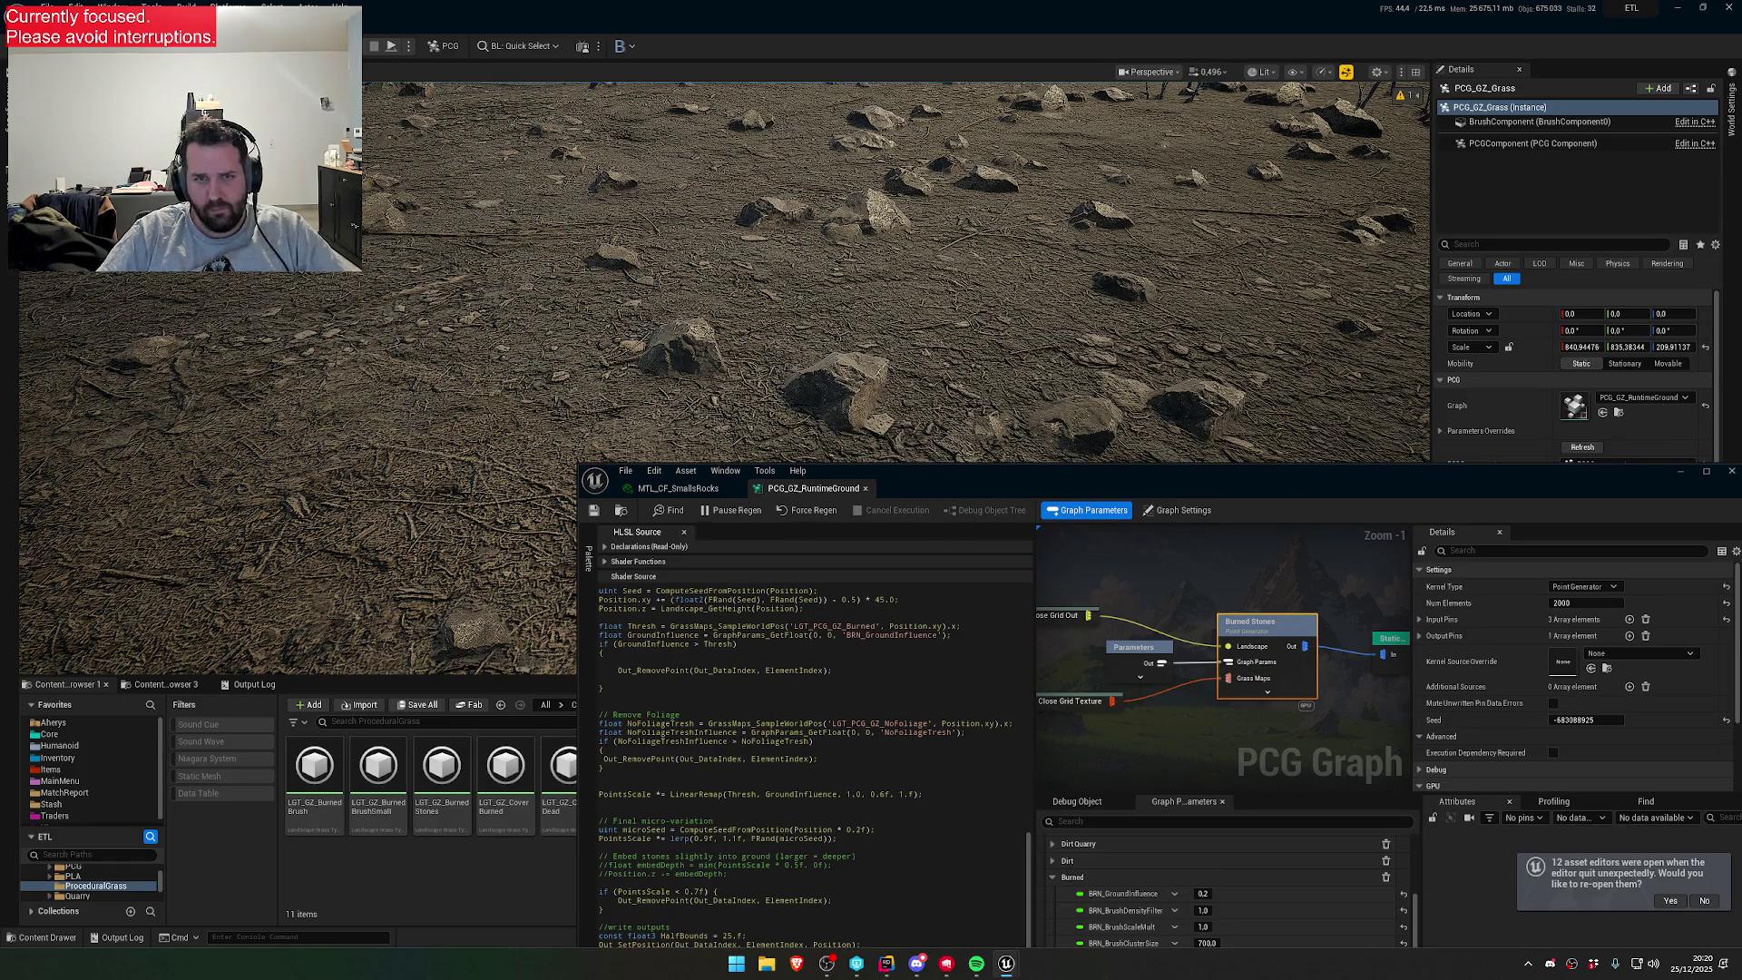
pyautogui.click(1198, 413)
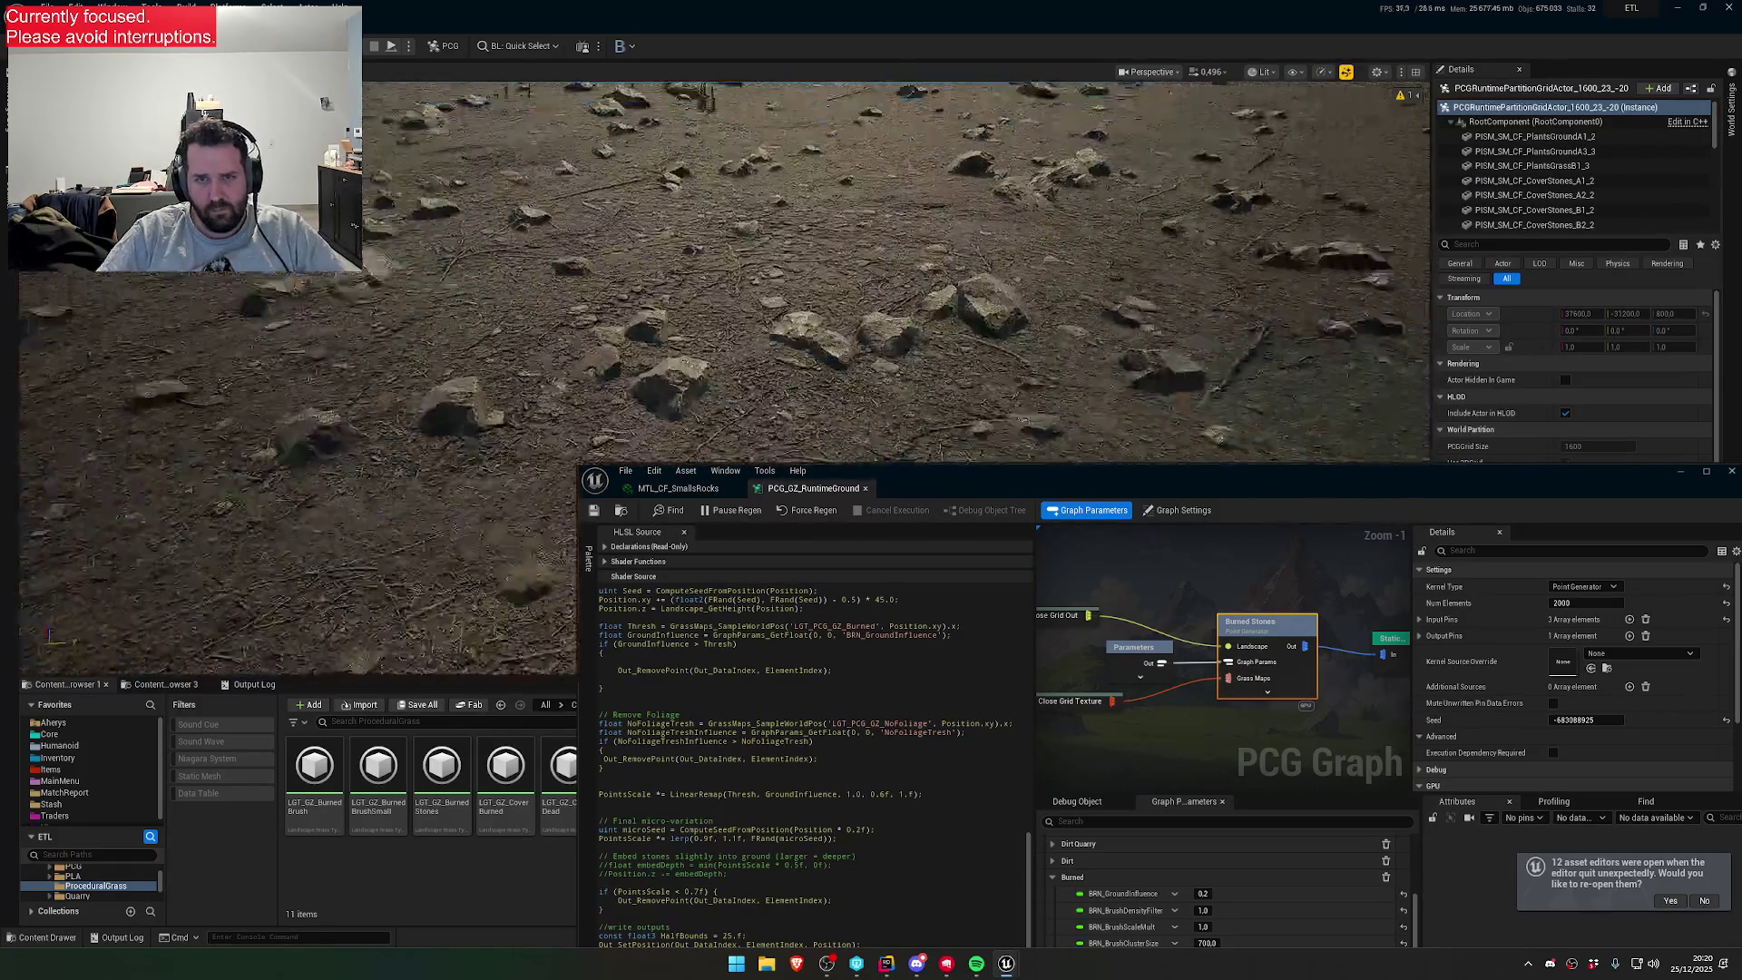
pyautogui.click(953, 327)
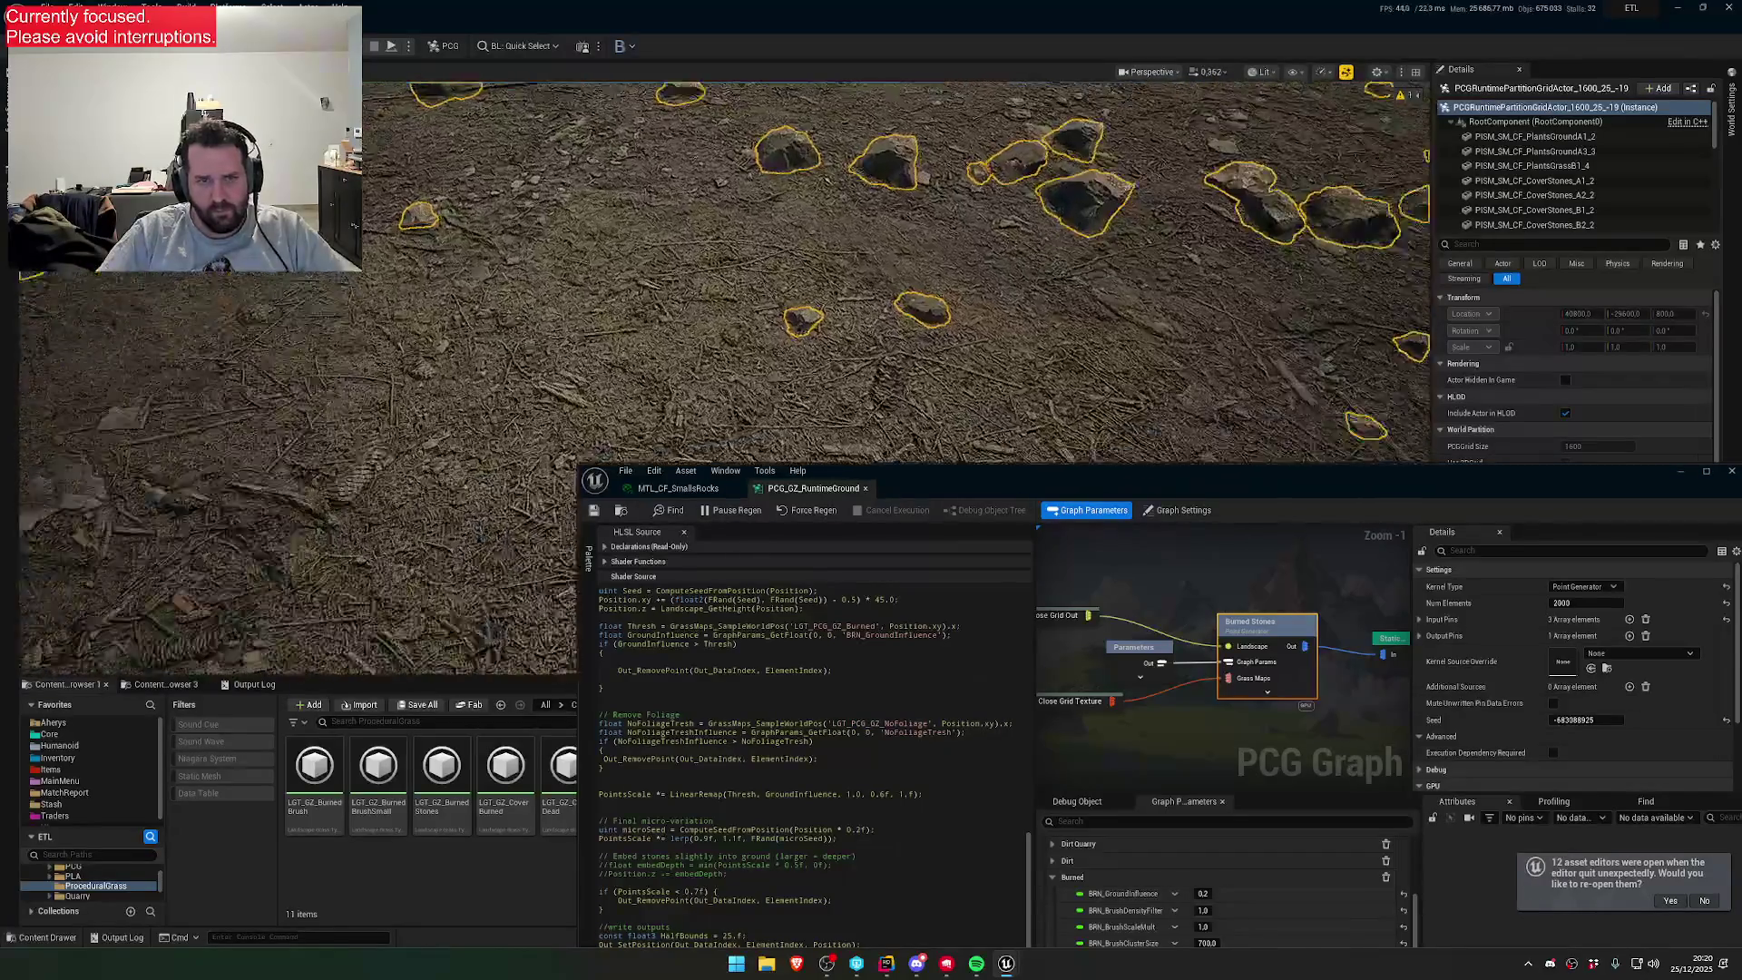
pyautogui.scroll(2, 726, 273)
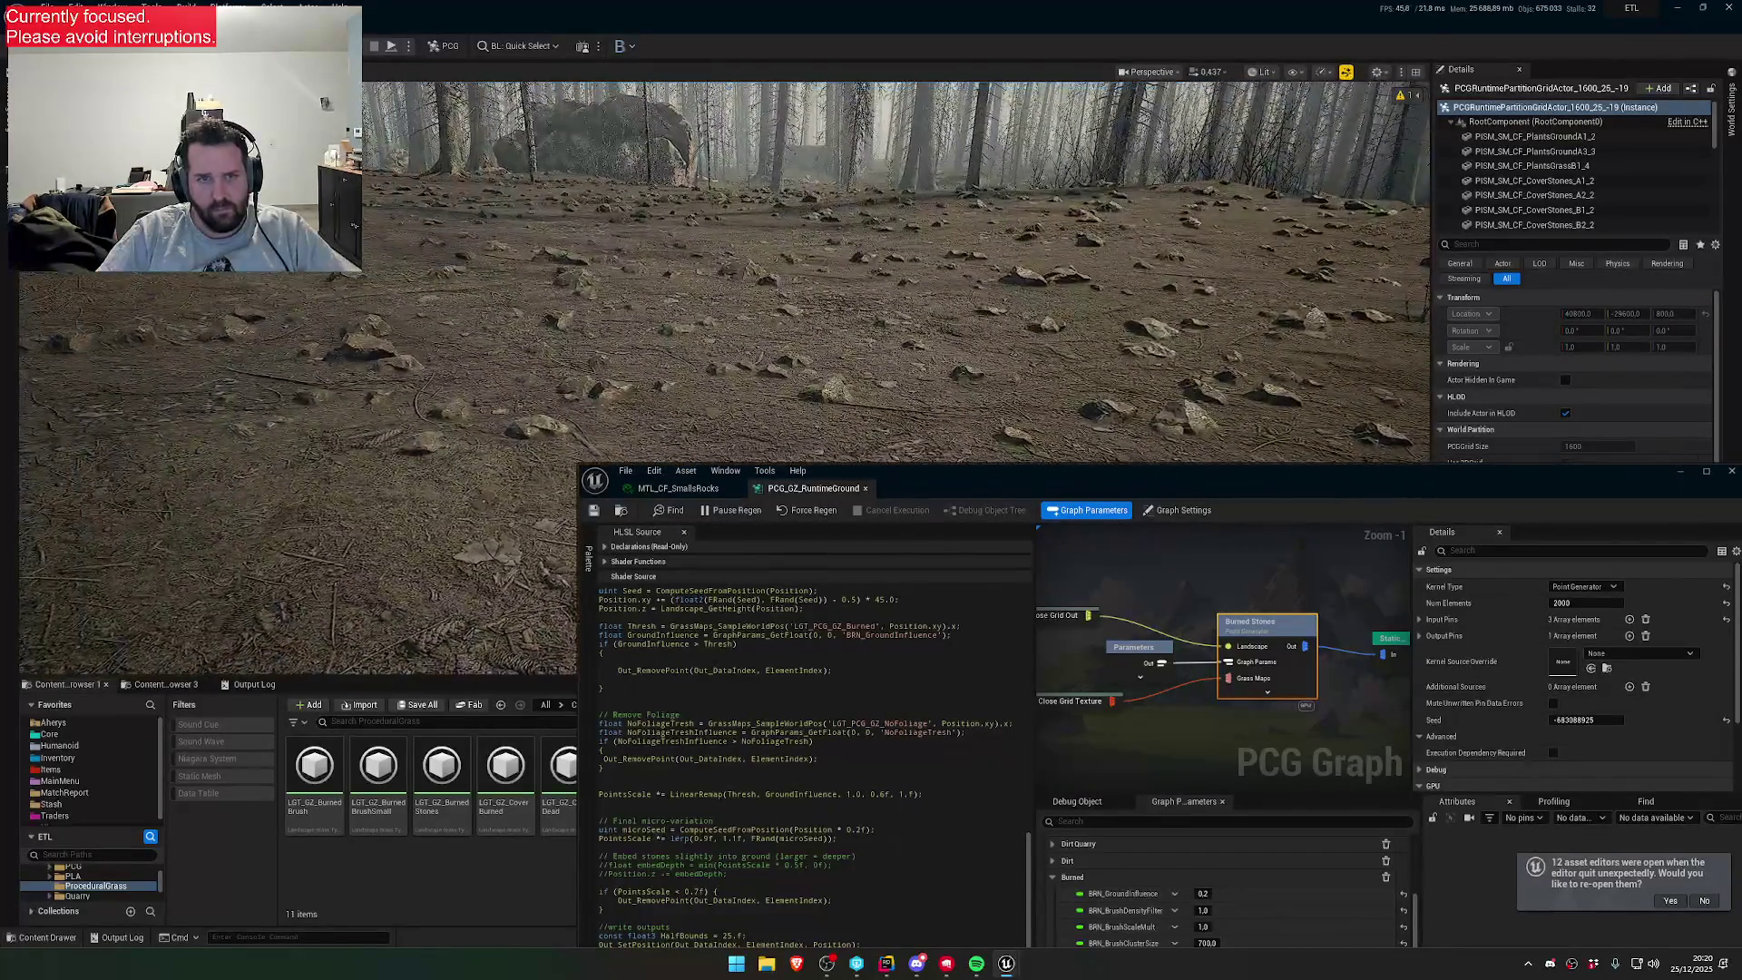
pyautogui.scroll(-1, 726, 272)
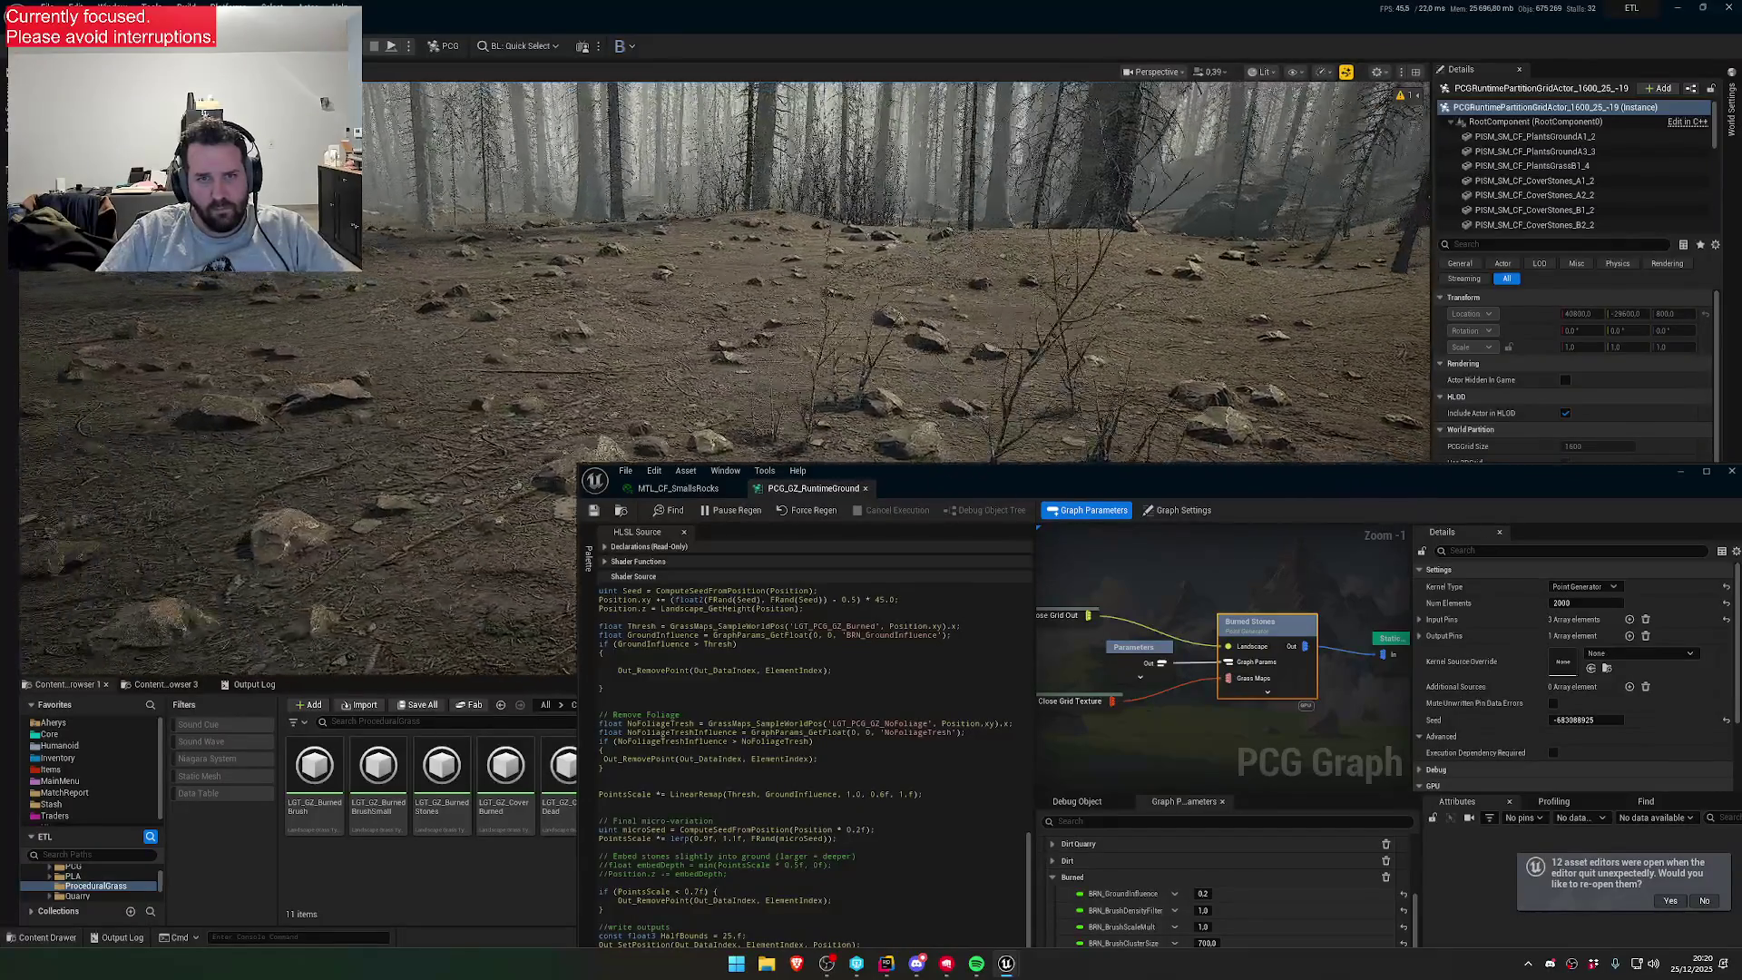
pyautogui.scroll(1, 726, 272)
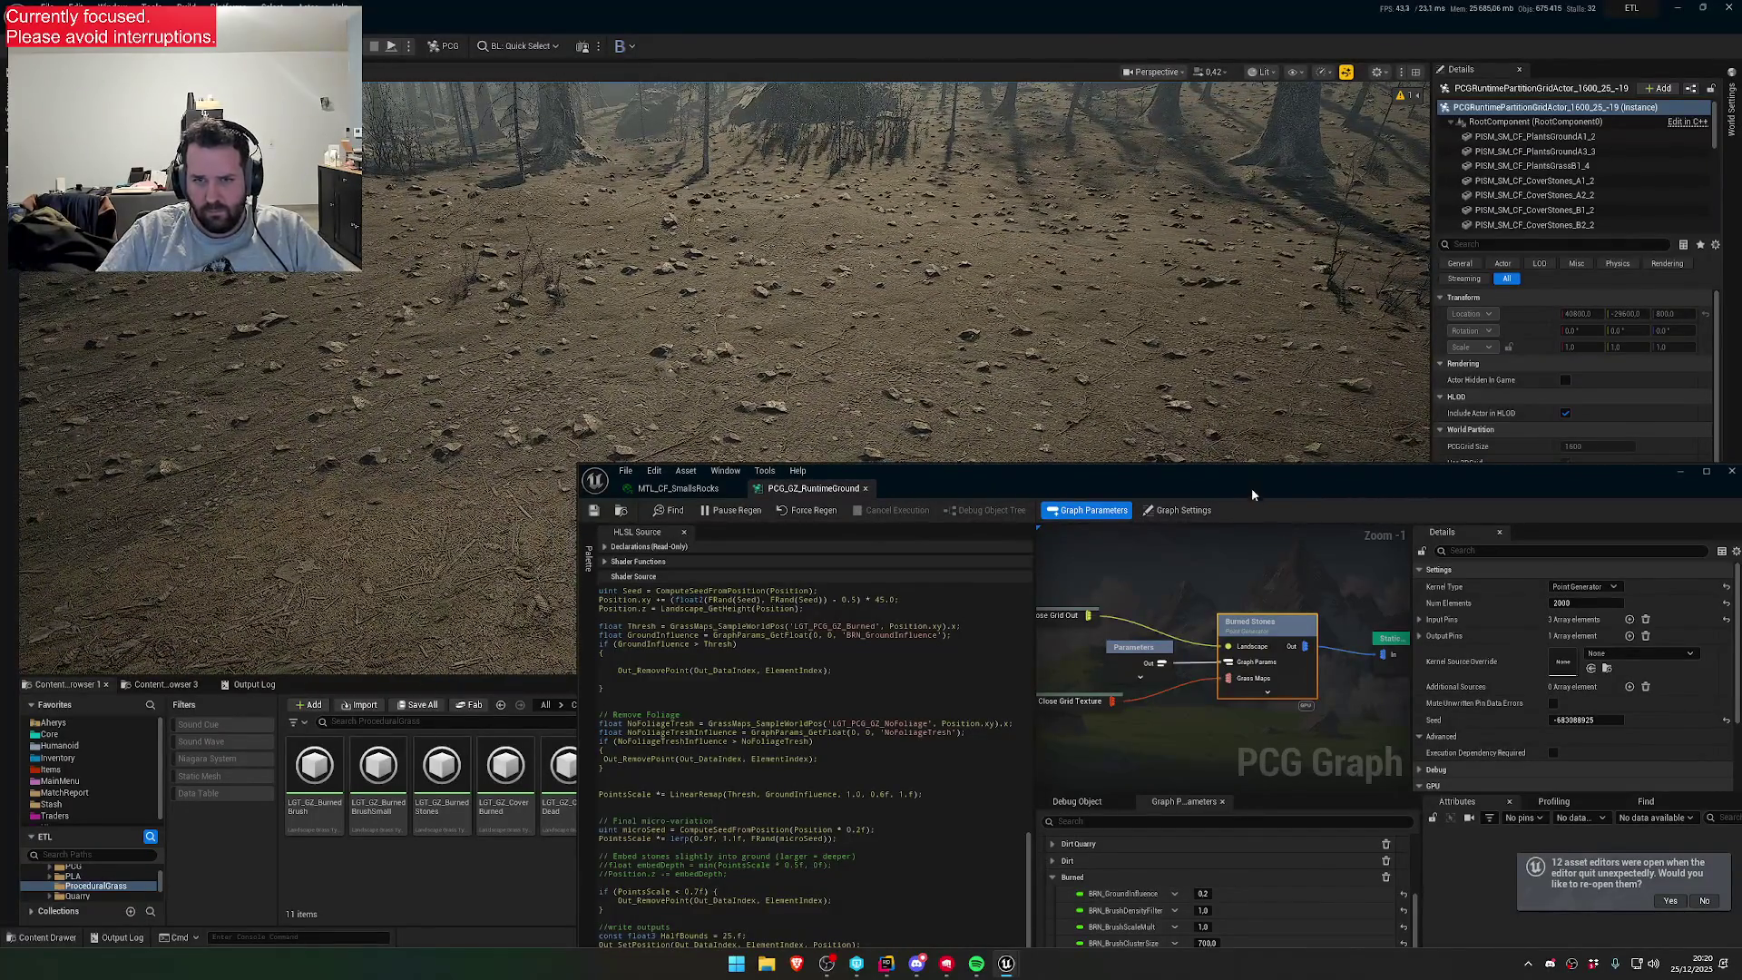
pyautogui.moveTo(1250, 494)
pyautogui.mouseDown()
pyautogui.moveTo(871, 351)
pyautogui.moveTo(826, 649)
pyautogui.moveTo(1227, 531)
pyautogui.moveTo(1127, 409)
pyautogui.mouseUp()
pyautogui.scroll(-6, 949, 560)
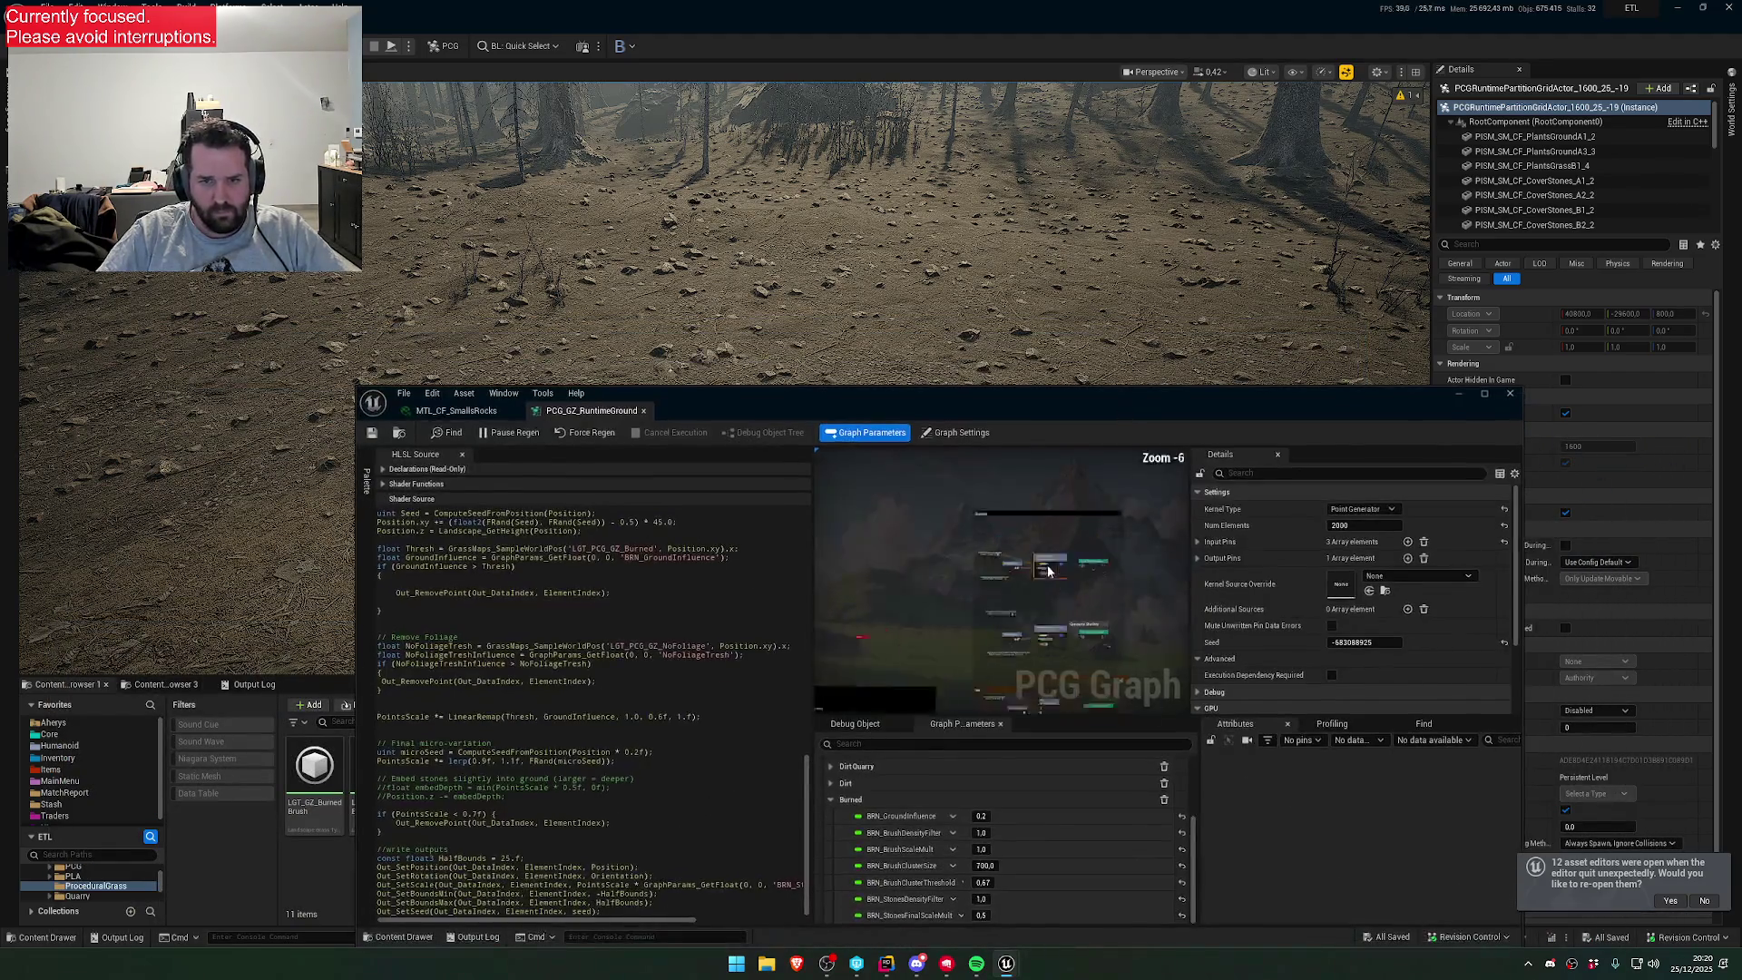
pyautogui.scroll(8, 950, 560)
# - Select the Stones node, then the Static Mesh Spawner node to view its mesh settings
pyautogui.click(1052, 498)
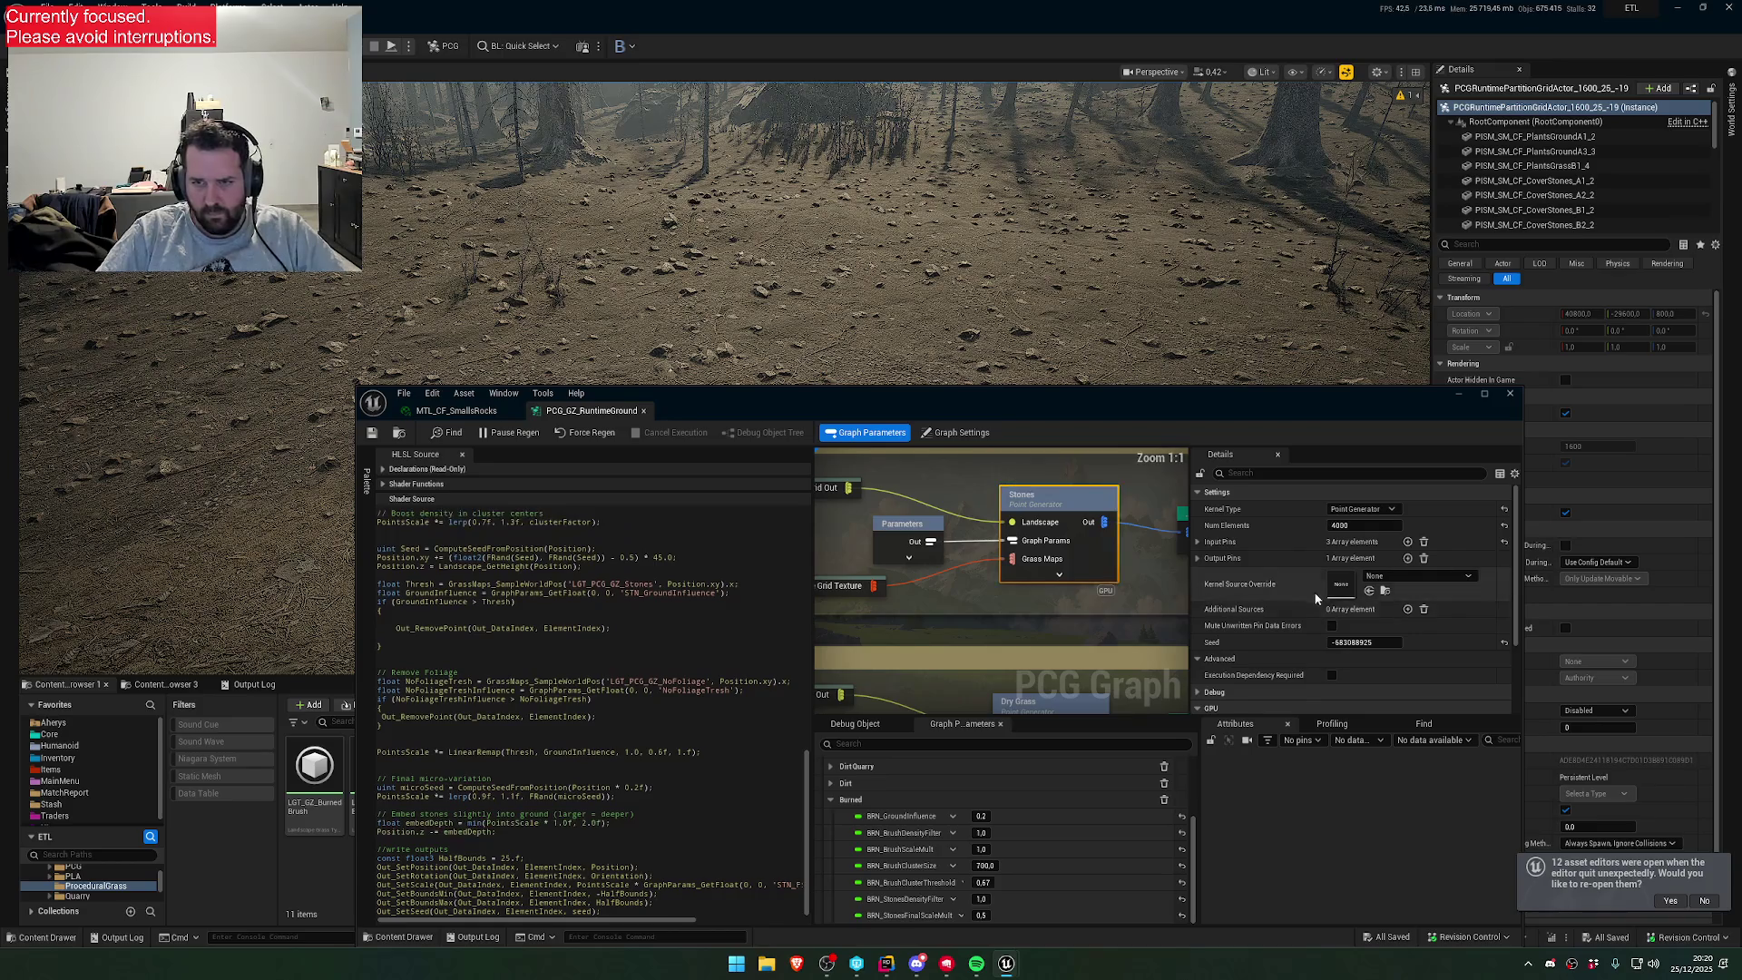
pyautogui.scroll(-3, 1325, 572)
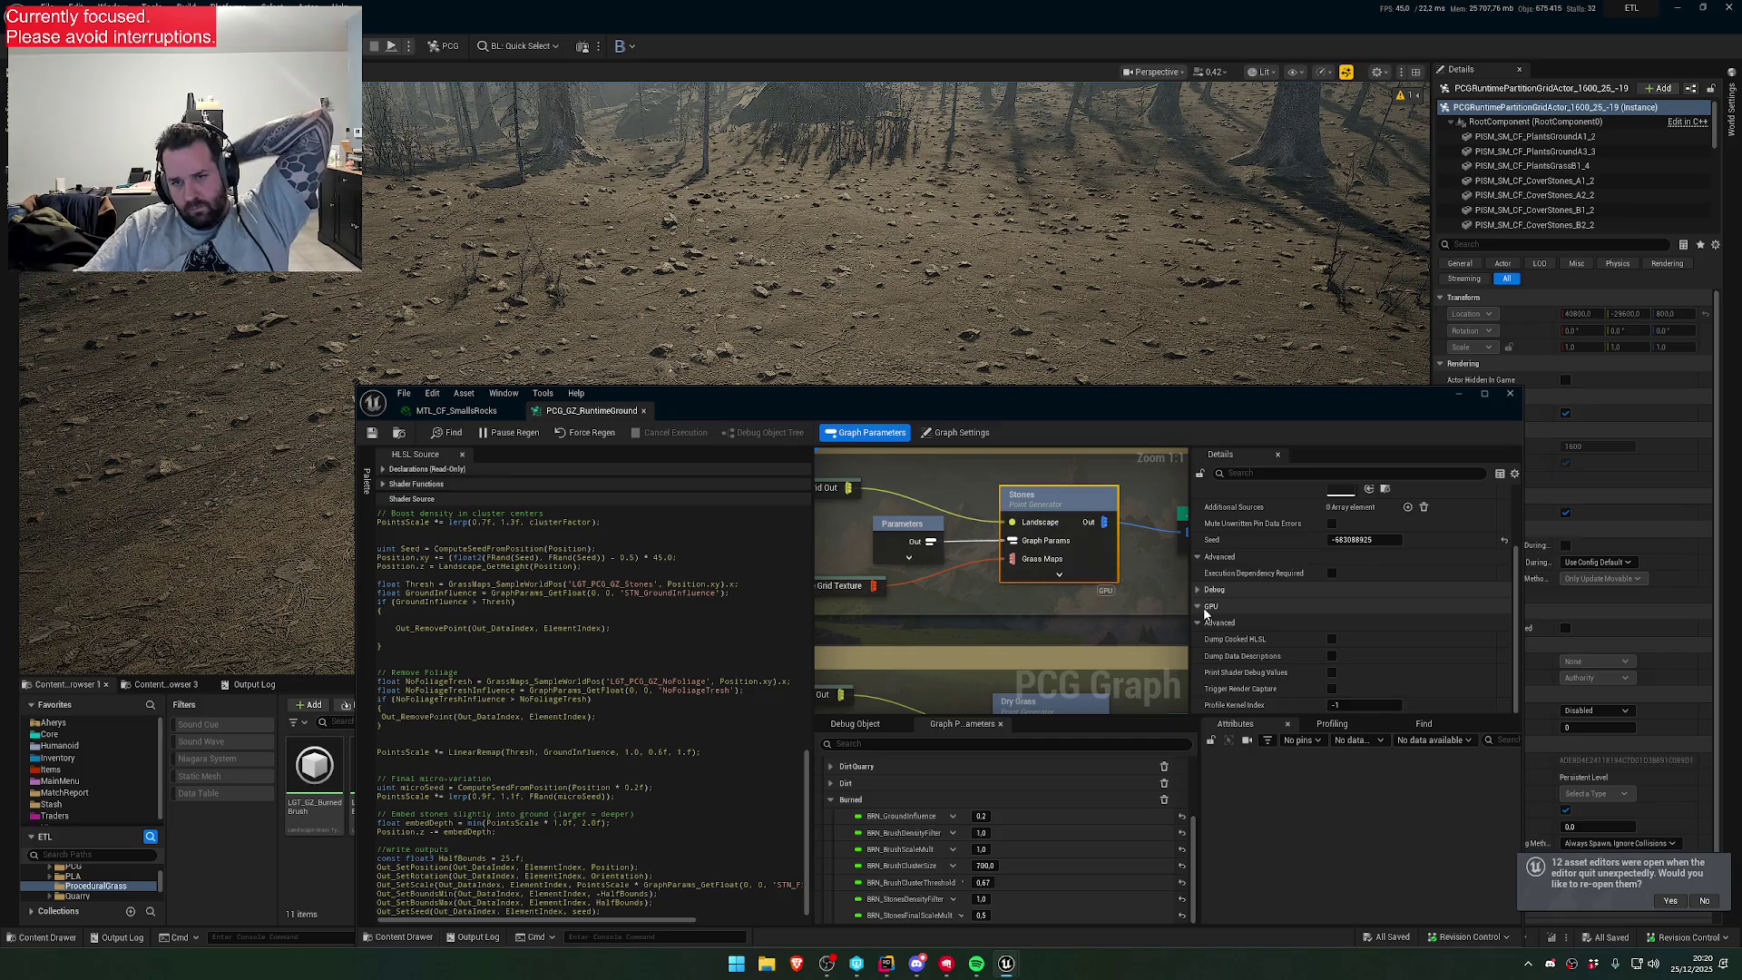
pyautogui.scroll(3, 1276, 562)
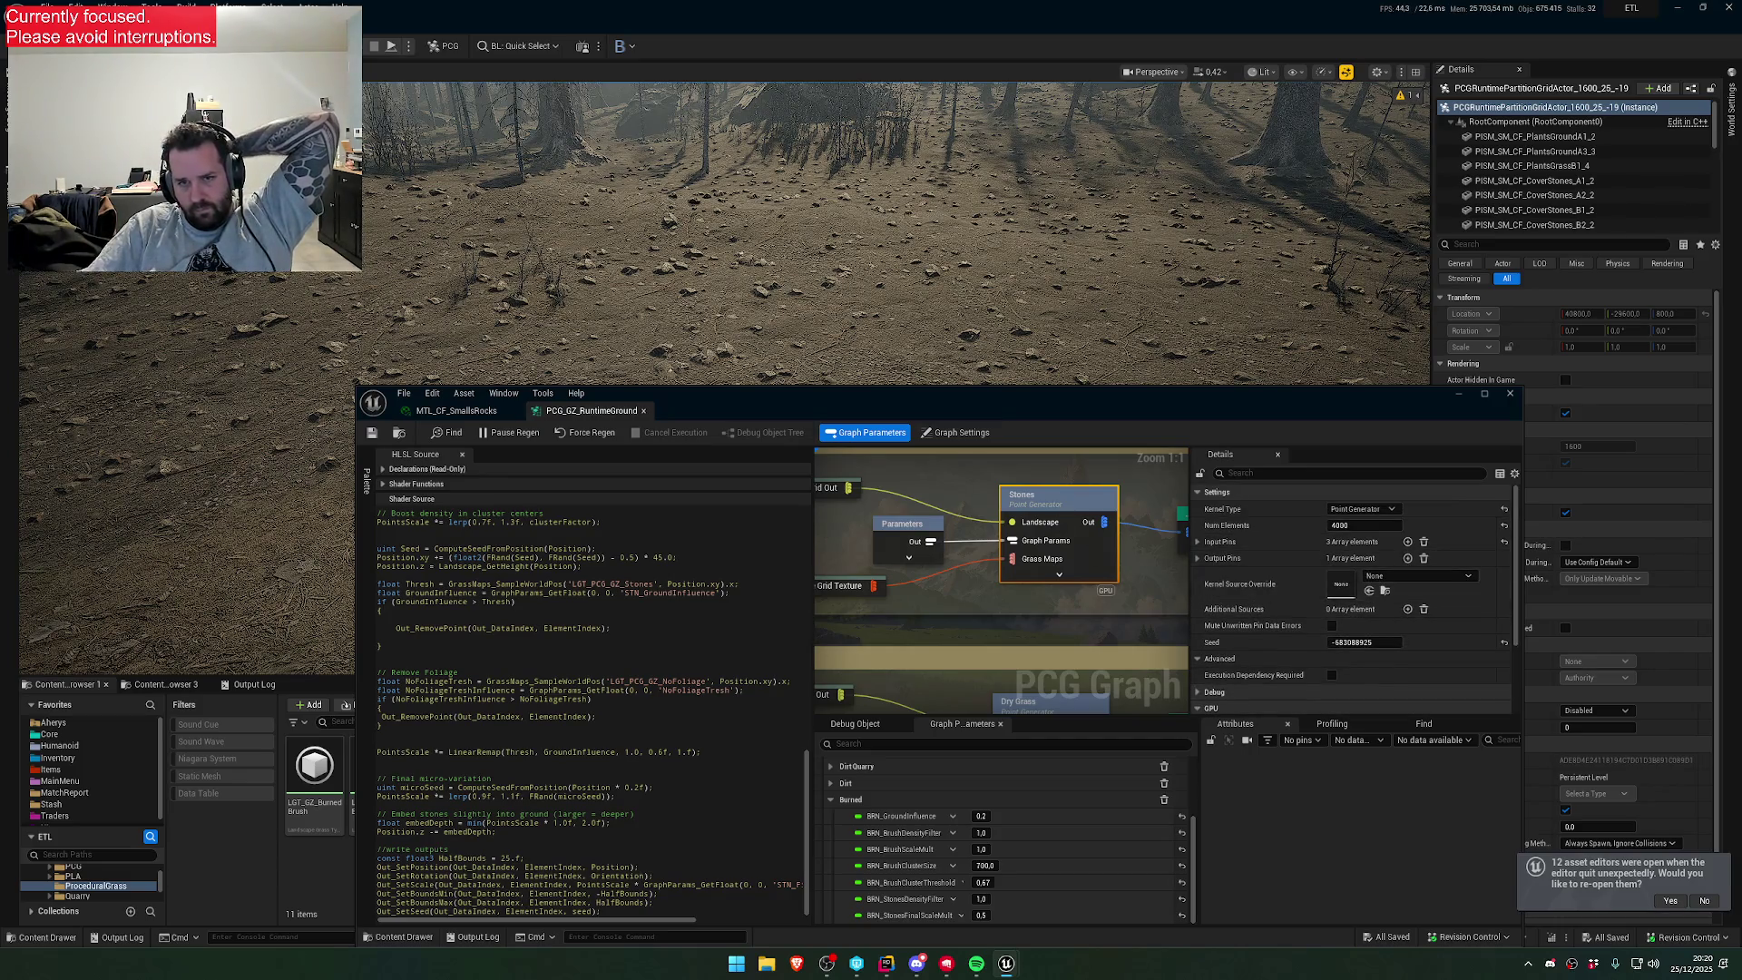
pyautogui.click(1034, 519)
pyautogui.scroll(-5, 1276, 574)
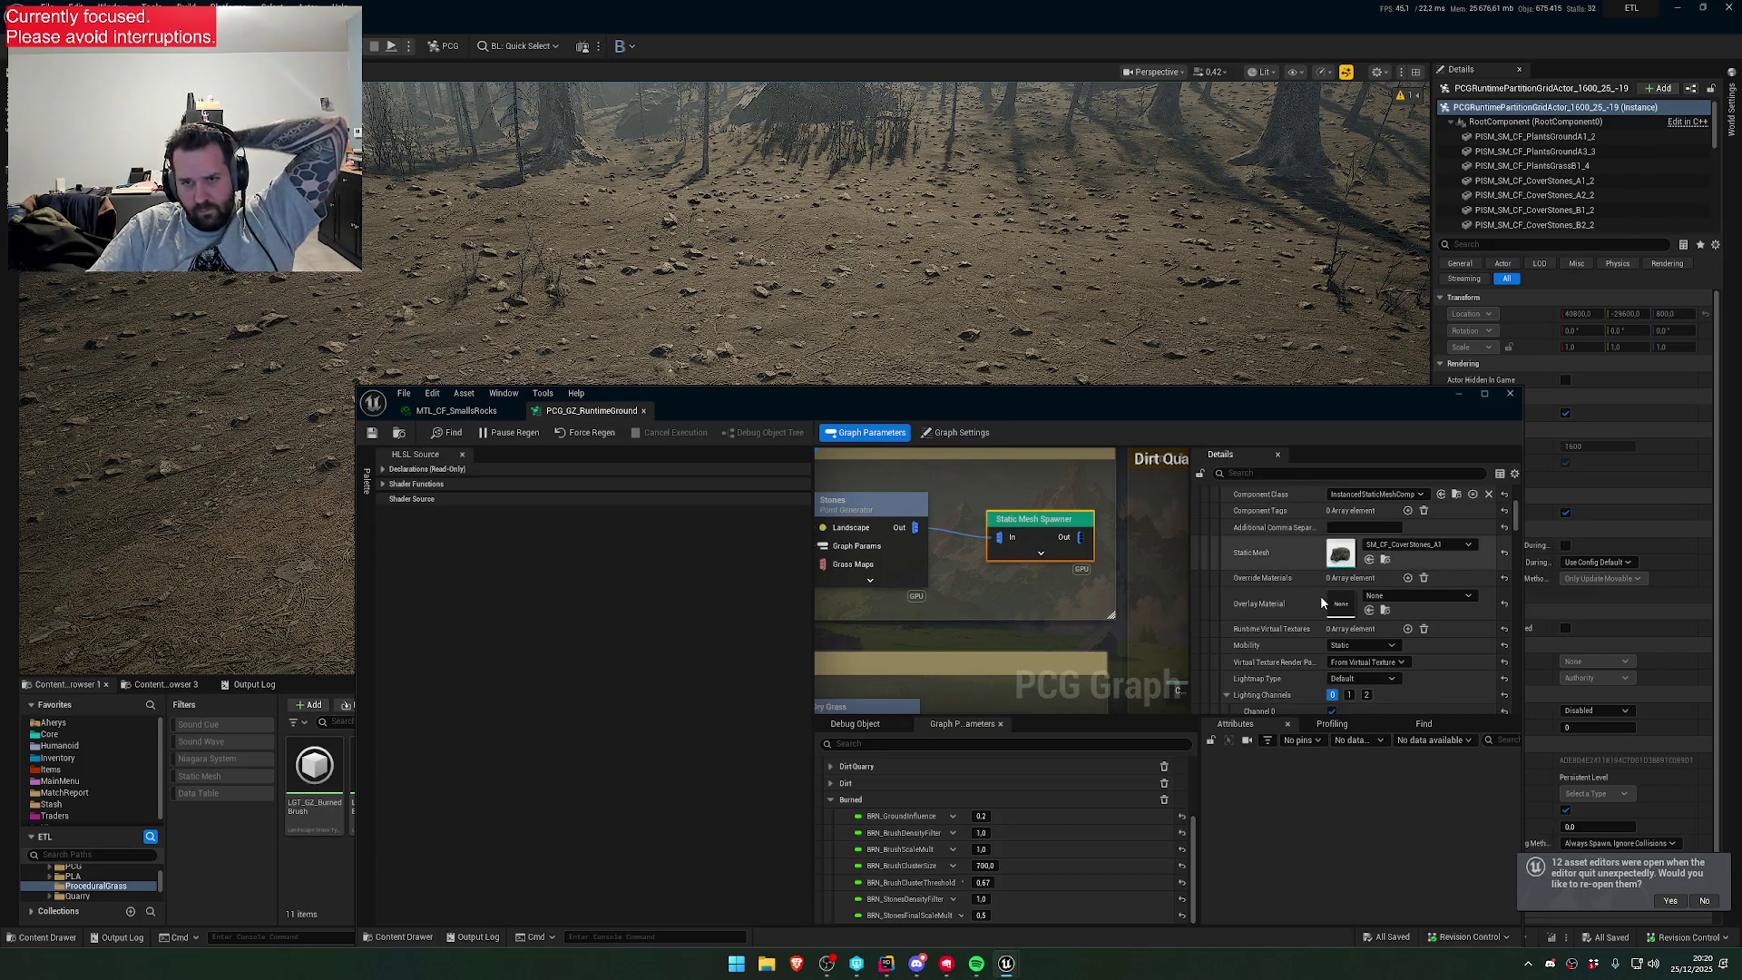
# - Open the spawner's SM_CF_CoverStones_A1 mesh and its MTL_CF_SmallsRocks material, then return to the graph
pyautogui.doubleClick(1341, 552)
pyautogui.click(1540, 196)
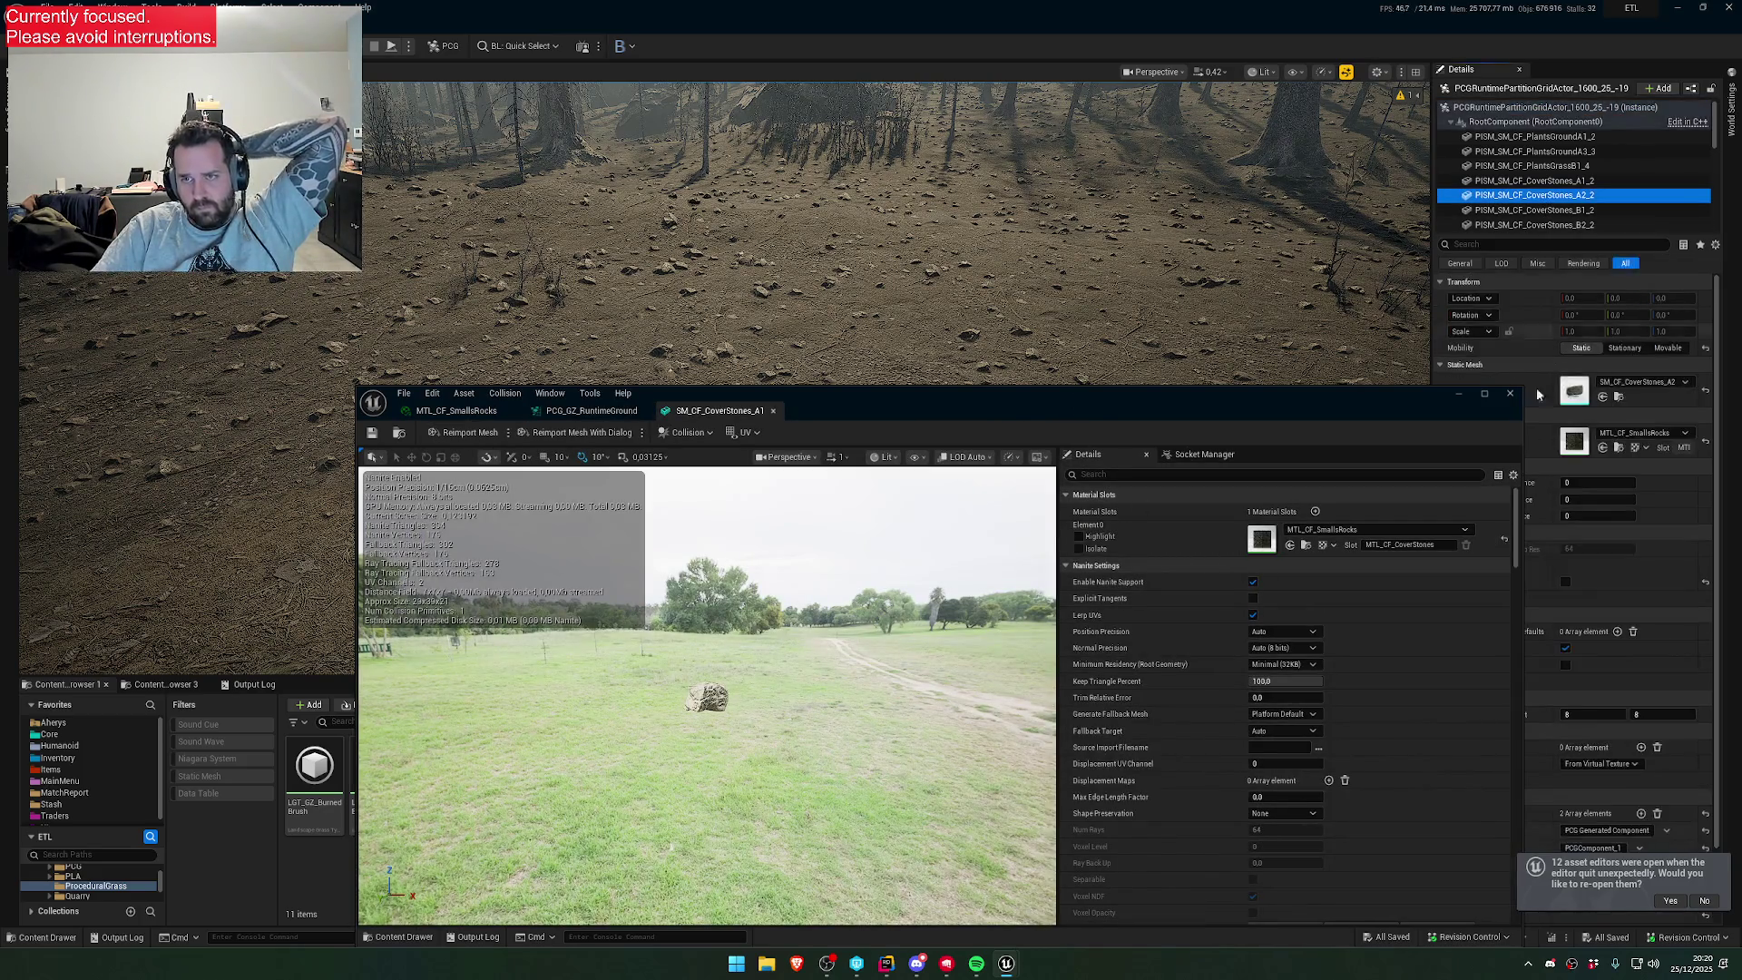
pyautogui.doubleClick(1574, 441)
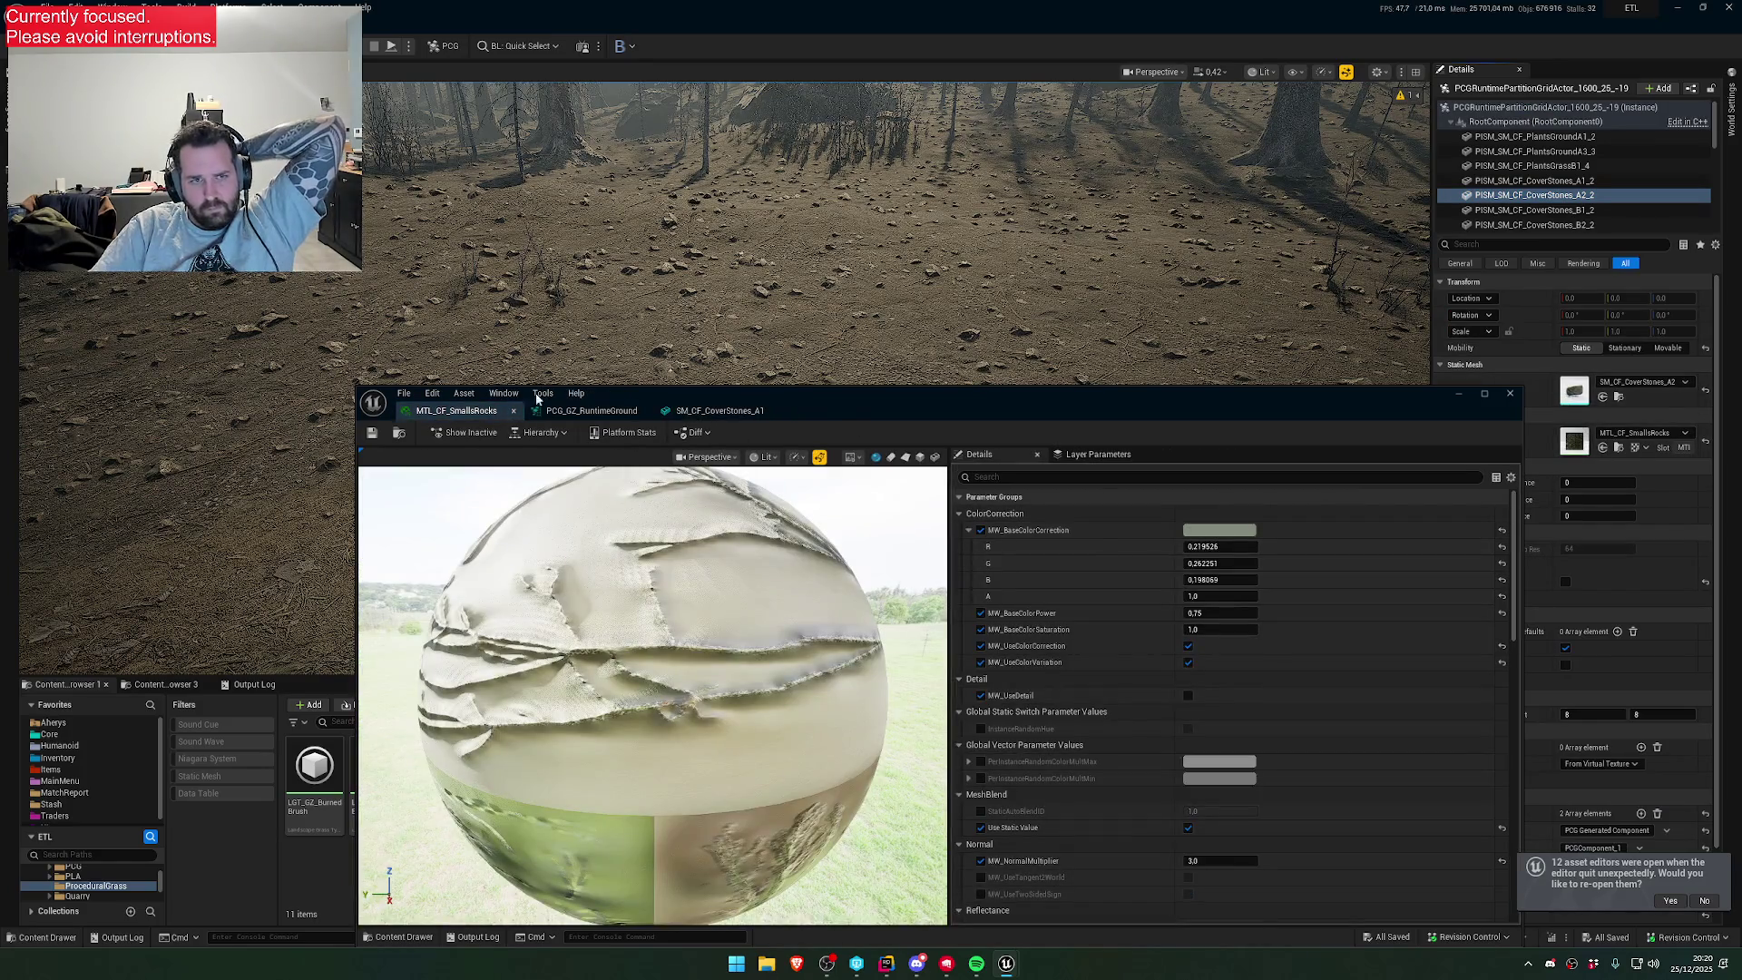
pyautogui.scroll(-3, 1135, 643)
pyautogui.scroll(-10, 1130, 664)
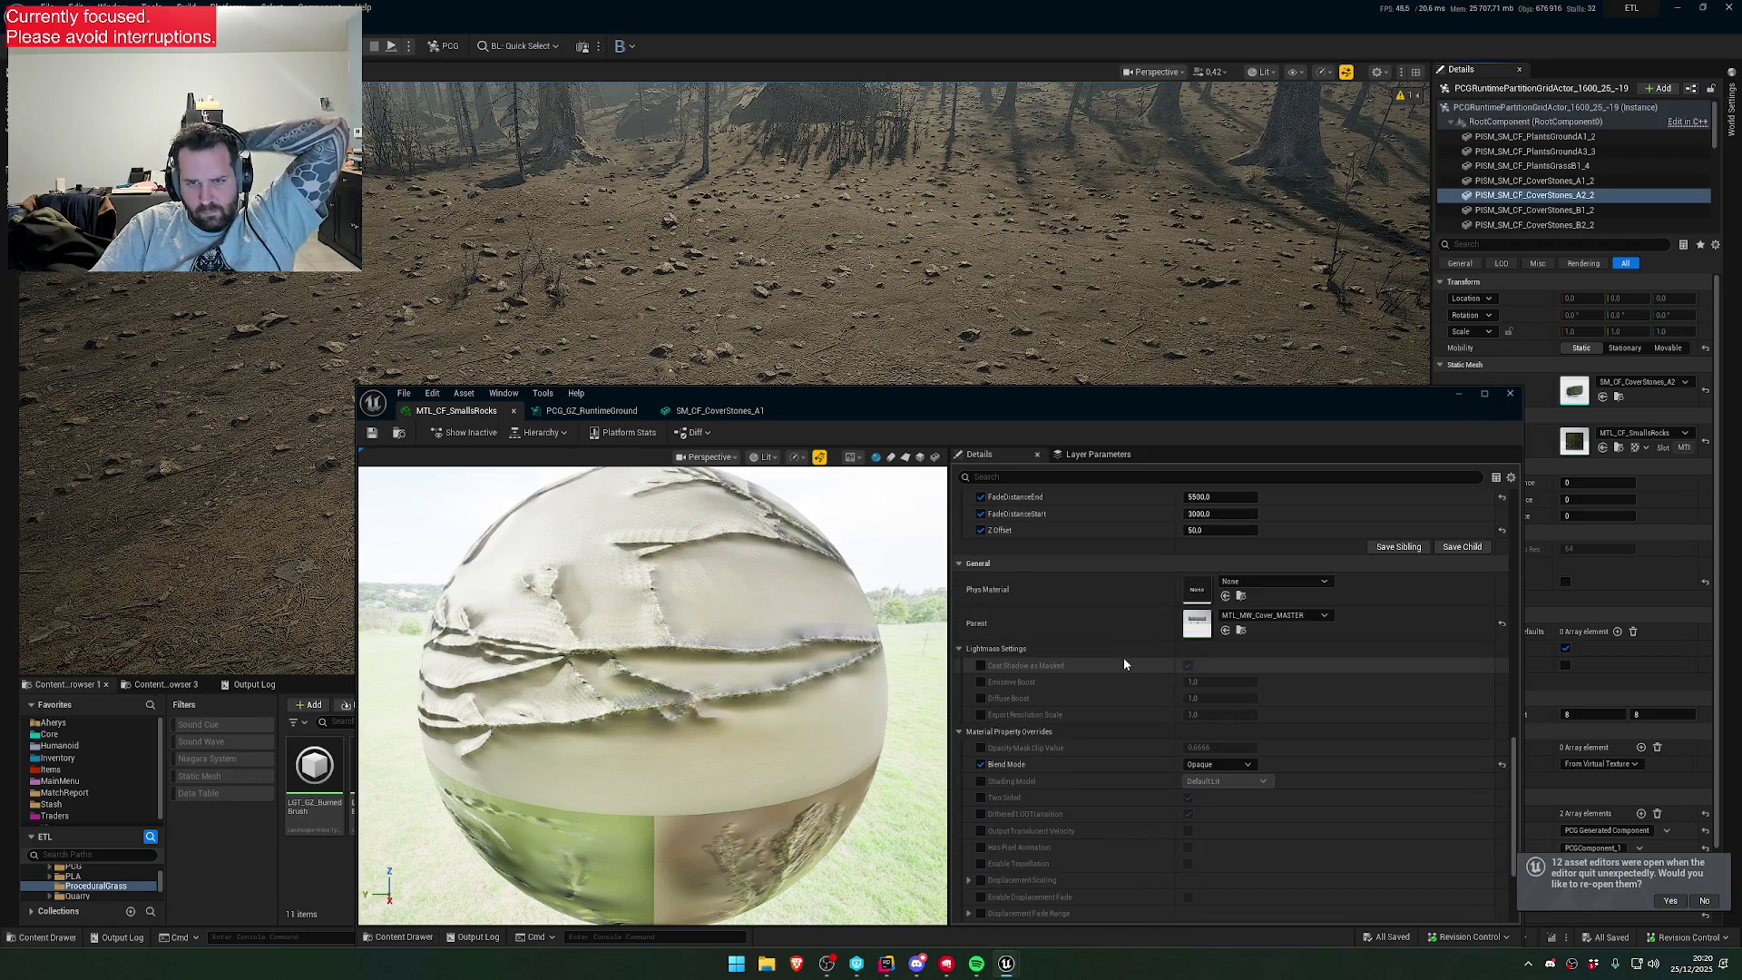
pyautogui.scroll(3, 1124, 661)
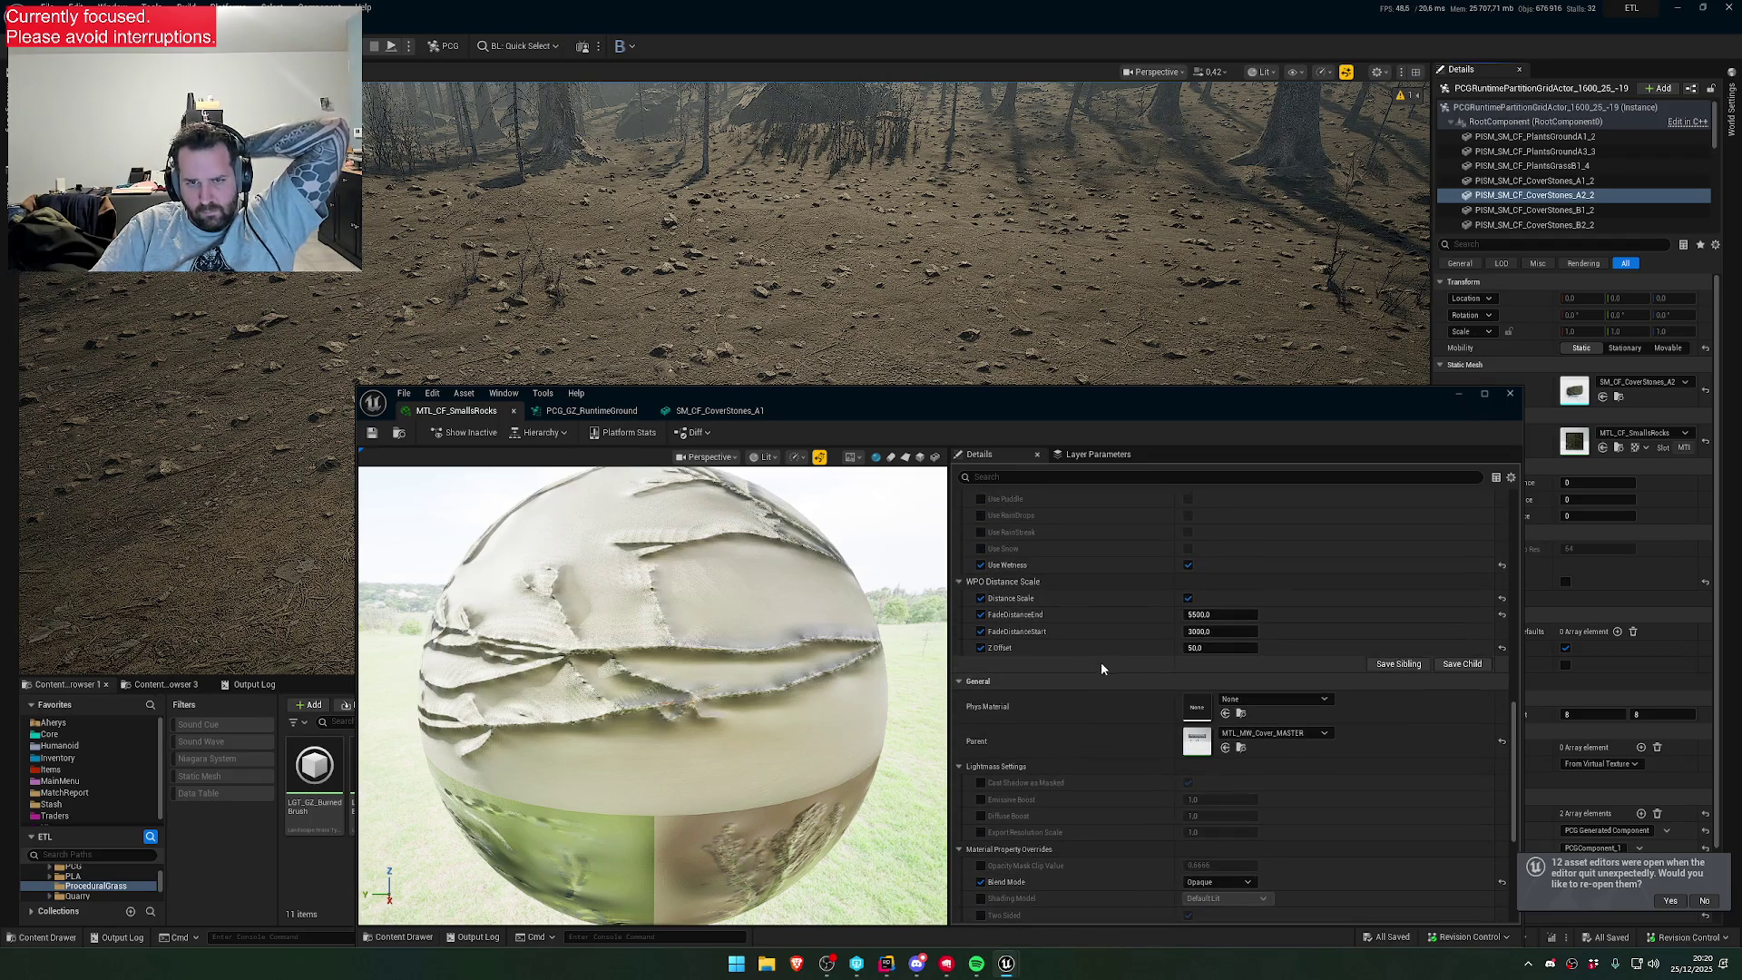
pyautogui.click(713, 413)
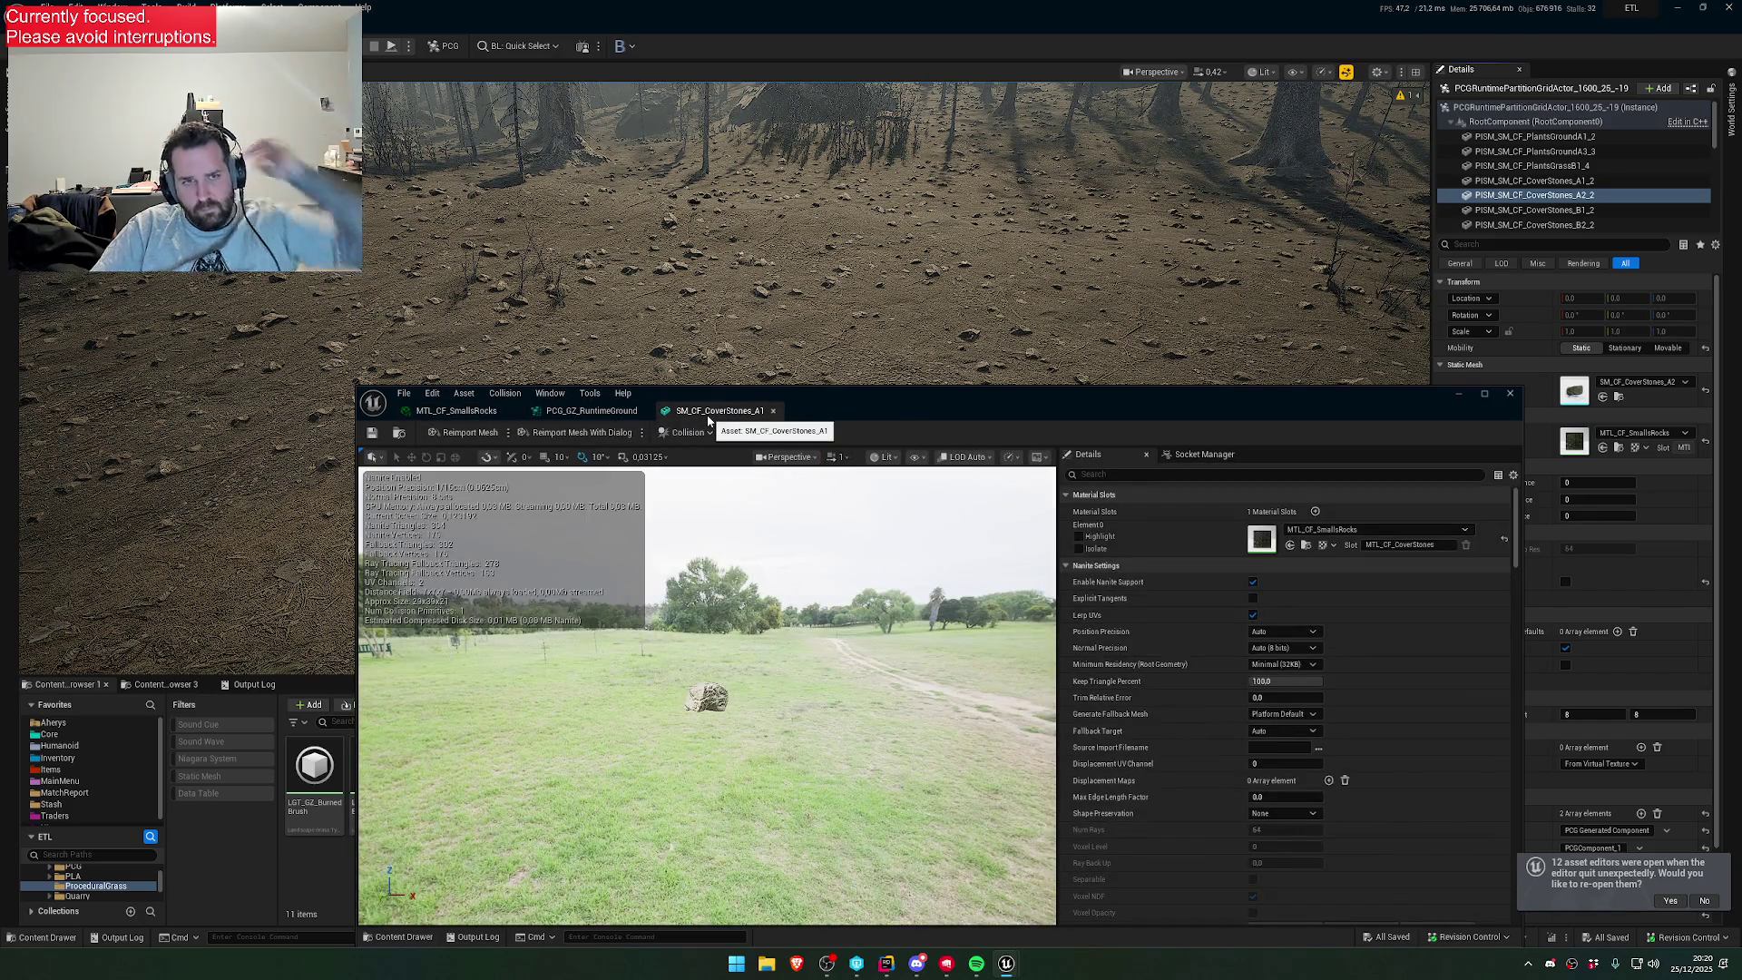
pyautogui.click(456, 410)
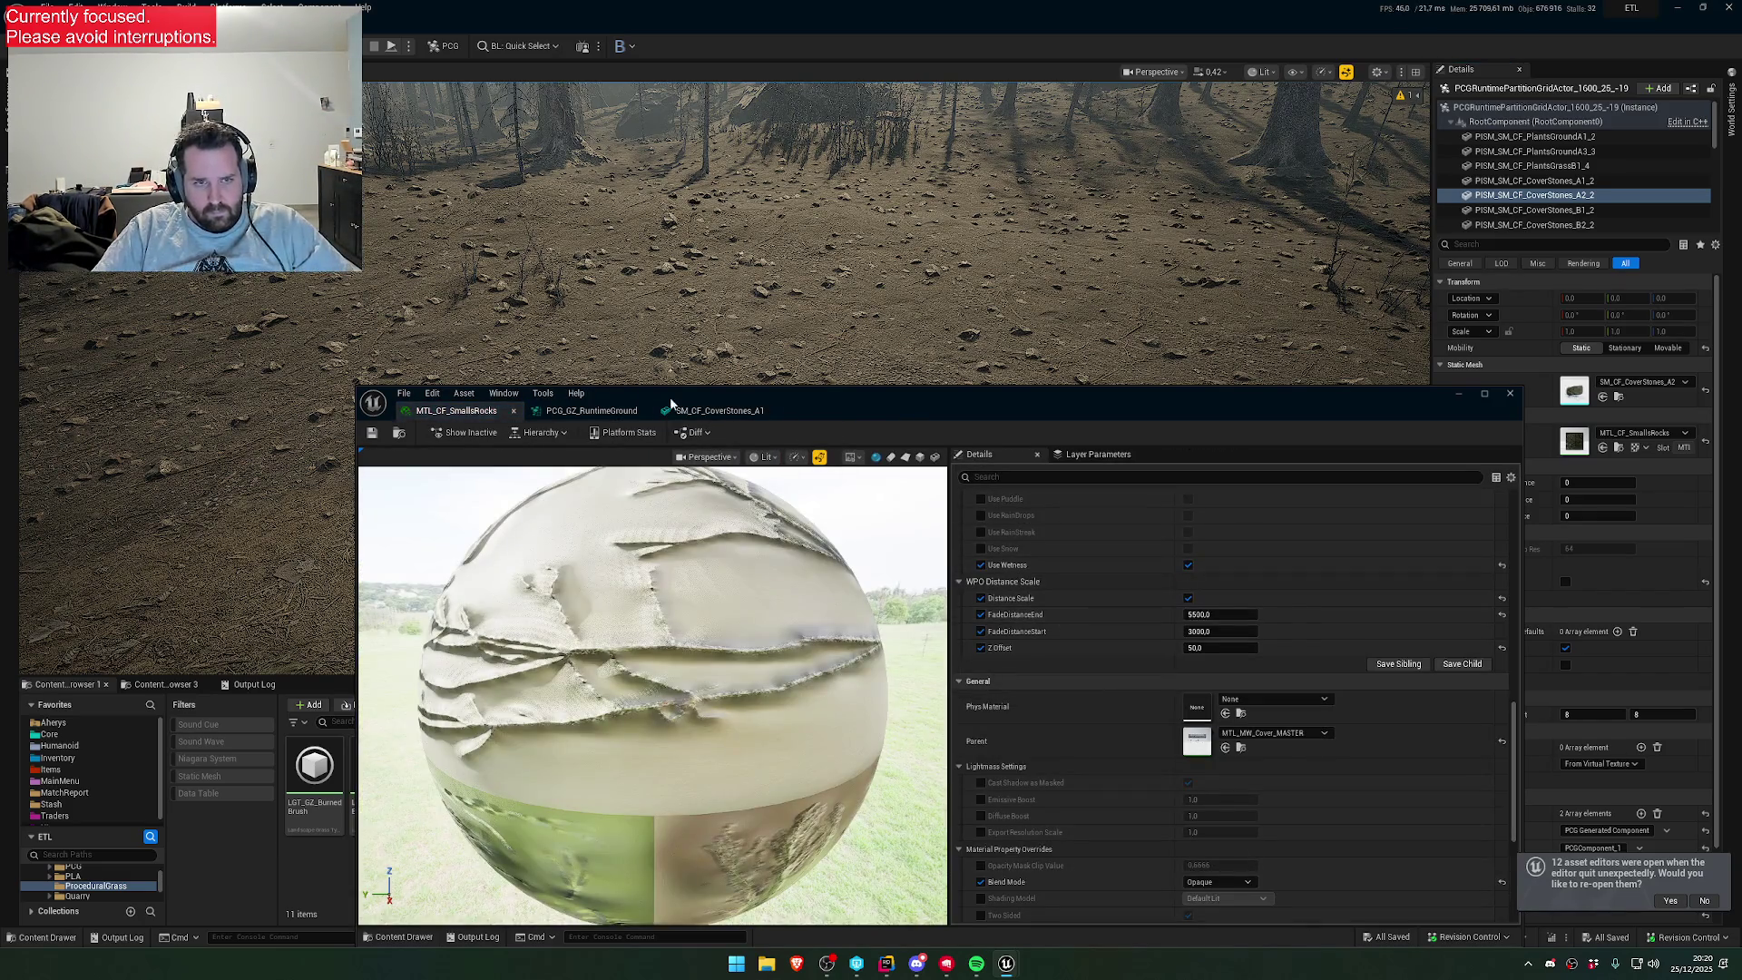
pyautogui.click(592, 410)
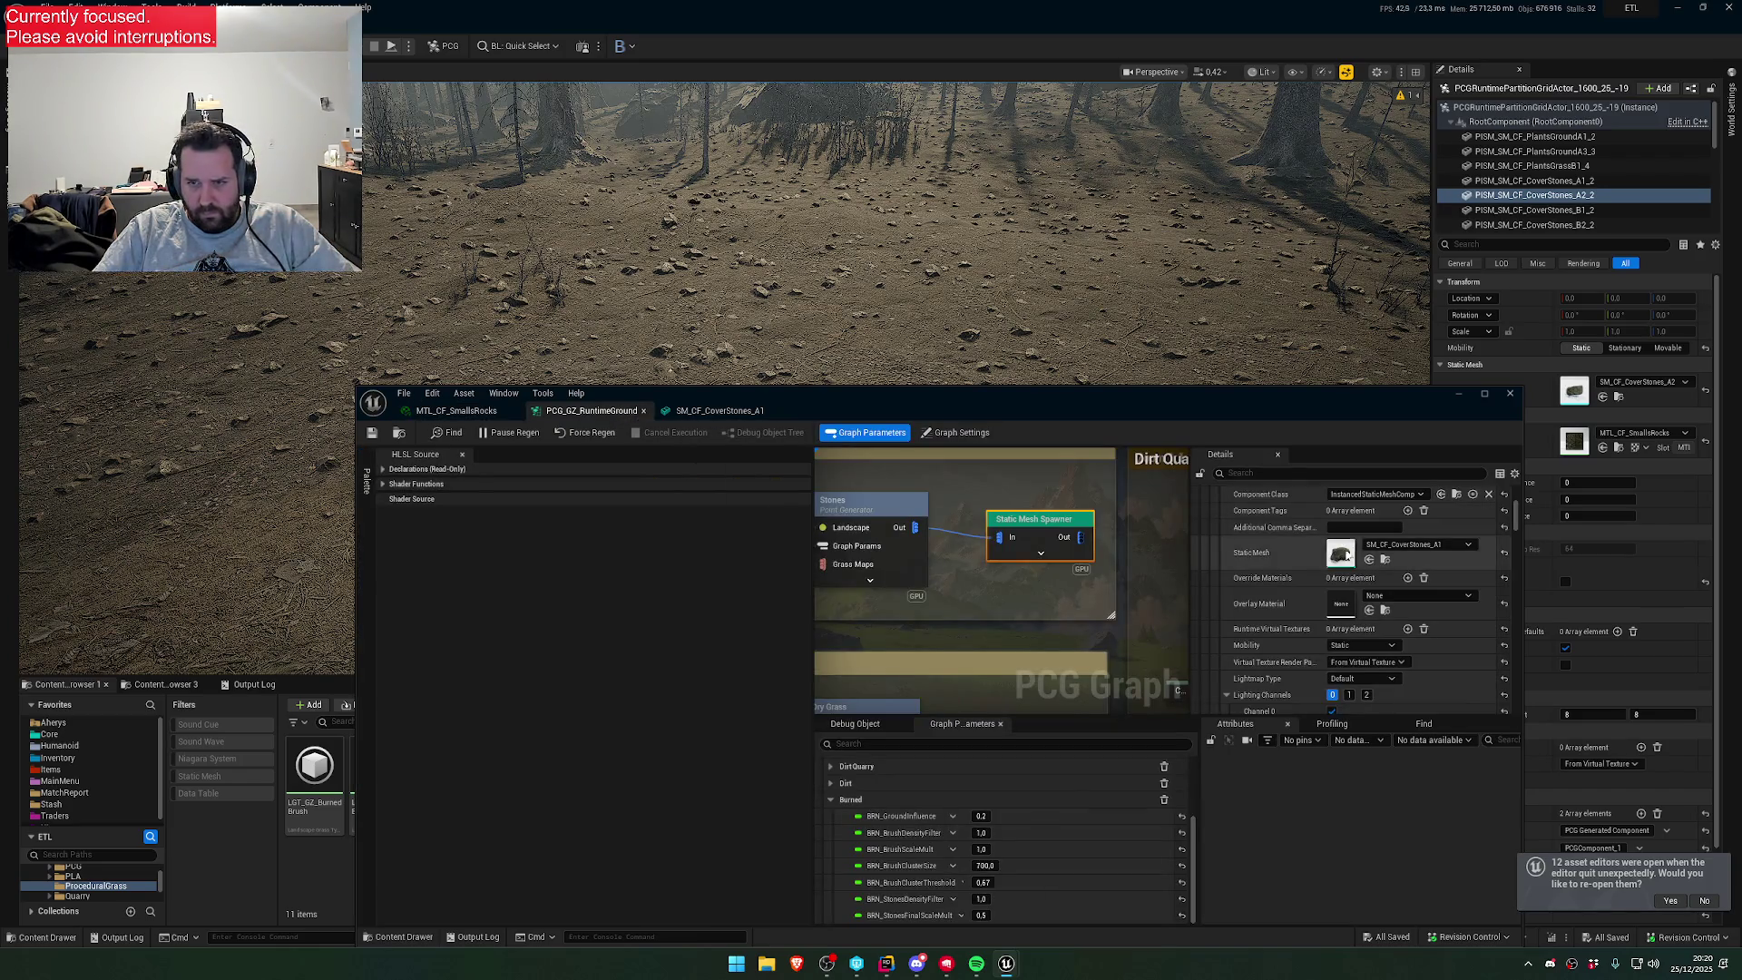
# - Select the PISM_SM_BDF_RockACover_2 component and open its rock mesh
pyautogui.doubleClick(1338, 555)
pyautogui.doubleClick(1265, 552)
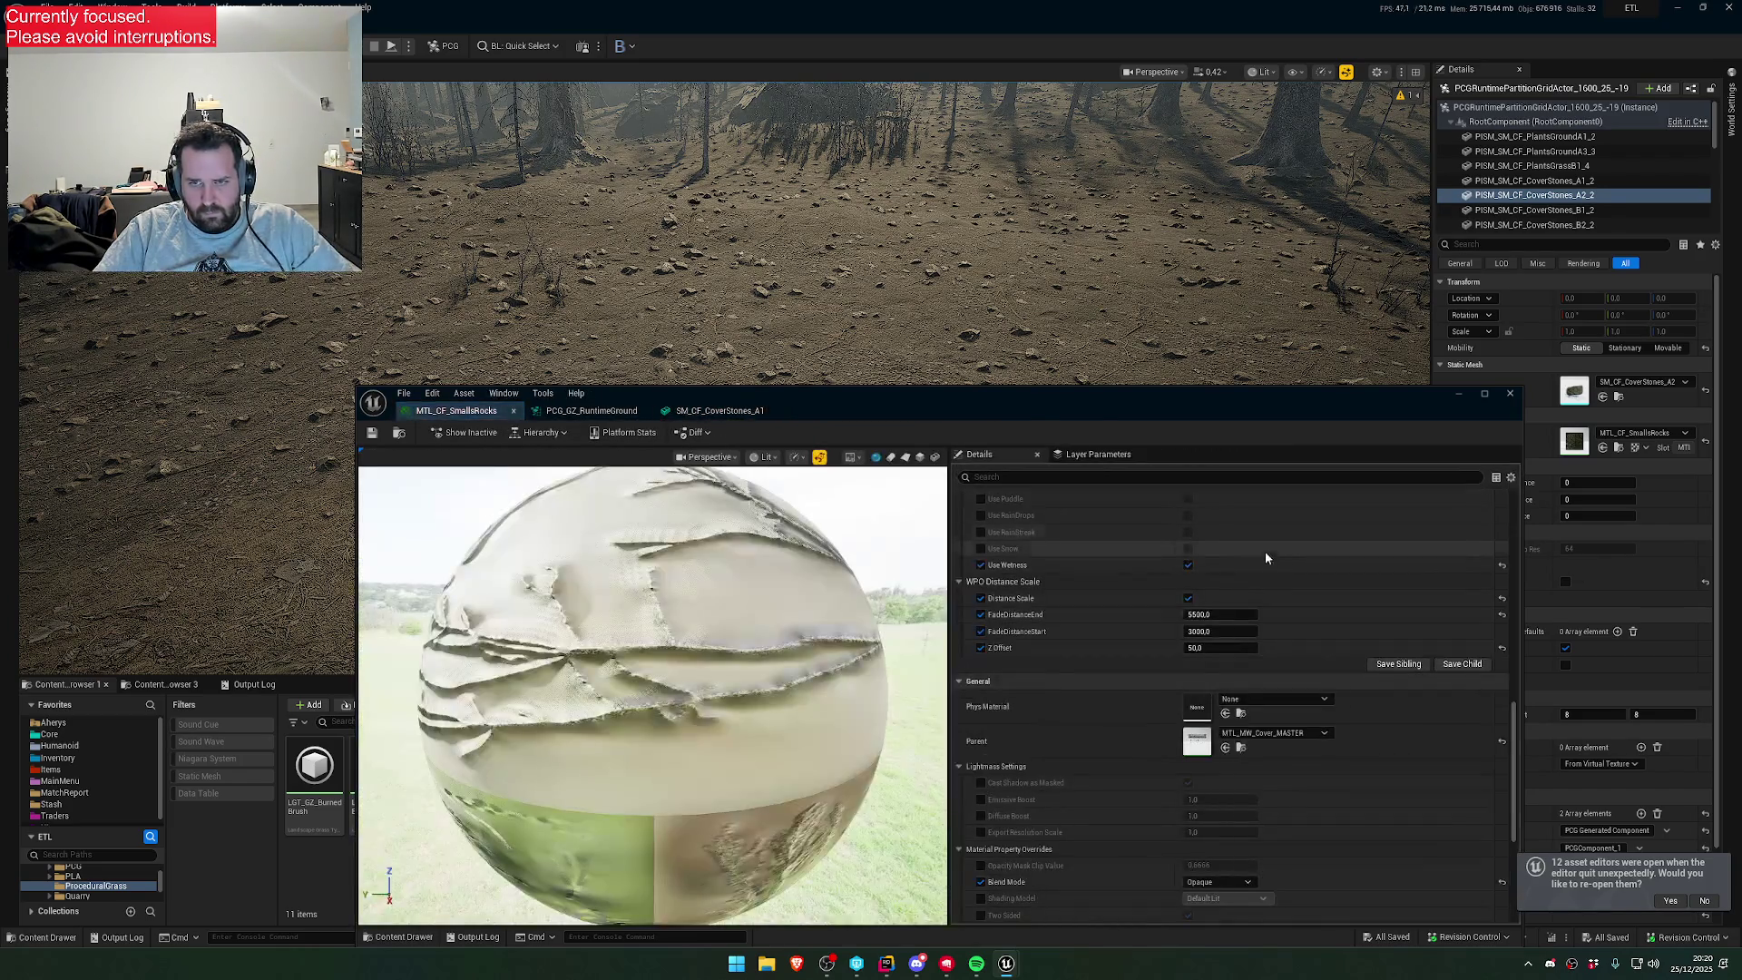
pyautogui.scroll(2, 1157, 678)
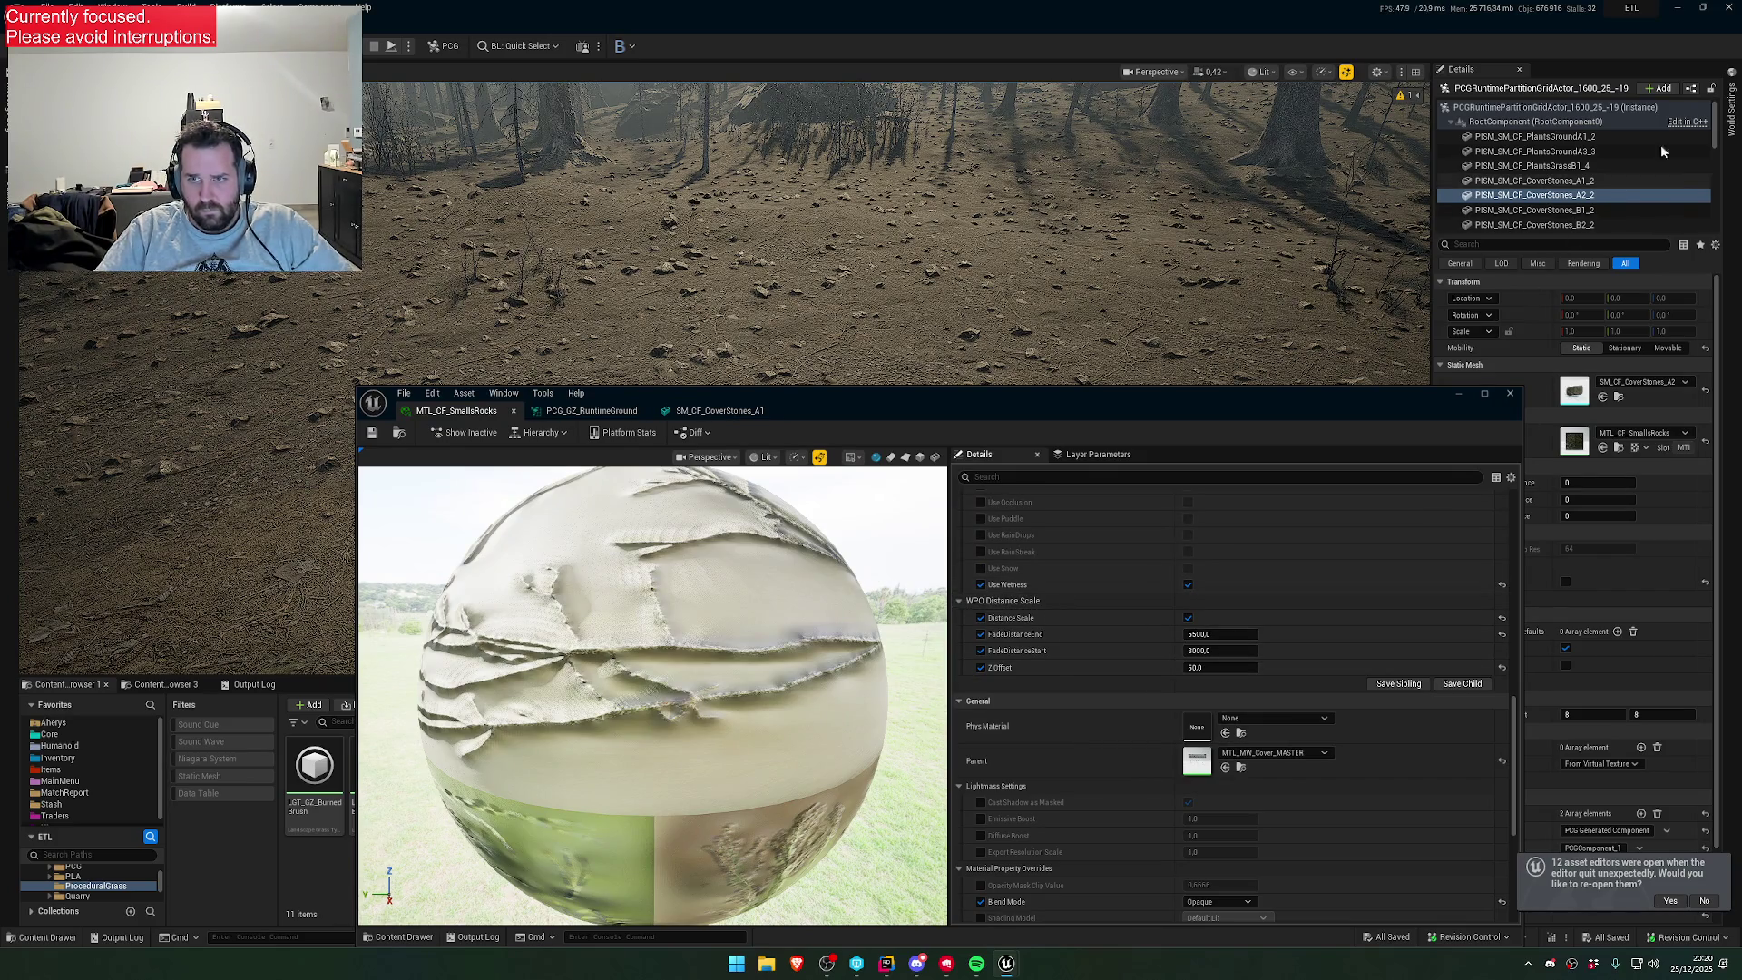
pyautogui.scroll(-5, 1583, 181)
pyautogui.click(1587, 158)
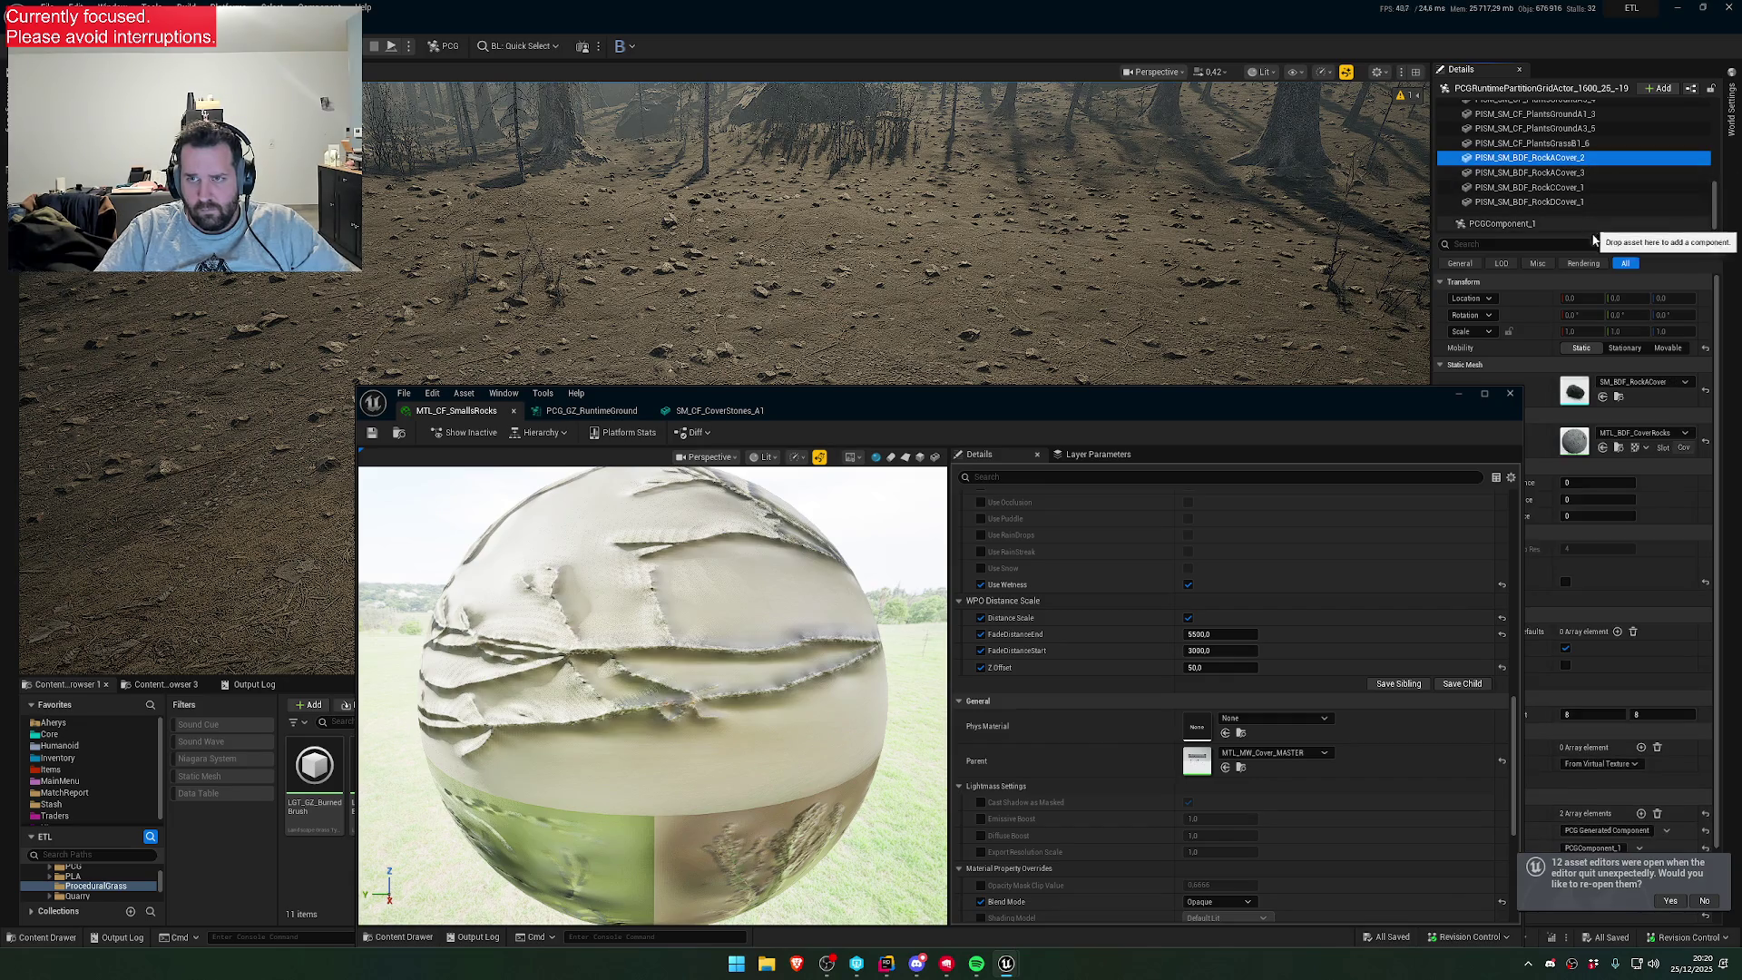
pyautogui.doubleClick(1573, 391)
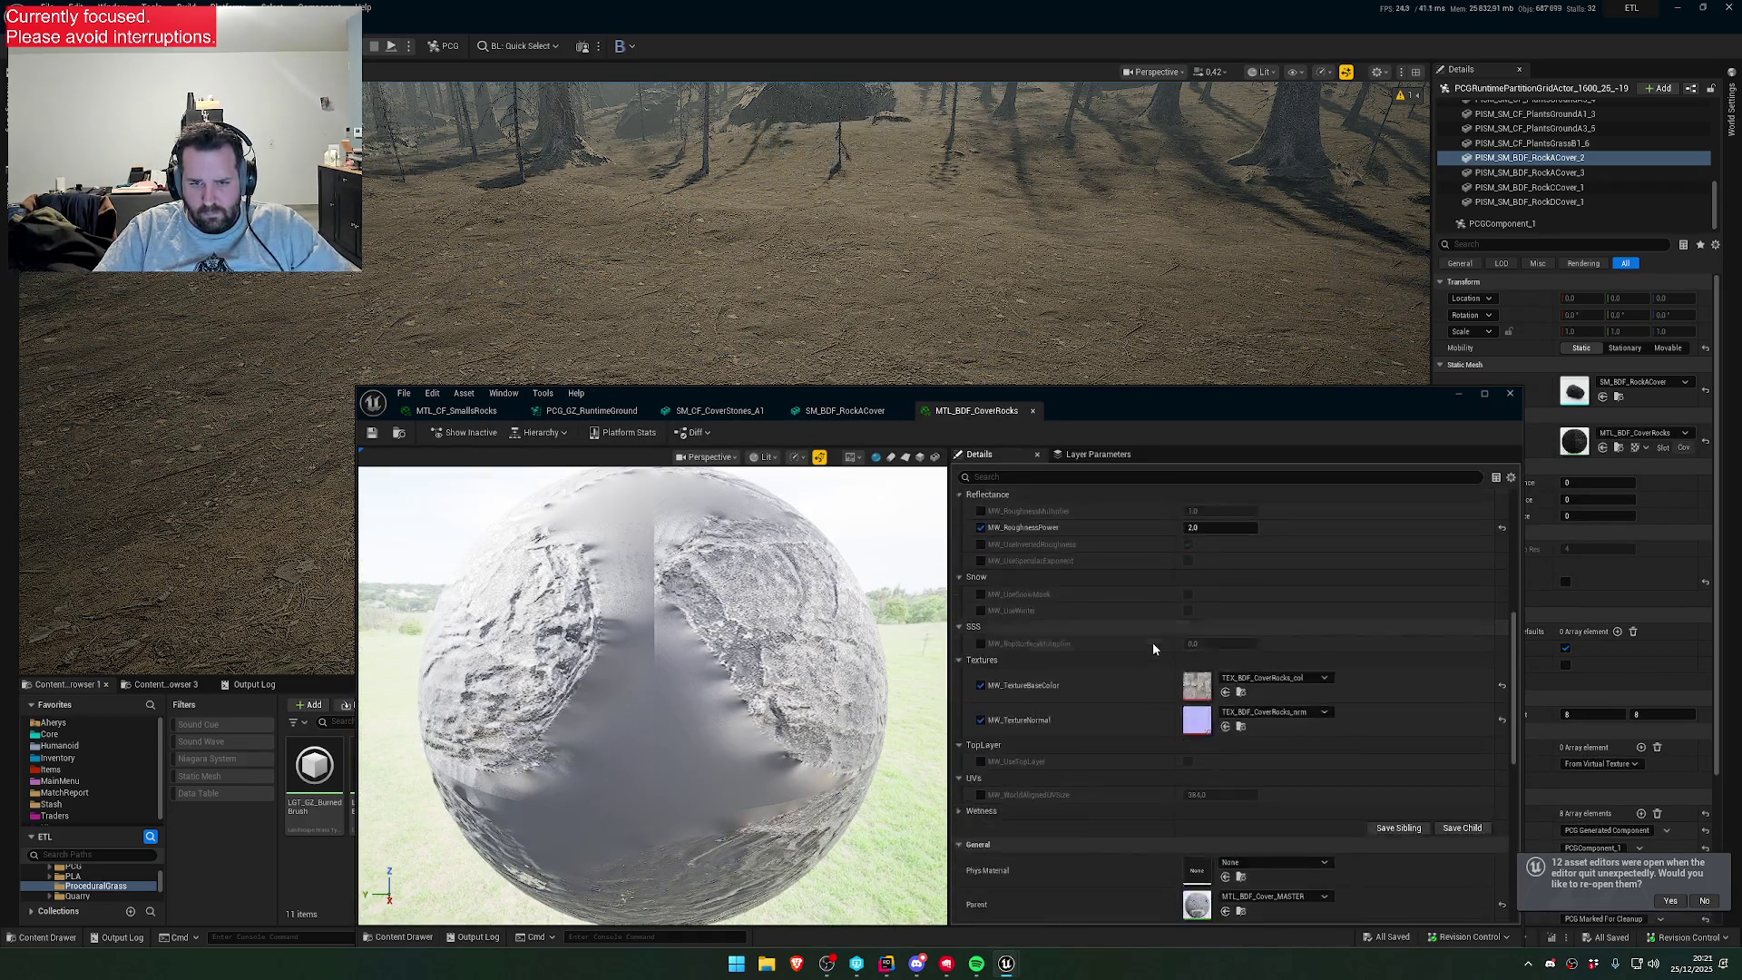
# - In MTL_BDF_Cover_MASTER, wire an MF_FadeInGroundByDistanceWPO node into World Position Offset and apply
pyautogui.scroll(-3, 1171, 646)
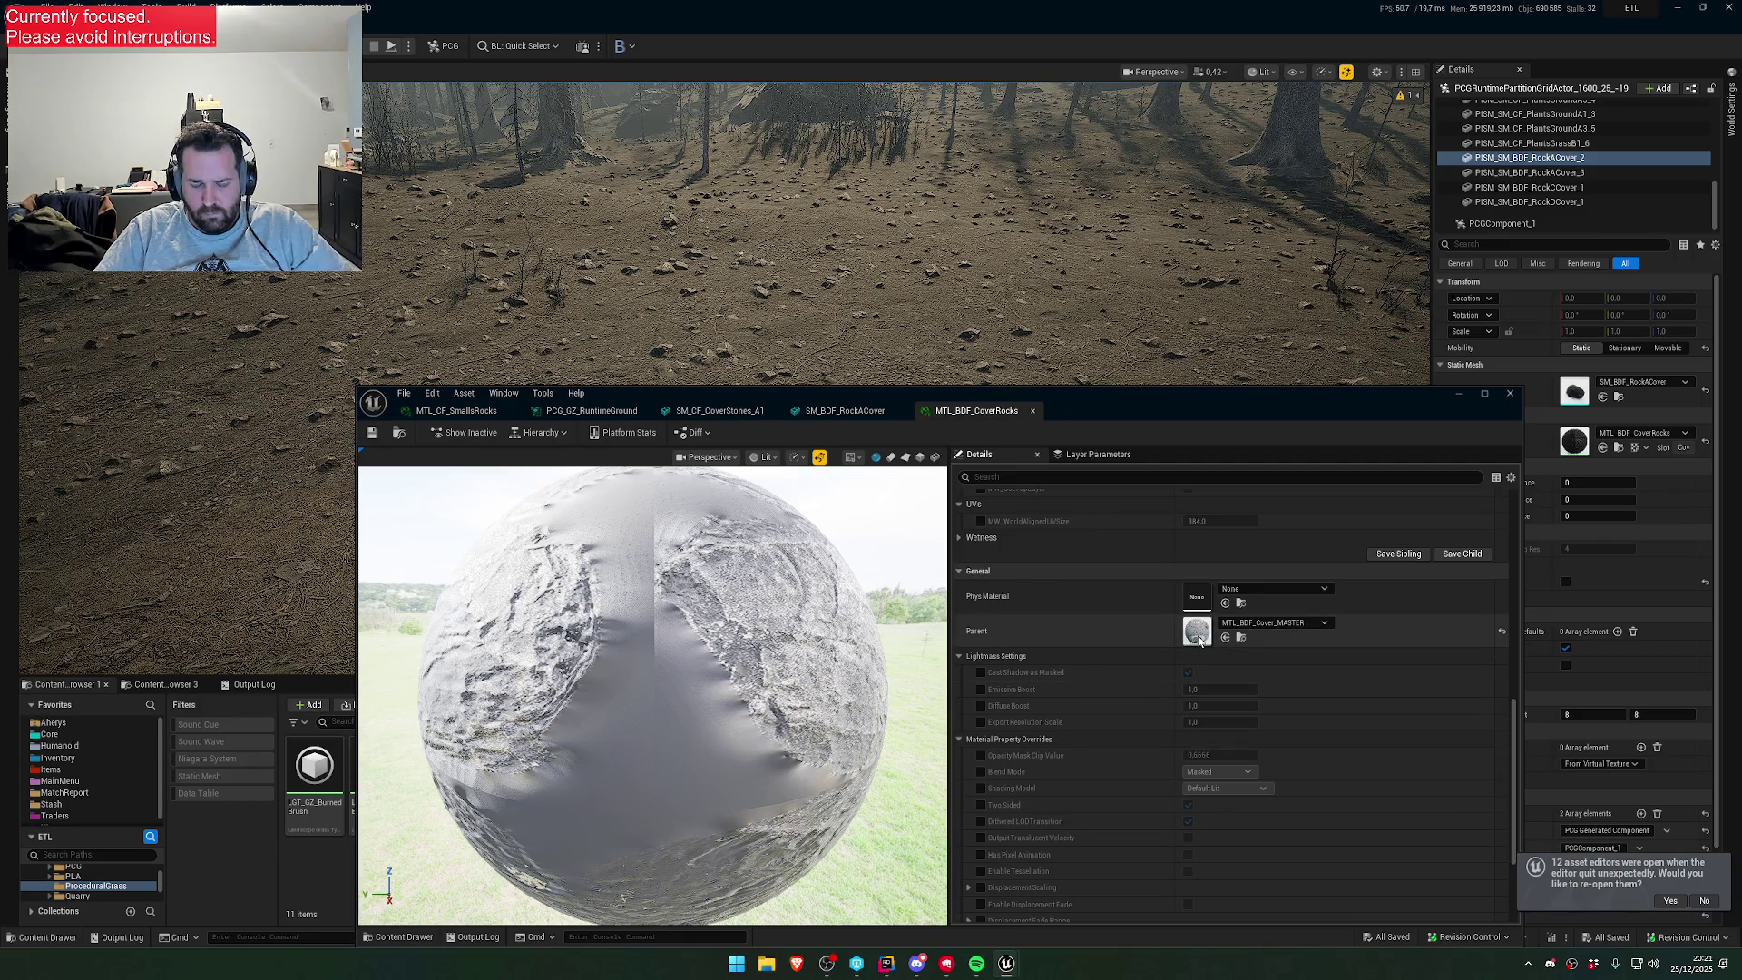
pyautogui.doubleClick(1197, 632)
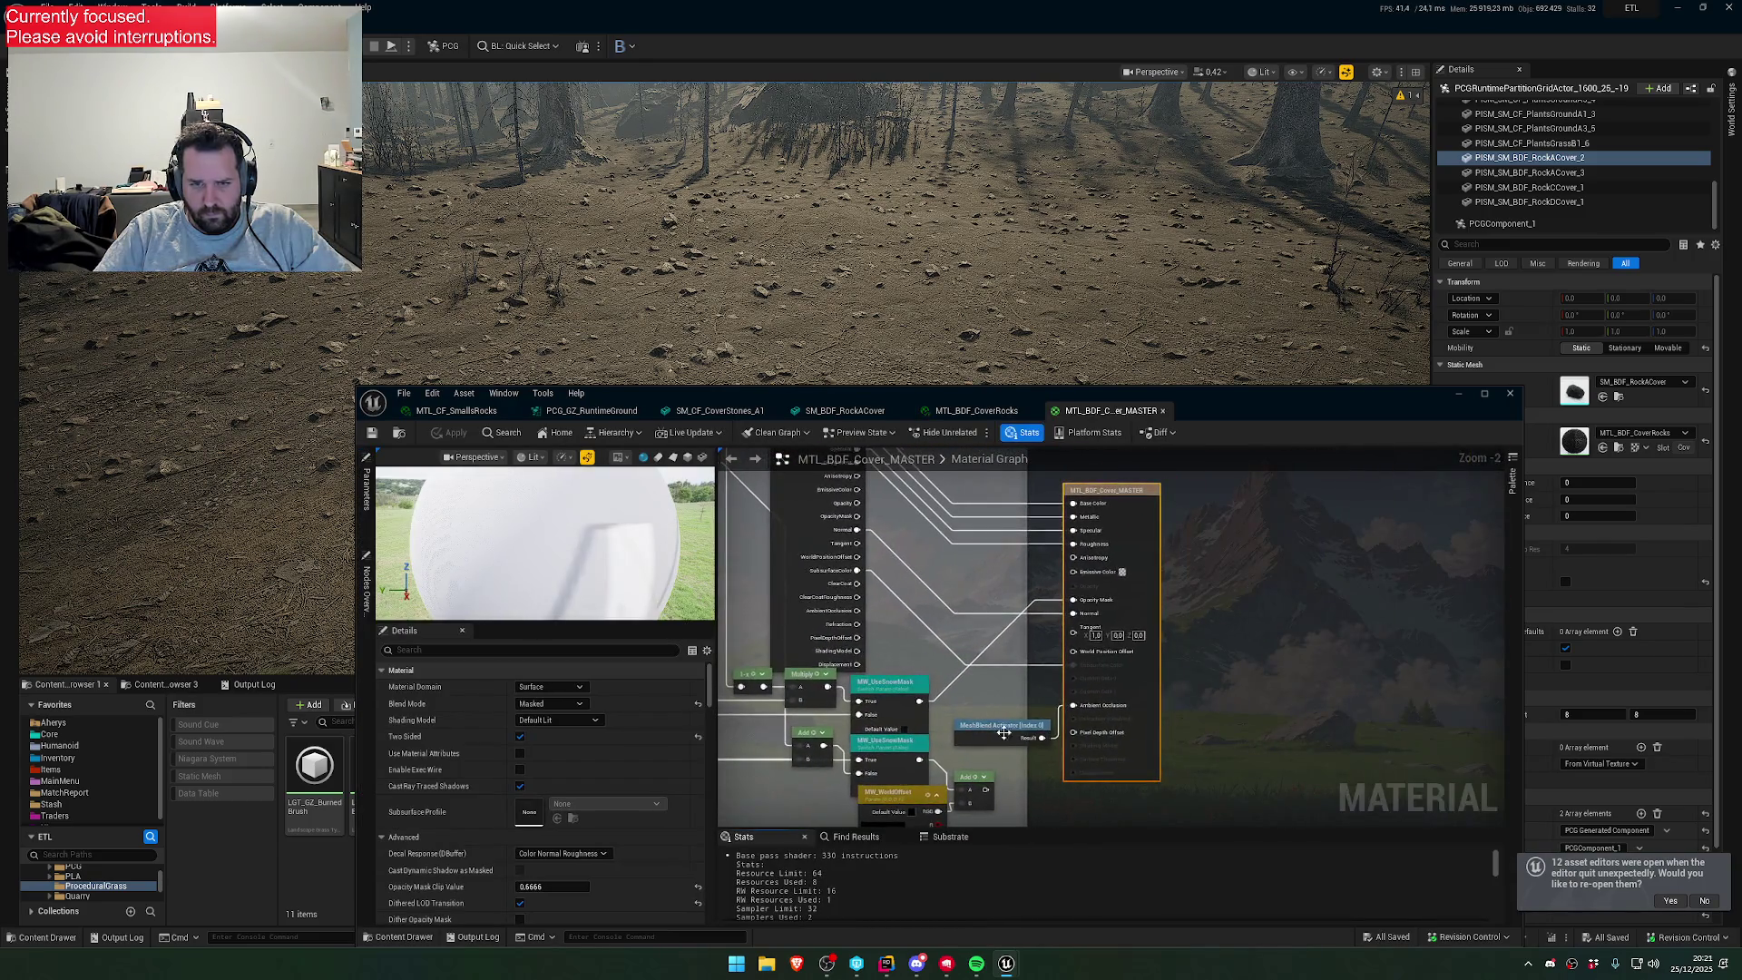
pyautogui.rightClick(953, 642)
pyautogui.write('FADE WPO')
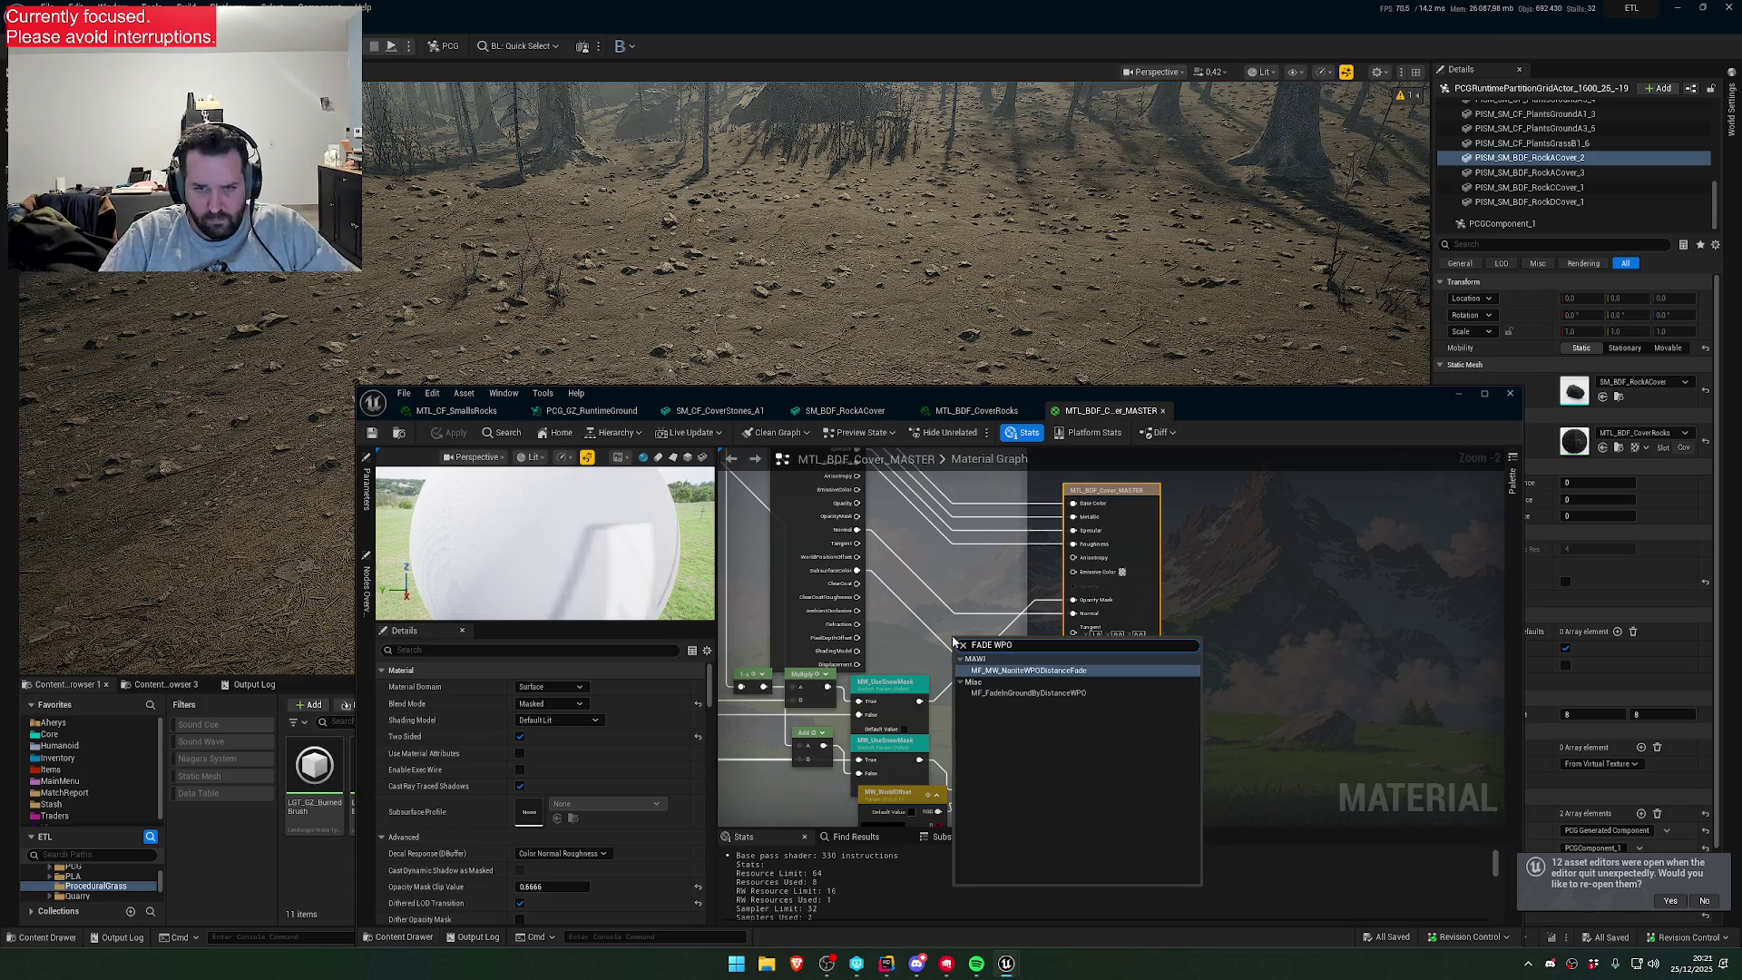
pyautogui.click(1028, 692)
pyautogui.scroll(2, 1029, 640)
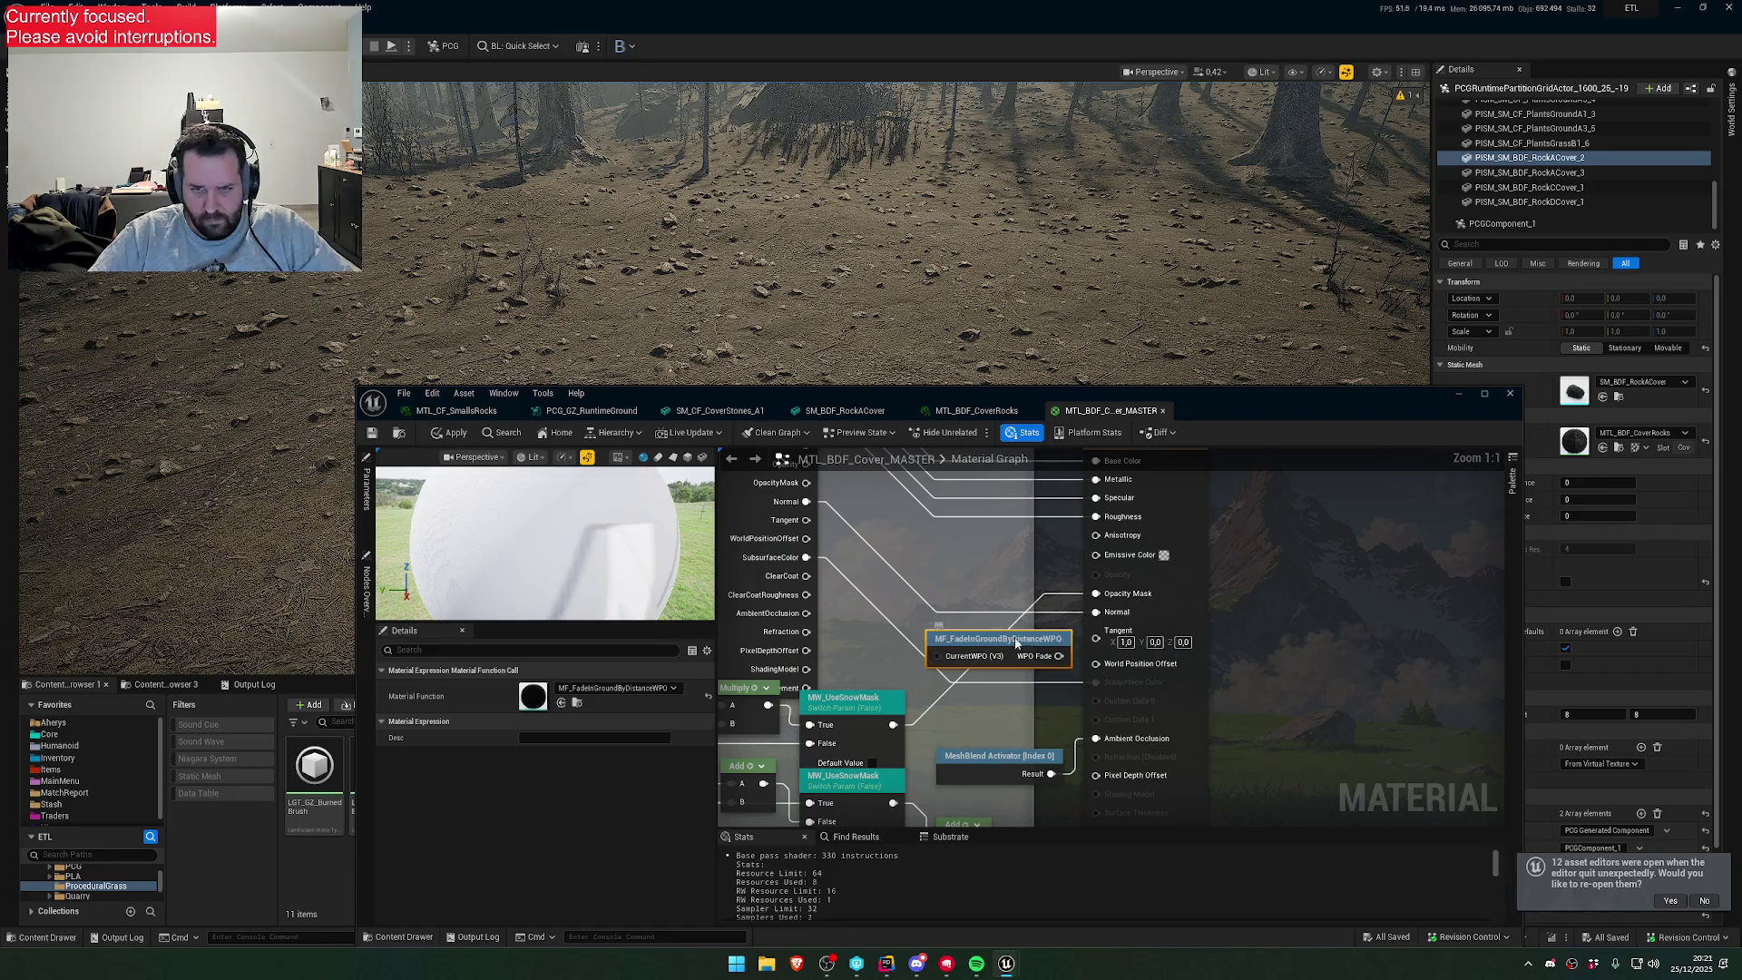
pyautogui.moveTo(1016, 642)
pyautogui.mouseDown()
pyautogui.moveTo(957, 612)
pyautogui.moveTo(1062, 635)
pyautogui.moveTo(1096, 663)
pyautogui.mouseUp()
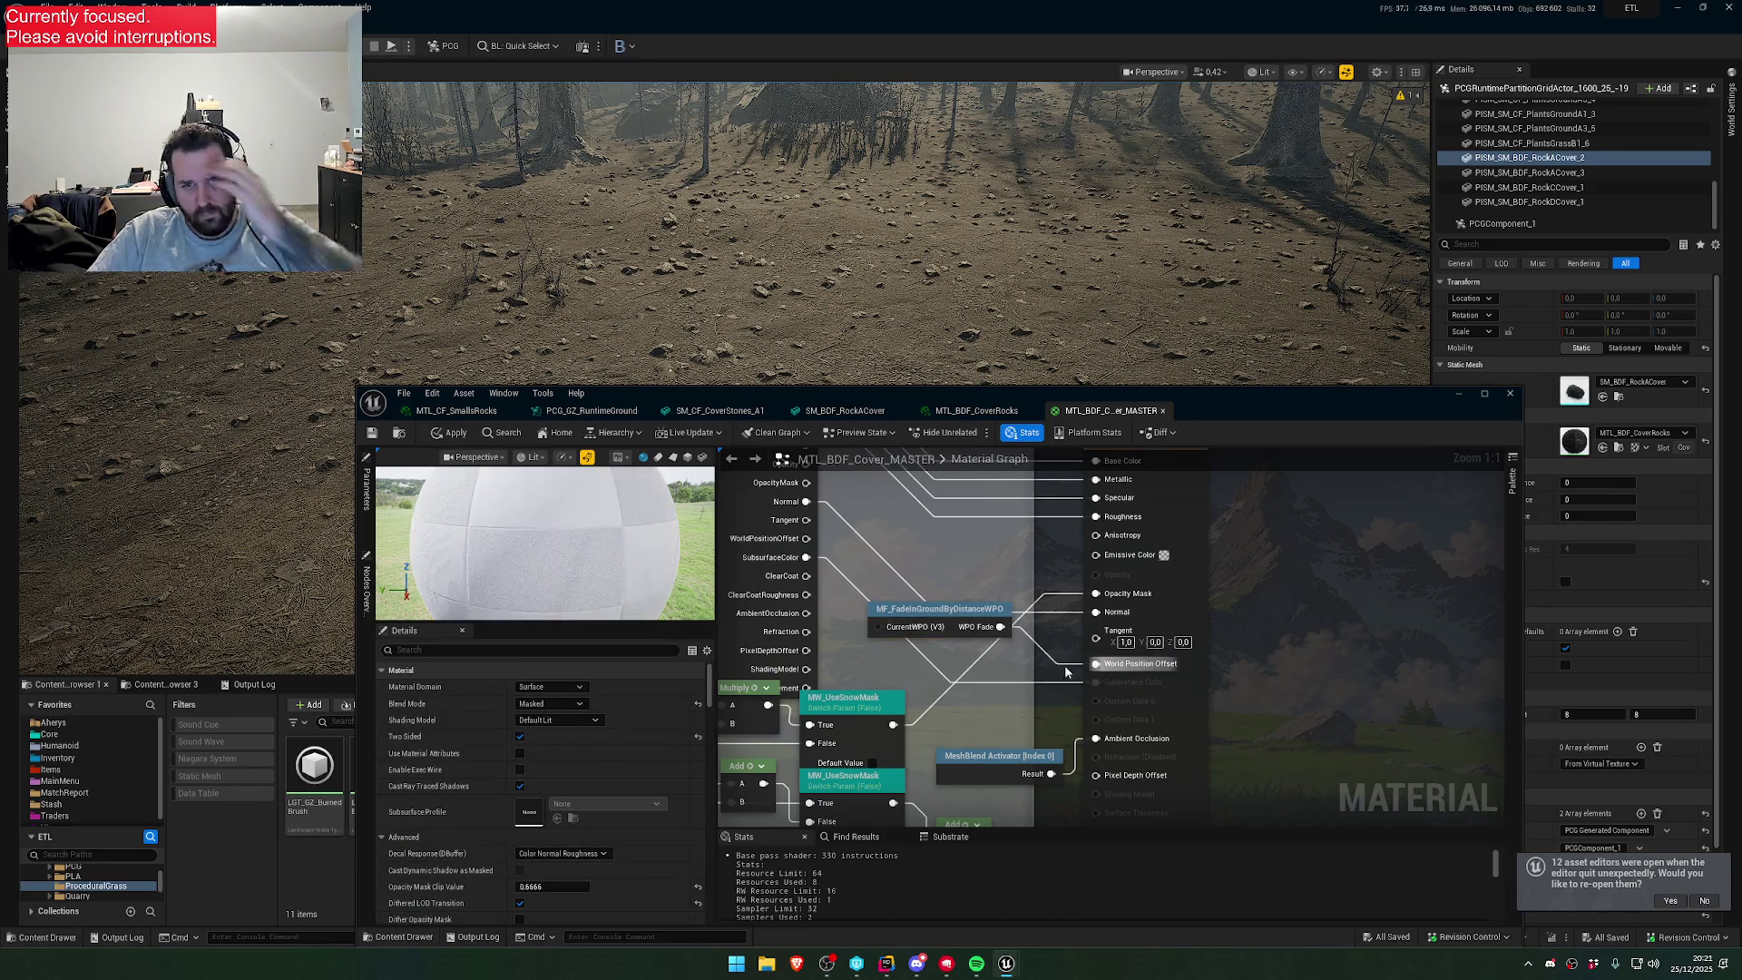
pyautogui.click(451, 435)
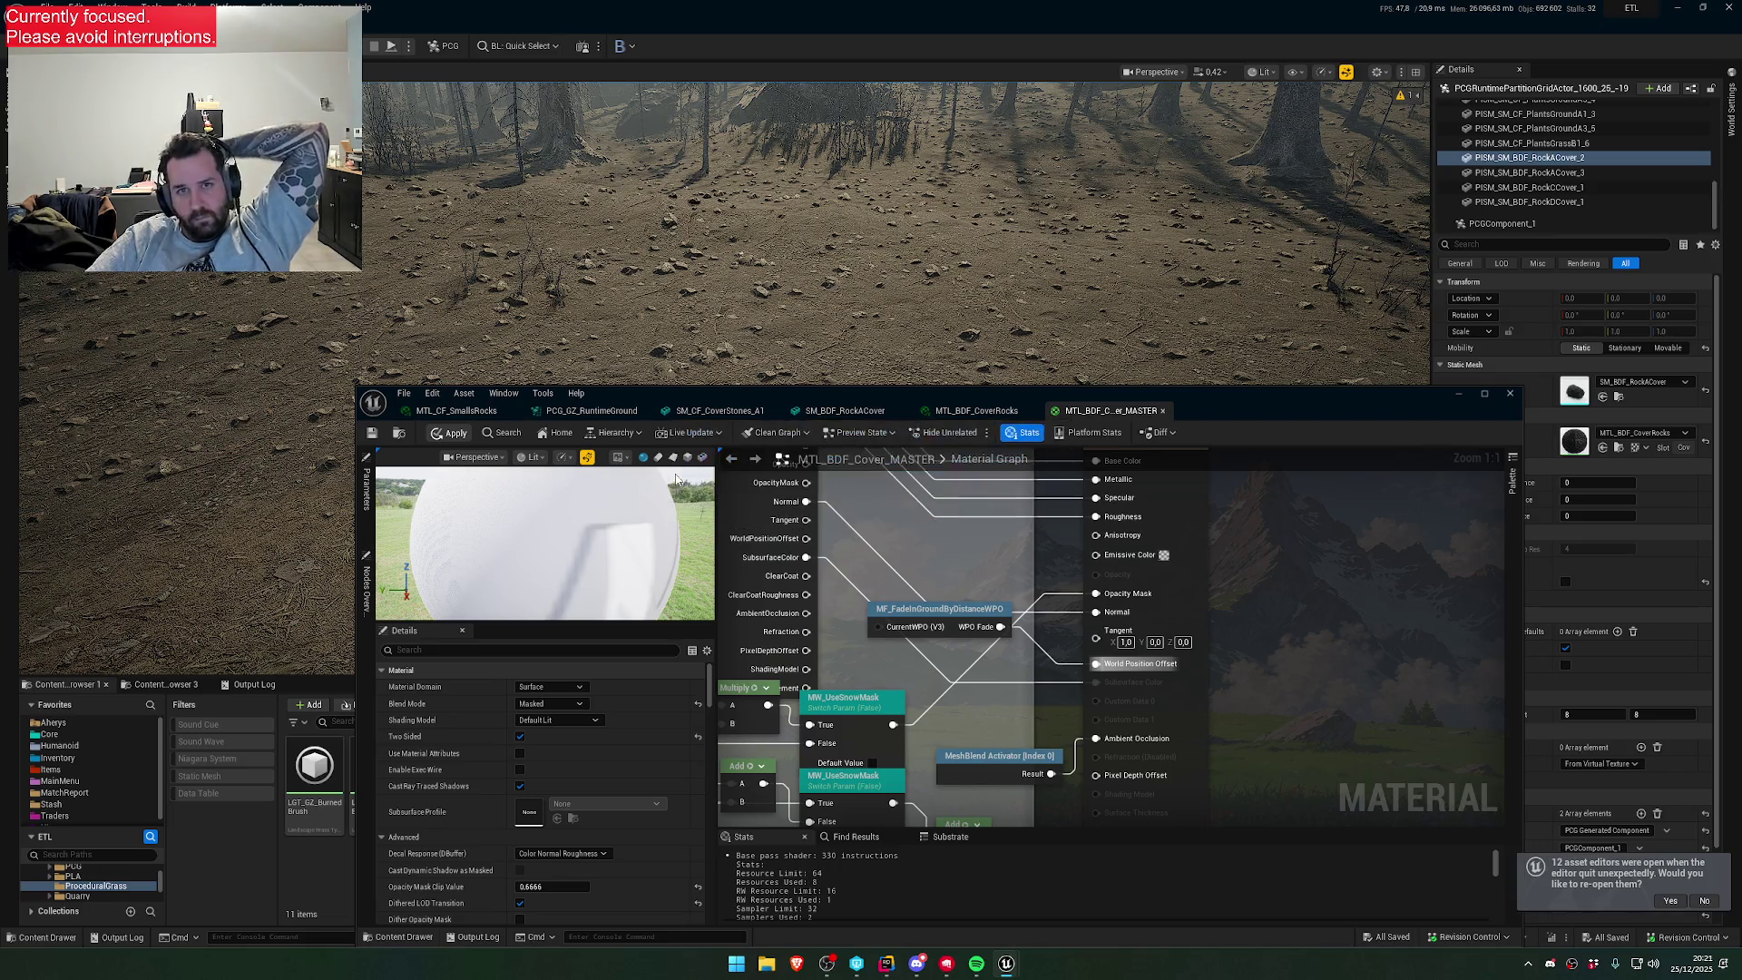
pyautogui.click(862, 413)
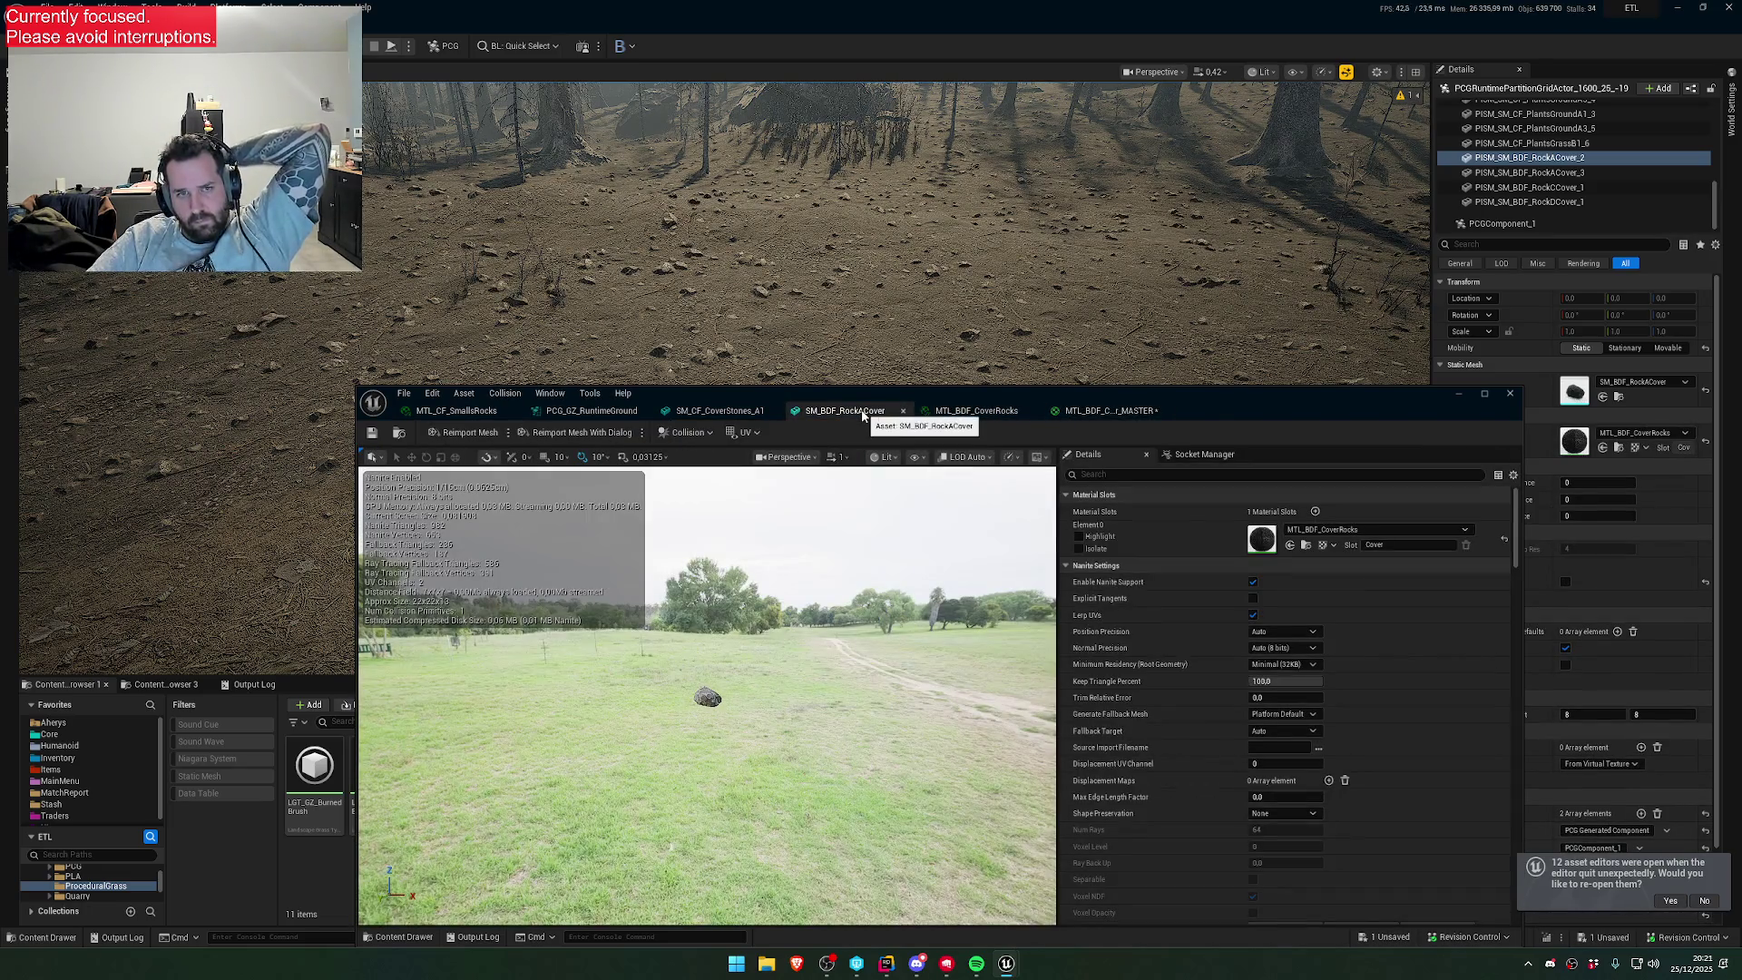
# - Override and enable WPO Distance Scale on MTL_BDF_CoverRocks, set Z Offset 20.0, and save
pyautogui.click(720, 410)
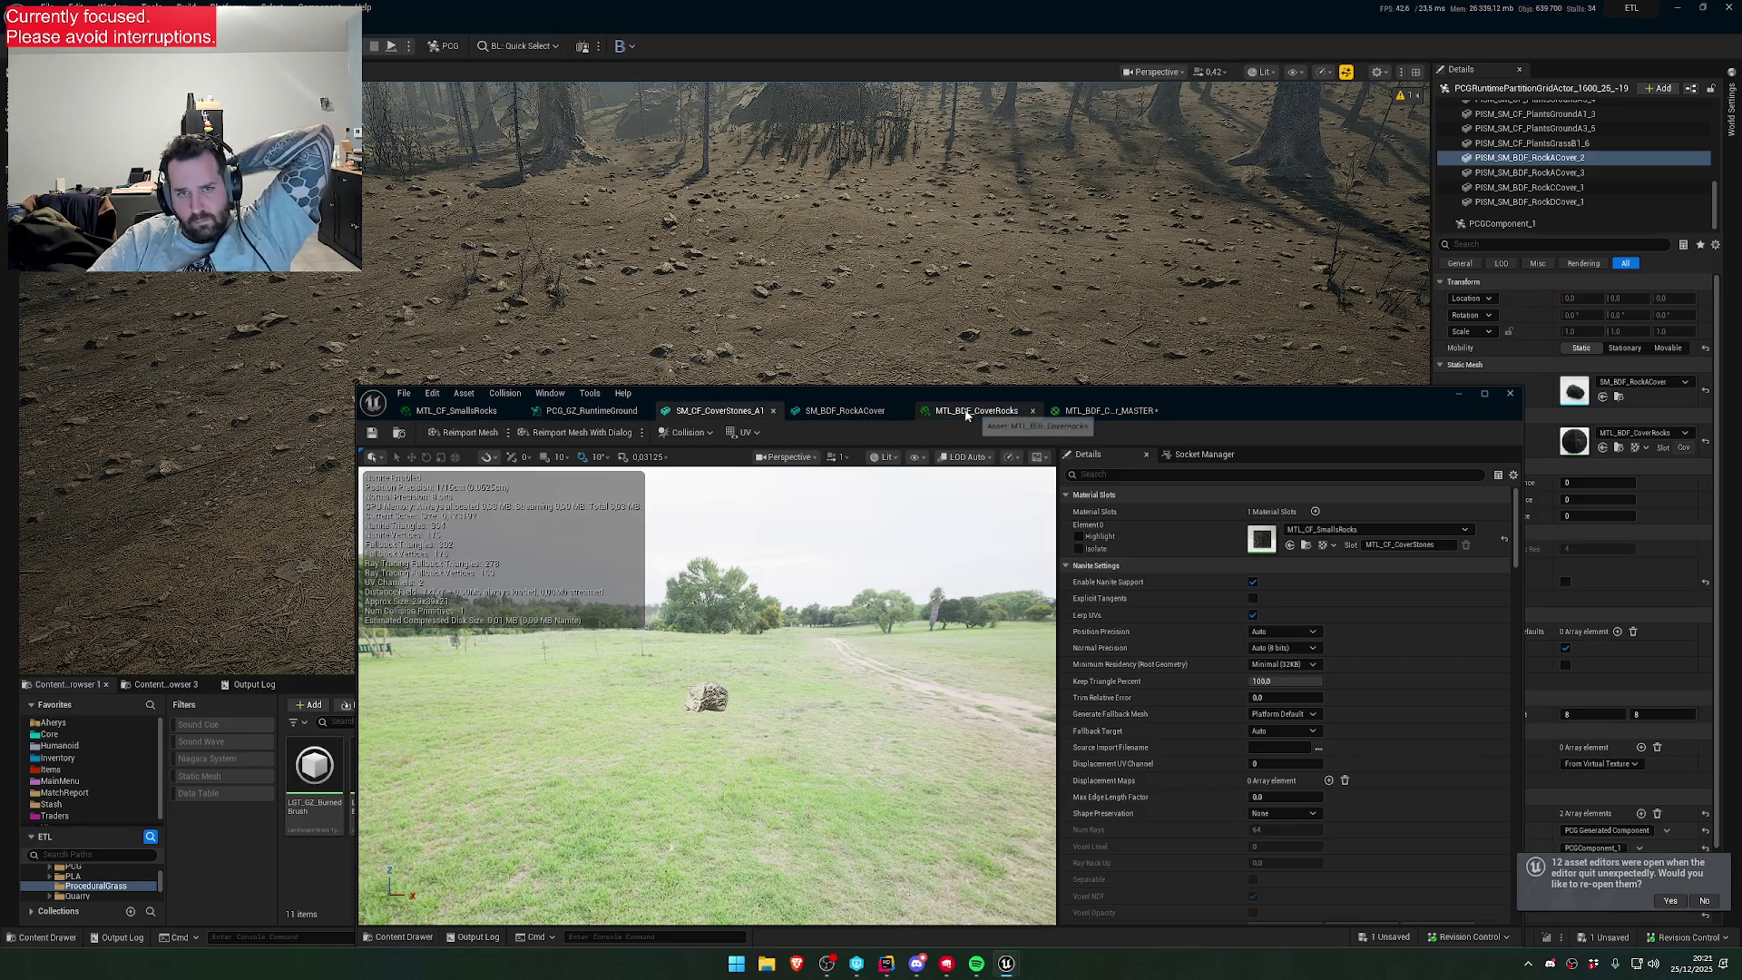
pyautogui.click(973, 411)
pyautogui.scroll(-2, 1141, 634)
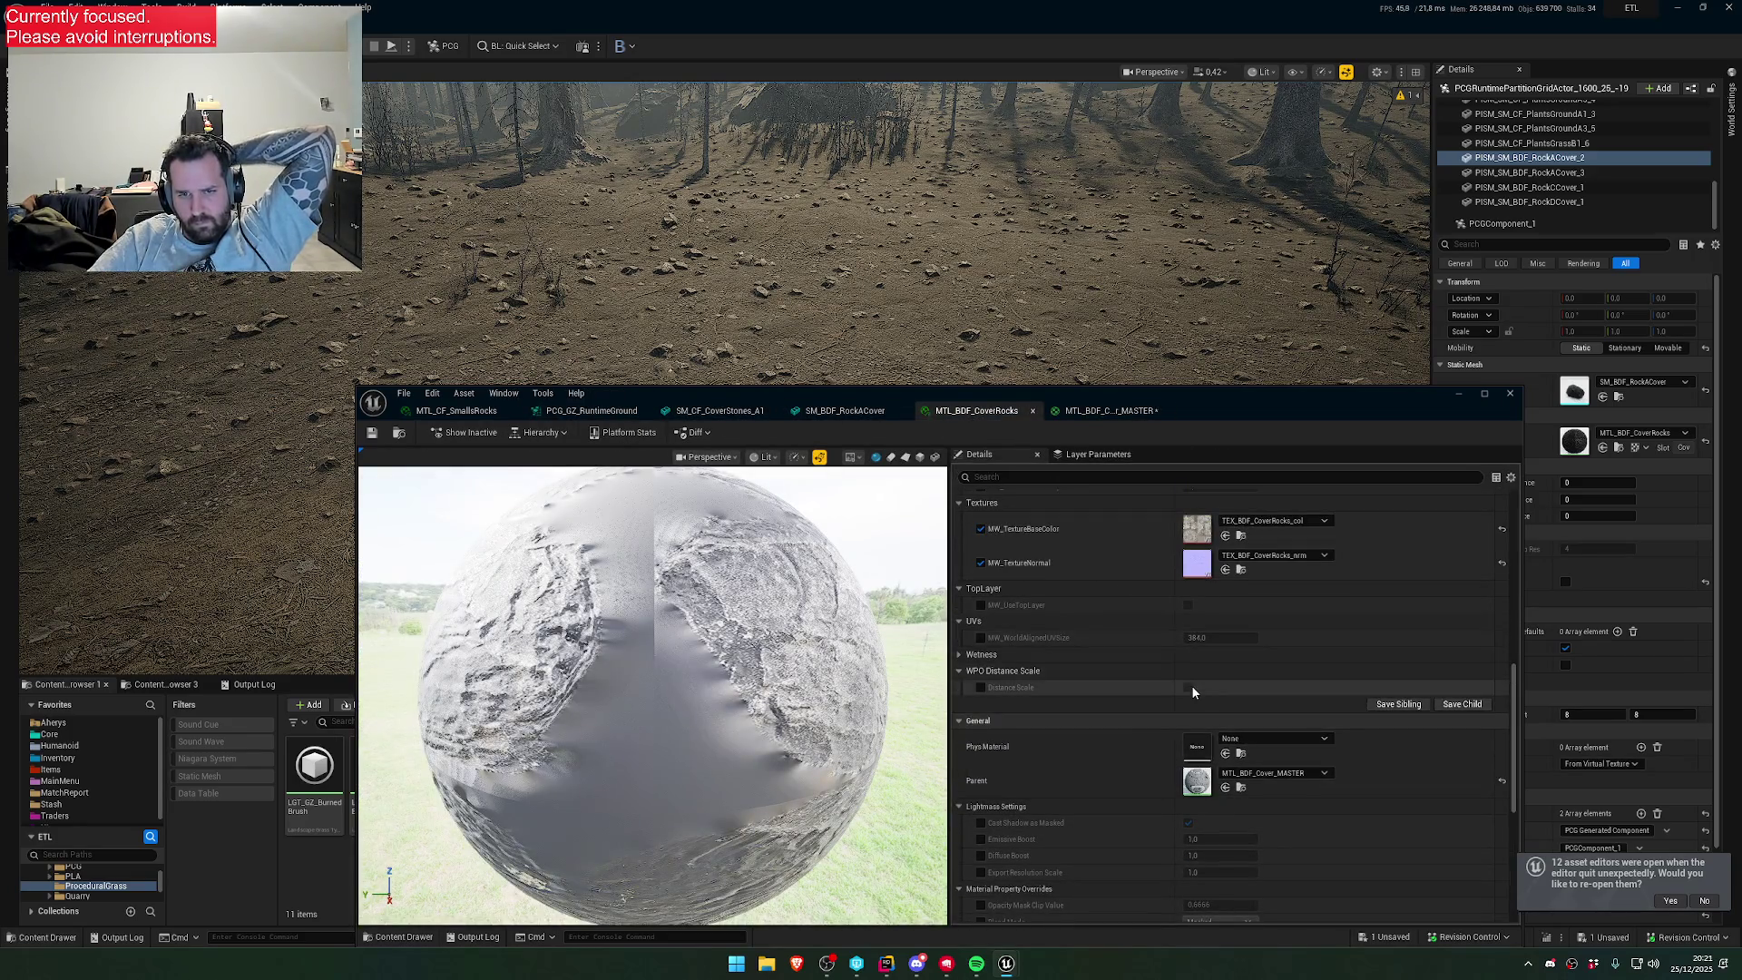
pyautogui.click(1043, 687)
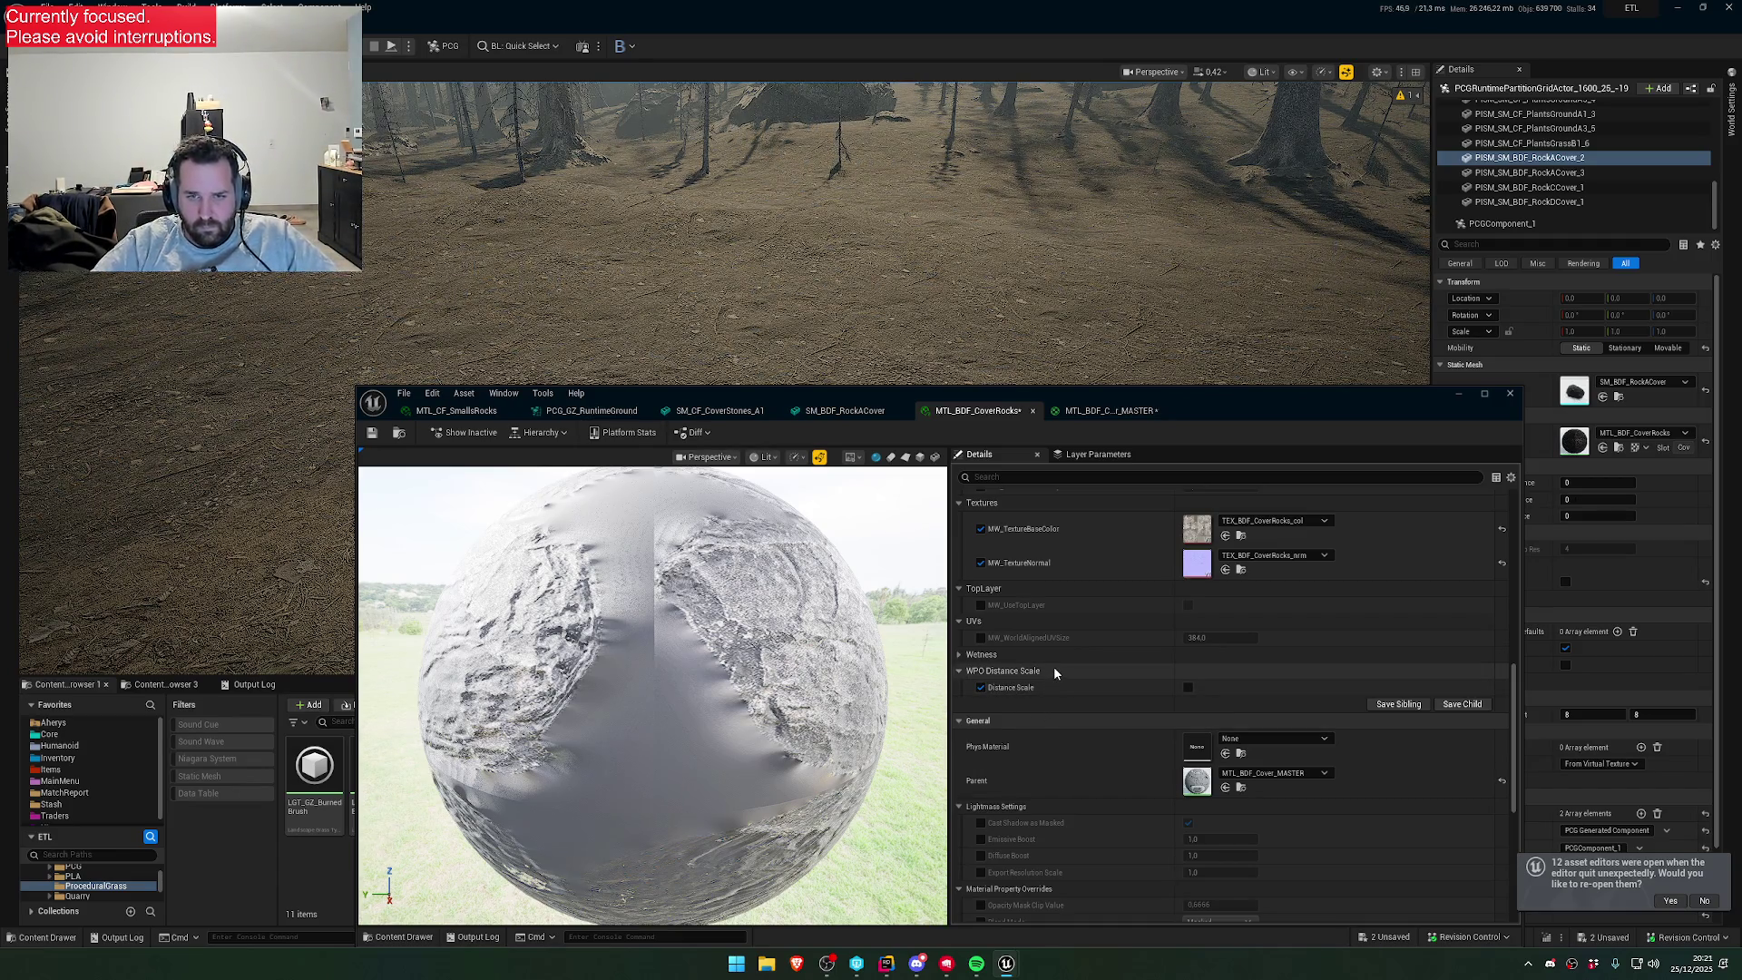
pyautogui.click(1188, 687)
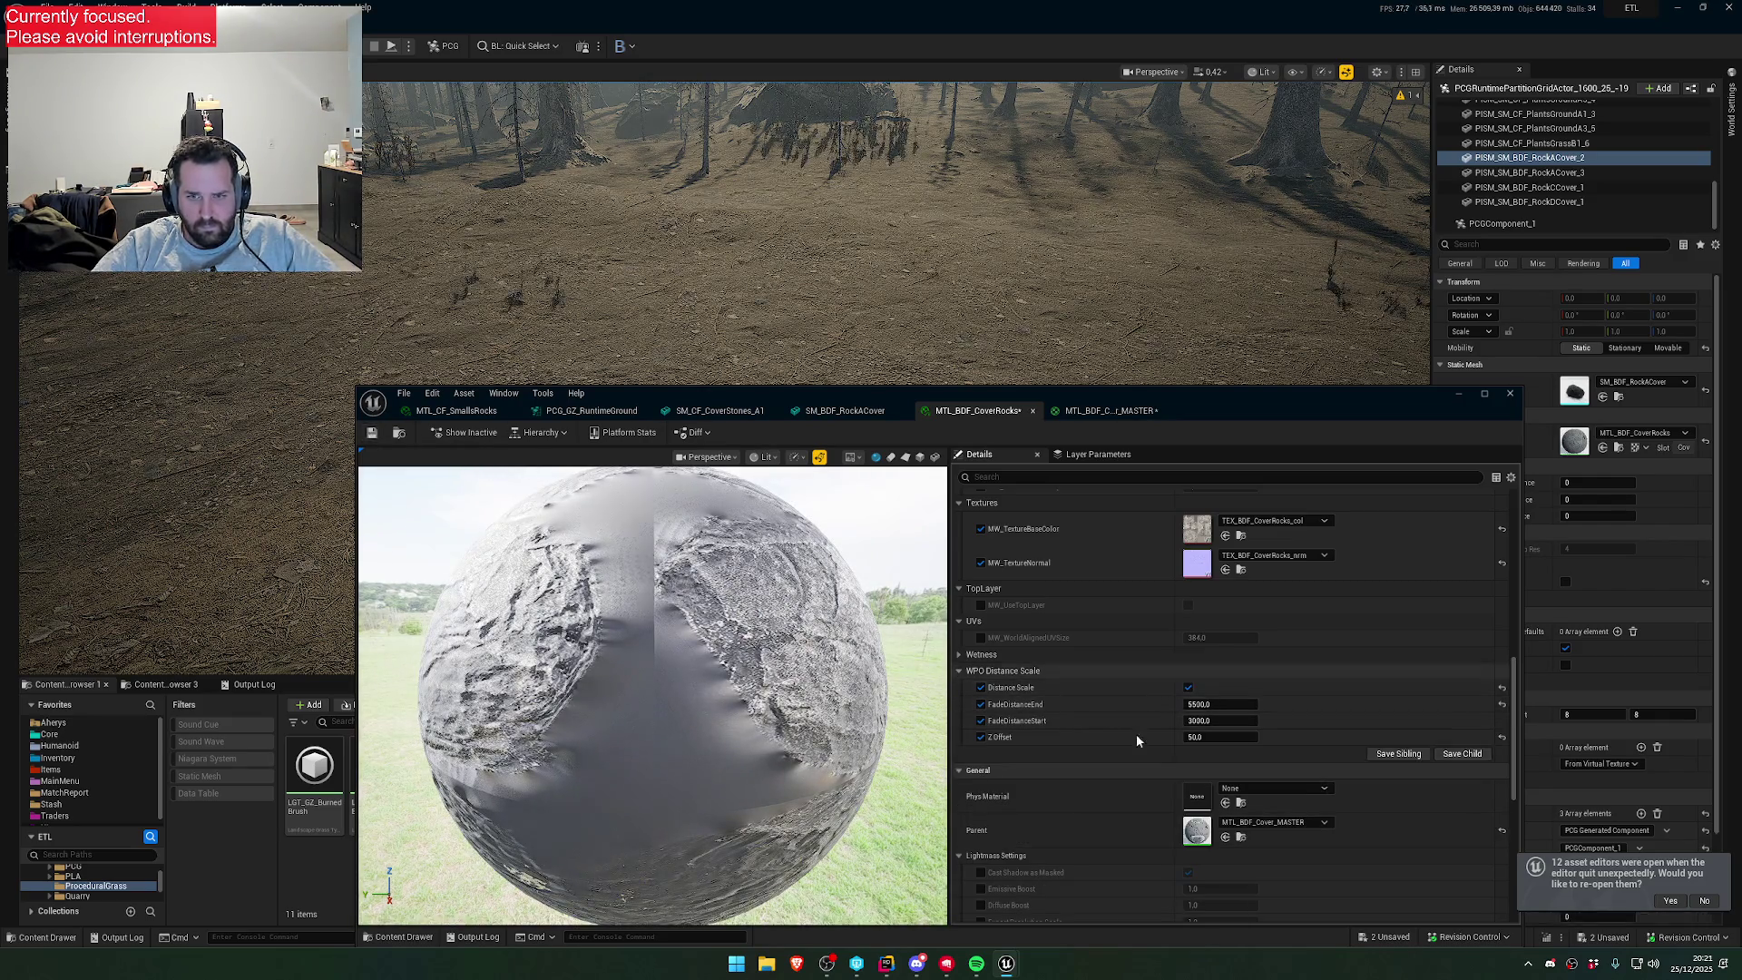
pyautogui.click(1222, 737)
pyautogui.write('20')
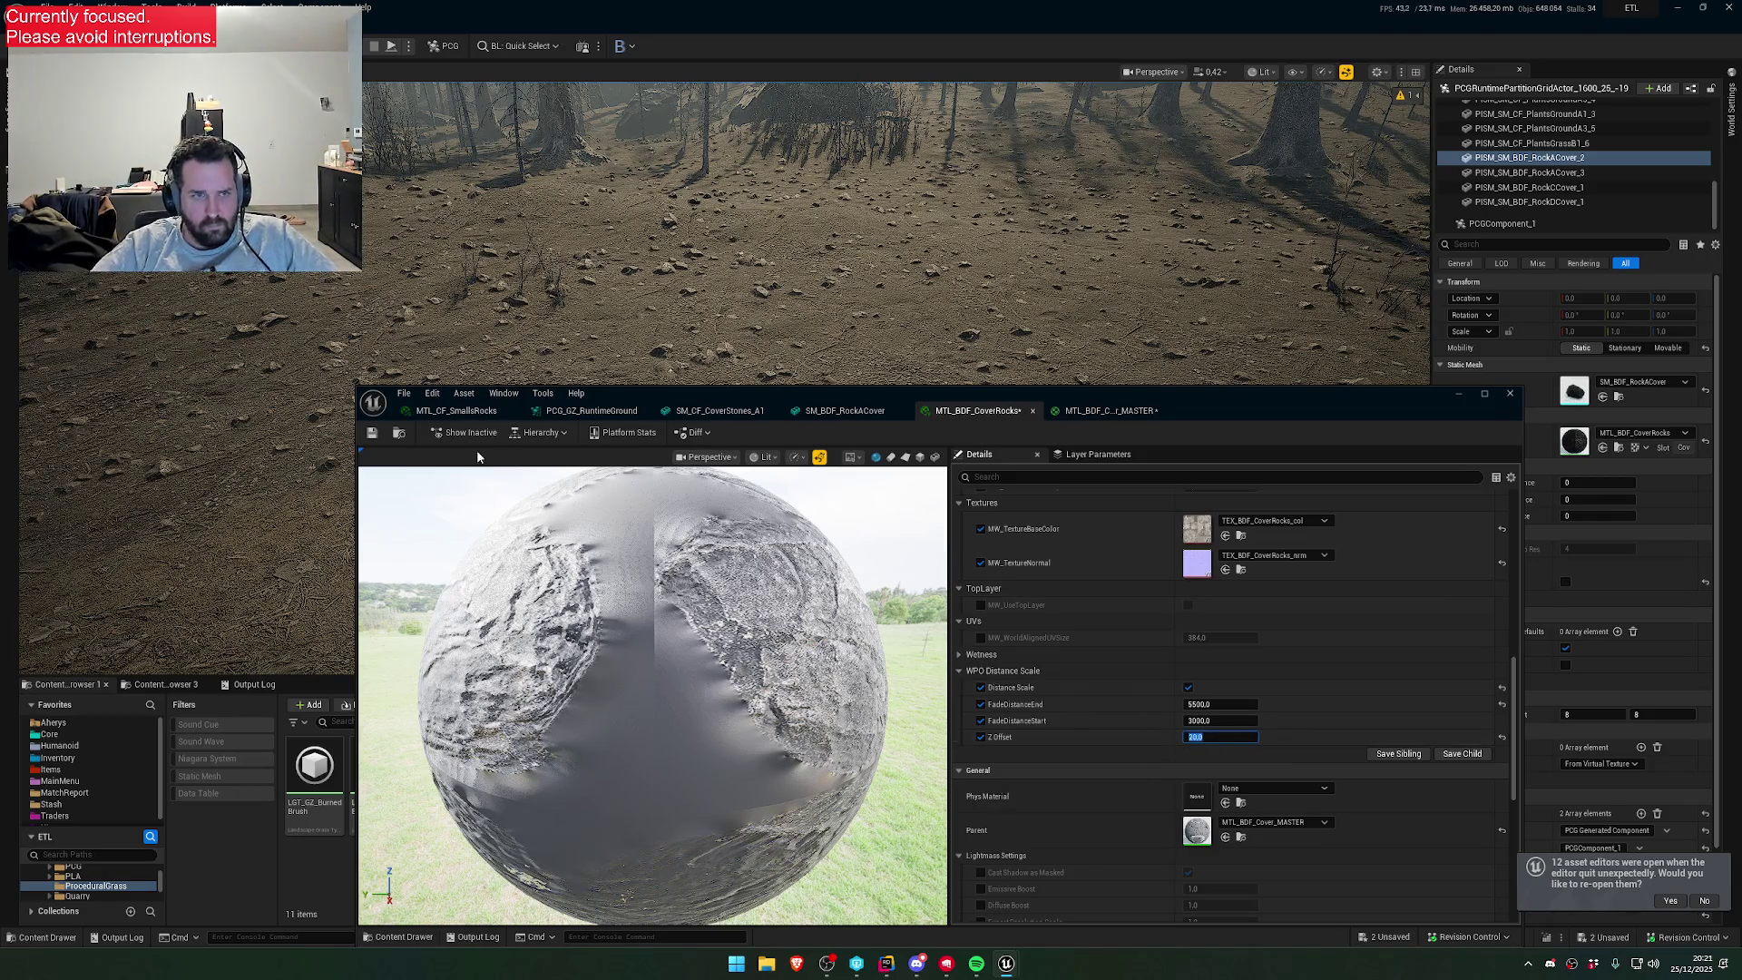
pyautogui.click(378, 435)
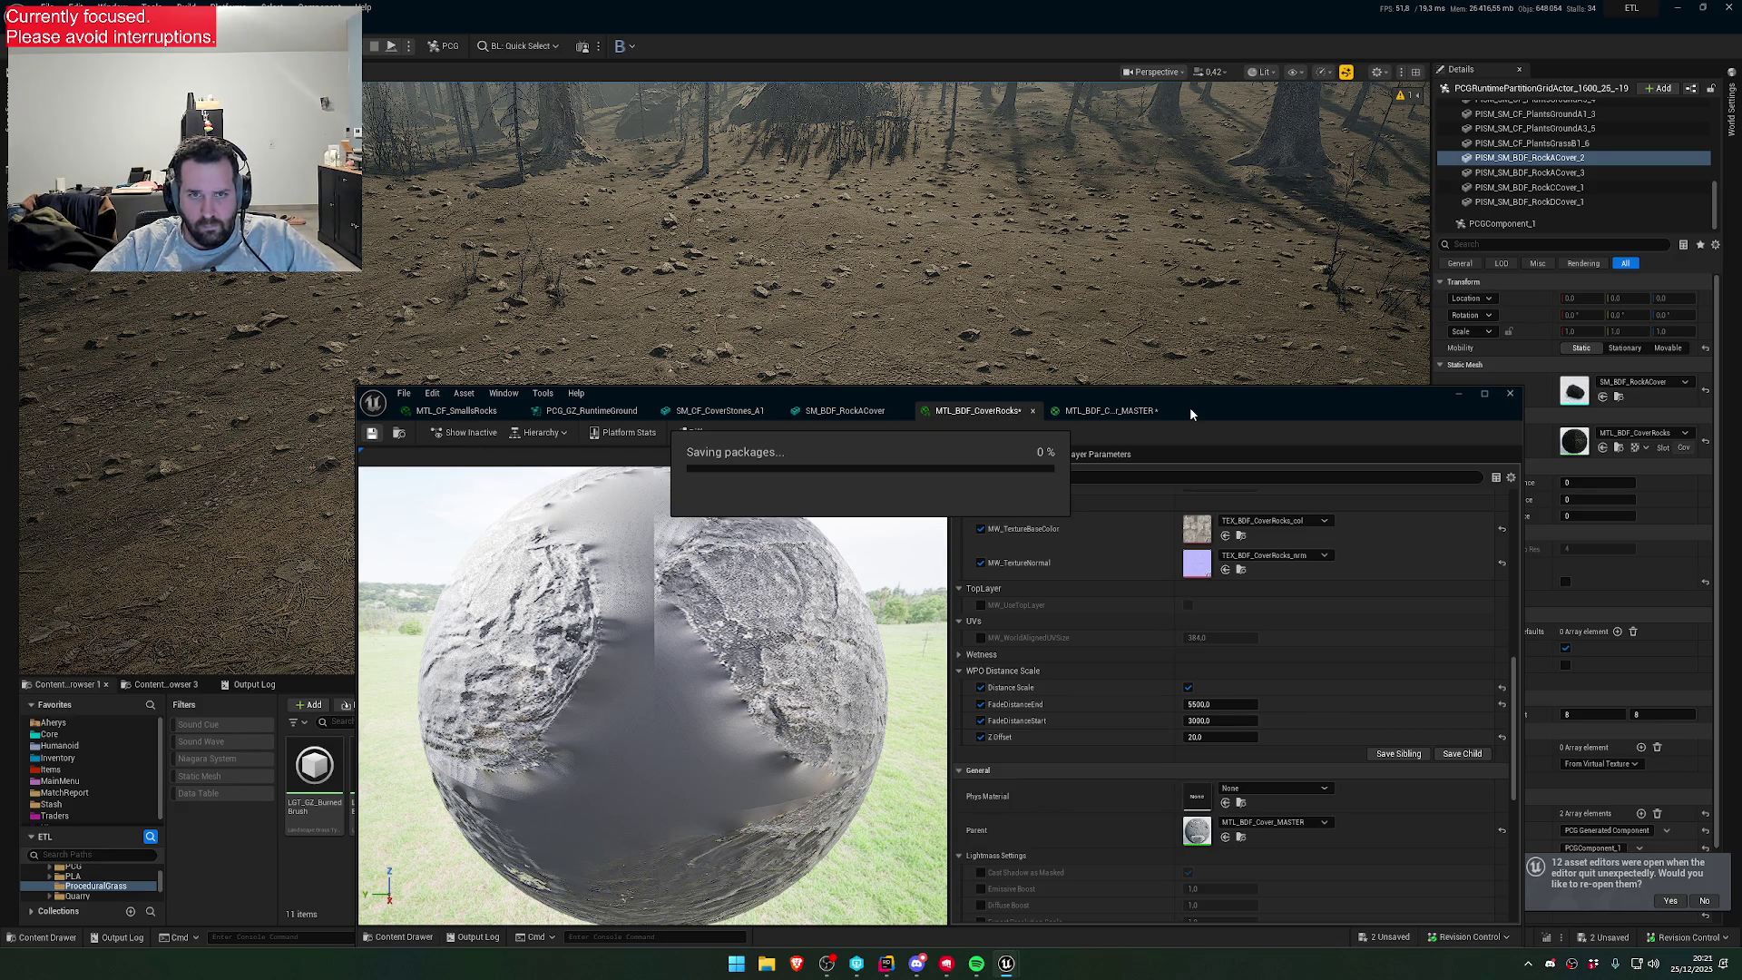
pyautogui.moveTo(1196, 403); pyautogui.dragTo(1141, 525)
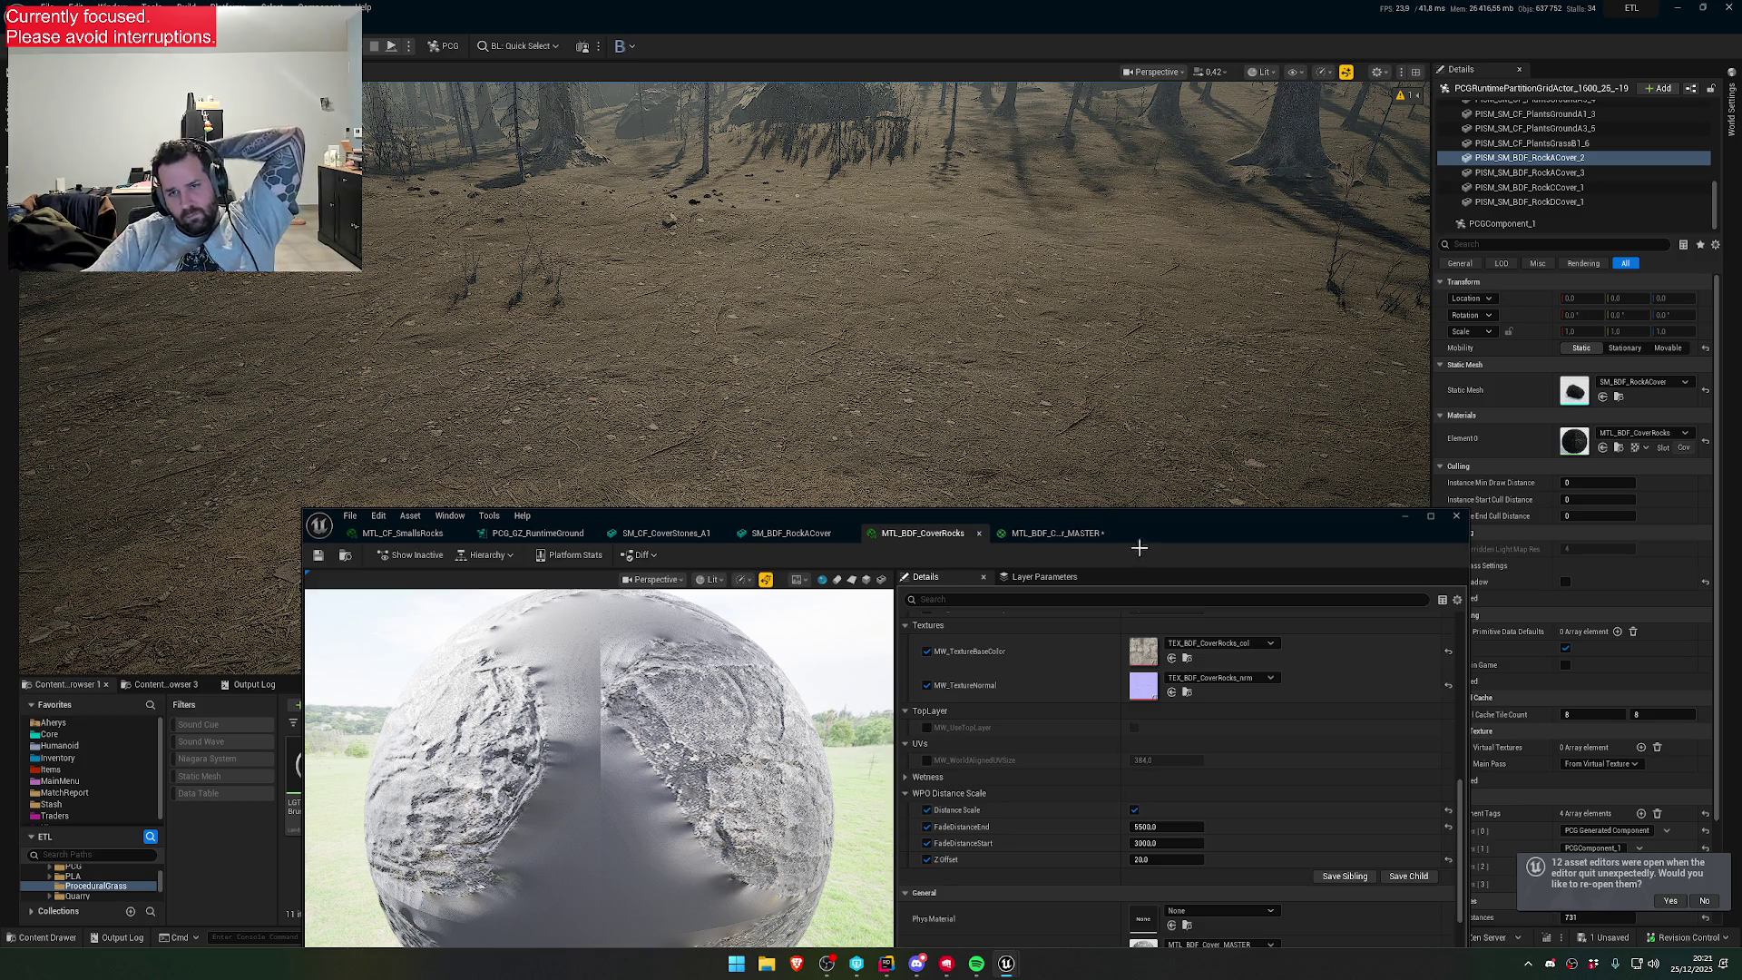
# - Wait for the packages to finish saving, then select the landscape in the level
pyautogui.moveTo(1007, 973)
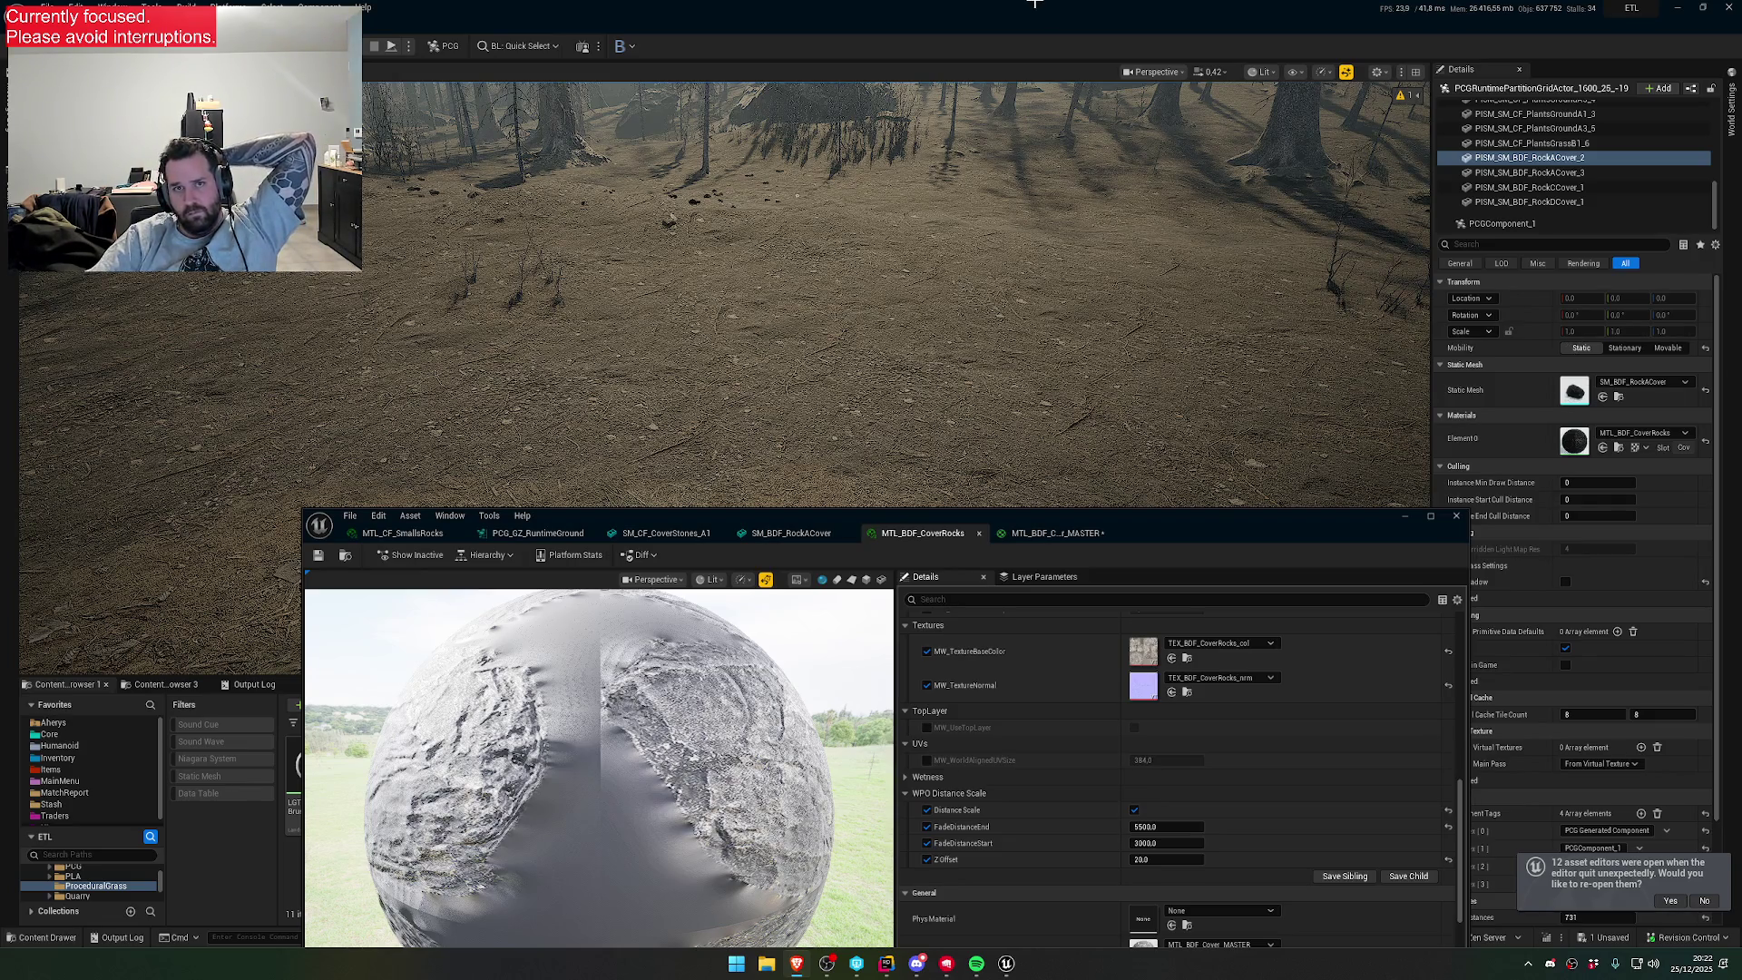
pyautogui.click(797, 300)
# - Adjust camera speed and fly the viewport camera down to the dirt path and rocks
pyautogui.moveTo(1180, 515); pyautogui.dragTo(1028, 524)
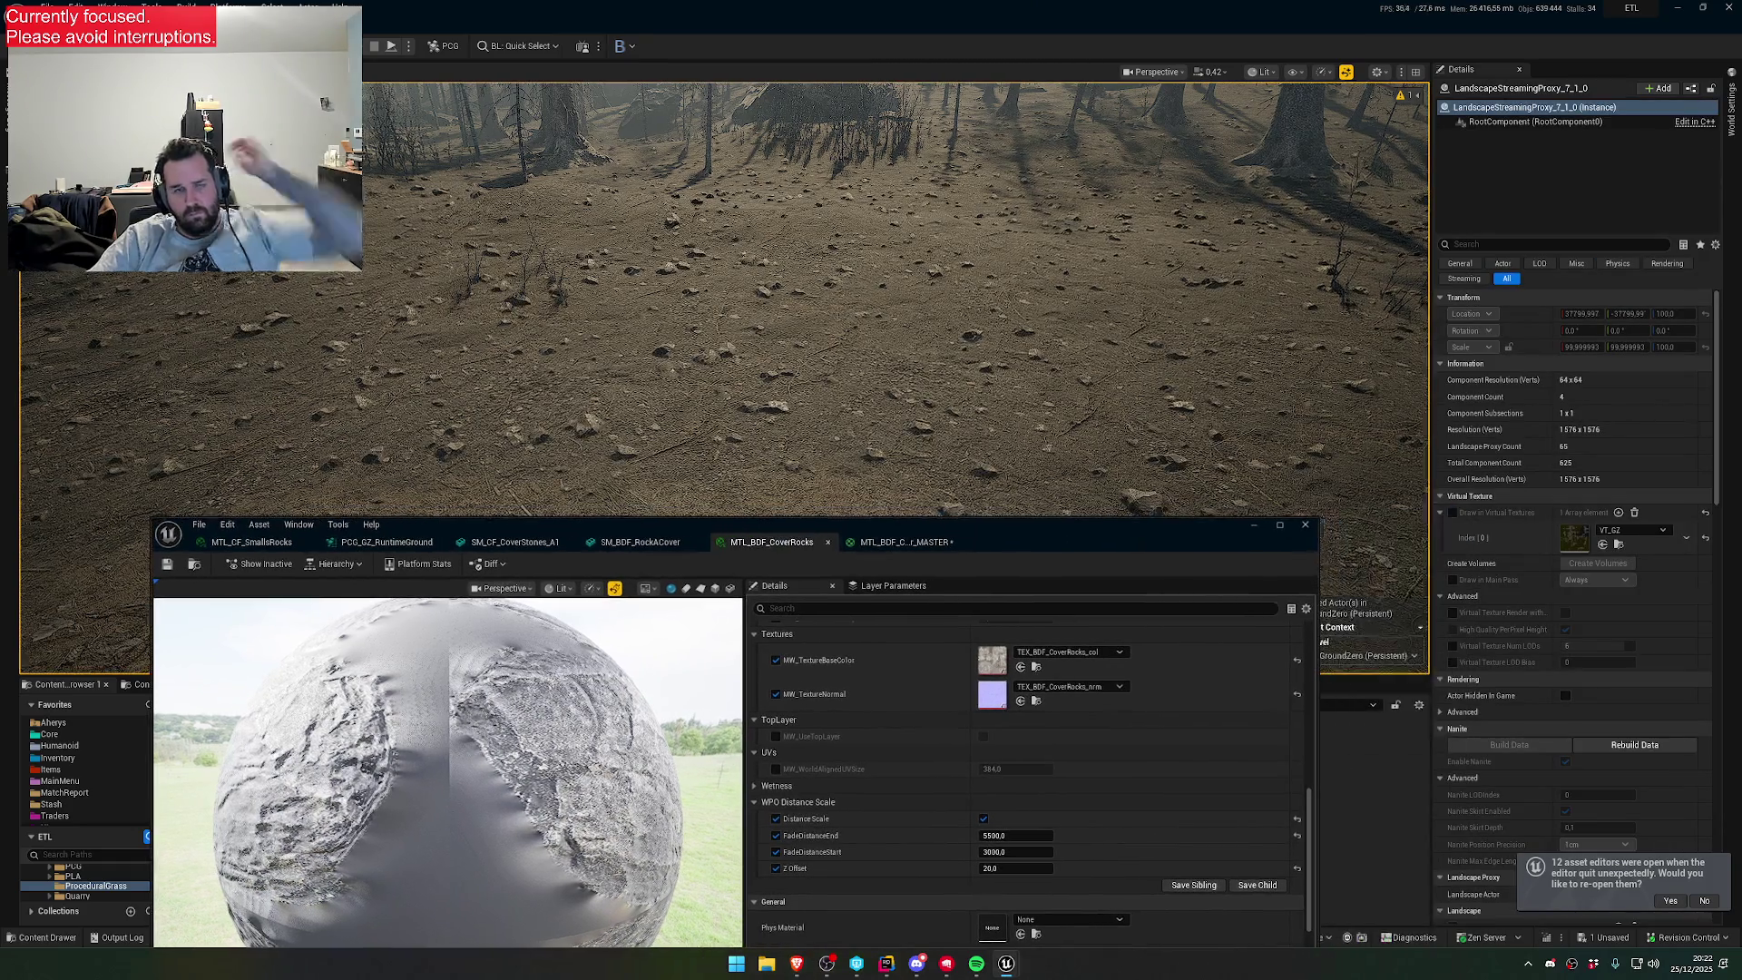
pyautogui.scroll(2, 726, 300)
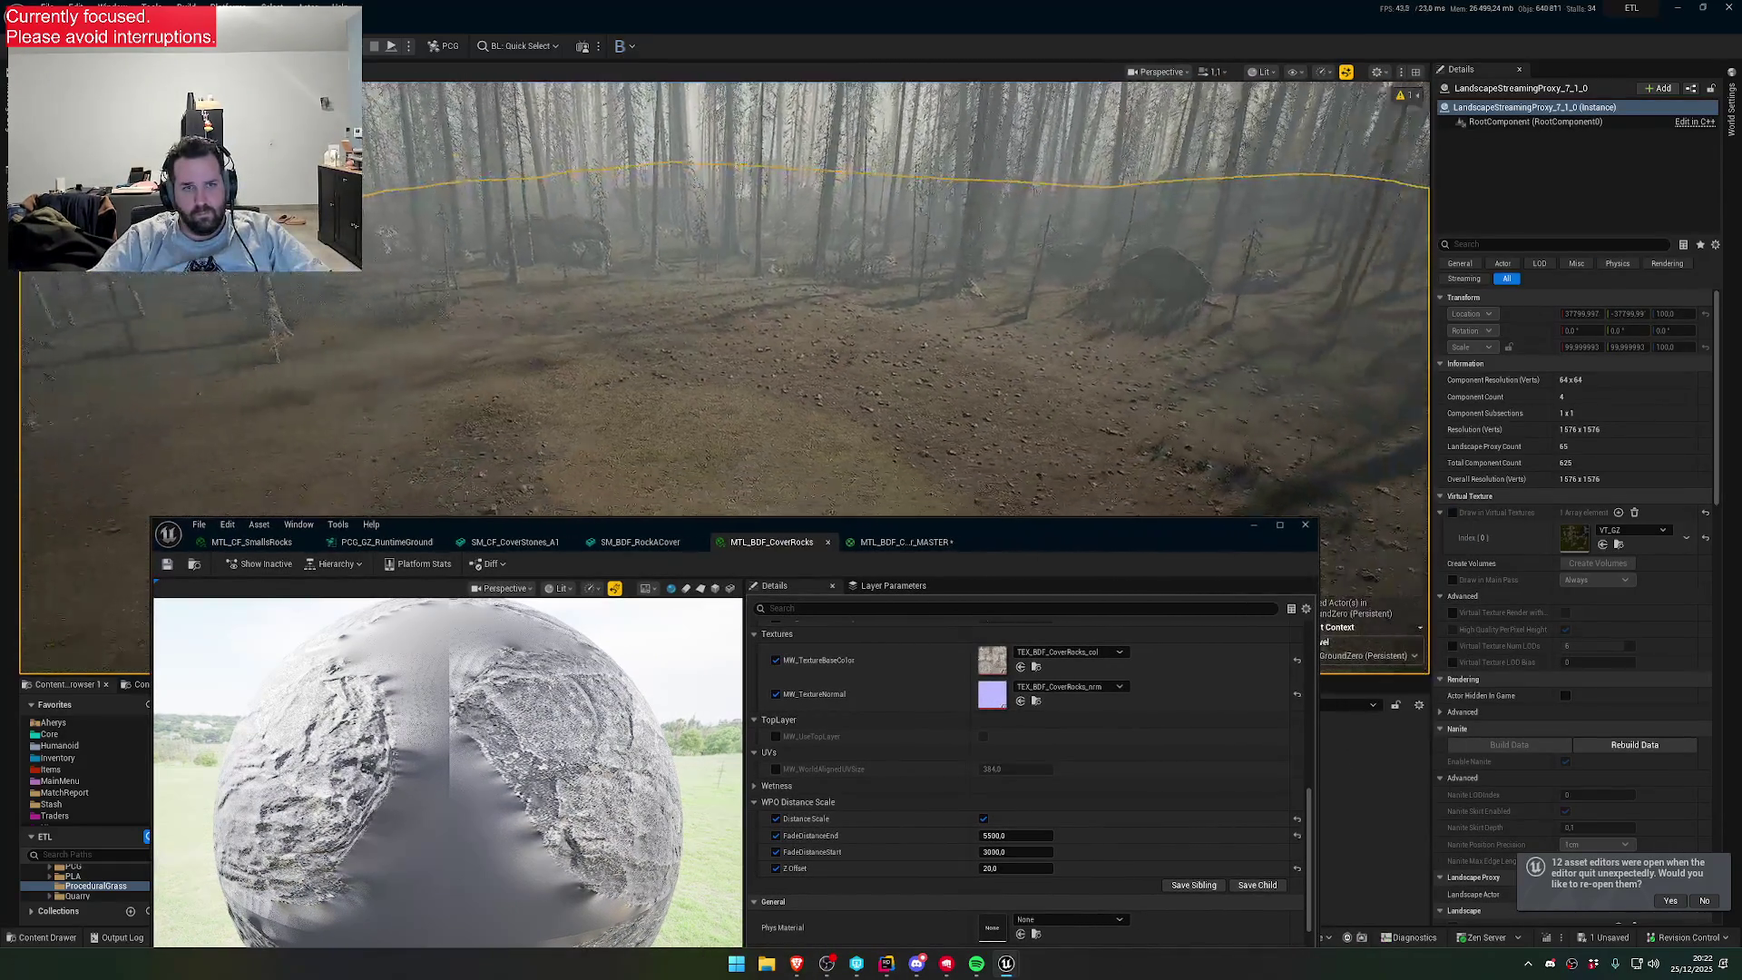
pyautogui.scroll(-2, 726, 299)
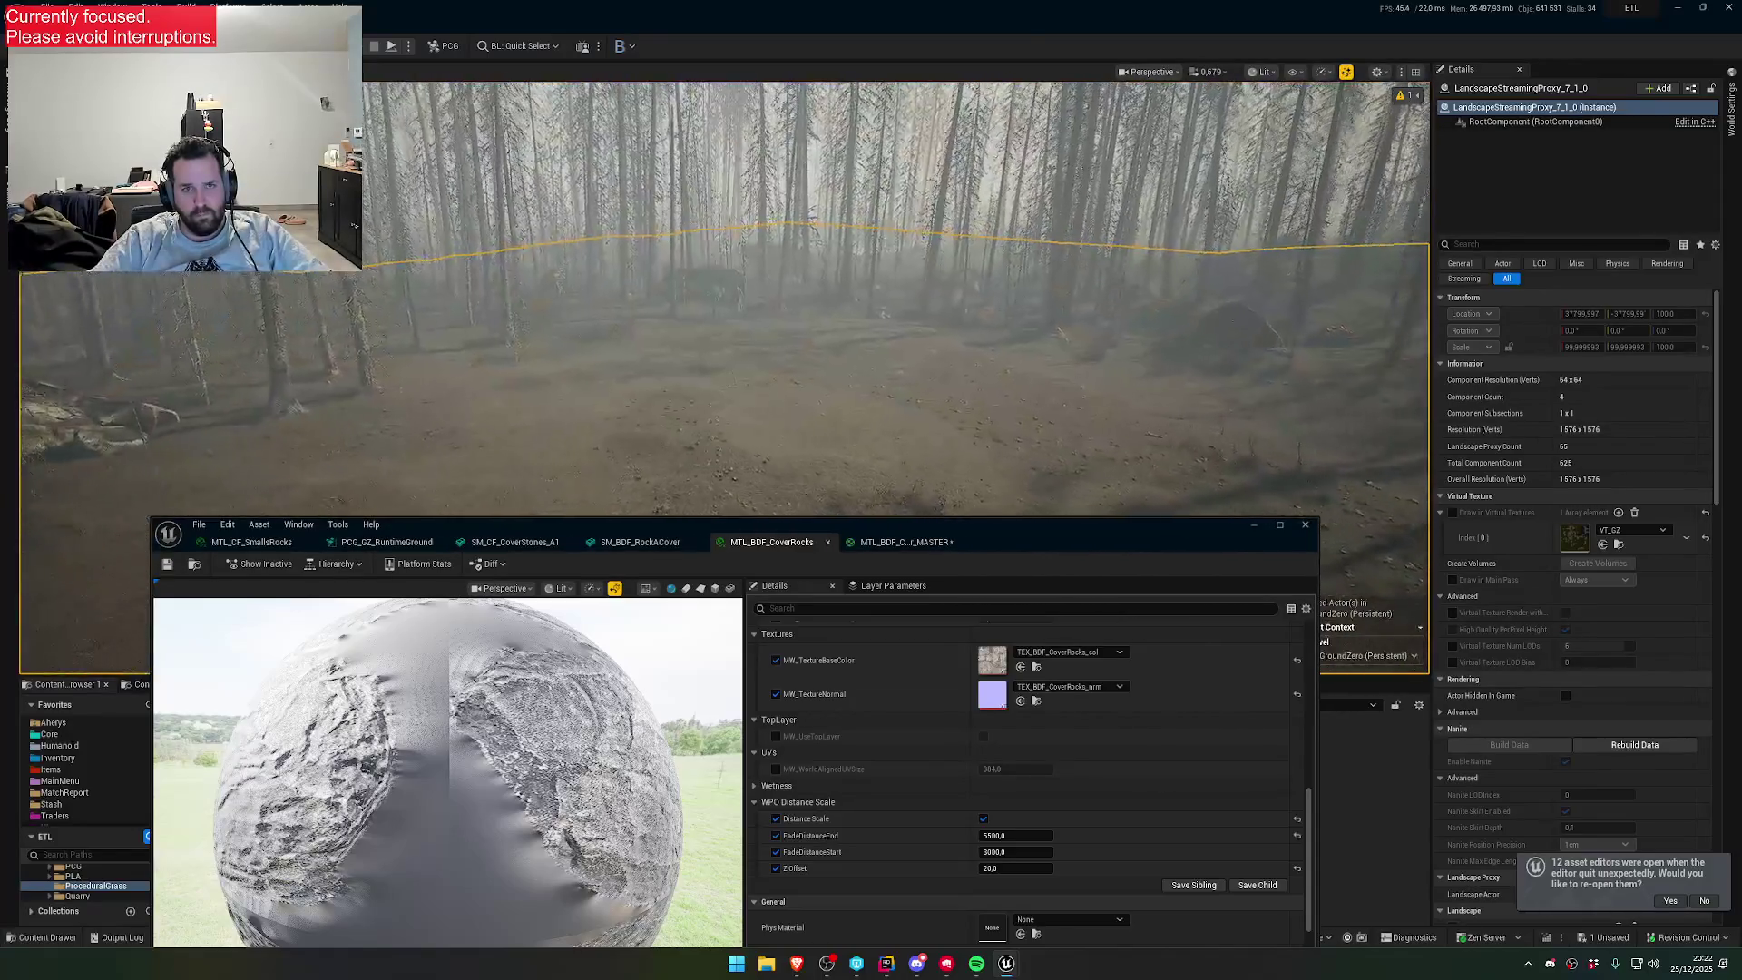
pyautogui.scroll(1, 726, 299)
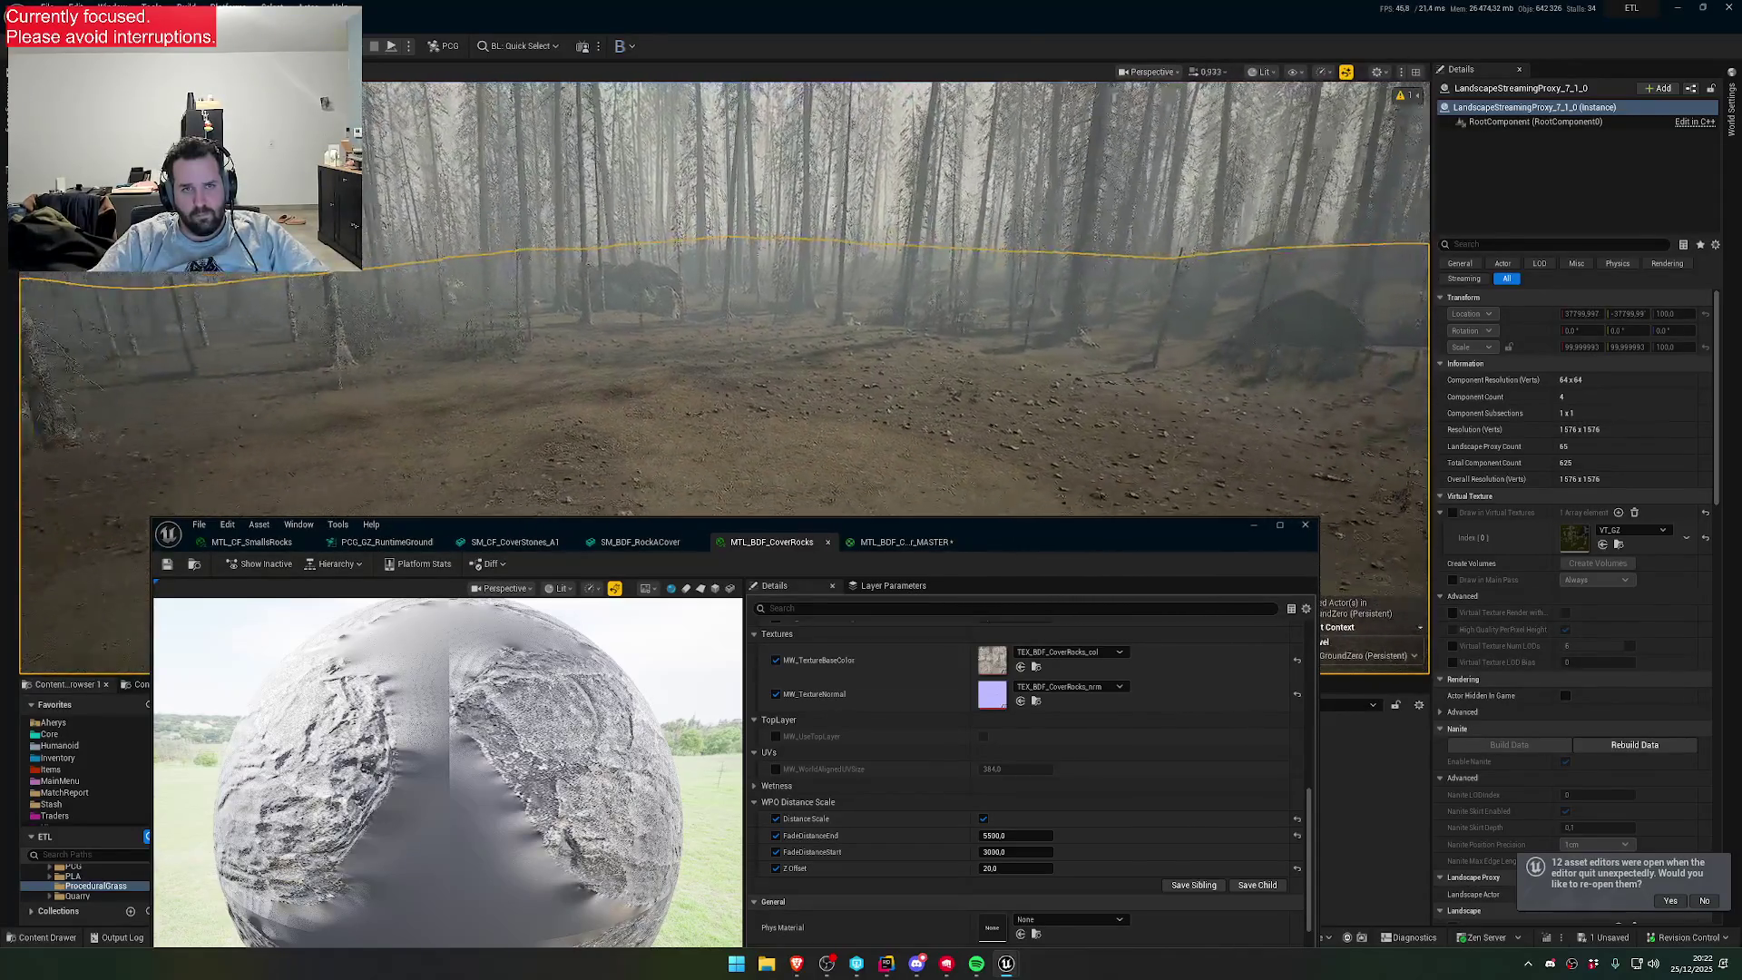
pyautogui.press('s')
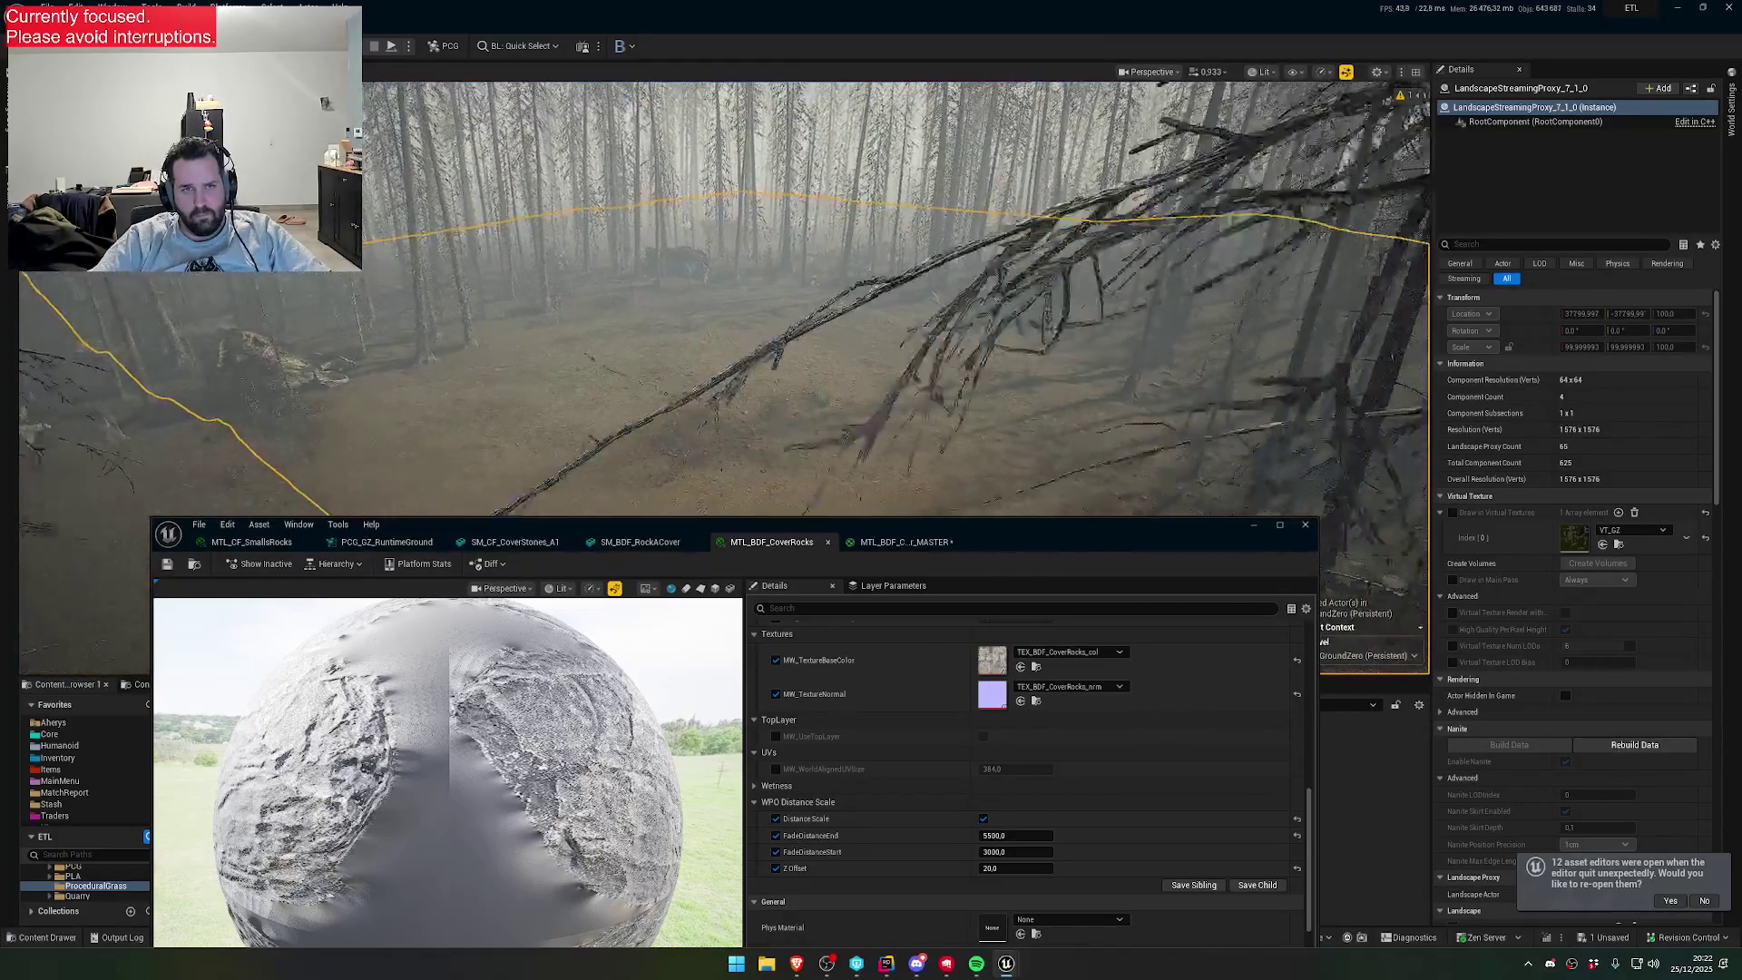
pyautogui.scroll(1, 1123, 370)
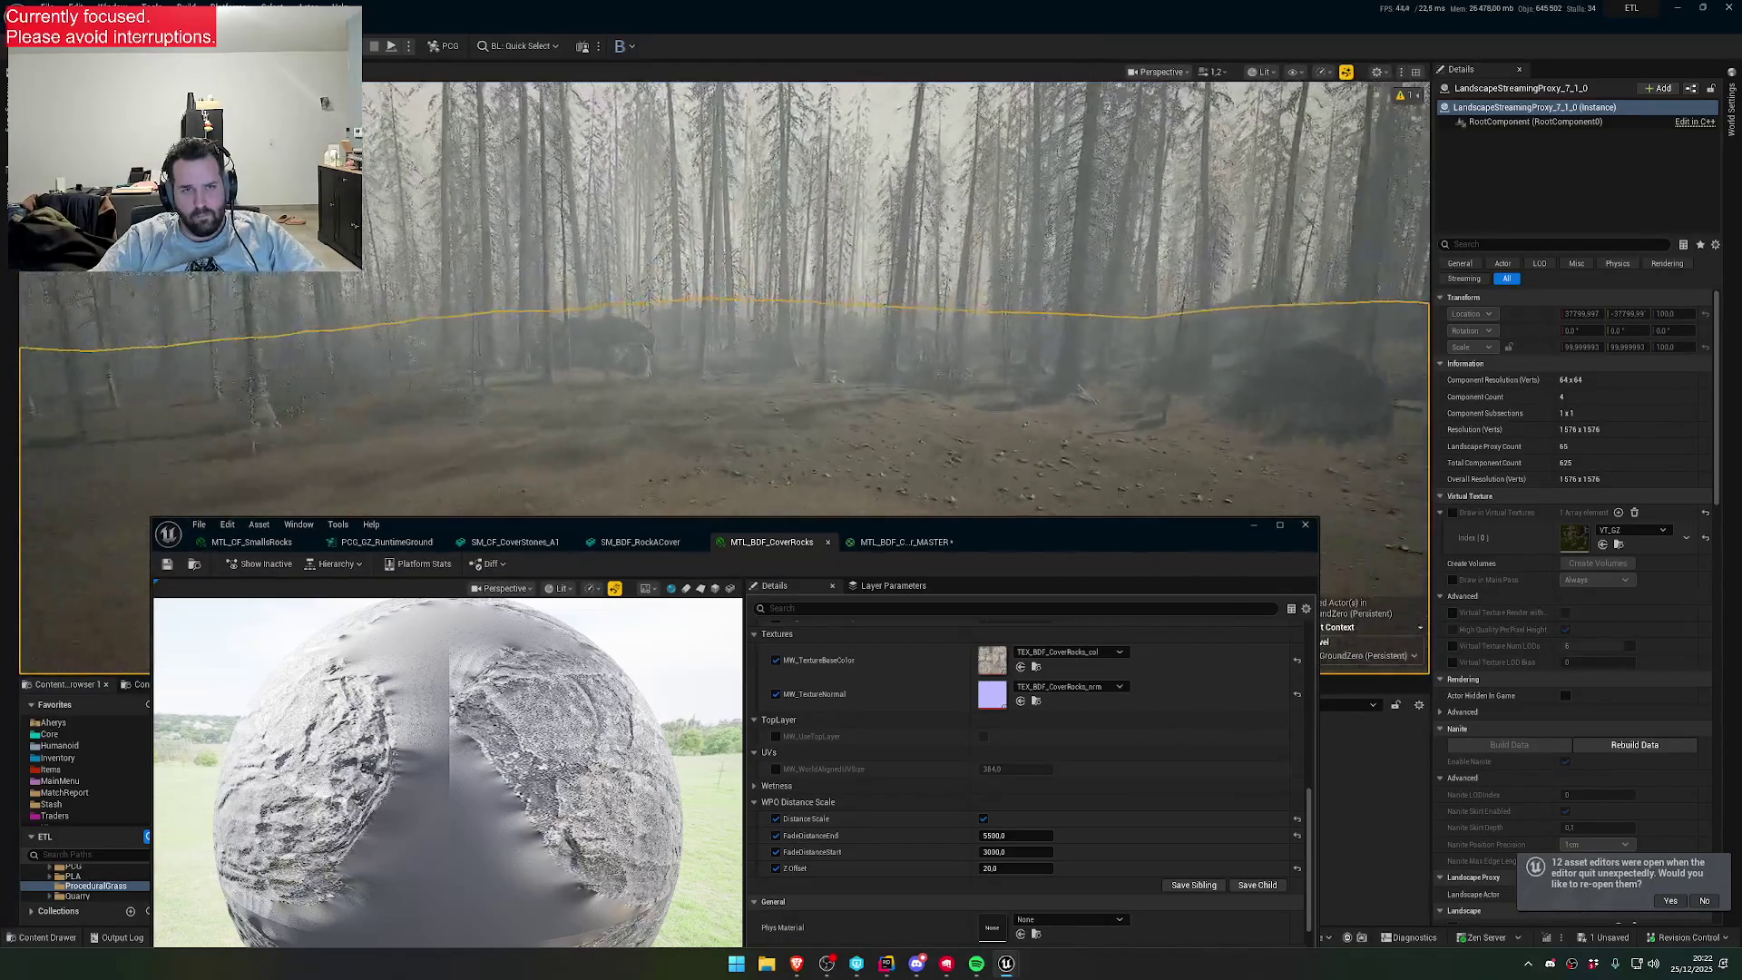
pyautogui.scroll(1, 1122, 369)
pyautogui.press('w')
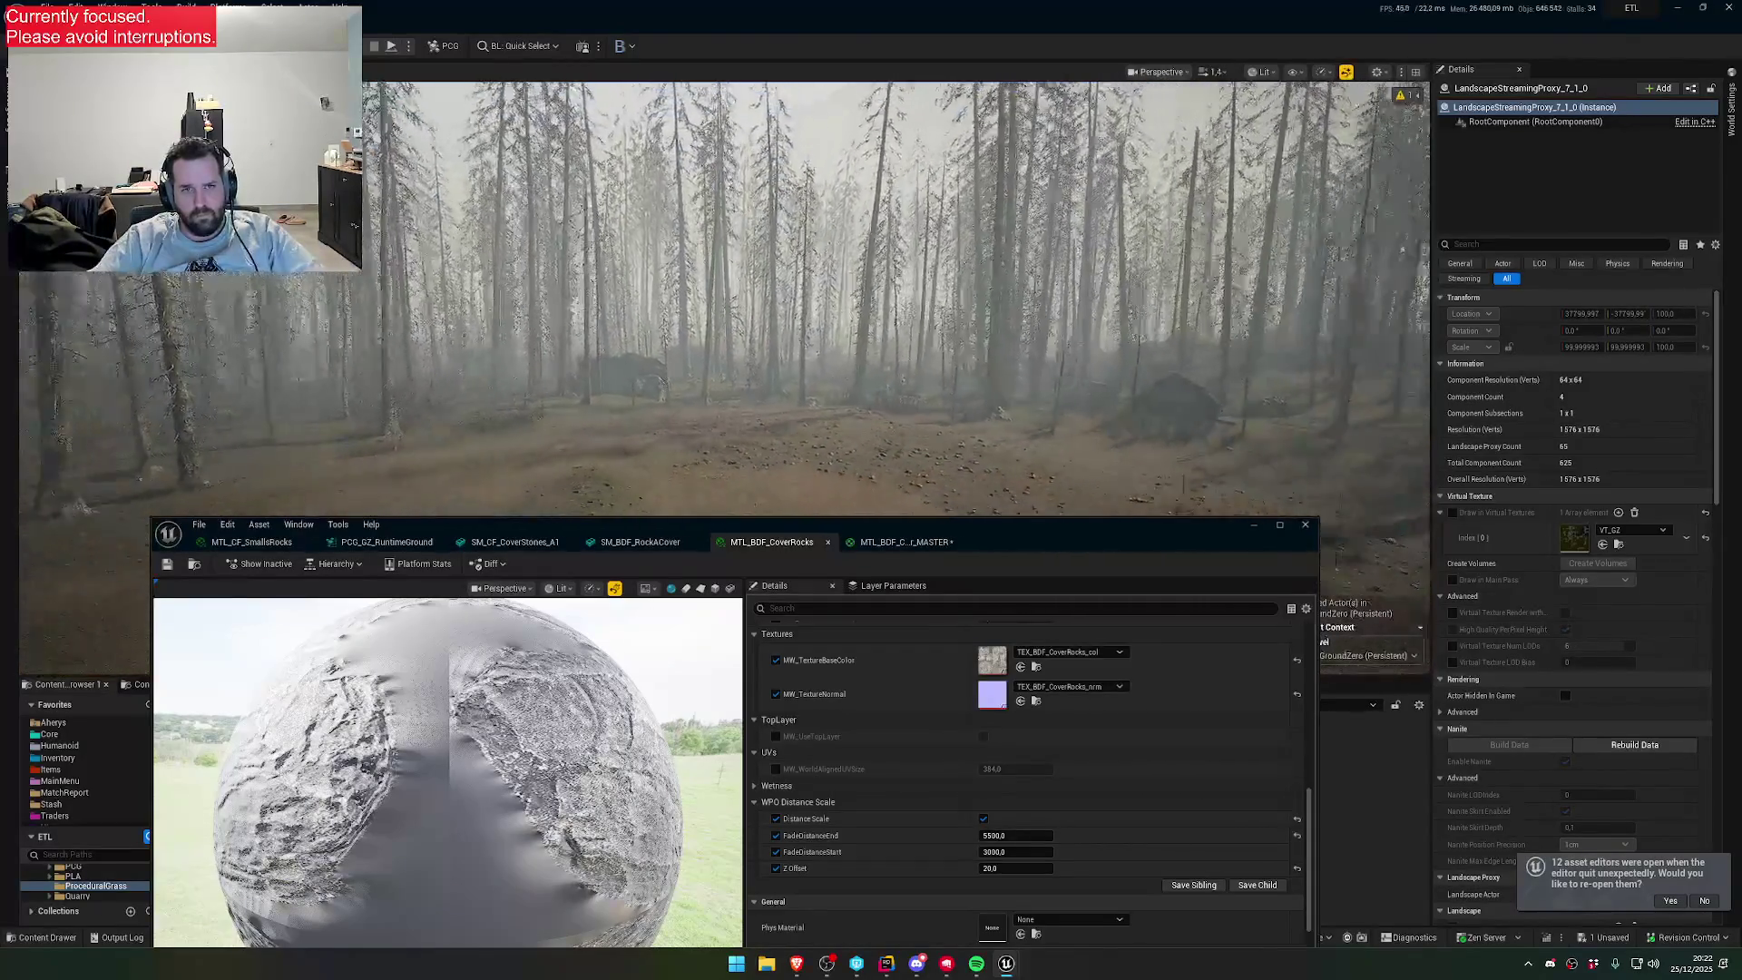
pyautogui.press('w')
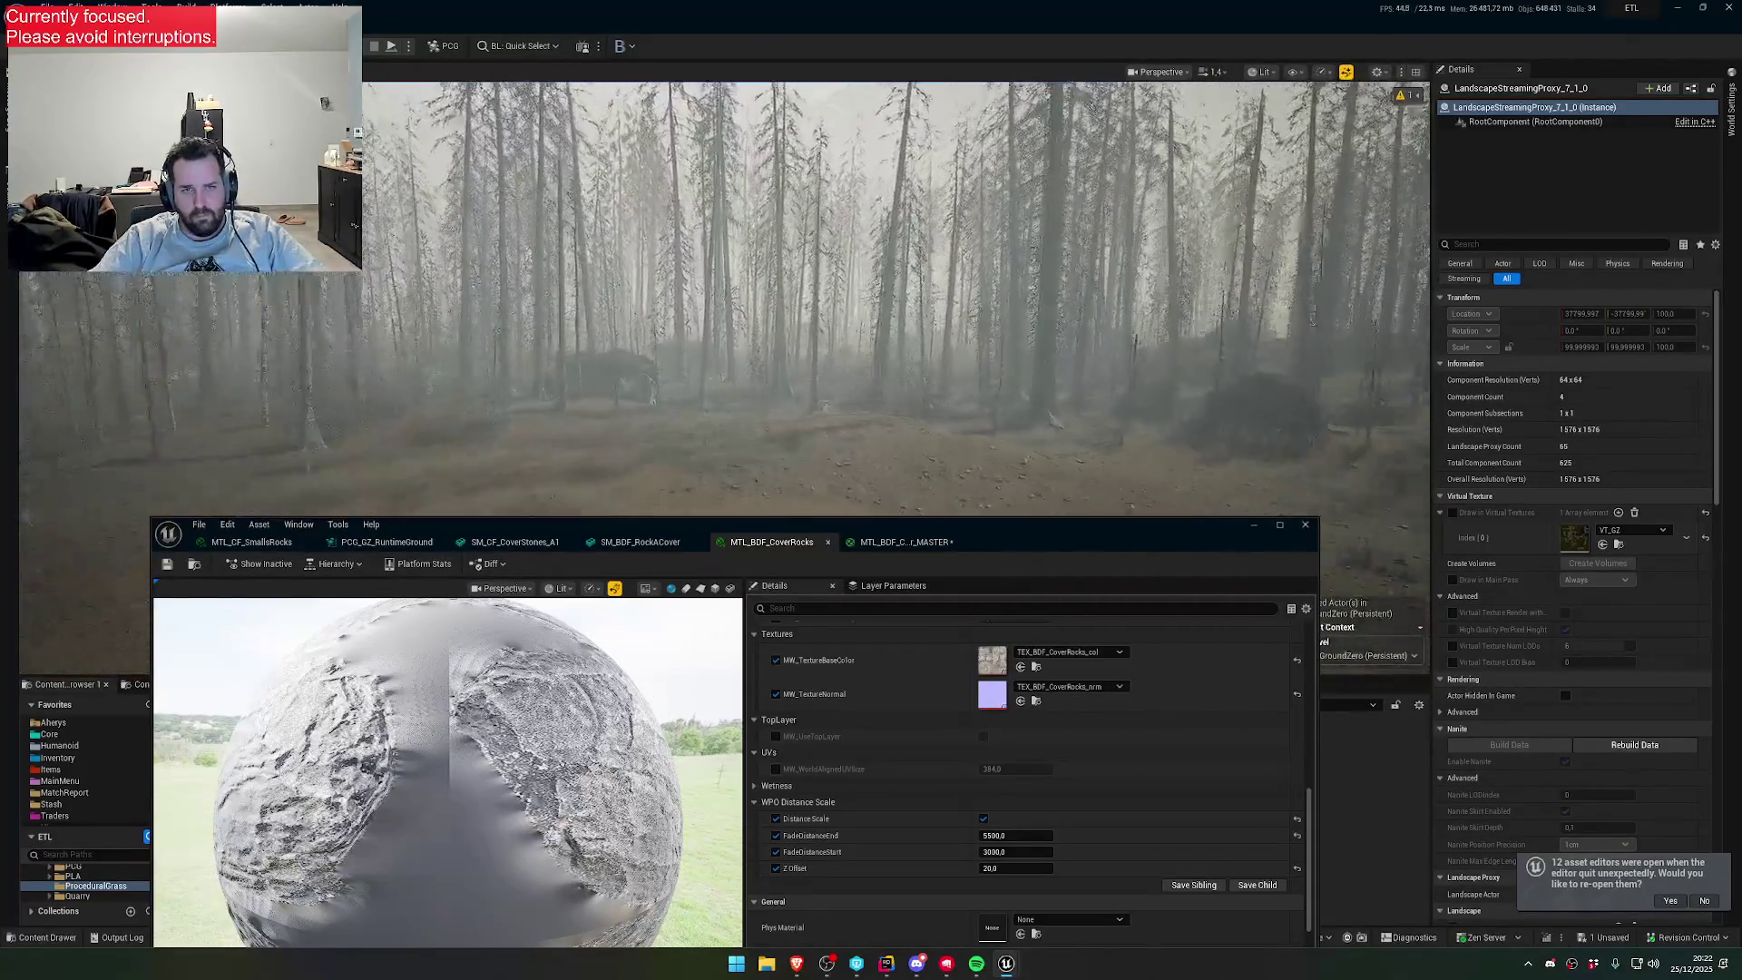
pyautogui.scroll(2, 1002, 516)
pyautogui.press('w')
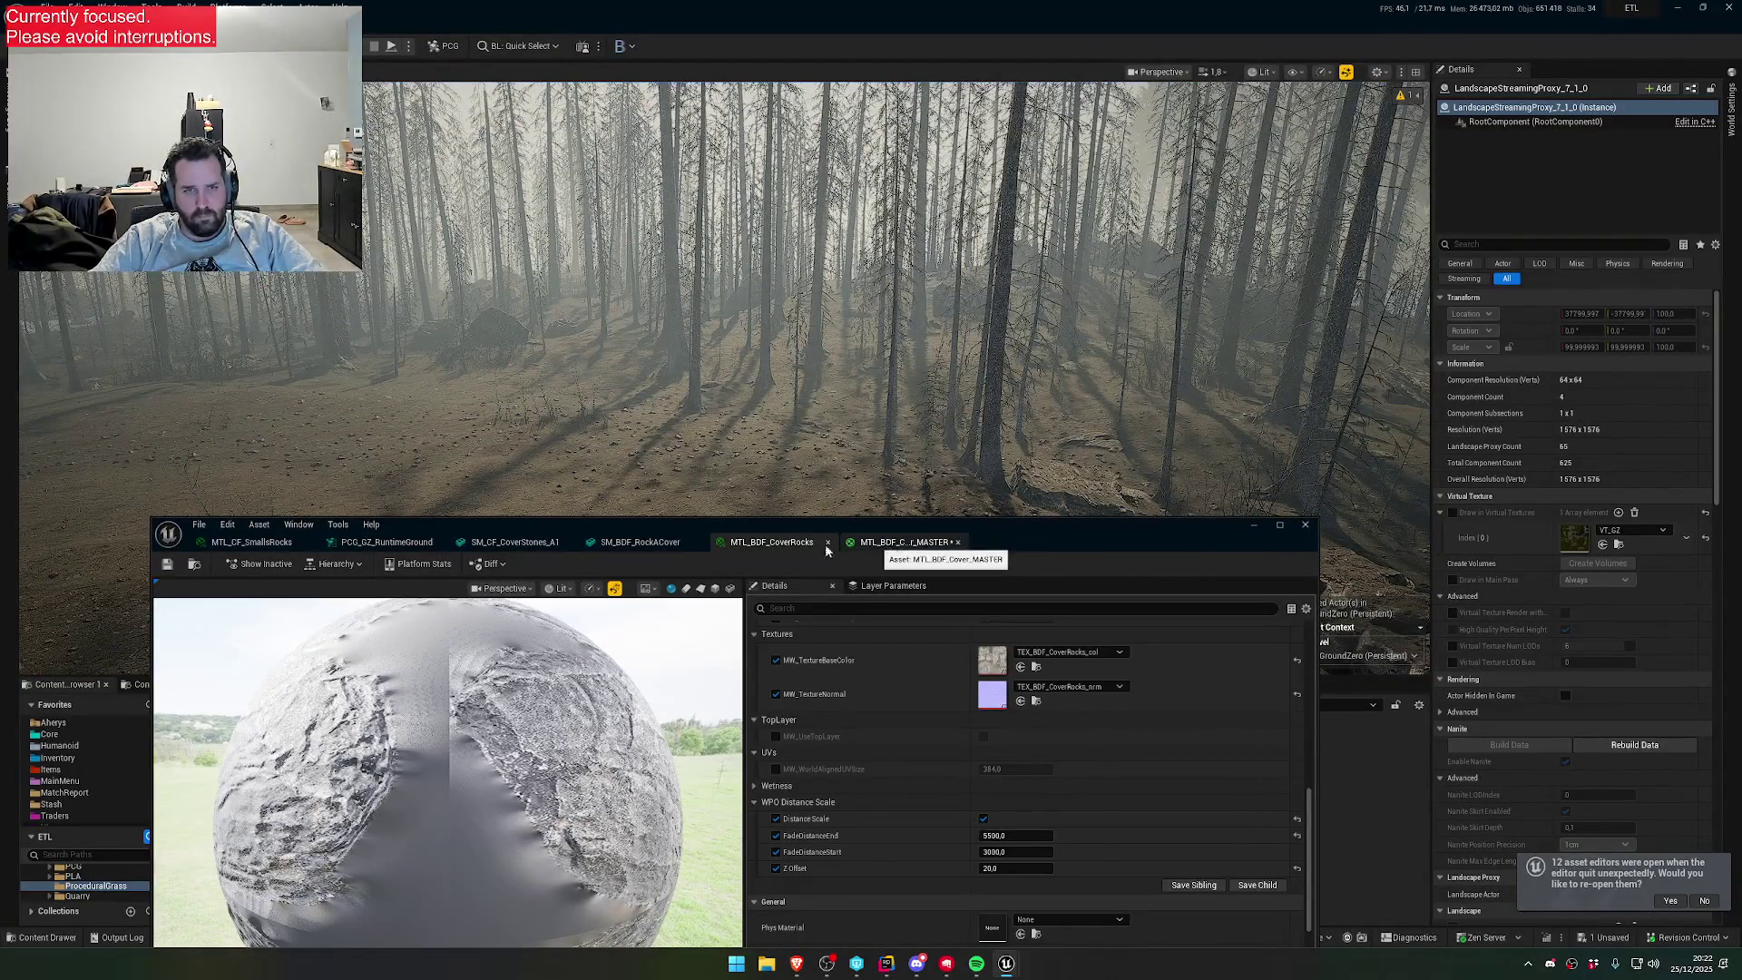
# - Bring up MTL_CF_SmallsRocks showing WPO Distance Scale fading 3000–5500 at Z Offset 50.0
pyautogui.click(255, 543)
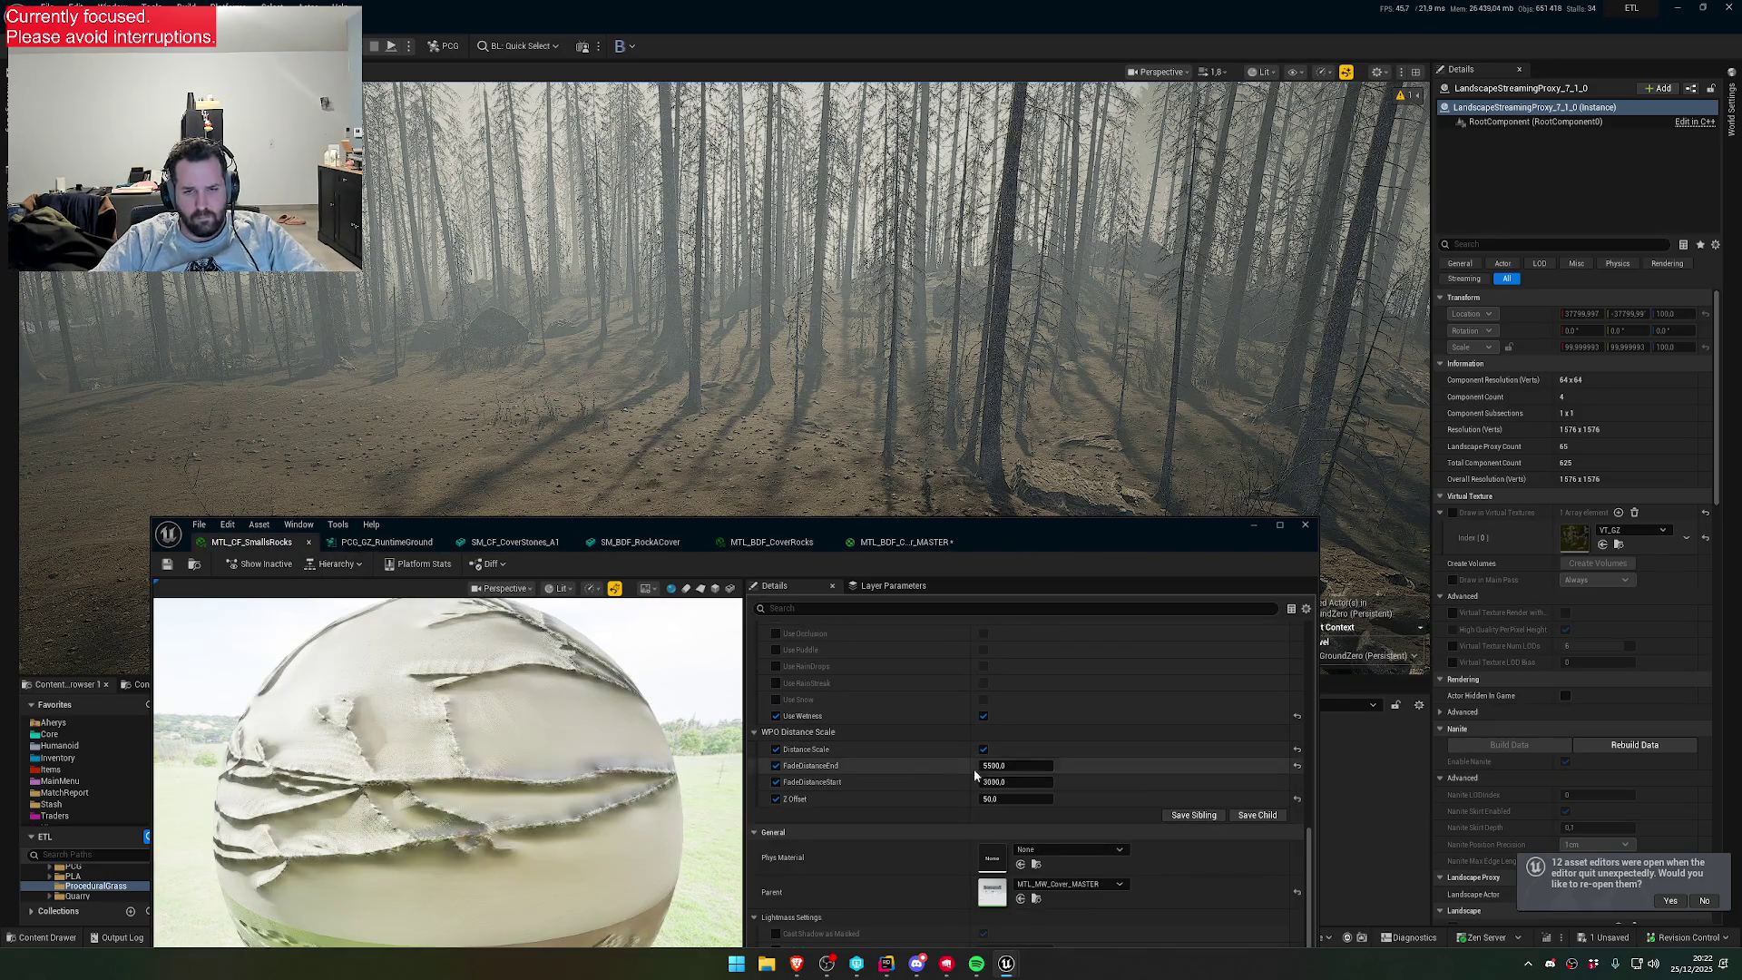
pyautogui.scroll(5, 817, 300)
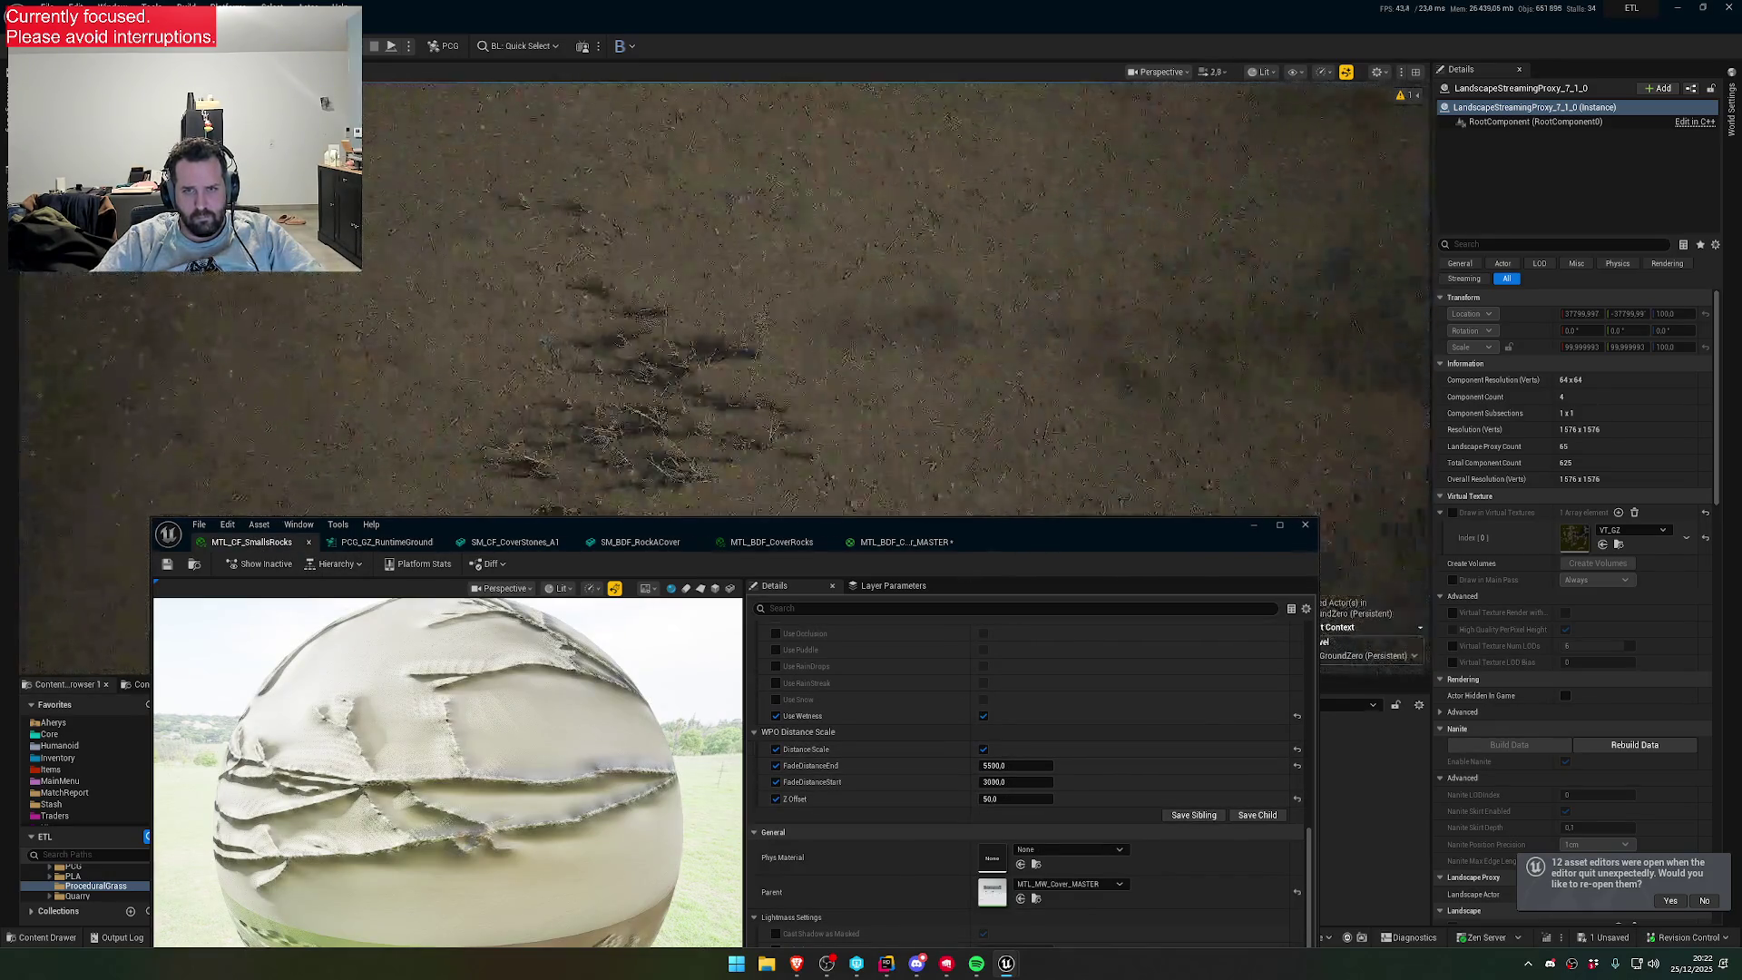
pyautogui.scroll(4, 726, 300)
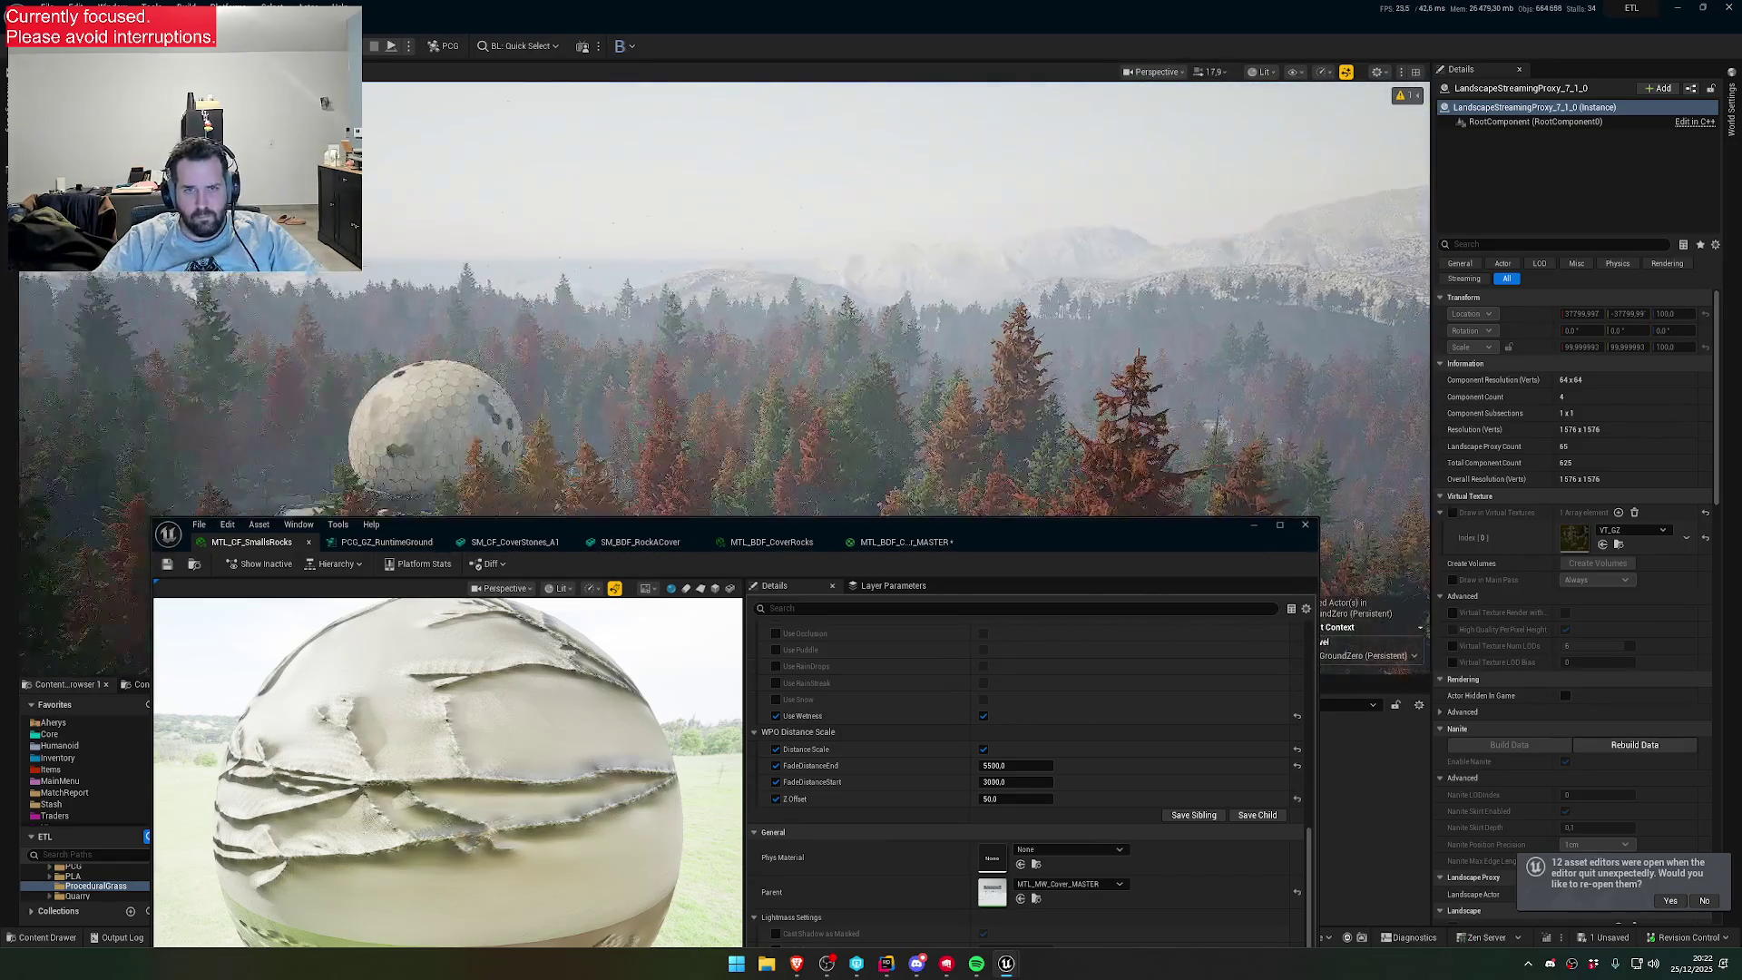
pyautogui.scroll(-2, 726, 299)
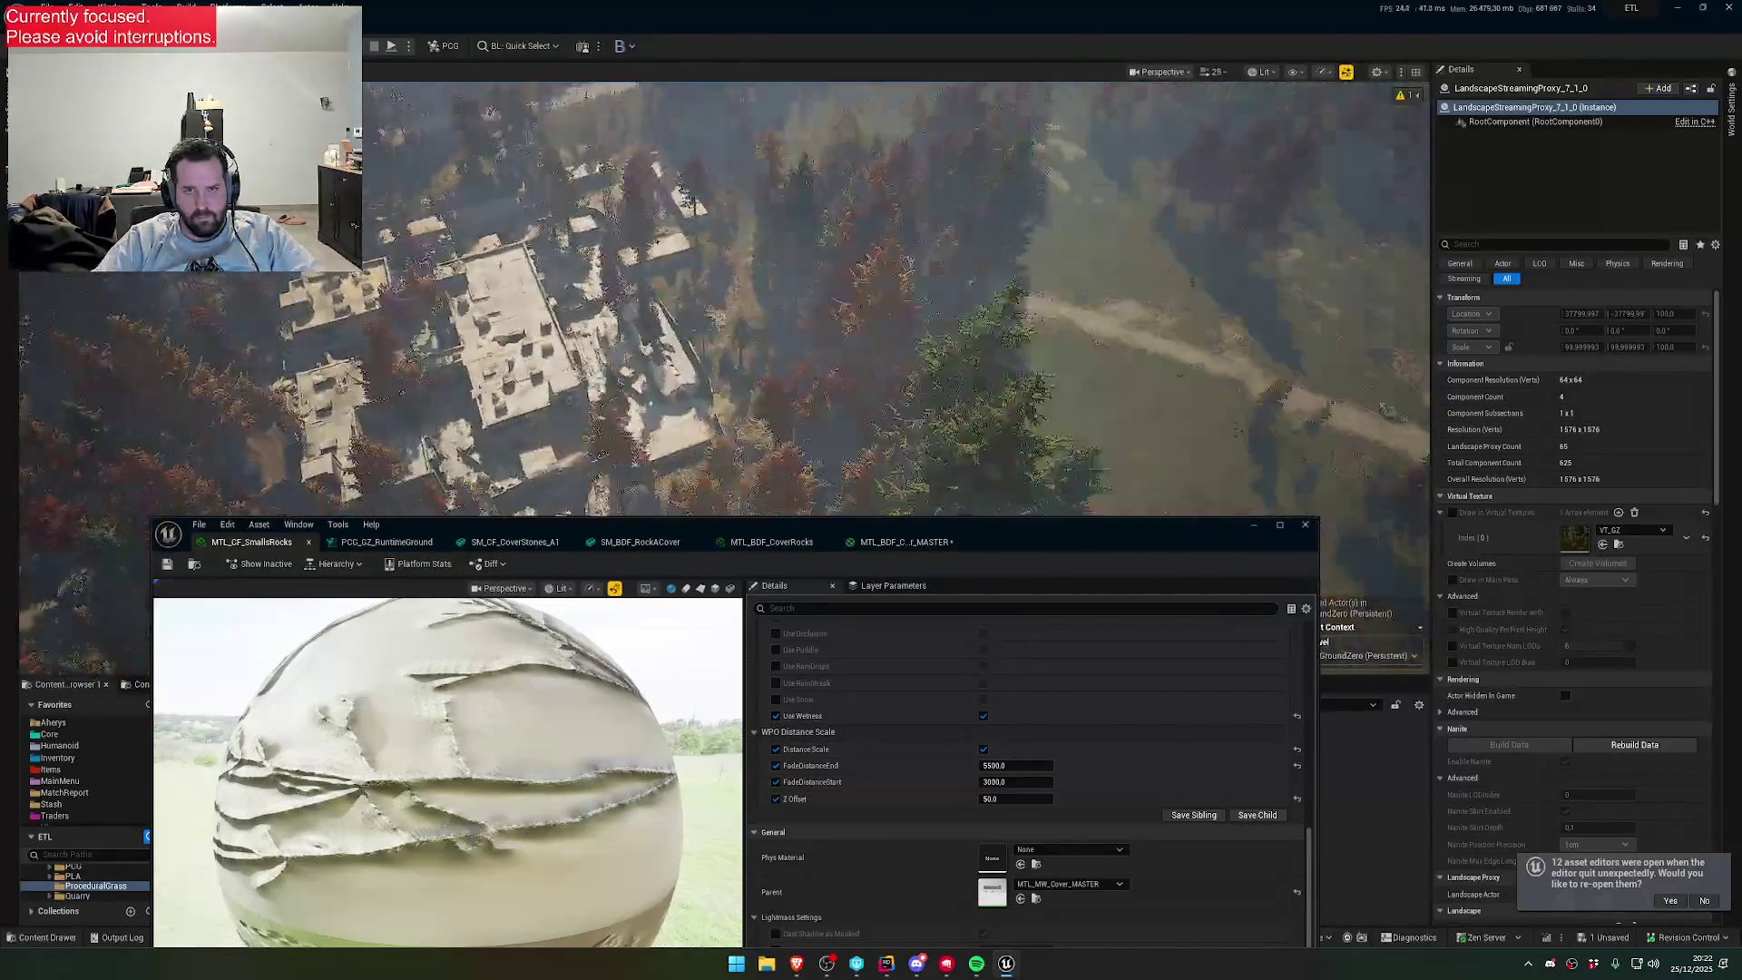
pyautogui.scroll(-3, 726, 300)
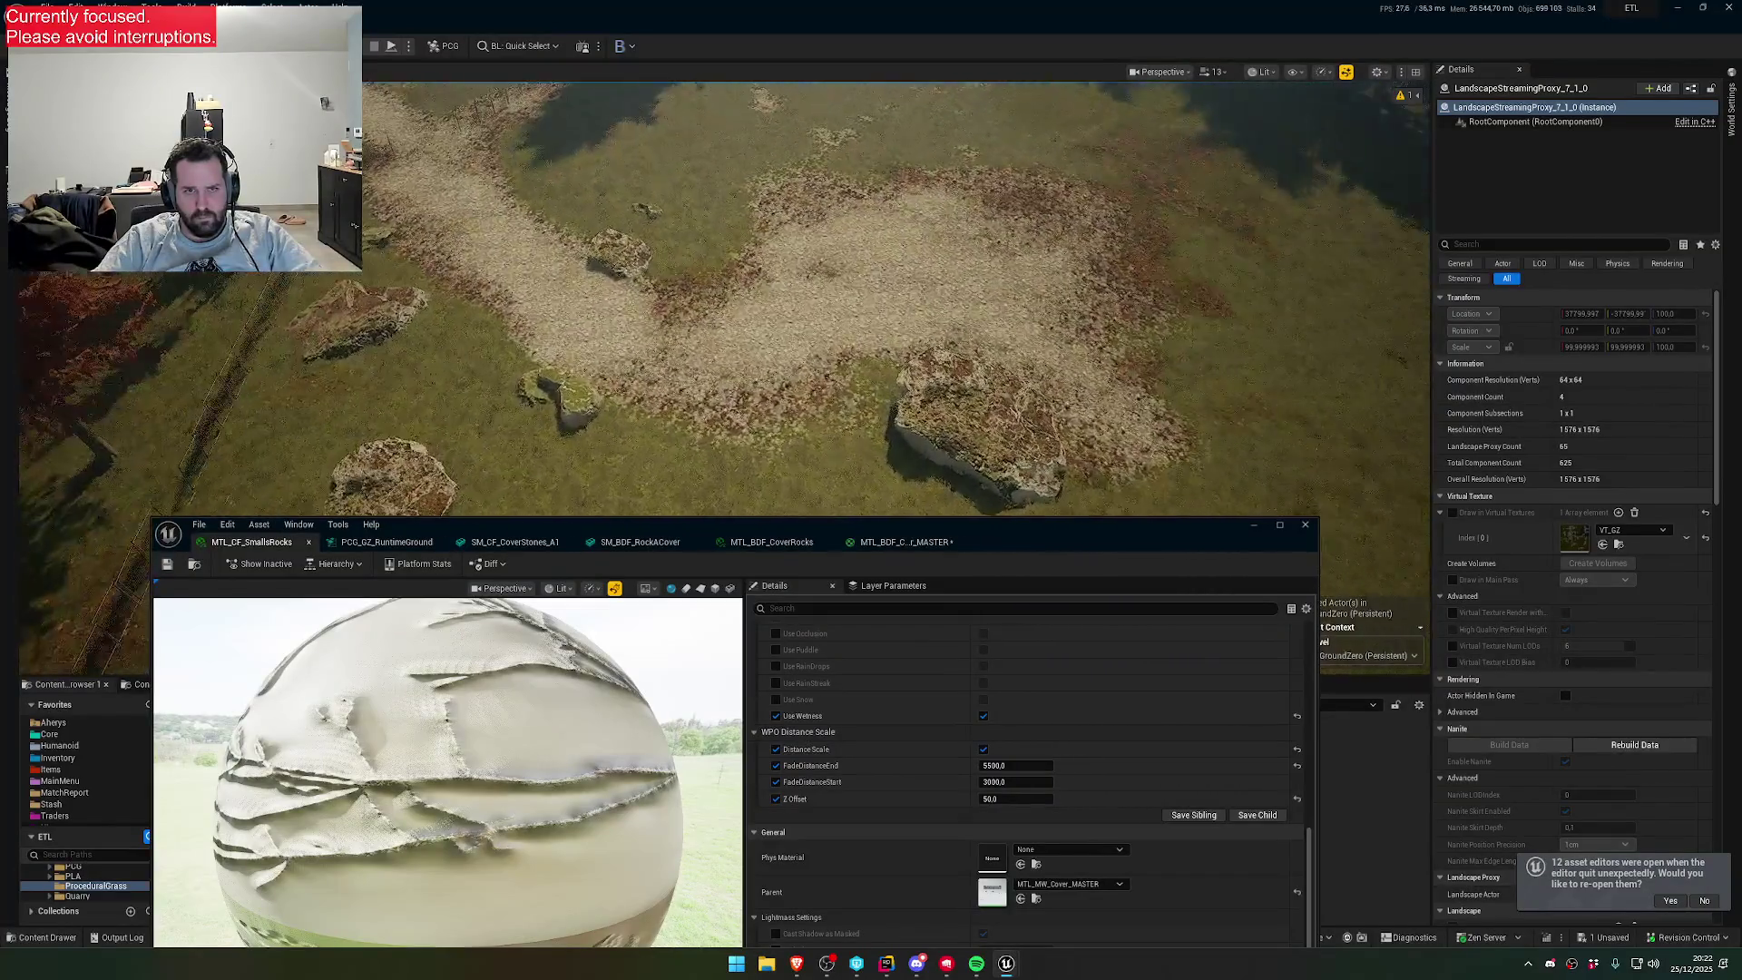
pyautogui.scroll(-2, 726, 299)
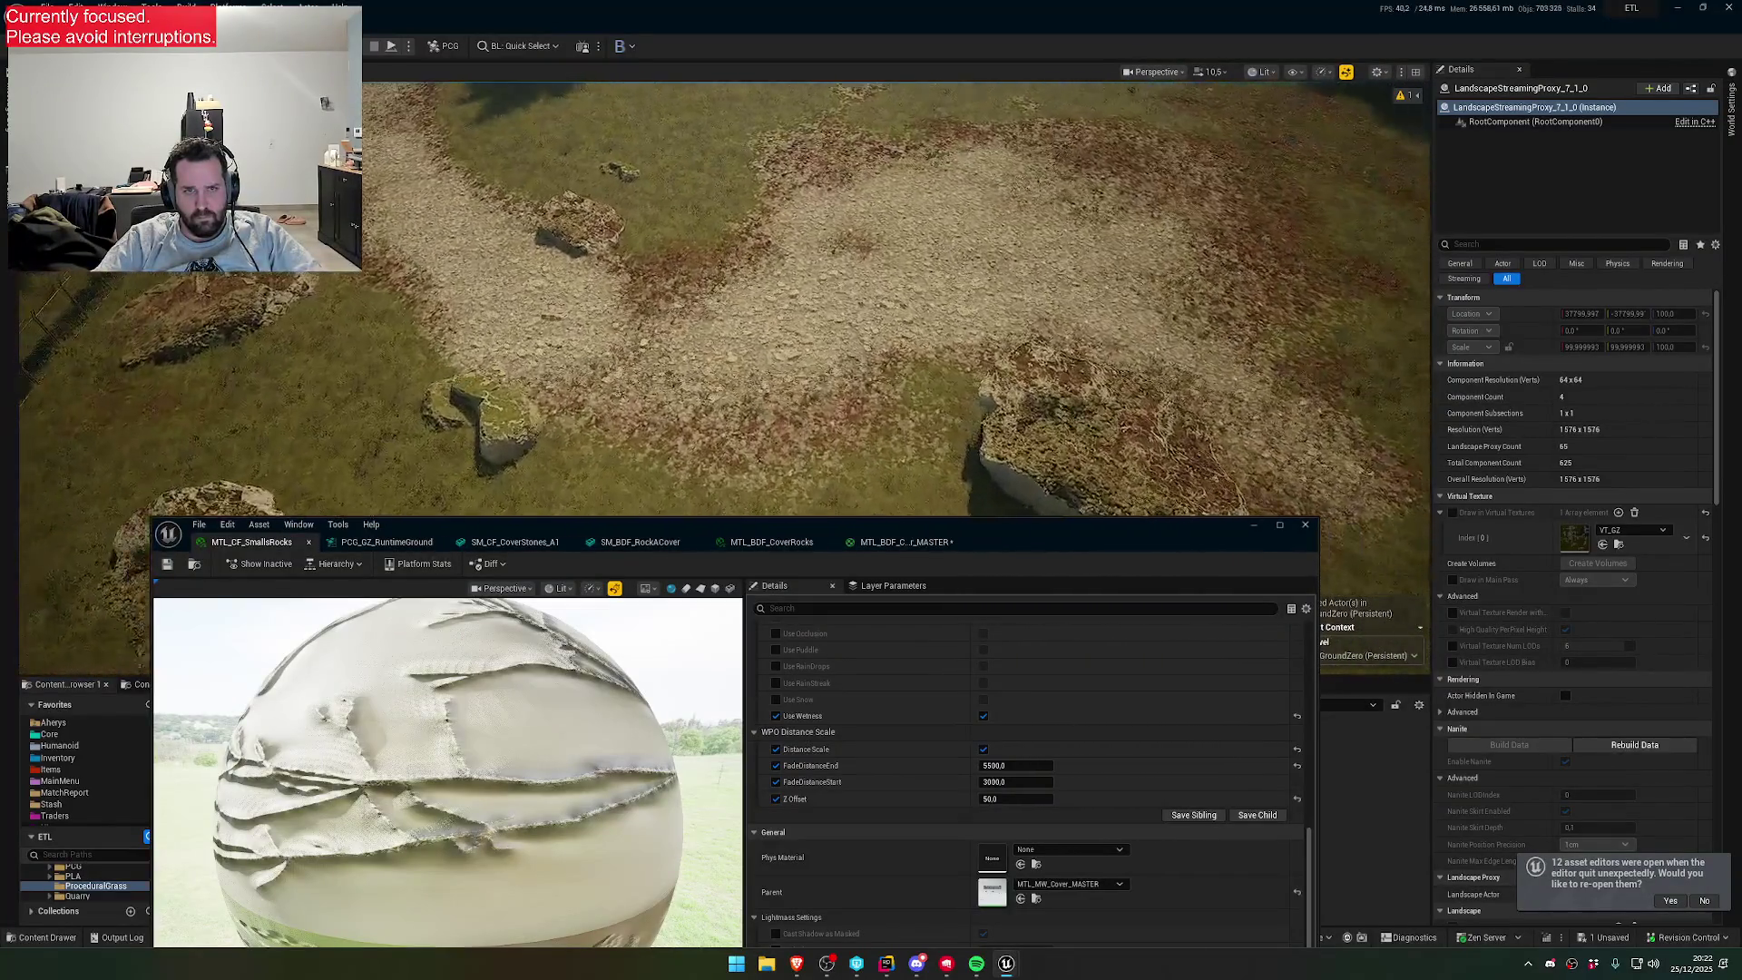
# - Try Z Offset 20.0, then 30.0 on MTL_CF_SmallsRocks while checking the rocks
pyautogui.press('s')
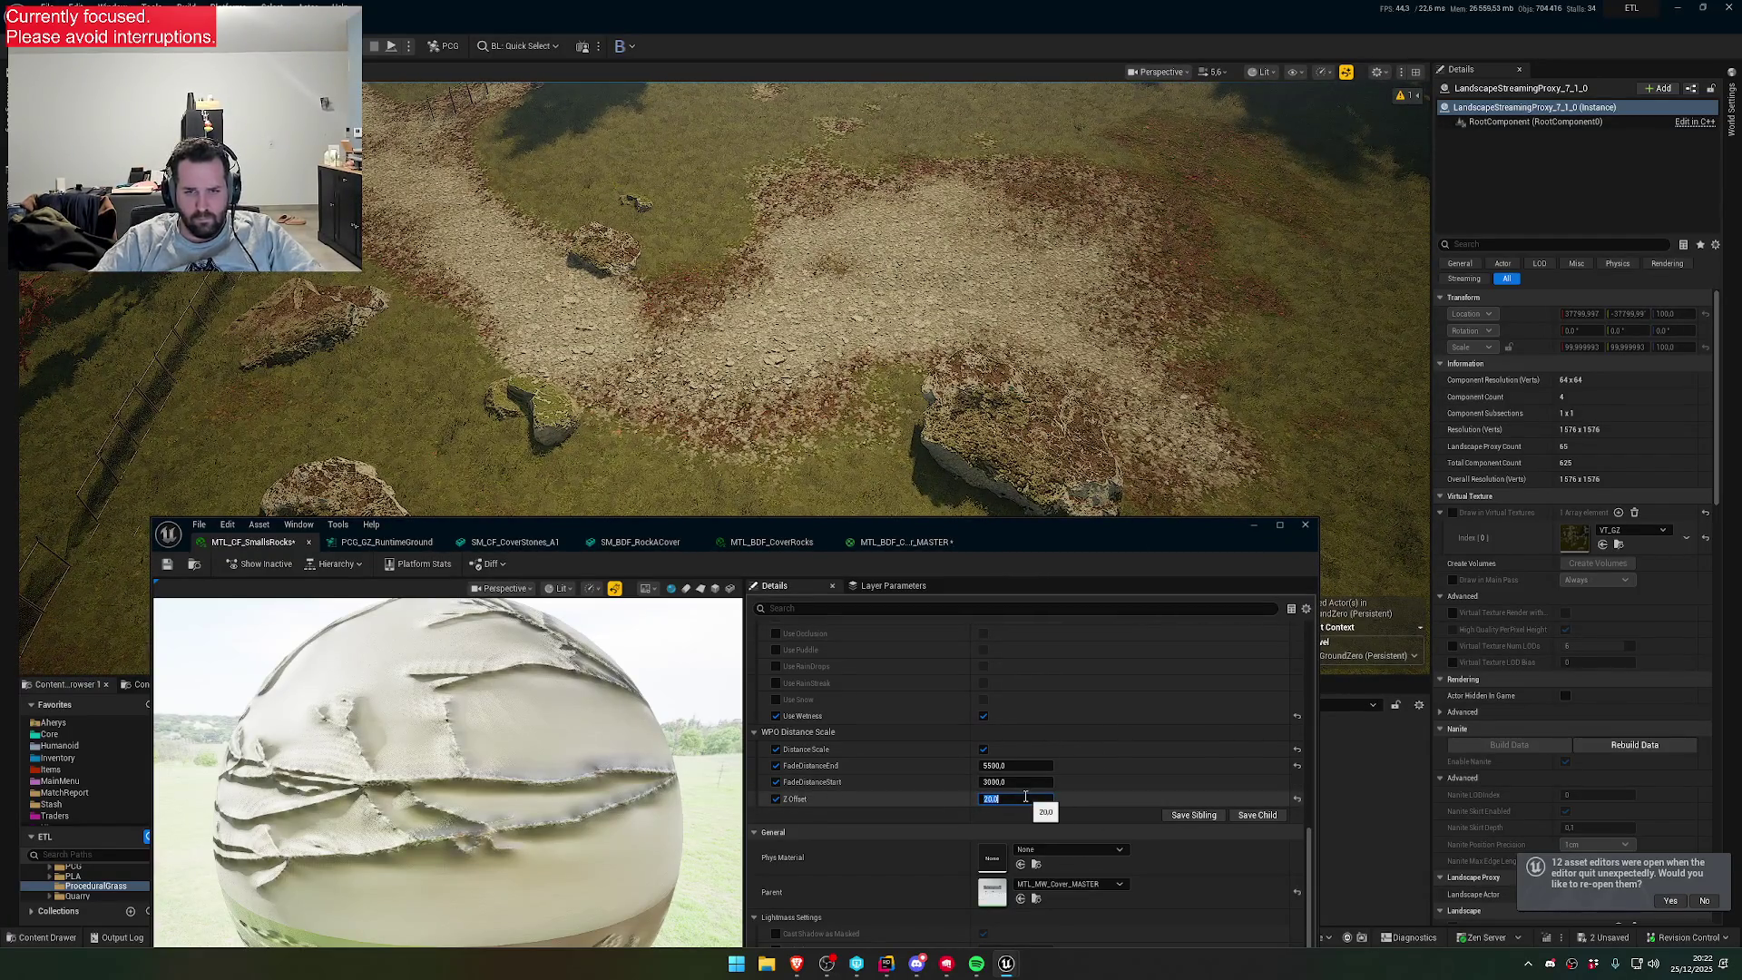
pyautogui.press('Return')
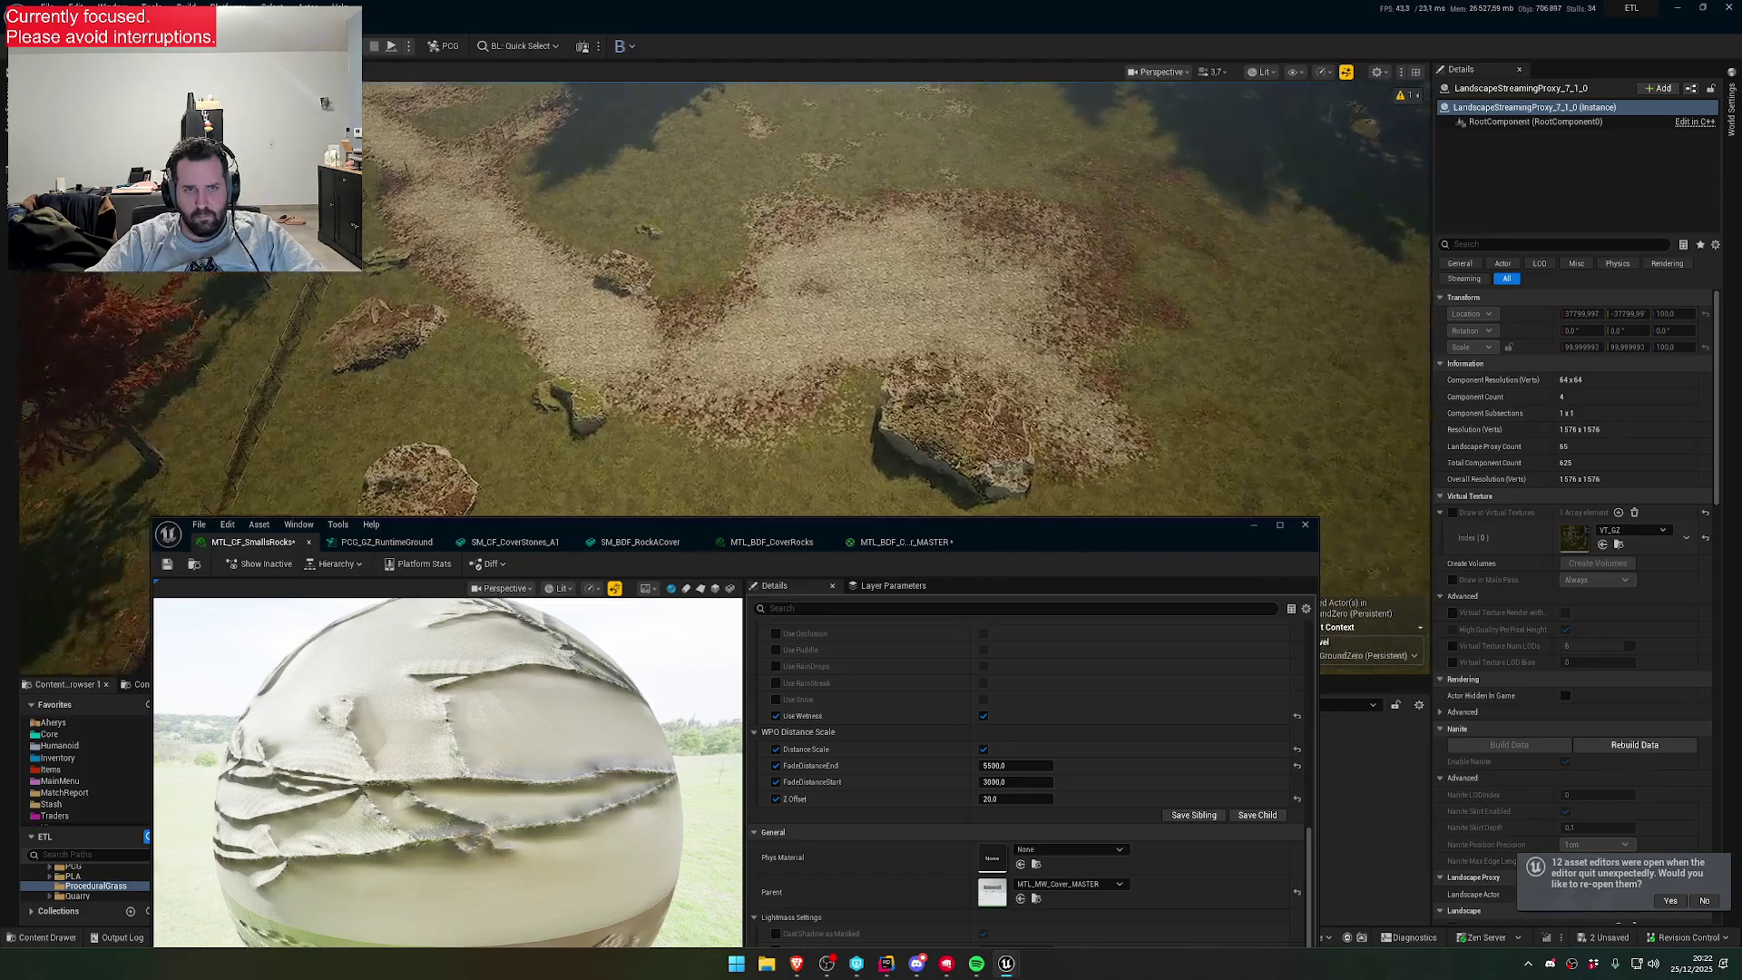
pyautogui.press('w')
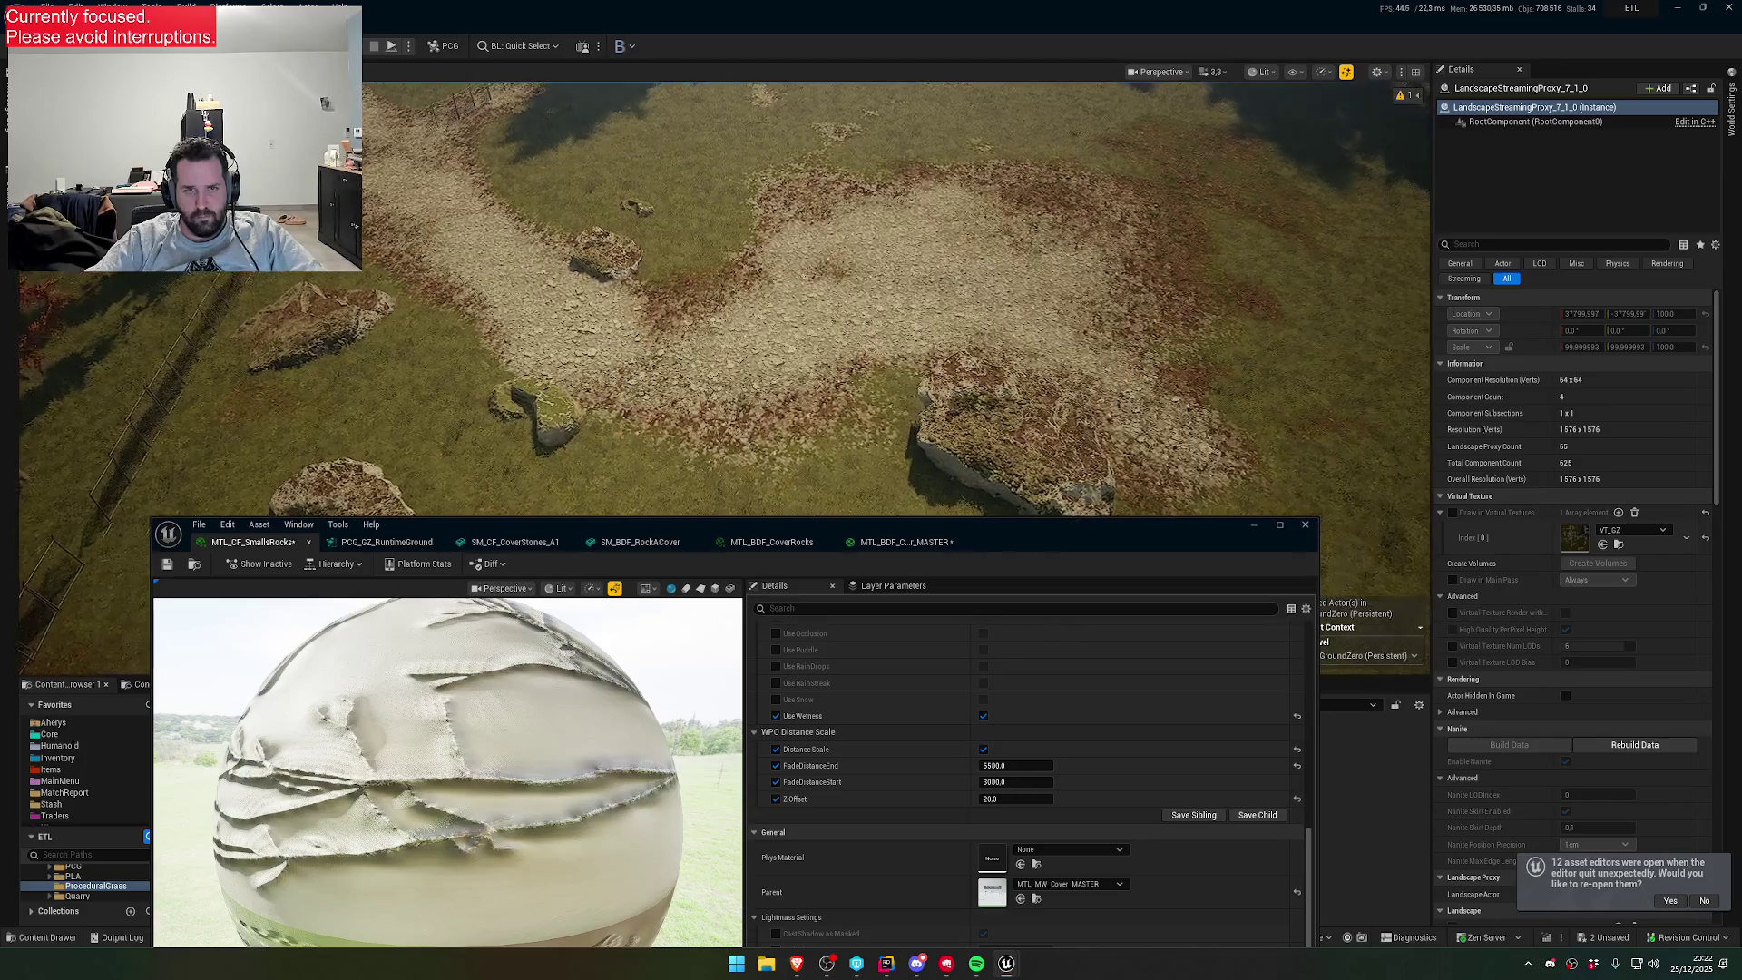
pyautogui.click(1007, 799)
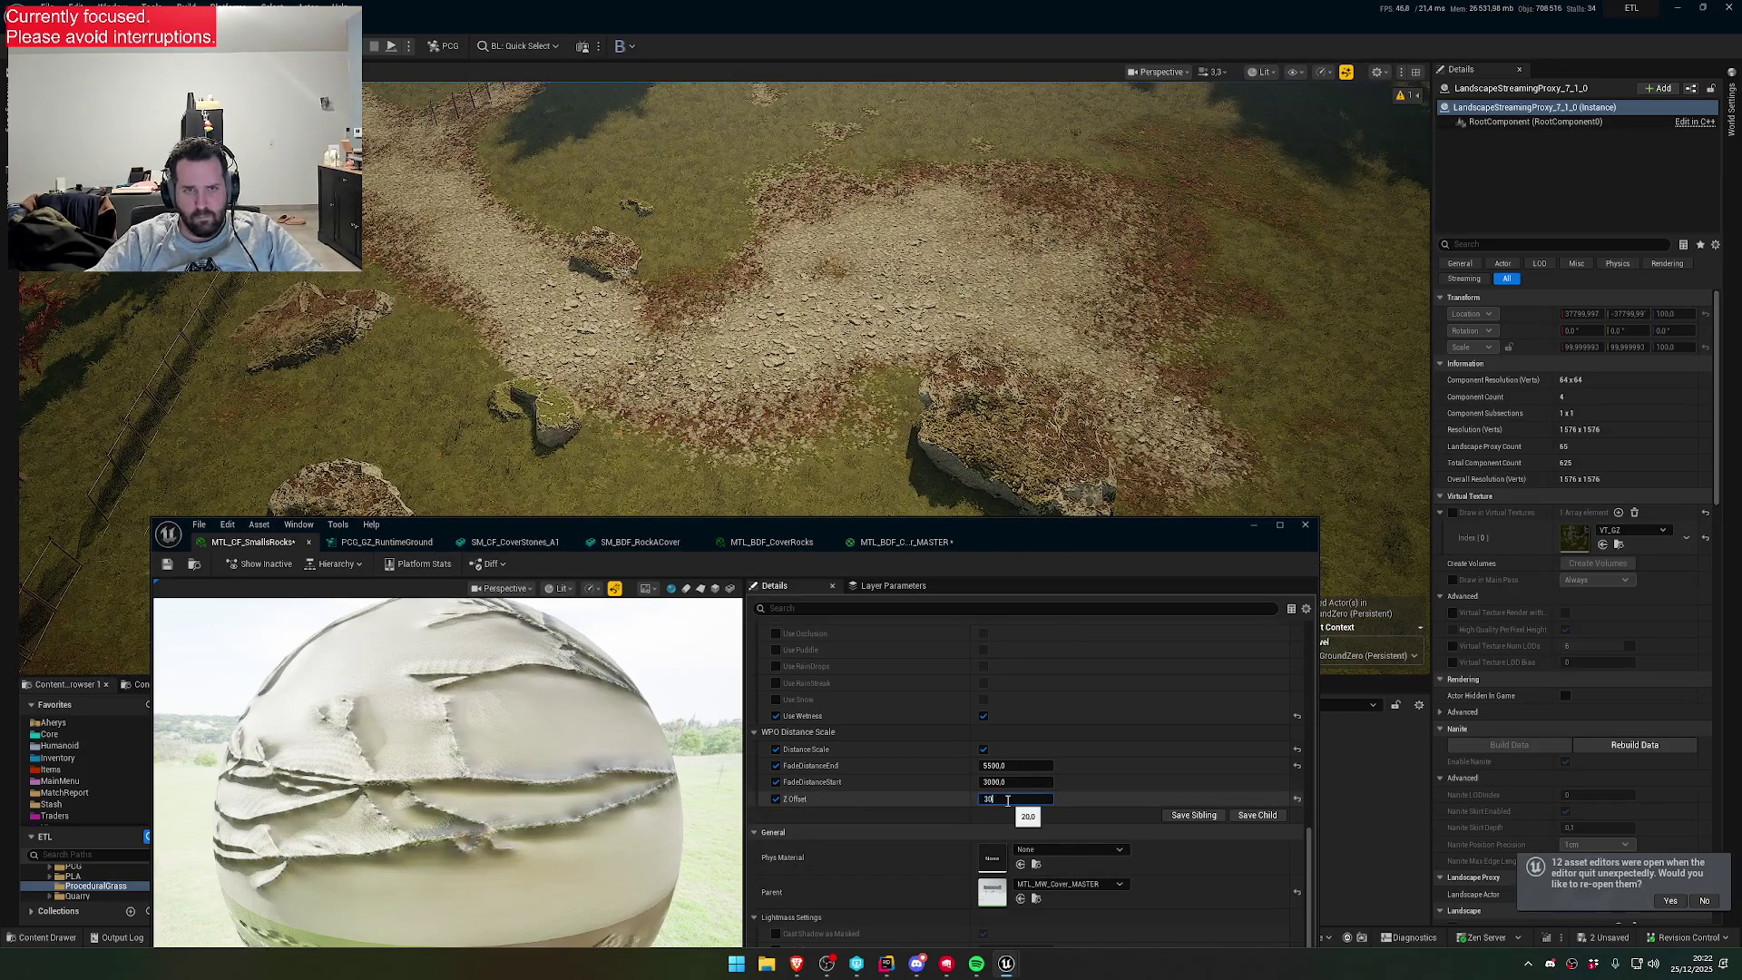
pyautogui.write('30')
pyautogui.press('Return')
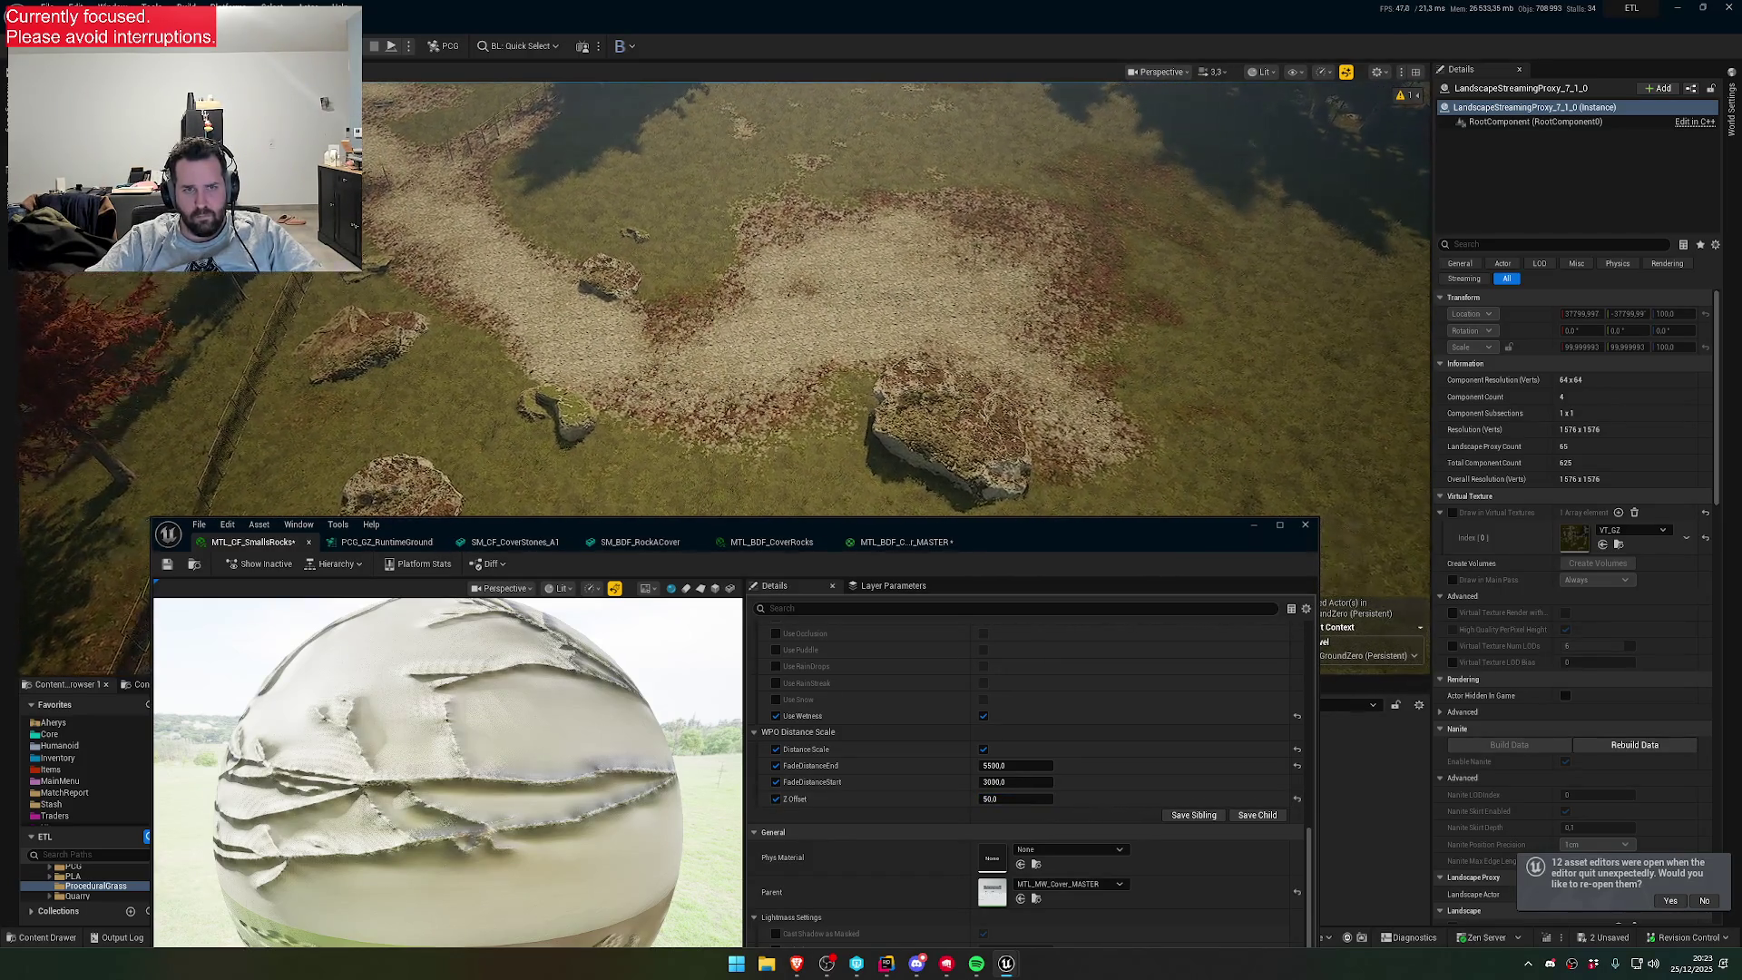
# - Test Z Offset 0.0 and other values, settle on 30.0, then view the tree line
pyautogui.click(1013, 799)
pyautogui.write('0')
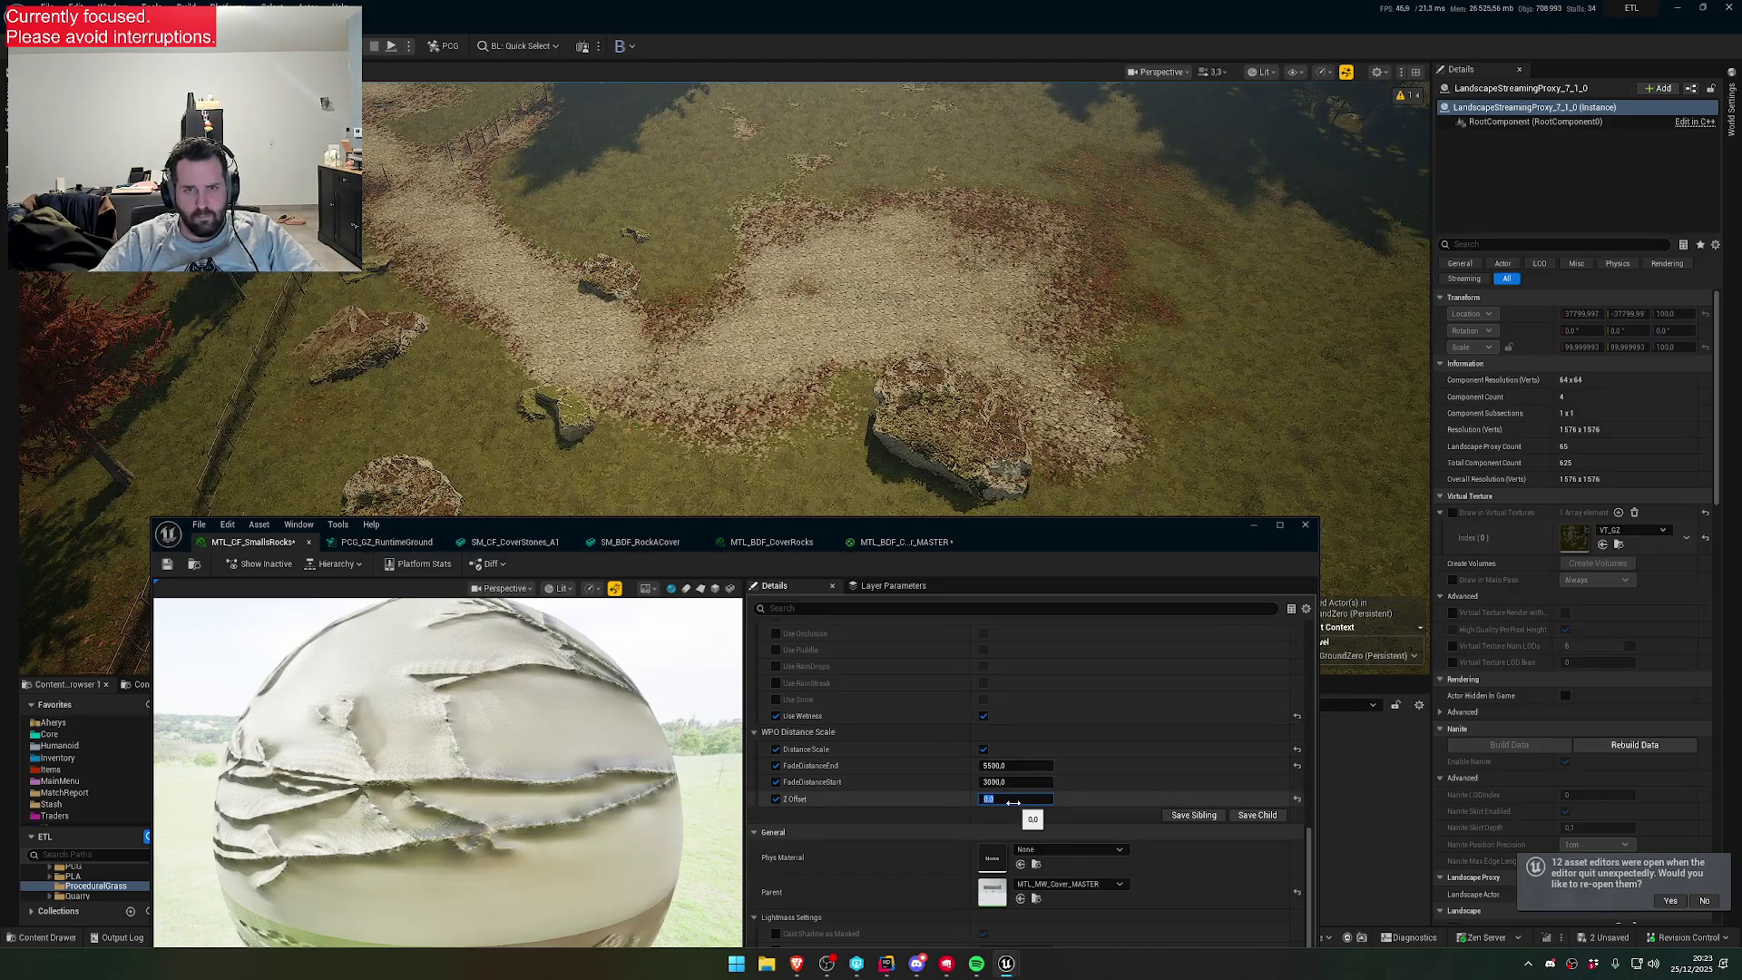
pyautogui.press('Return')
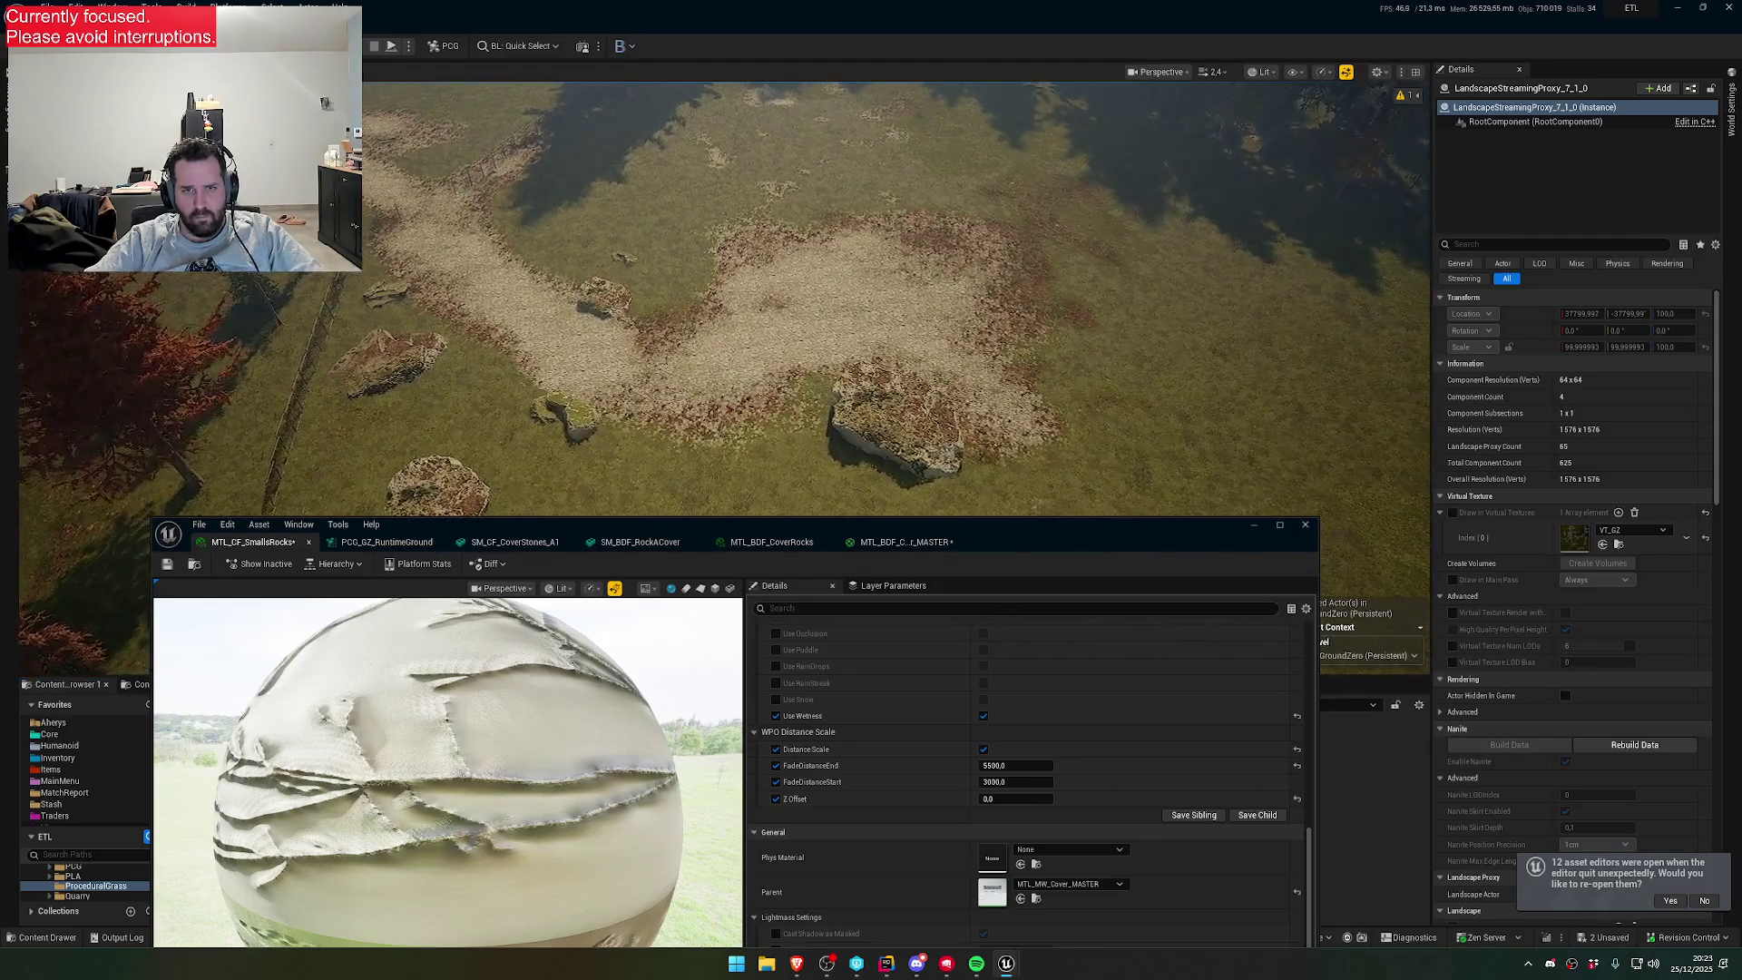
pyautogui.scroll(-1, 726, 299)
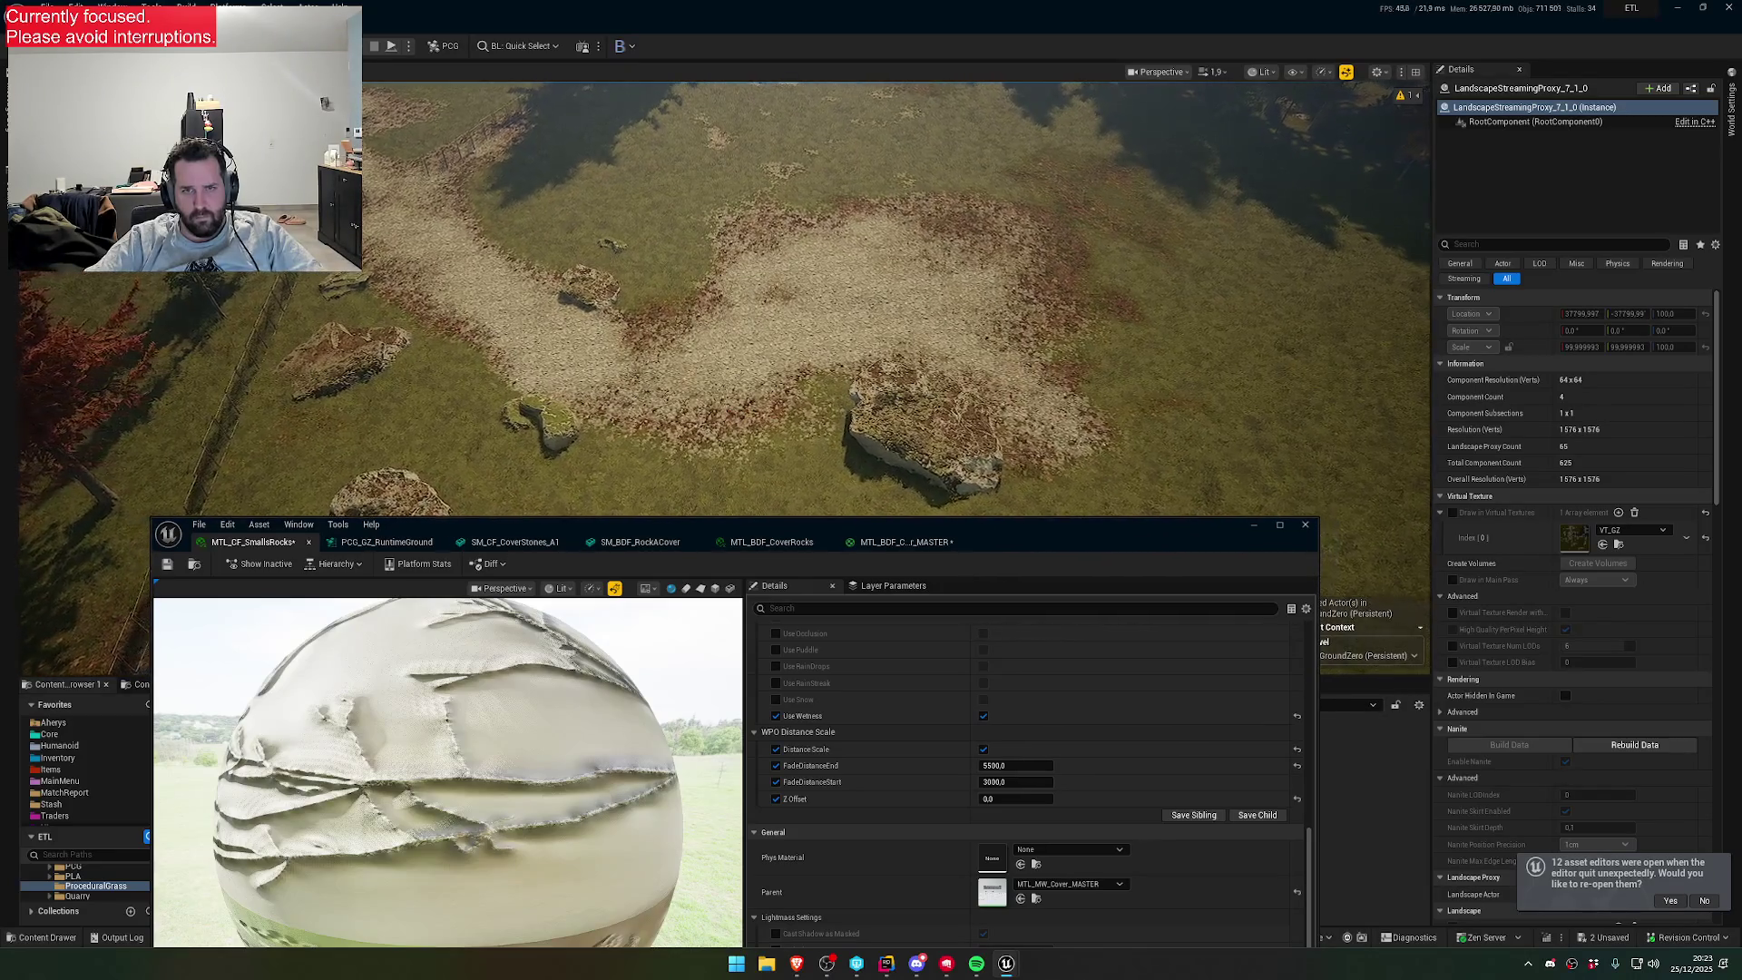
pyautogui.click(1045, 799)
pyautogui.write('1')
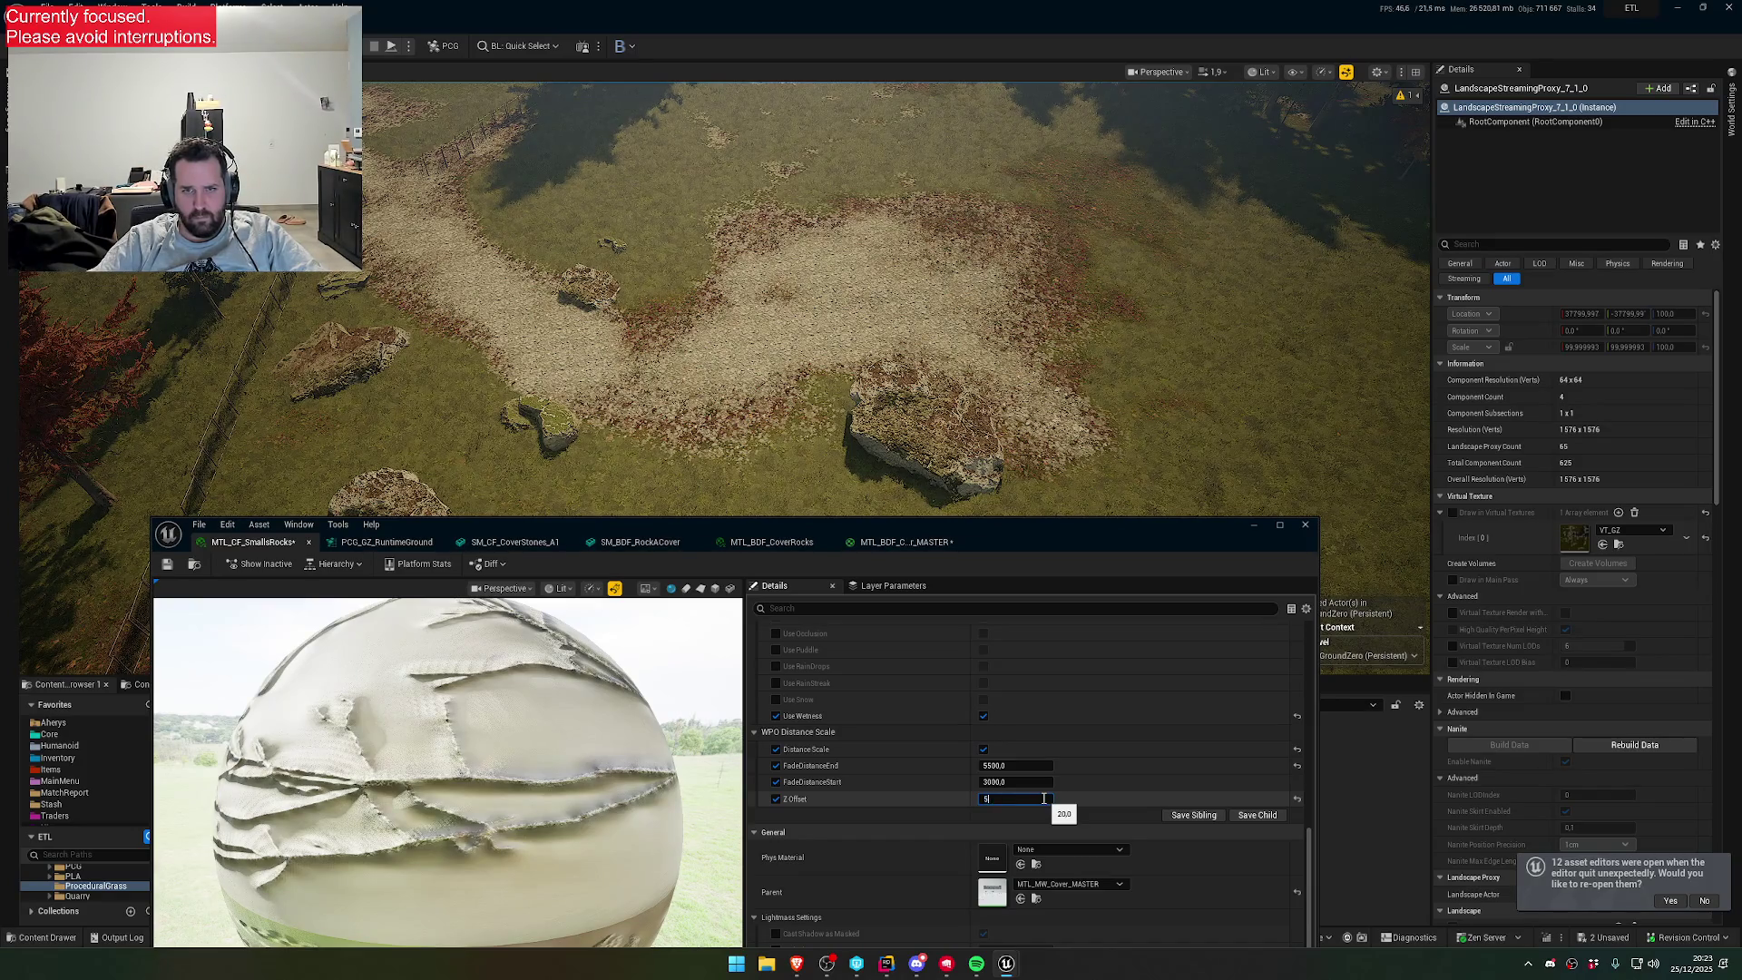
pyautogui.write('0')
pyautogui.press('Return')
pyautogui.moveTo(1044, 472); pyautogui.dragTo(1043, 399)
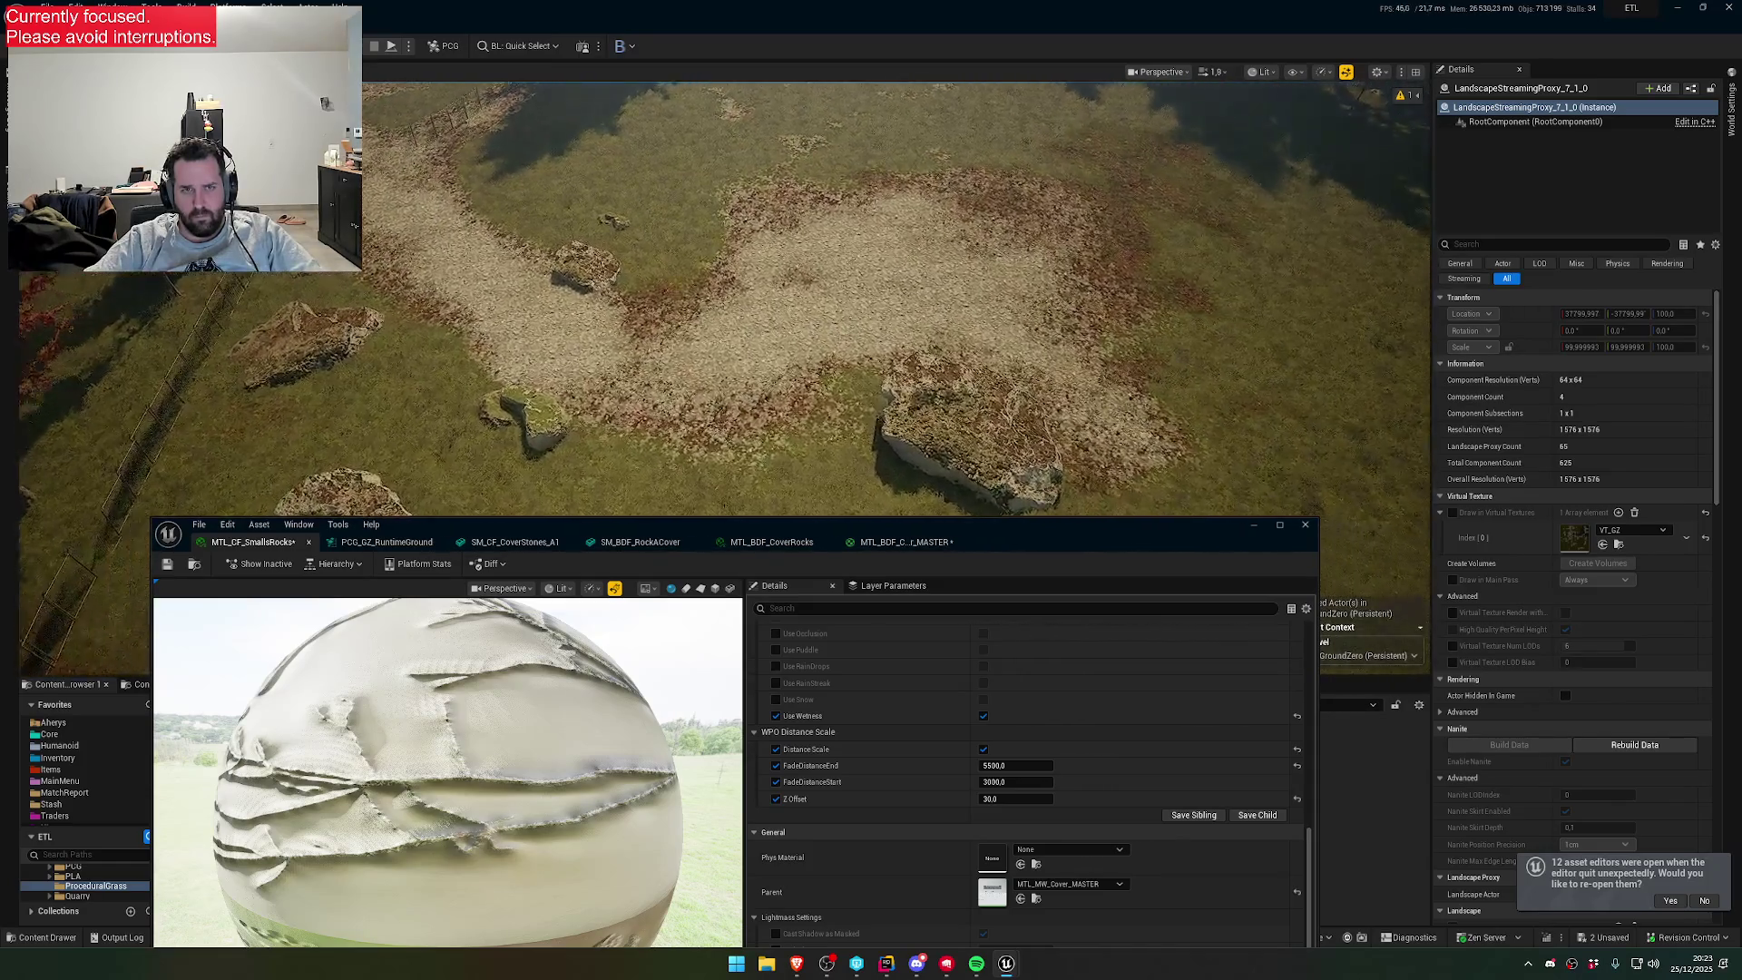
pyautogui.moveTo(908, 363); pyautogui.dragTo(907, 272)
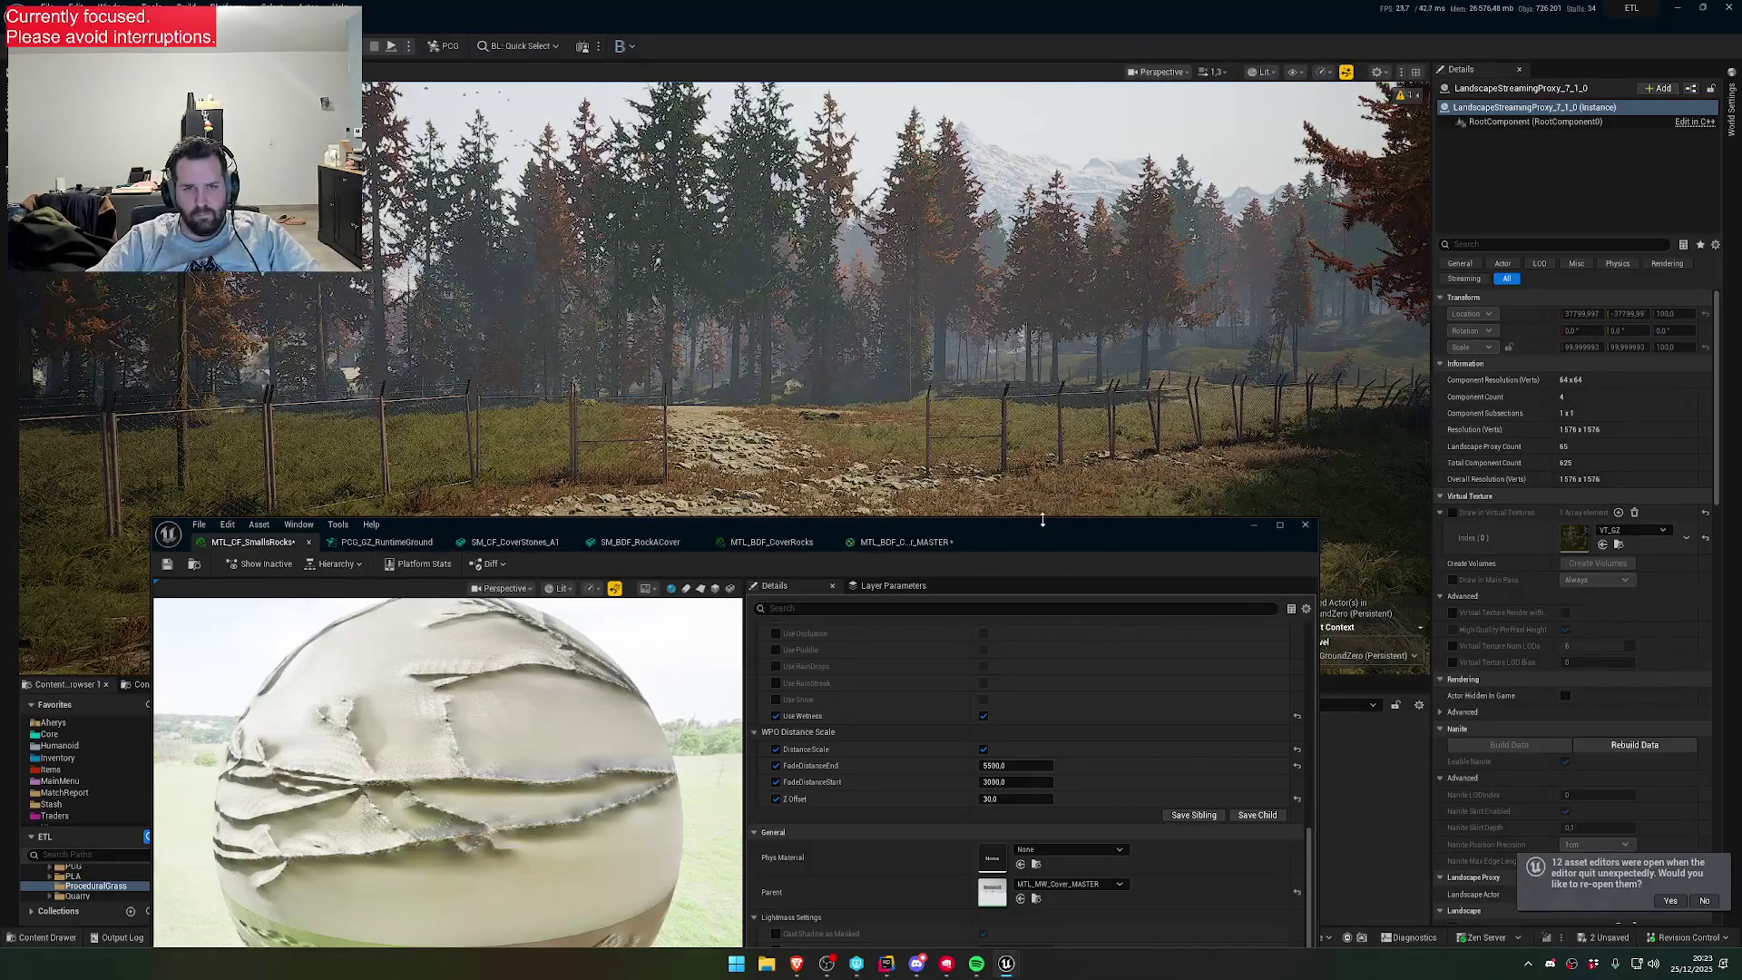
# - Lower the material editor and fly at ground level past trees to view stones on the burned floor
pyautogui.moveTo(1042, 520); pyautogui.dragTo(1028, 651)
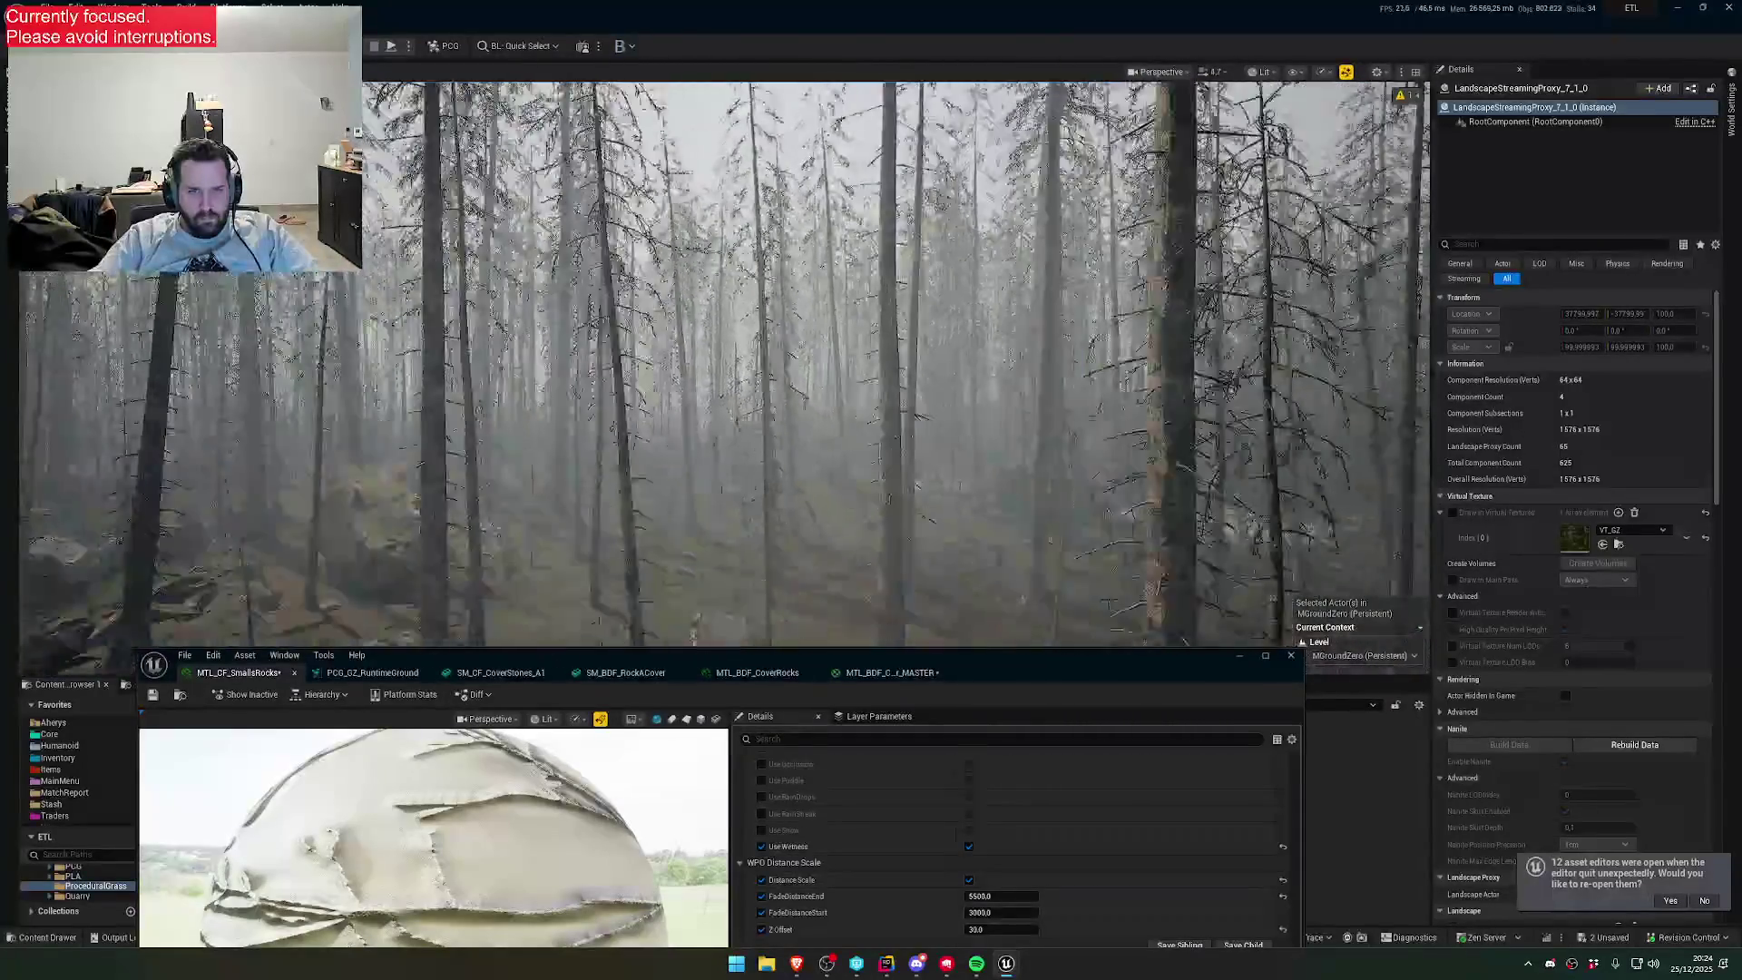
pyautogui.scroll(-3, 726, 363)
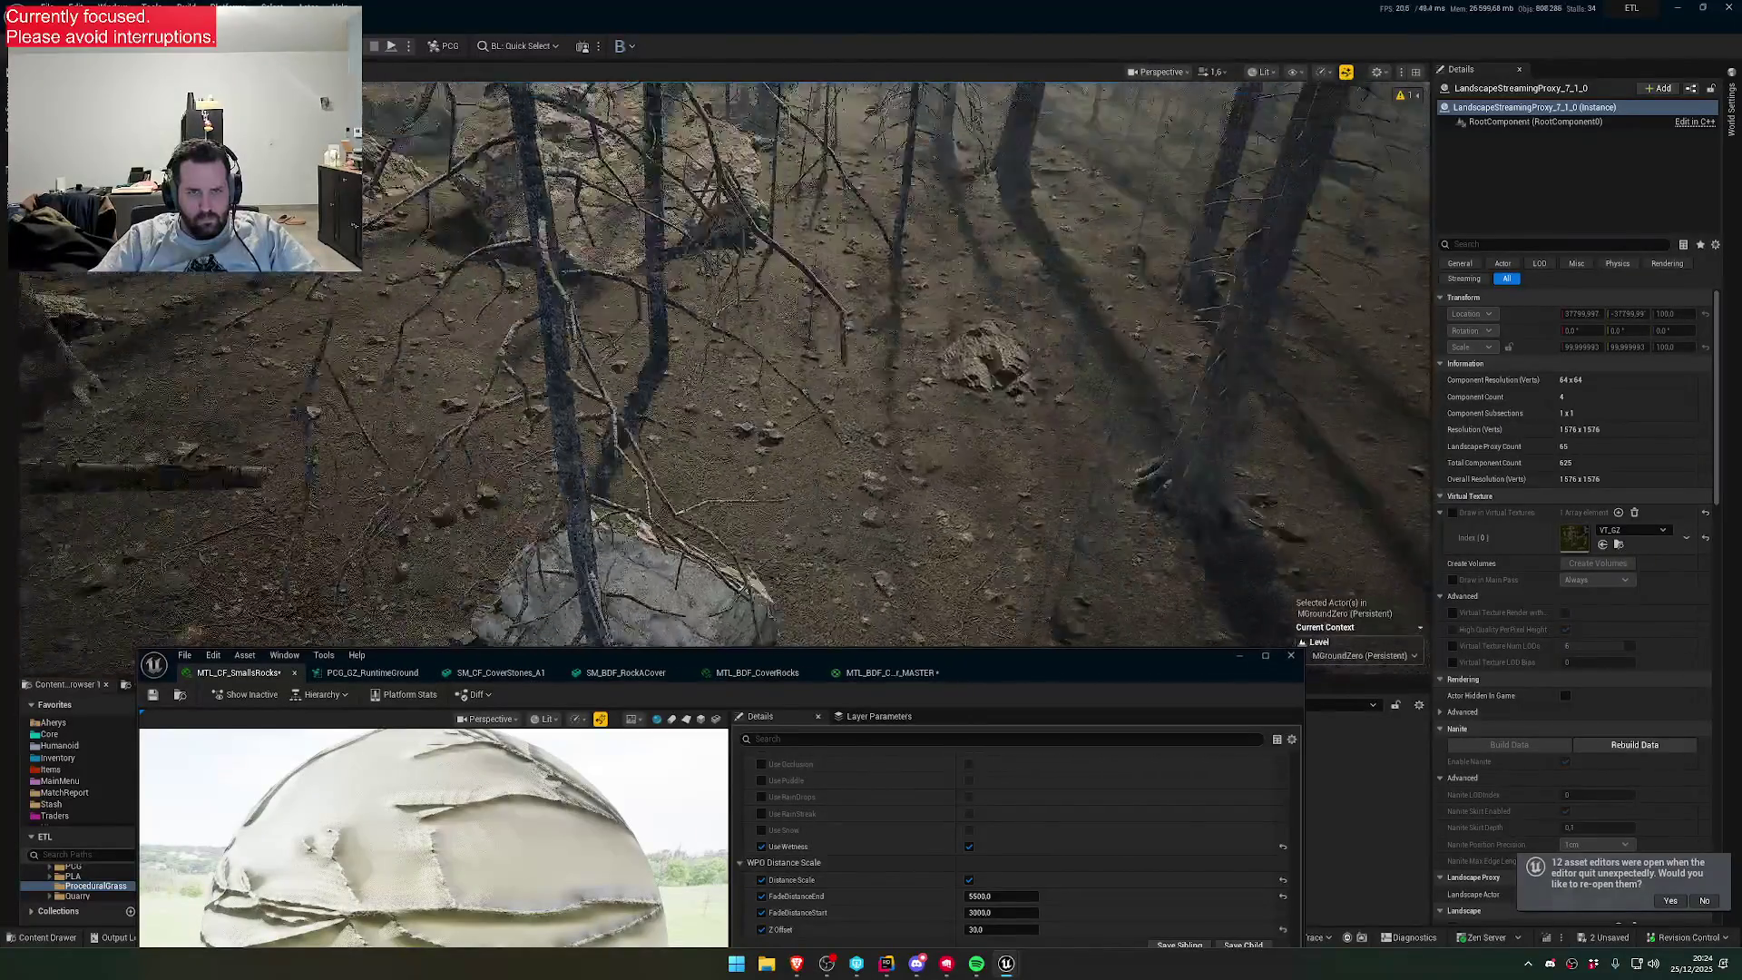
pyautogui.scroll(-1, 726, 363)
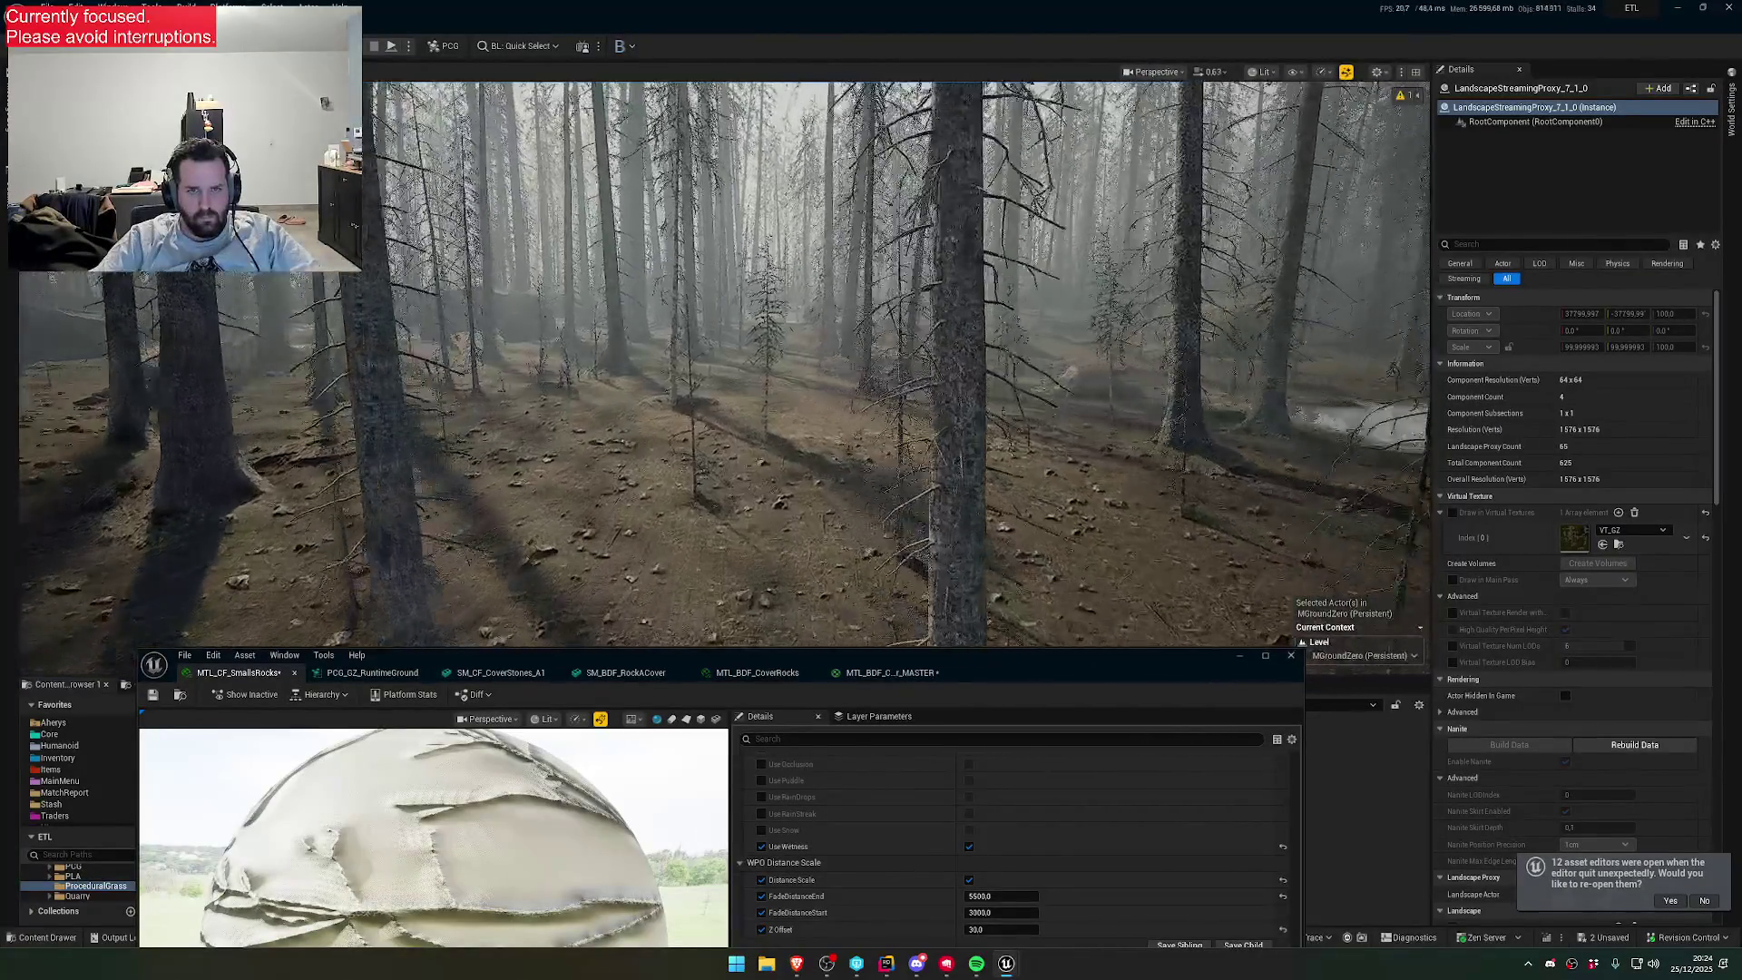
pyautogui.press('w')
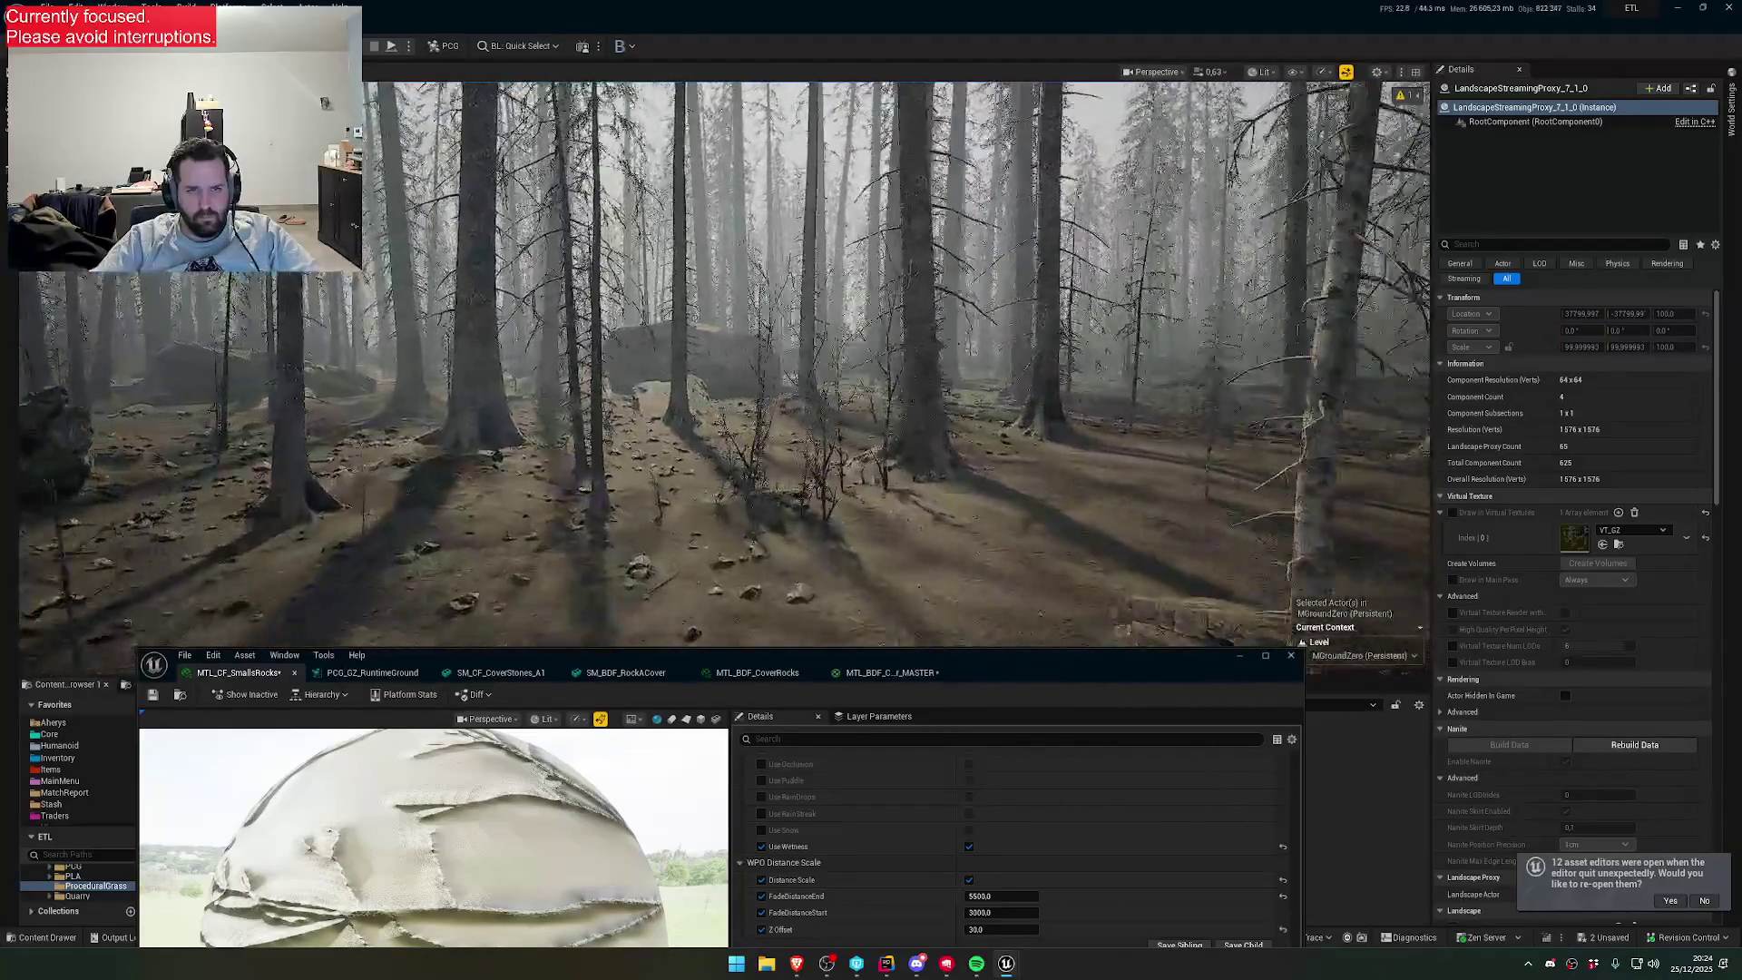
pyautogui.press('w')
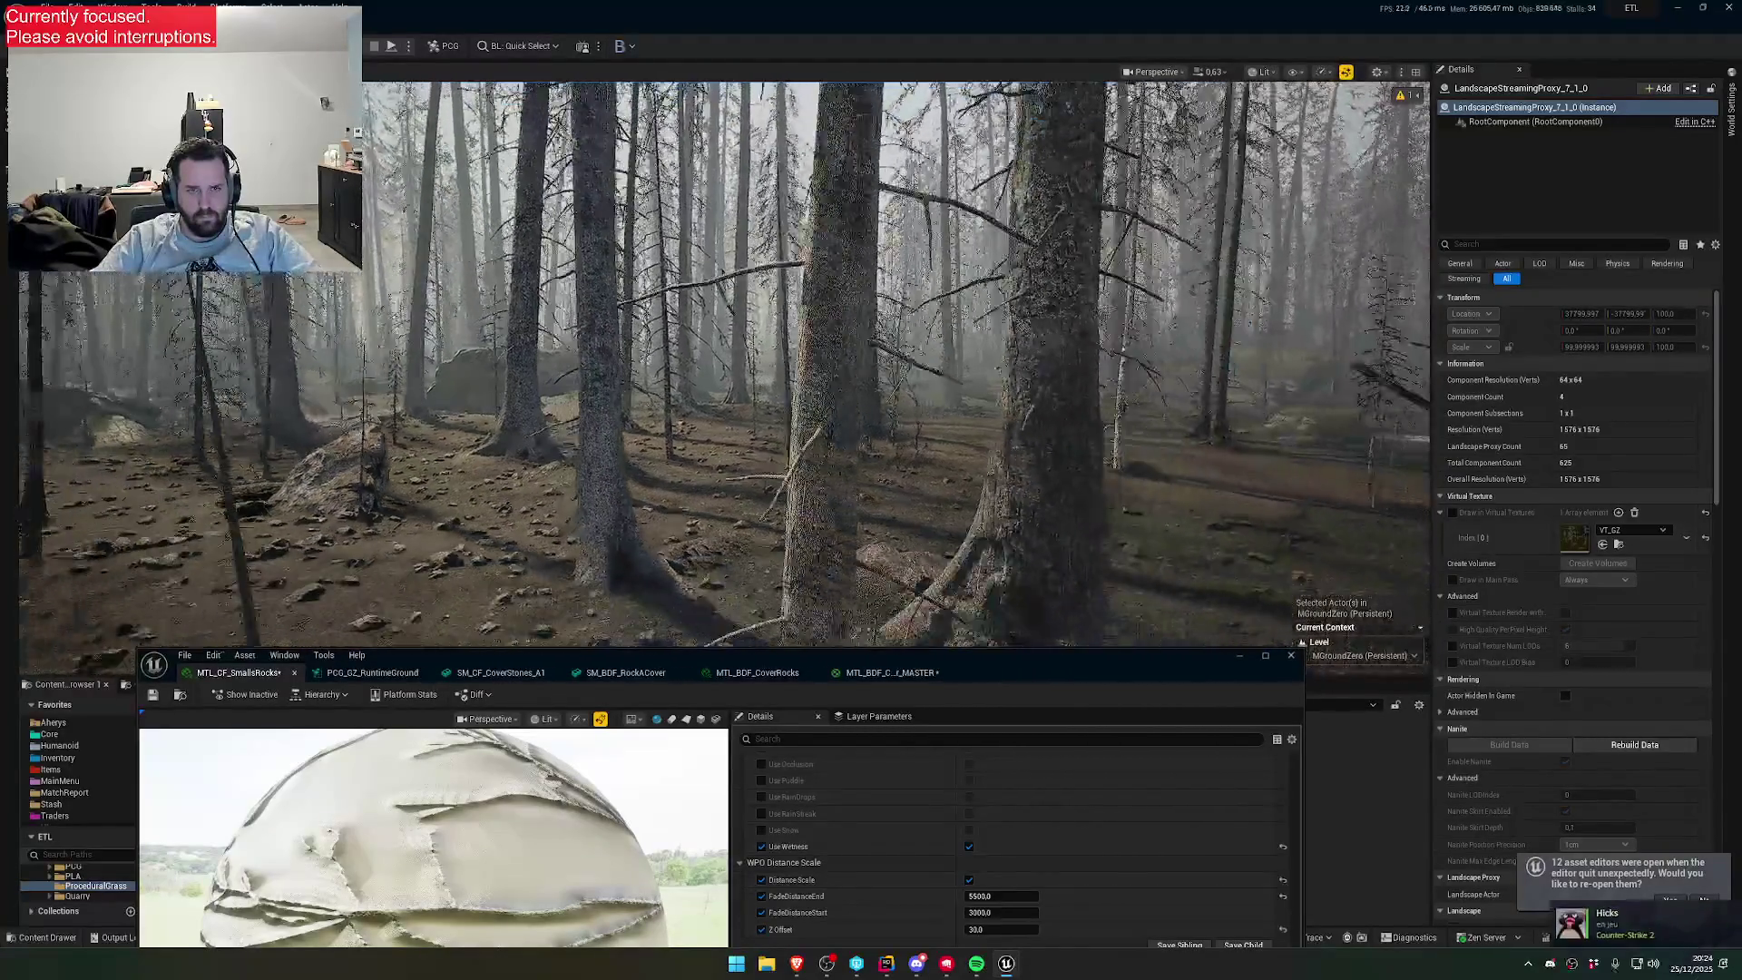
pyautogui.press('w')
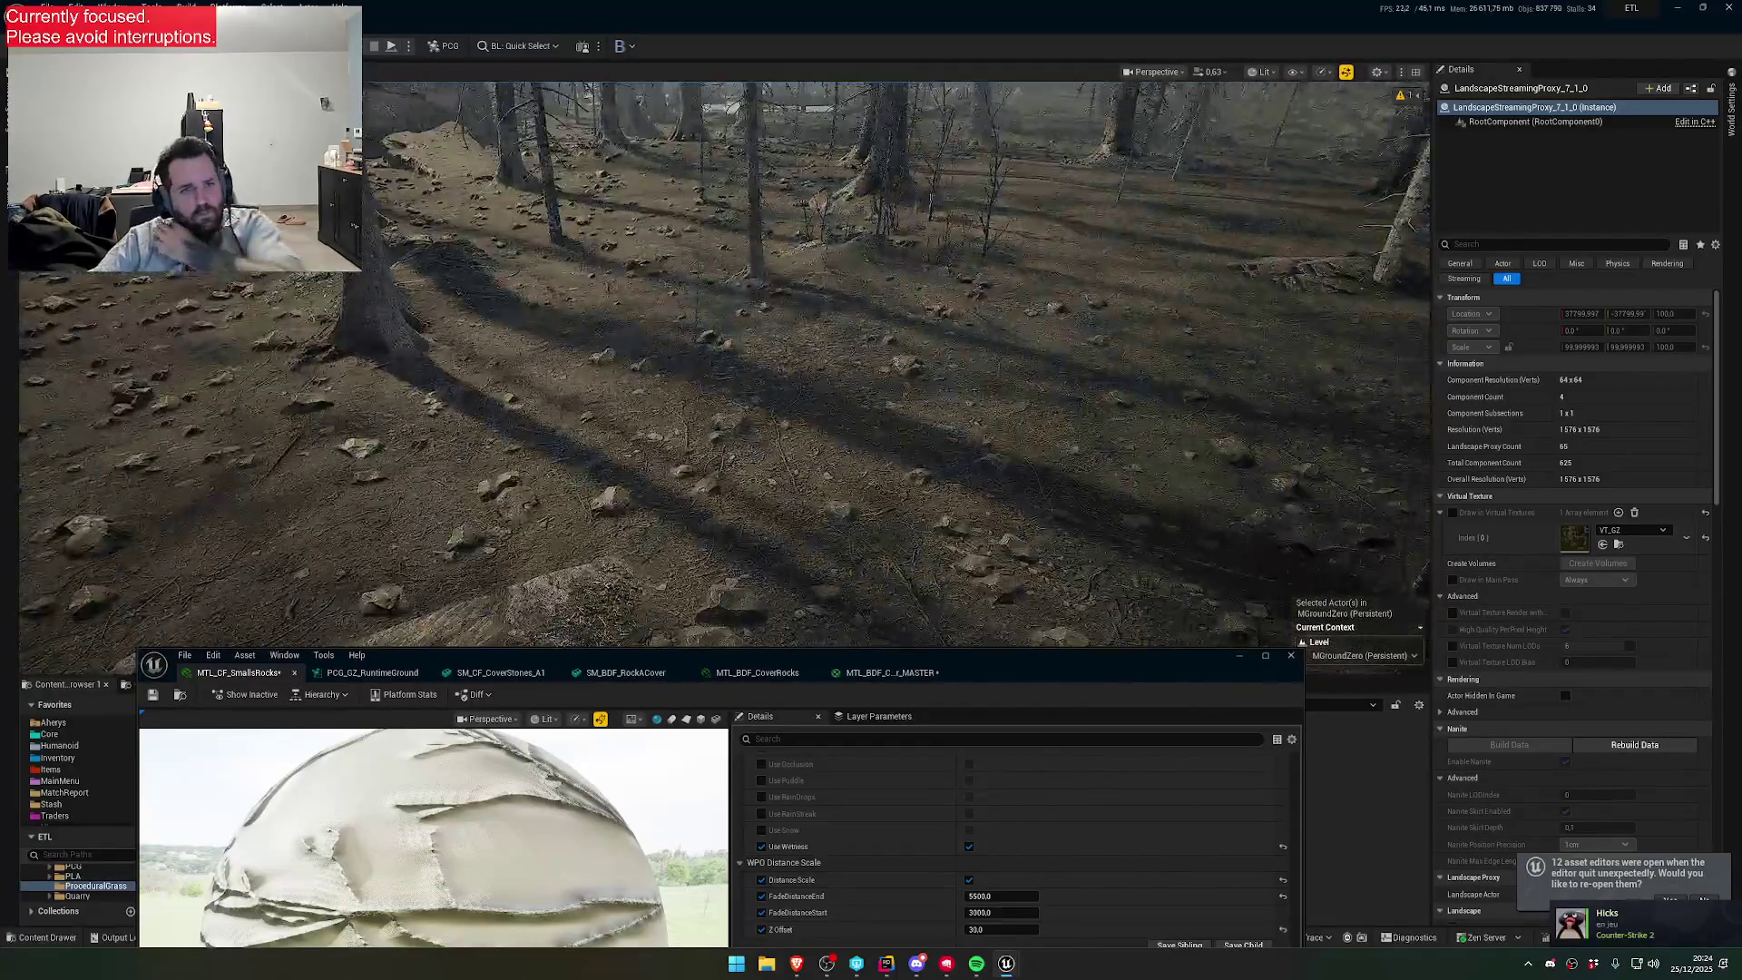
pyautogui.press('w')
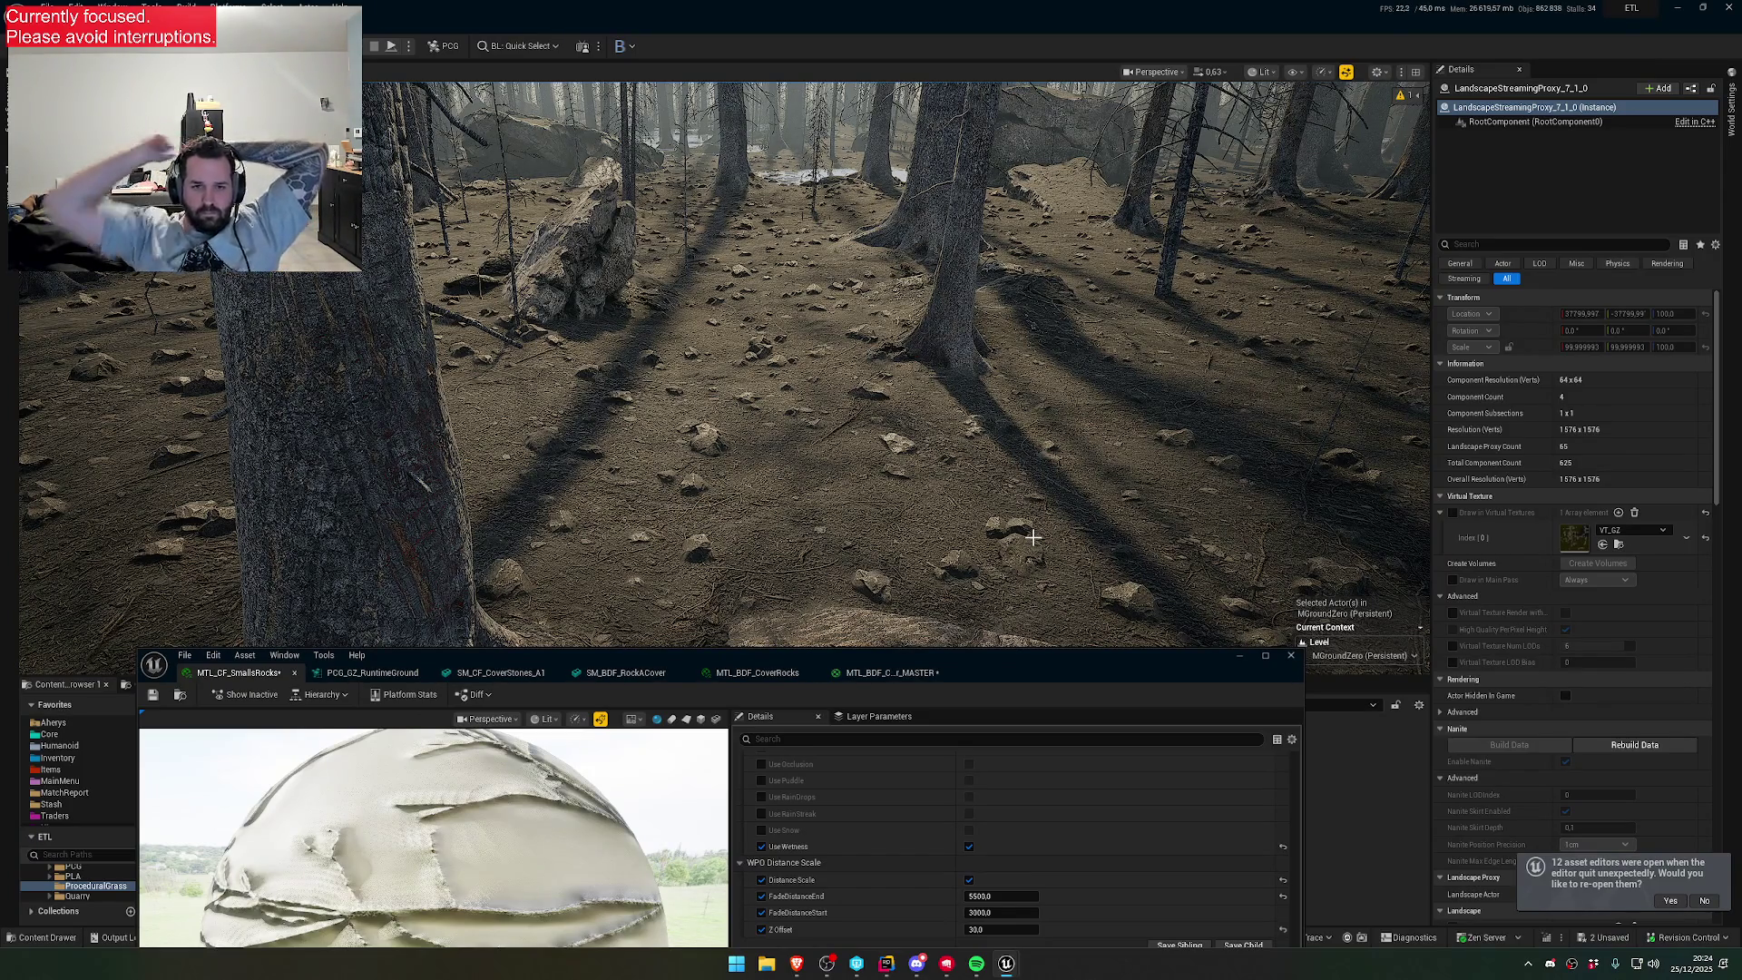
# - Save the 2 unsaved assets
pyautogui.moveTo(1042, 682)
pyautogui.mouseDown()
pyautogui.moveTo(1157, 899)
pyautogui.moveTo(1169, 881)
pyautogui.mouseUp()
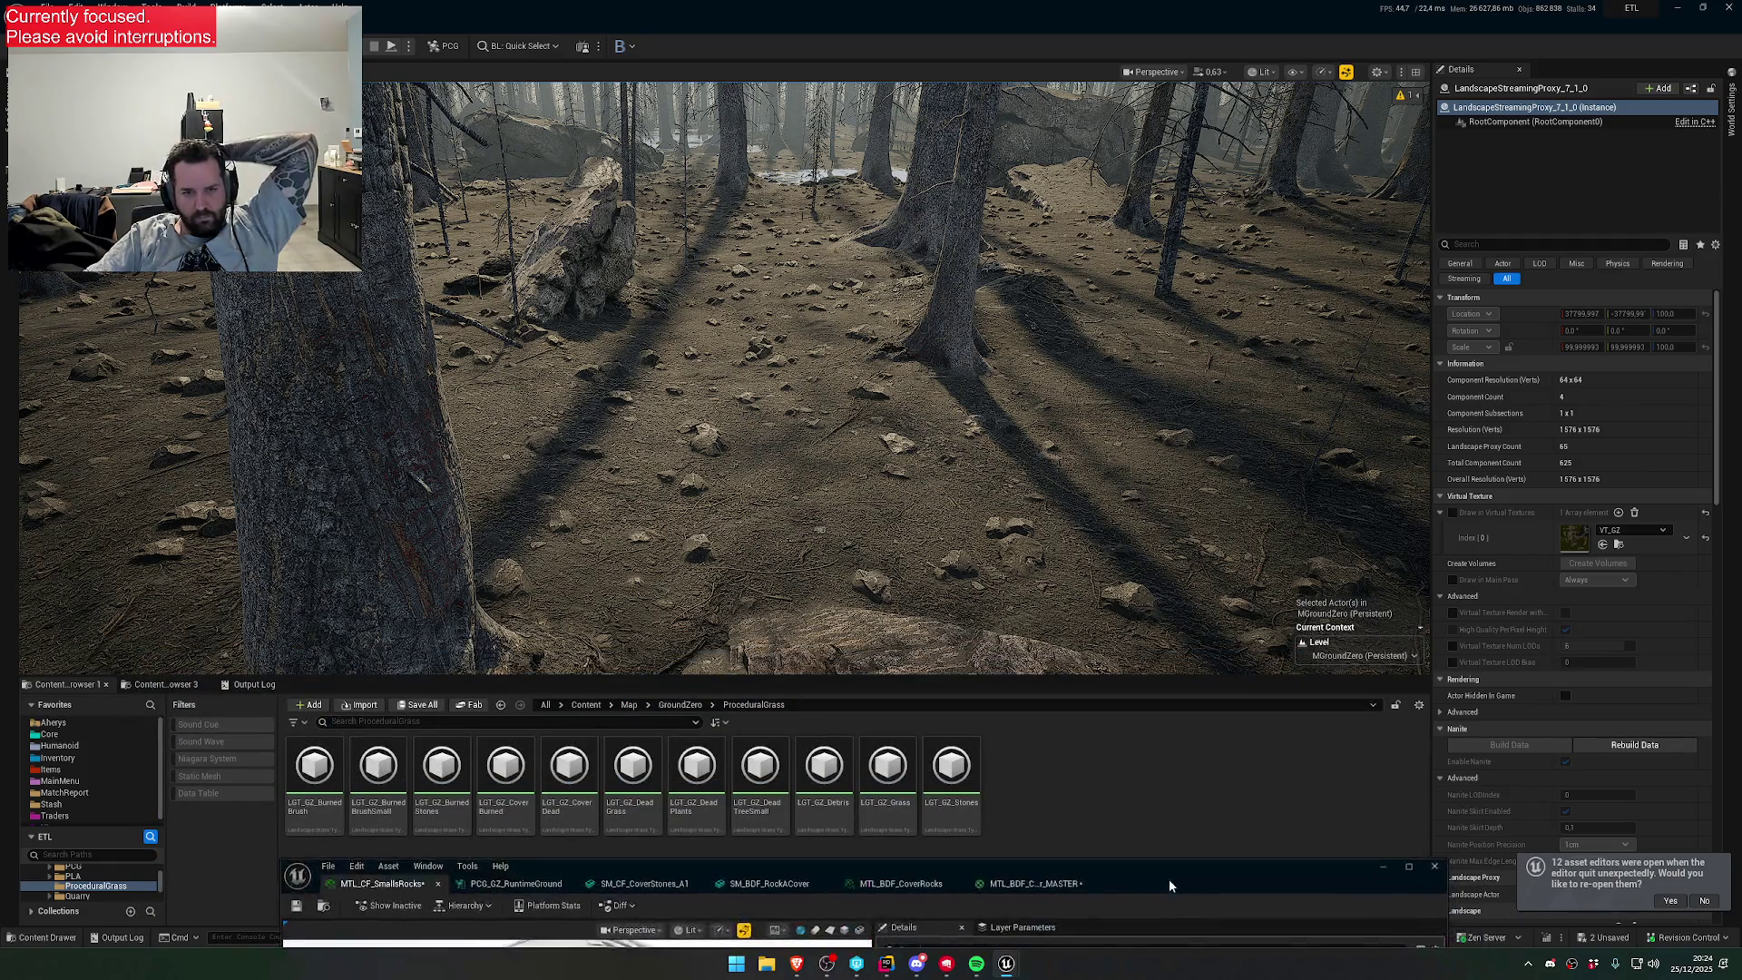
pyautogui.click(1617, 946)
pyautogui.click(1005, 648)
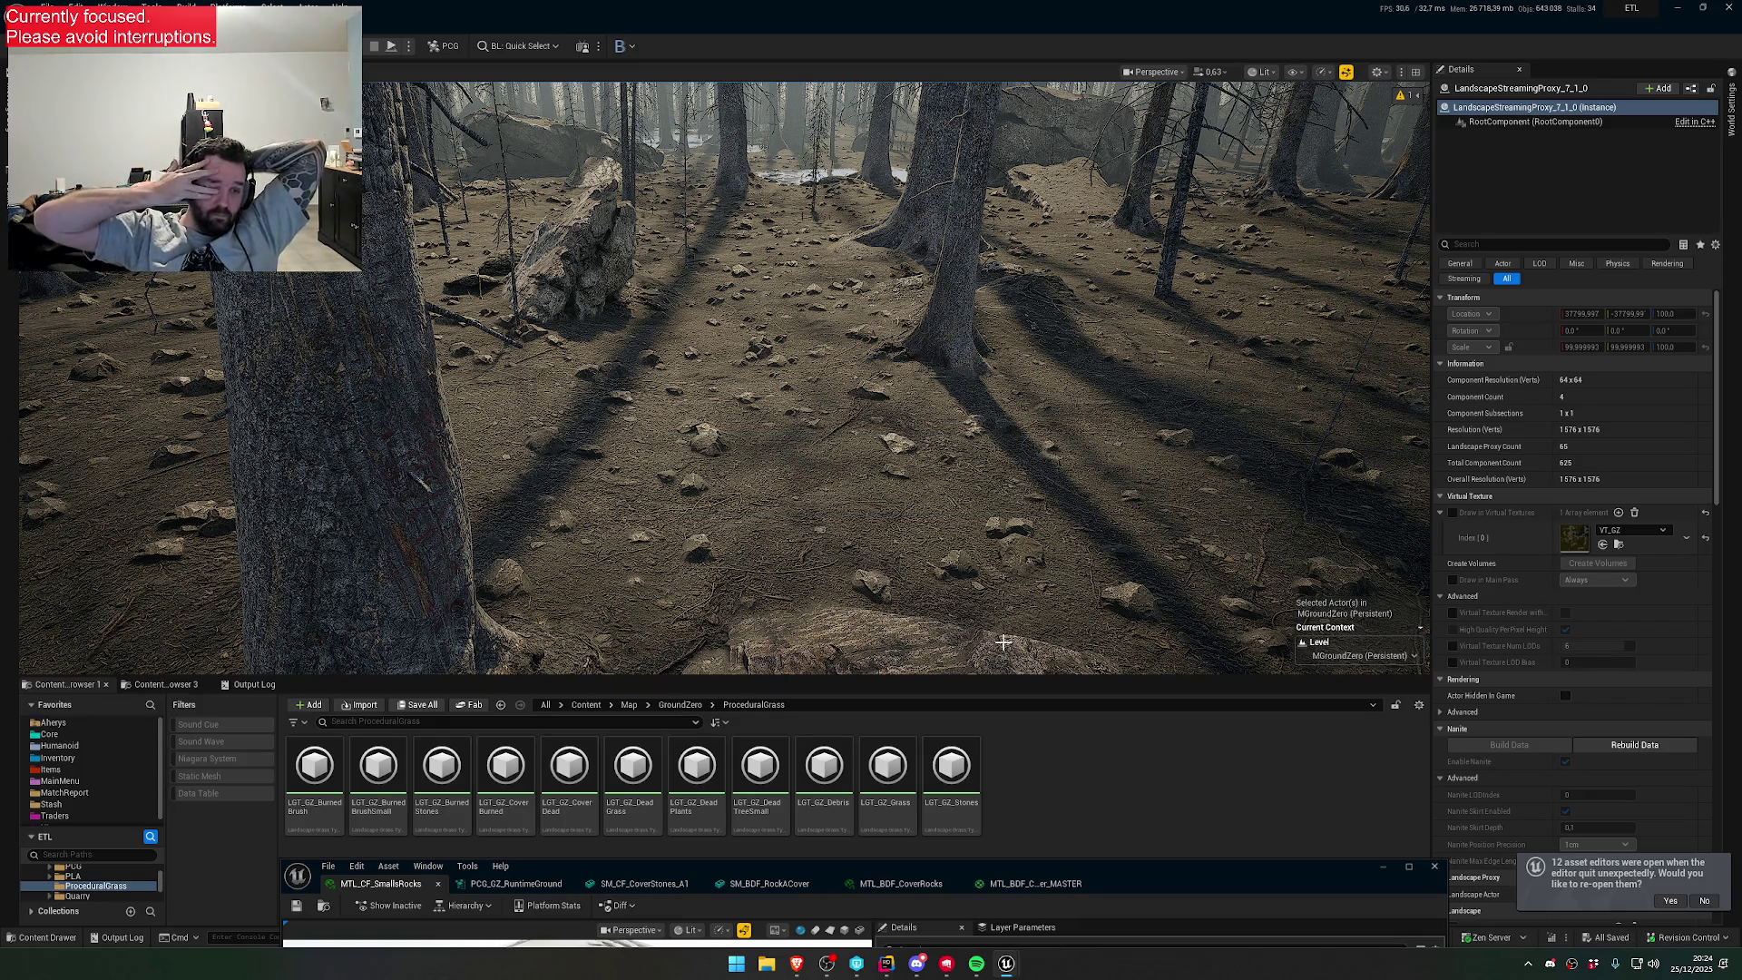
# - Review LGT_GZ_CoverBurned, LGT_GZ_BurnedBrush, LGT_GZ_BurnedBrushSmall grass types and SM_BDF_BrushBurned_A mesh
pyautogui.doubleClick(510, 816)
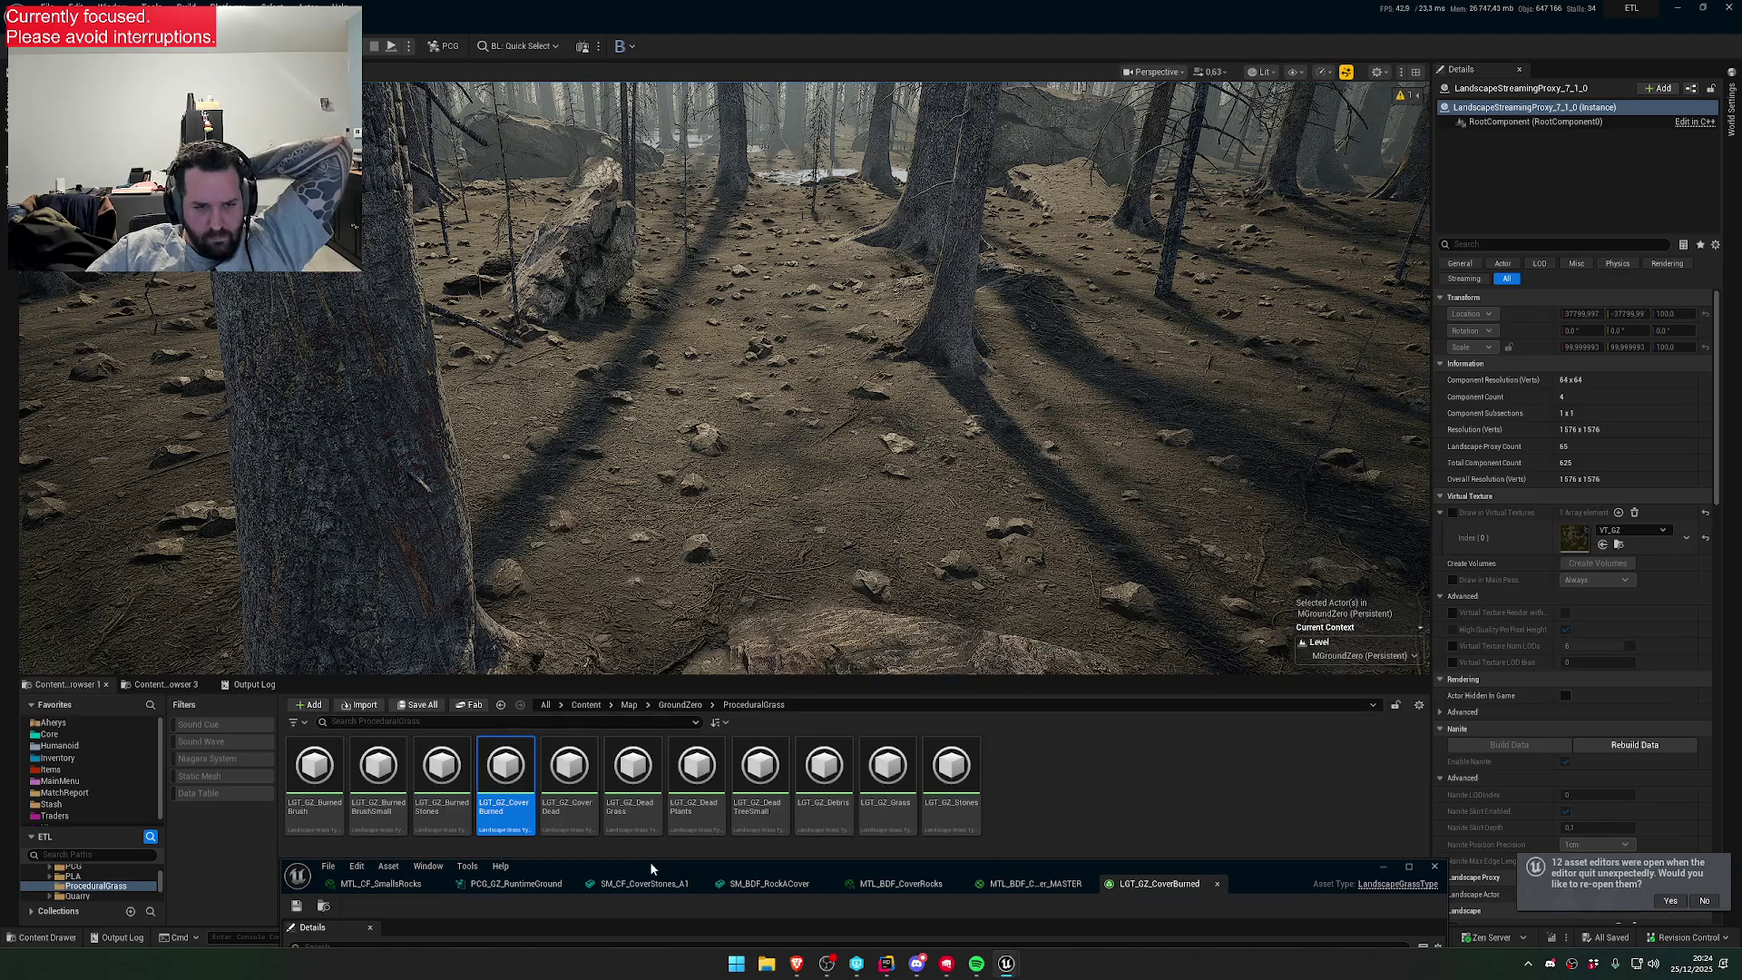
pyautogui.doubleClick(315, 772)
pyautogui.moveTo(715, 859); pyautogui.dragTo(676, 486)
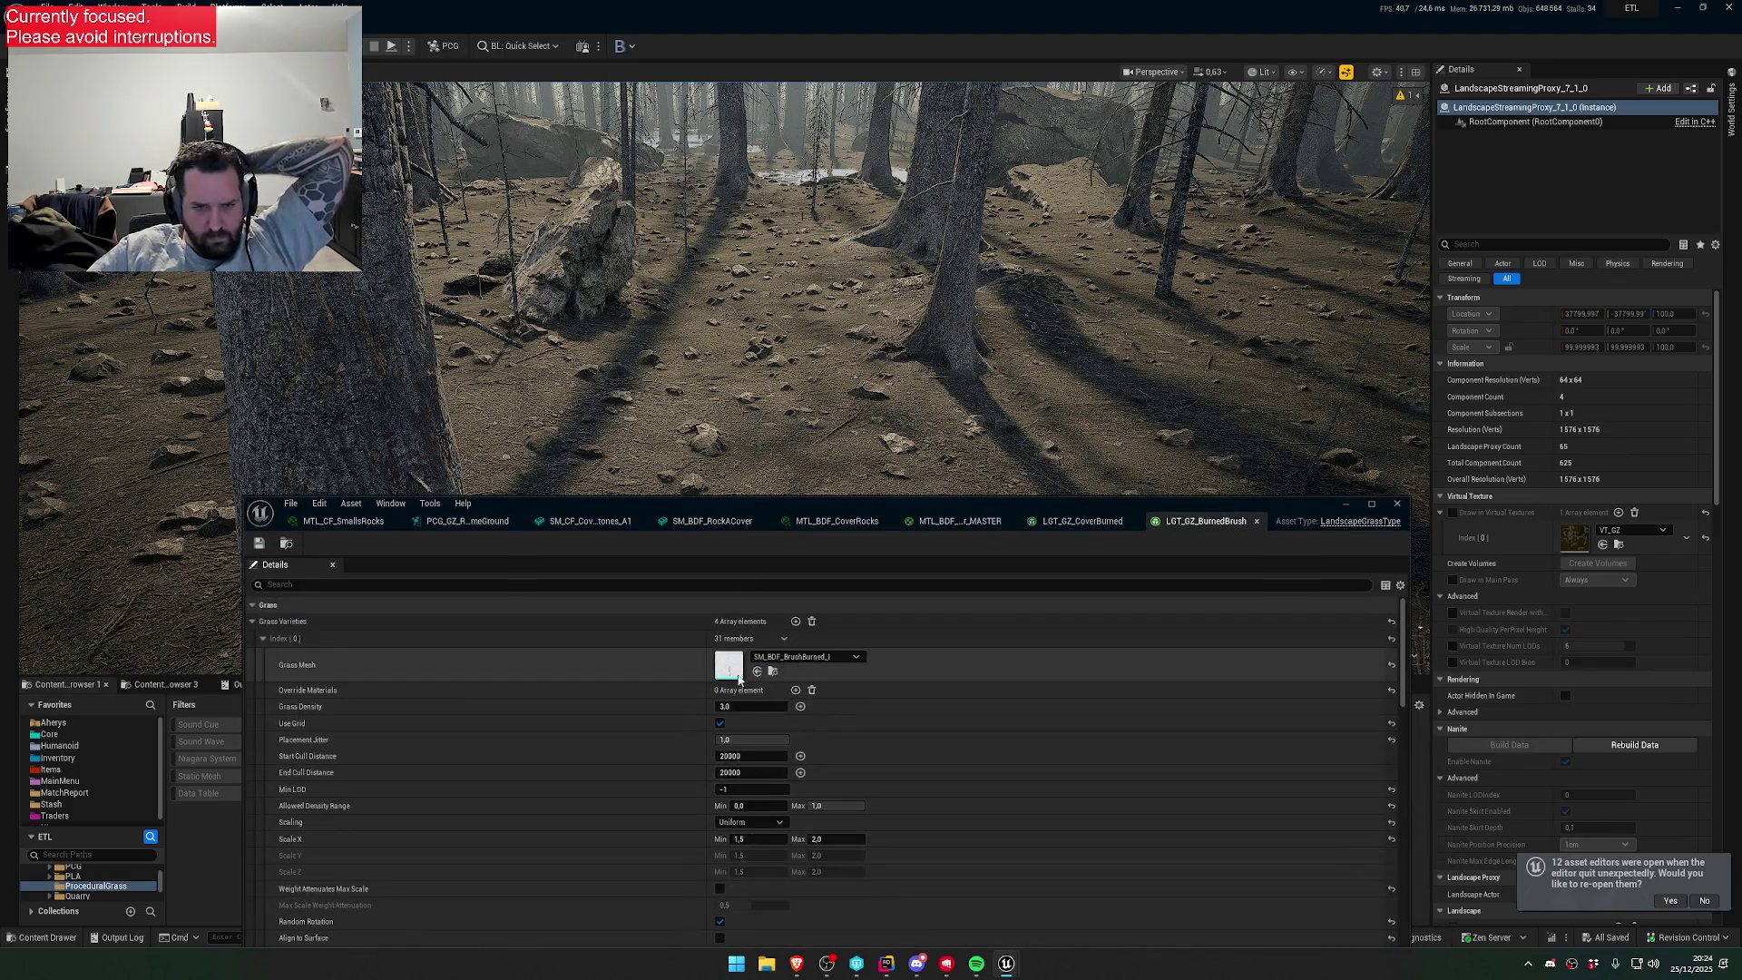
pyautogui.doubleClick(726, 676)
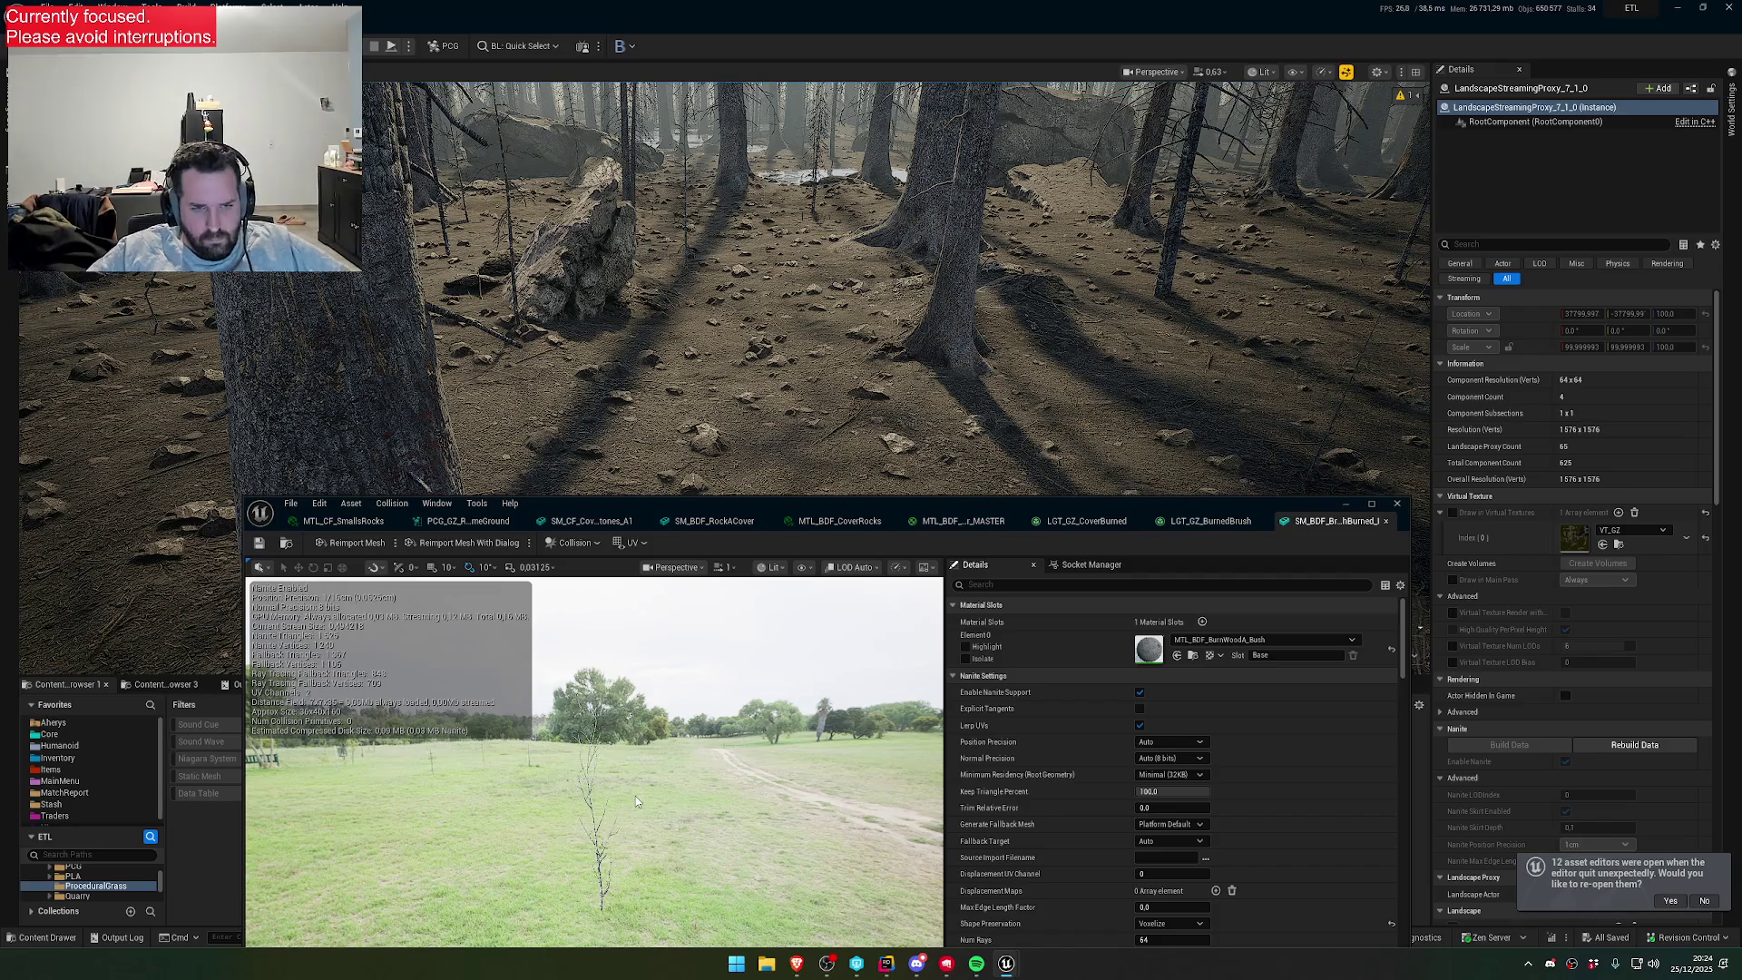
pyautogui.moveTo(1194, 513); pyautogui.dragTo(1125, 877)
pyautogui.click(395, 822)
pyautogui.moveTo(633, 871); pyautogui.dragTo(772, 399)
pyautogui.doubleClick(800, 553)
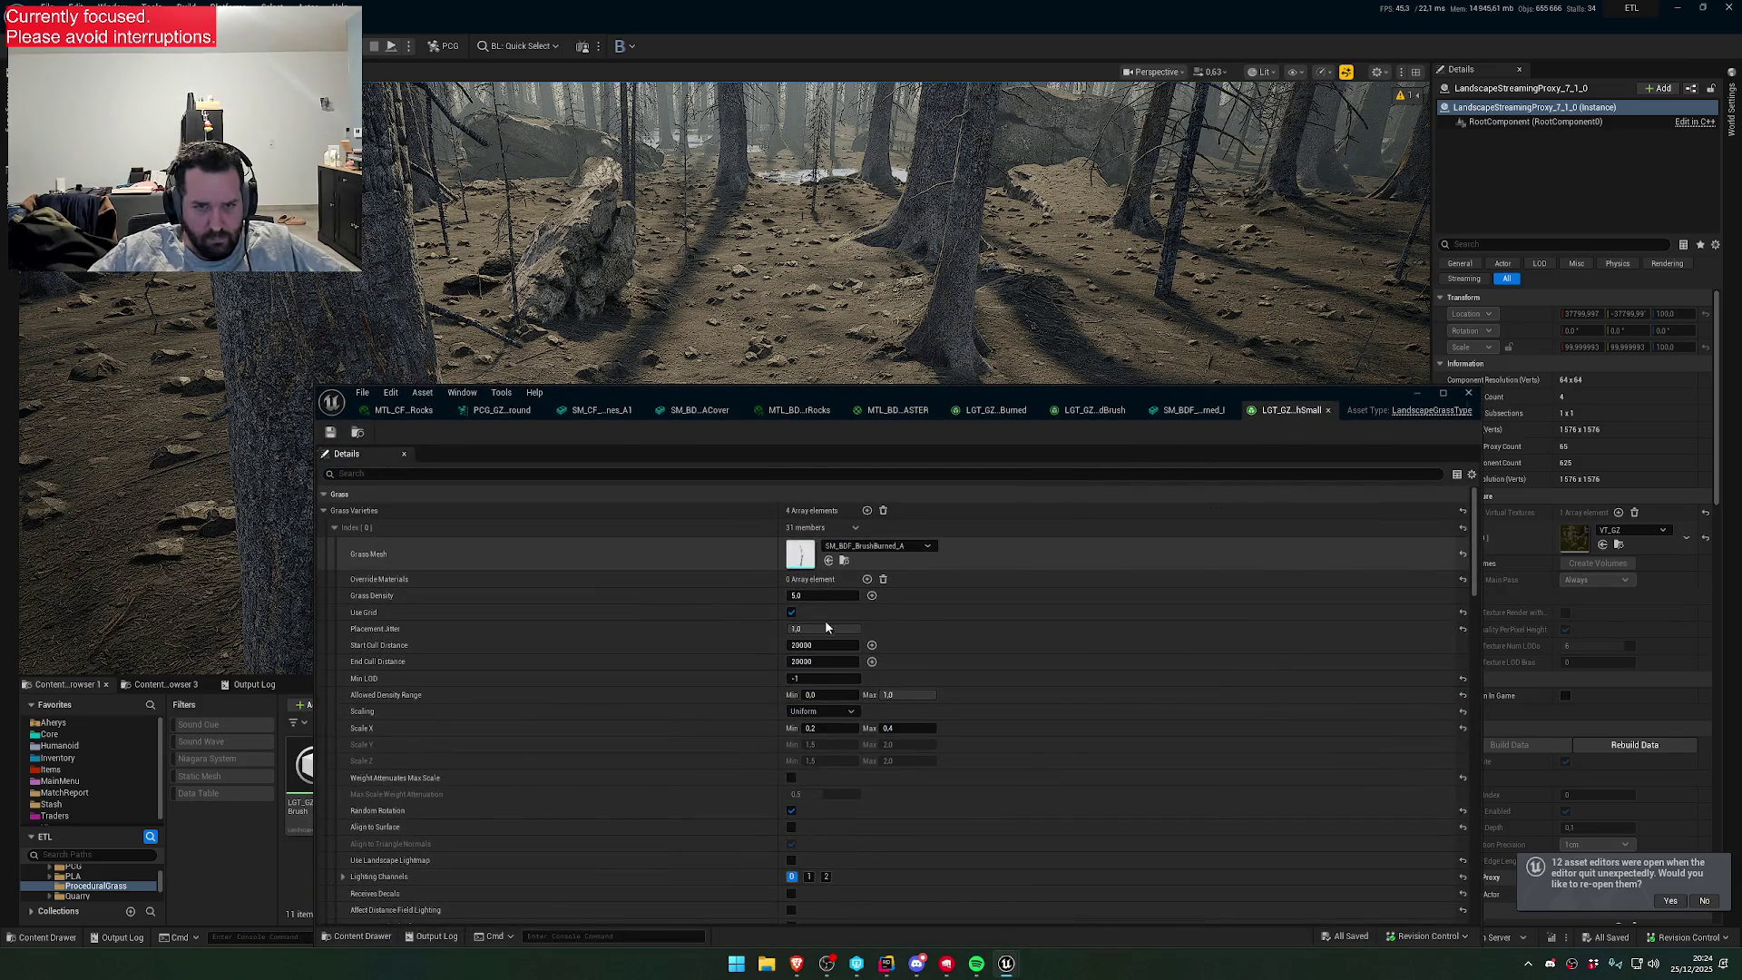
# - Flip through the open rocks material, brush and cover stones tabs, ending on PCG_GZ_RuntimeGround
pyautogui.click(372, 414)
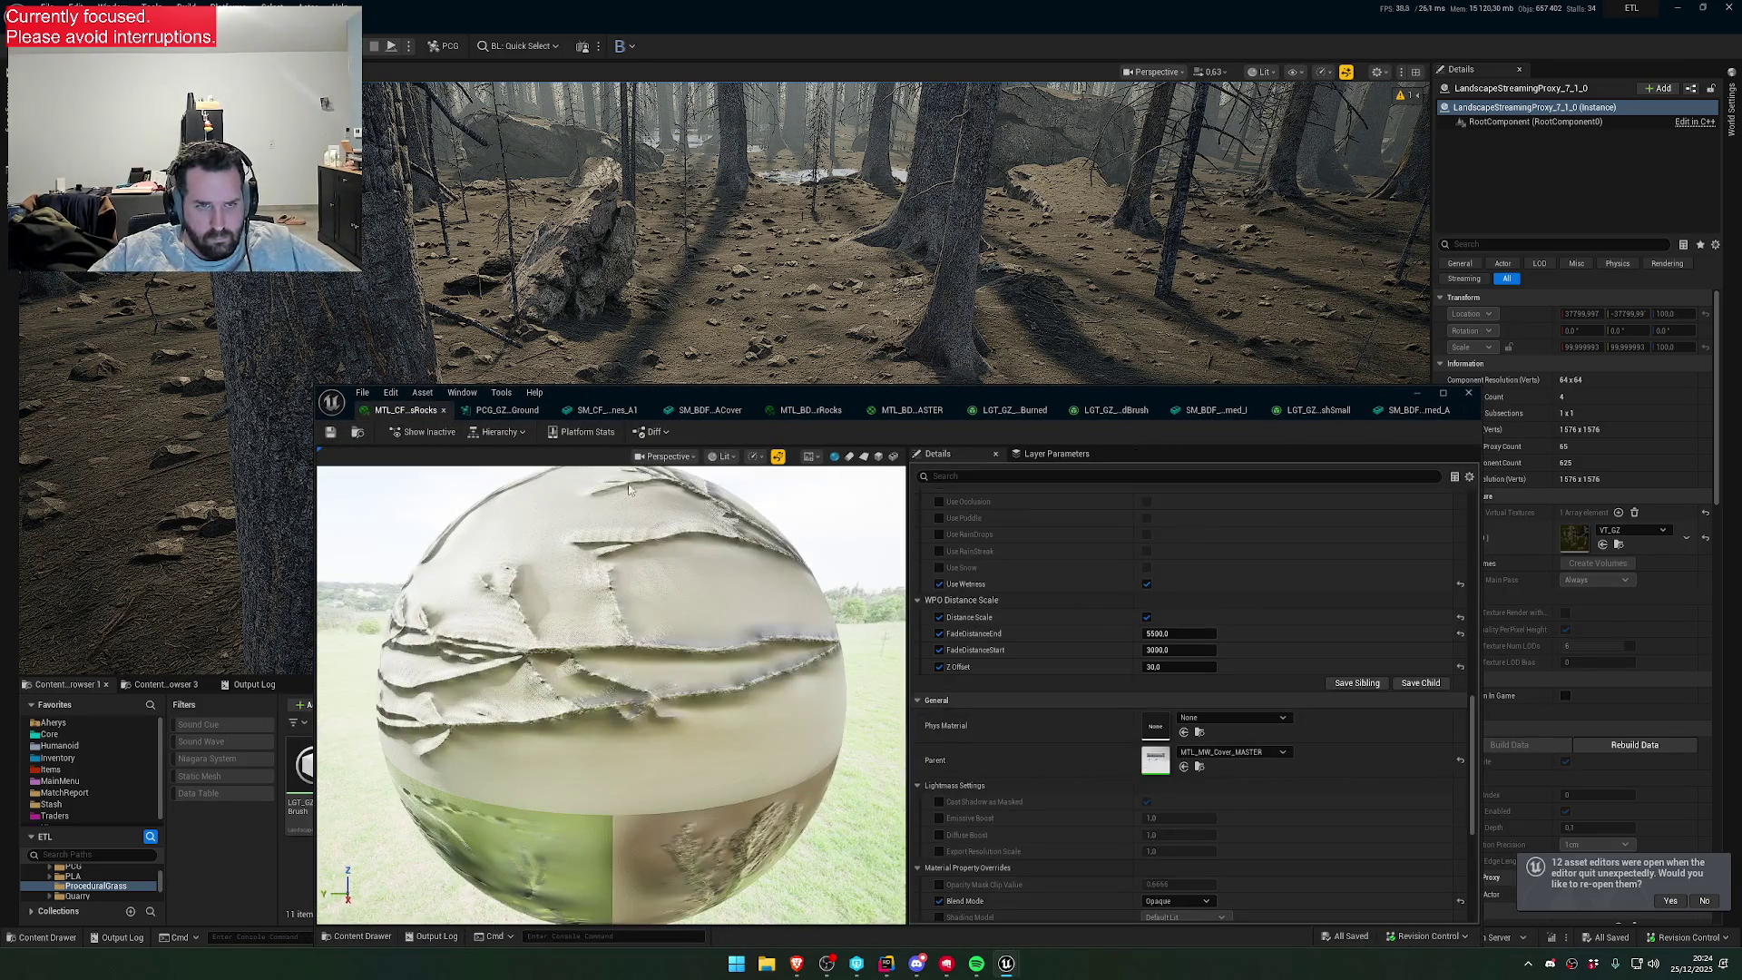
pyautogui.click(1416, 410)
pyautogui.click(1305, 414)
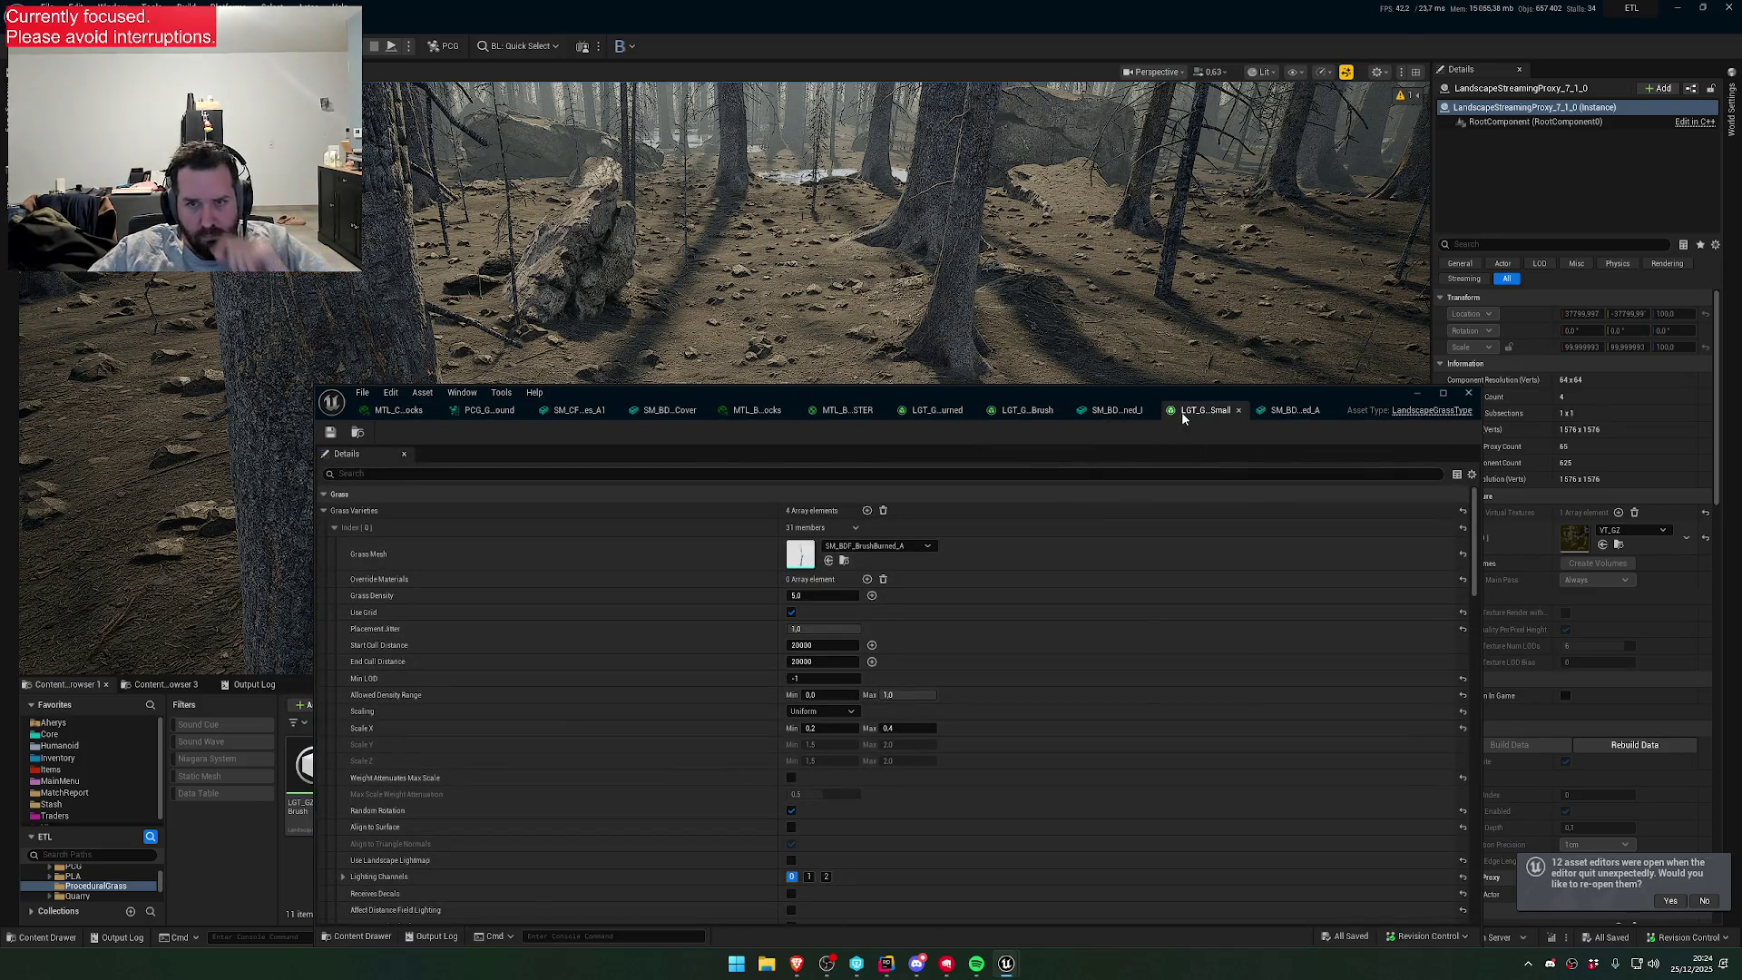
pyautogui.click(1116, 410)
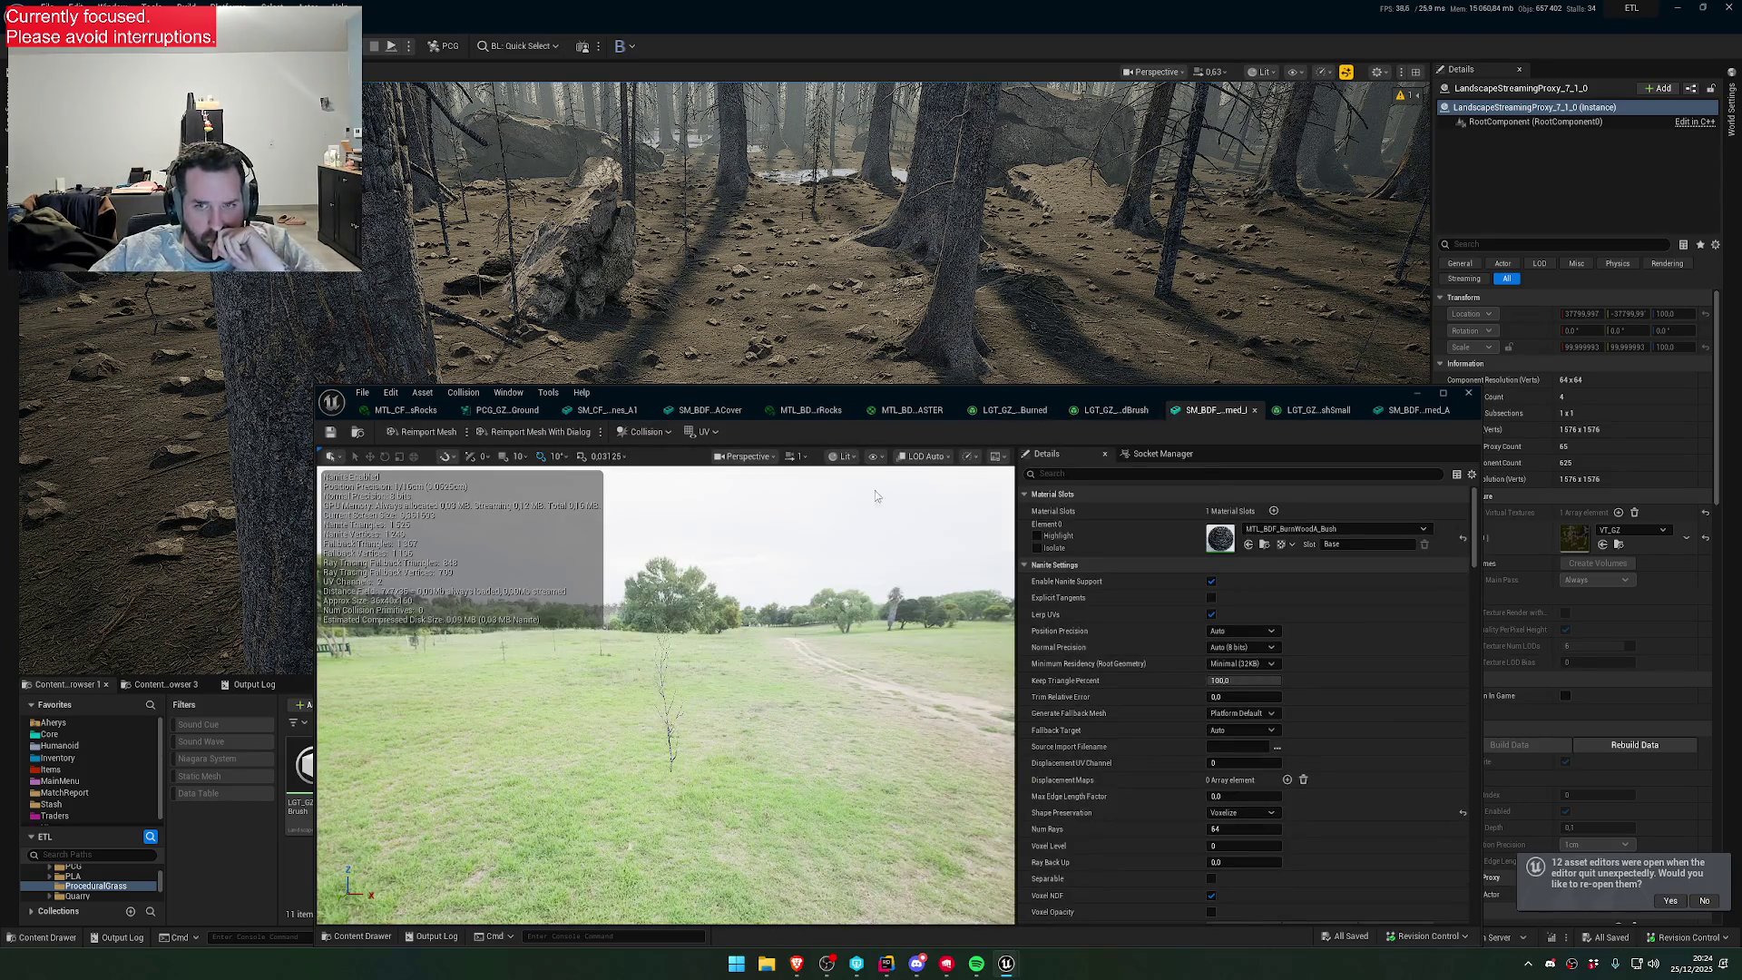
pyautogui.click(591, 413)
pyautogui.click(506, 410)
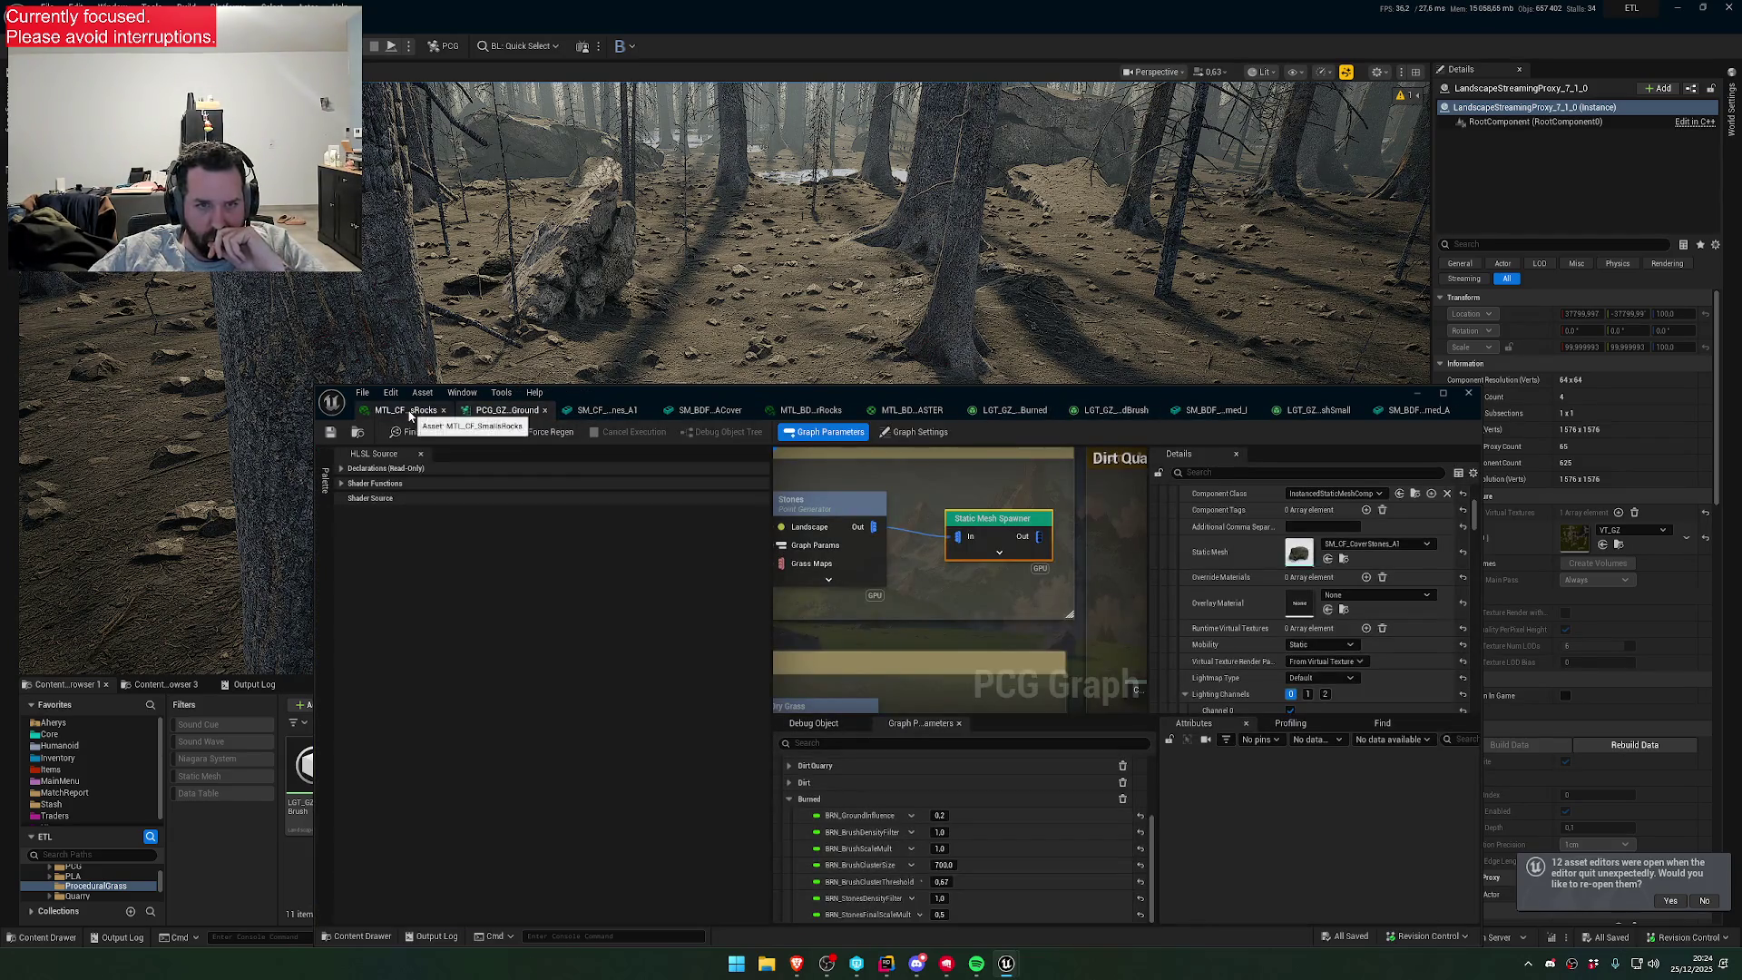
# - Assign SM_BDF_BrushBurned_I to the Static Mesh Spawner, then open the LGT_GZ_BurnedBrush grass type
pyautogui.scroll(3, 897, 627)
pyautogui.scroll(-1, 897, 626)
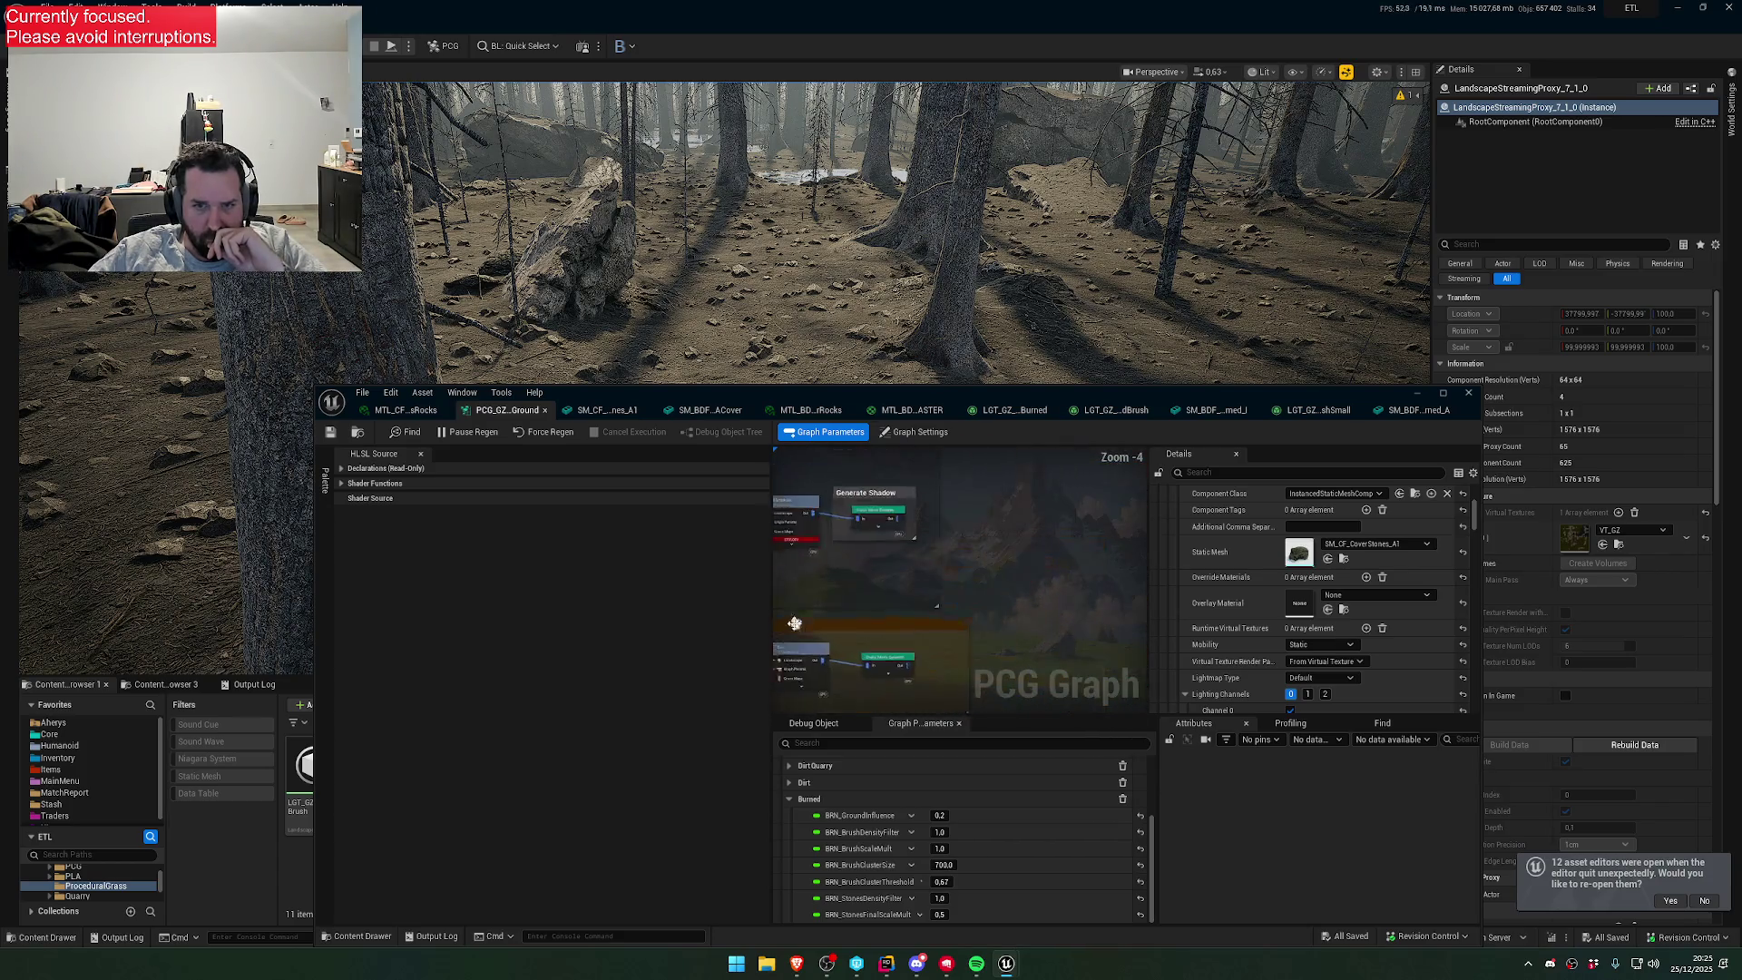
pyautogui.click(863, 511)
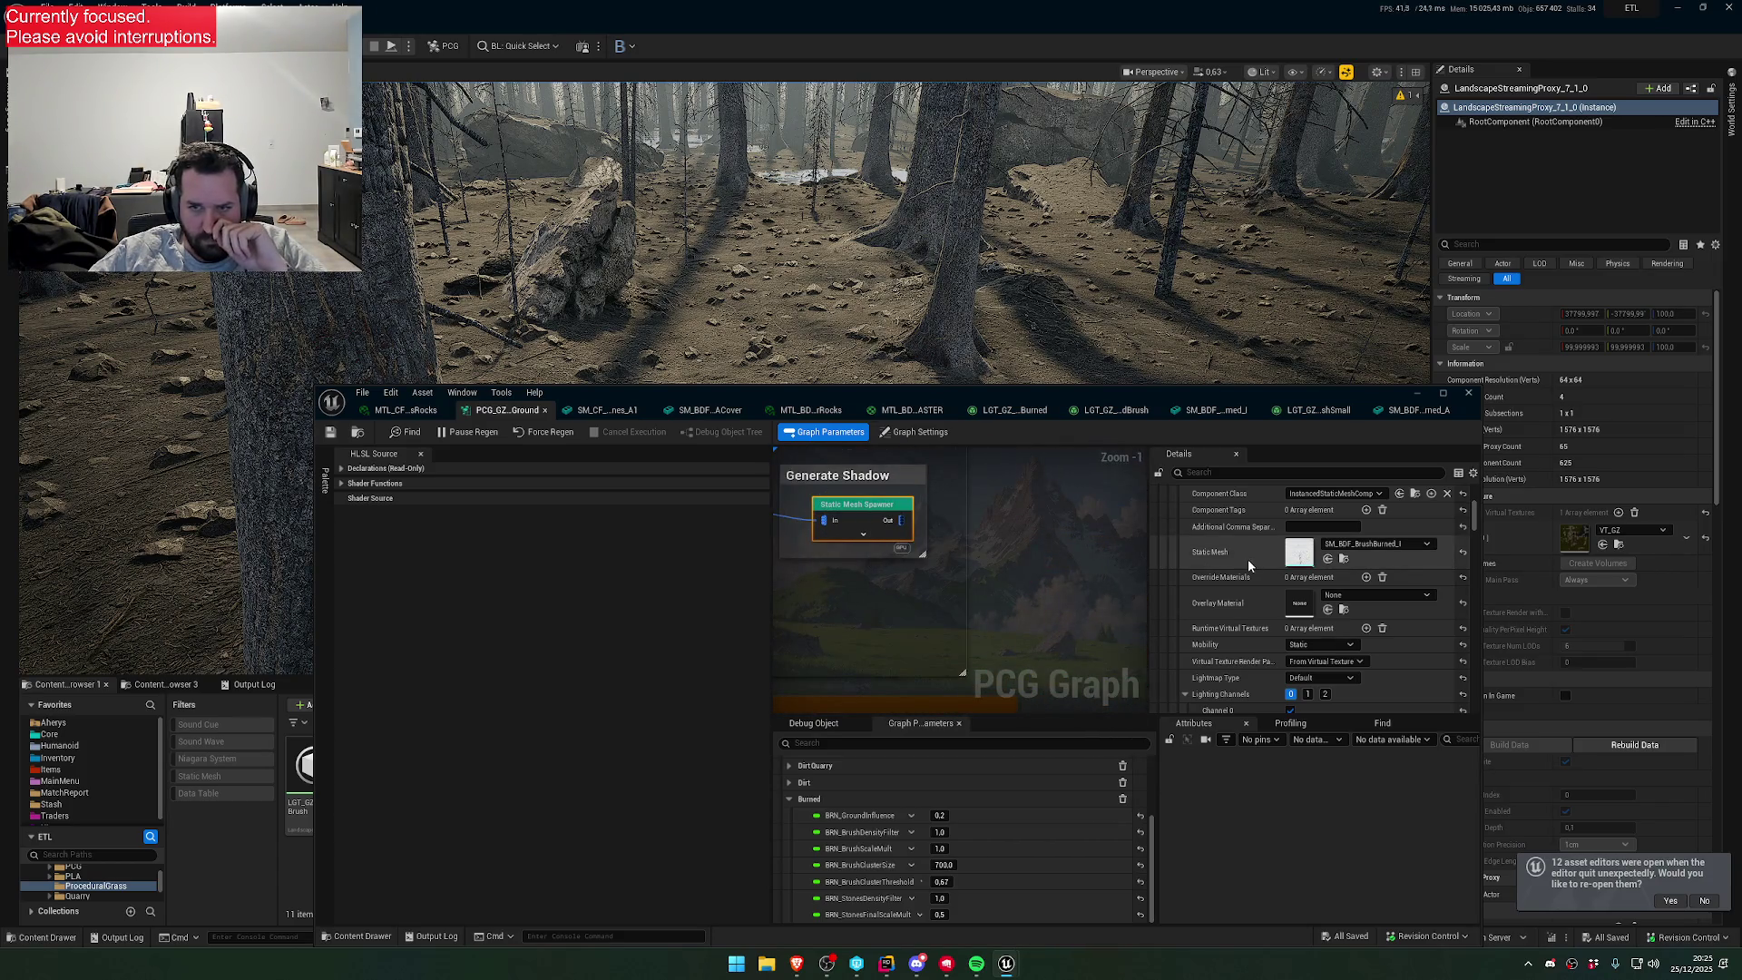
pyautogui.click(1329, 557)
pyautogui.moveTo(986, 400)
pyautogui.mouseDown()
pyautogui.moveTo(1085, 505)
pyautogui.moveTo(1087, 851)
pyautogui.mouseUp()
pyautogui.doubleClick(303, 804)
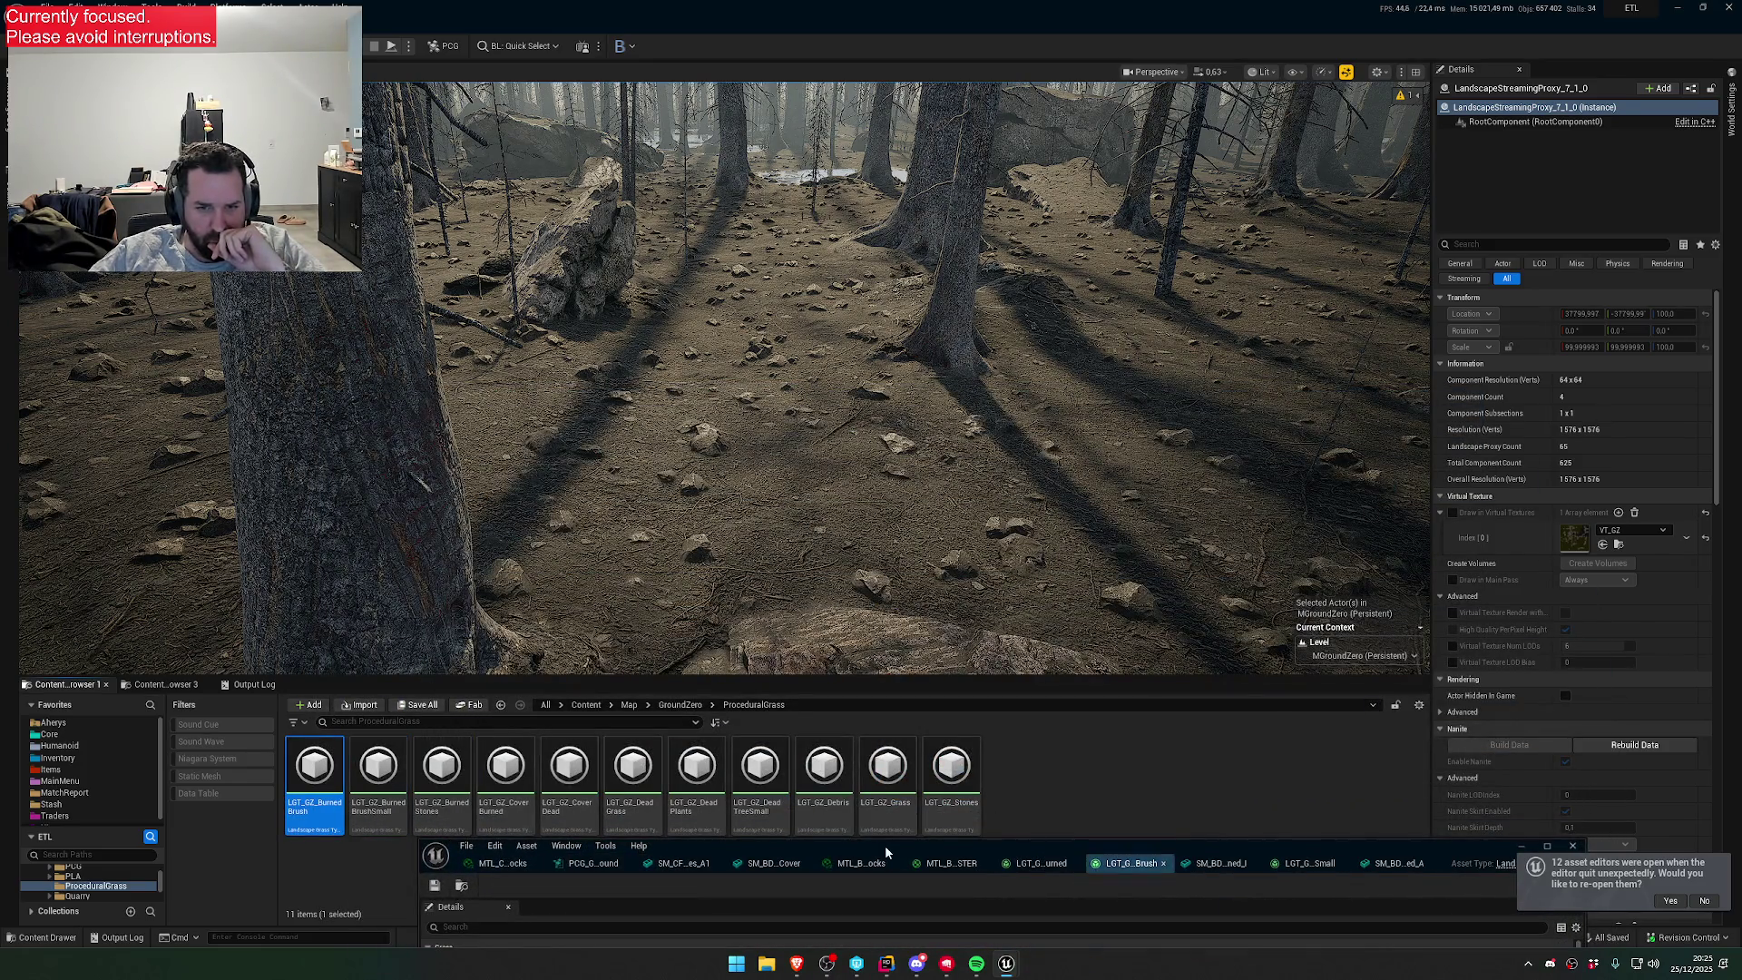
# - Review the LGT_GZ_BurnedBrush grass type's scale and density settings
pyautogui.moveTo(804, 850)
pyautogui.mouseDown()
pyautogui.moveTo(890, 552)
pyautogui.moveTo(993, 748)
pyautogui.moveTo(951, 819)
pyautogui.moveTo(931, 462)
pyautogui.mouseUp()
pyautogui.scroll(-5, 962, 562)
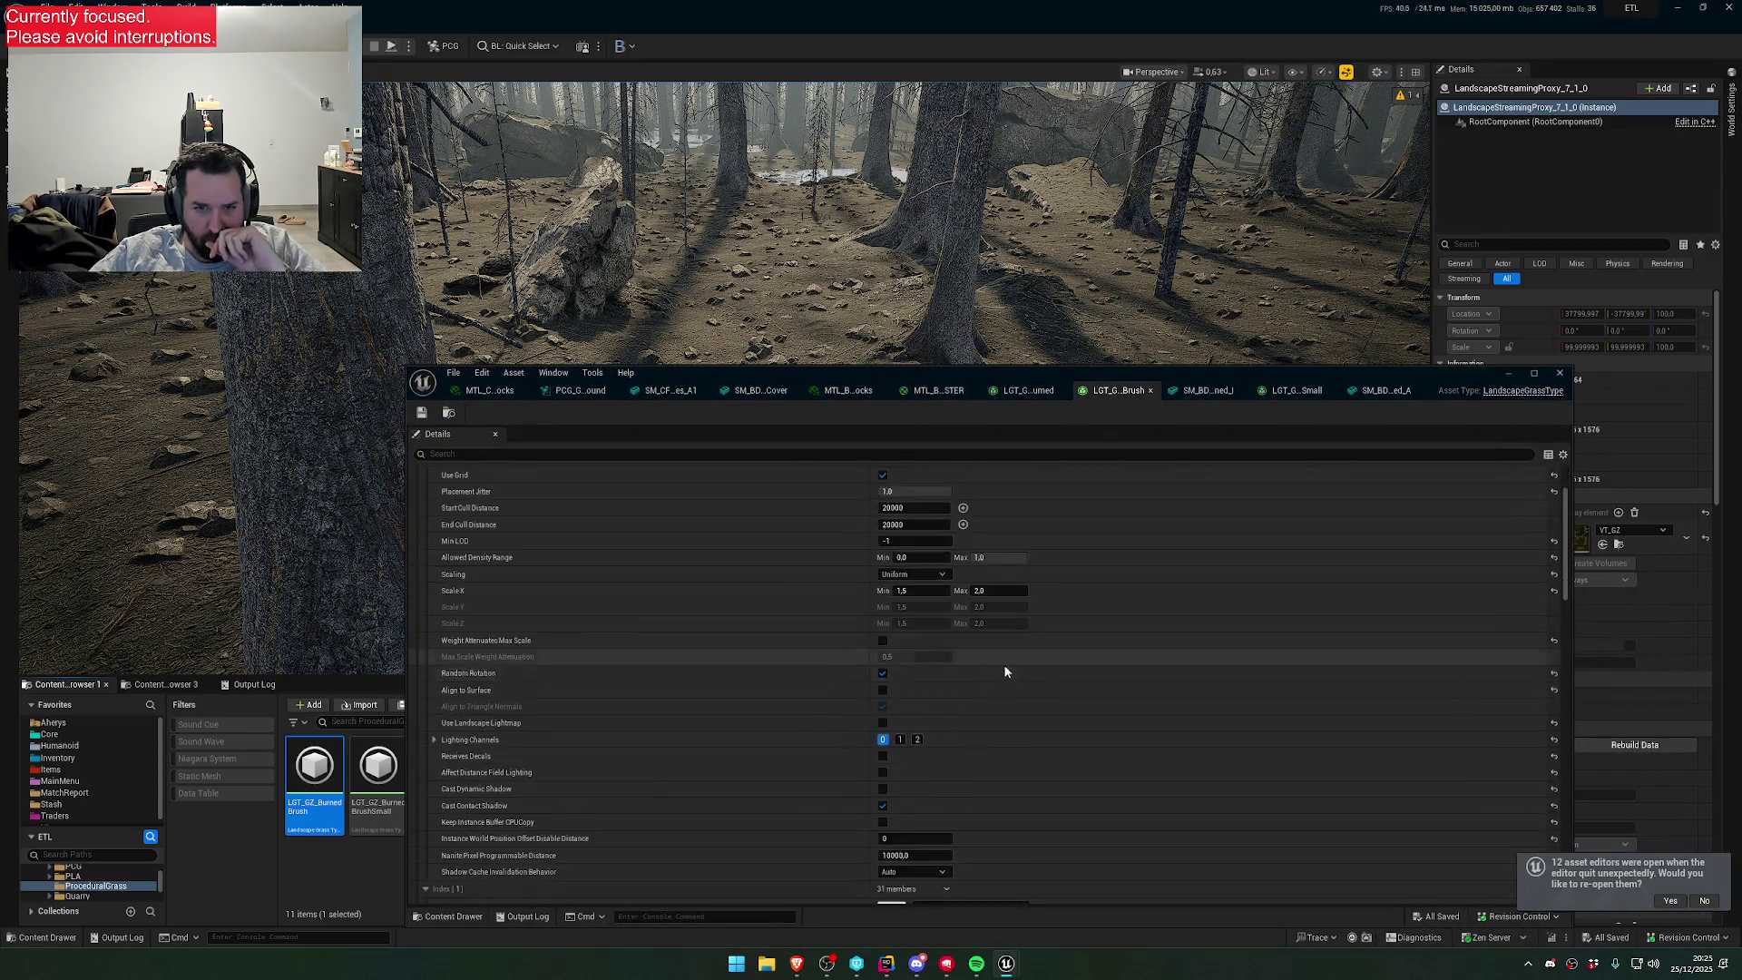
pyautogui.moveTo(844, 376)
pyautogui.mouseDown()
pyautogui.moveTo(960, 673)
pyautogui.moveTo(967, 768)
pyautogui.mouseUp()
# - Review Scale X and Grass Density in the LGT_GZ_BurnedBrushSmall grass type
pyautogui.doubleClick(379, 821)
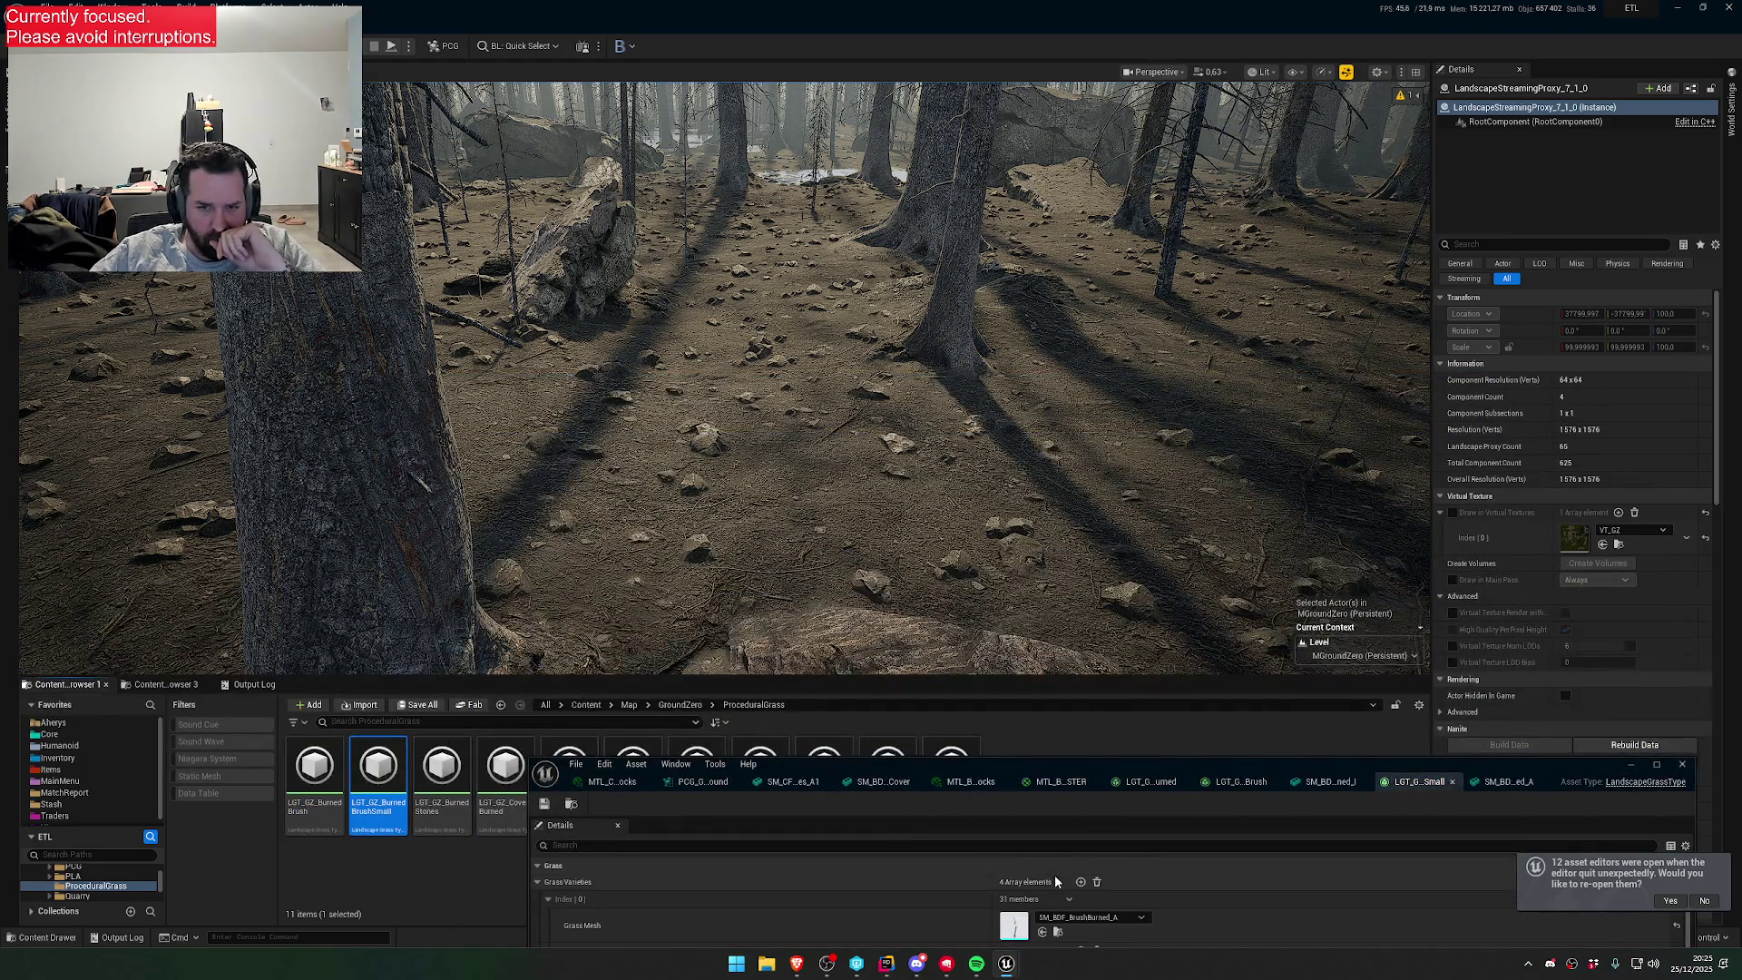
pyautogui.scroll(-2, 1062, 886)
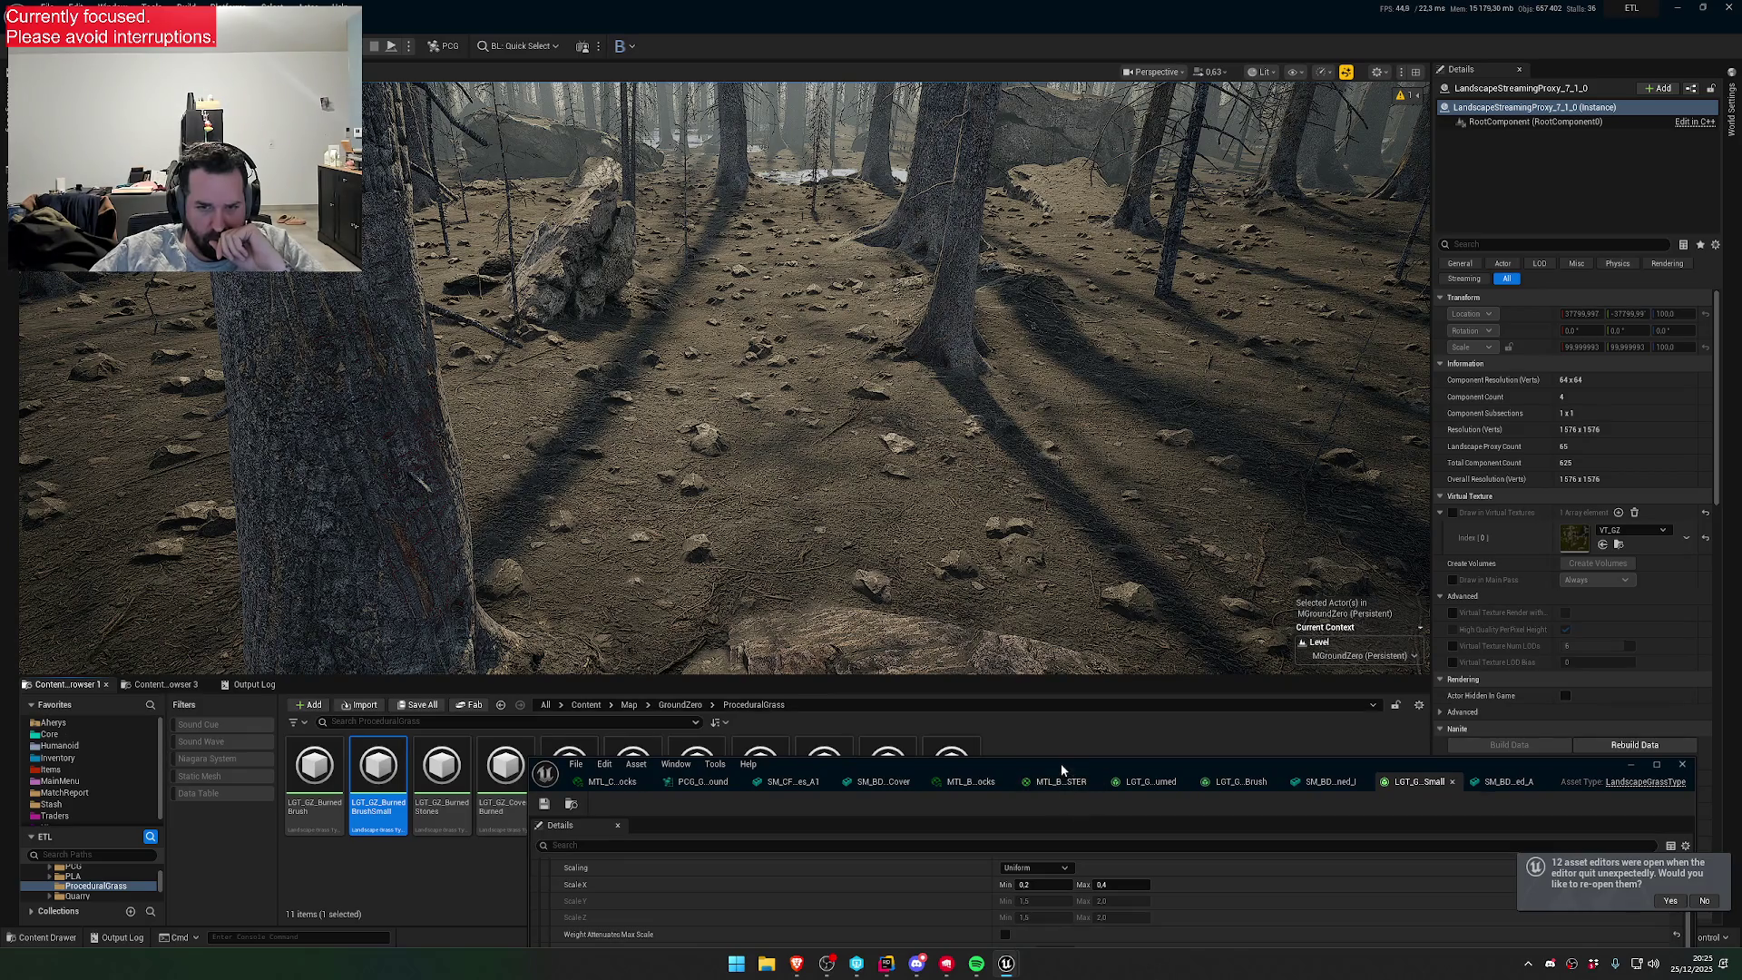
pyautogui.moveTo(1060, 764); pyautogui.dragTo(1007, 379)
pyautogui.scroll(-1, 1035, 726)
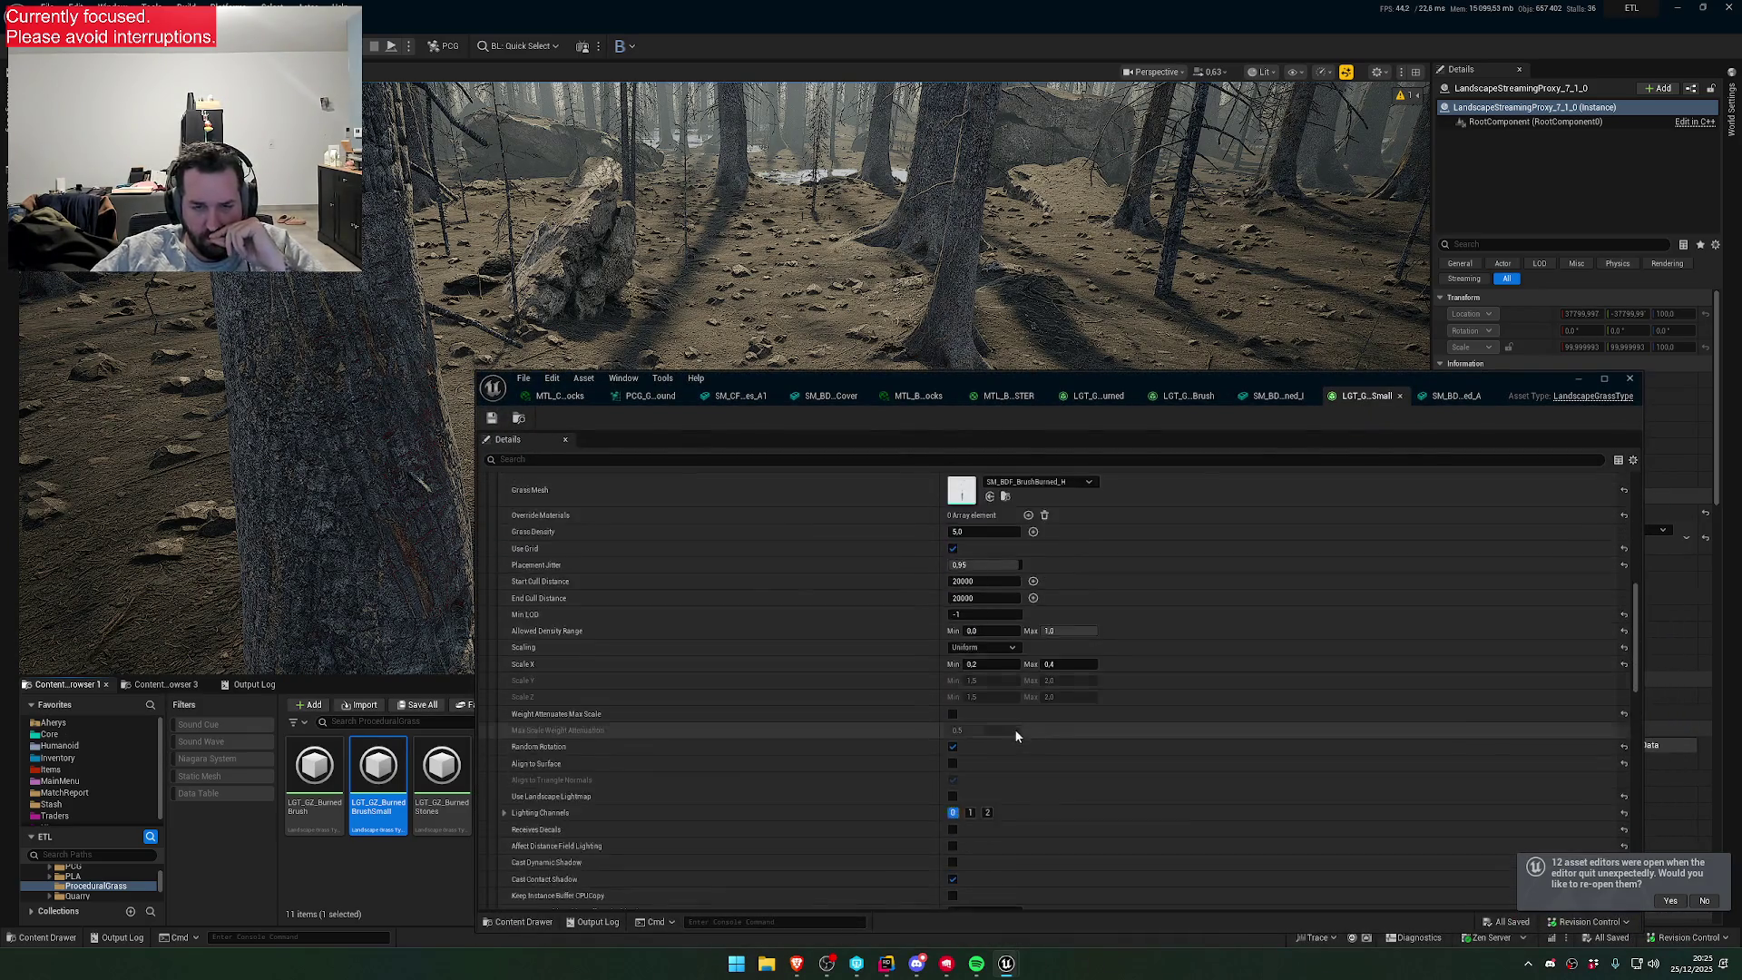
pyautogui.scroll(-6, 1015, 732)
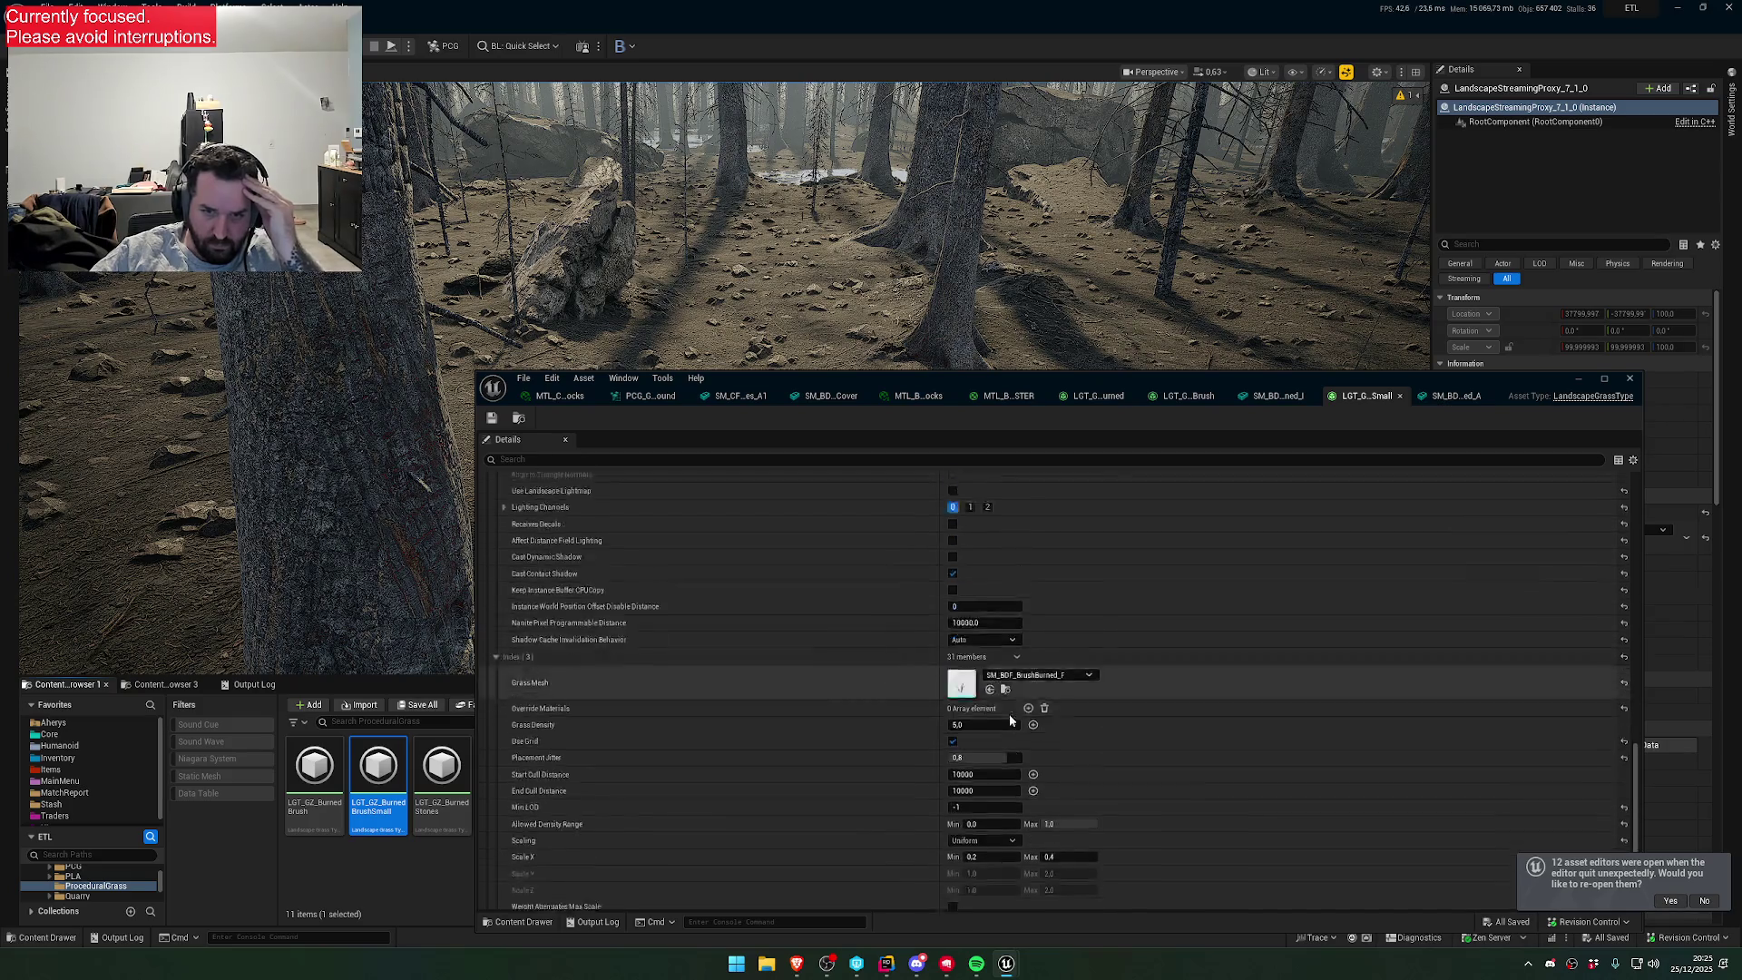
pyautogui.scroll(-1, 1011, 720)
# - Bring up the SM_BDF_BrushBurned_I static mesh editor
pyautogui.moveTo(735, 380)
pyautogui.mouseDown()
pyautogui.moveTo(721, 847)
pyautogui.moveTo(885, 510)
pyautogui.mouseUp()
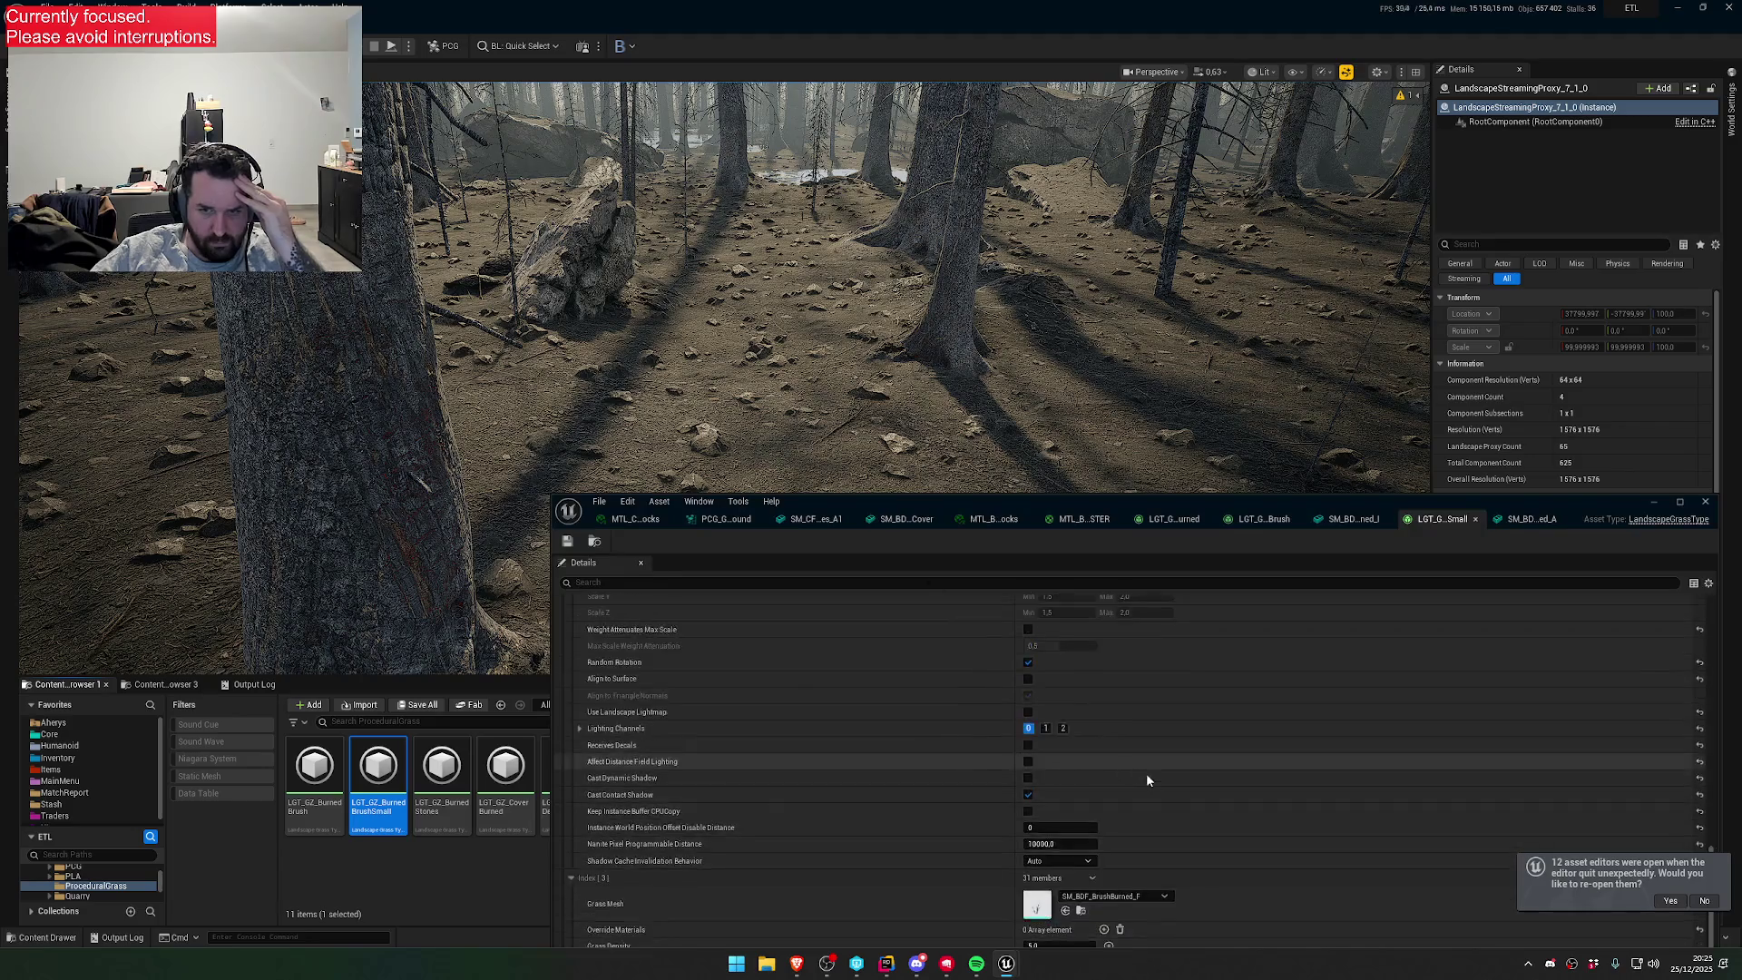
pyautogui.moveTo(1180, 499); pyautogui.dragTo(920, 471)
pyautogui.click(1094, 492)
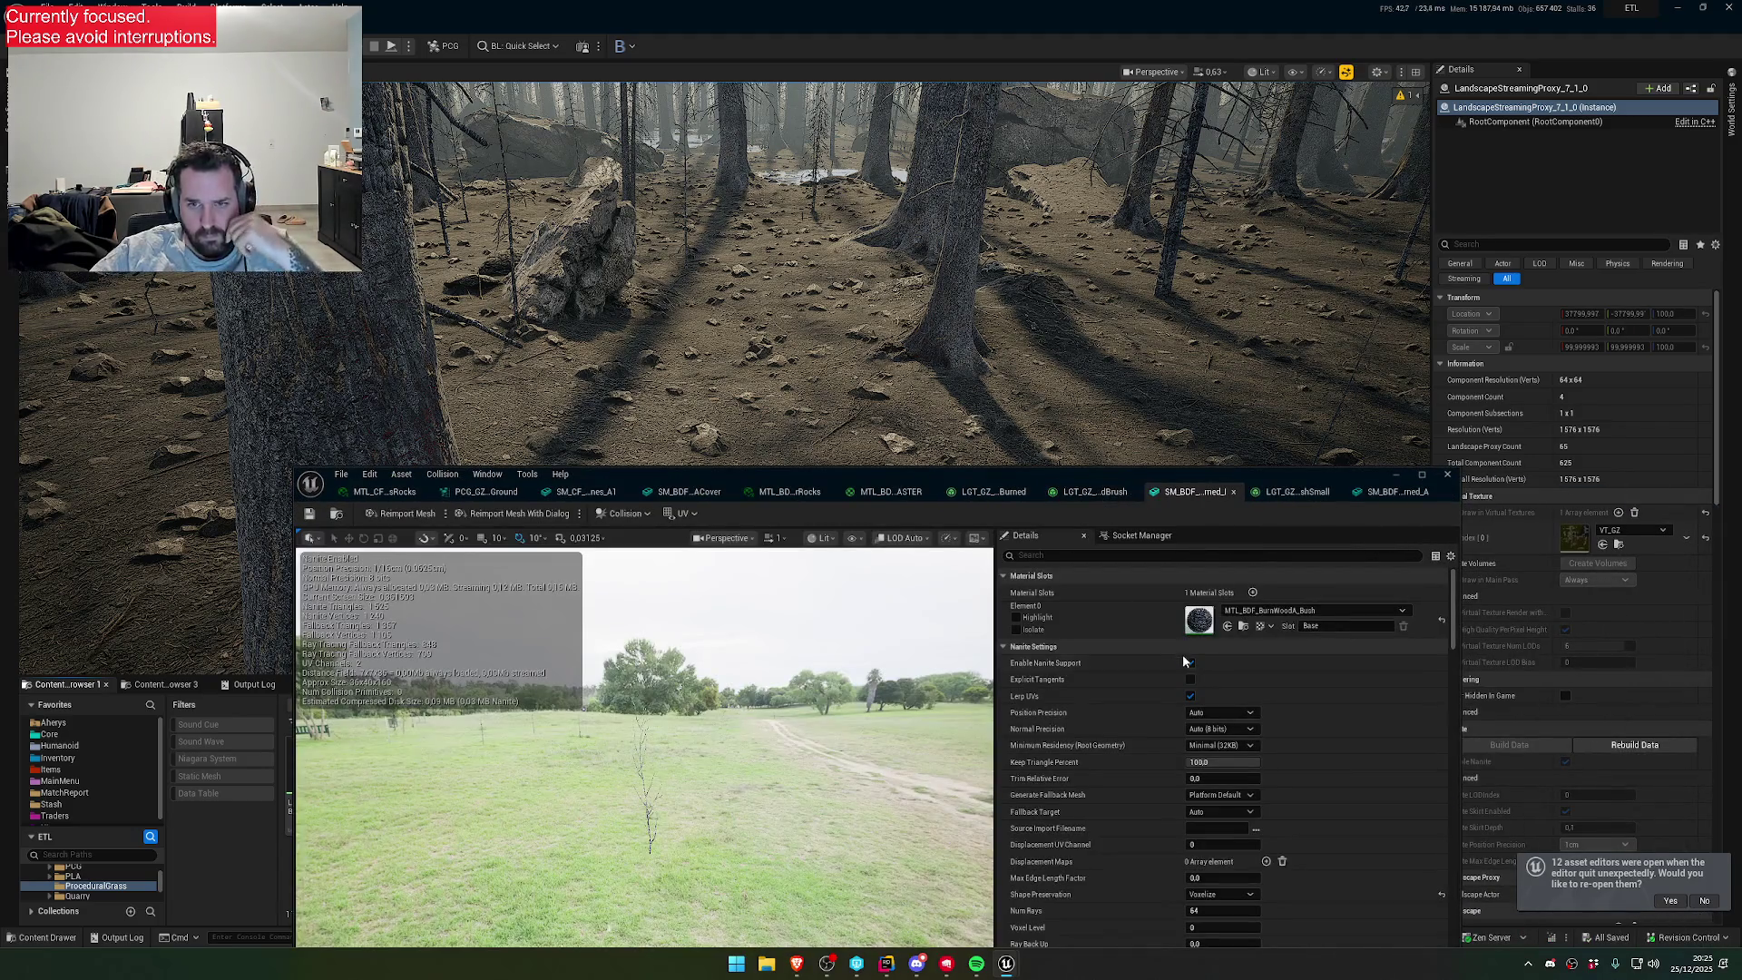
# - Back in the PCG_GZ_Ground graph, set the Static Mesh Spawner mesh to SM_BDF_BrushBurned_A
pyautogui.click(1397, 492)
pyautogui.click(671, 492)
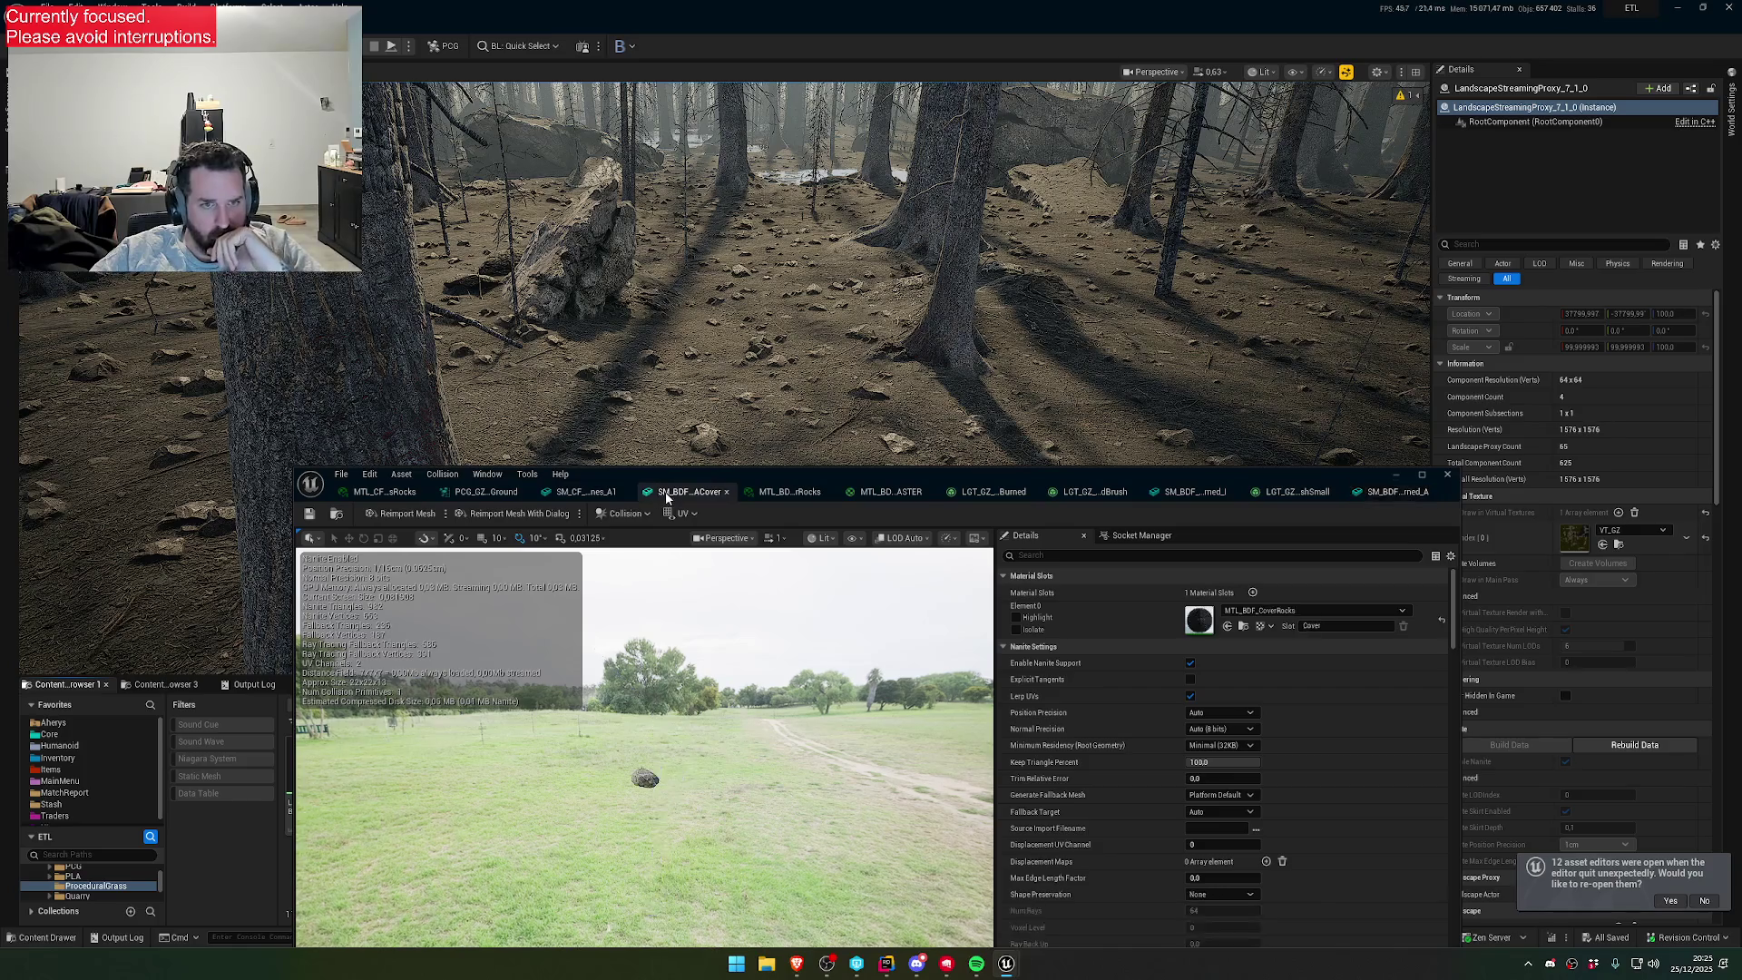
pyautogui.click(481, 492)
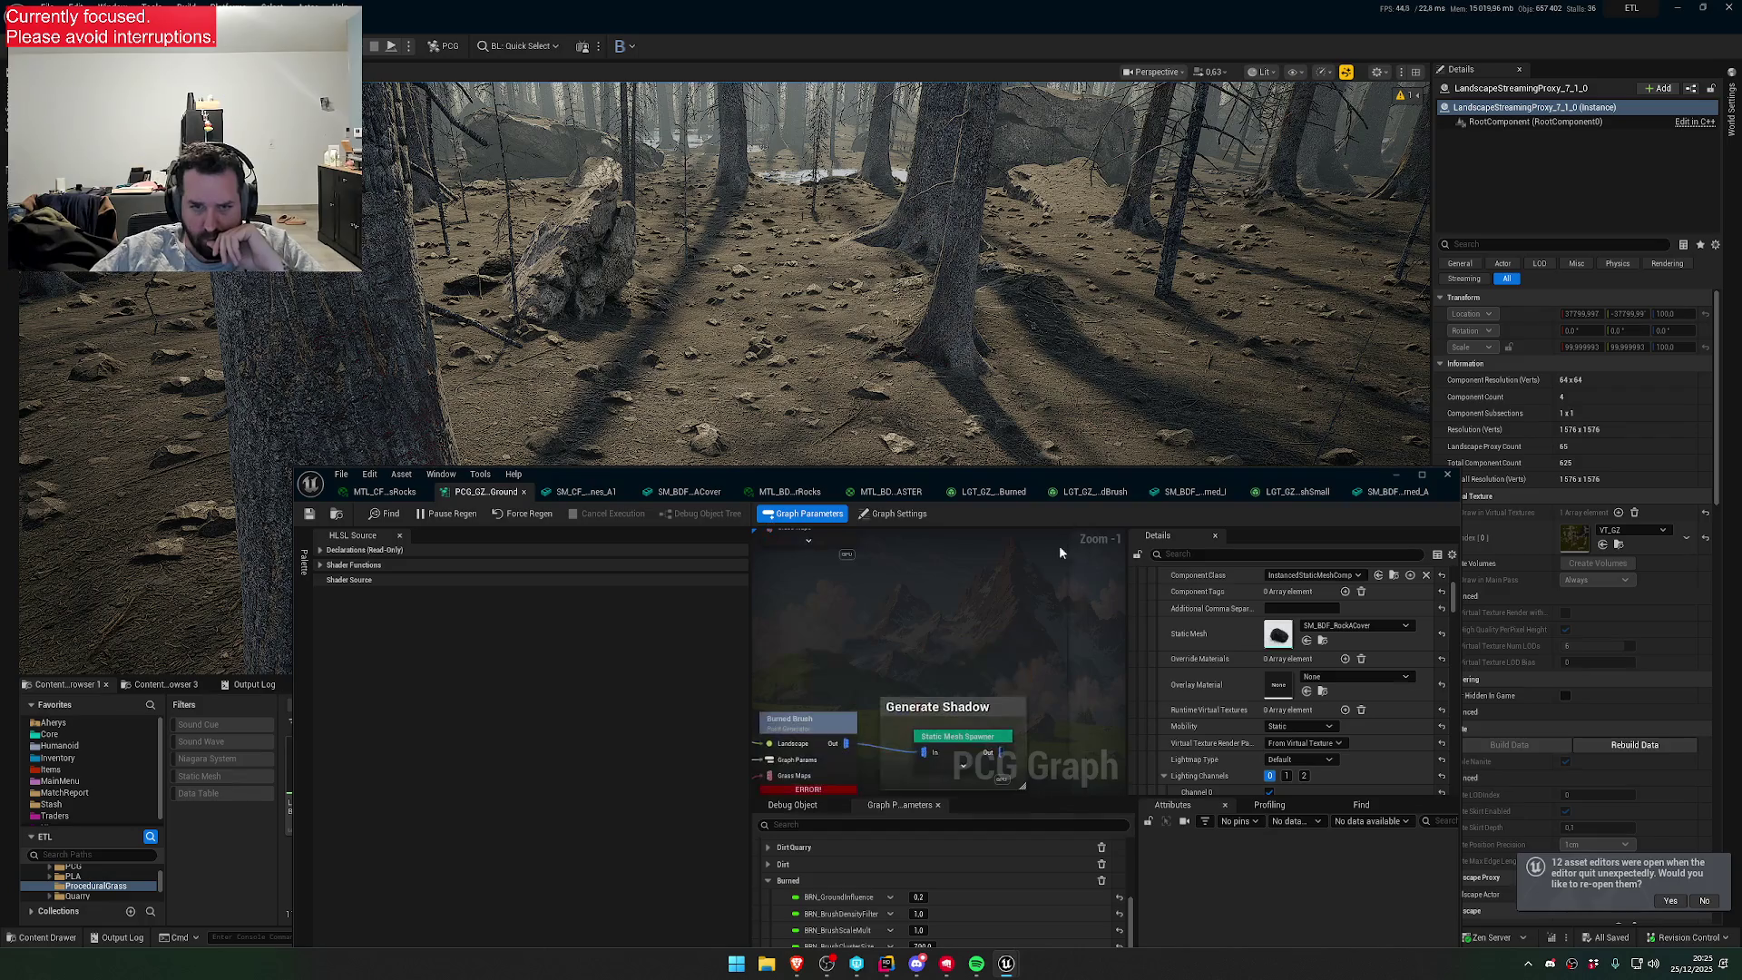
pyautogui.click(951, 749)
pyautogui.click(1354, 626)
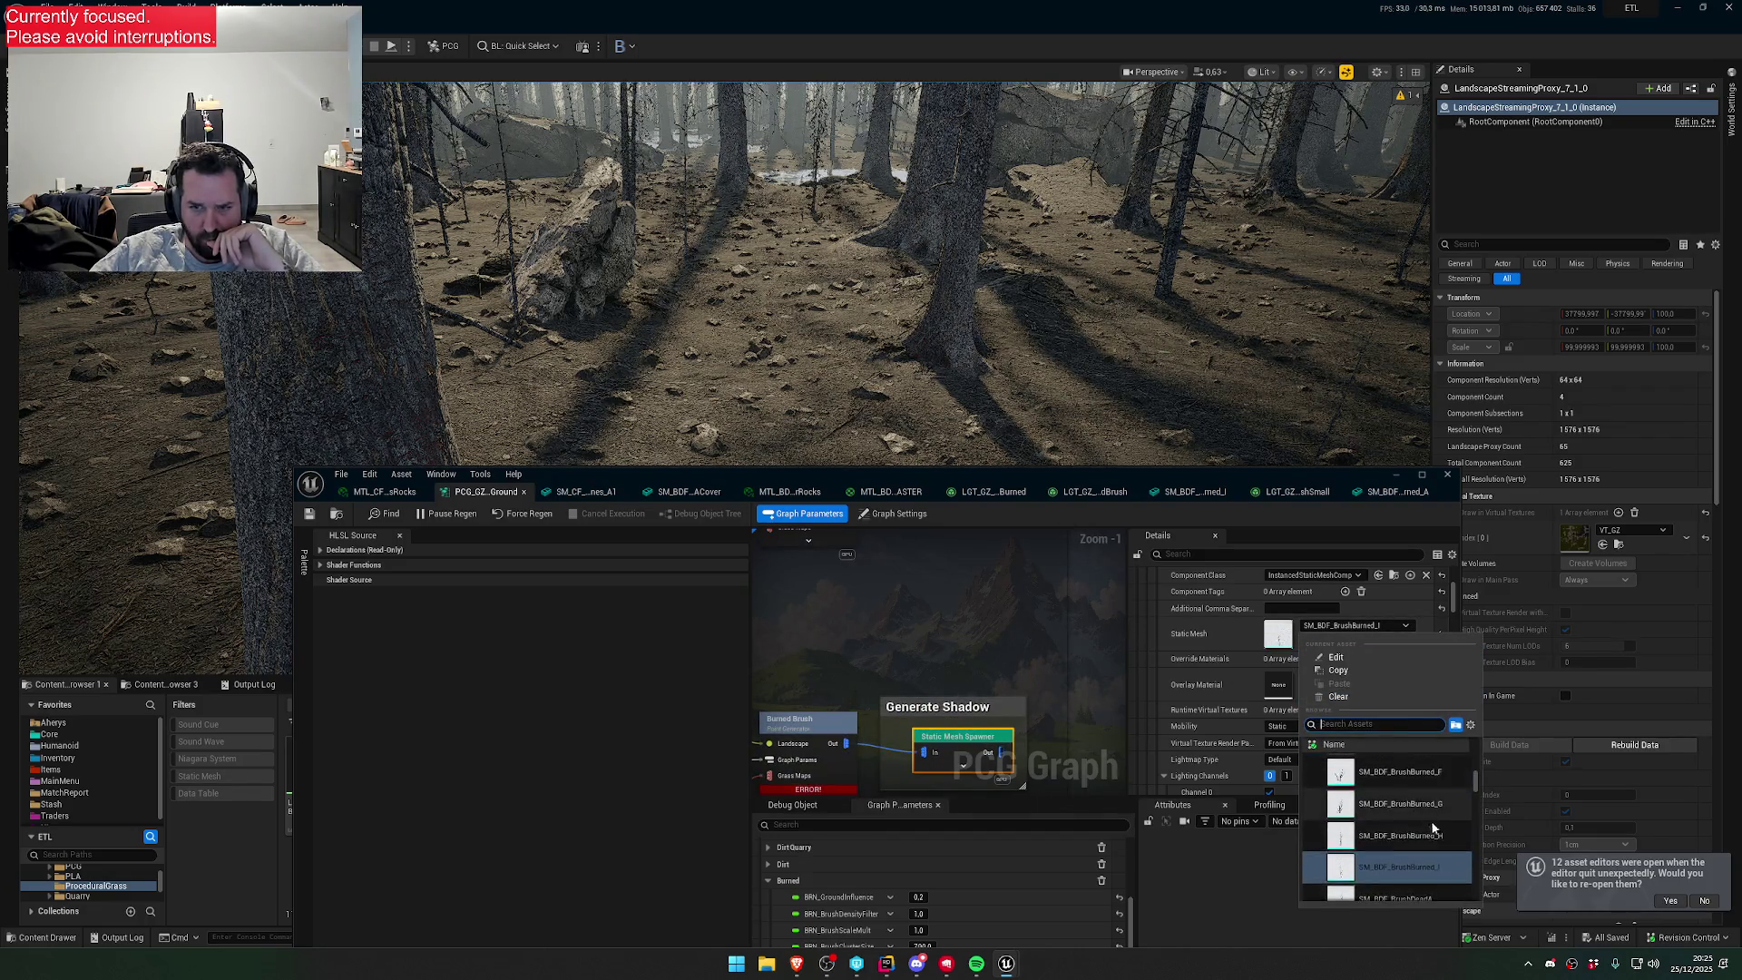
pyautogui.scroll(5, 1441, 826)
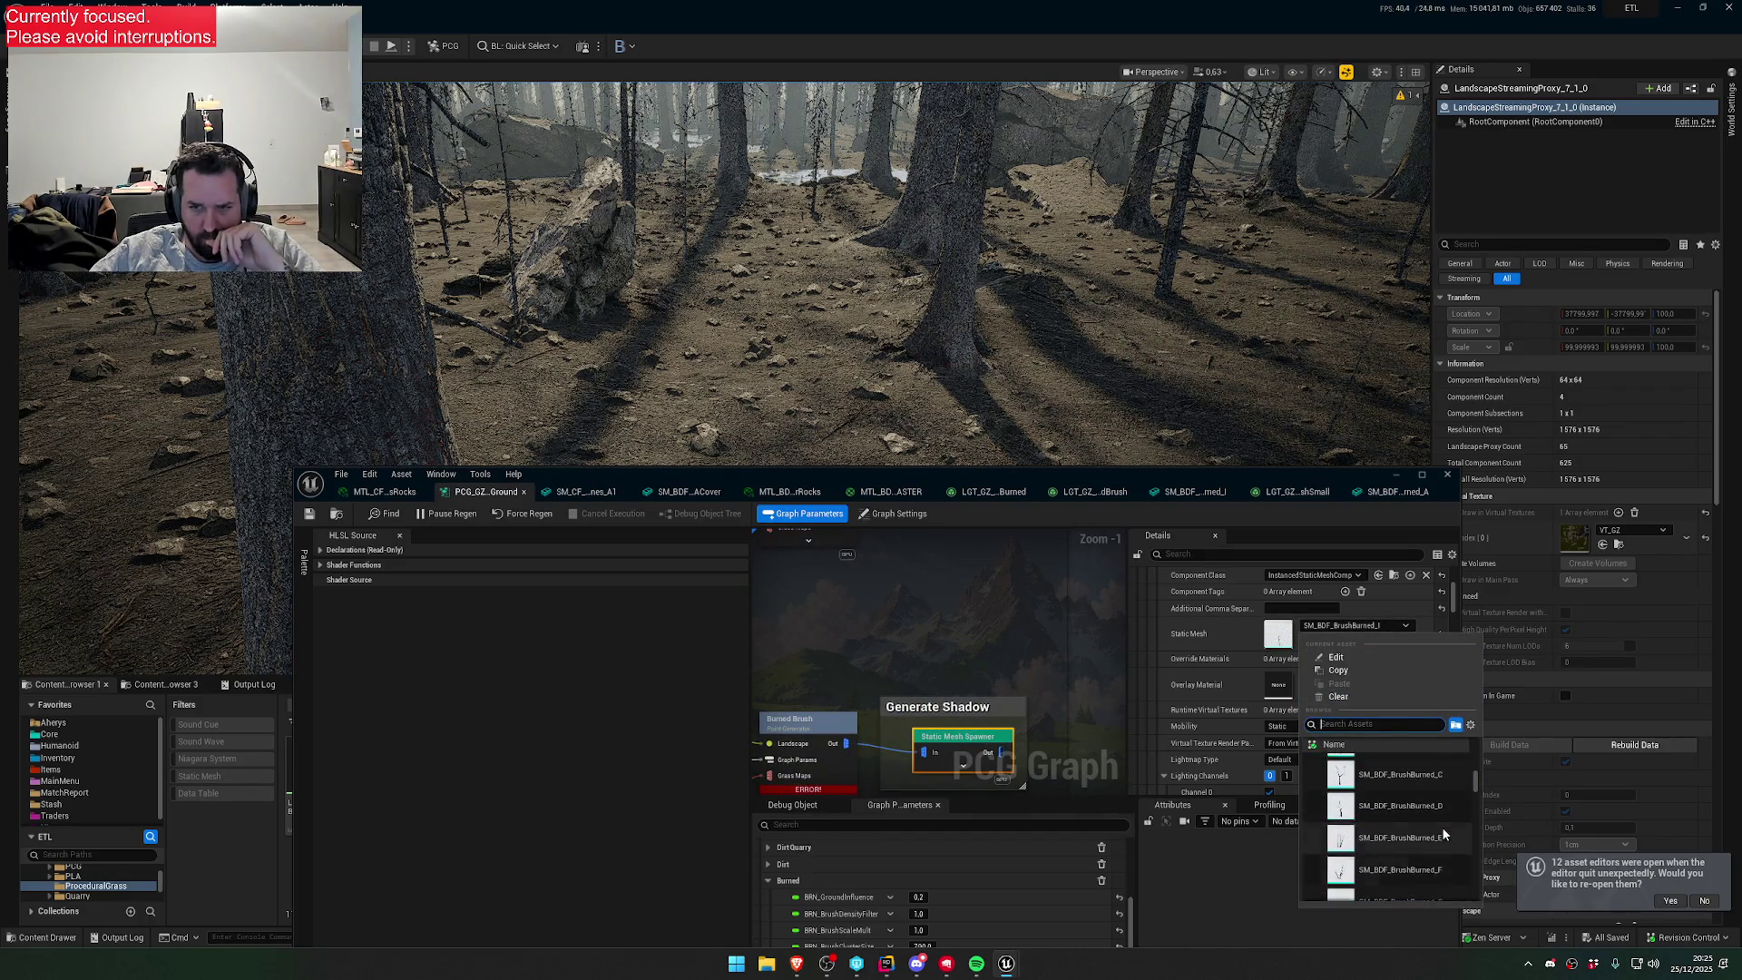
pyautogui.scroll(1, 1442, 830)
pyautogui.click(1416, 792)
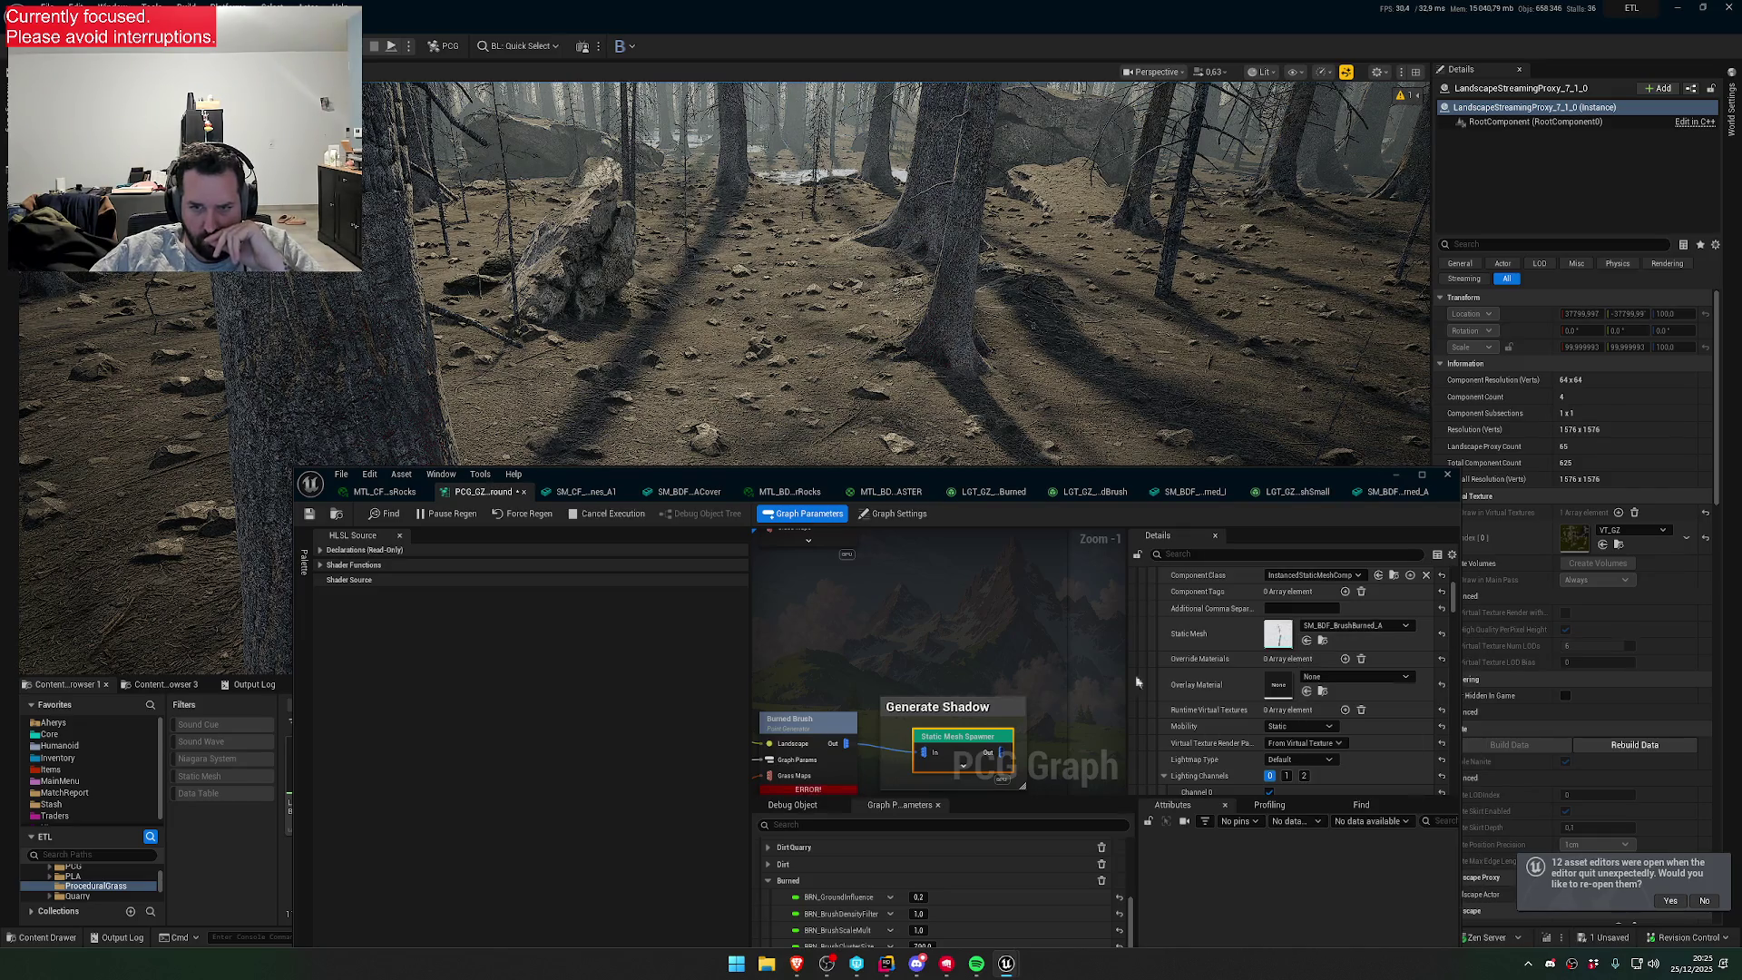
pyautogui.click(1180, 552)
pyautogui.write('STA')
# - Filter properties by 'STATIC' and set mesh entries: Index [2] BrushBurned_C, Index [3] BrushBurned_D
pyautogui.click(1181, 554)
pyautogui.write('STATIC')
pyautogui.scroll(4, 1305, 693)
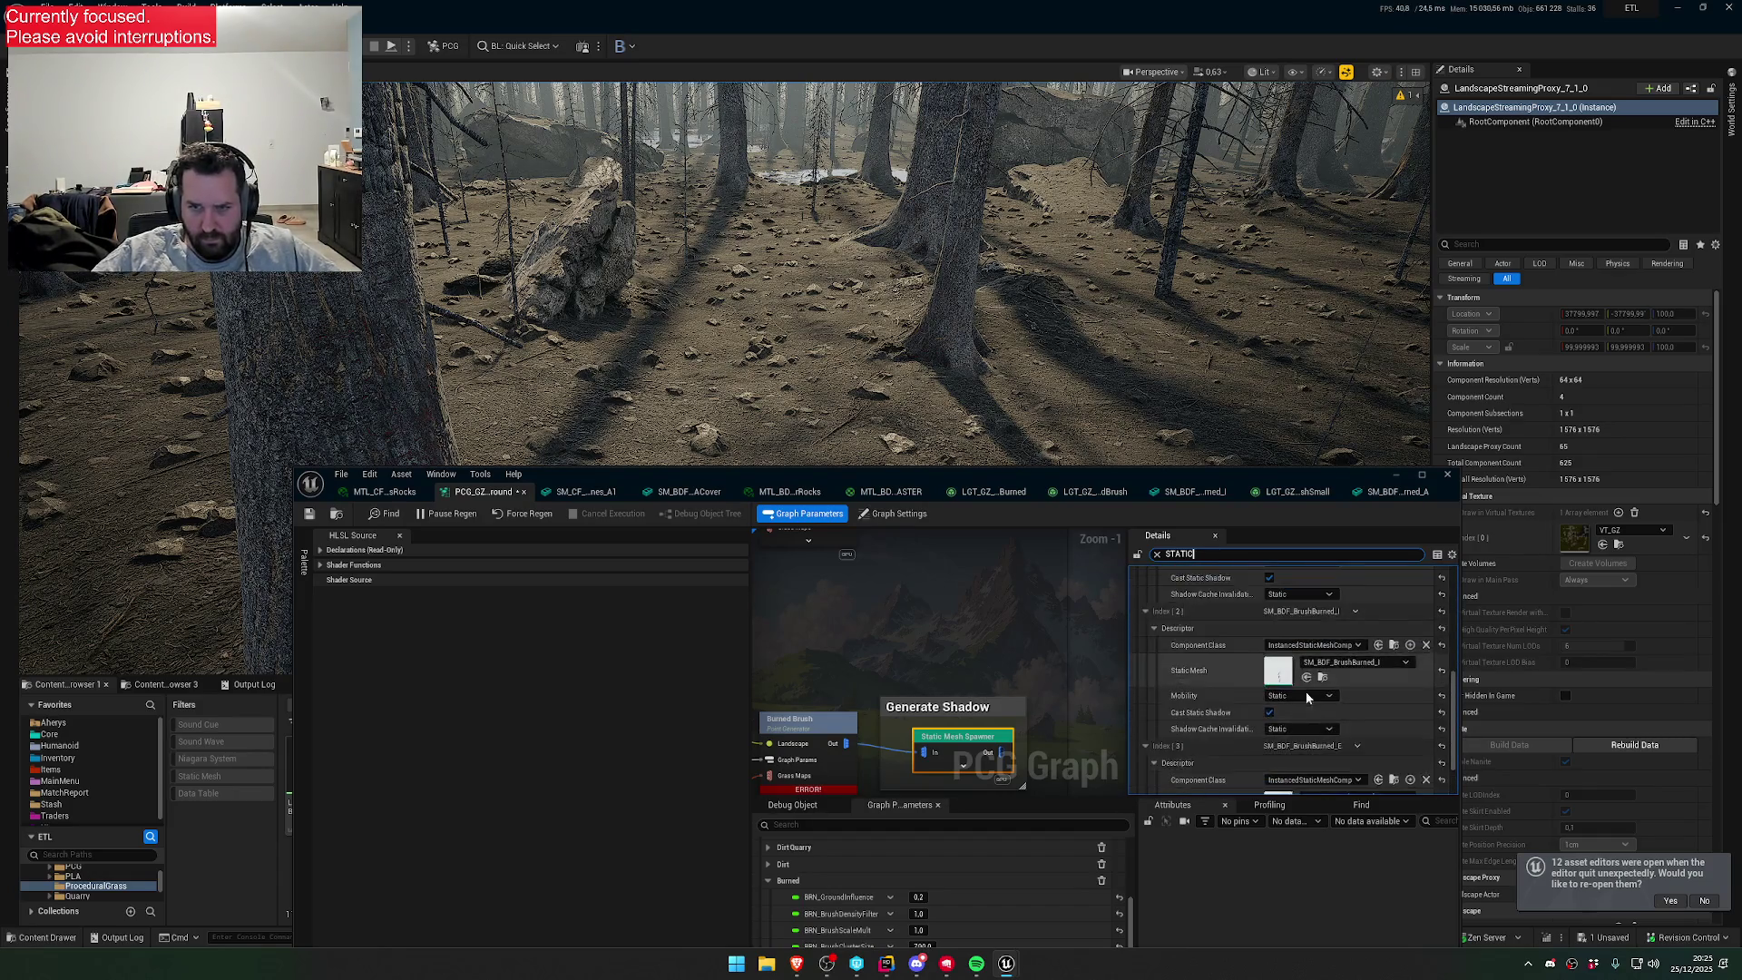
pyautogui.scroll(2, 1306, 697)
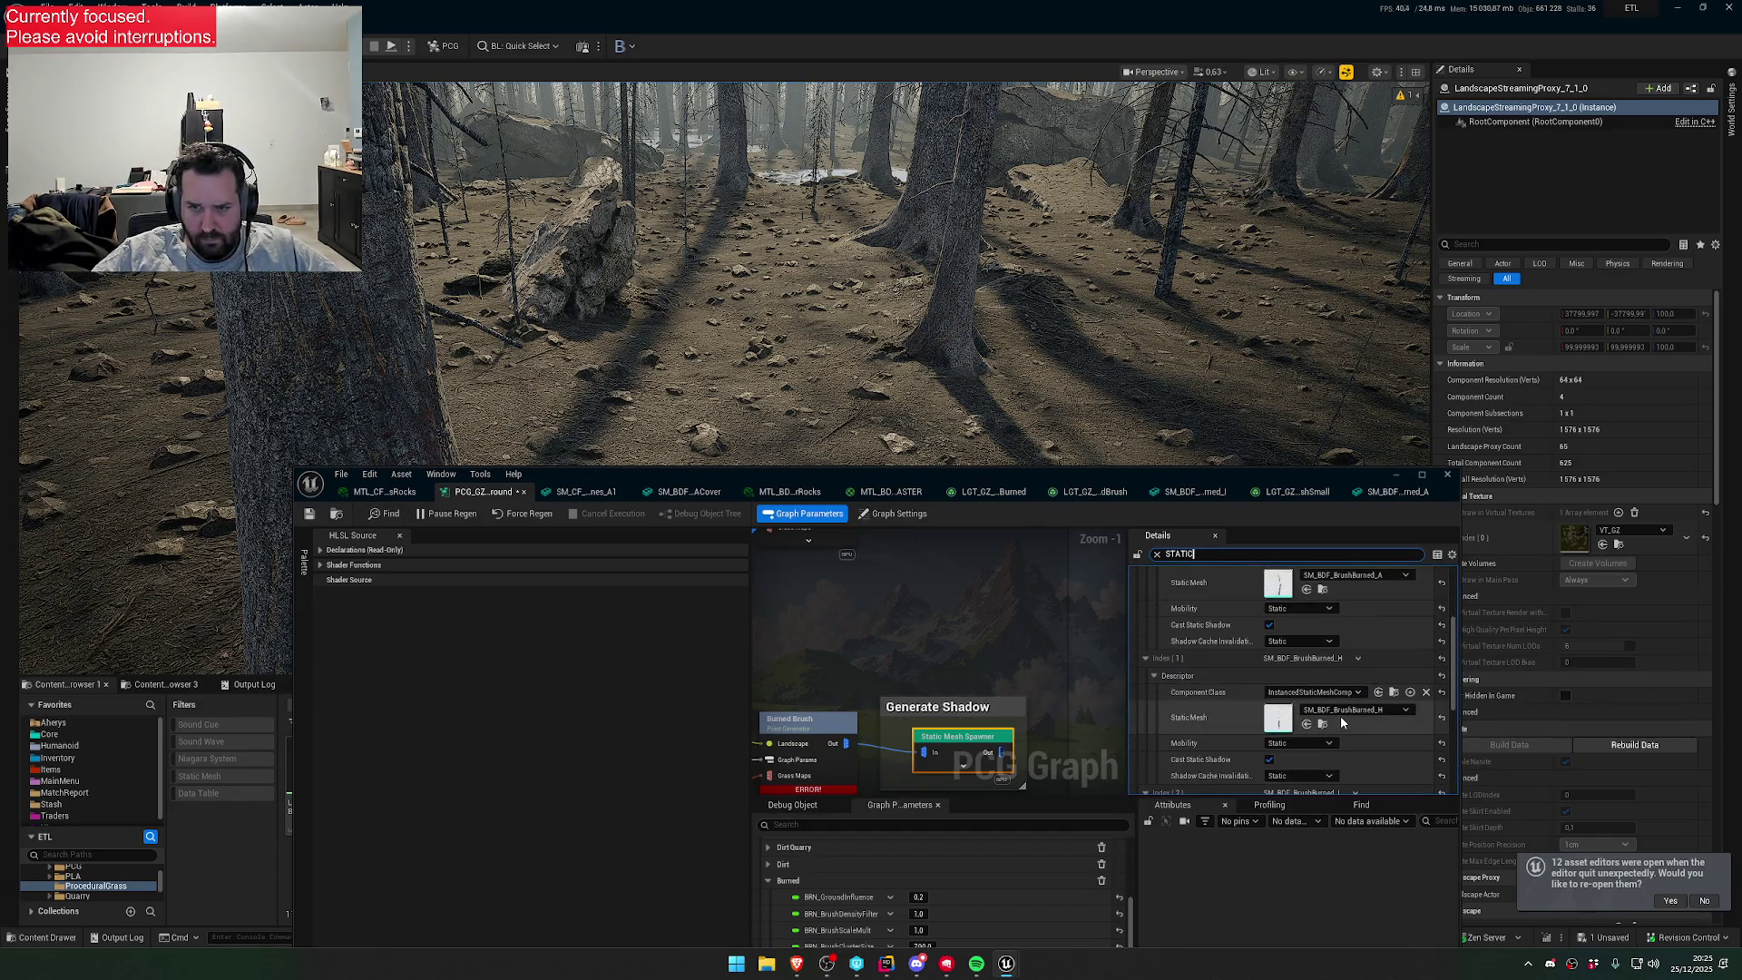
pyautogui.click(1348, 716)
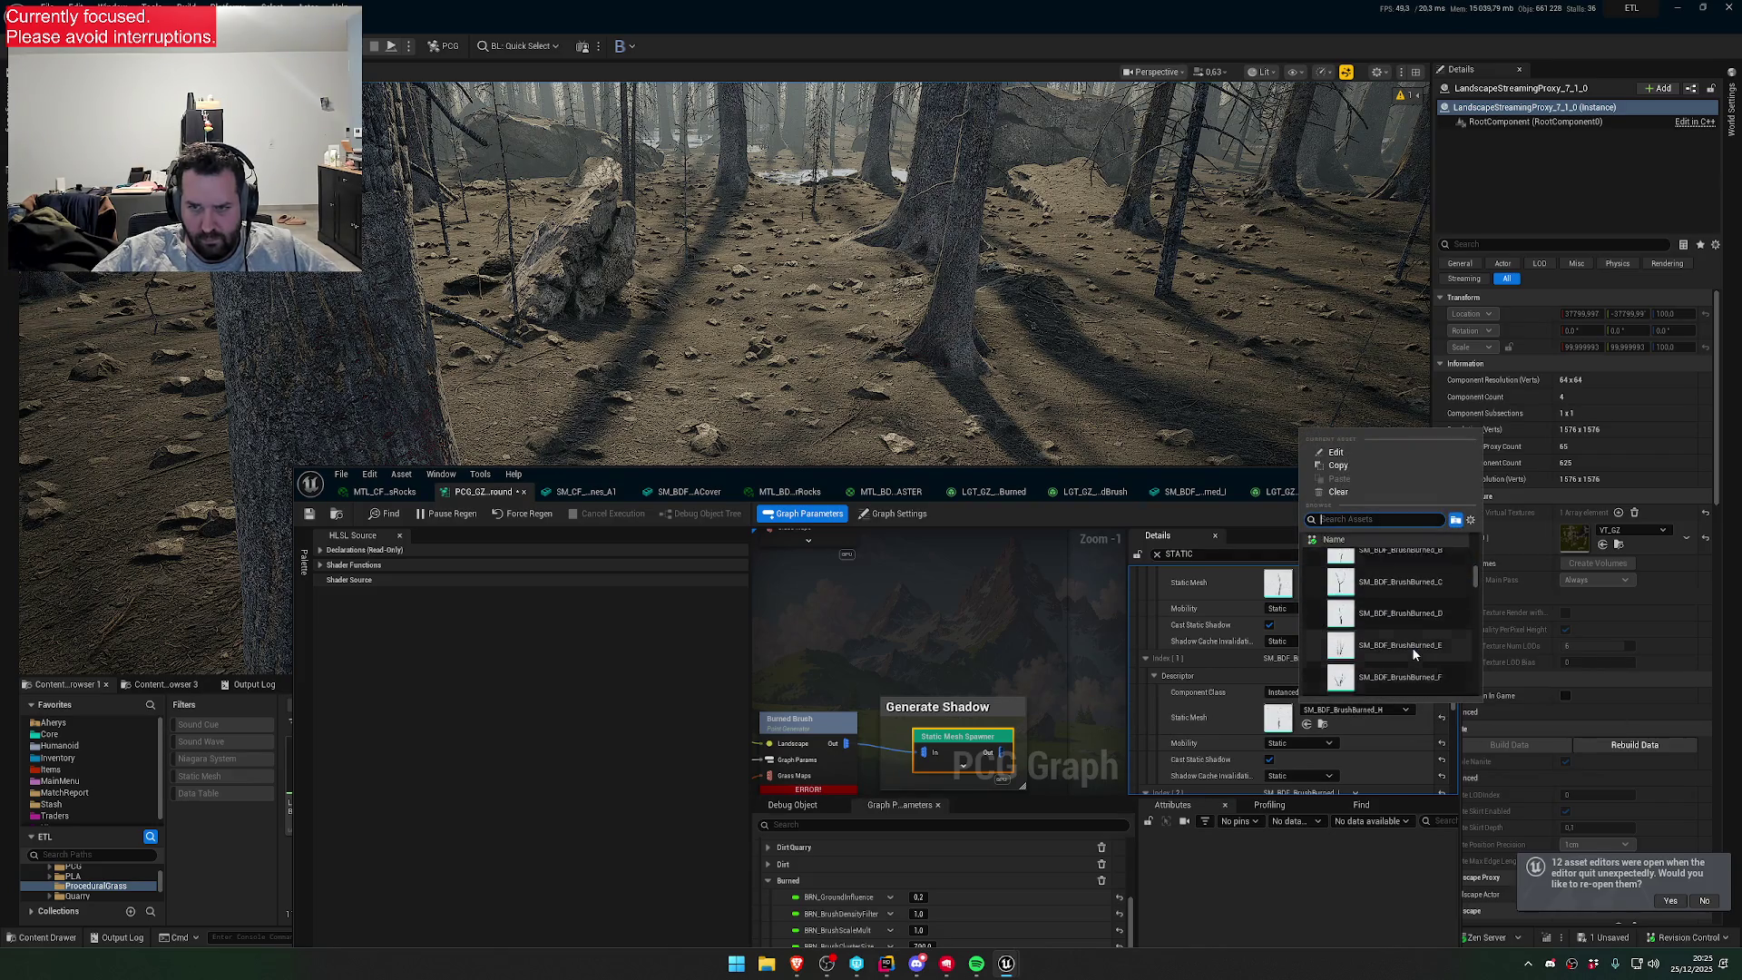
pyautogui.click(1402, 626)
pyautogui.scroll(-4, 1370, 691)
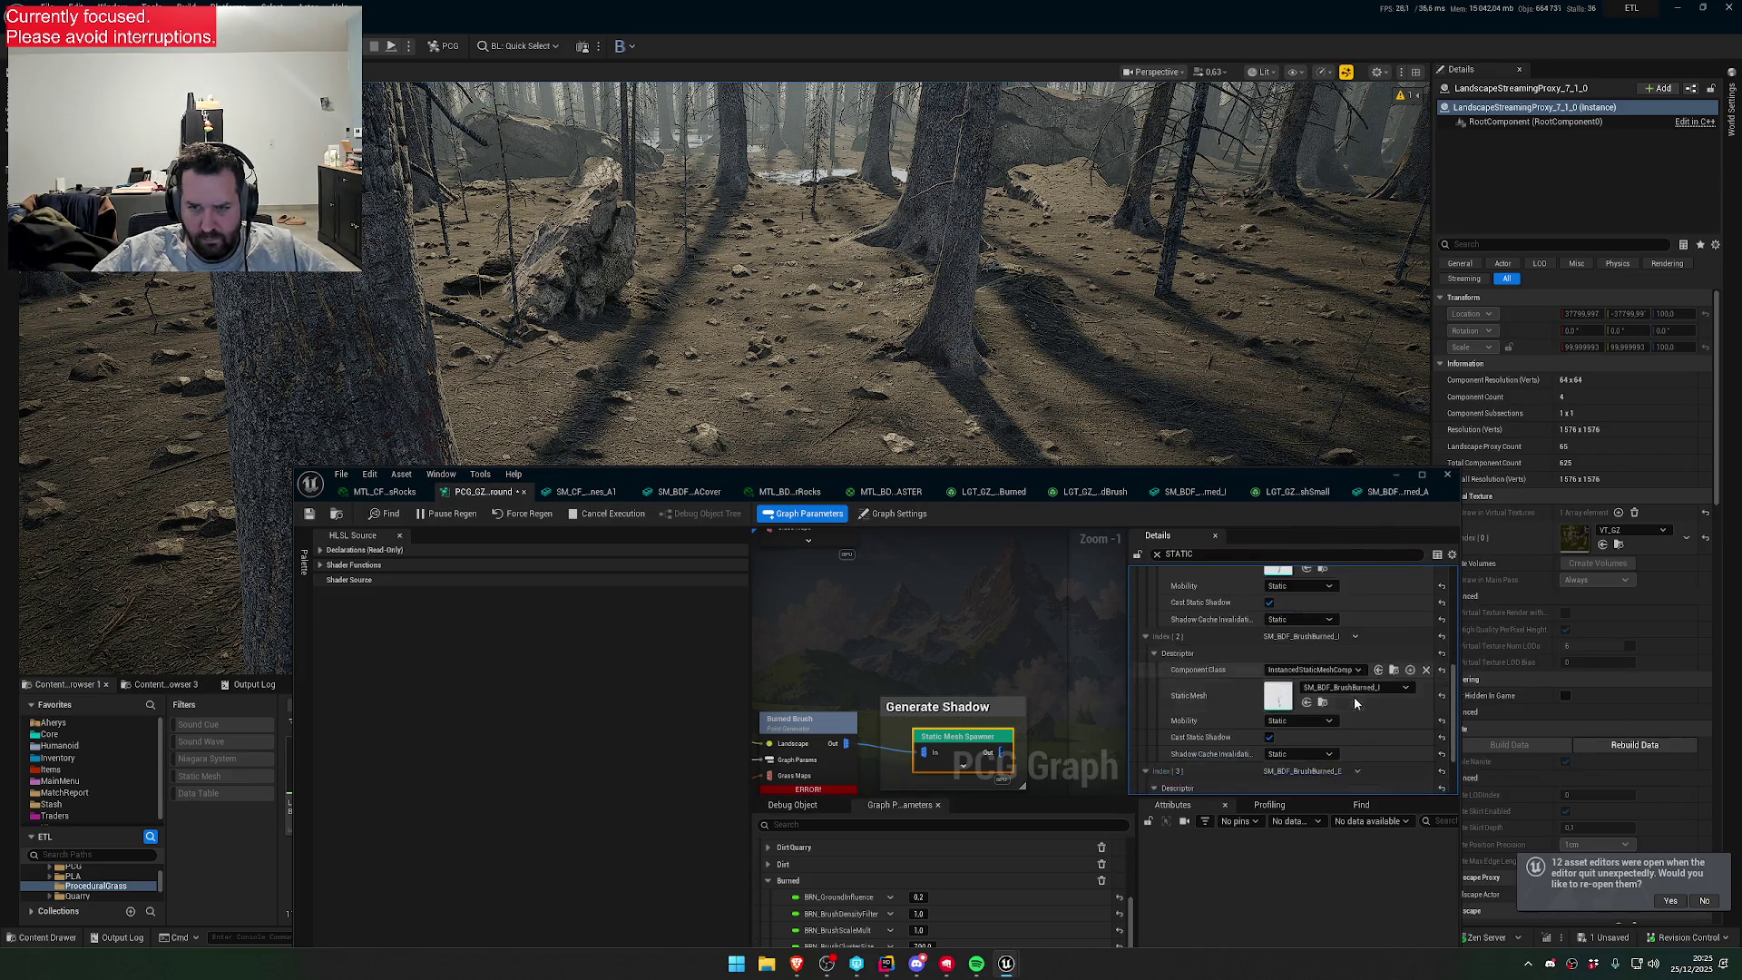
pyautogui.click(1359, 690)
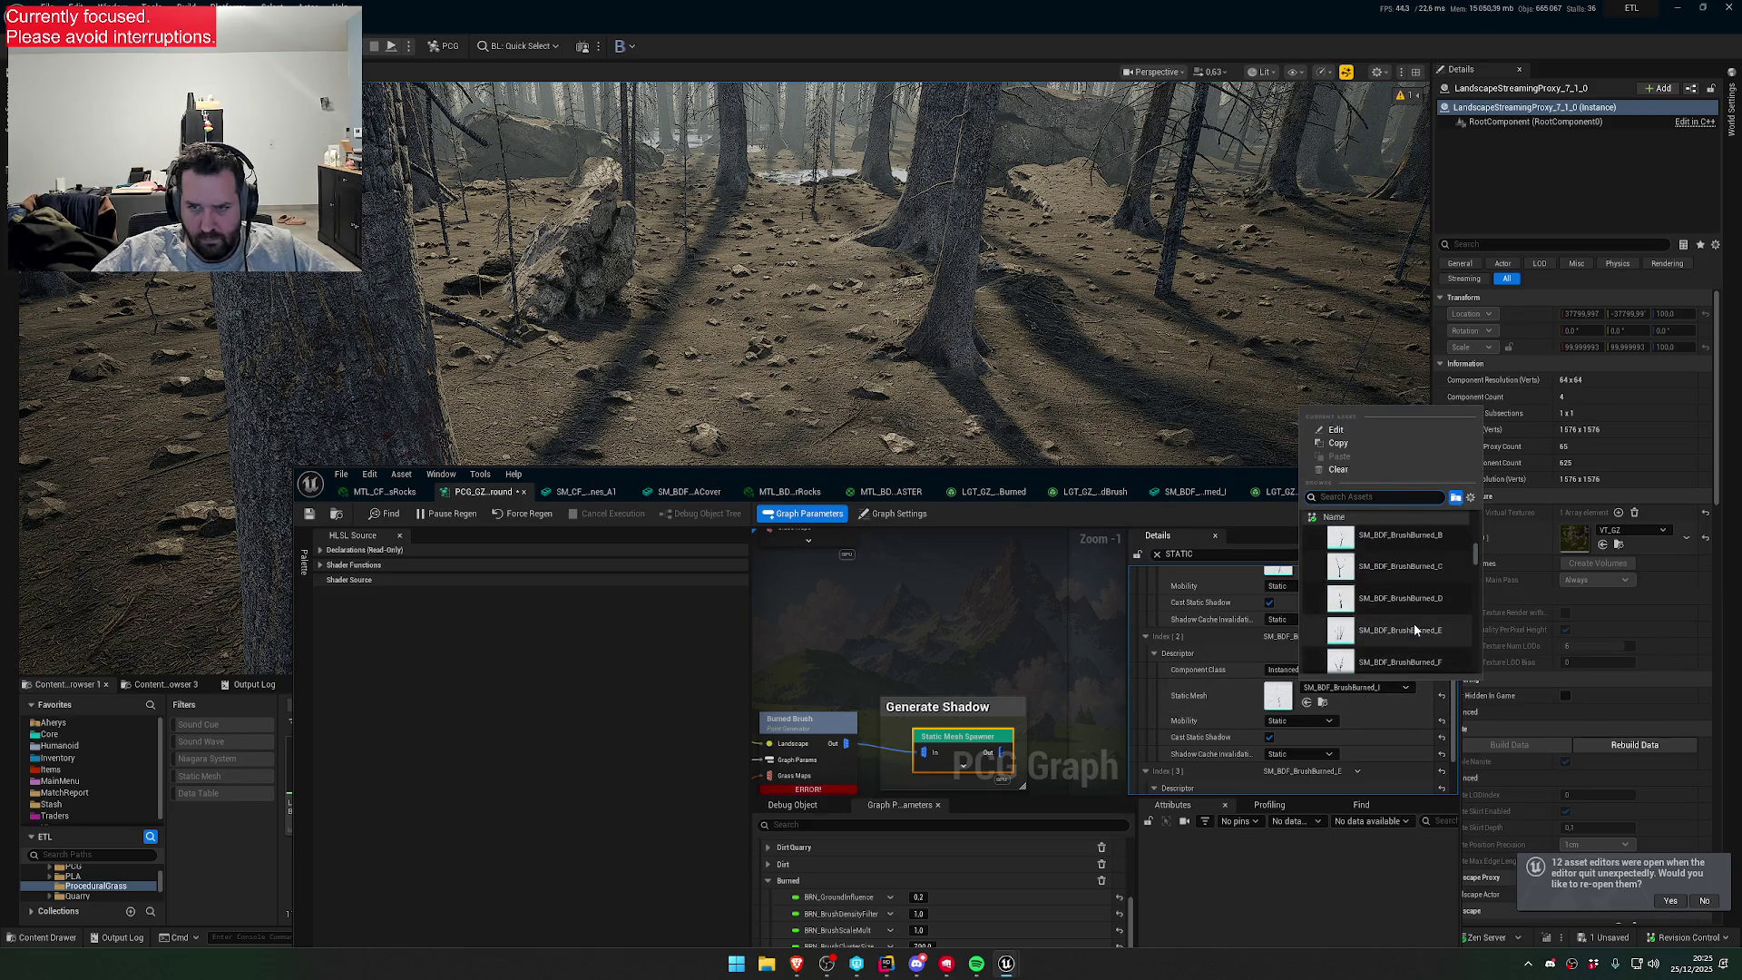
pyautogui.click(1409, 567)
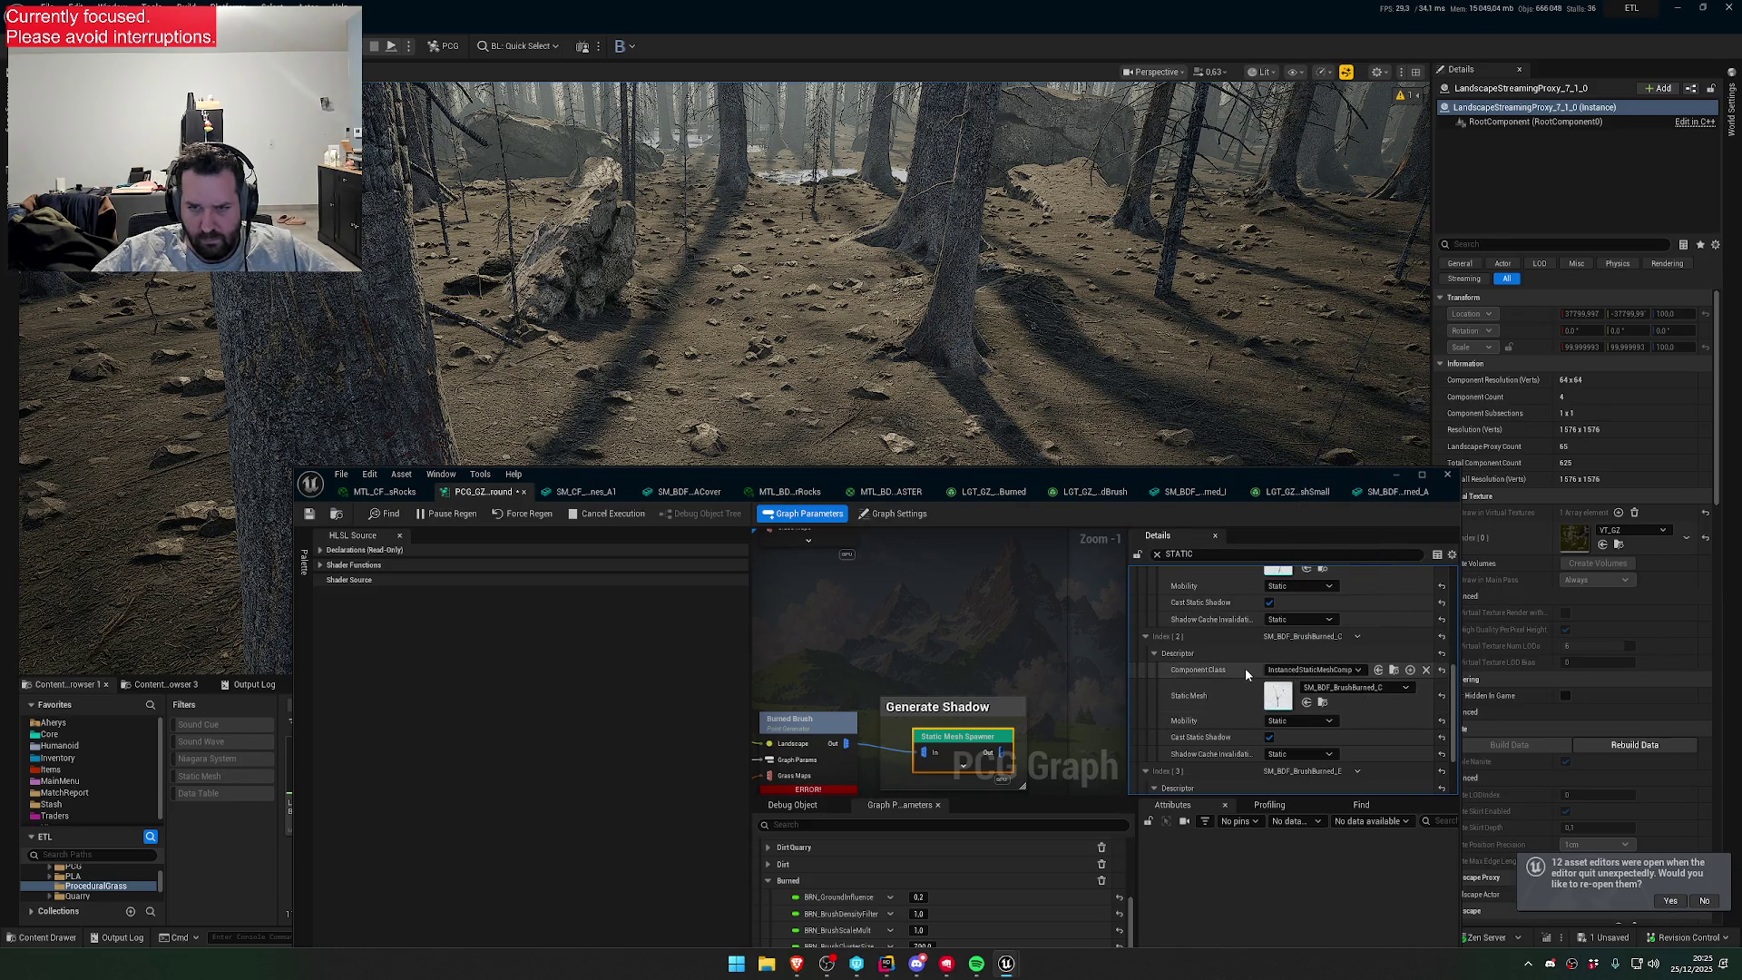
pyautogui.scroll(-2, 1278, 683)
pyautogui.click(1340, 725)
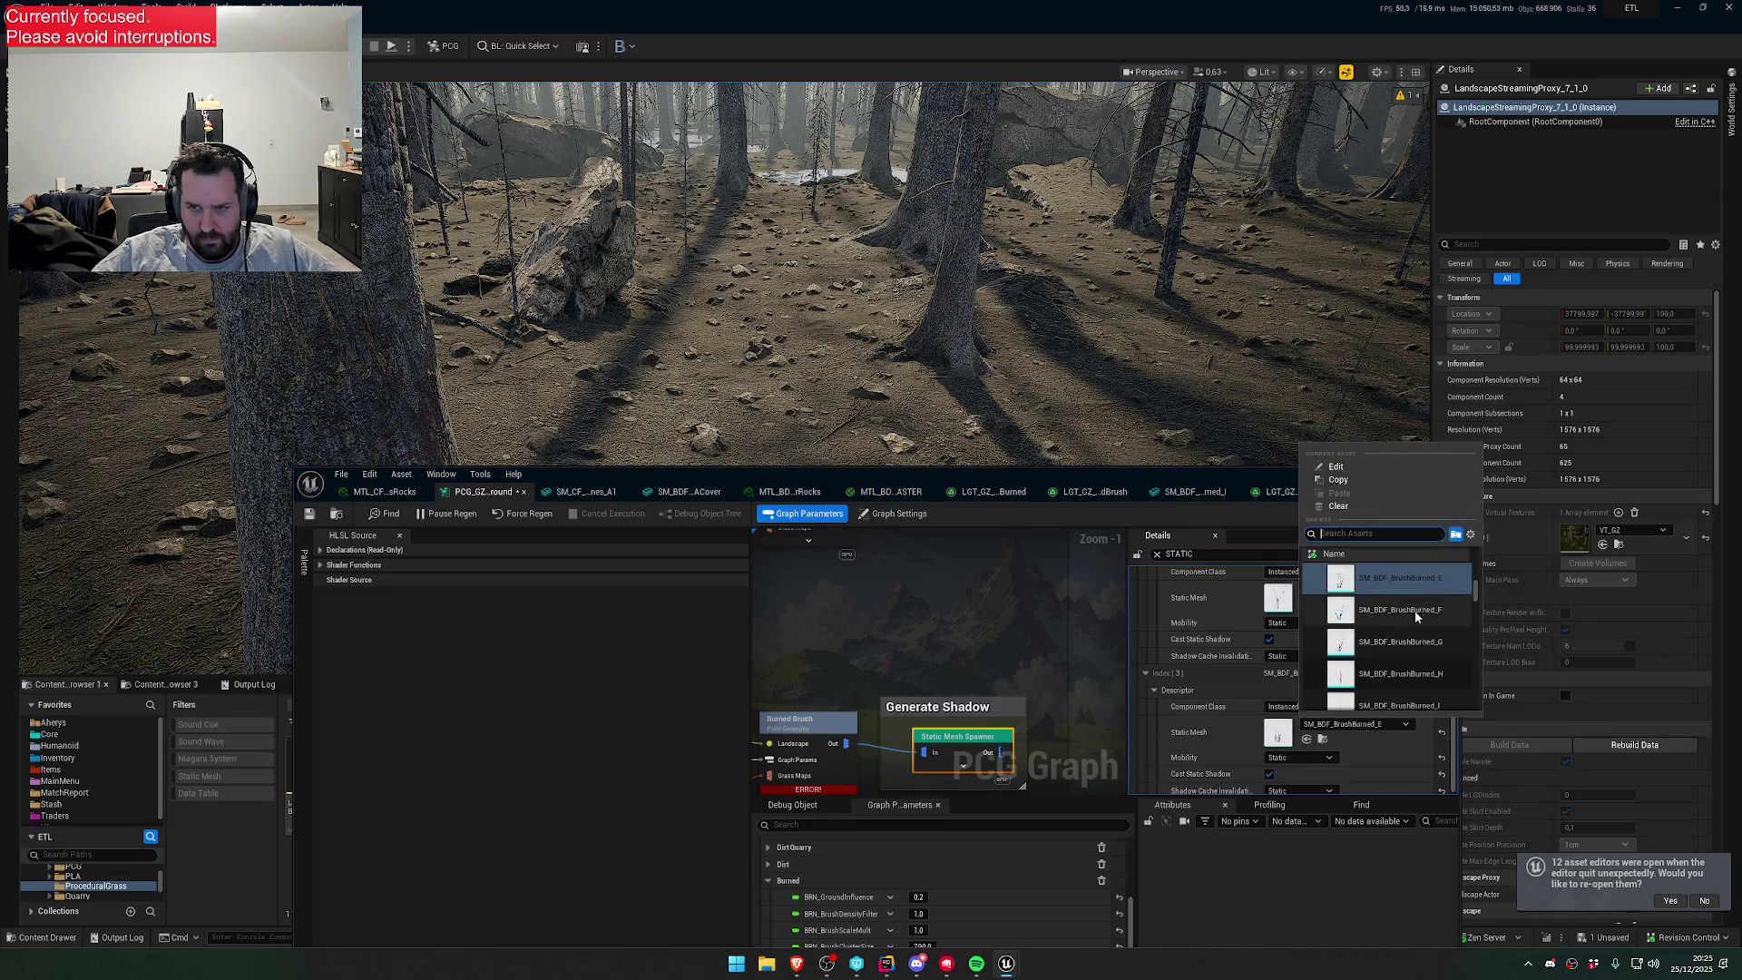
pyautogui.scroll(1, 1424, 588)
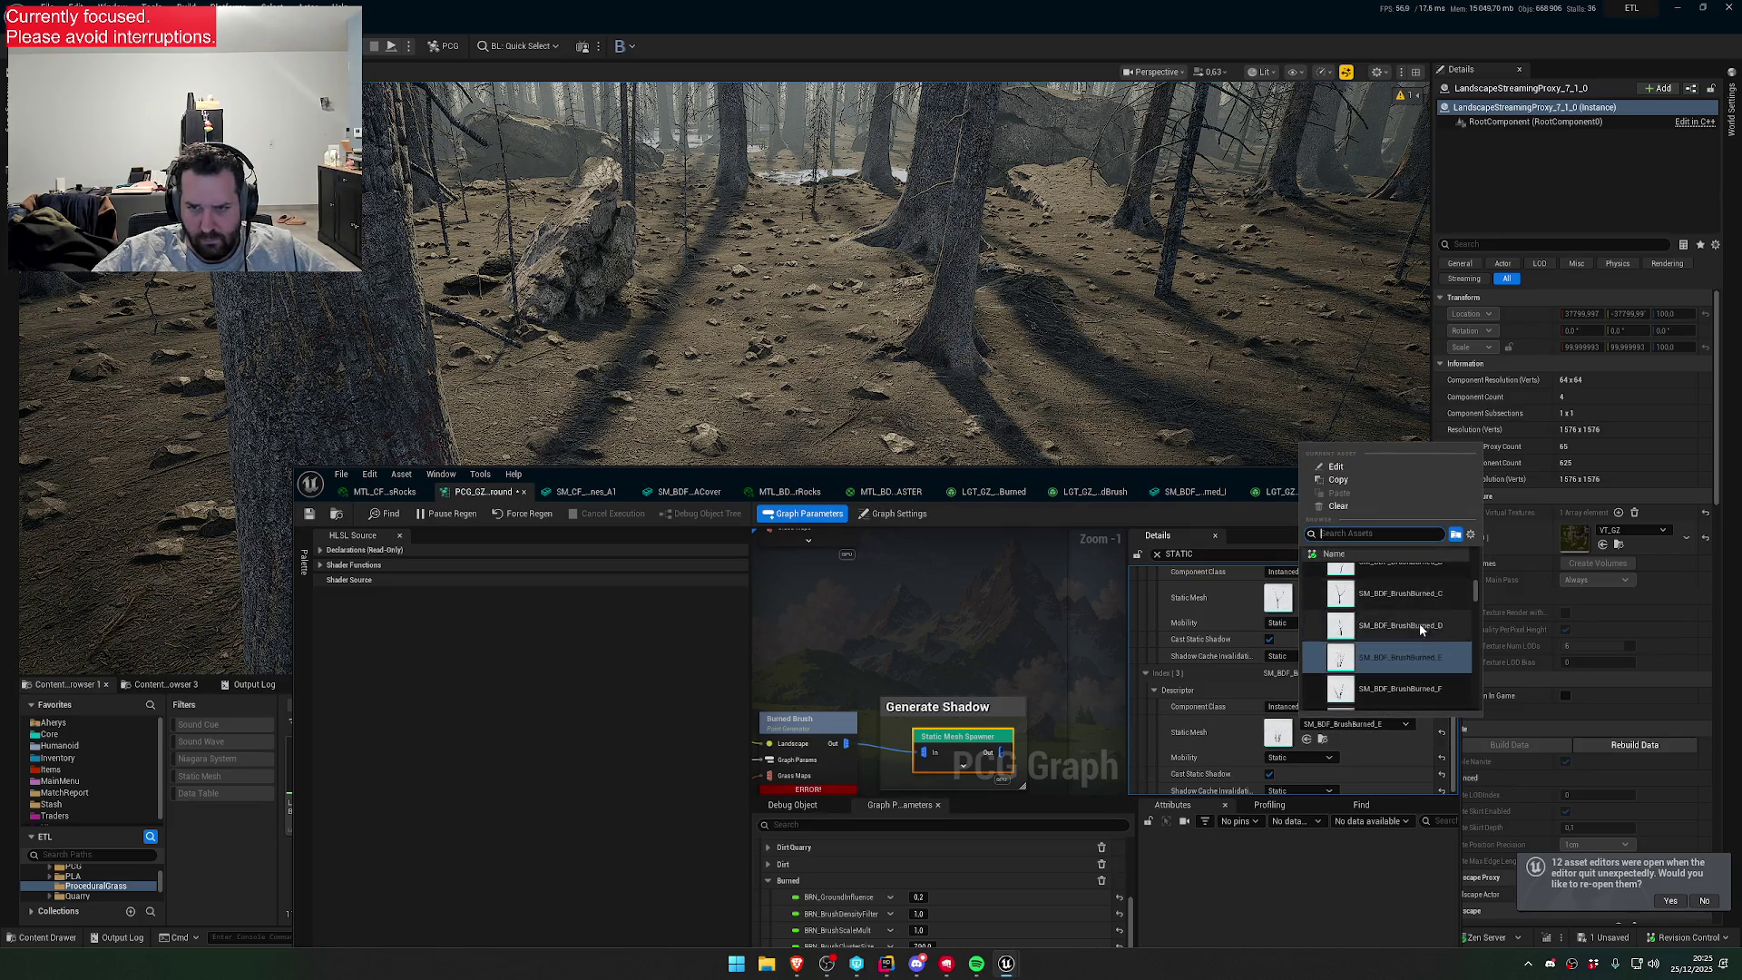
pyautogui.click(1419, 622)
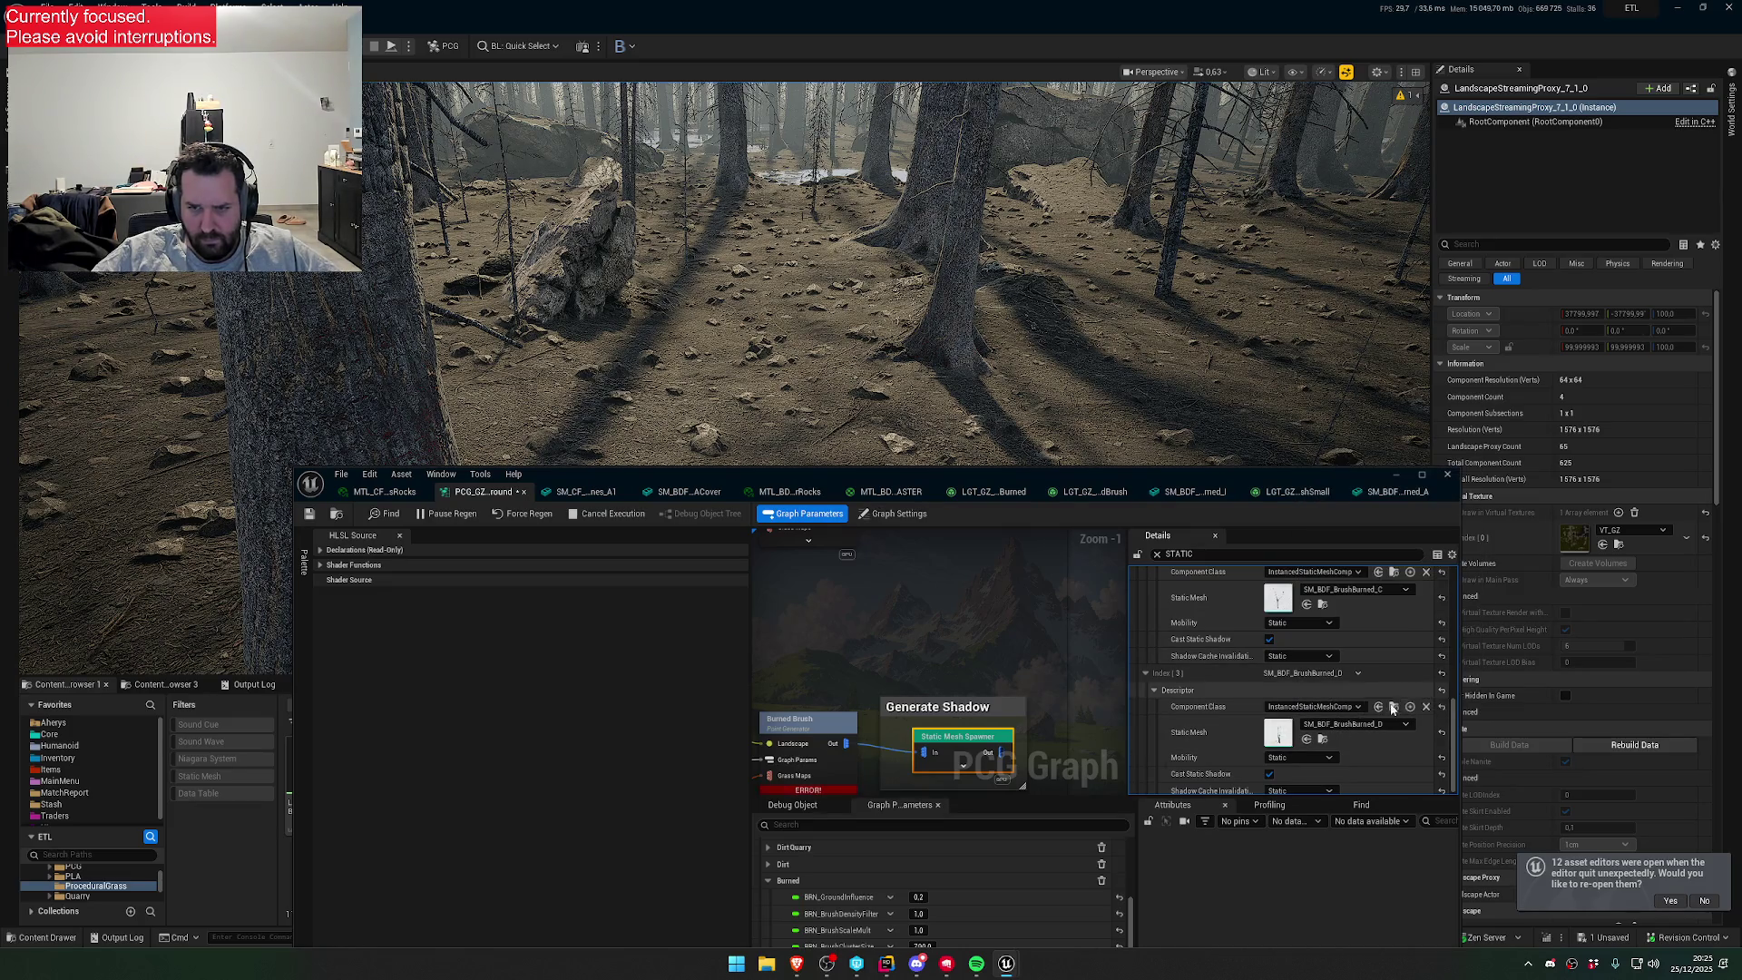
# - Duplicate entries to add Index [4] SM_BDF_BrushBurned_E and Index [5] SM_BDF_BrushBurned_F
pyautogui.click(1360, 671)
pyautogui.click(1376, 715)
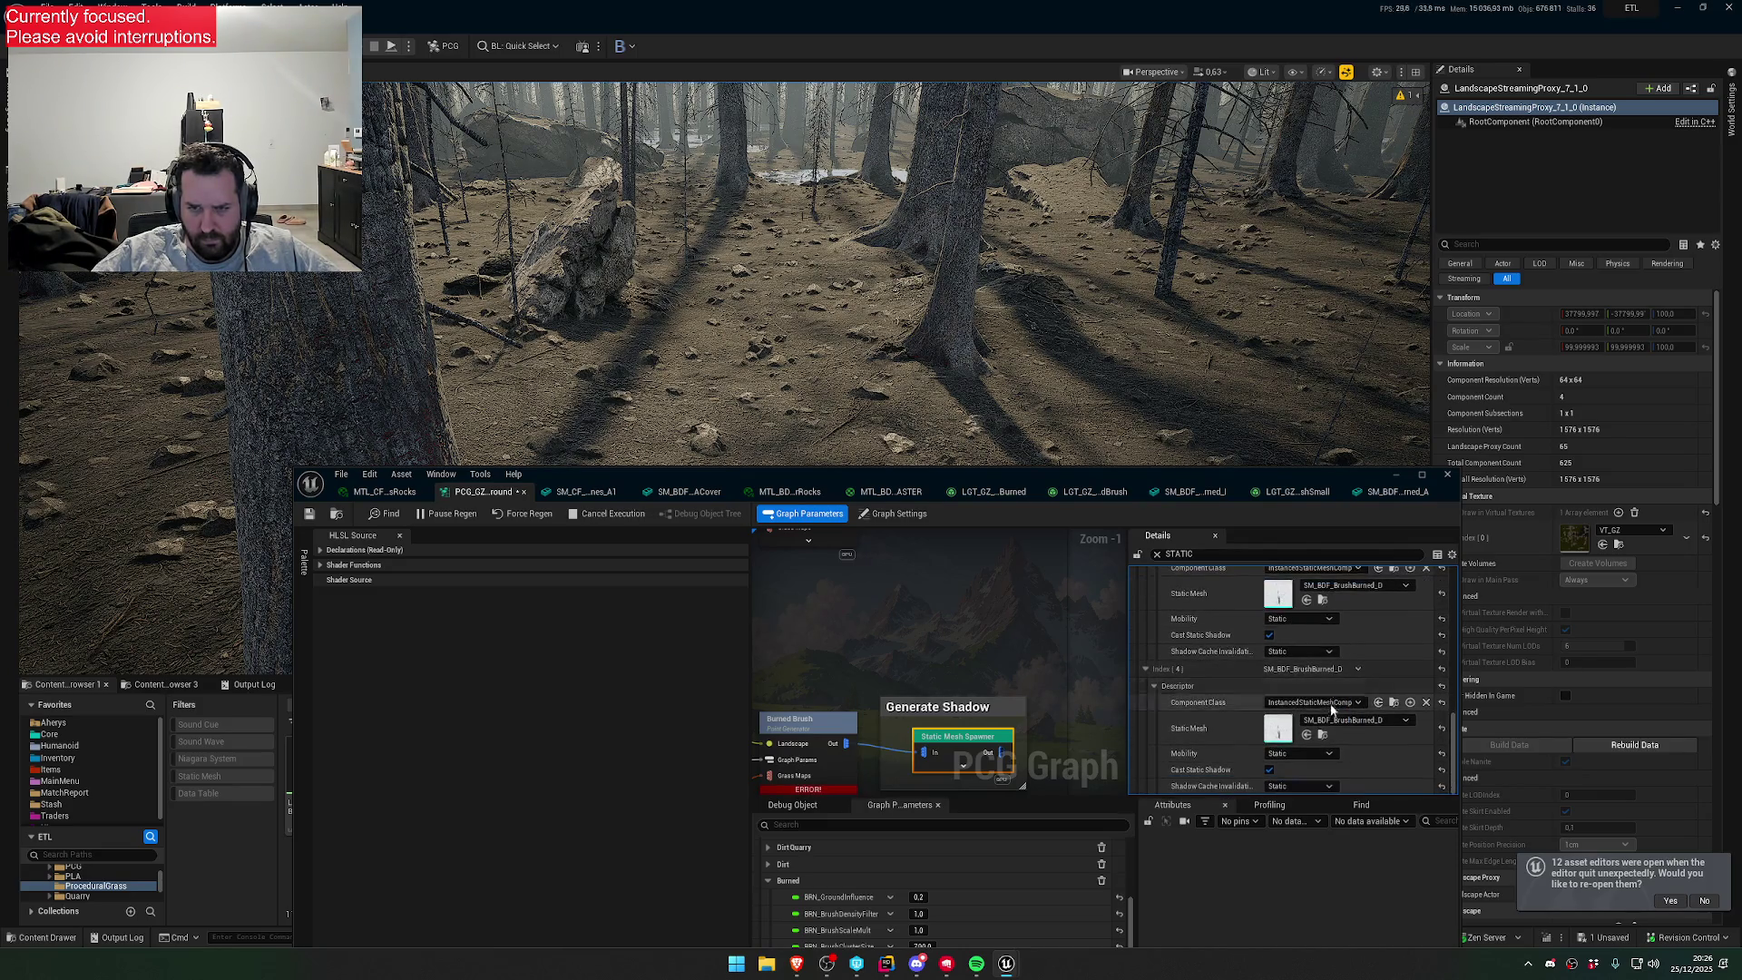
pyautogui.click(1354, 721)
pyautogui.click(1401, 605)
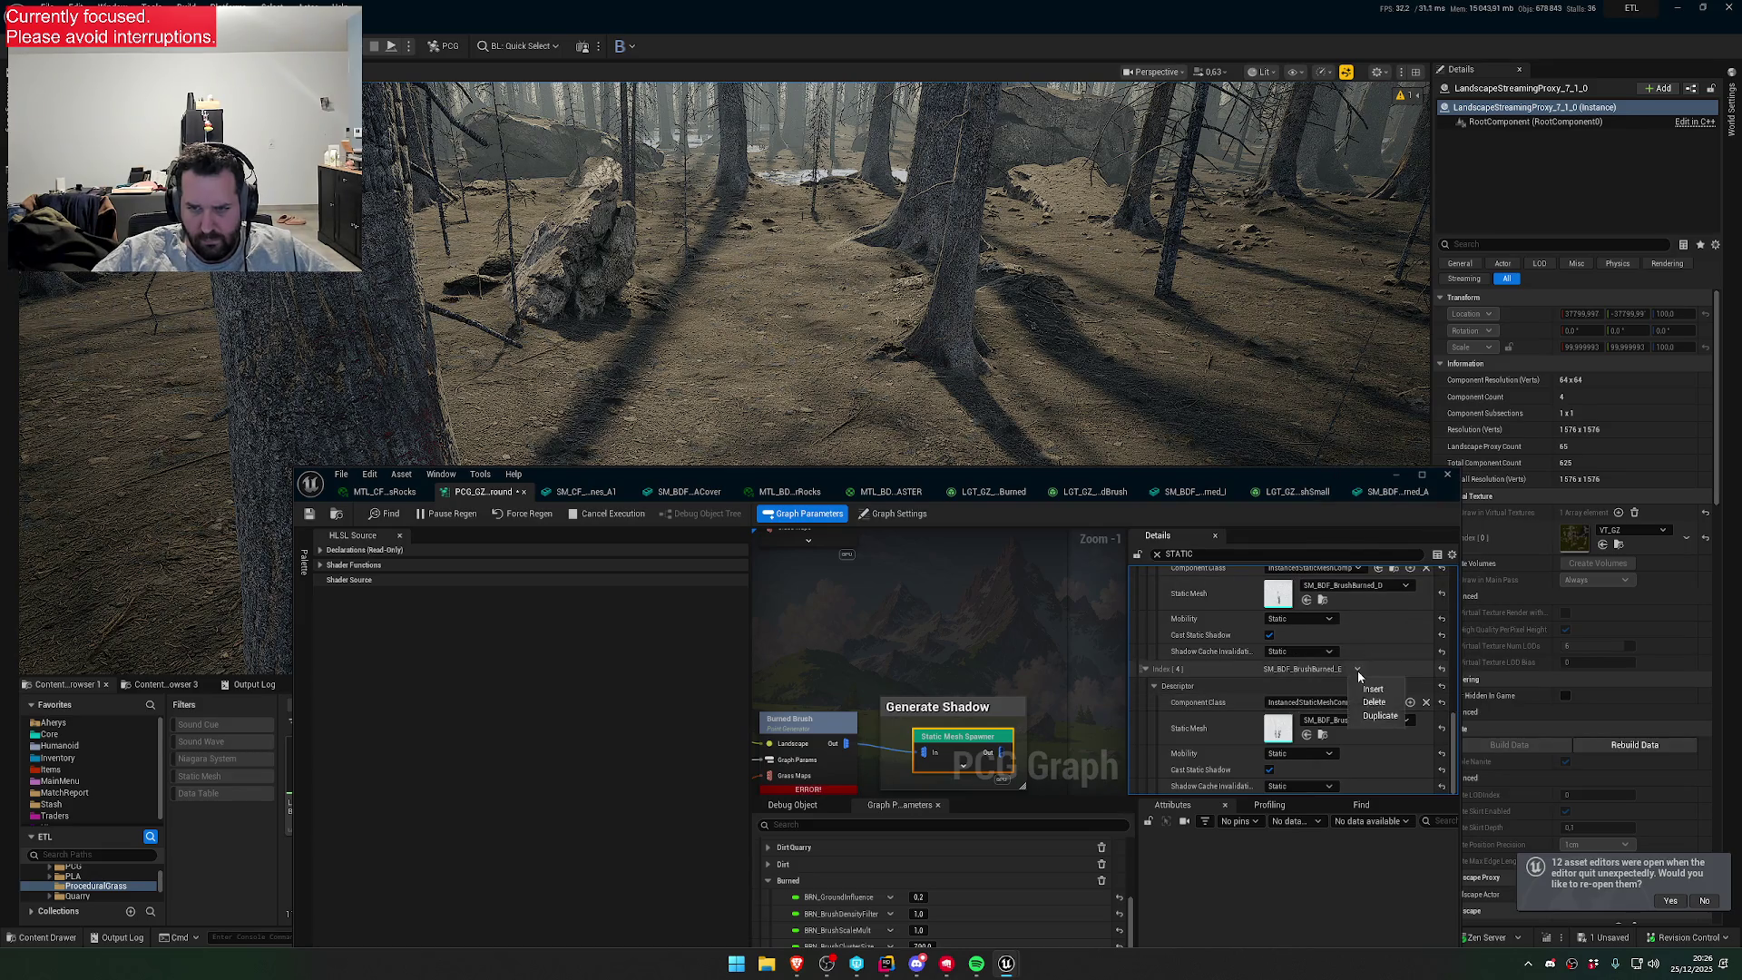
pyautogui.click(1358, 669)
pyautogui.click(1352, 688)
pyautogui.click(1354, 758)
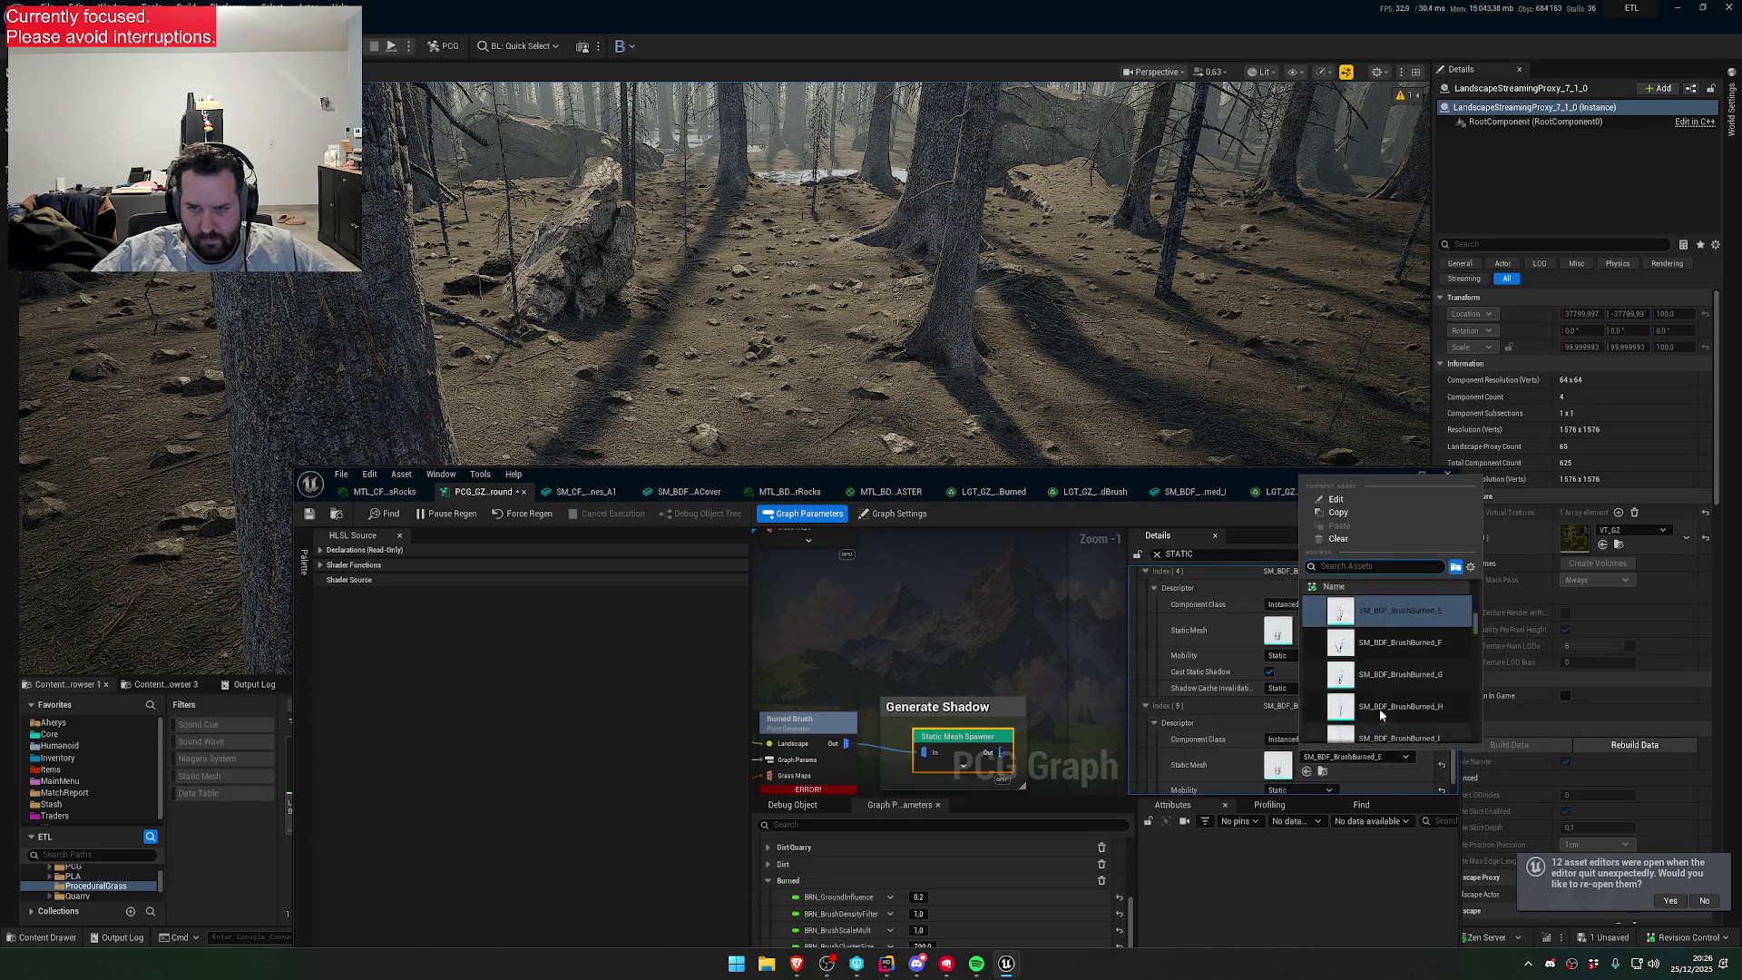
pyautogui.click(1415, 644)
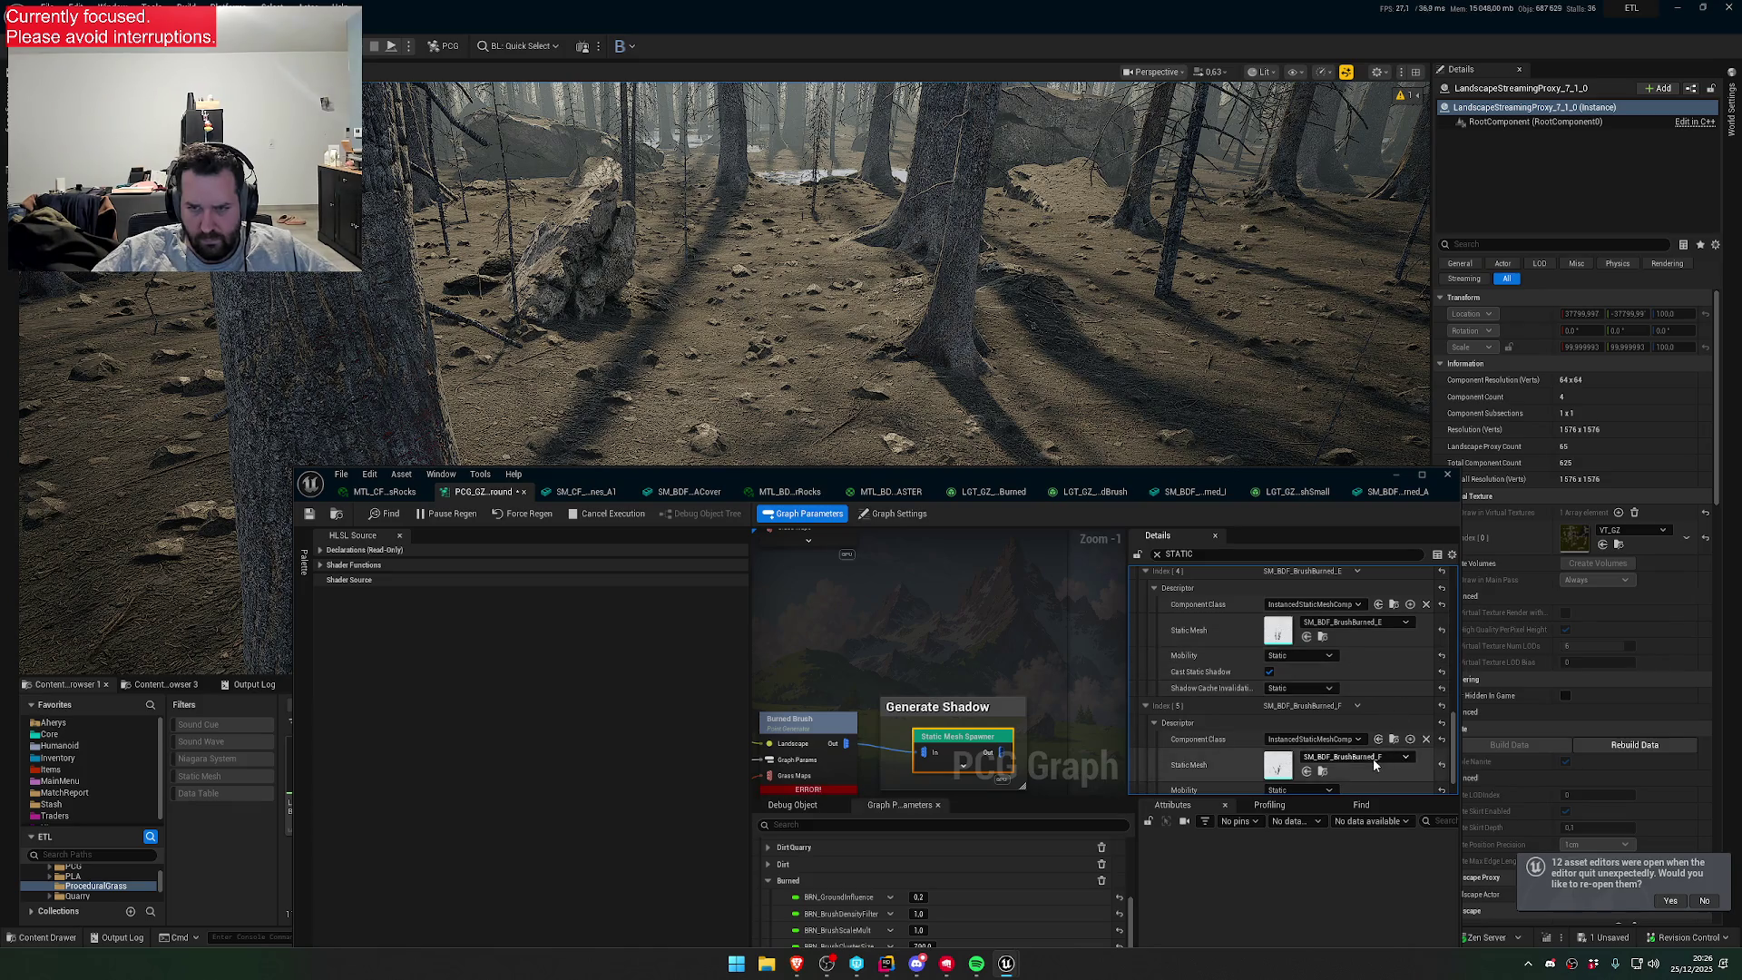
pyautogui.click(1358, 706)
pyautogui.click(1381, 752)
# - Add entries Index [6] BrushBurned_G, Index [7] BrushBurned_H and Index [8] SM_BDF_BrushBurned_I
pyautogui.scroll(-2, 1363, 717)
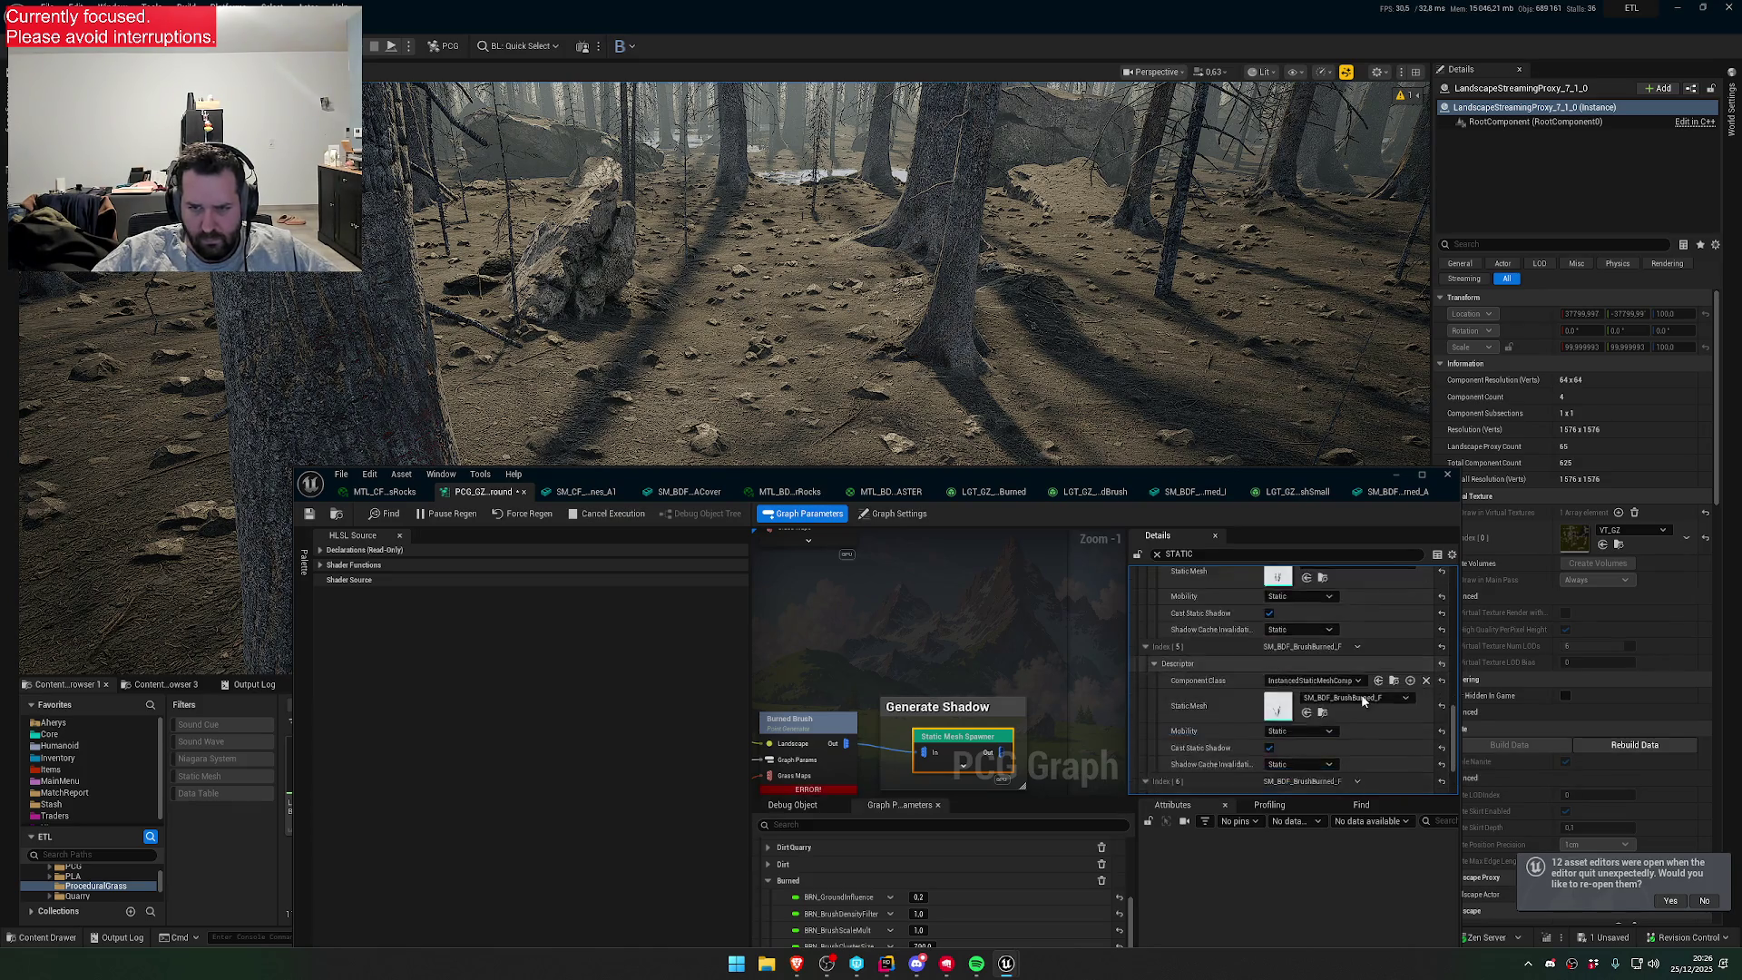
pyautogui.click(1377, 734)
pyautogui.click(1409, 624)
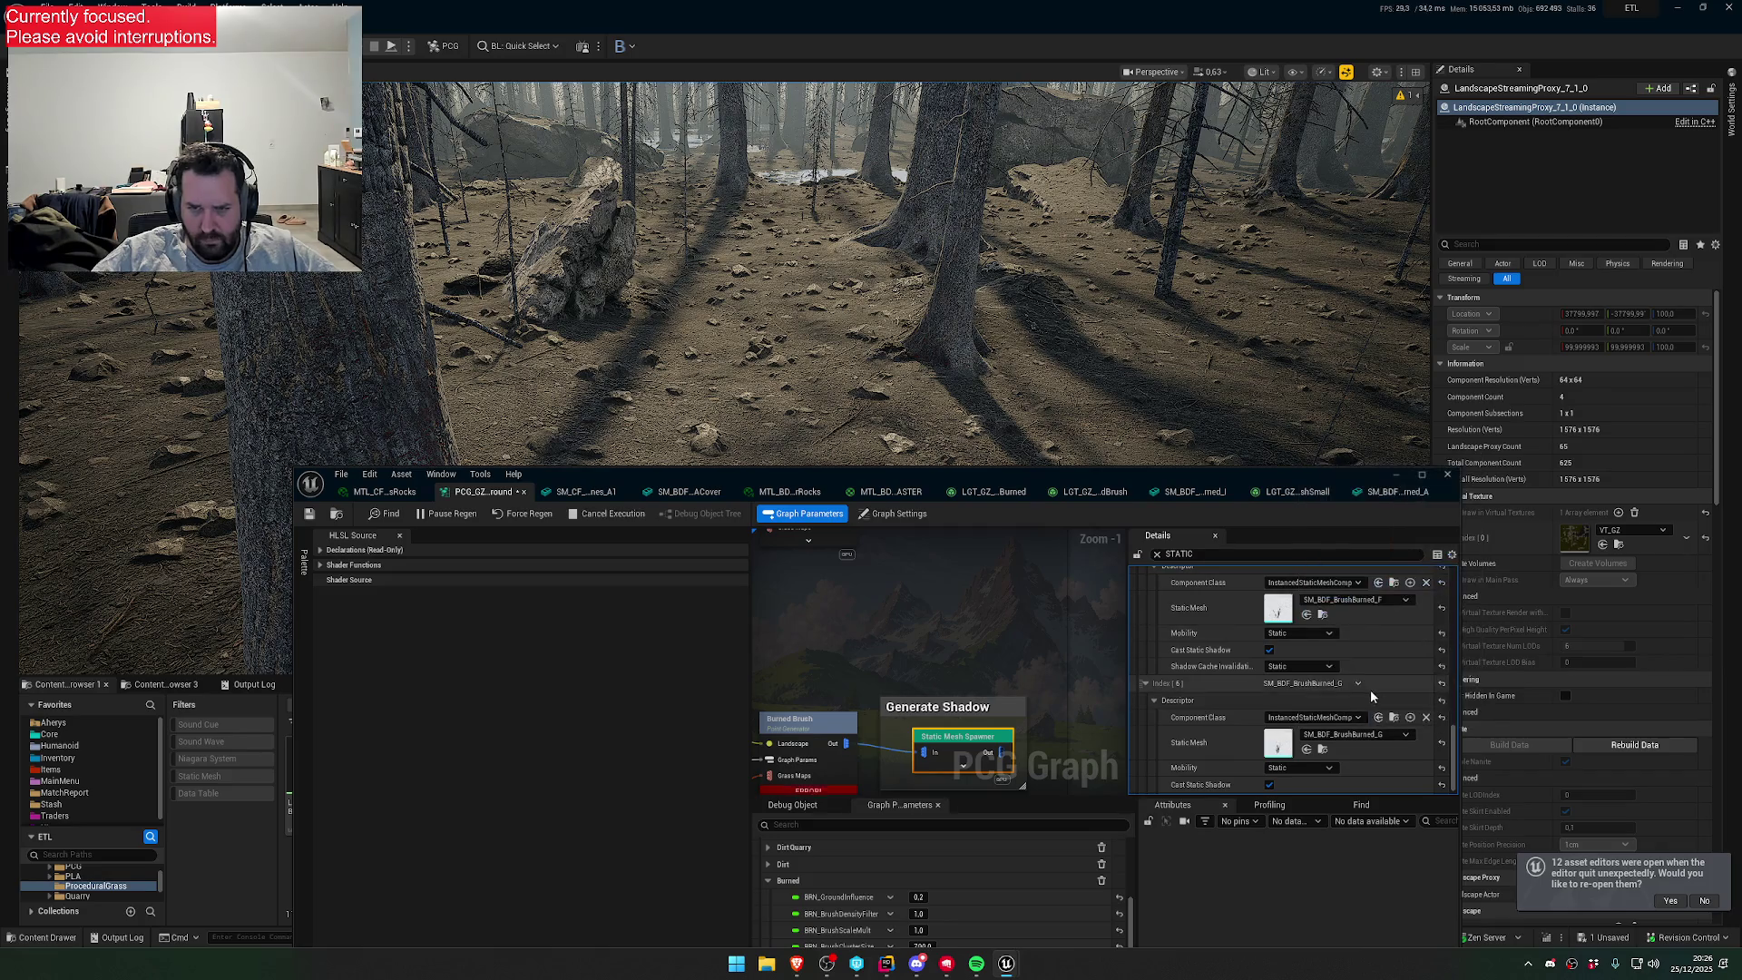
pyautogui.click(1358, 683)
pyautogui.click(1380, 729)
pyautogui.scroll(-3, 1365, 722)
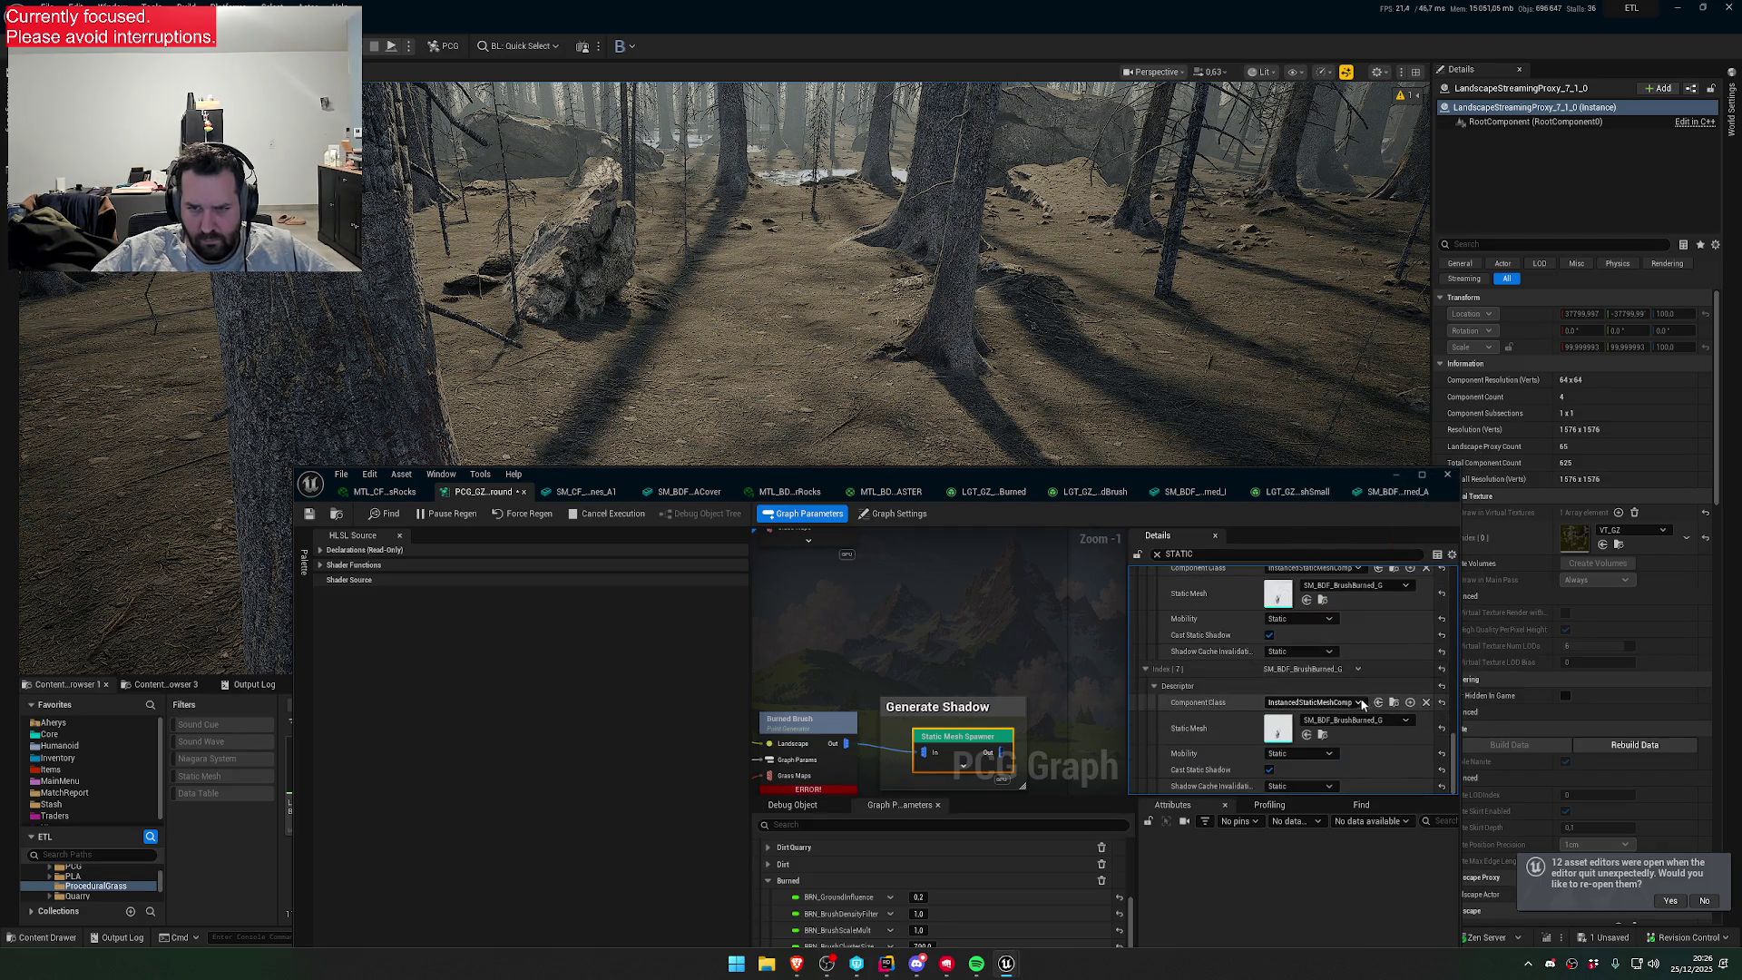
pyautogui.click(1365, 722)
pyautogui.click(1415, 609)
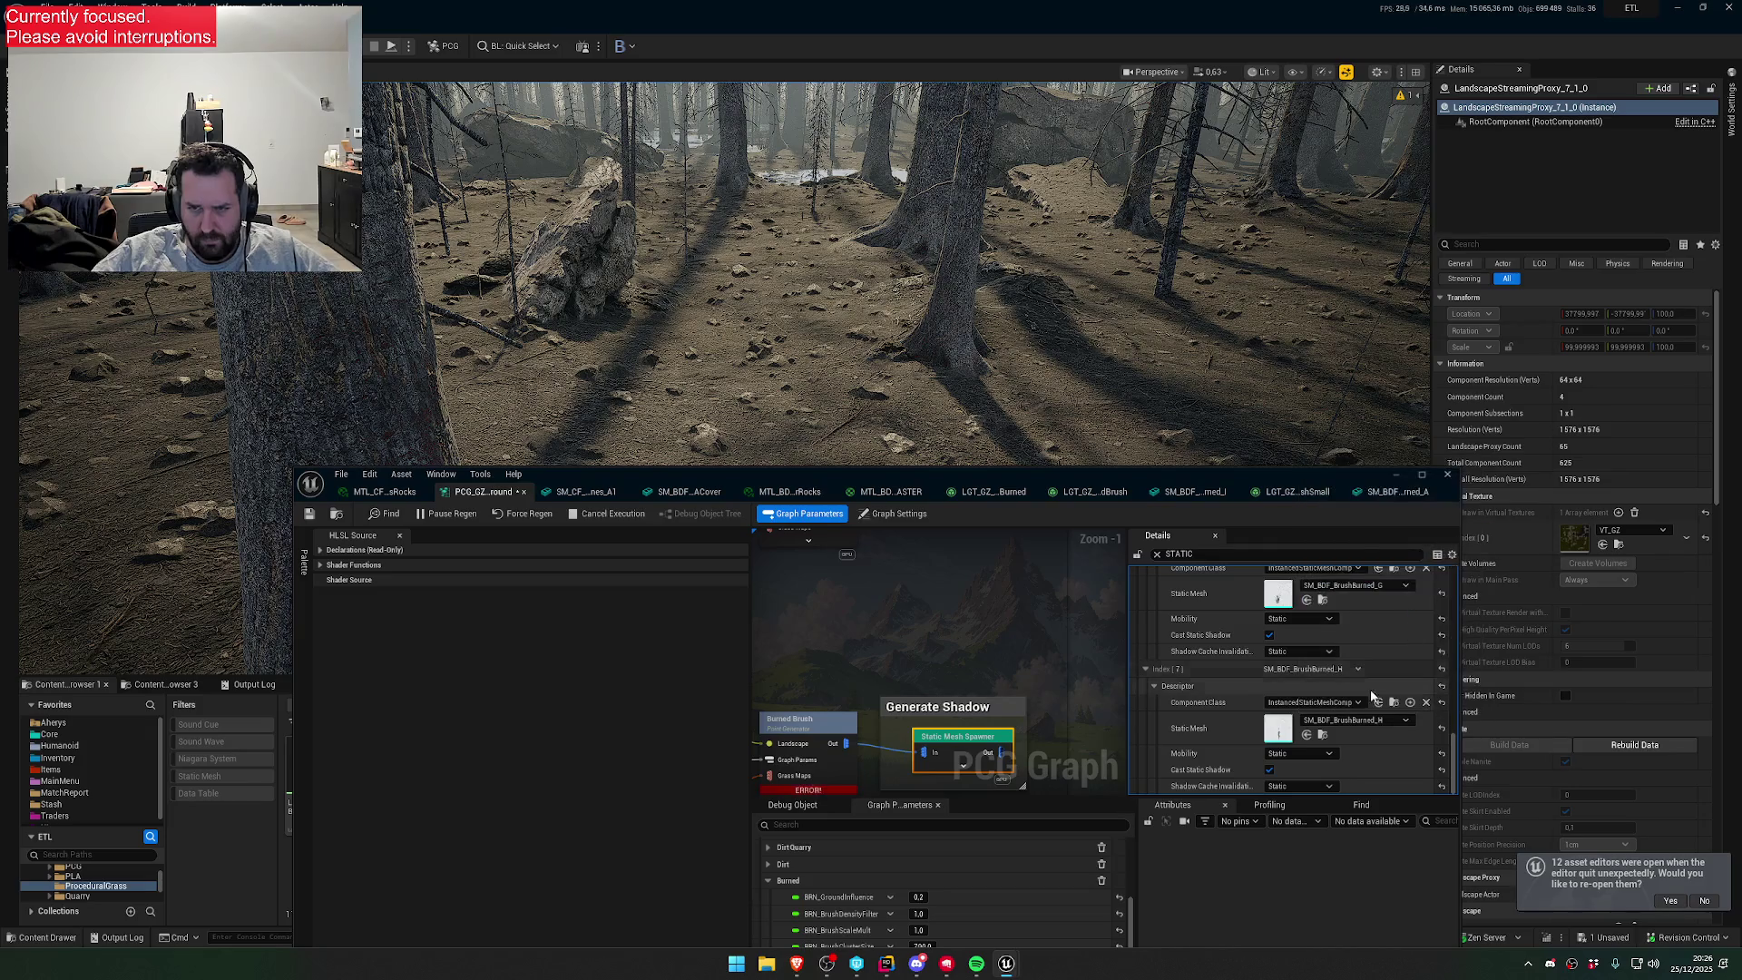
pyautogui.click(1359, 668)
pyautogui.click(1380, 715)
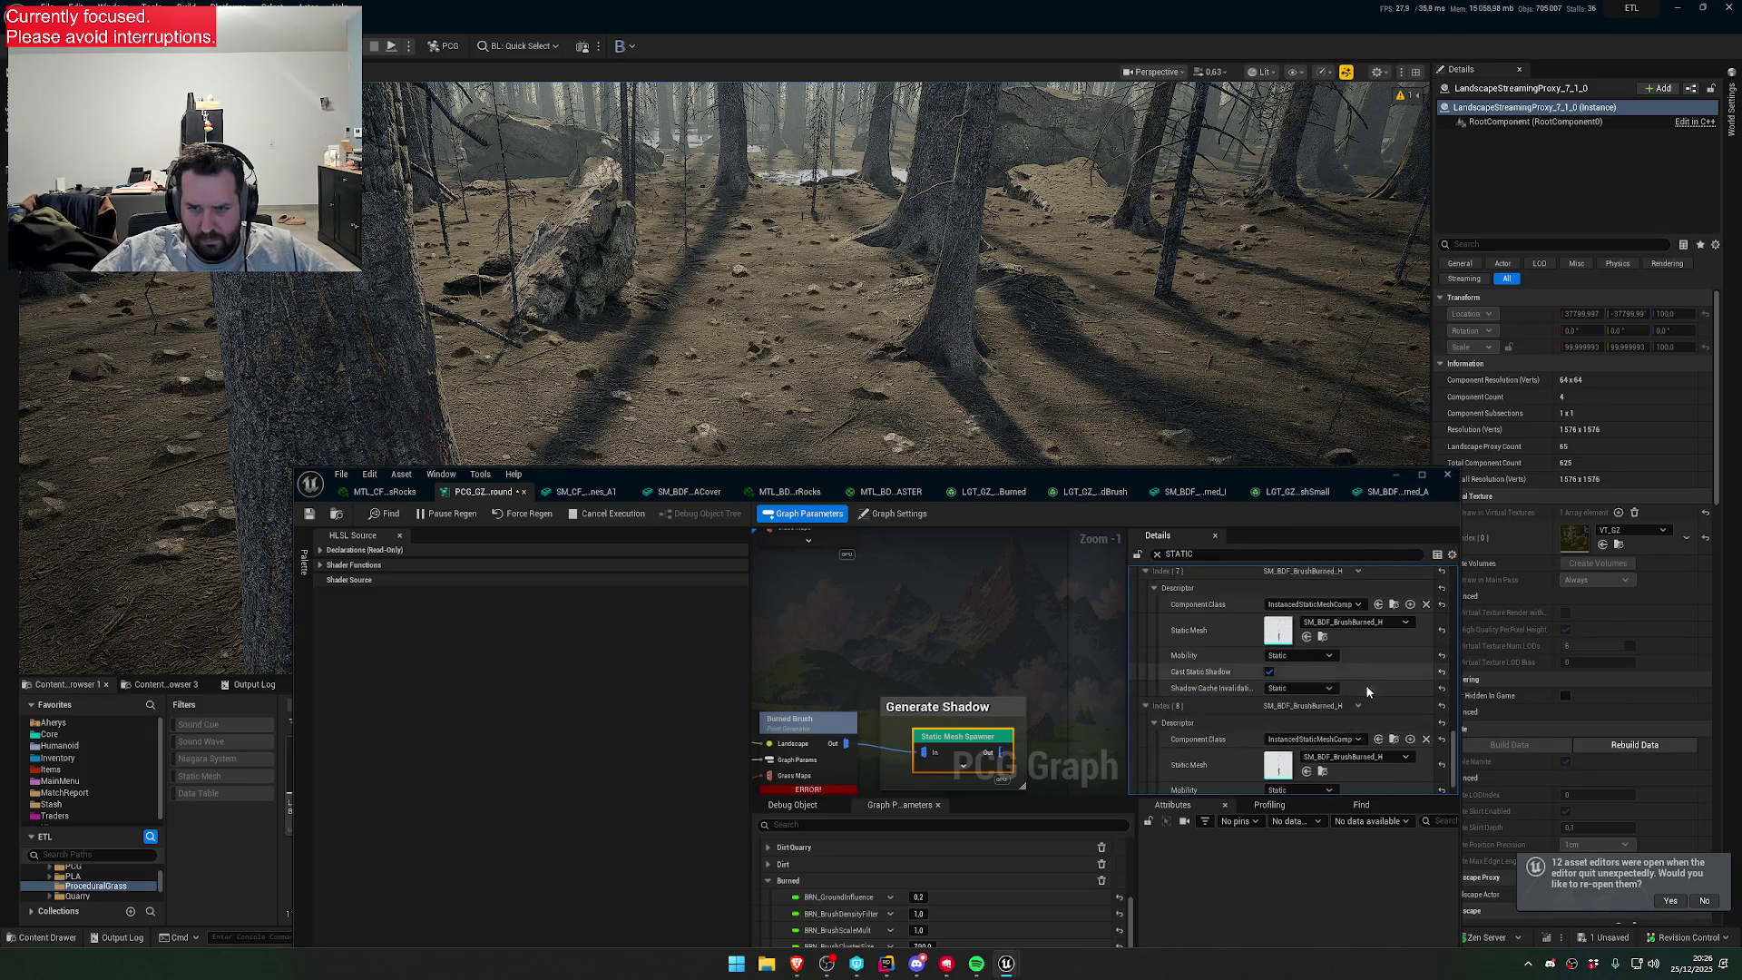
pyautogui.scroll(-3, 1365, 685)
pyautogui.click(1370, 719)
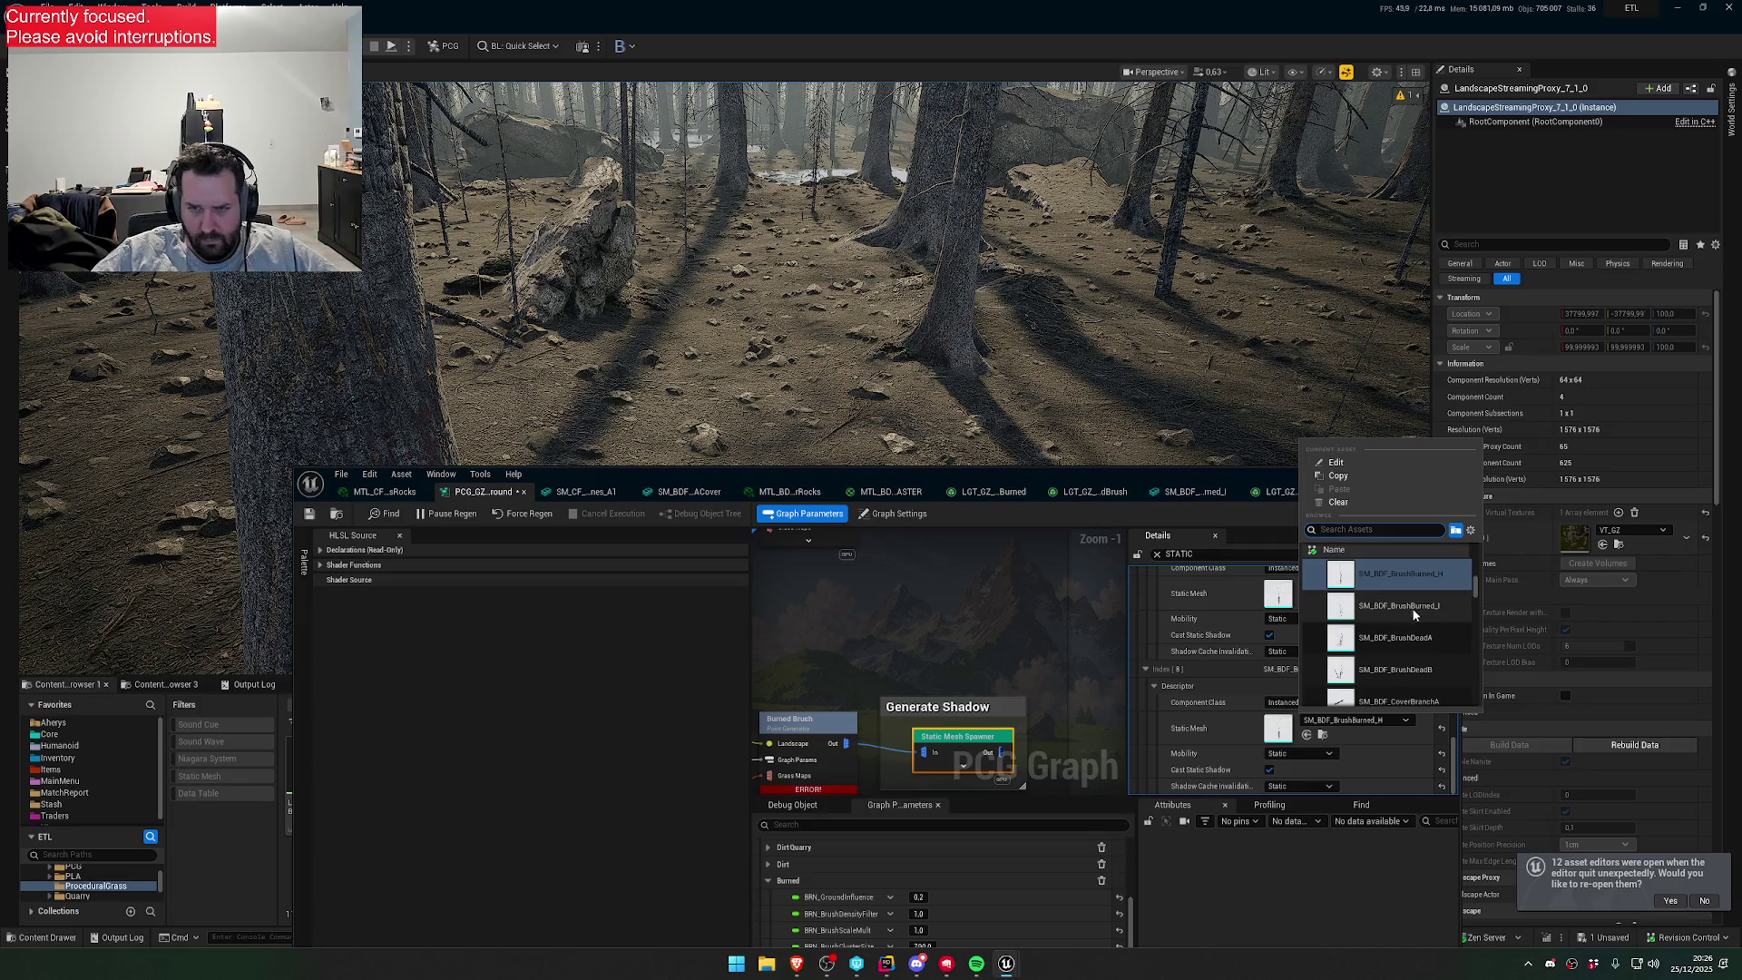
pyautogui.click(1399, 606)
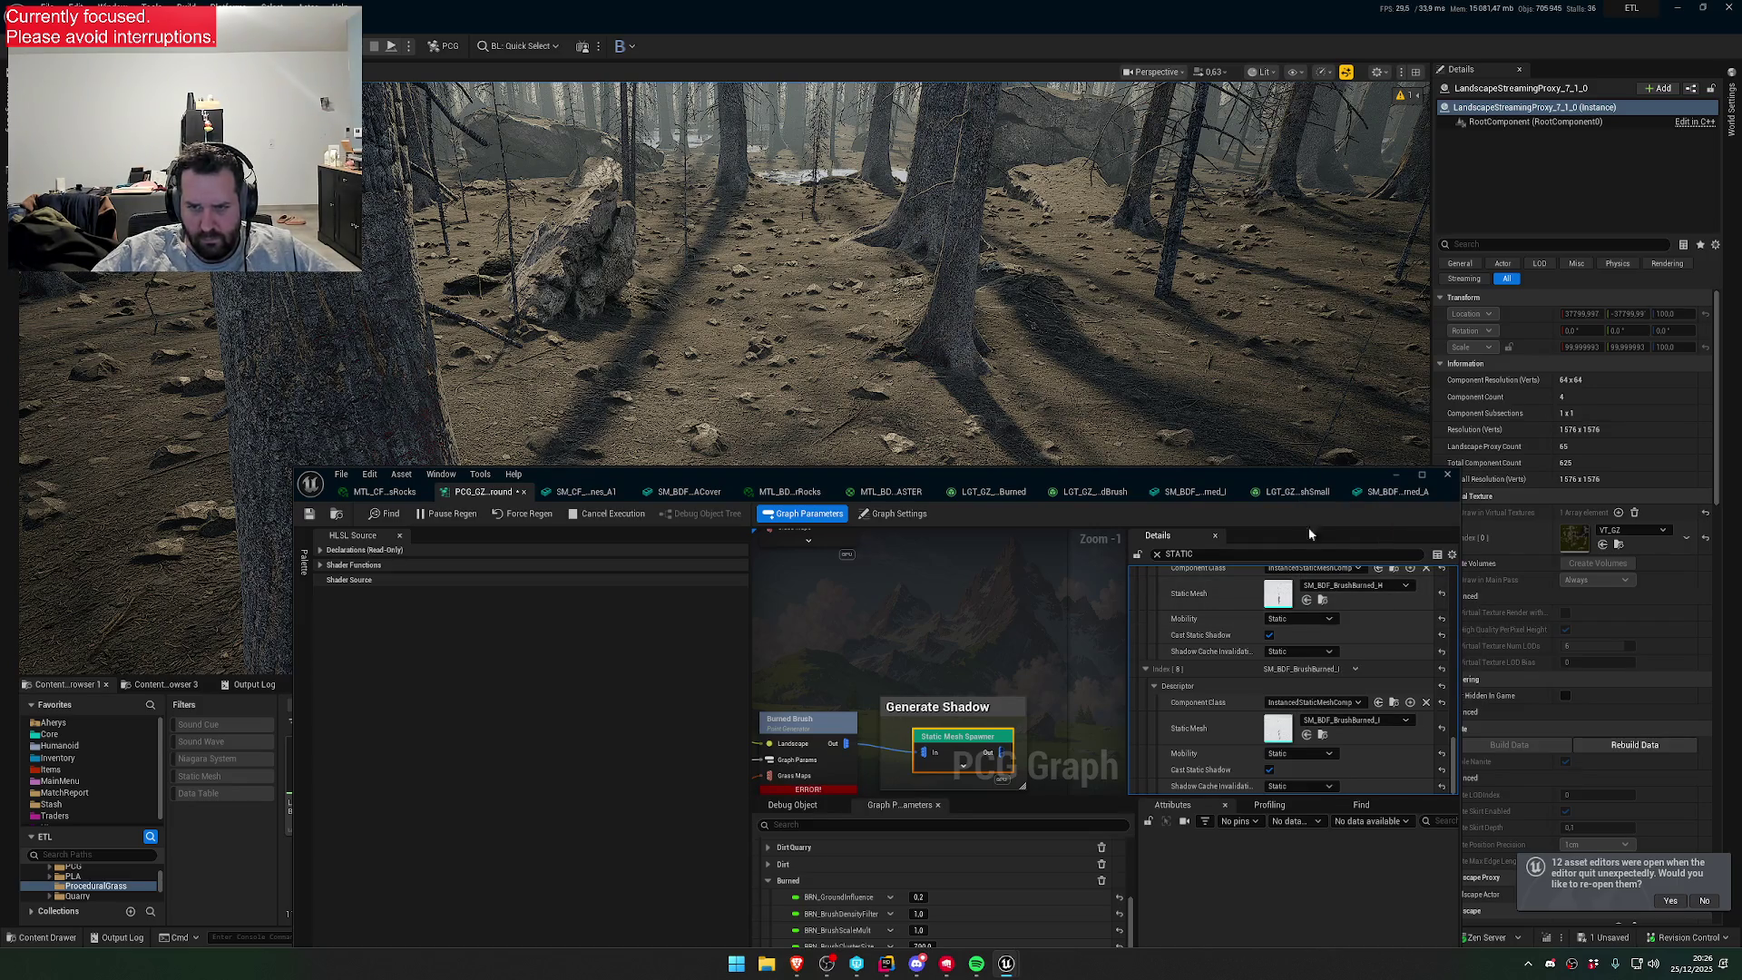
pyautogui.moveTo(1247, 476); pyautogui.dragTo(1183, 593)
# - Fly through the forest toward the rocky slope and tall trees to inspect the scattered brush and stones
pyautogui.scroll(3, 817, 363)
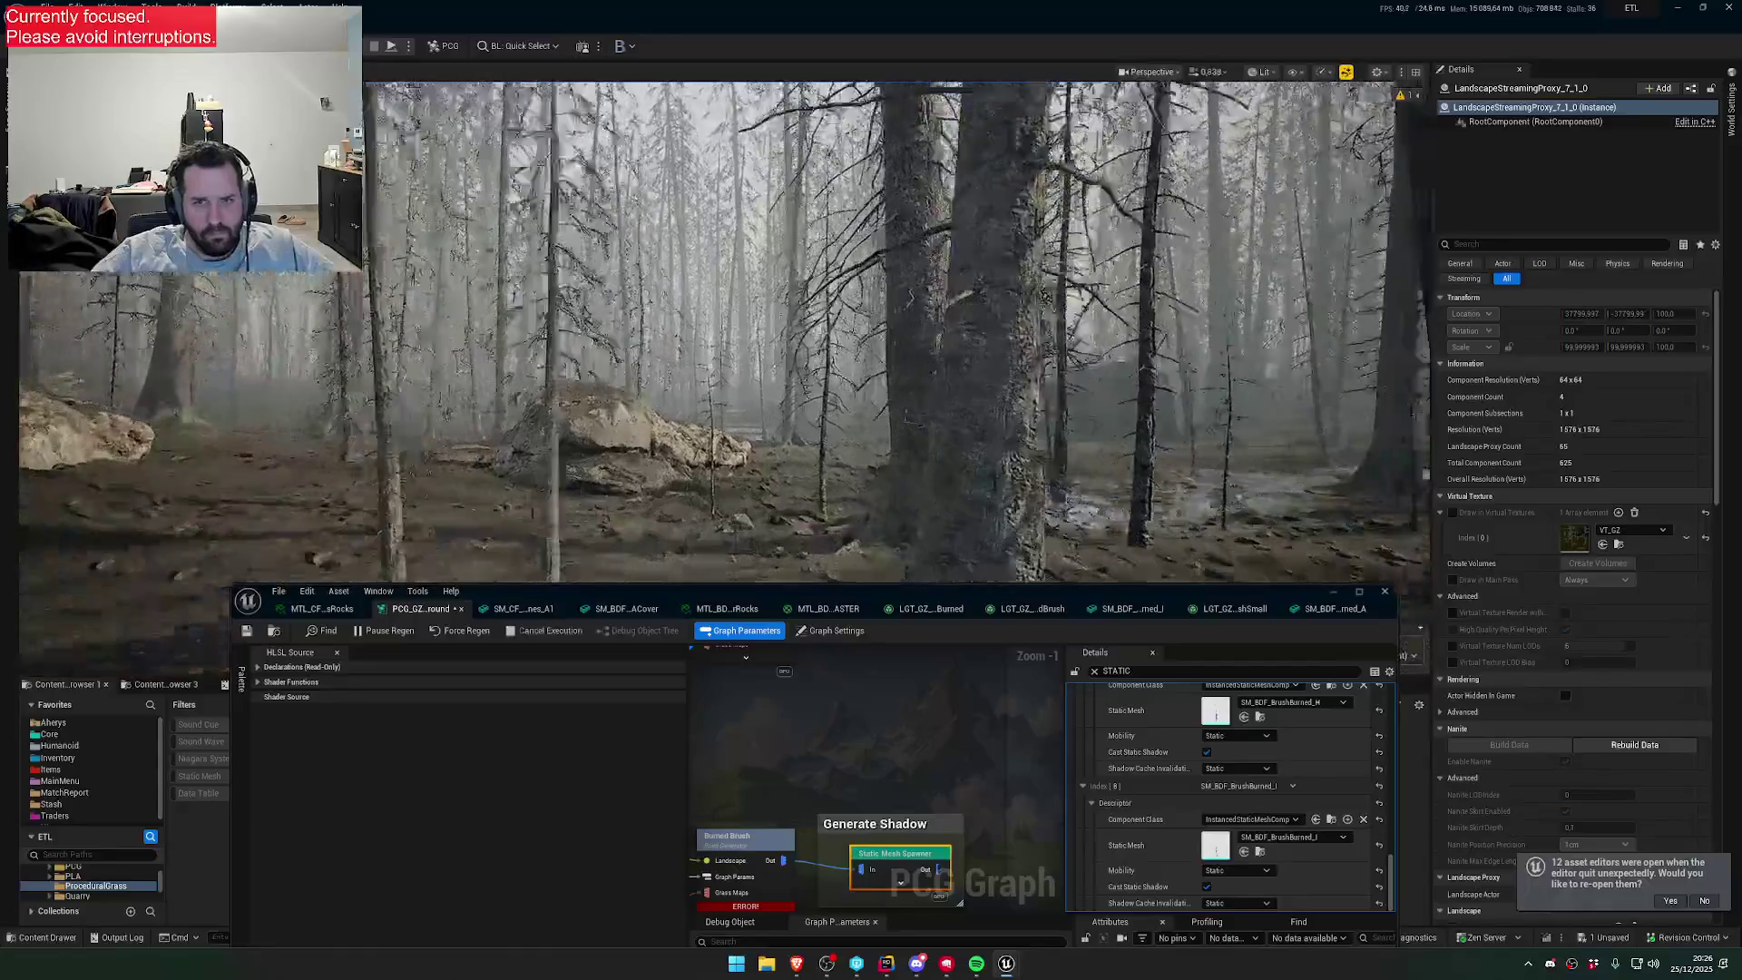
pyautogui.scroll(-2, 817, 363)
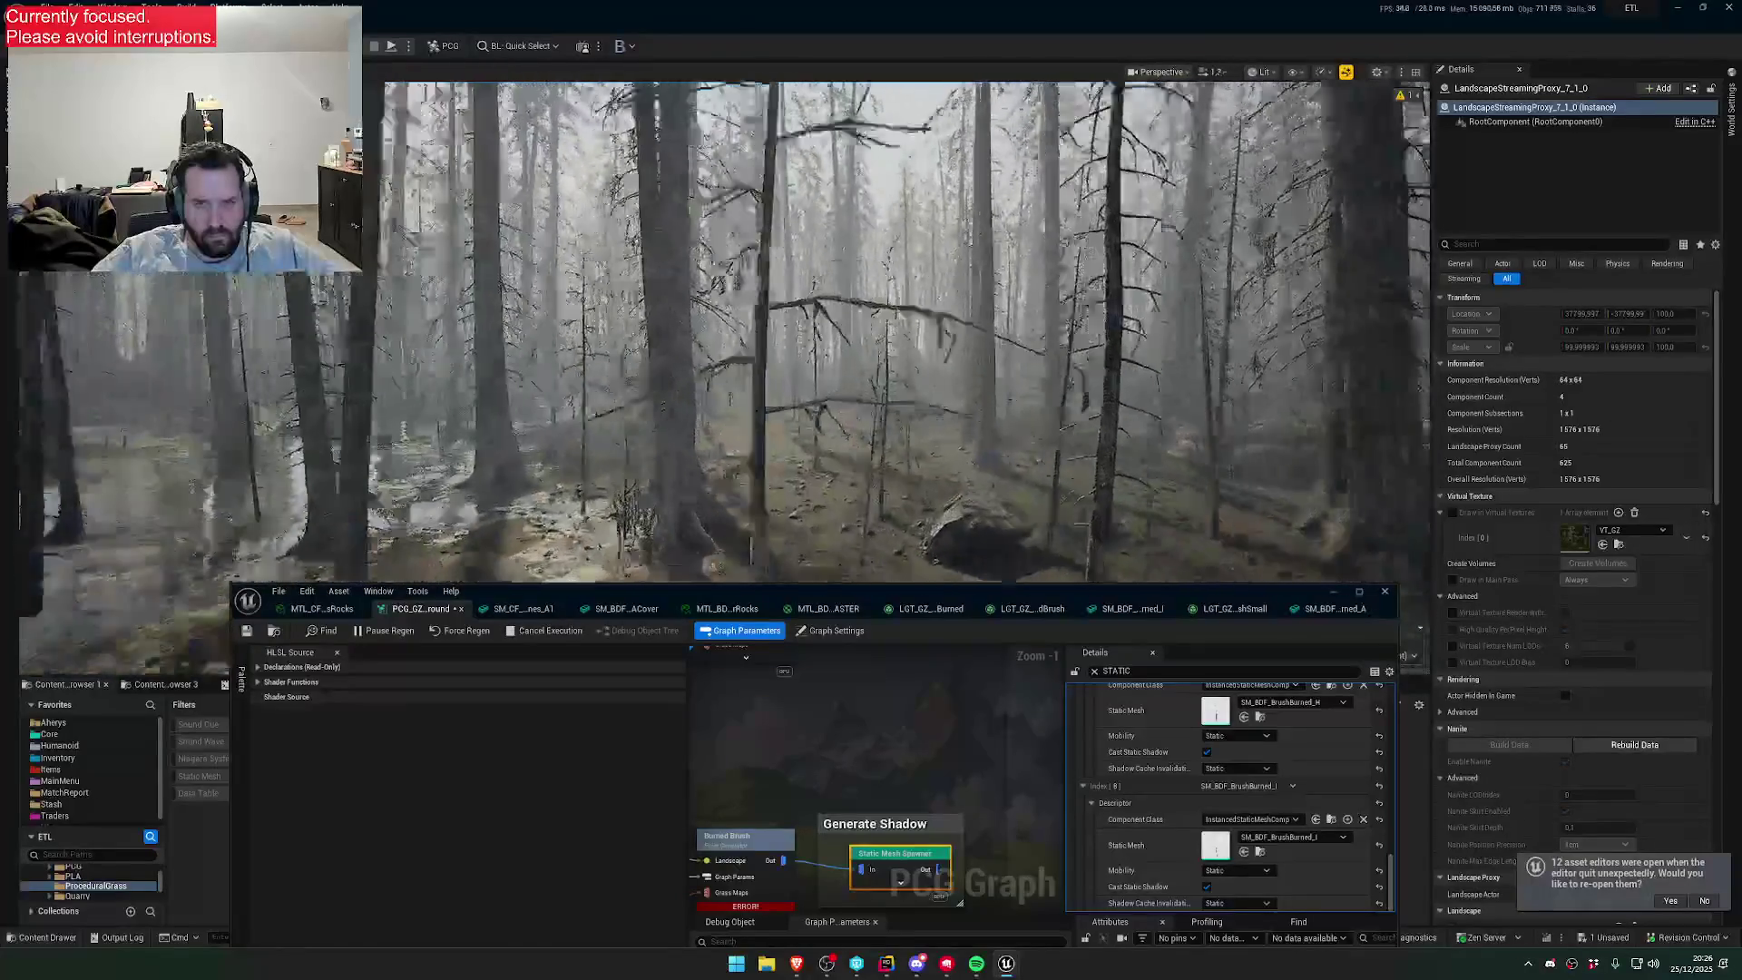
pyautogui.scroll(-1, 816, 363)
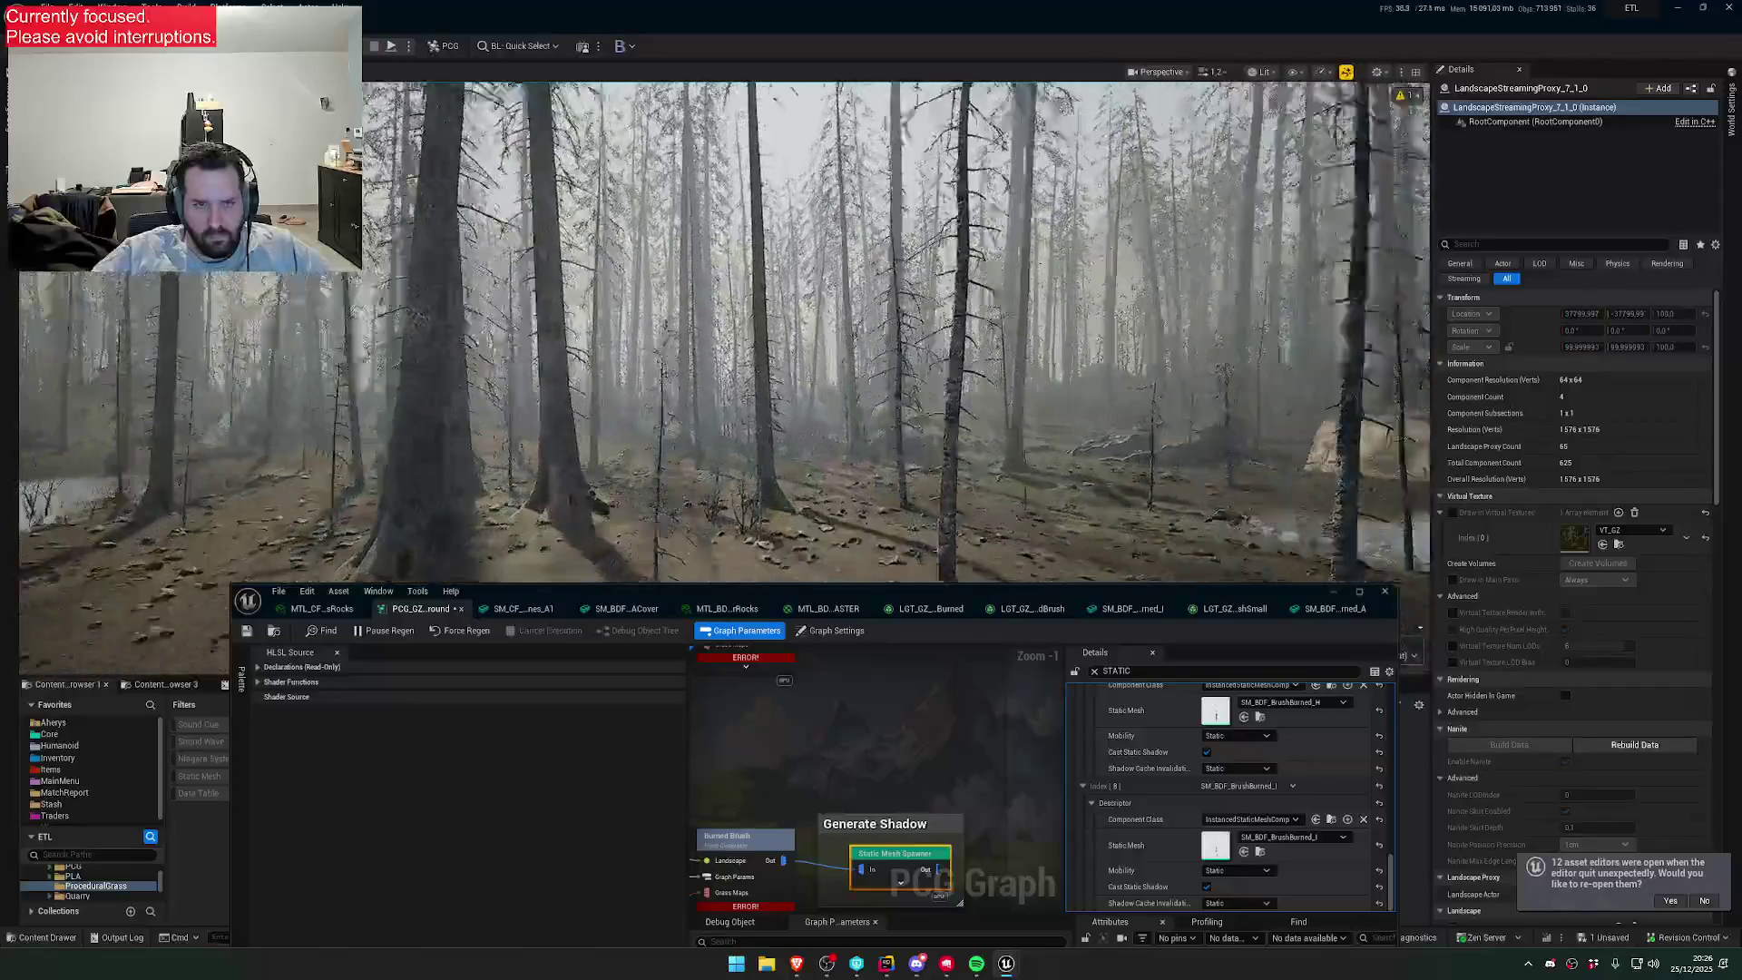
pyautogui.scroll(-2, 817, 363)
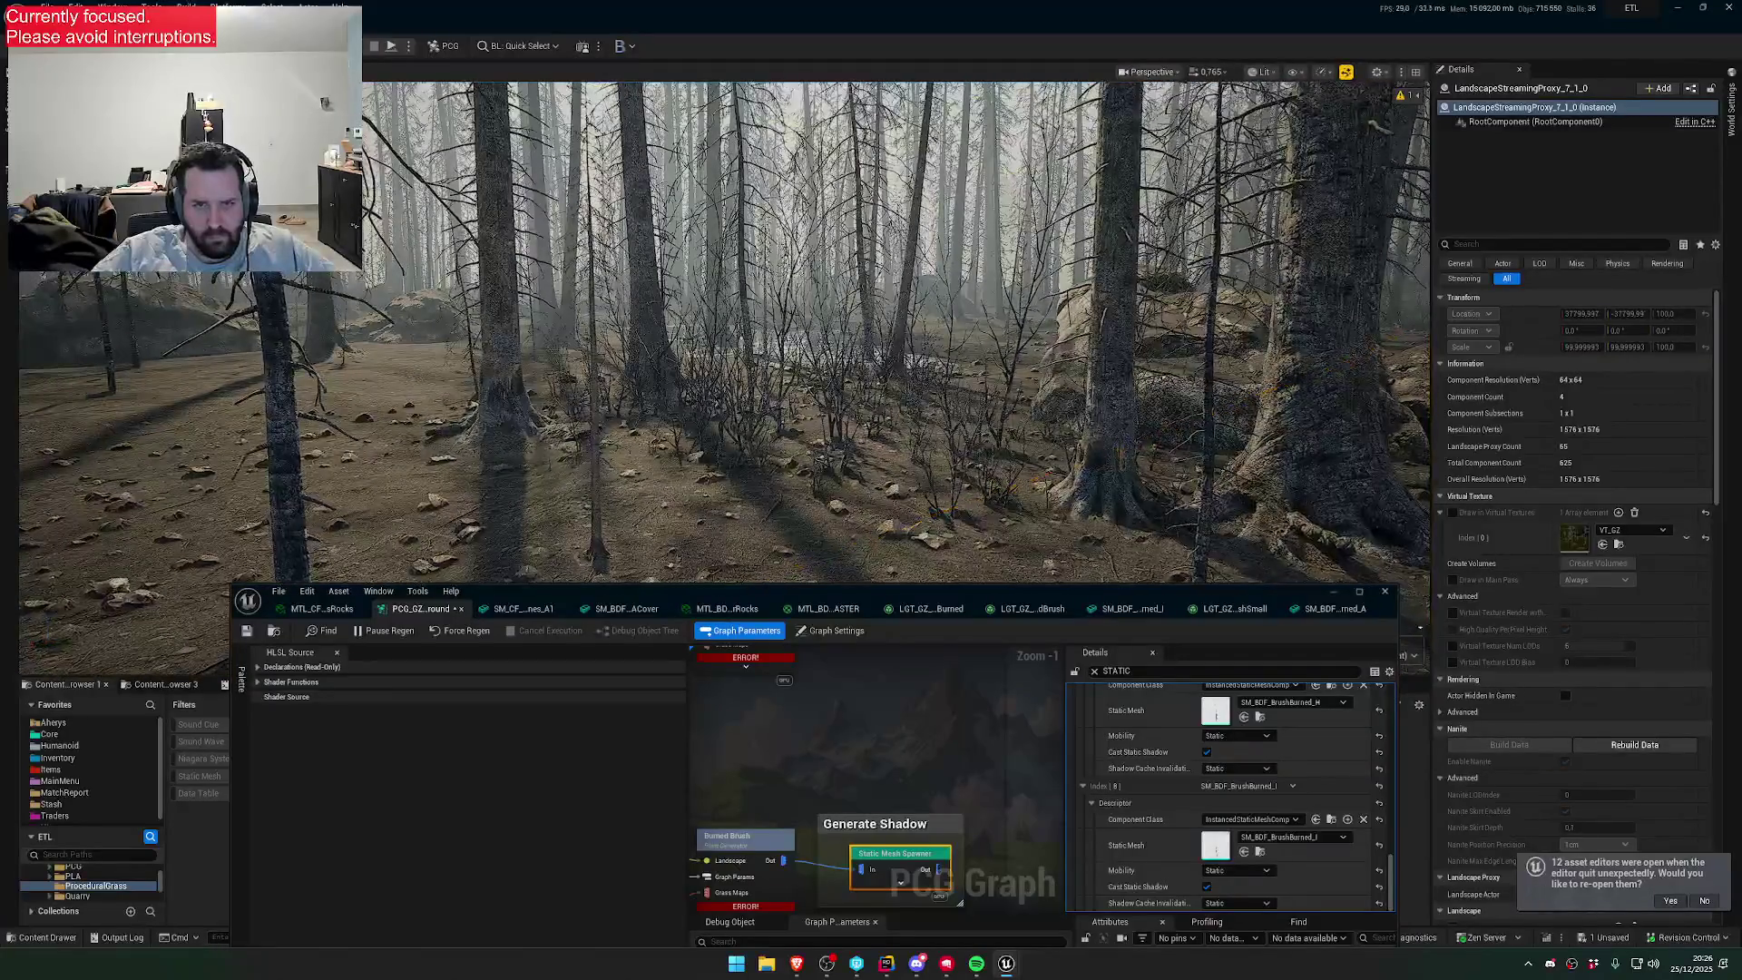
pyautogui.scroll(-1, 817, 363)
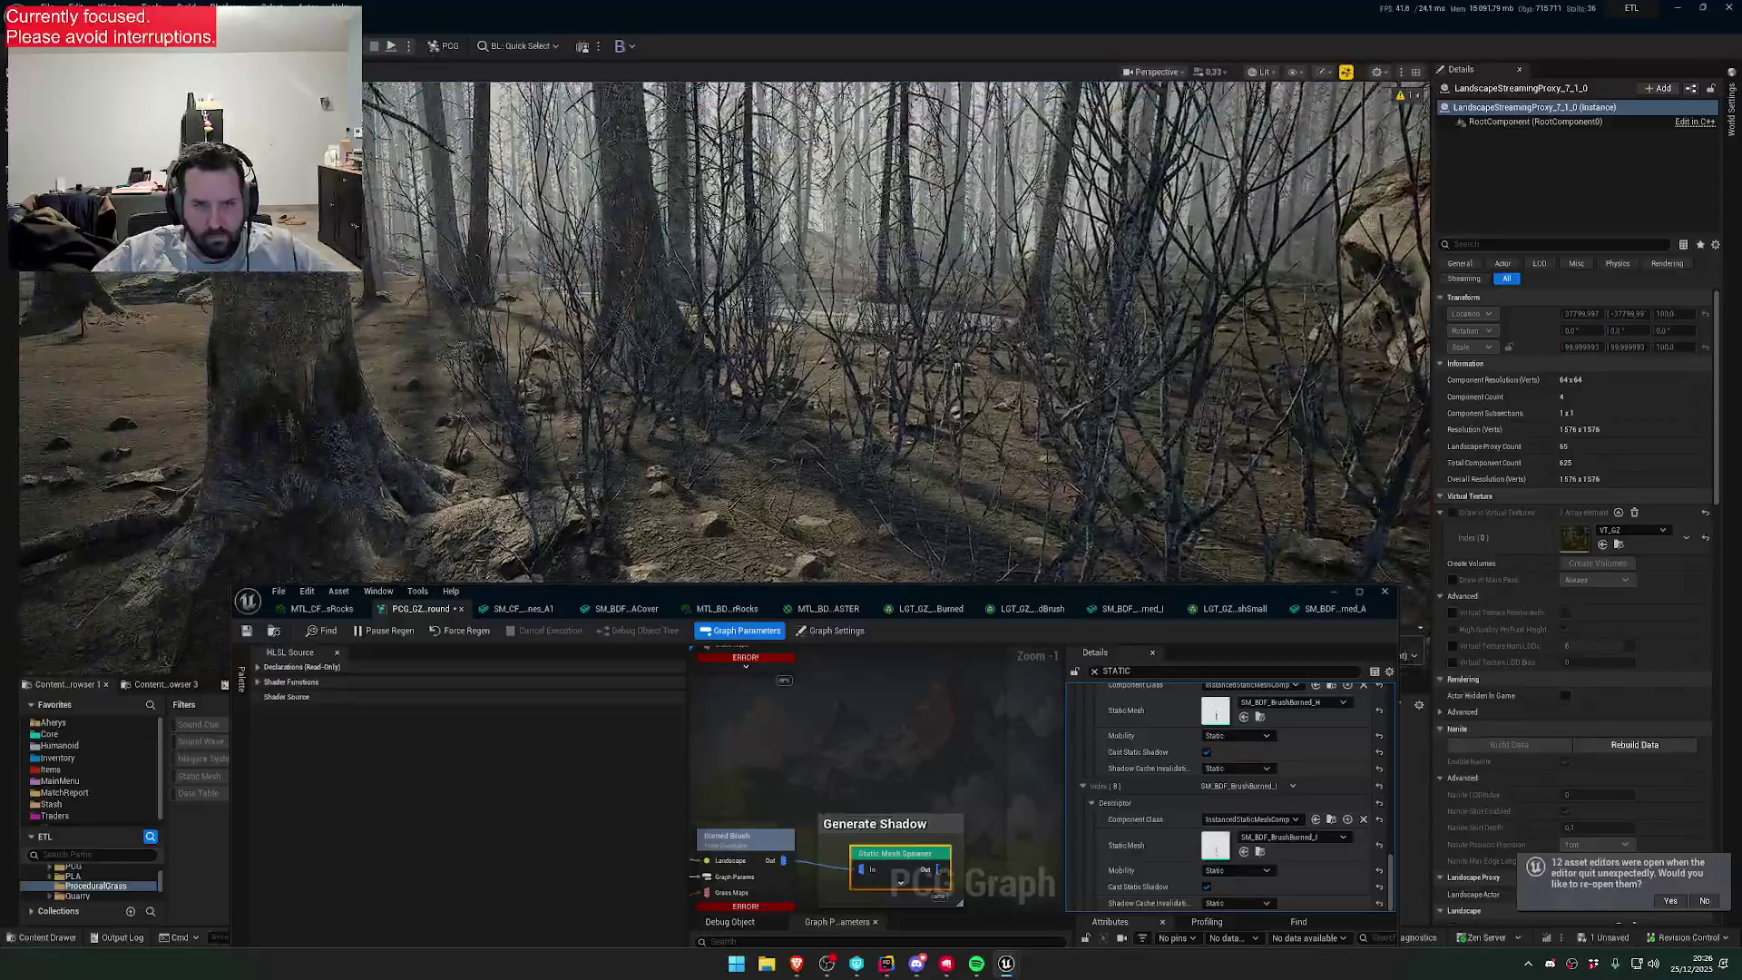
pyautogui.scroll(1, 817, 363)
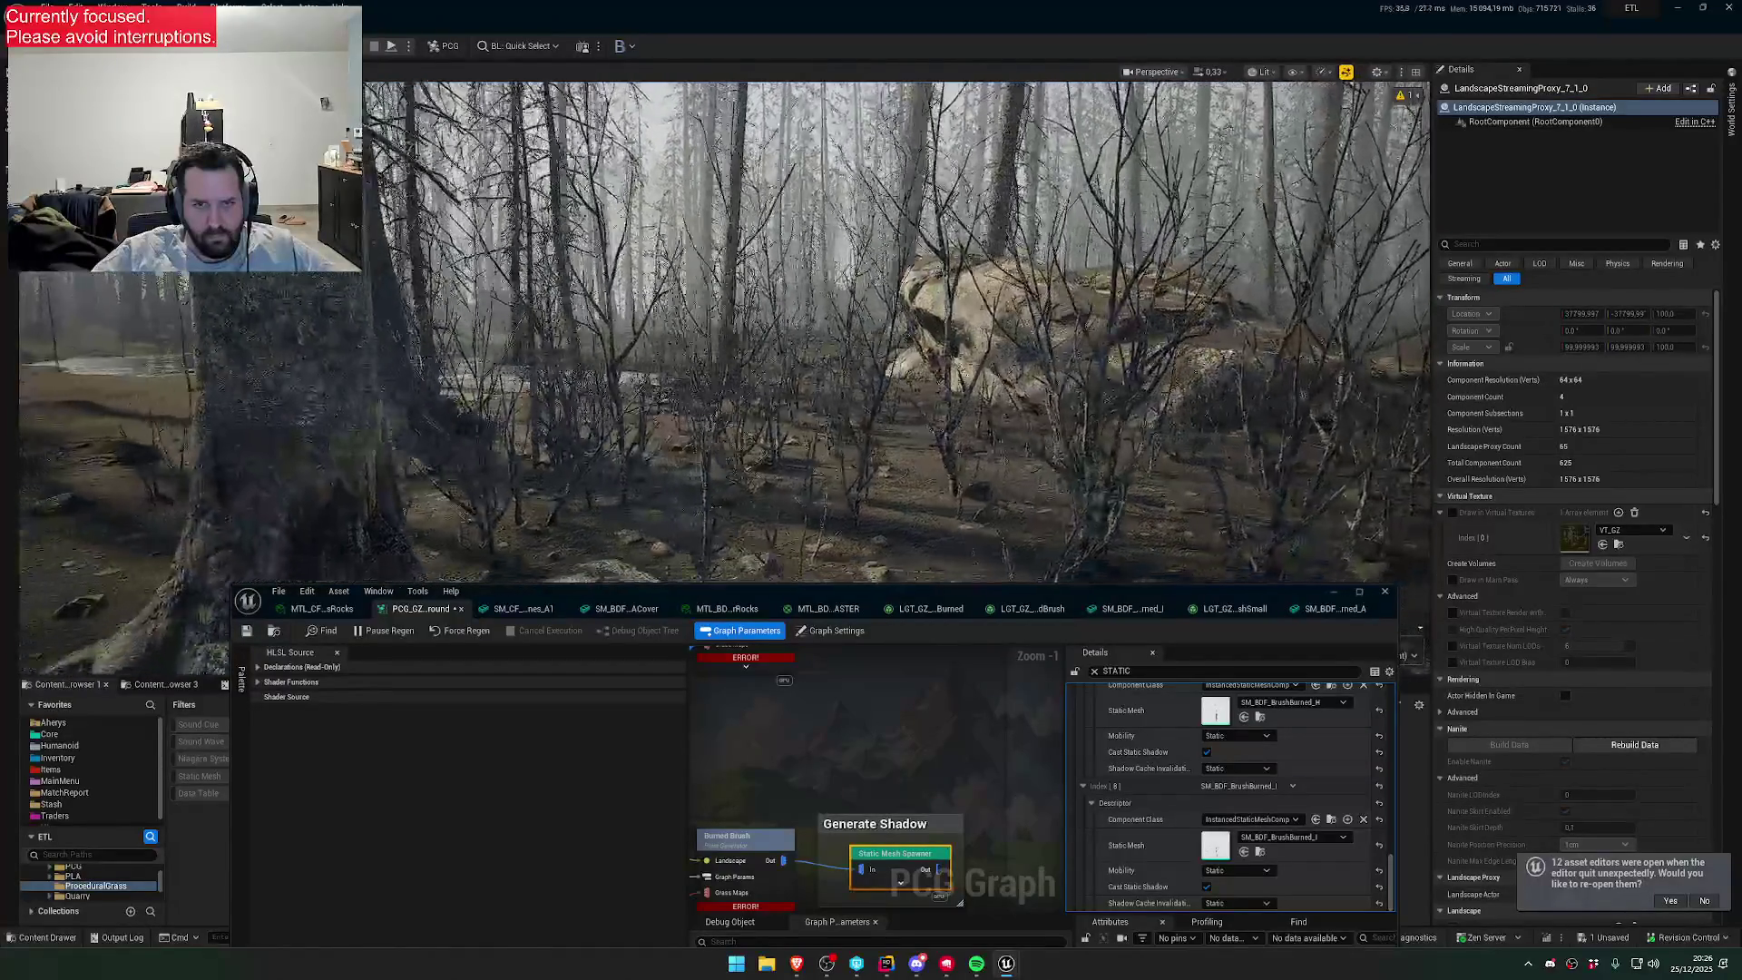
pyautogui.scroll(-1, 817, 363)
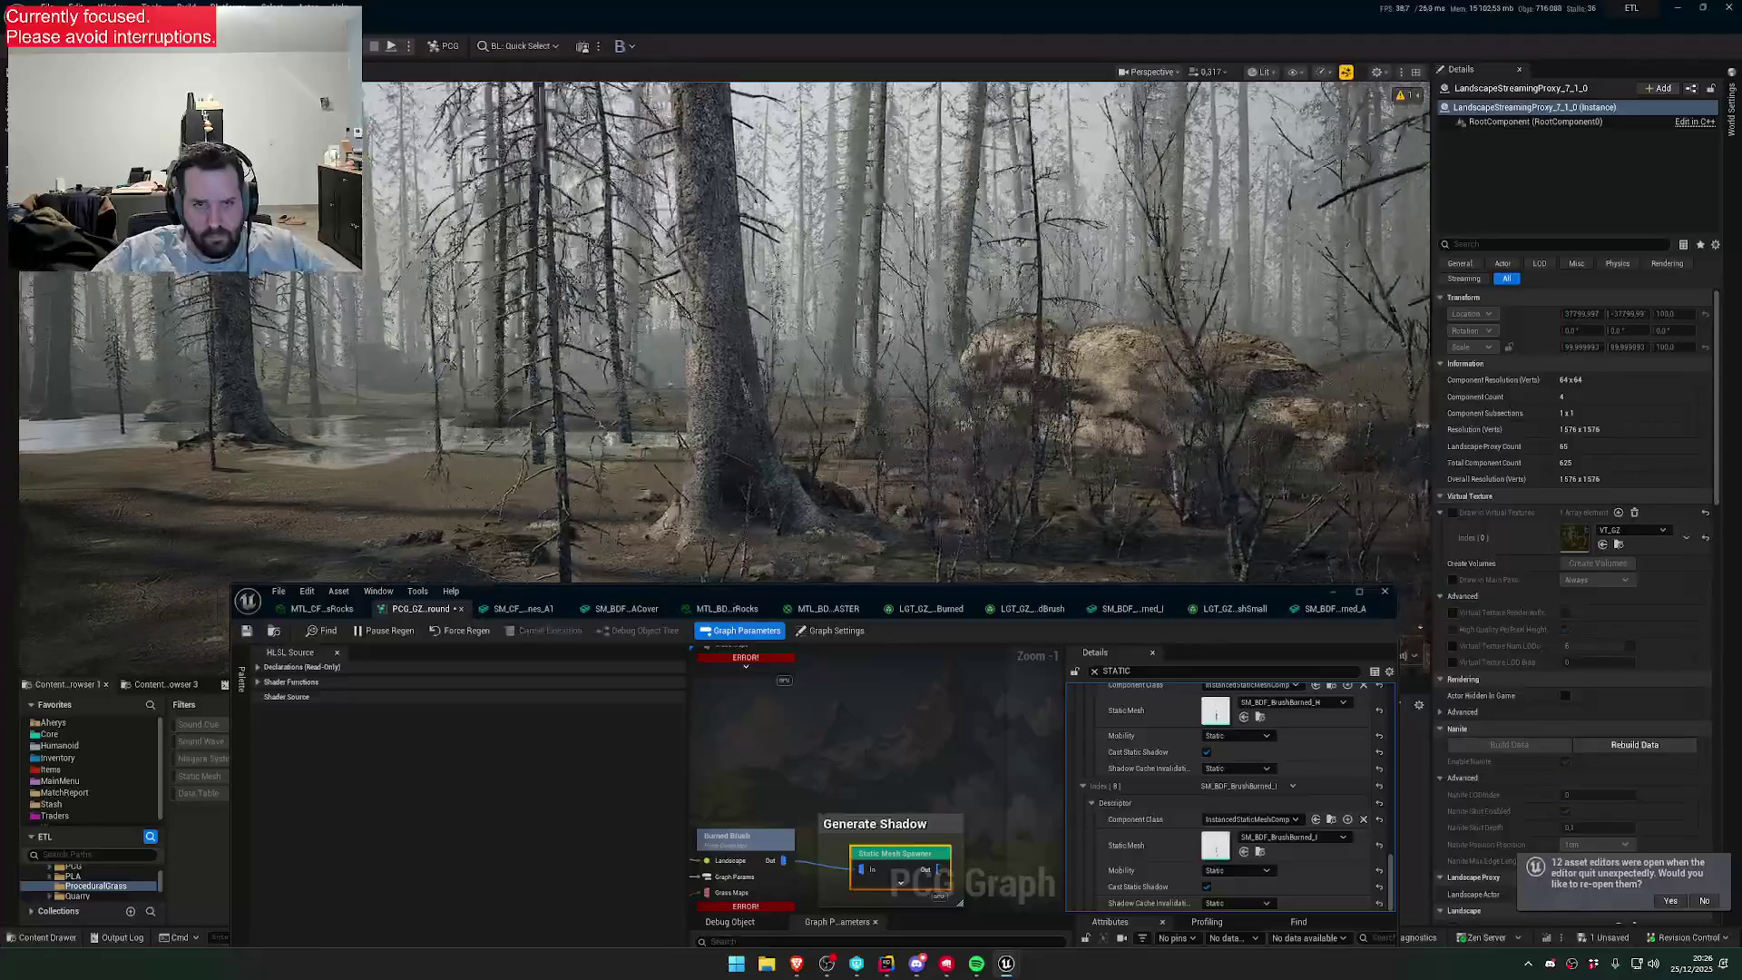
pyautogui.scroll(1, 817, 363)
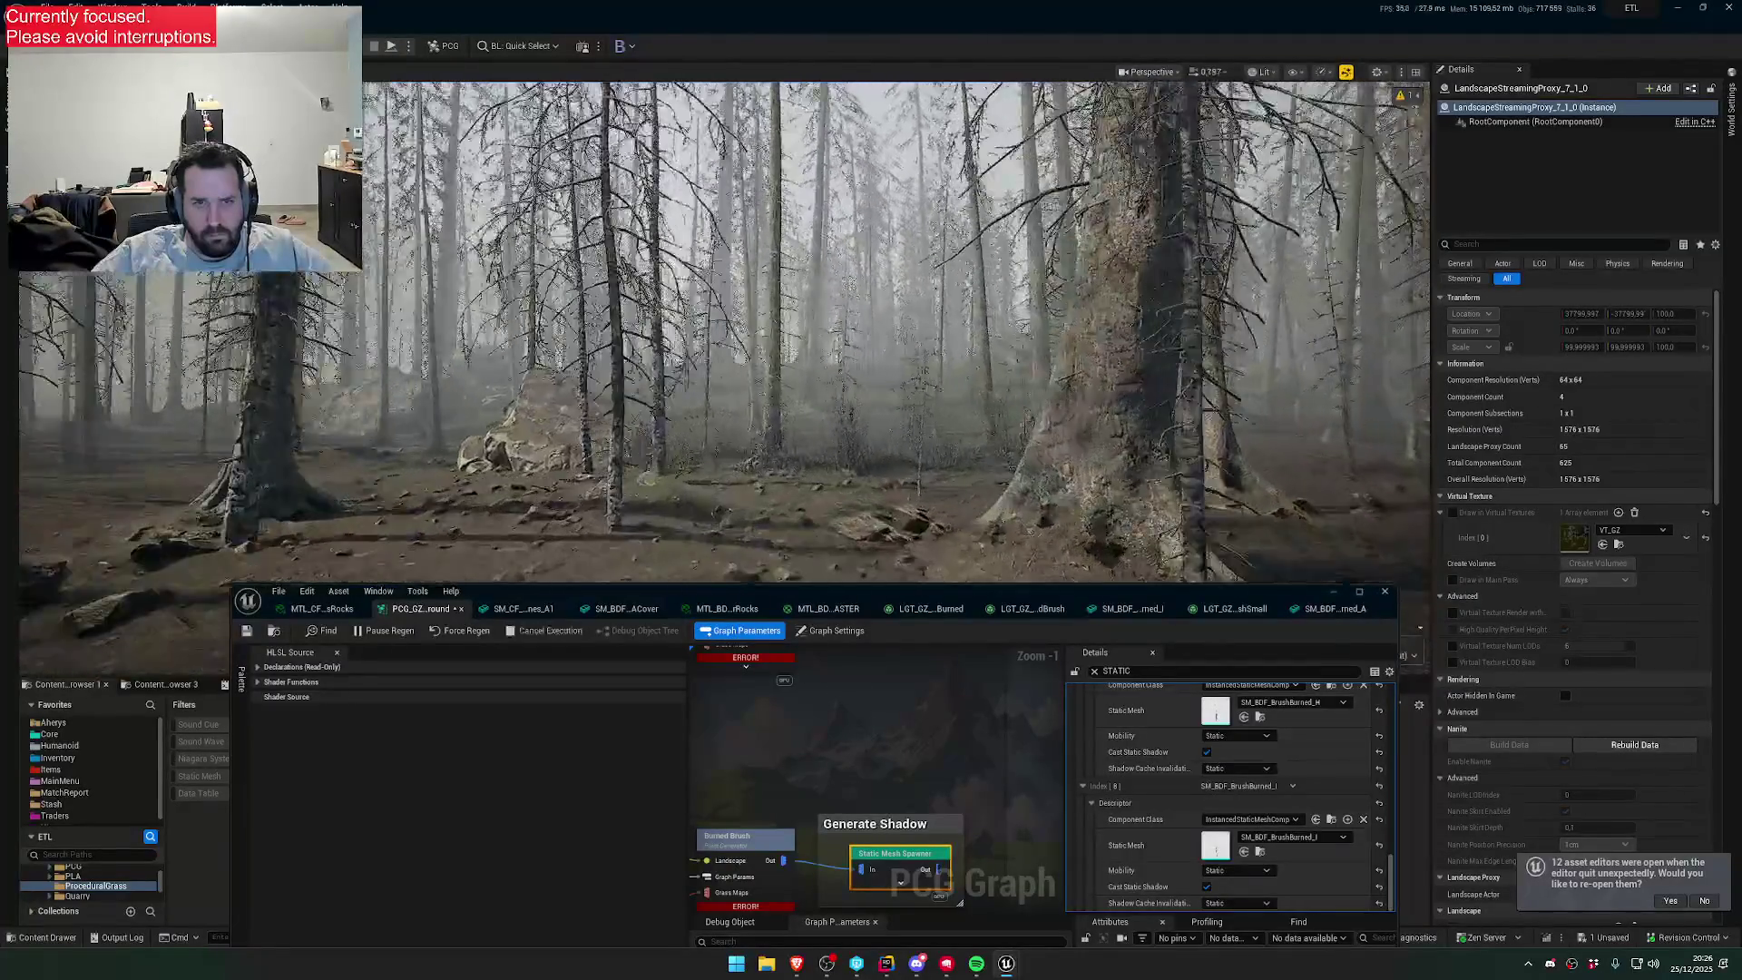
pyautogui.press('w')
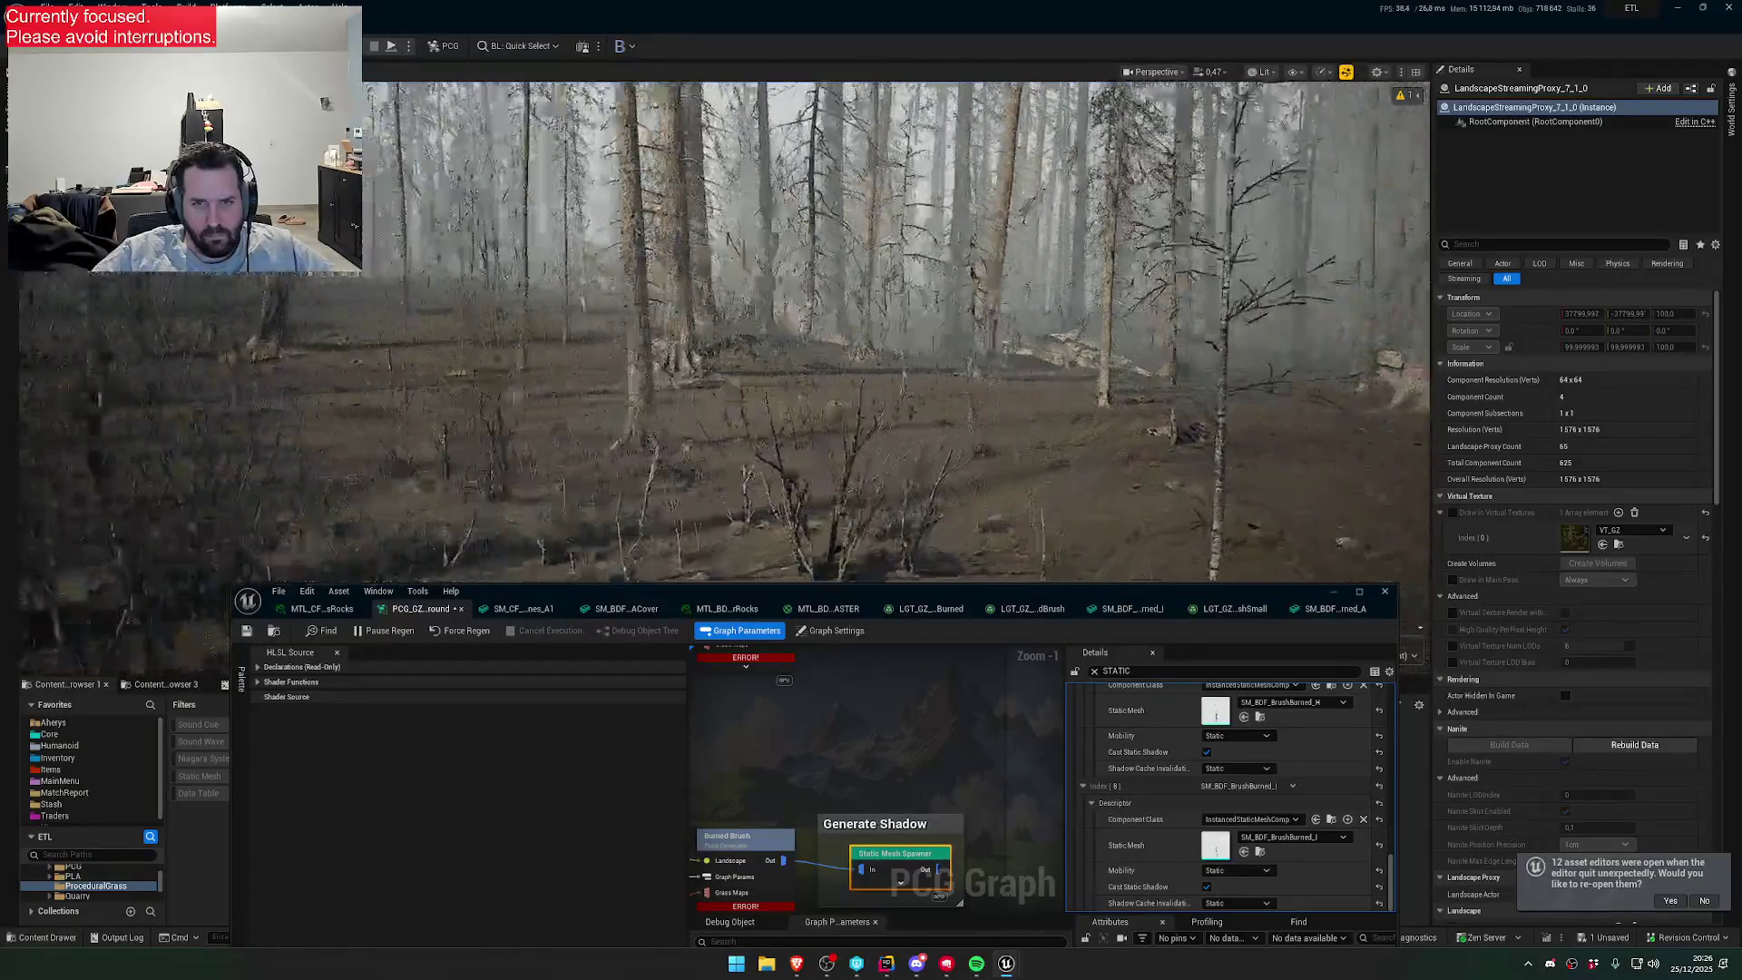
pyautogui.press('w')
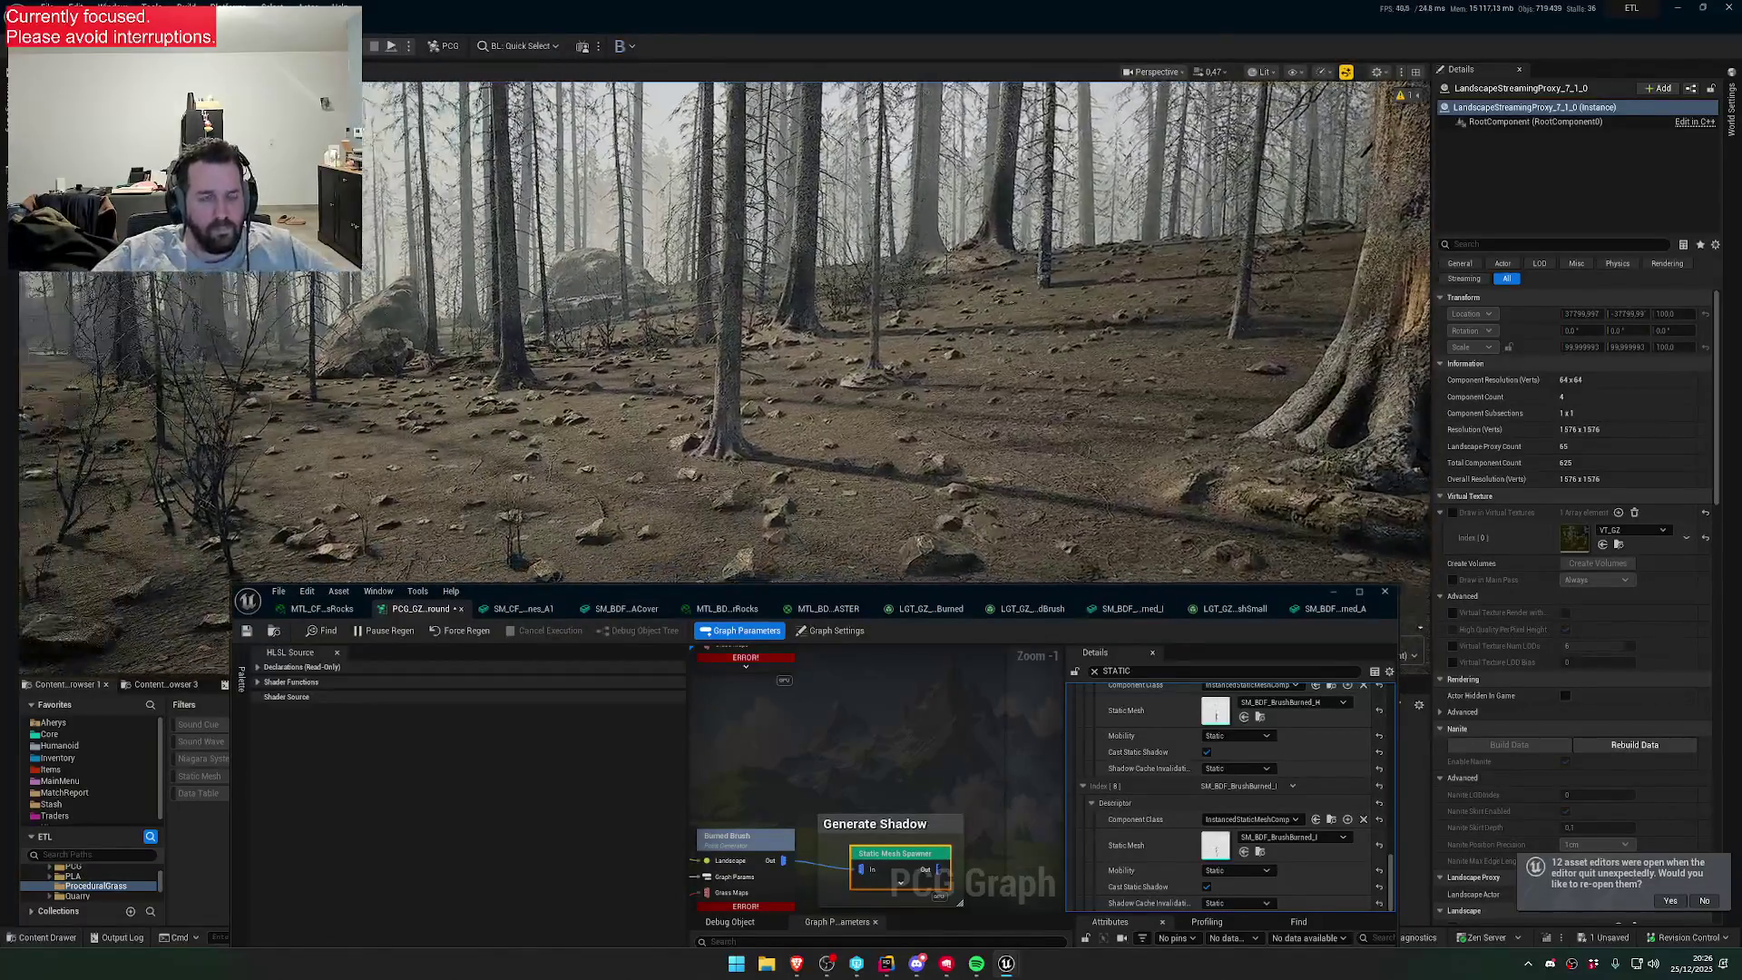
pyautogui.press('w')
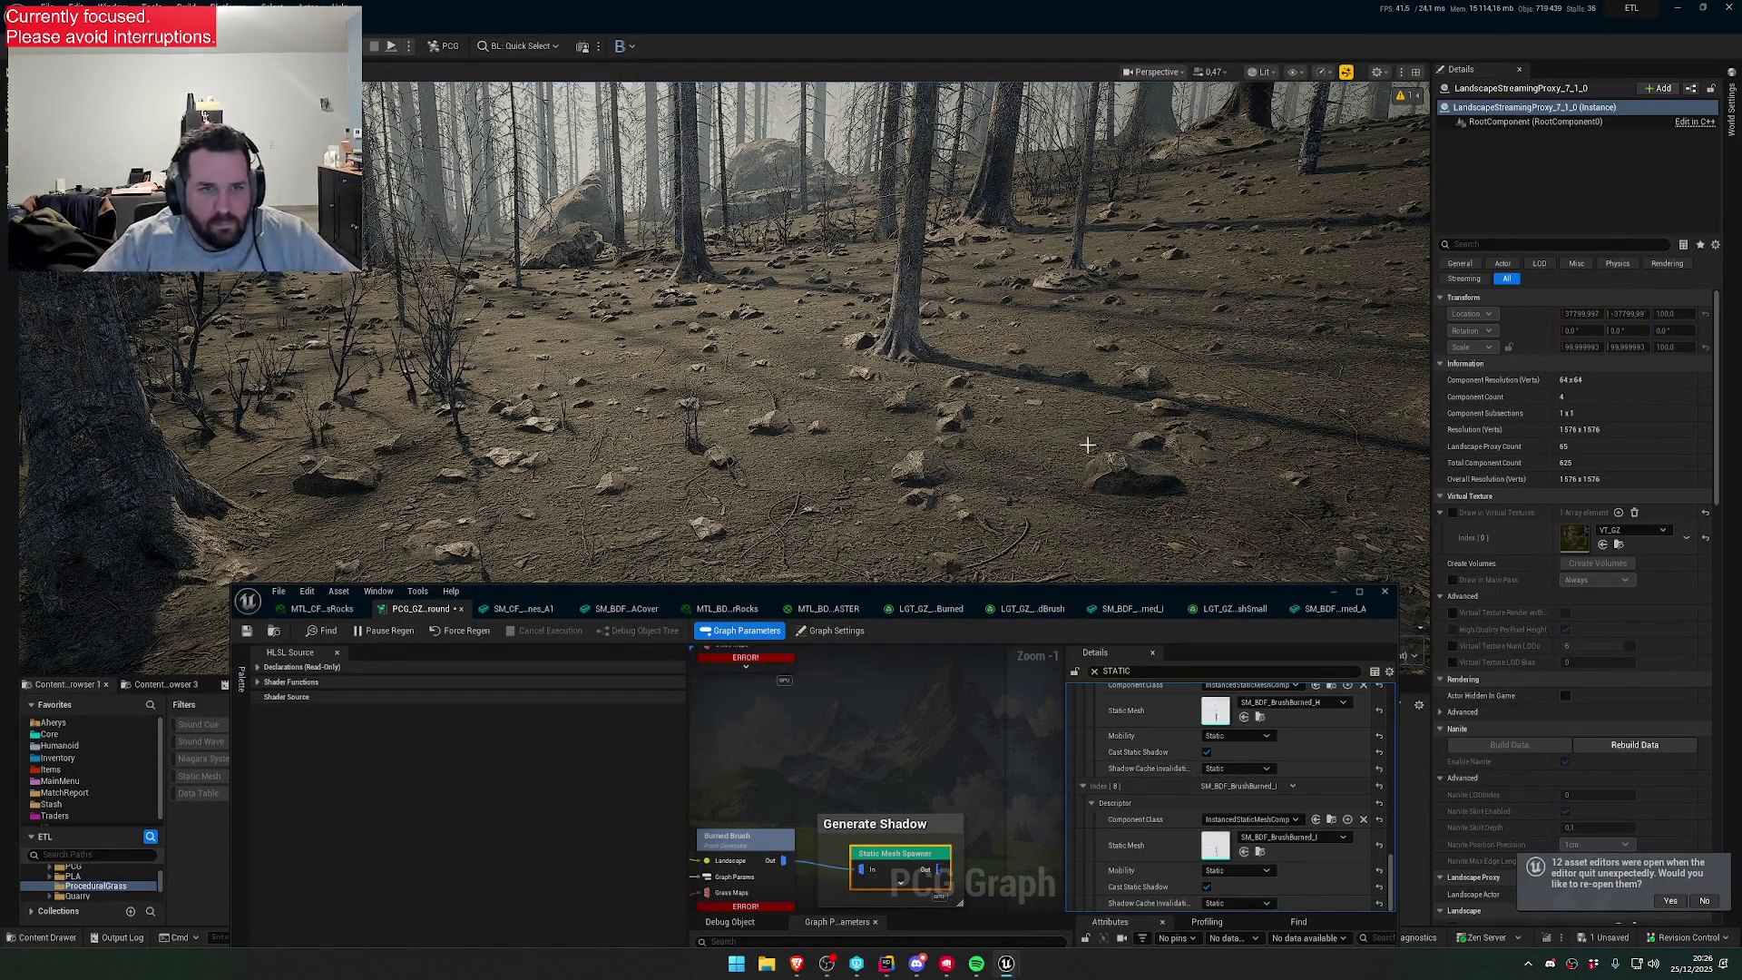
pyautogui.press('w')
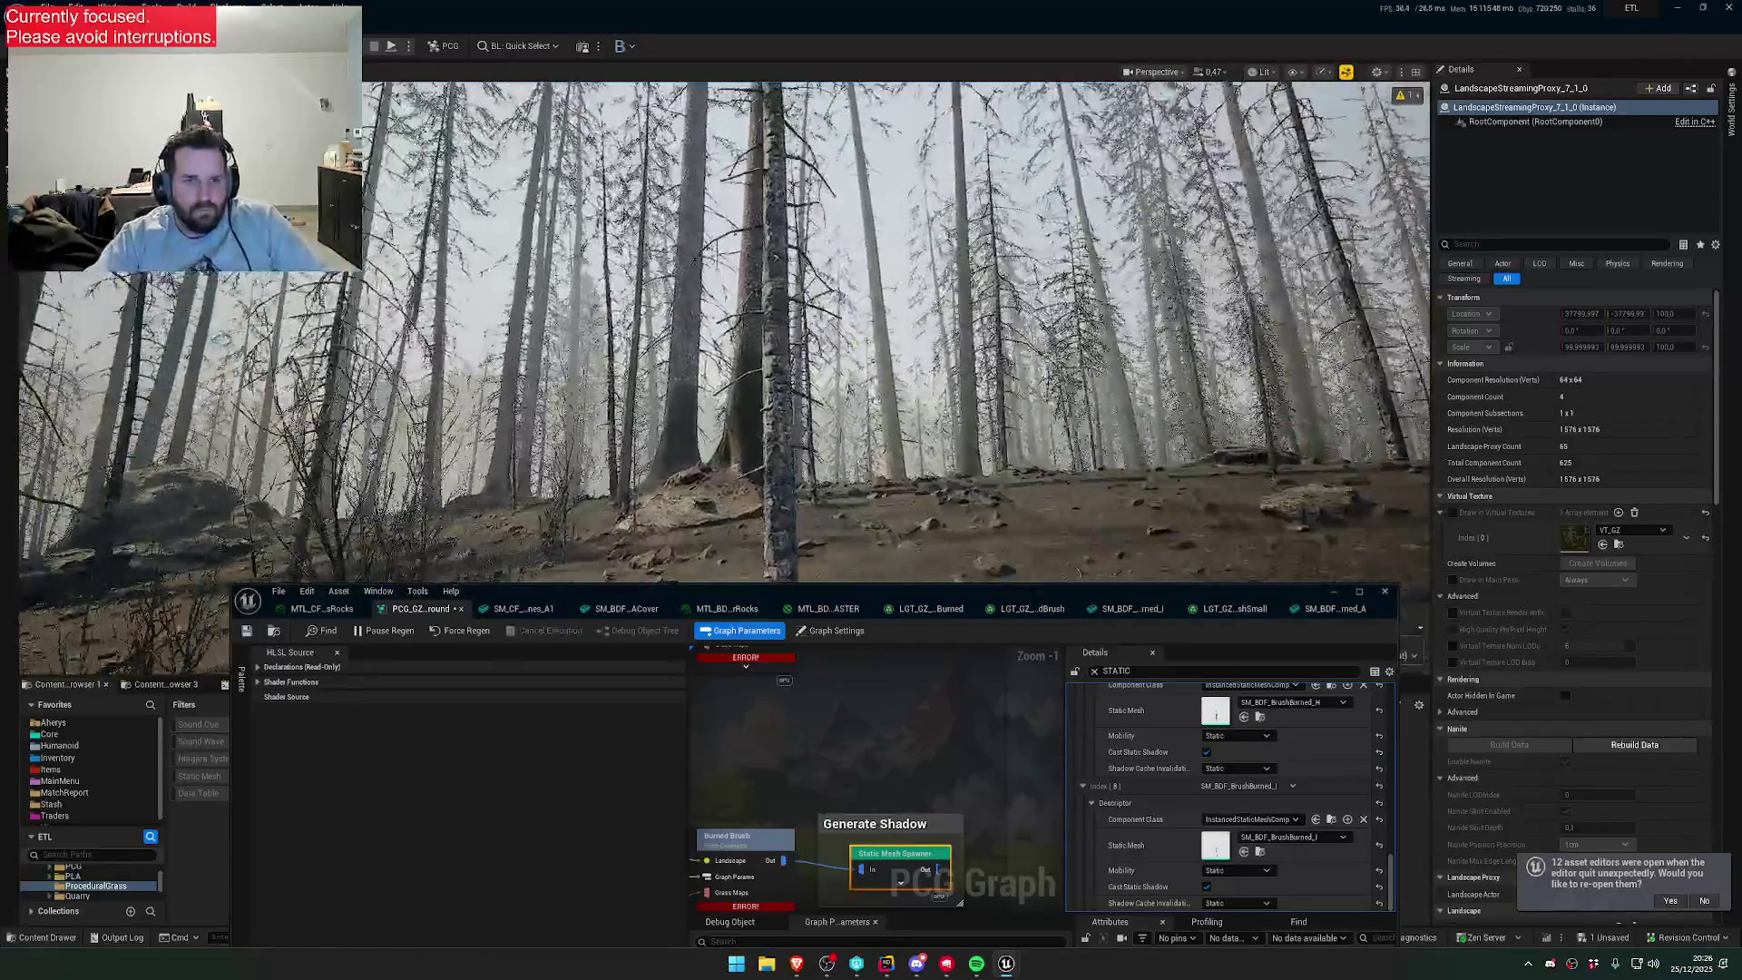
pyautogui.press('w')
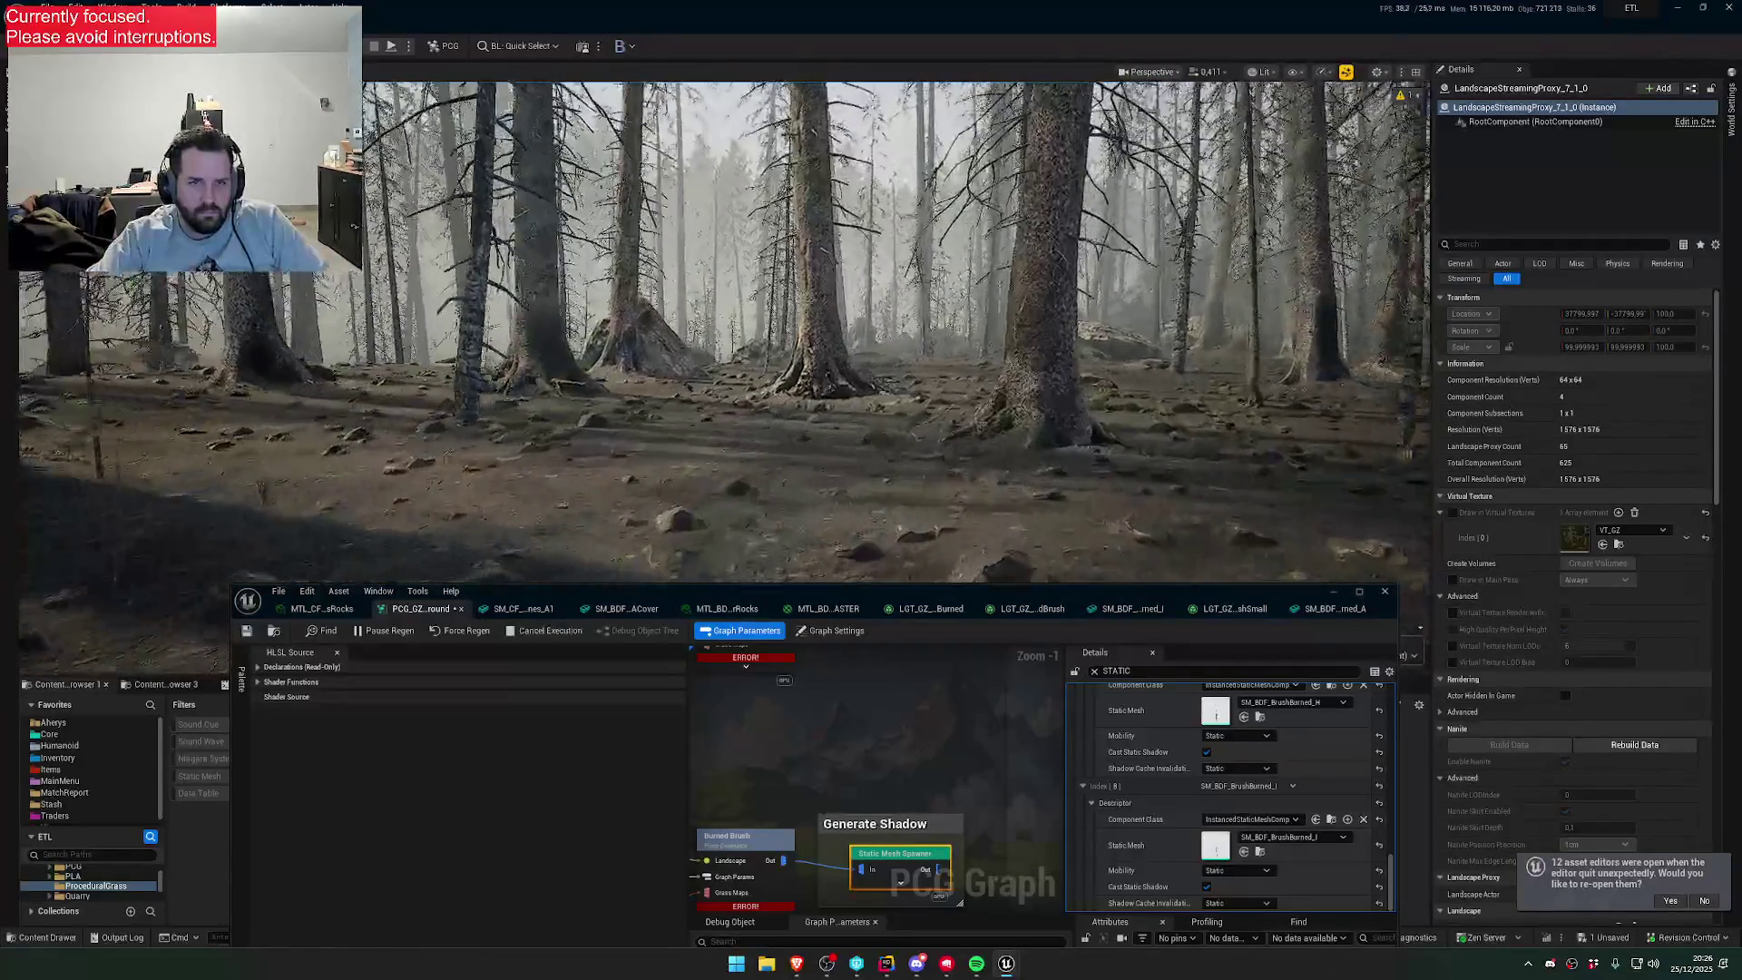
pyautogui.scroll(-3, 908, 768)
pyautogui.rightClick(965, 781)
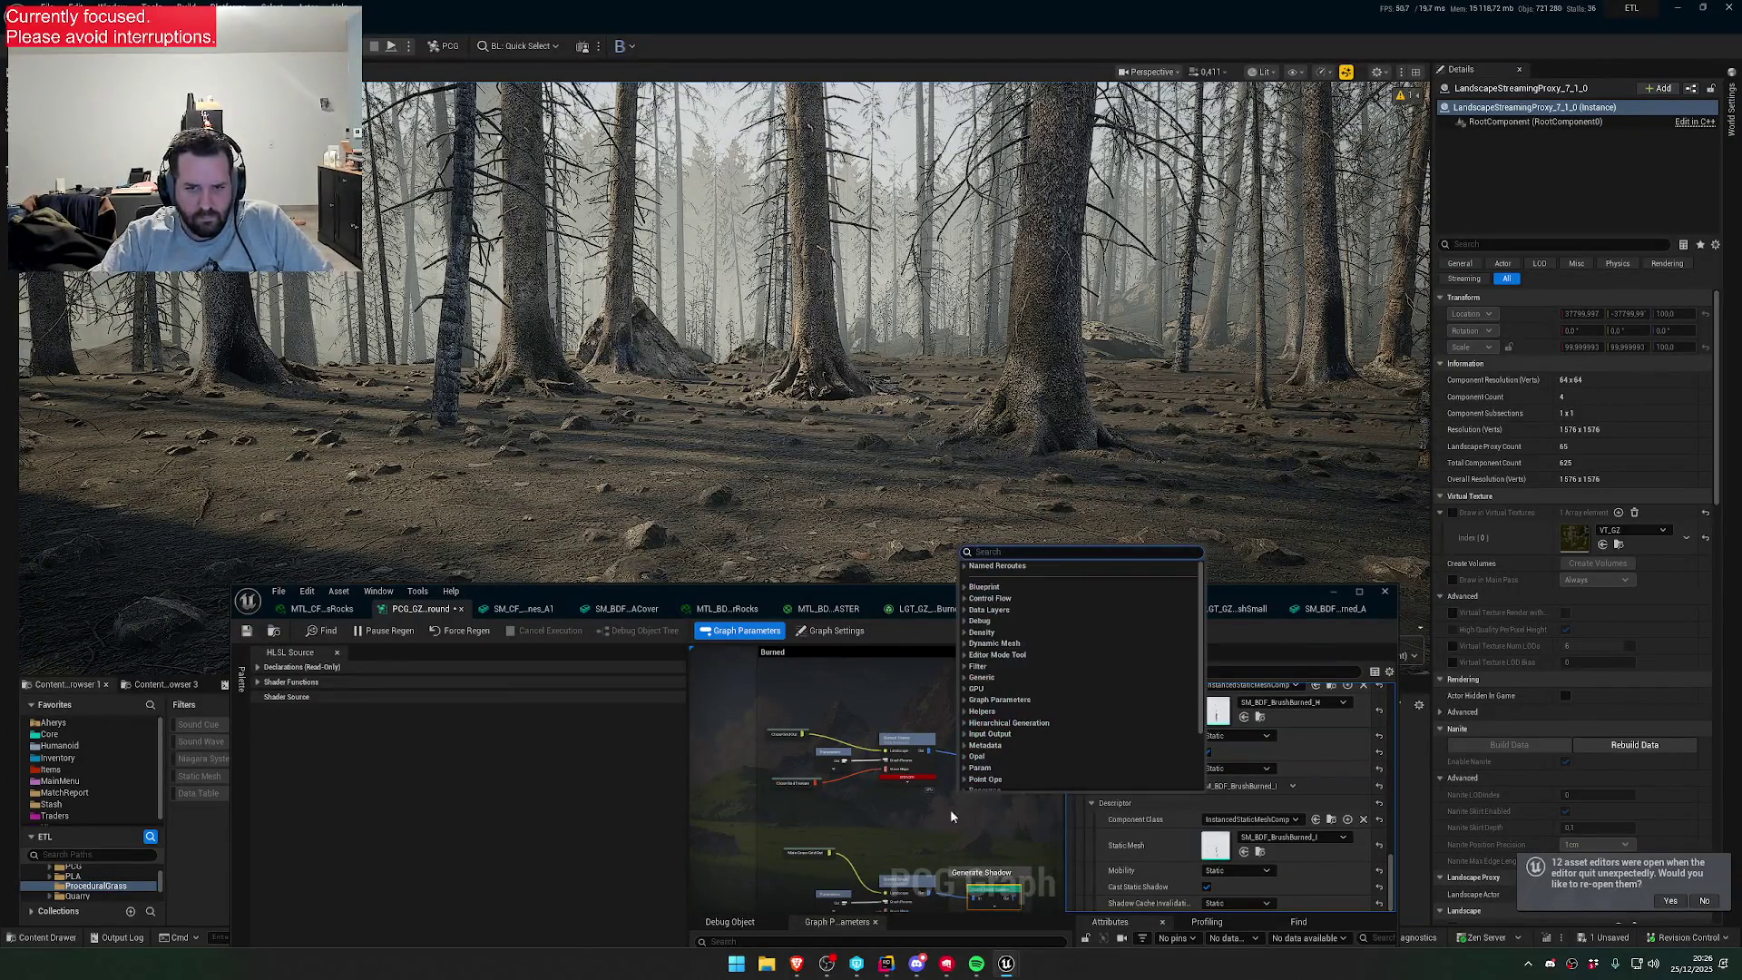
pyautogui.click(951, 816)
pyautogui.scroll(2, 911, 690)
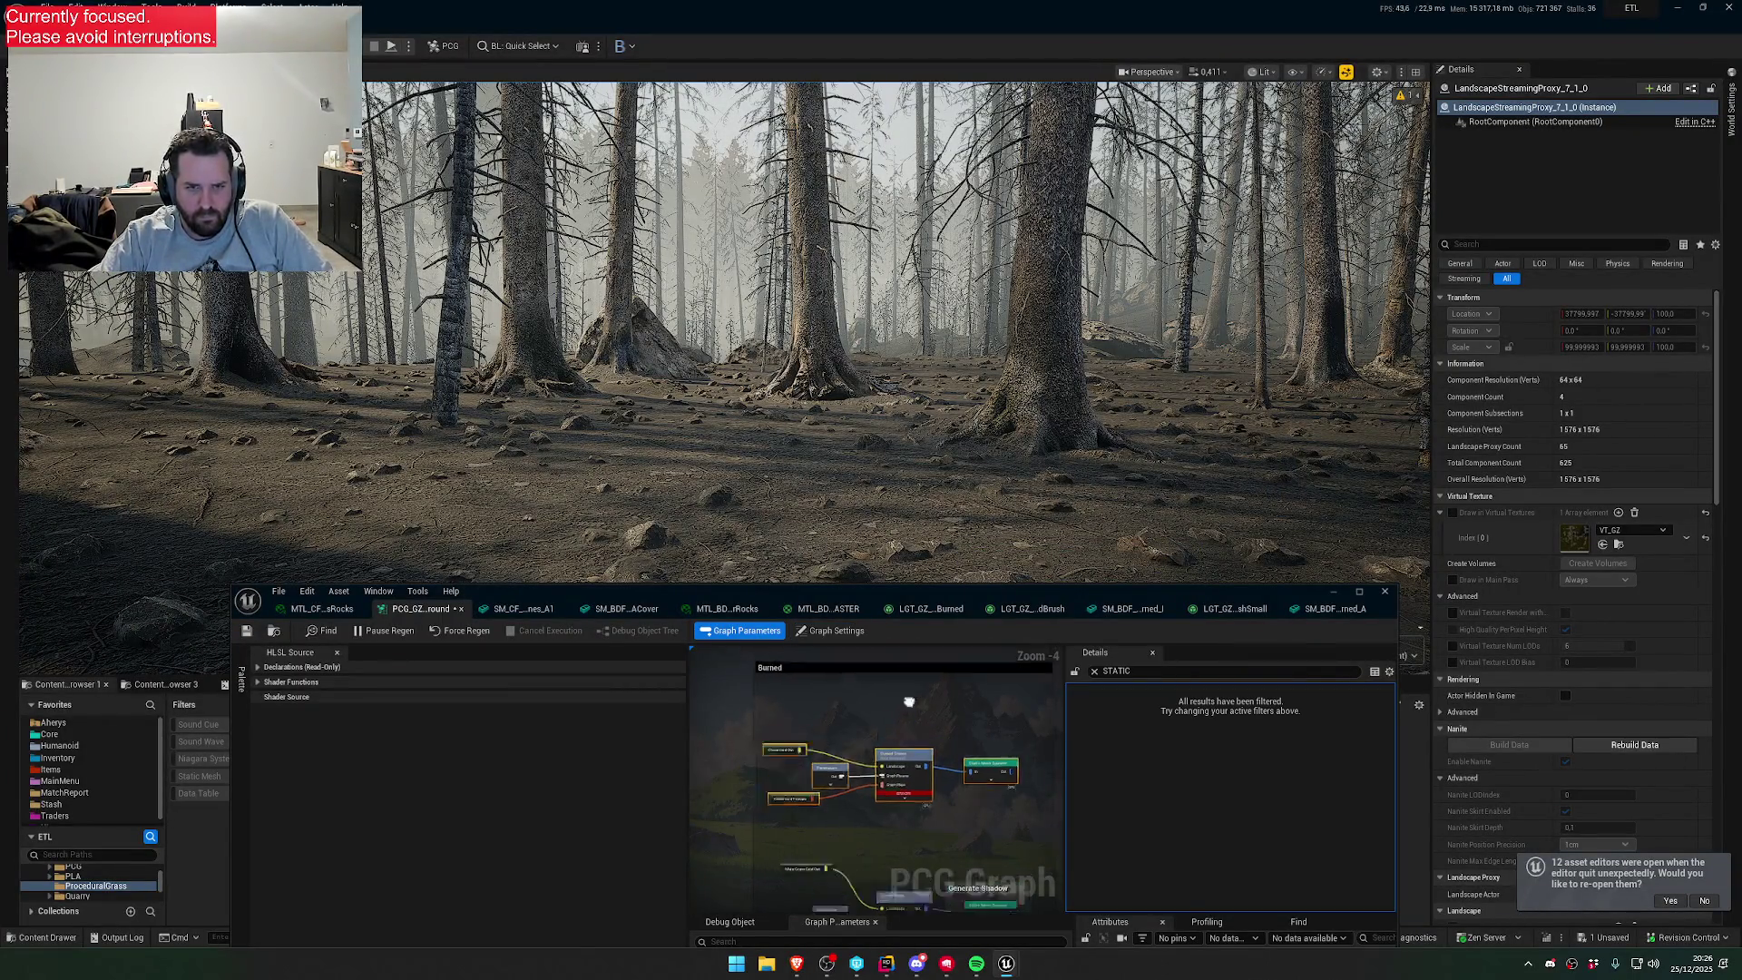
pyautogui.moveTo(910, 702); pyautogui.dragTo(883, 751)
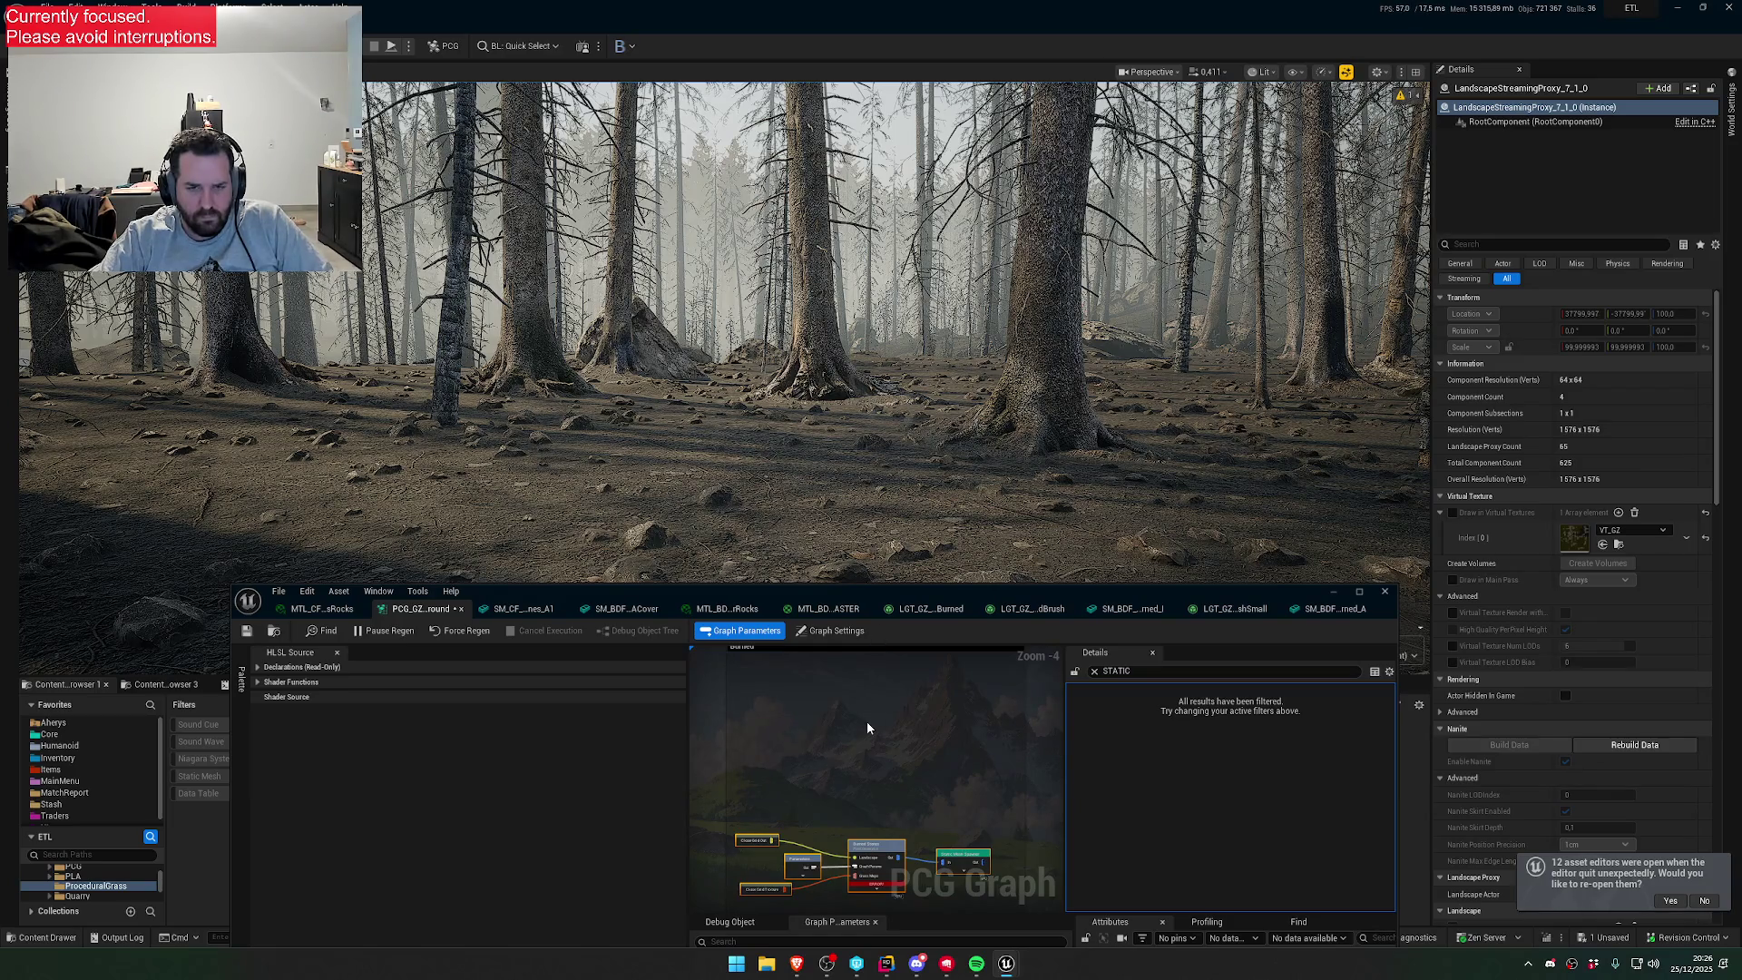
pyautogui.scroll(-4, 855, 738)
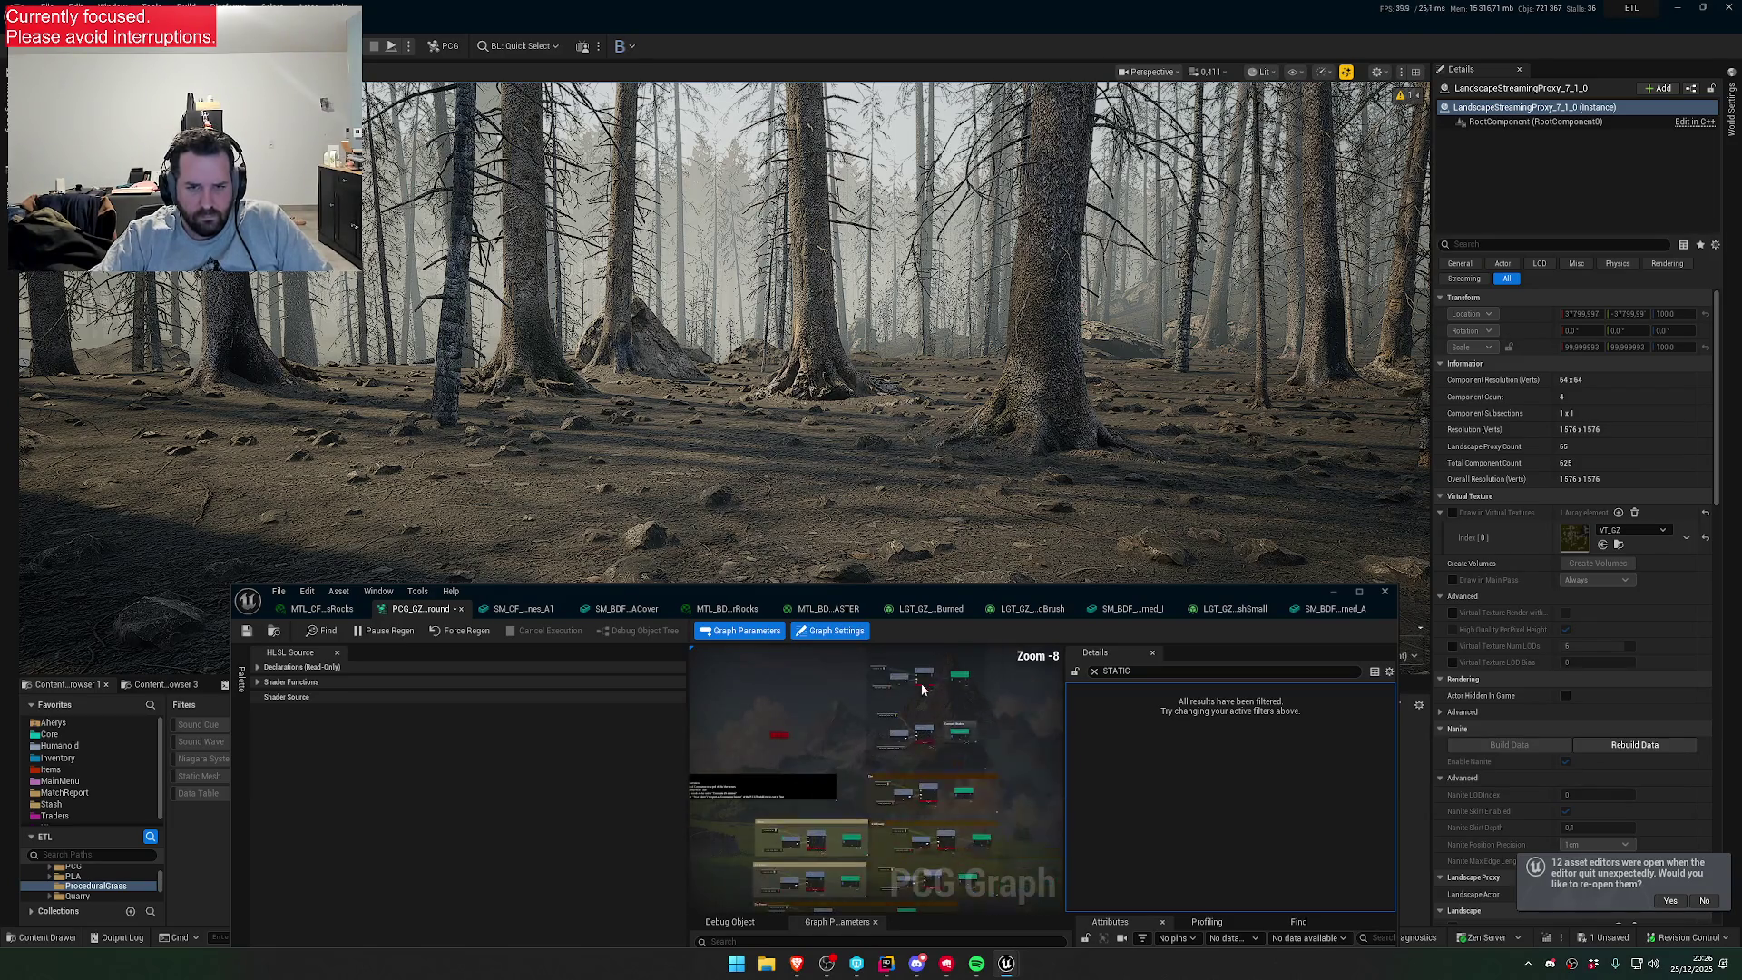
pyautogui.scroll(2, 913, 752)
pyautogui.scroll(1, 913, 754)
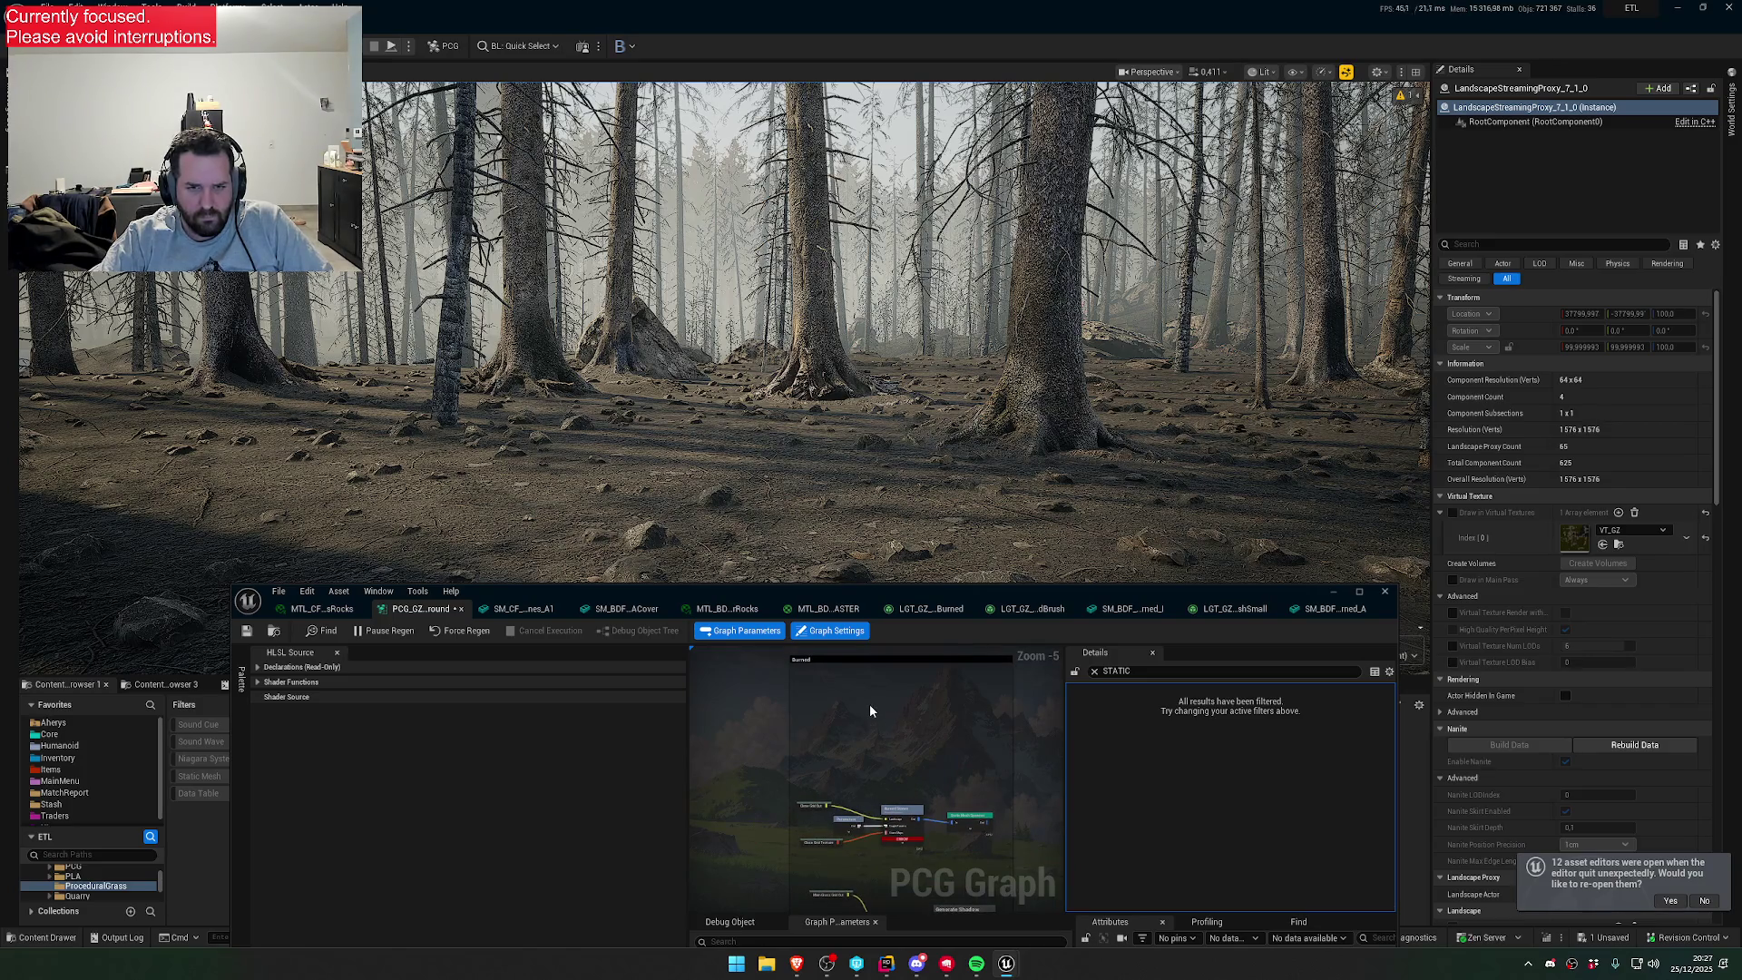
pyautogui.scroll(2, 944, 808)
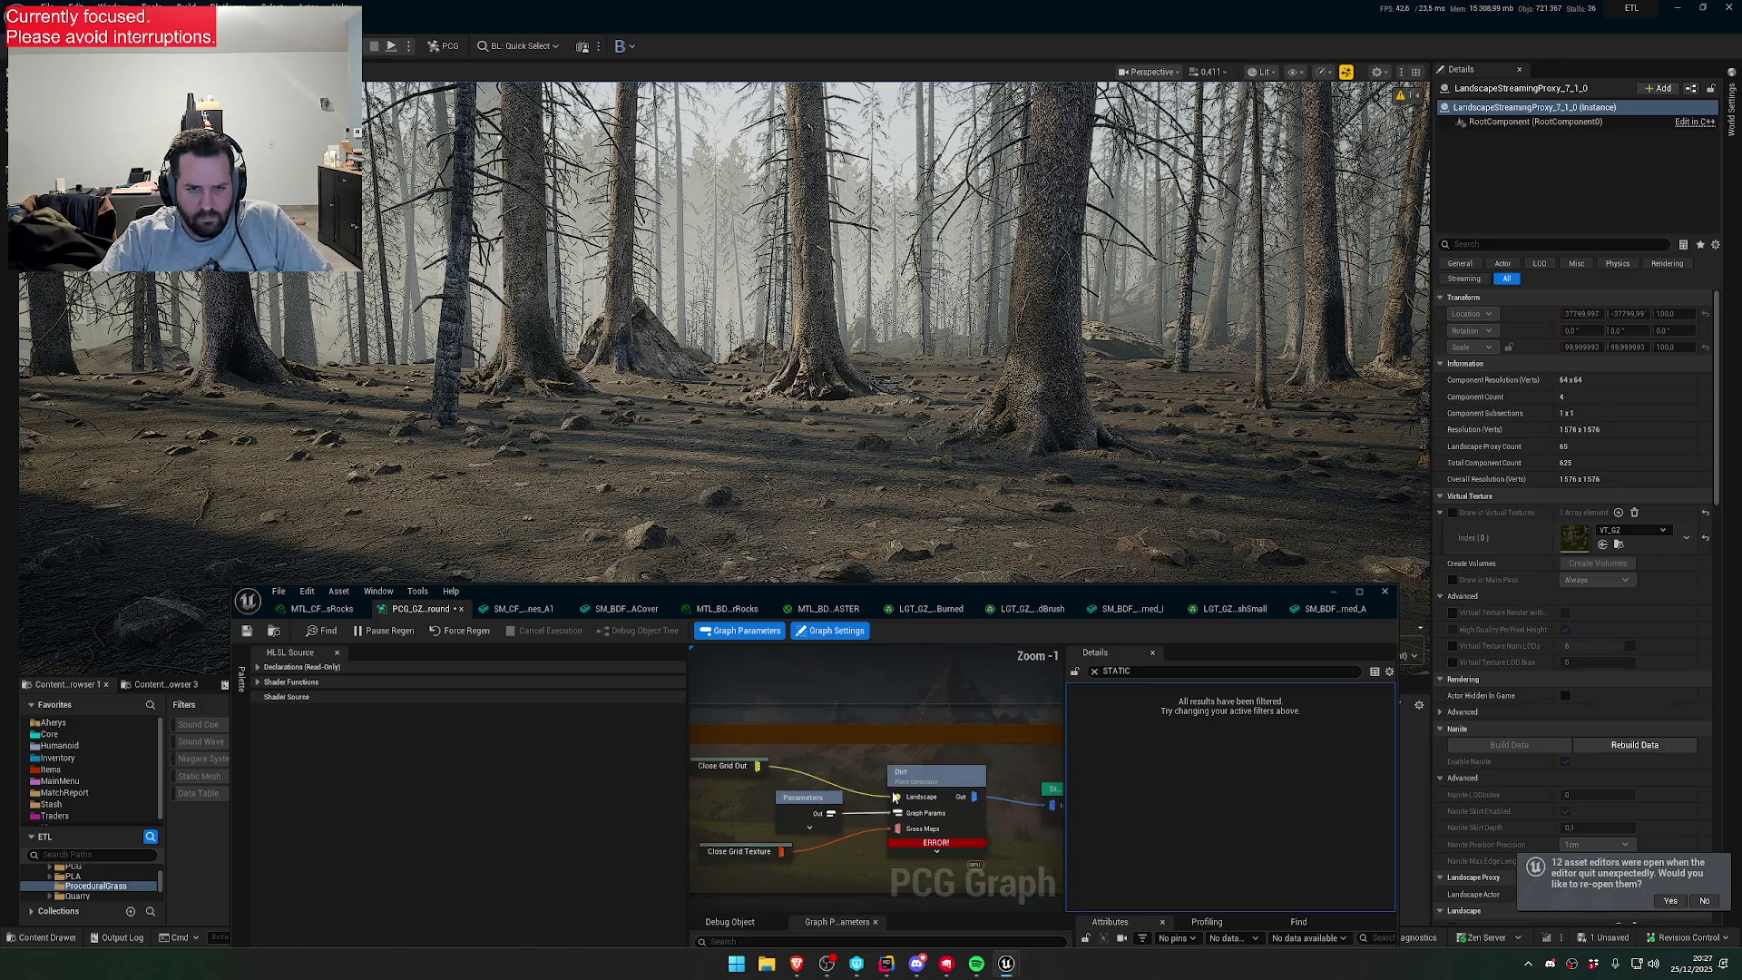
pyautogui.scroll(-3, 997, 831)
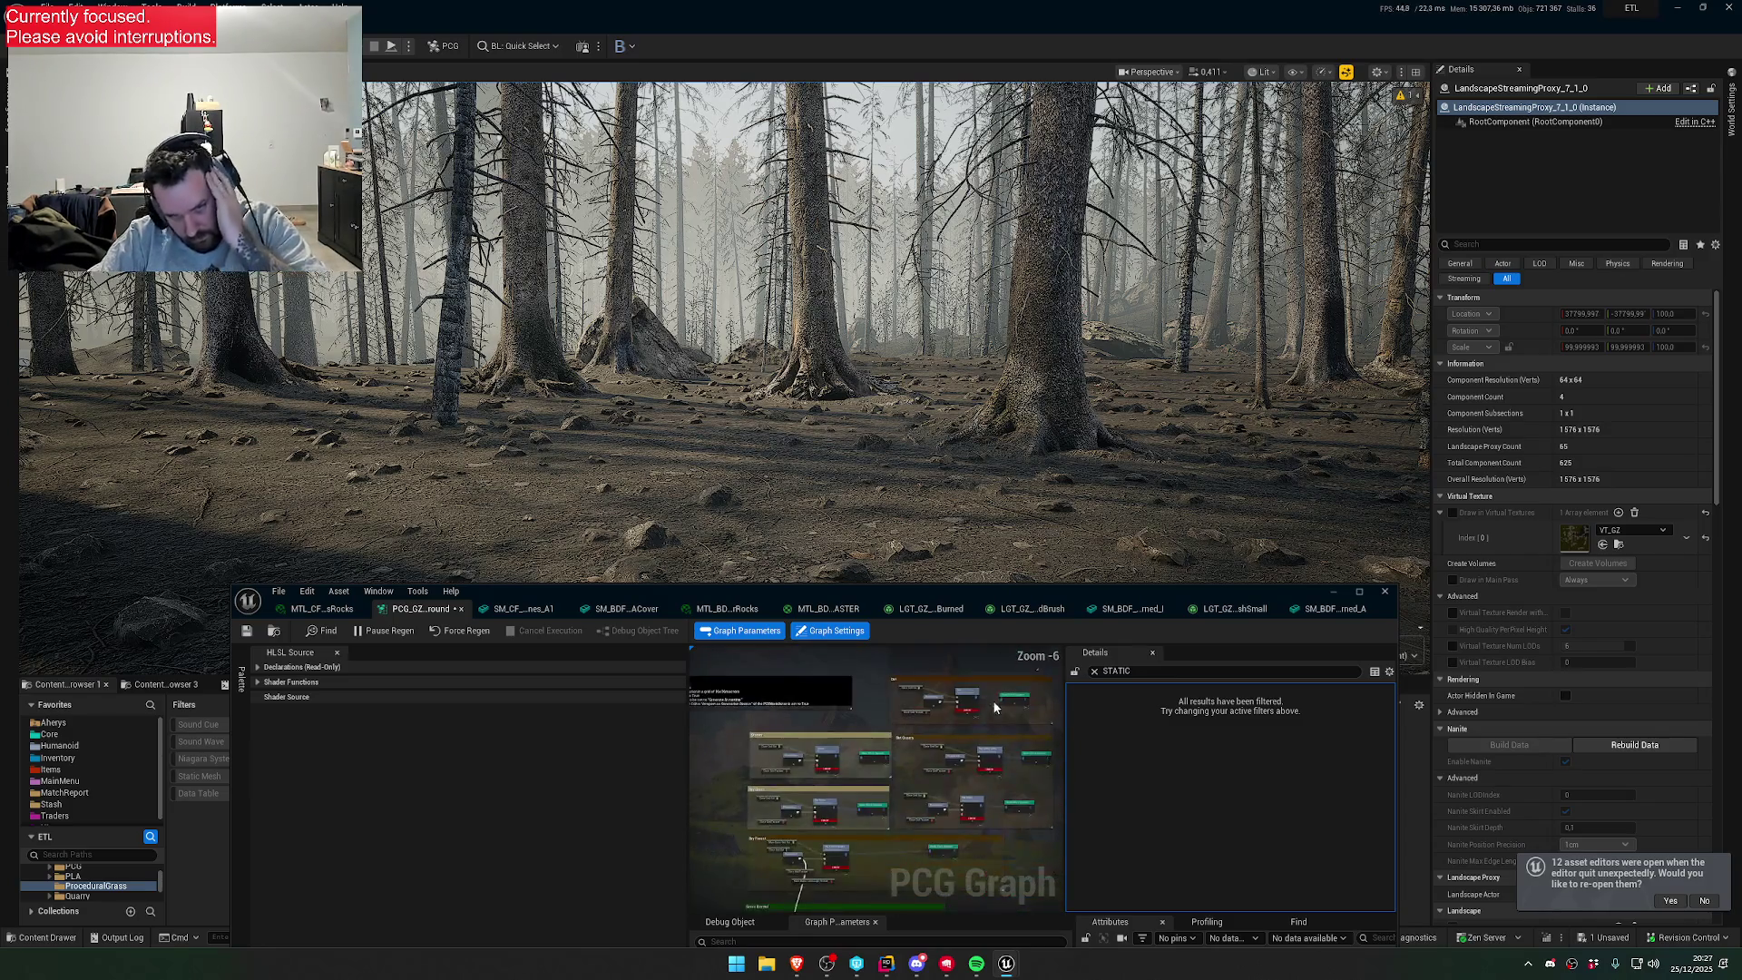
pyautogui.scroll(2, 969, 773)
pyautogui.moveTo(987, 799)
pyautogui.mouseDown()
pyautogui.moveTo(815, 713)
pyautogui.moveTo(866, 844)
pyautogui.moveTo(861, 739)
pyautogui.mouseUp()
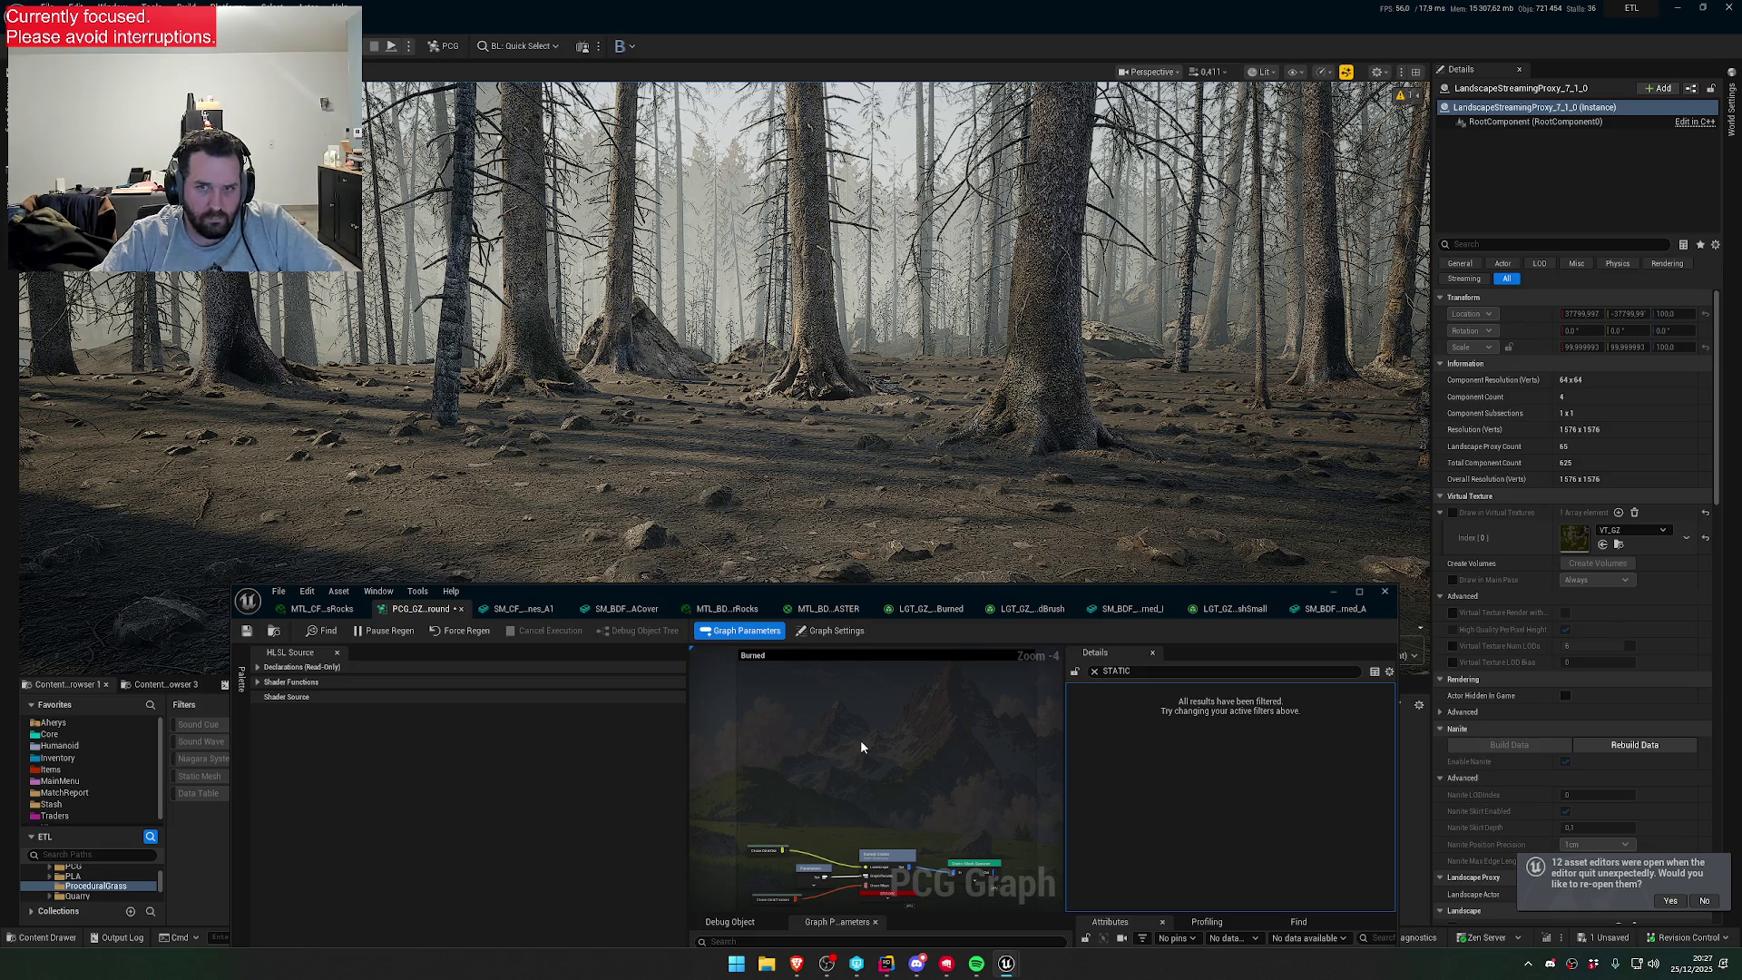
pyautogui.scroll(2, 860, 739)
# - Rename the selected node to Burned Brush Small
pyautogui.click(935, 731)
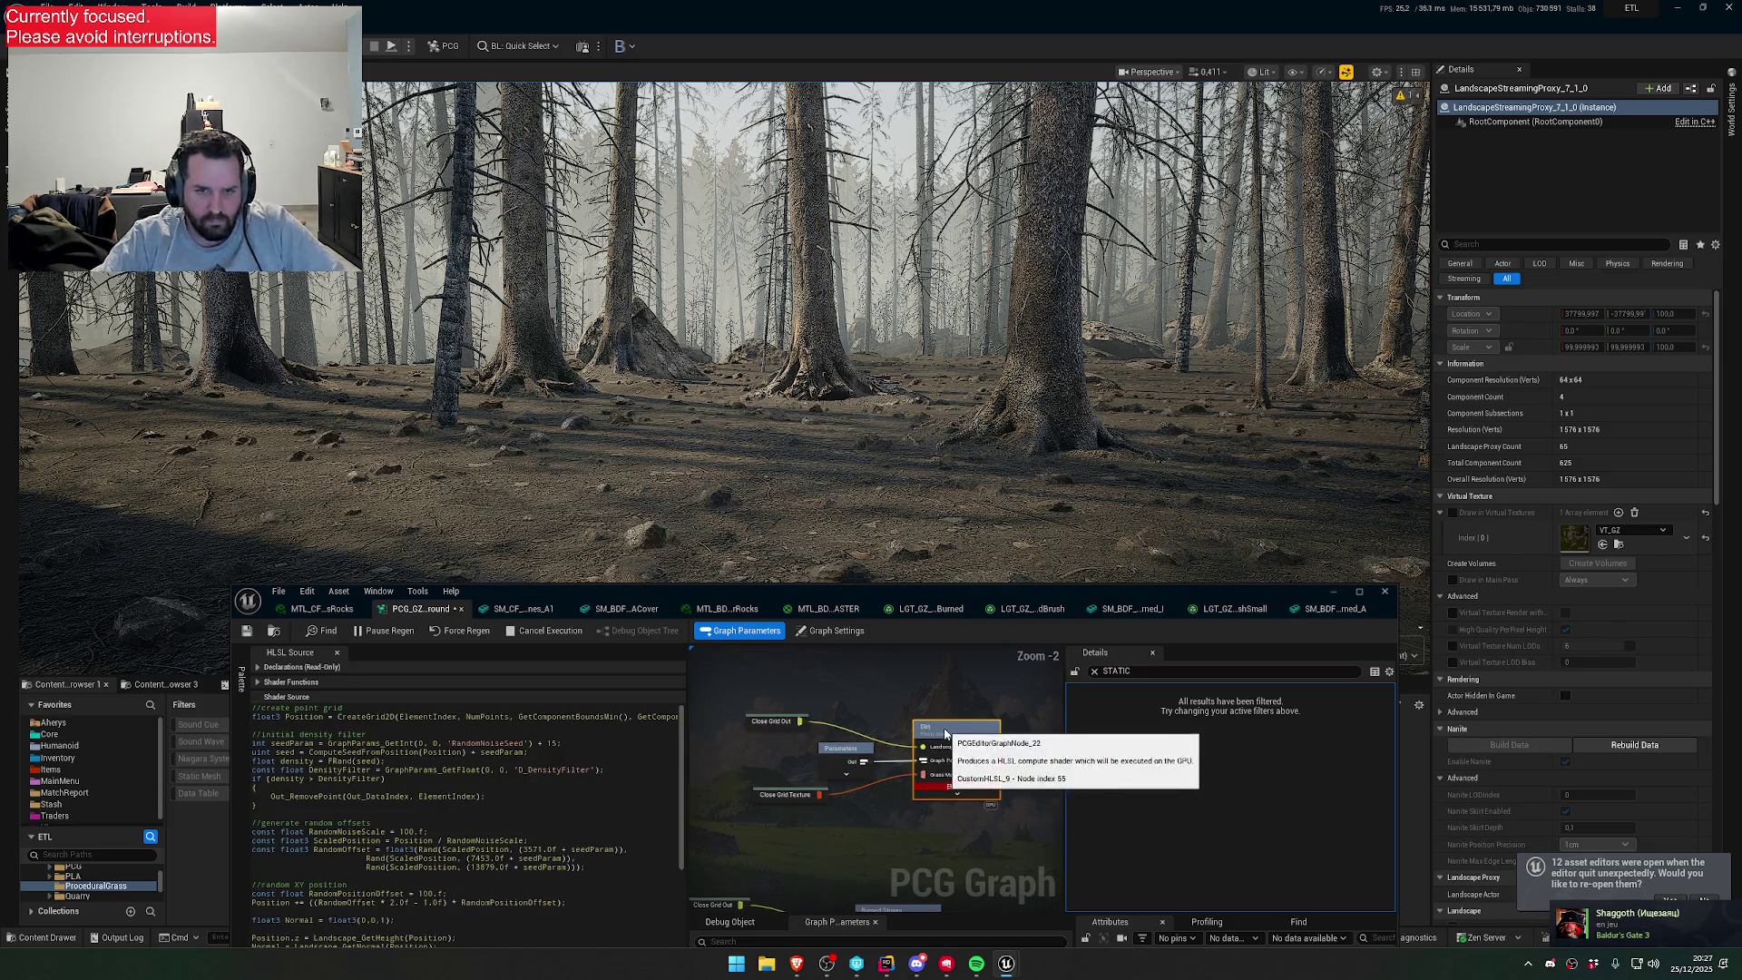
pyautogui.click(953, 728)
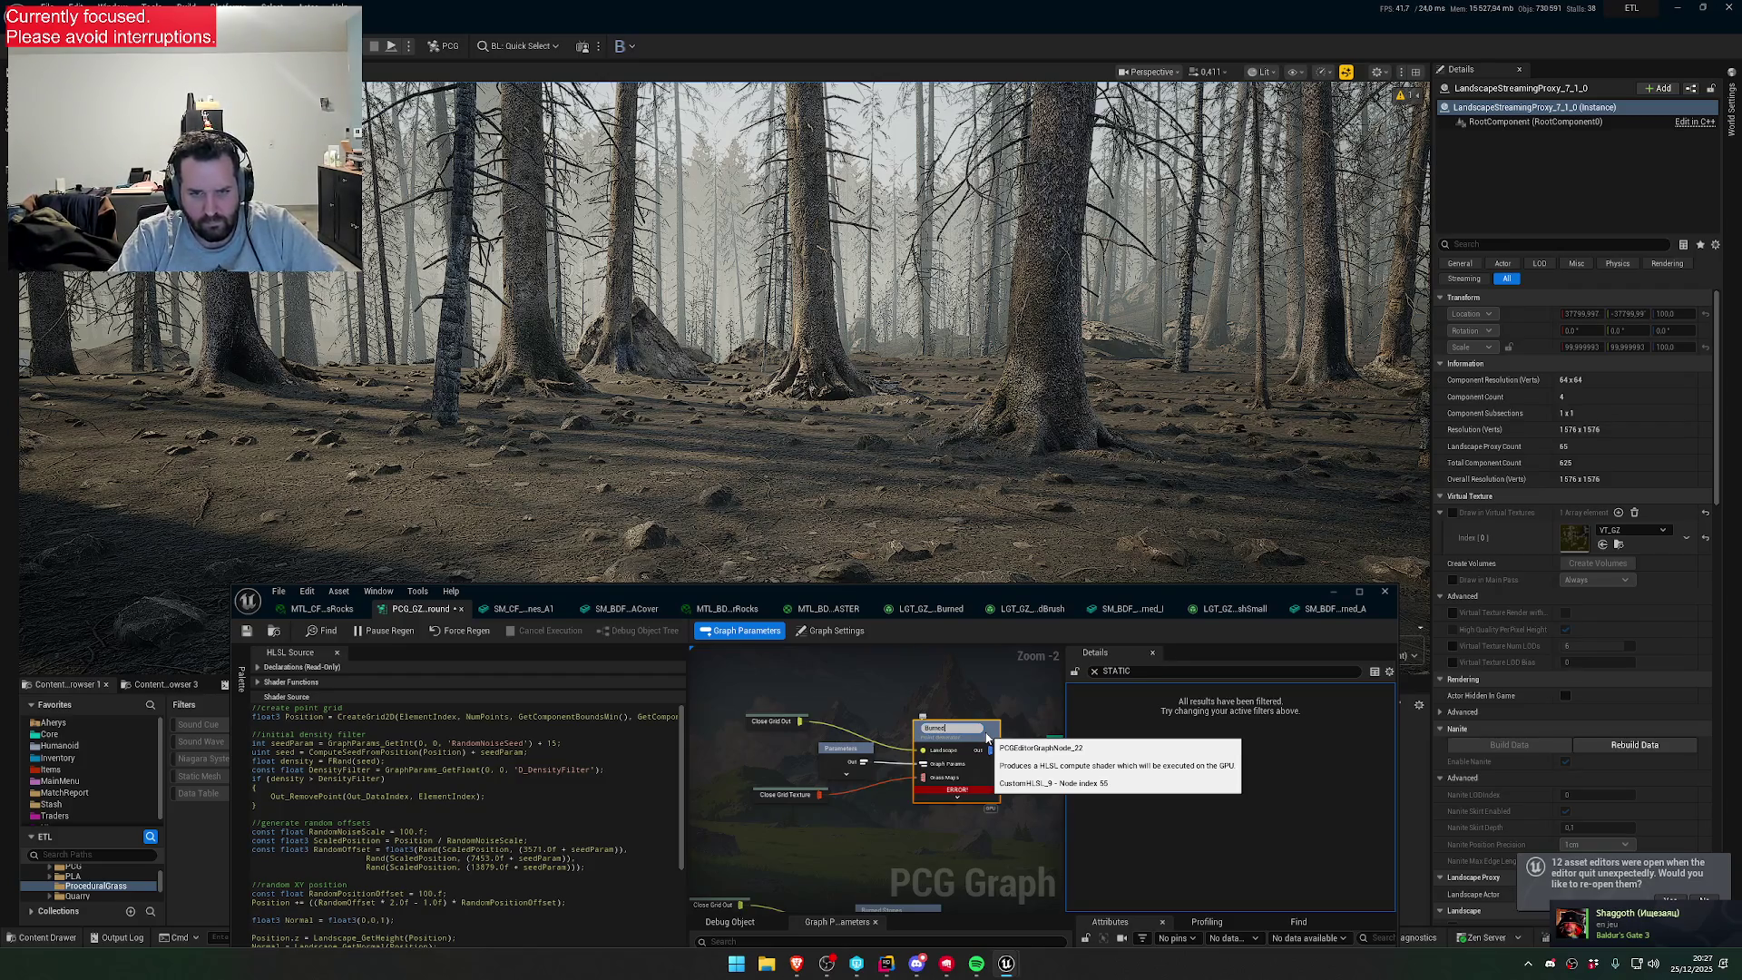
pyautogui.write(' Brush Smal')
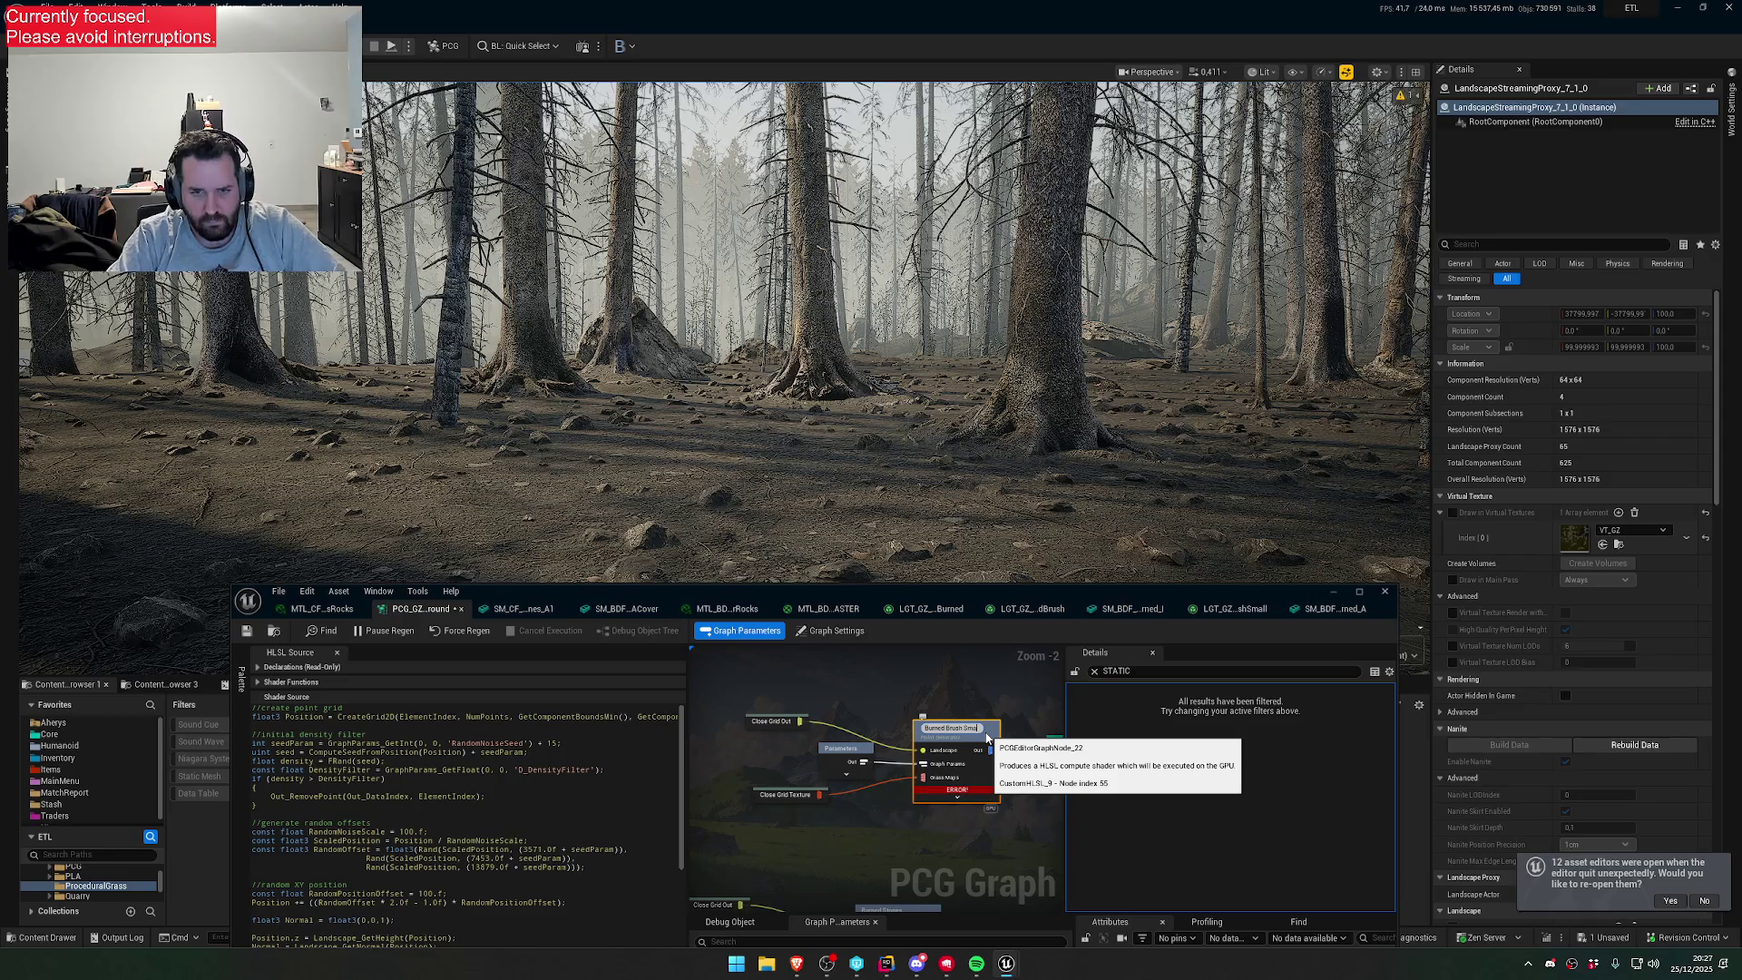
pyautogui.press('Return')
# - Replace the Static Mesh Spawner with a duplicate wired to Burned Brush Small's output
pyautogui.moveTo(1052, 780)
pyautogui.mouseDown()
pyautogui.moveTo(846, 775)
pyautogui.moveTo(878, 837)
pyautogui.moveTo(889, 750)
pyautogui.mouseUp()
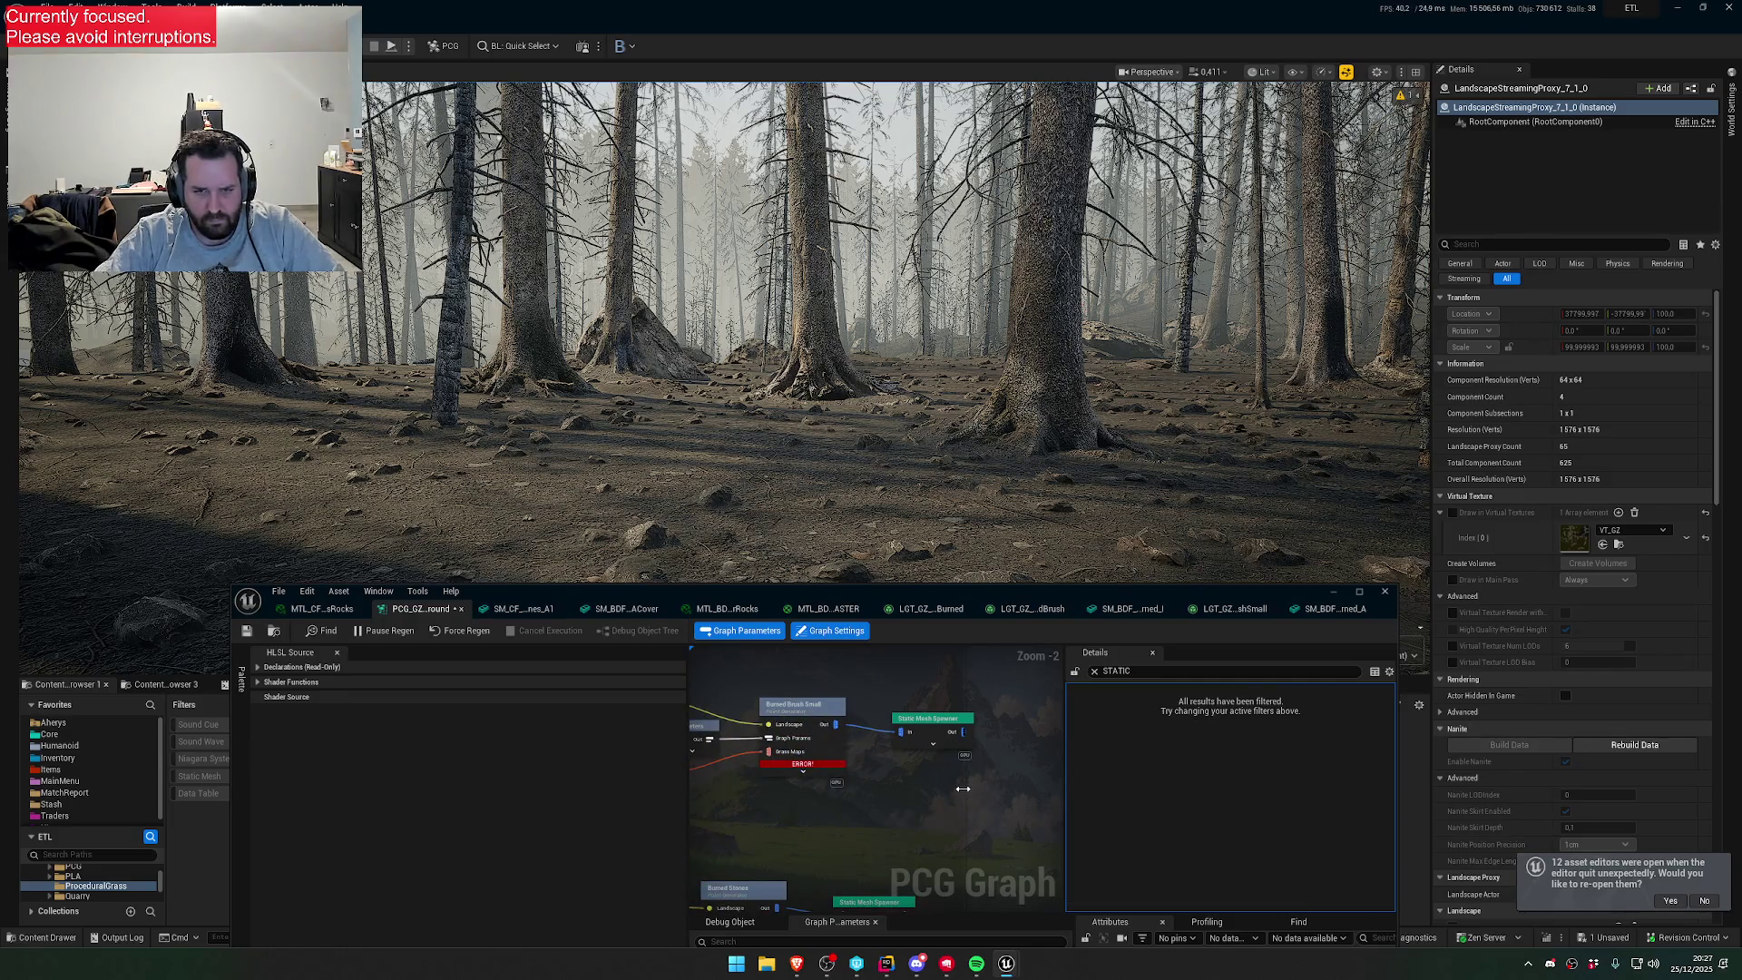
pyautogui.click(933, 740)
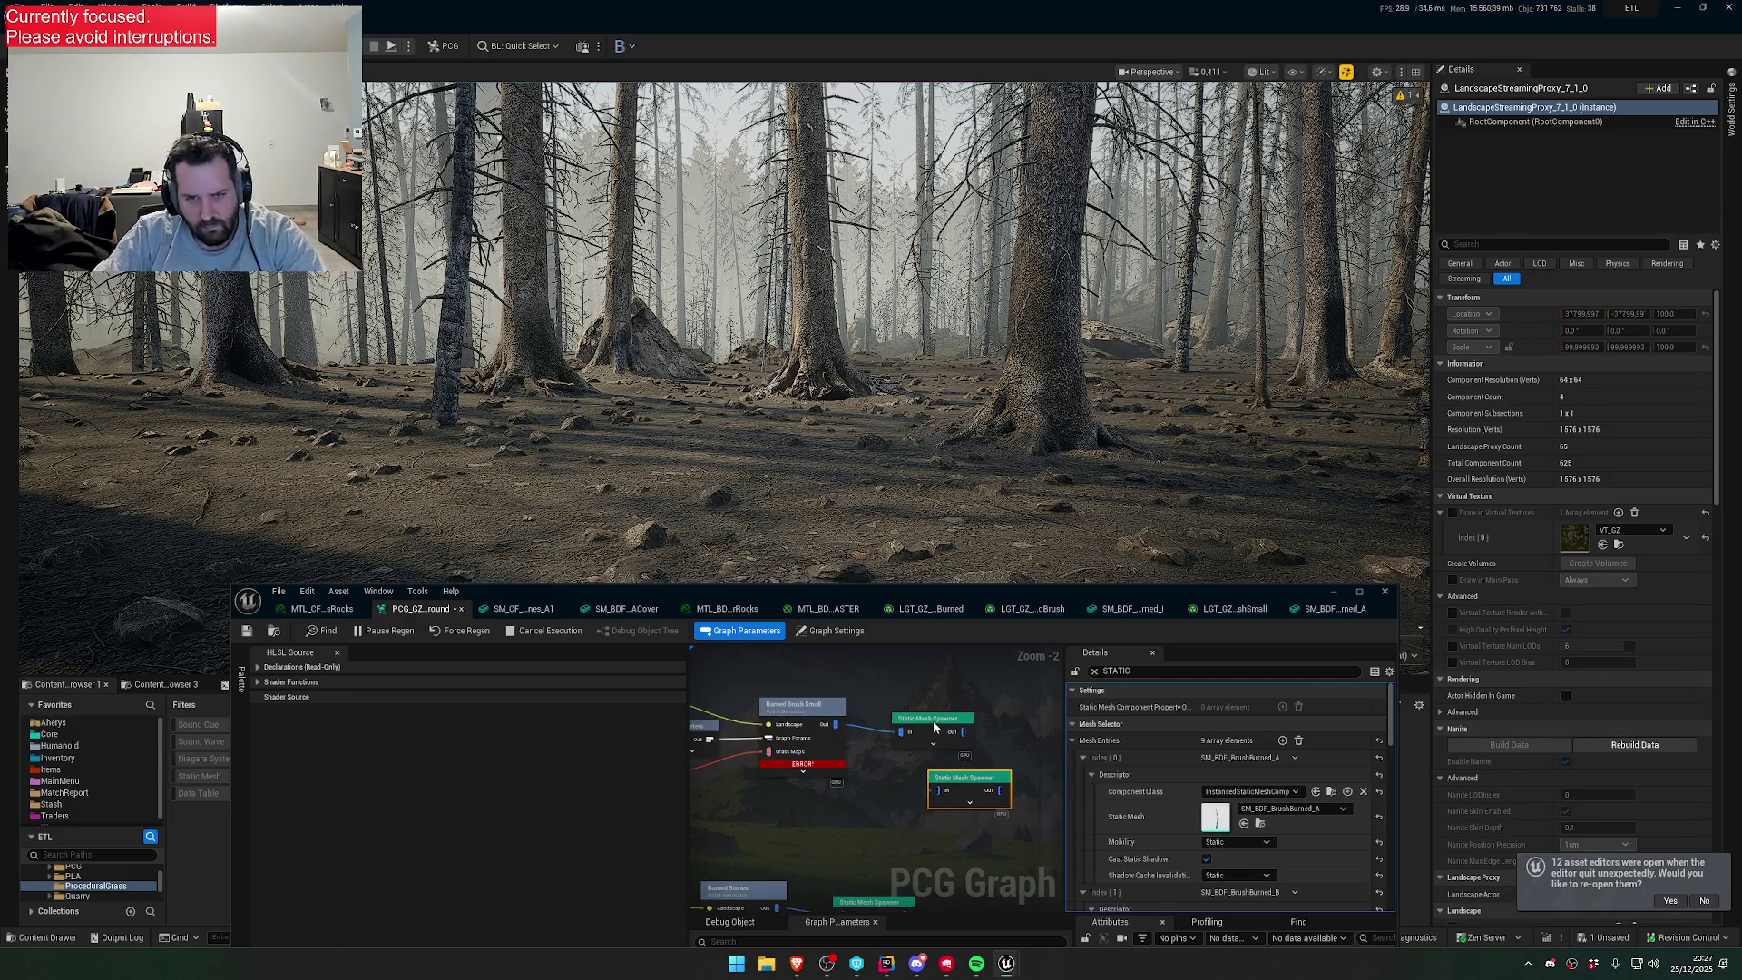
pyautogui.hotkey('ctrl', 'd')
pyautogui.press('Delete')
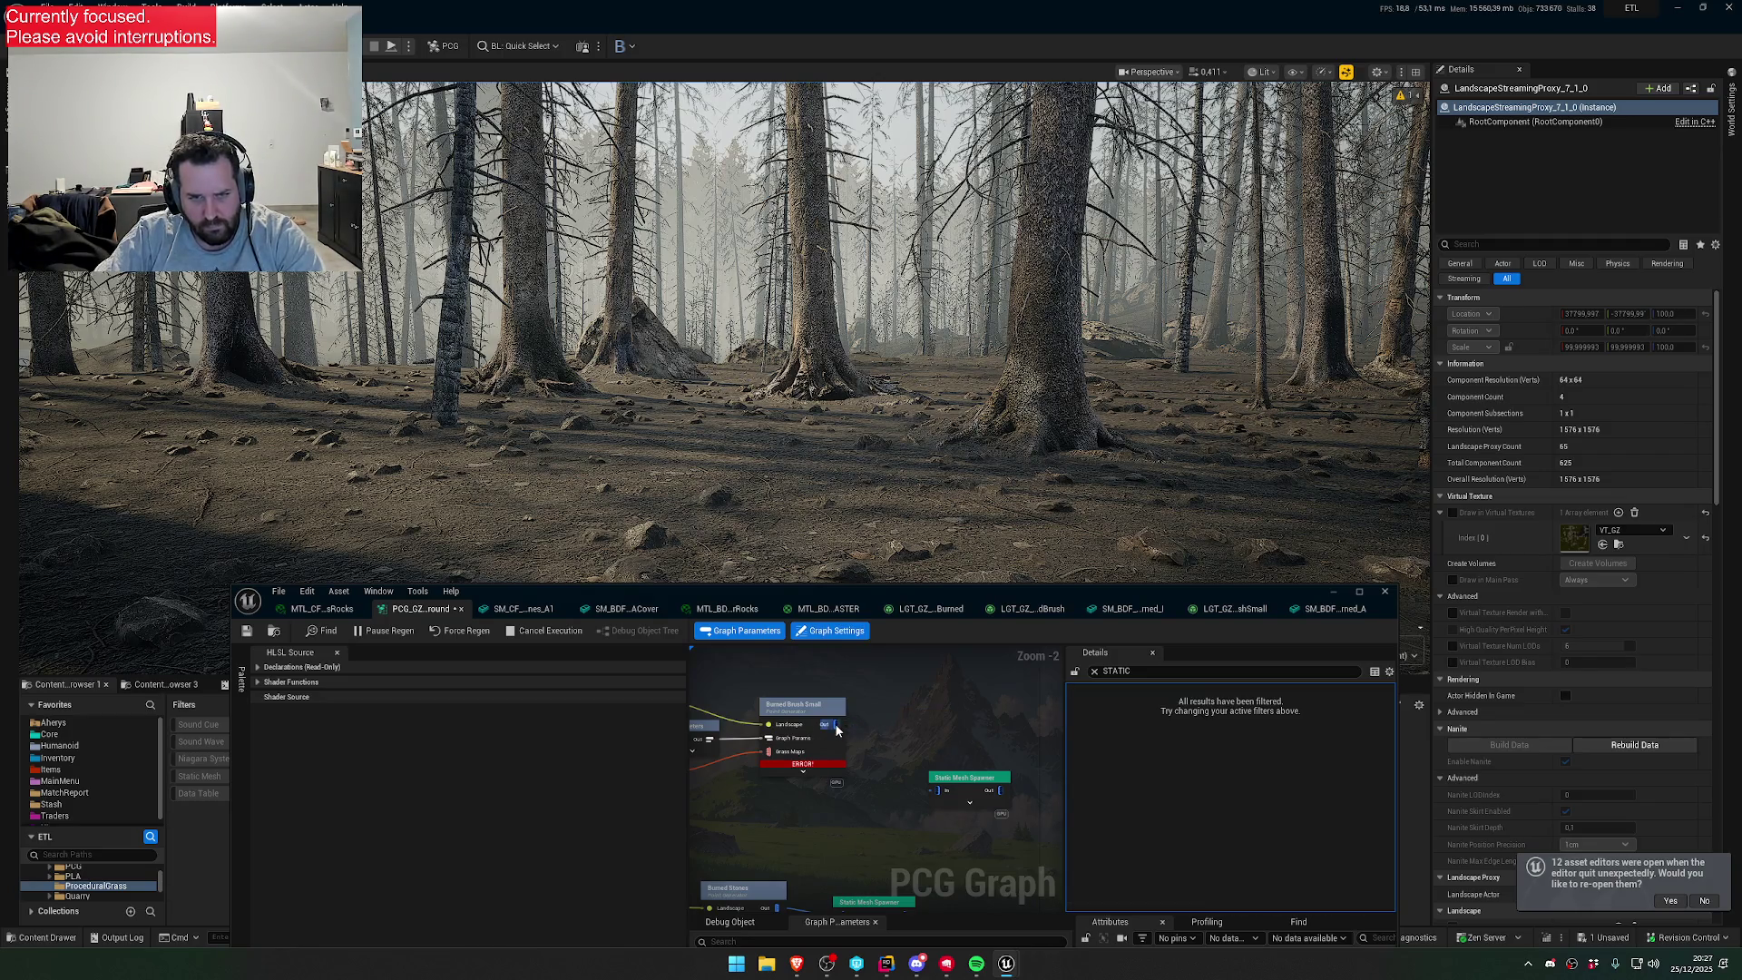
pyautogui.moveTo(837, 729); pyautogui.dragTo(941, 795)
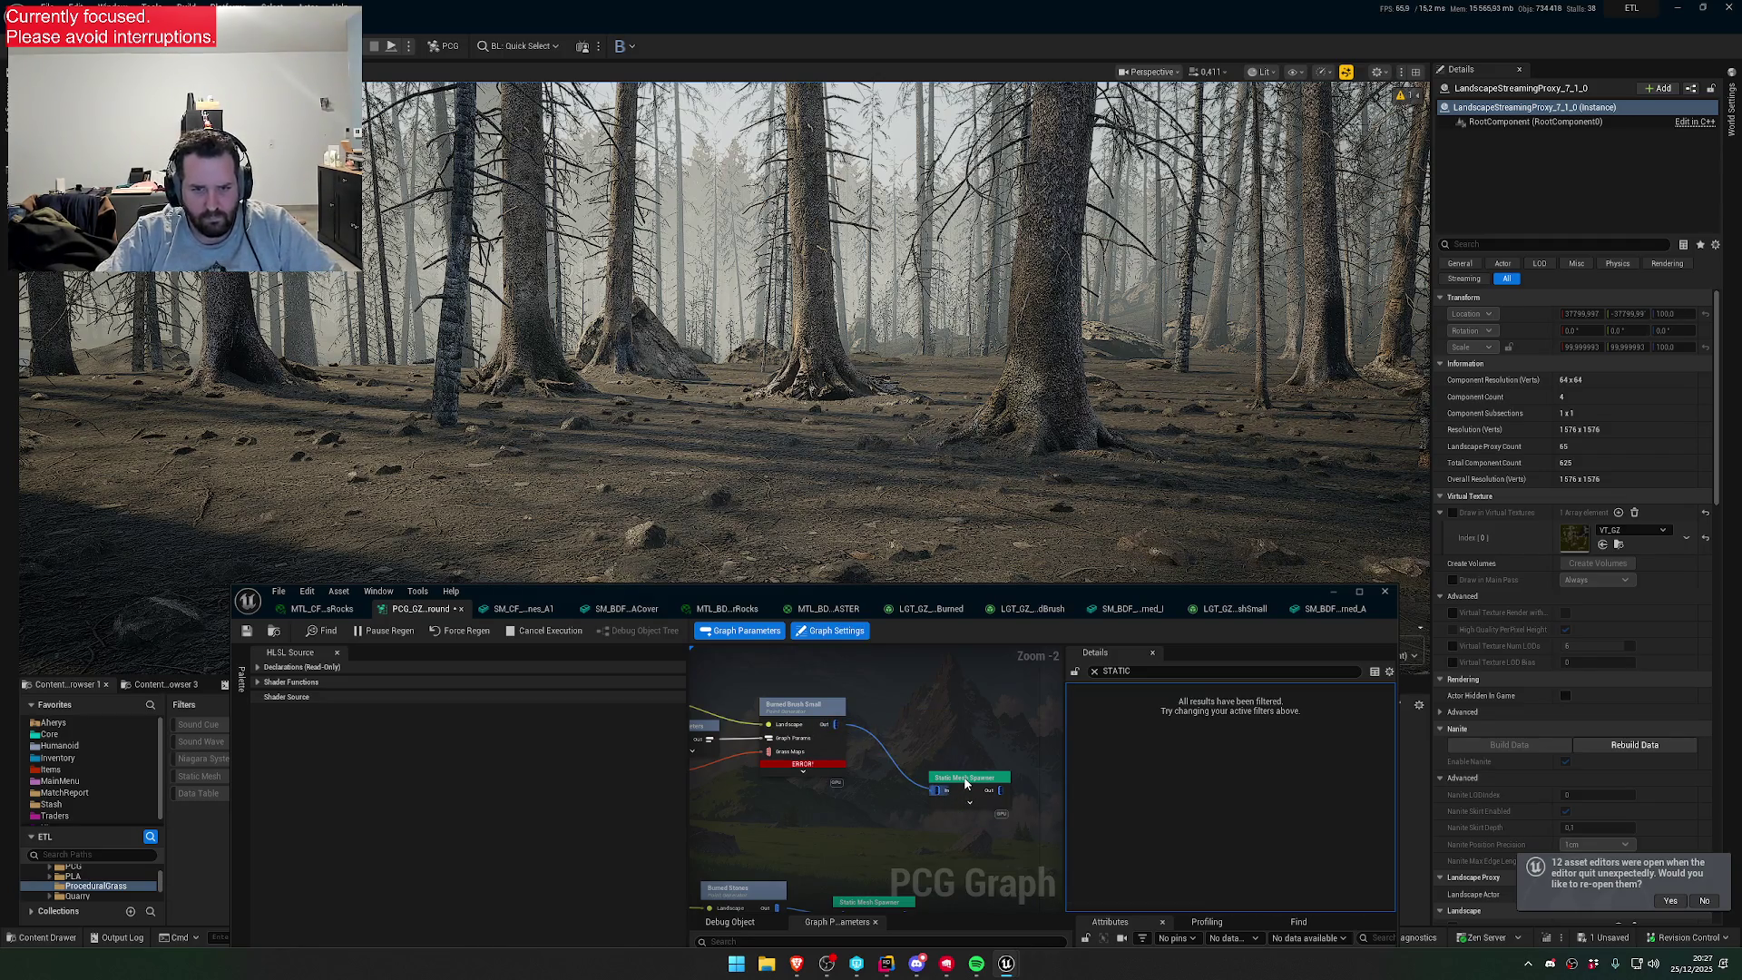
pyautogui.moveTo(944, 788)
pyautogui.mouseDown()
pyautogui.moveTo(922, 715)
pyautogui.moveTo(907, 721)
pyautogui.mouseUp()
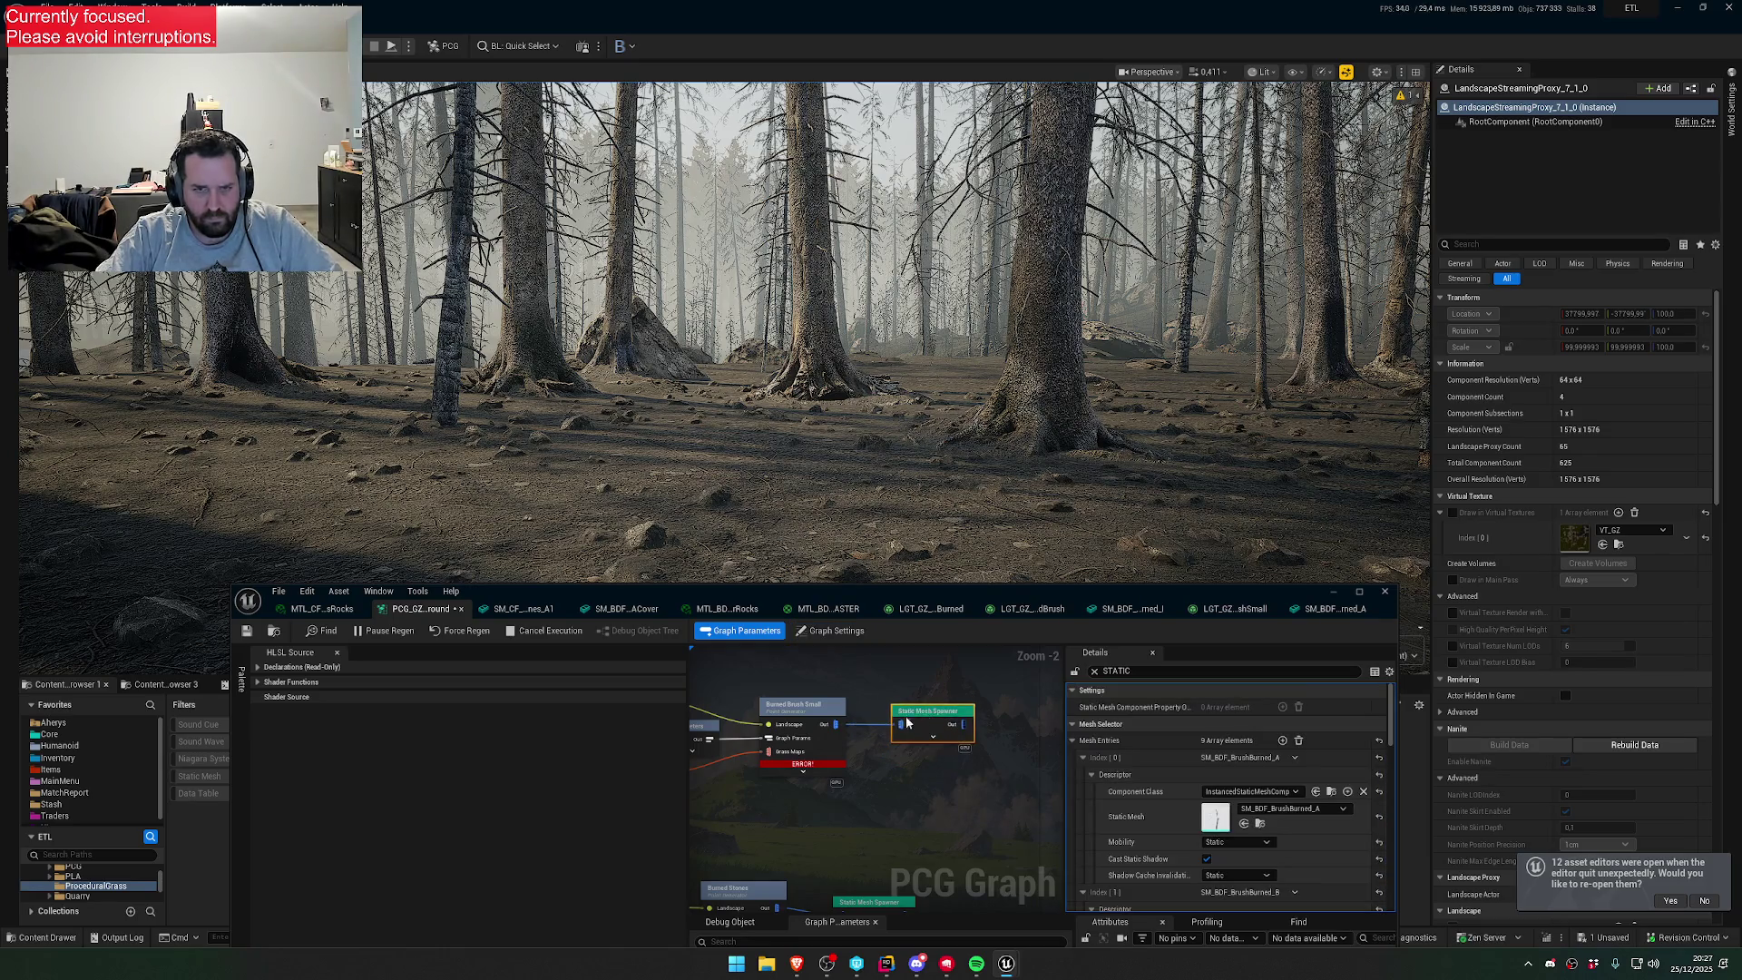
# - Show Burned Brush Small's full settings without the STATIC filter and edit its HLSL code
pyautogui.click(799, 717)
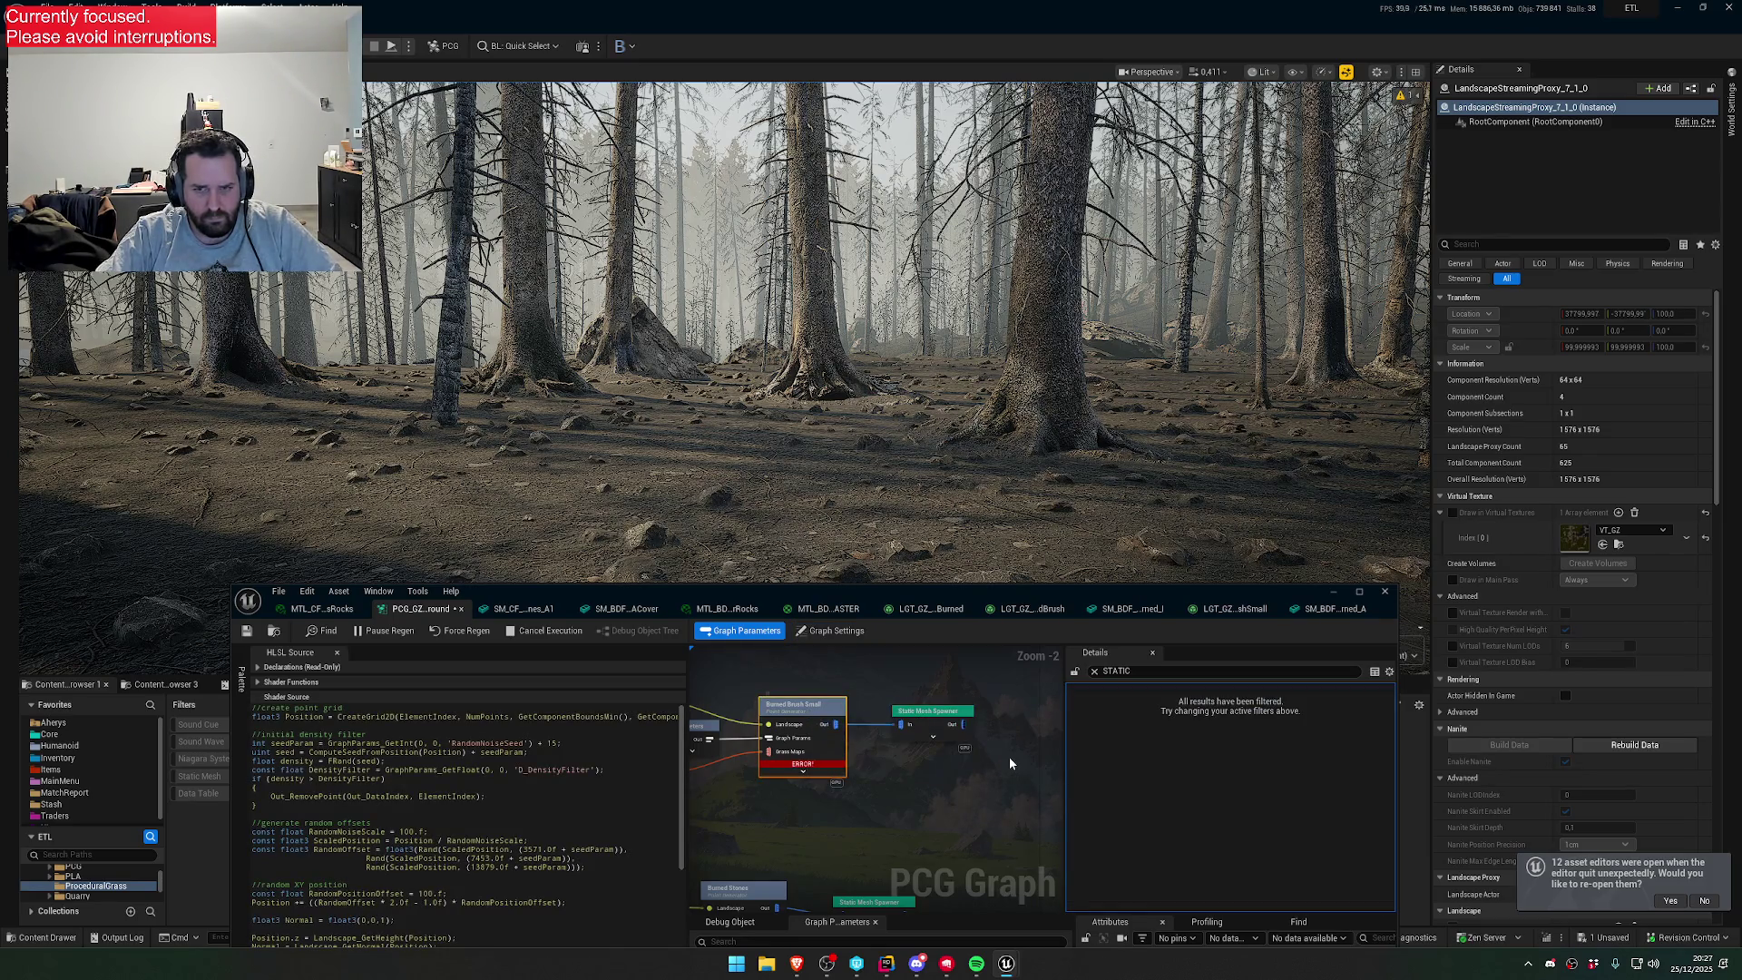
pyautogui.click(1094, 672)
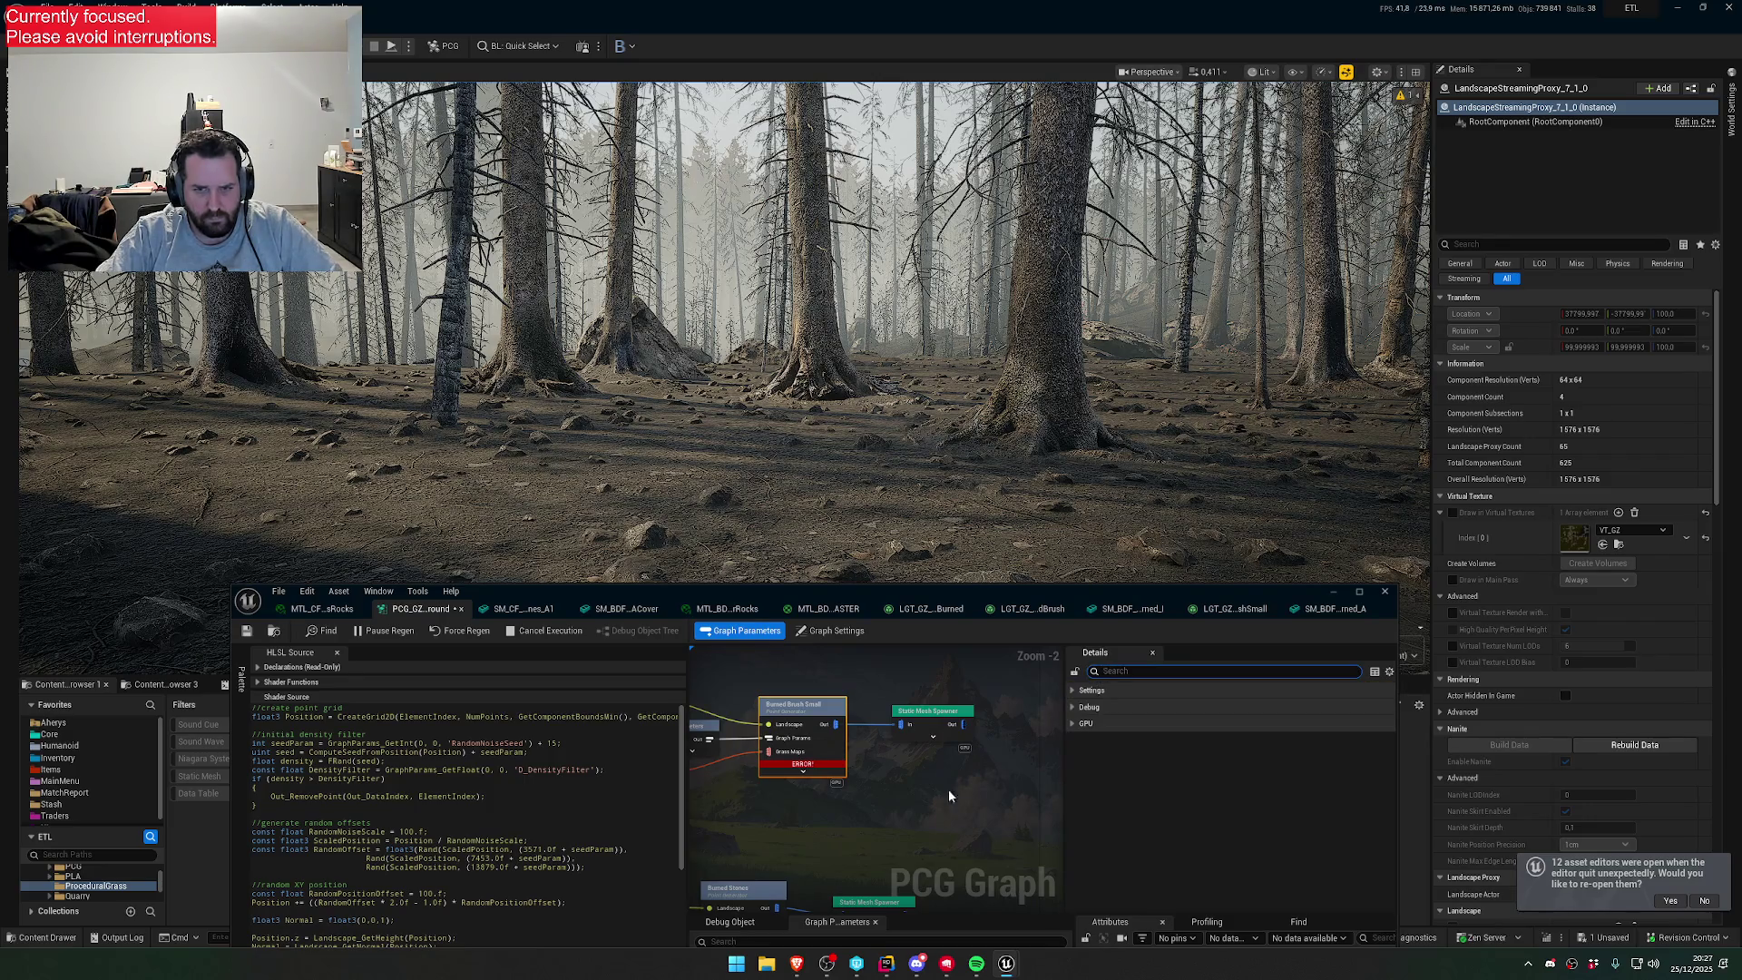
pyautogui.click(554, 745)
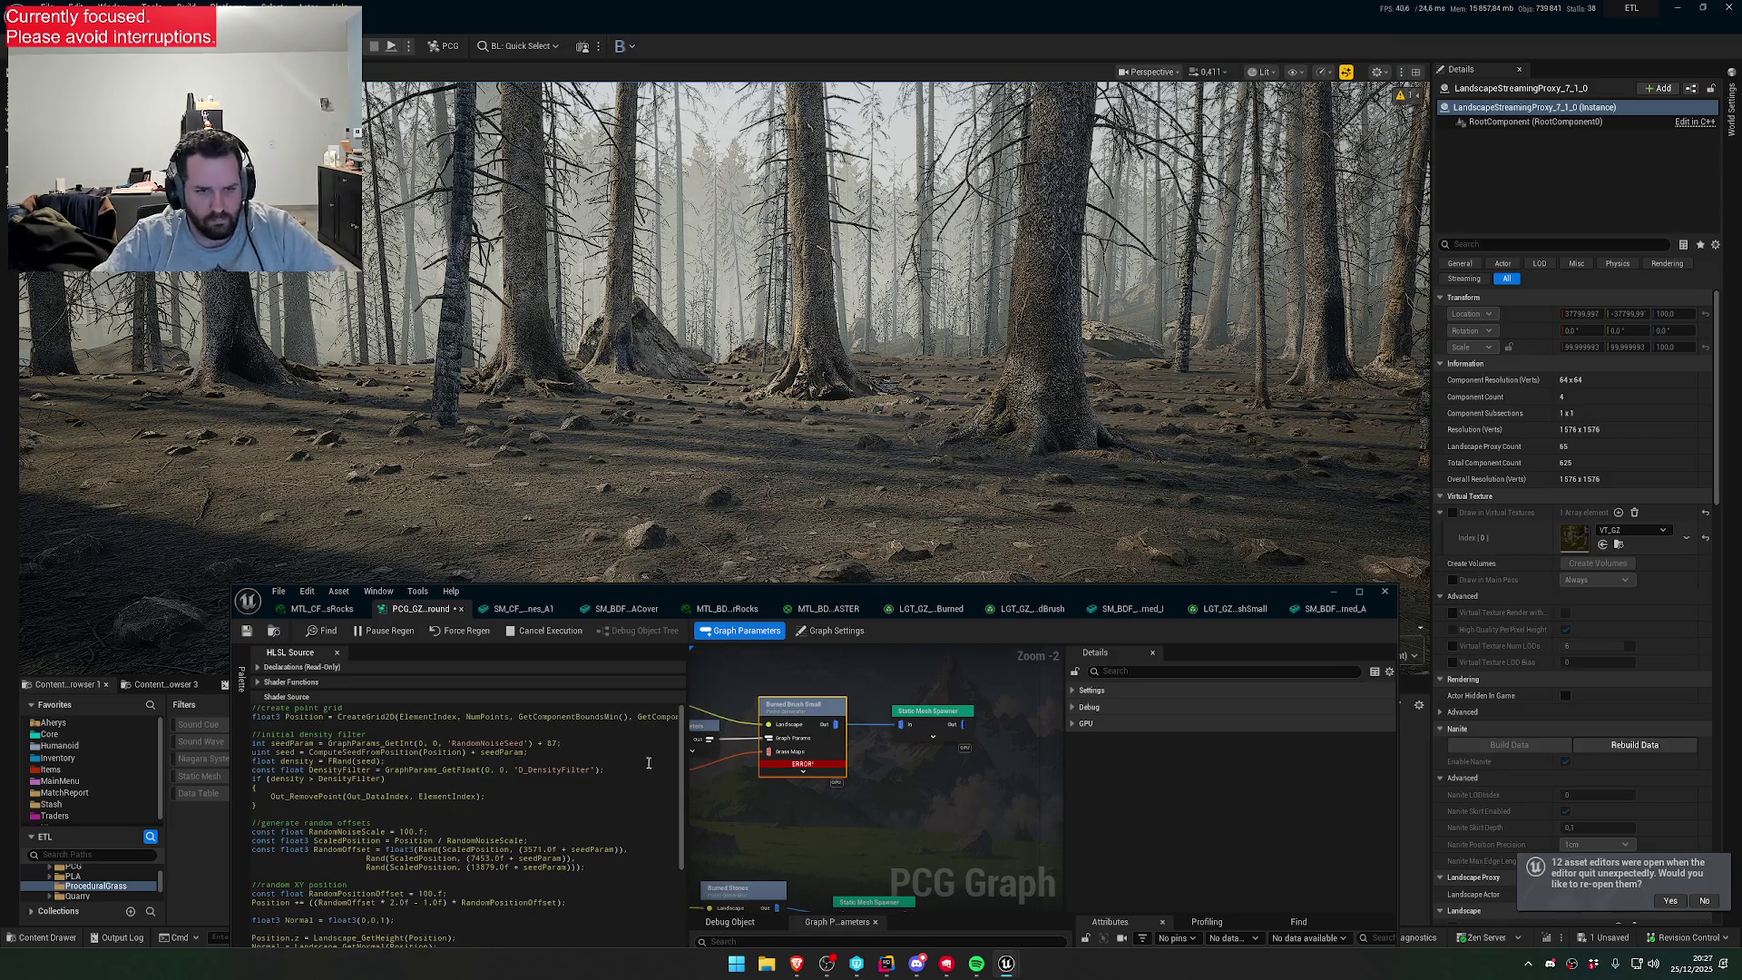
pyautogui.click(558, 795)
pyautogui.moveTo(697, 800); pyautogui.dragTo(848, 800)
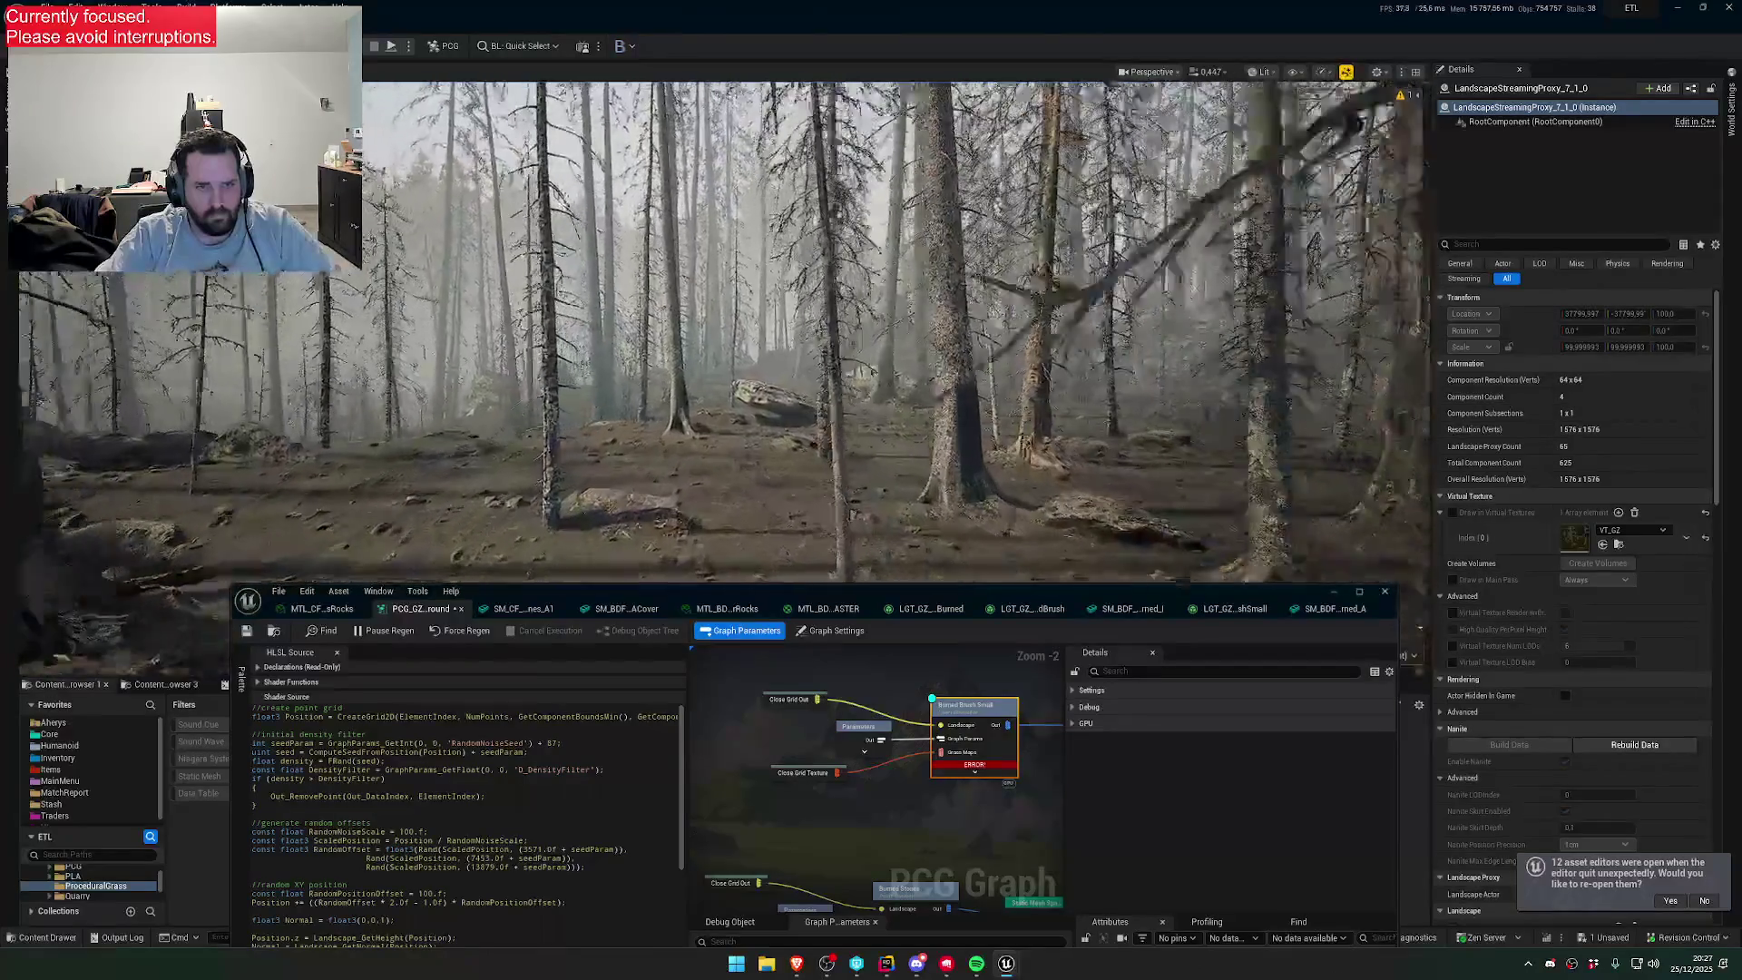
# - Review the Static Mesh Spawner's mesh entries and Burned Brush Small's HLSL code
pyautogui.moveTo(1053, 731); pyautogui.dragTo(833, 726)
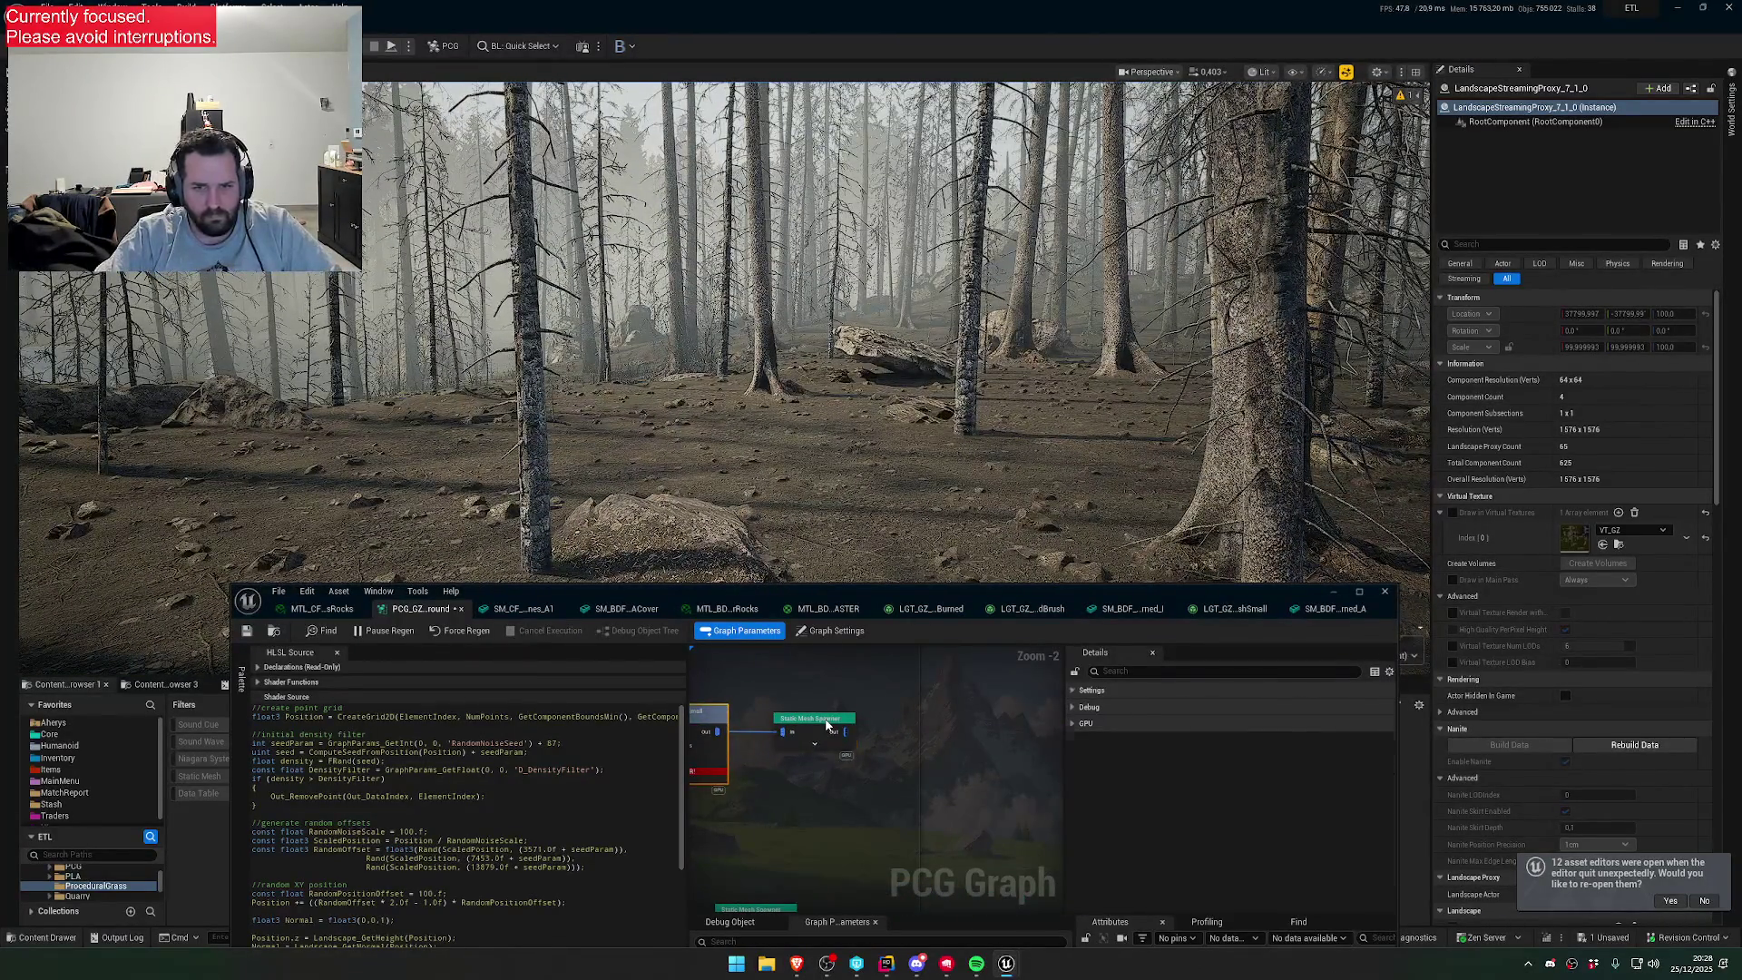
pyautogui.click(826, 724)
pyautogui.scroll(-4, 1125, 762)
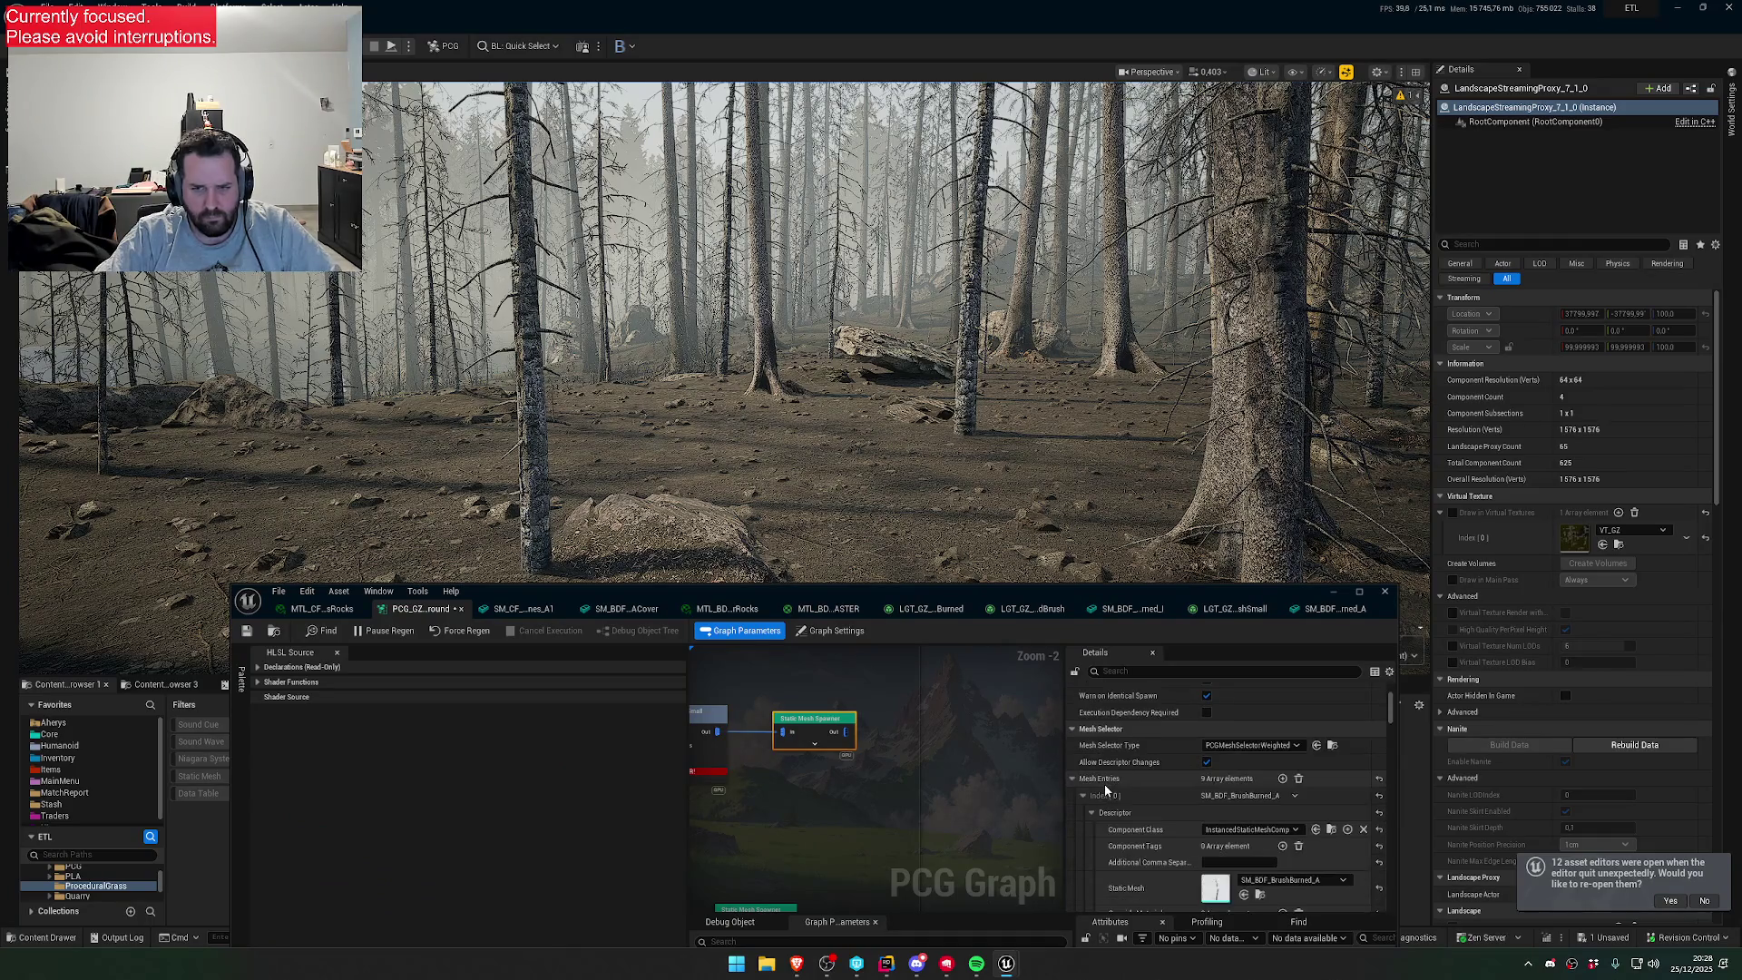
pyautogui.moveTo(715, 800); pyautogui.dragTo(935, 786)
pyautogui.click(931, 710)
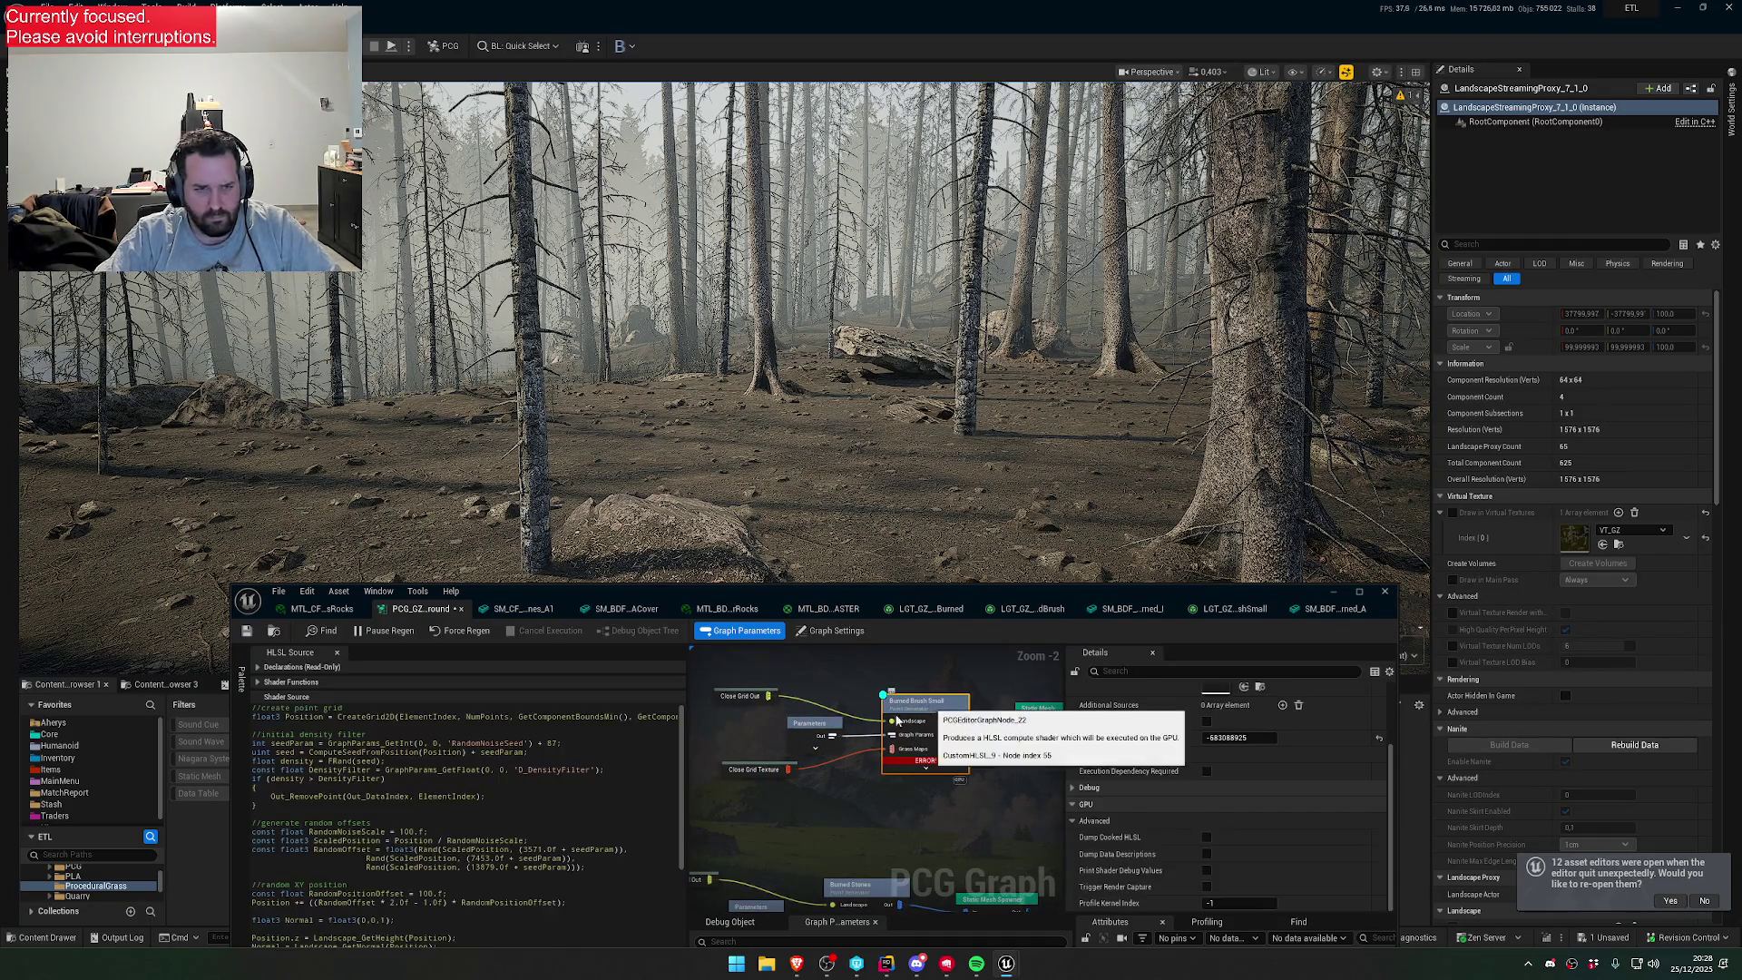
pyautogui.scroll(-3, 590, 814)
pyautogui.scroll(-5, 590, 814)
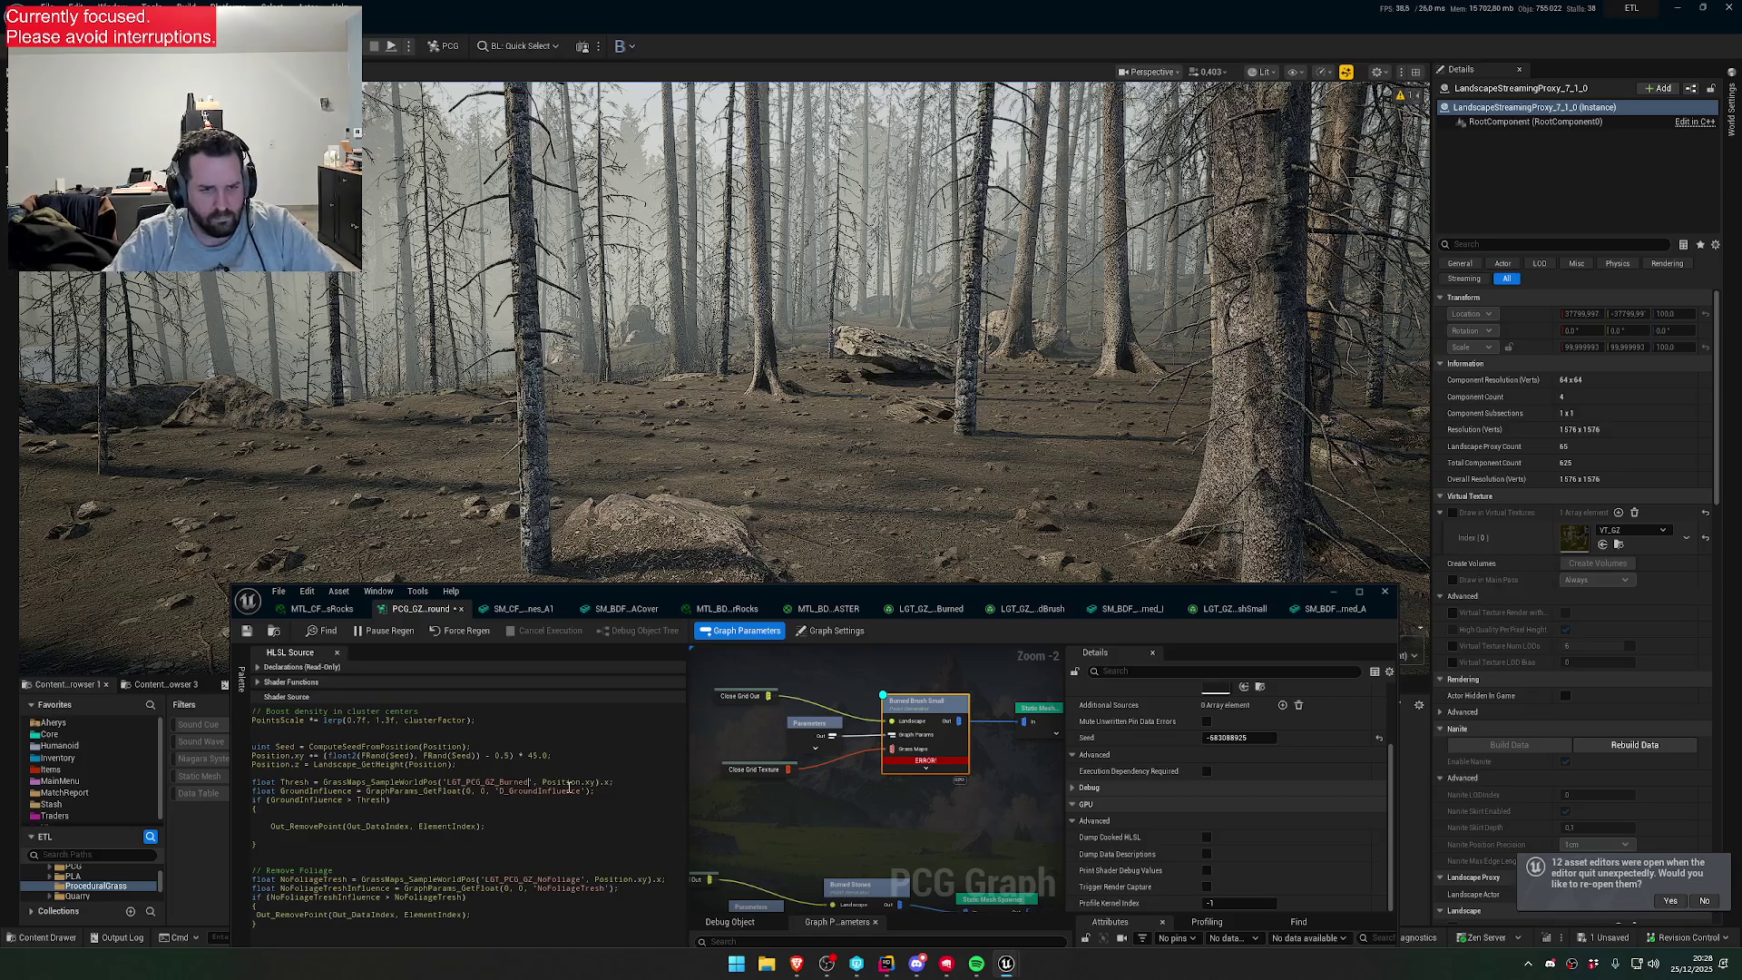
# - Save the PCG graph and fly through the forest to view the dense dry brush
pyautogui.click(248, 632)
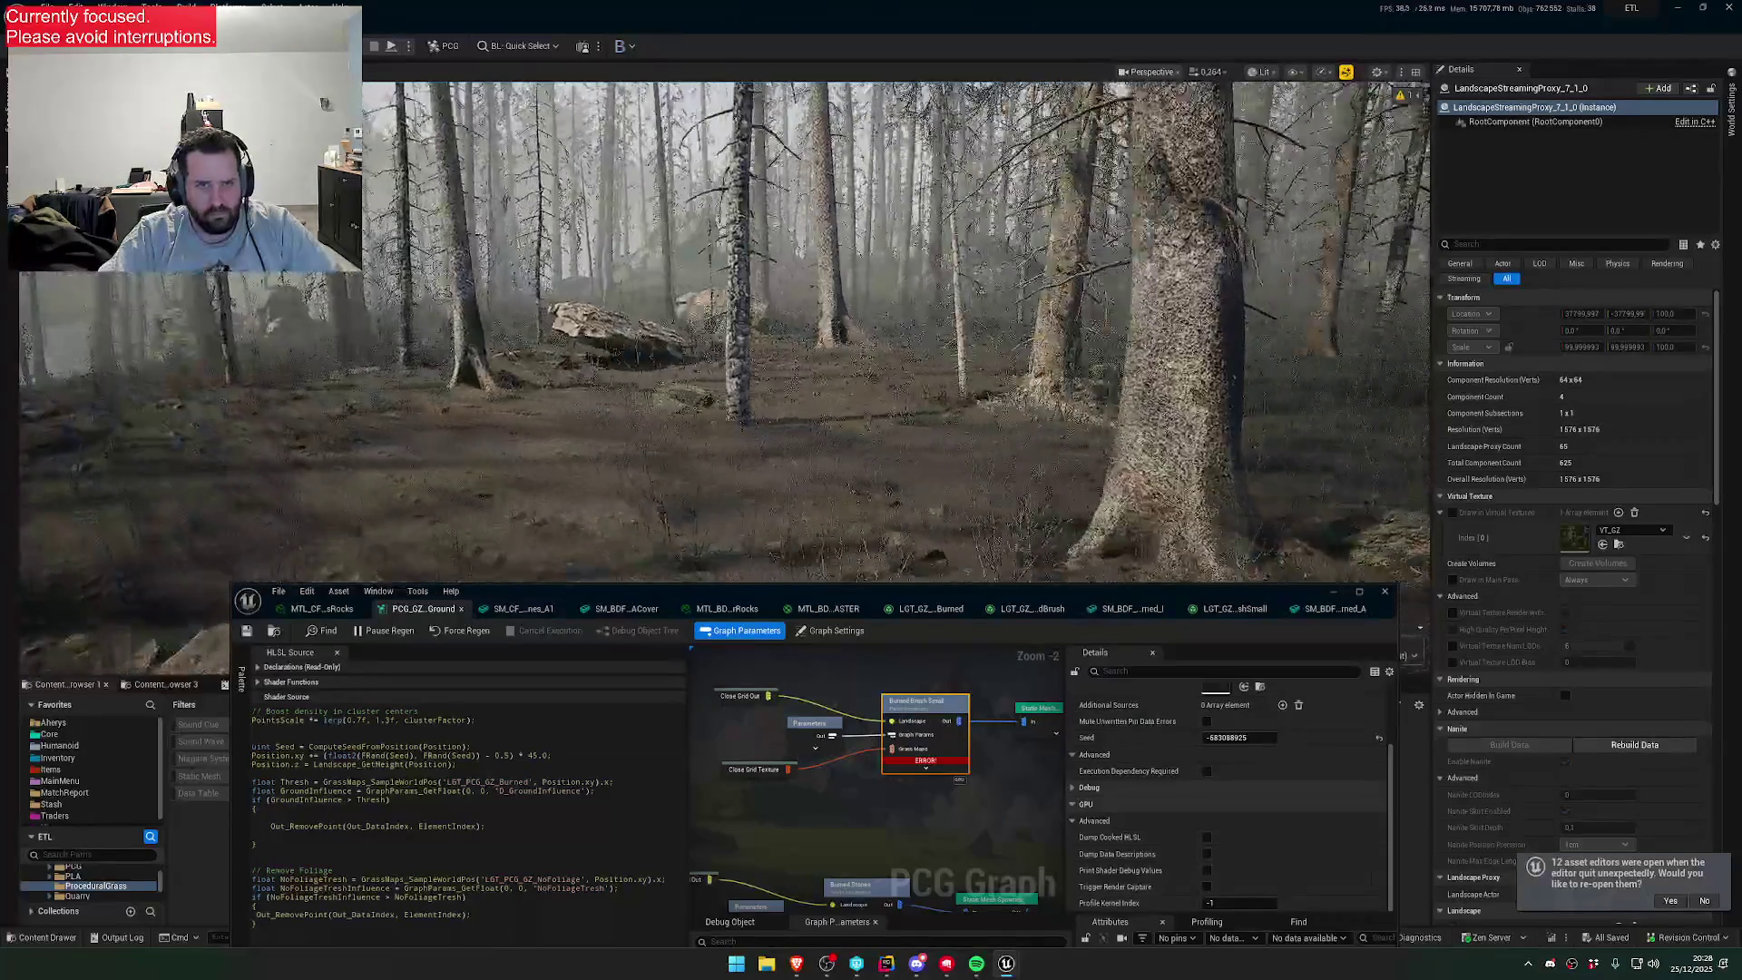
pyautogui.moveTo(914, 482); pyautogui.dragTo(944, 454)
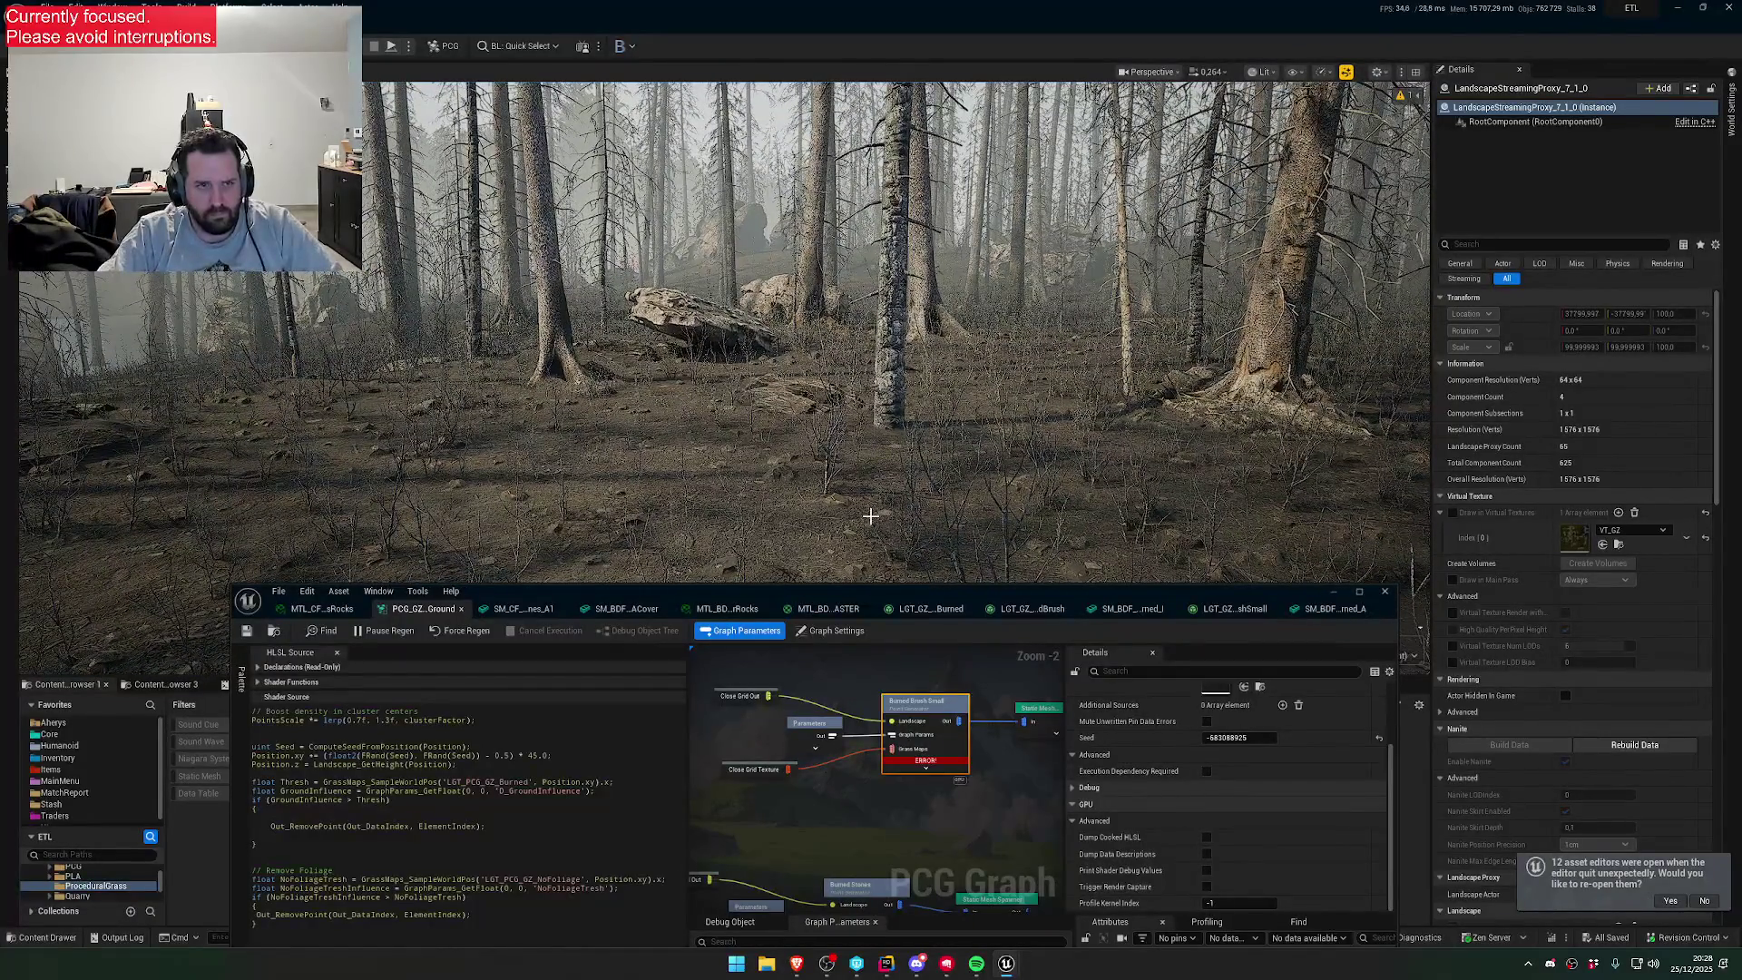
pyautogui.moveTo(872, 515); pyautogui.dragTo(879, 472)
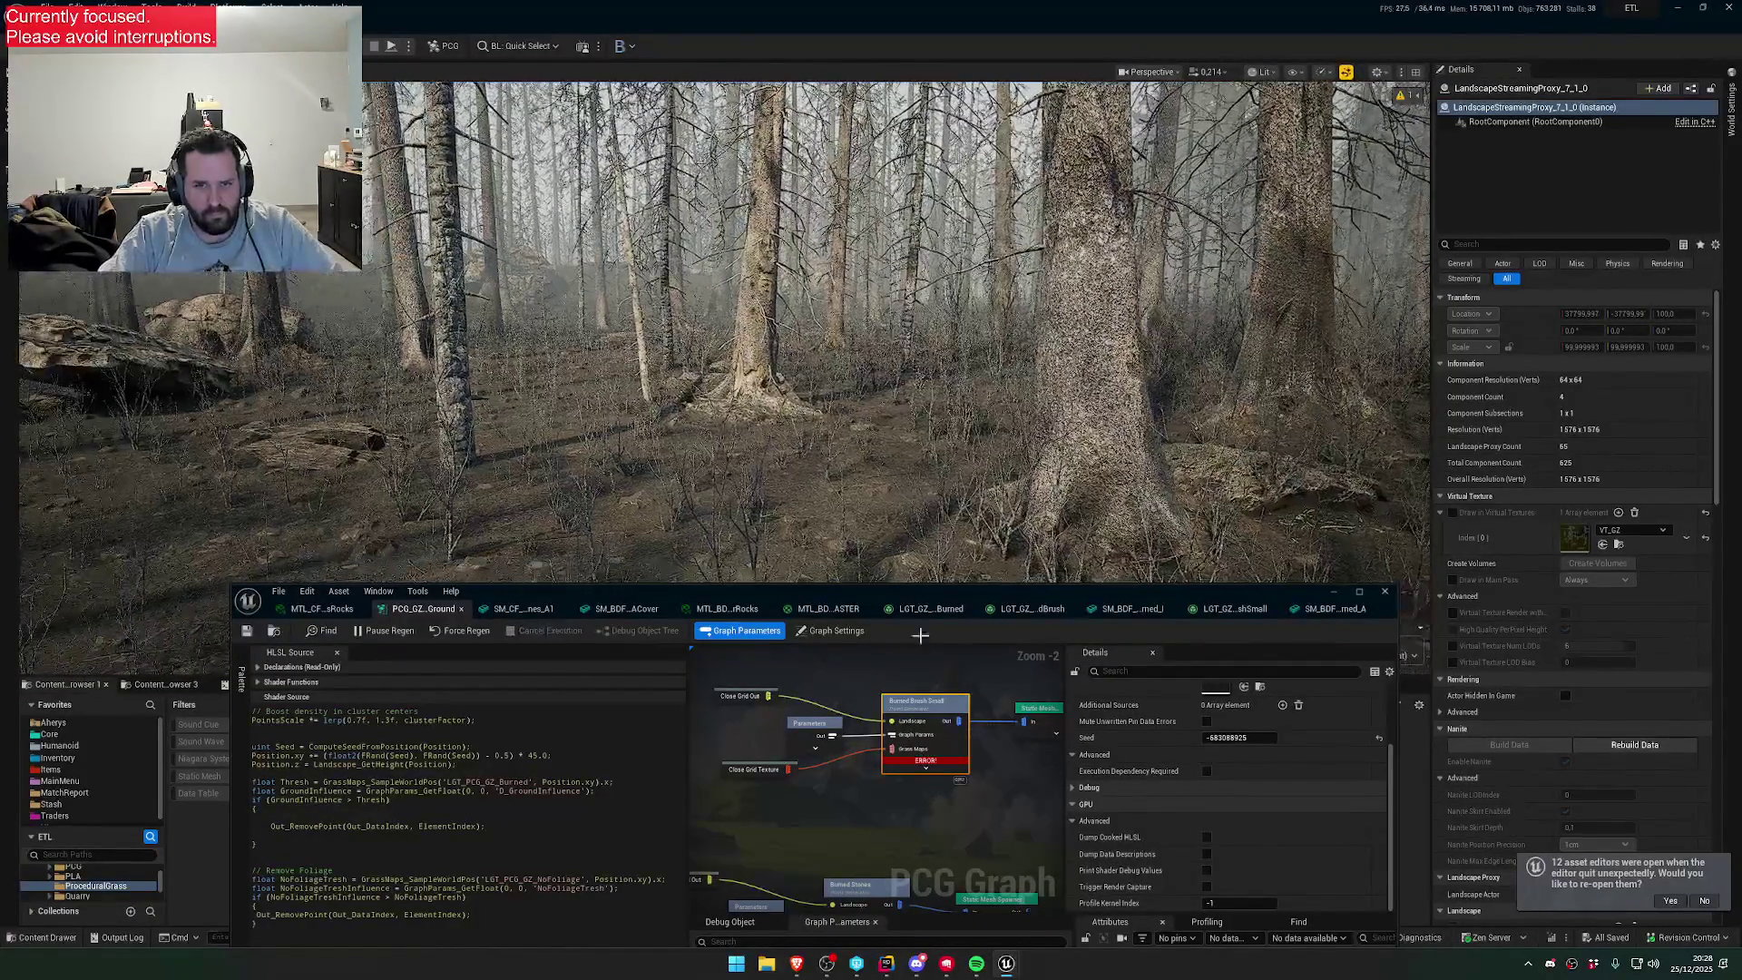
pyautogui.moveTo(935, 692); pyautogui.dragTo(872, 691)
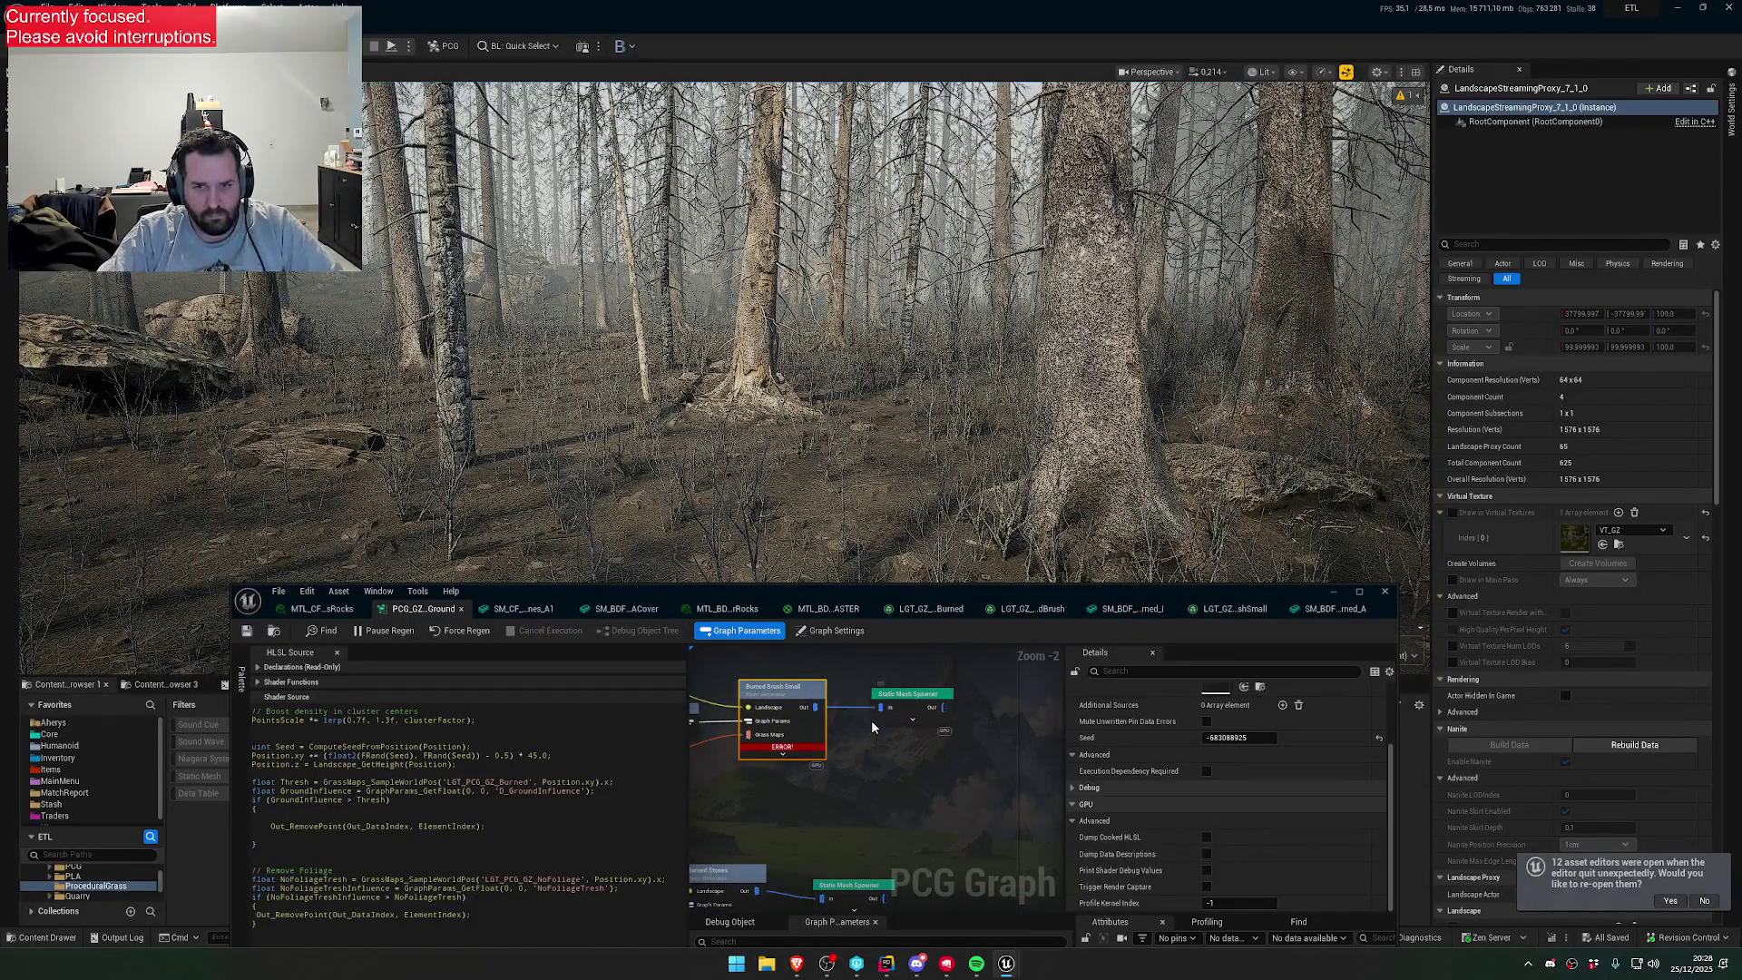
pyautogui.scroll(3, 1207, 804)
pyautogui.scroll(3, 534, 813)
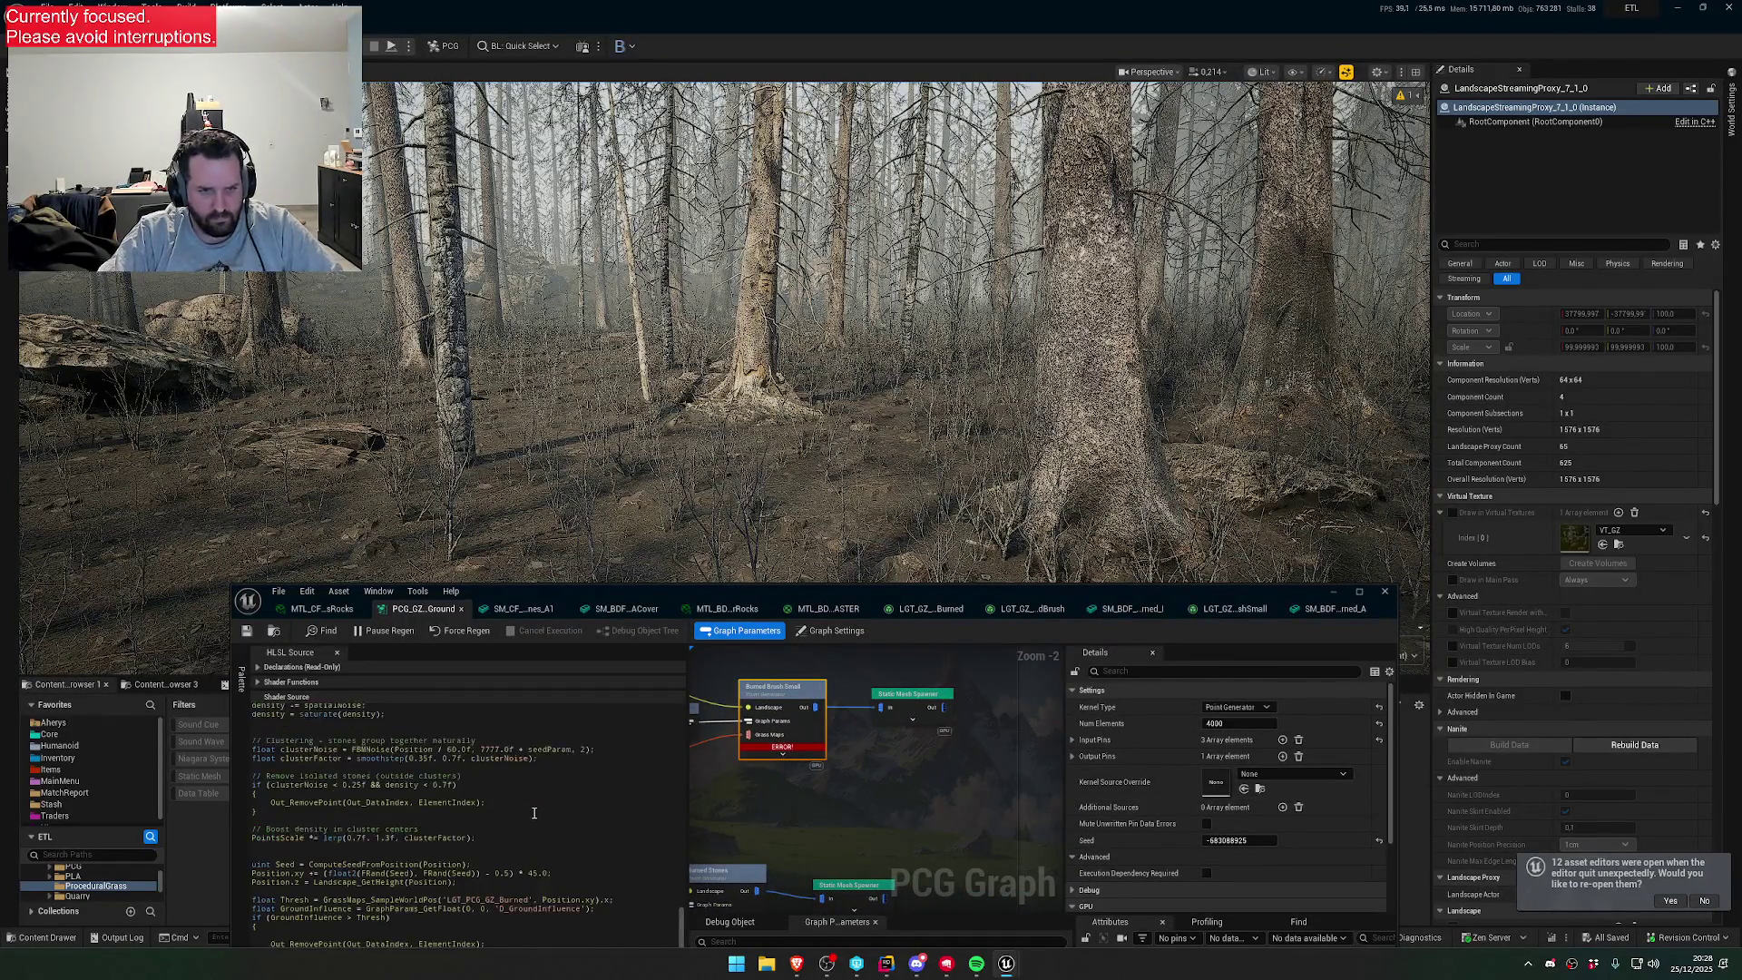
# - Create BRN_SmallBrushDensity under the Burned graph parameters with a value of 1.0
pyautogui.moveTo(824, 591); pyautogui.dragTo(925, 418)
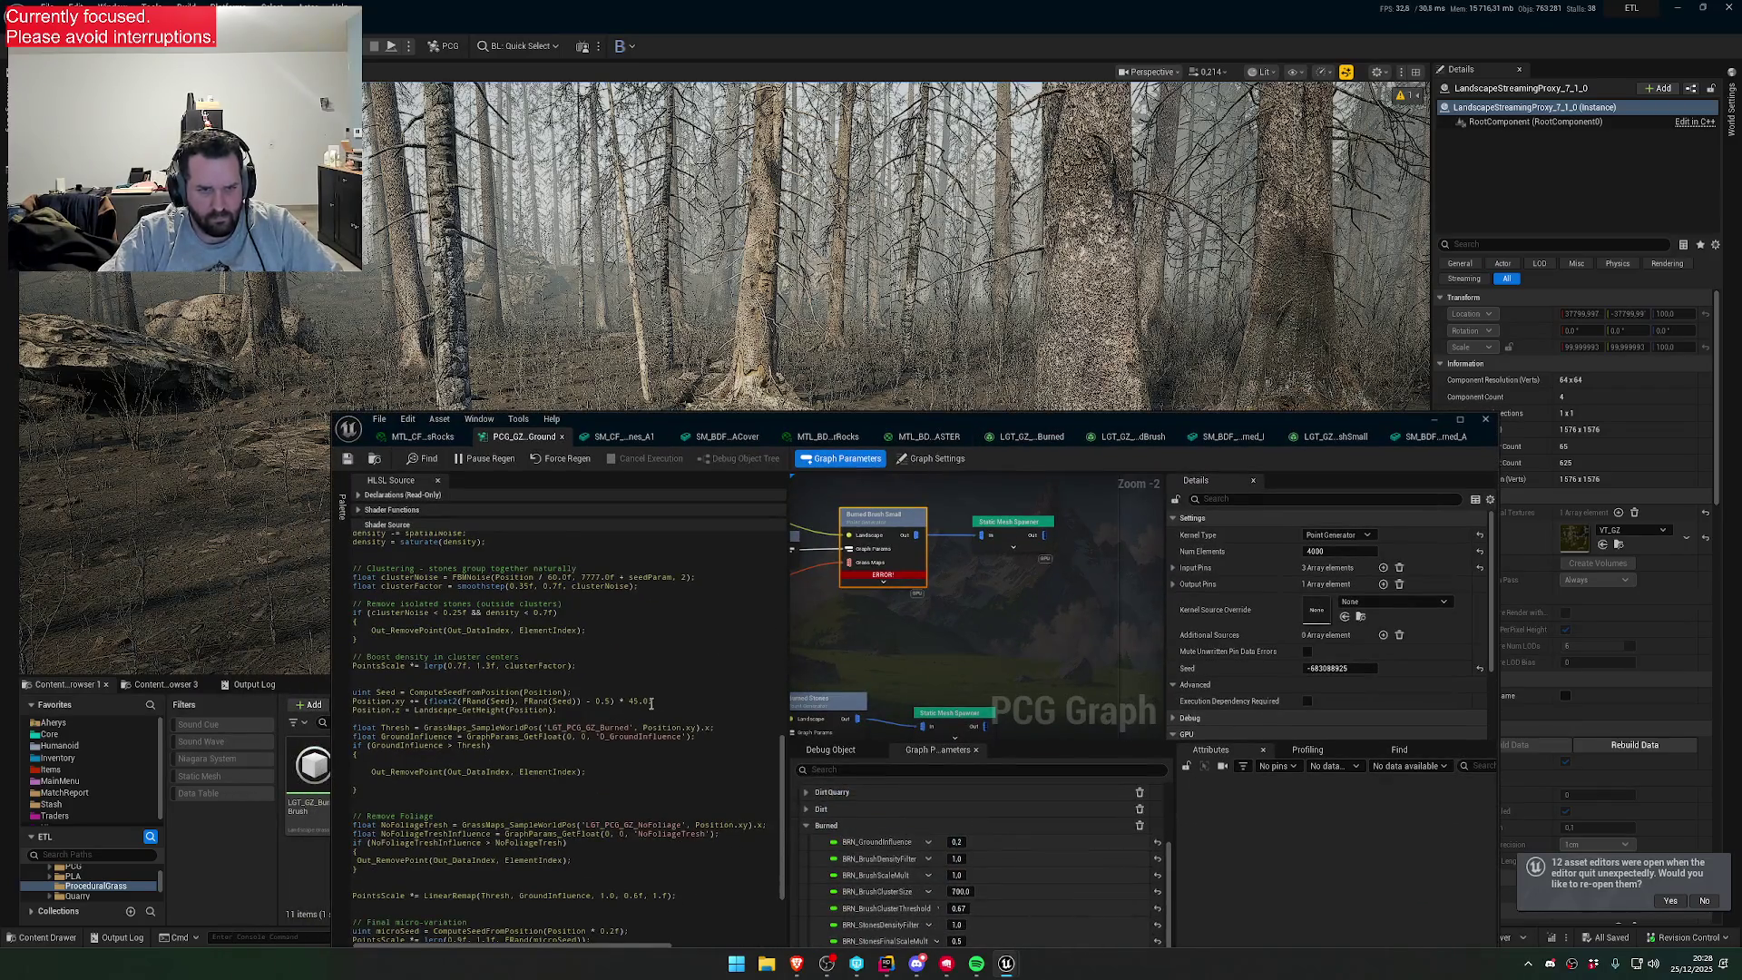
pyautogui.scroll(3, 562, 726)
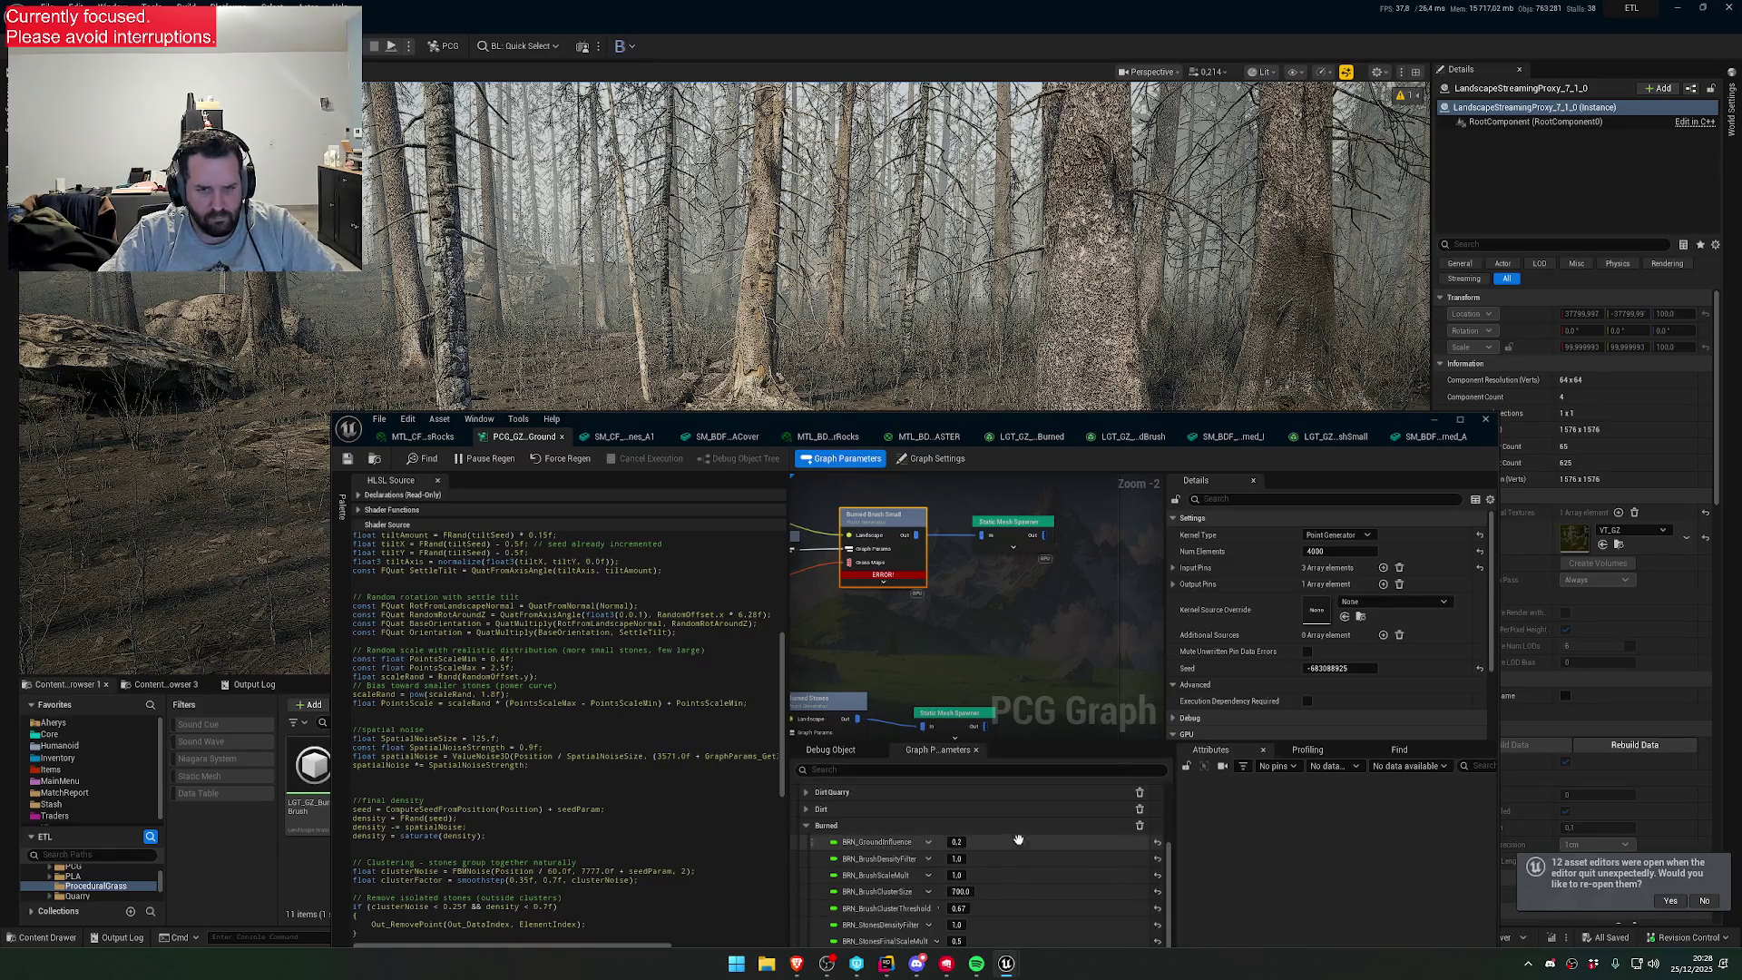
pyautogui.rightClick(872, 874)
pyautogui.click(938, 825)
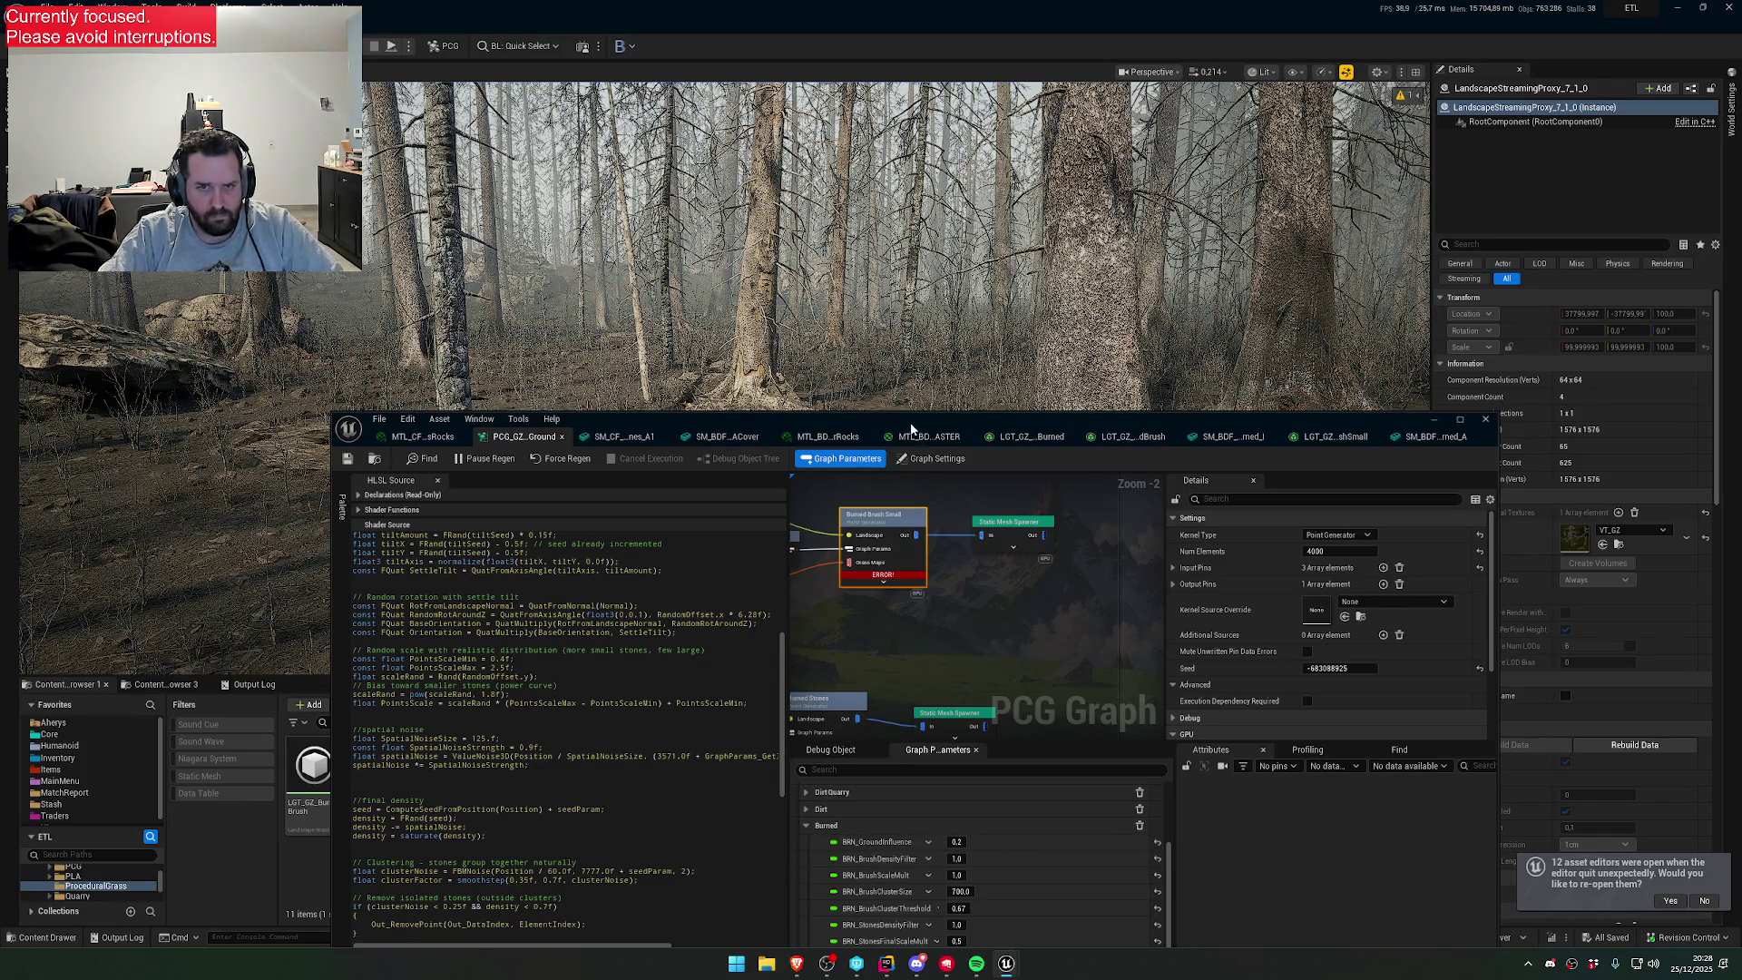
pyautogui.moveTo(911, 422); pyautogui.dragTo(834, 211)
pyautogui.scroll(5, 852, 653)
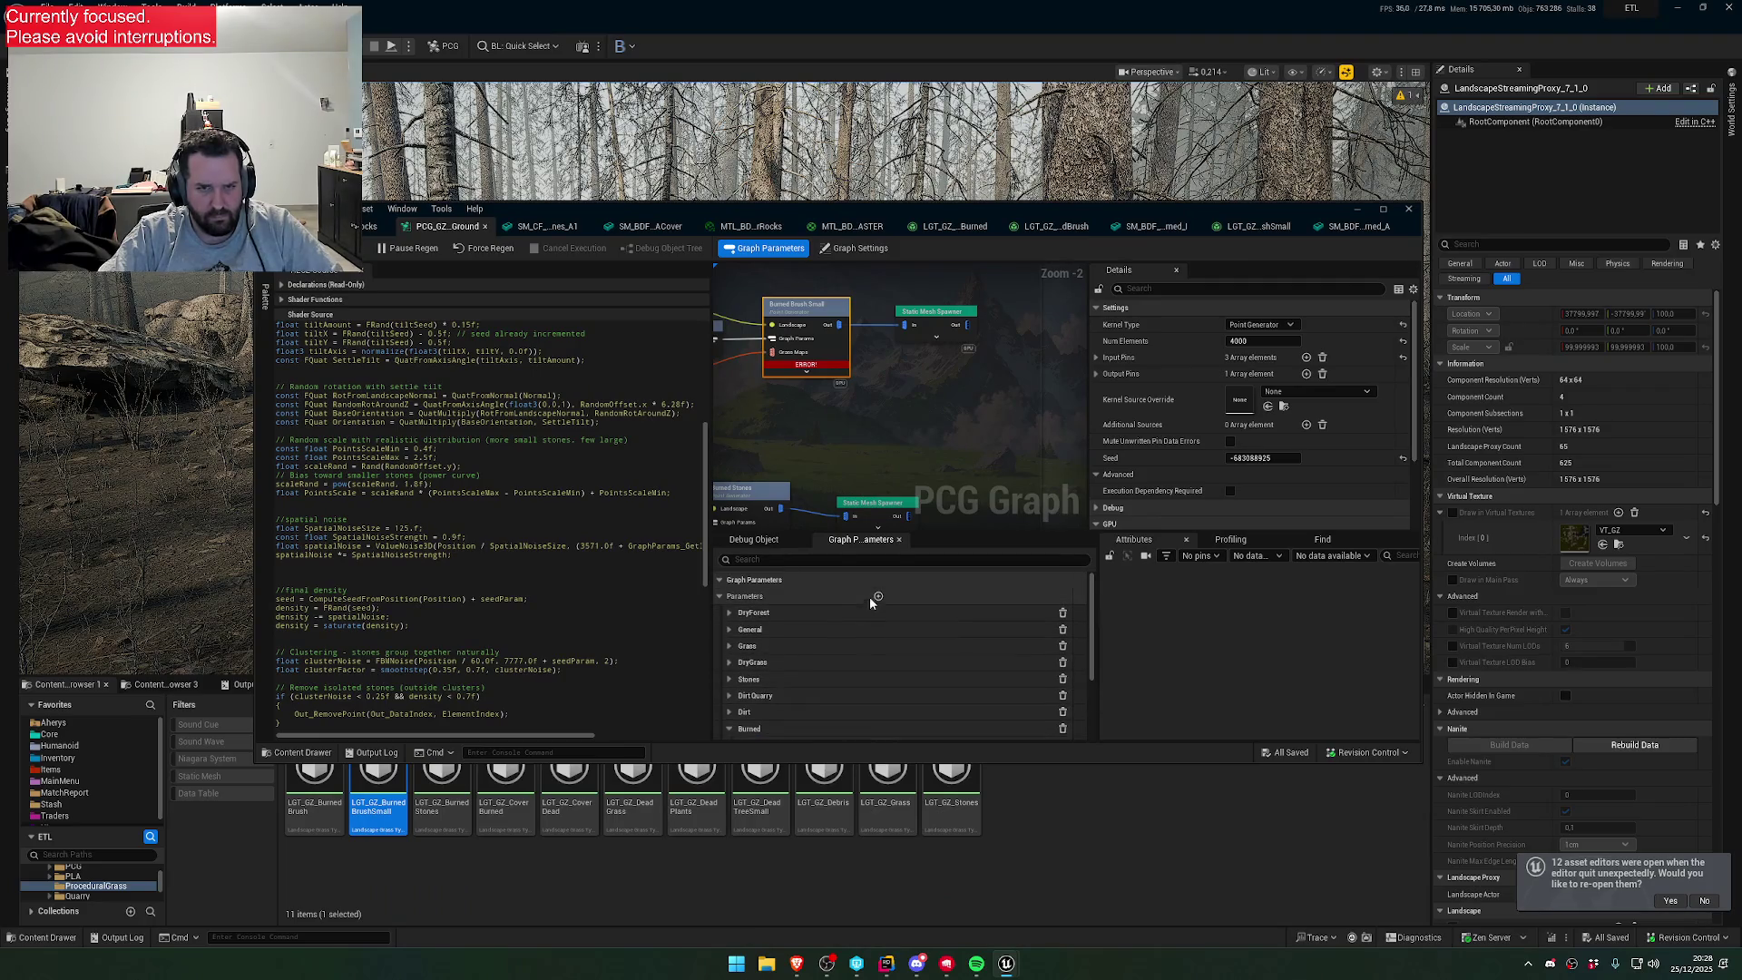
pyautogui.click(877, 597)
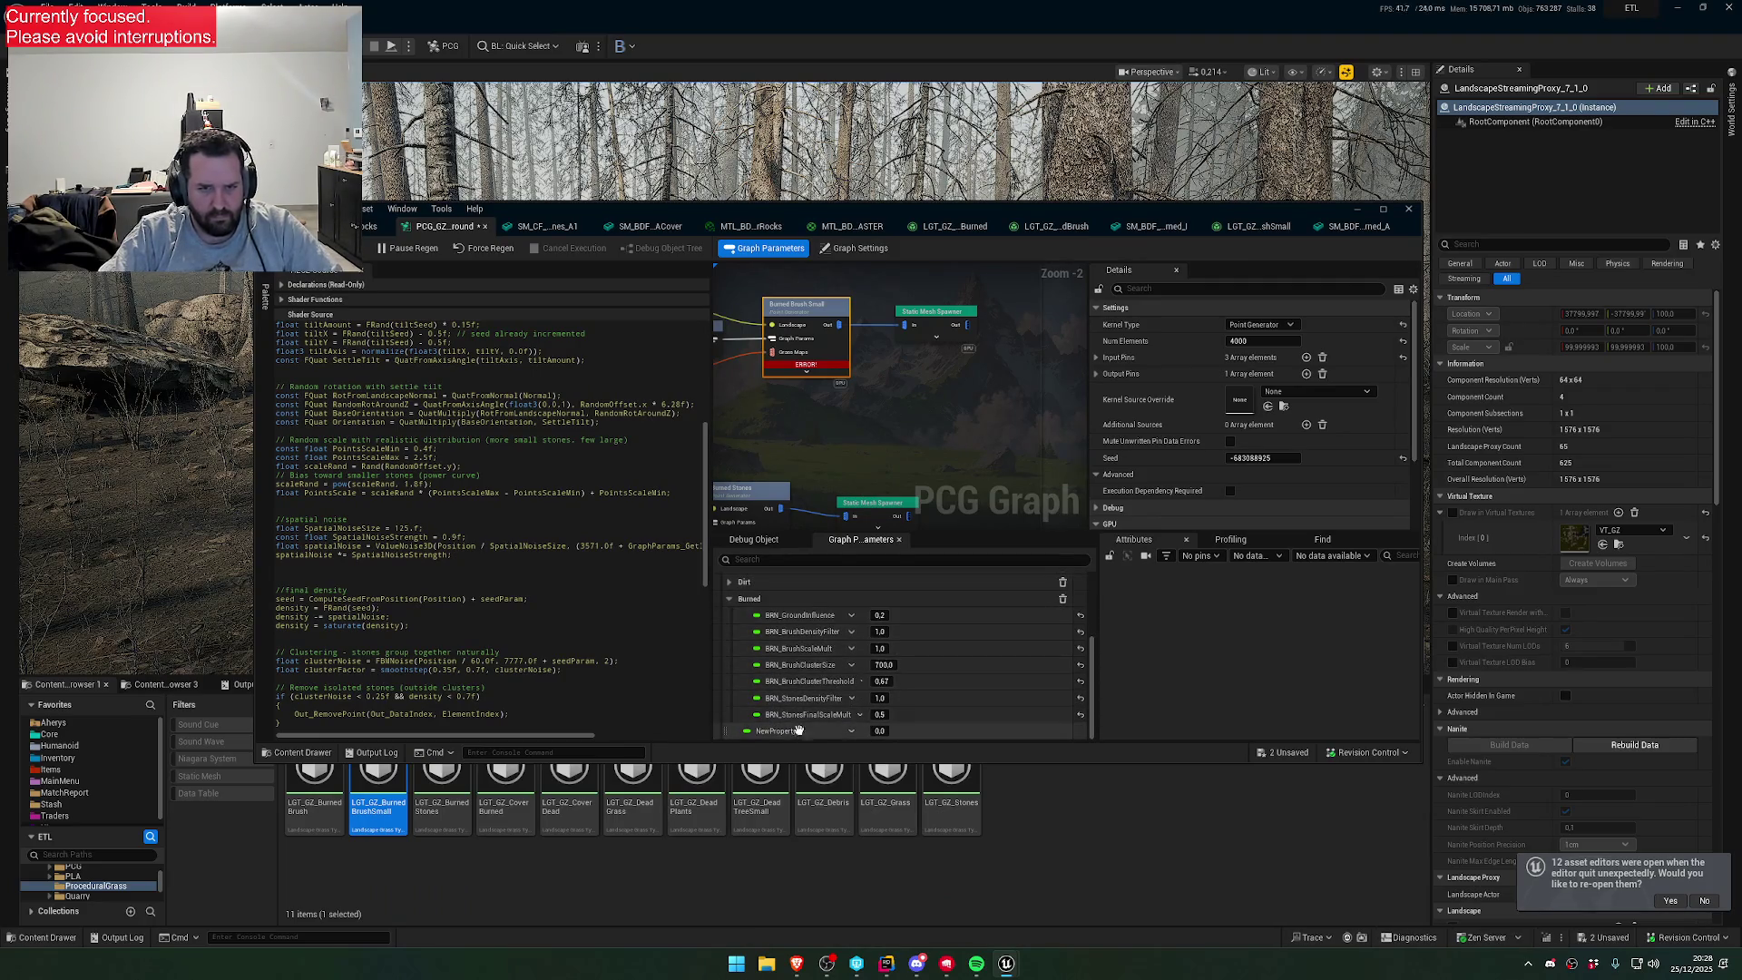
pyautogui.write('BRN_B')
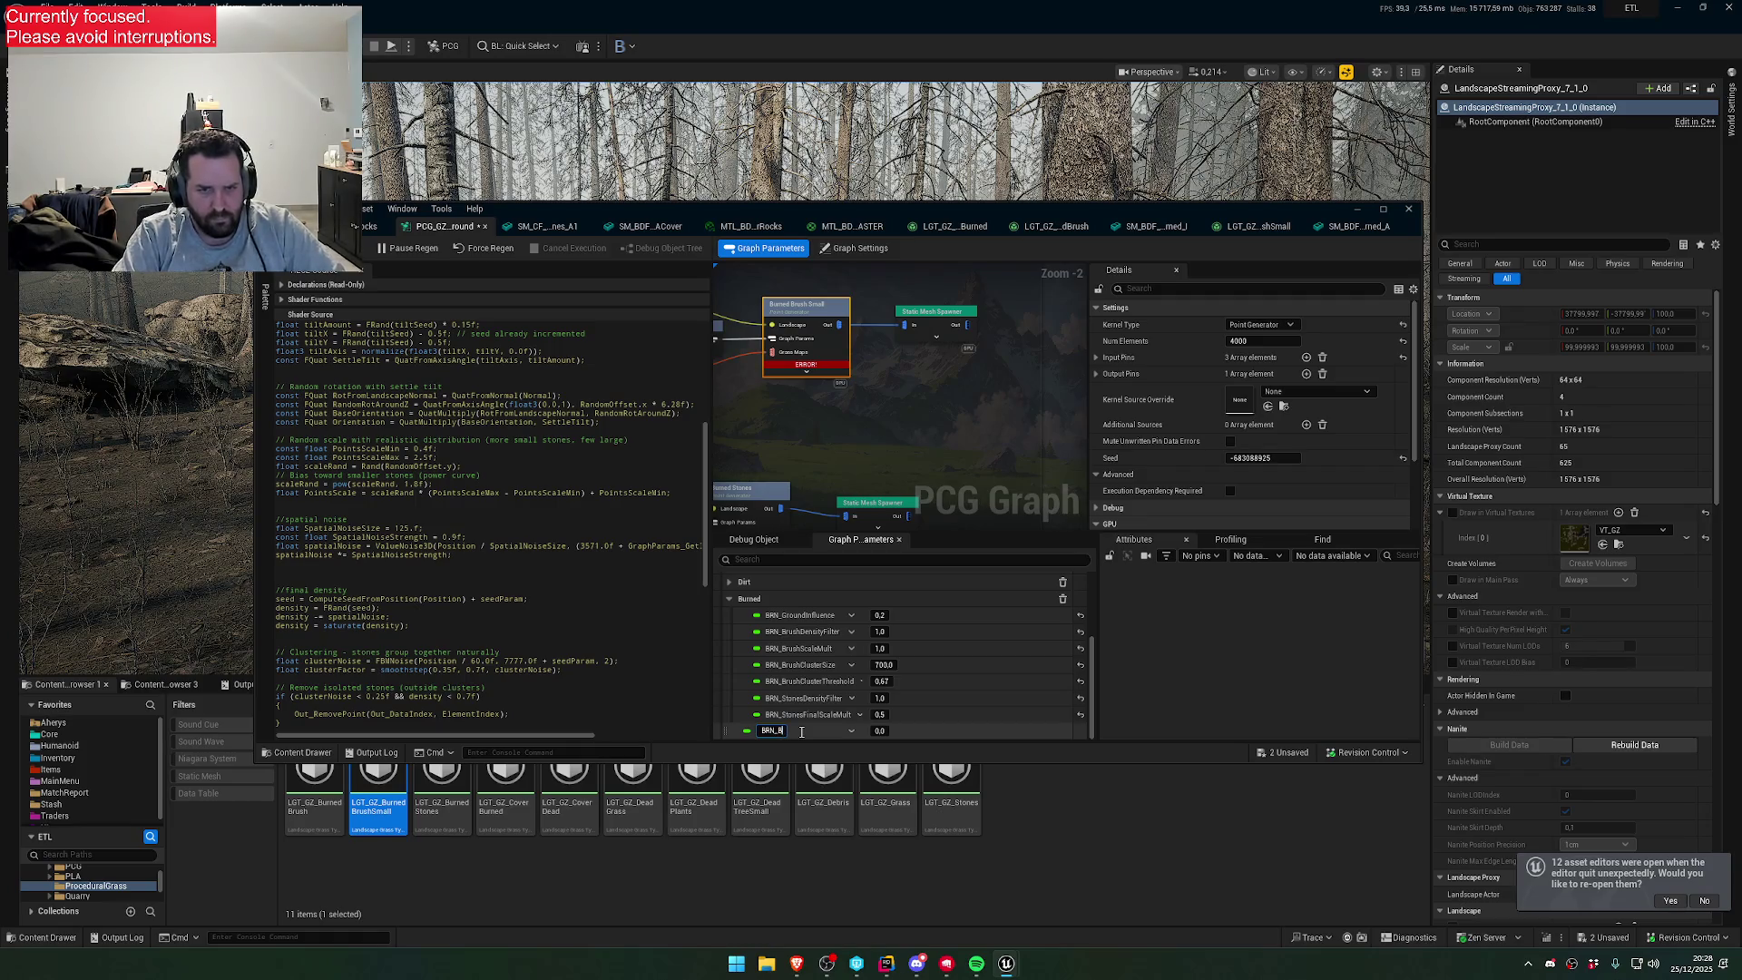
pyautogui.write('SmallBrushDensity')
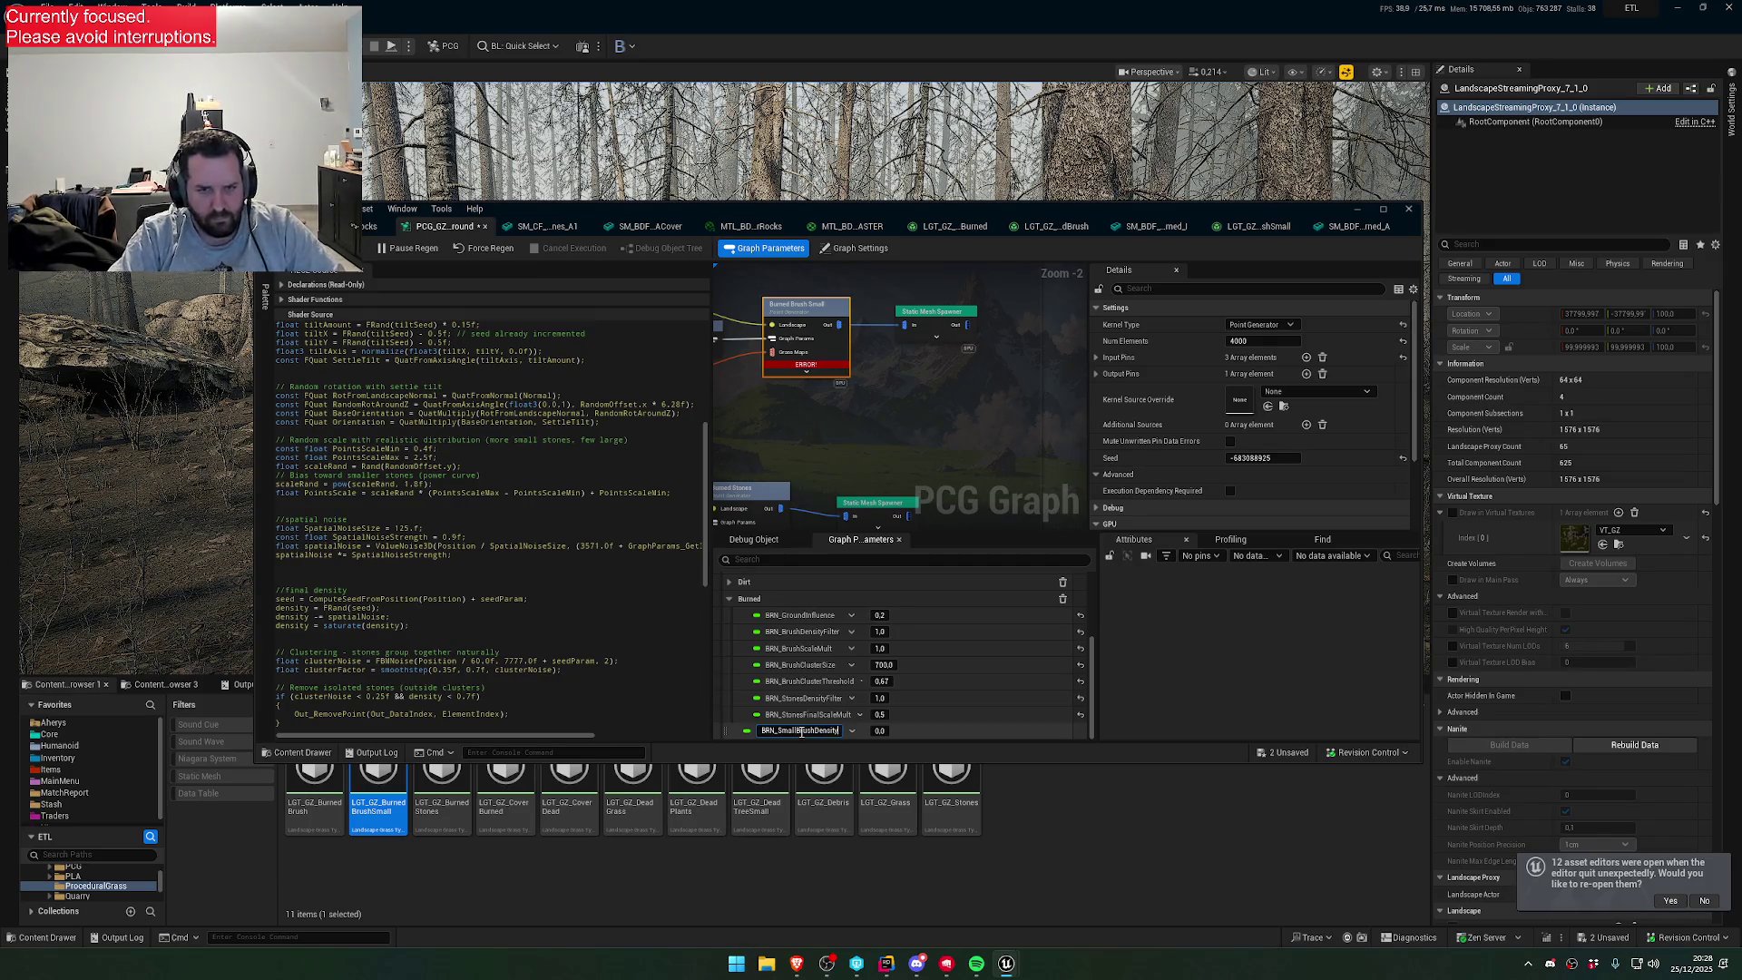
pyautogui.press('Return')
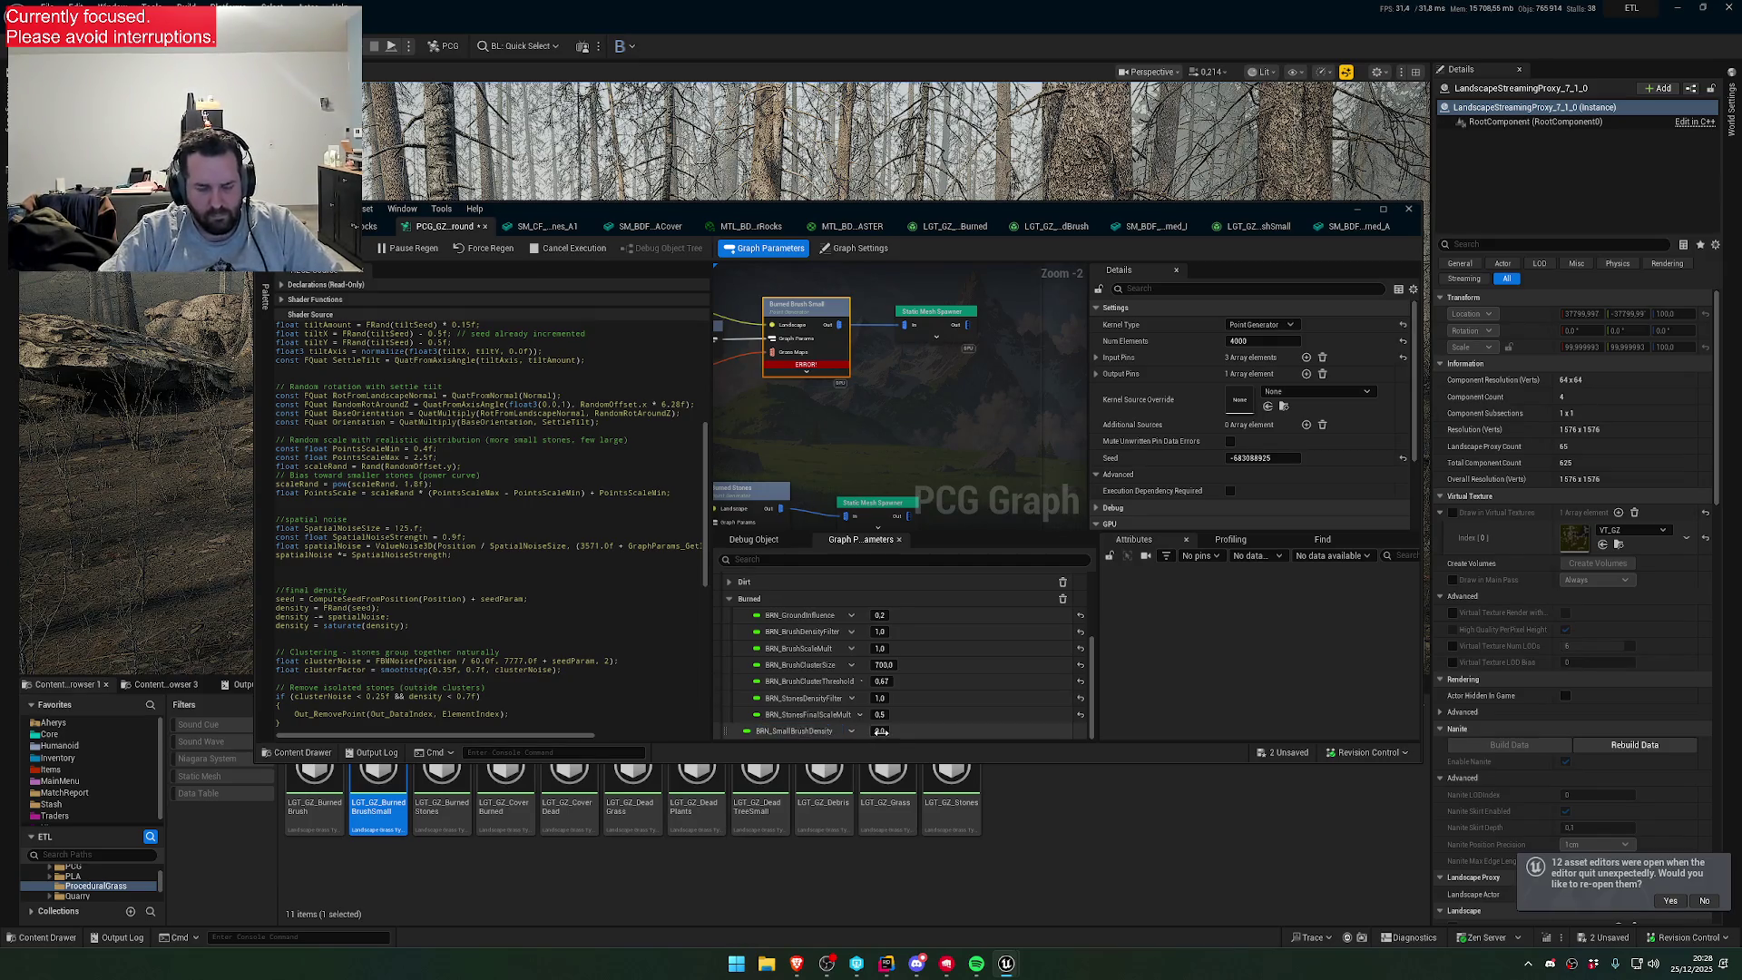
pyautogui.moveTo(882, 732); pyautogui.dragTo(740, 737)
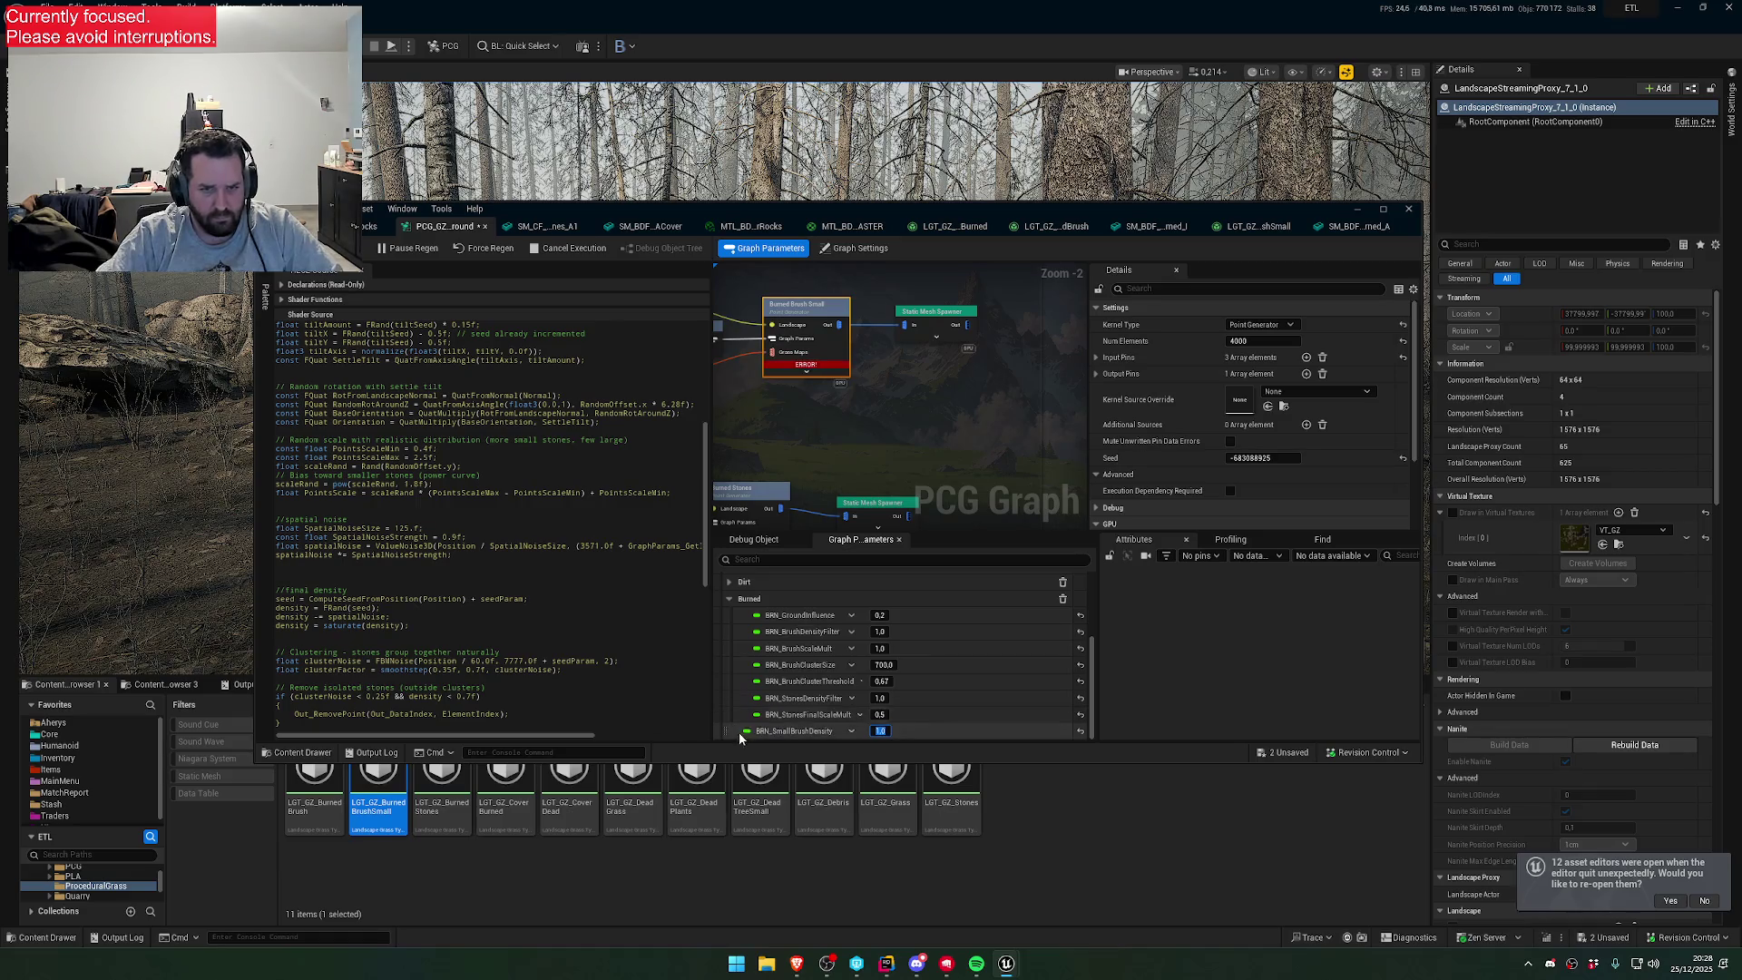
pyautogui.scroll(3, 594, 421)
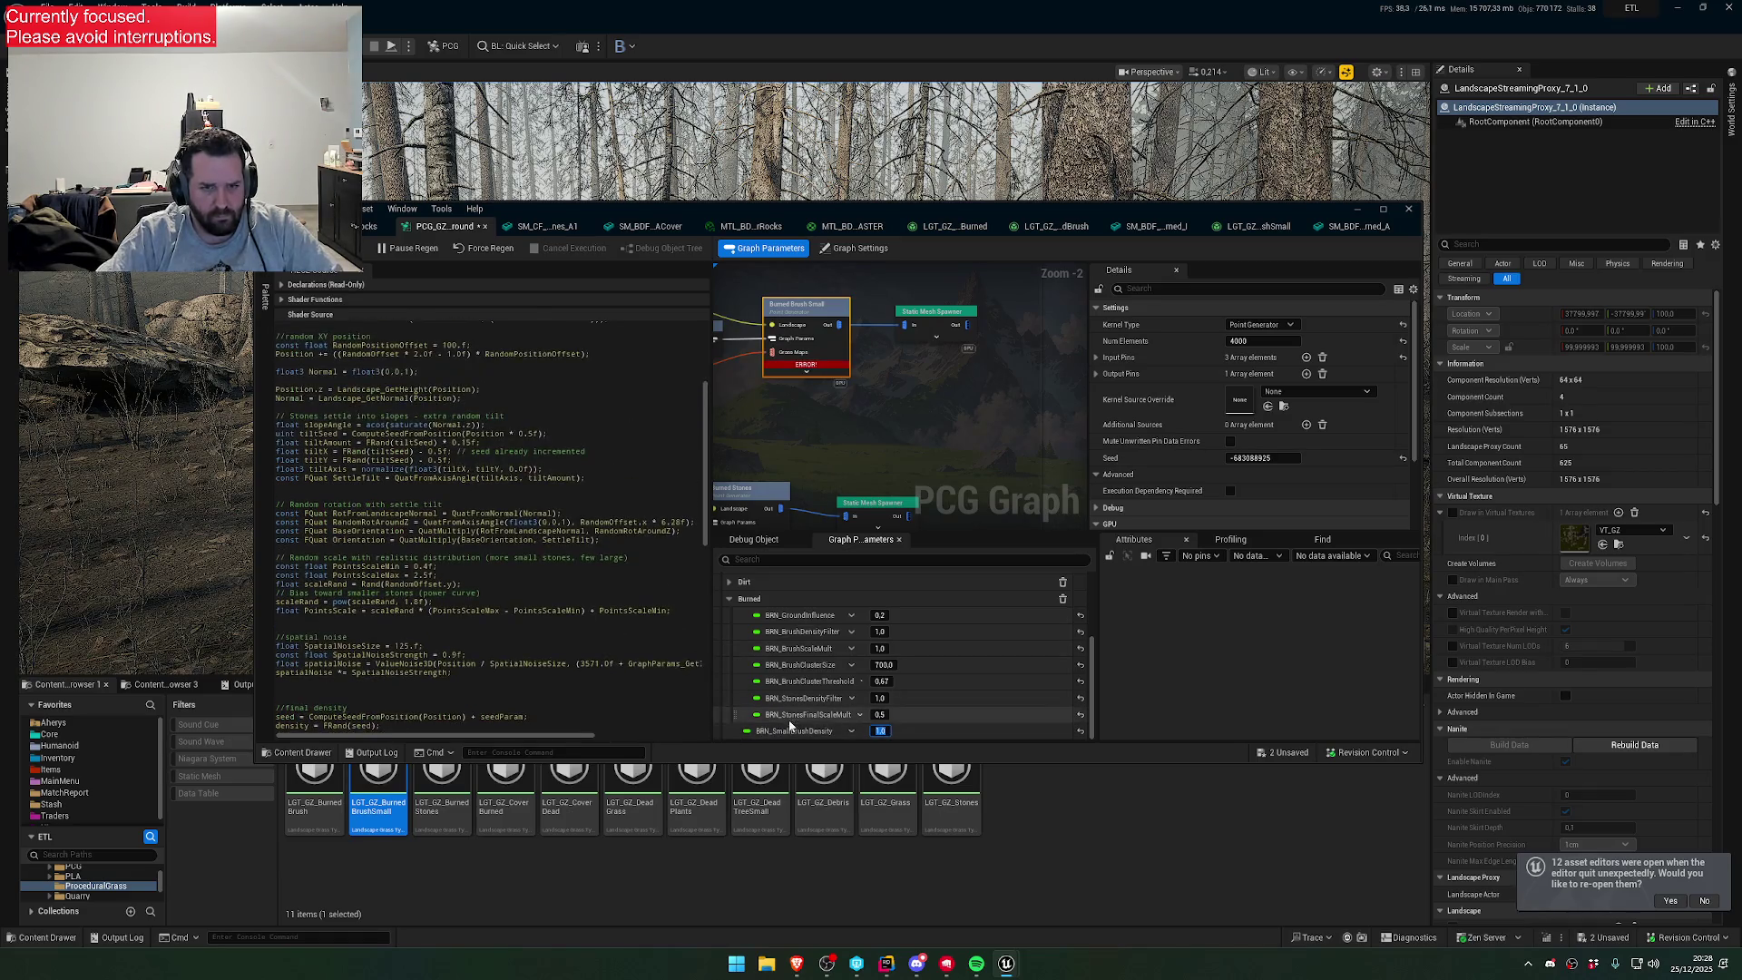
pyautogui.scroll(4, 599, 427)
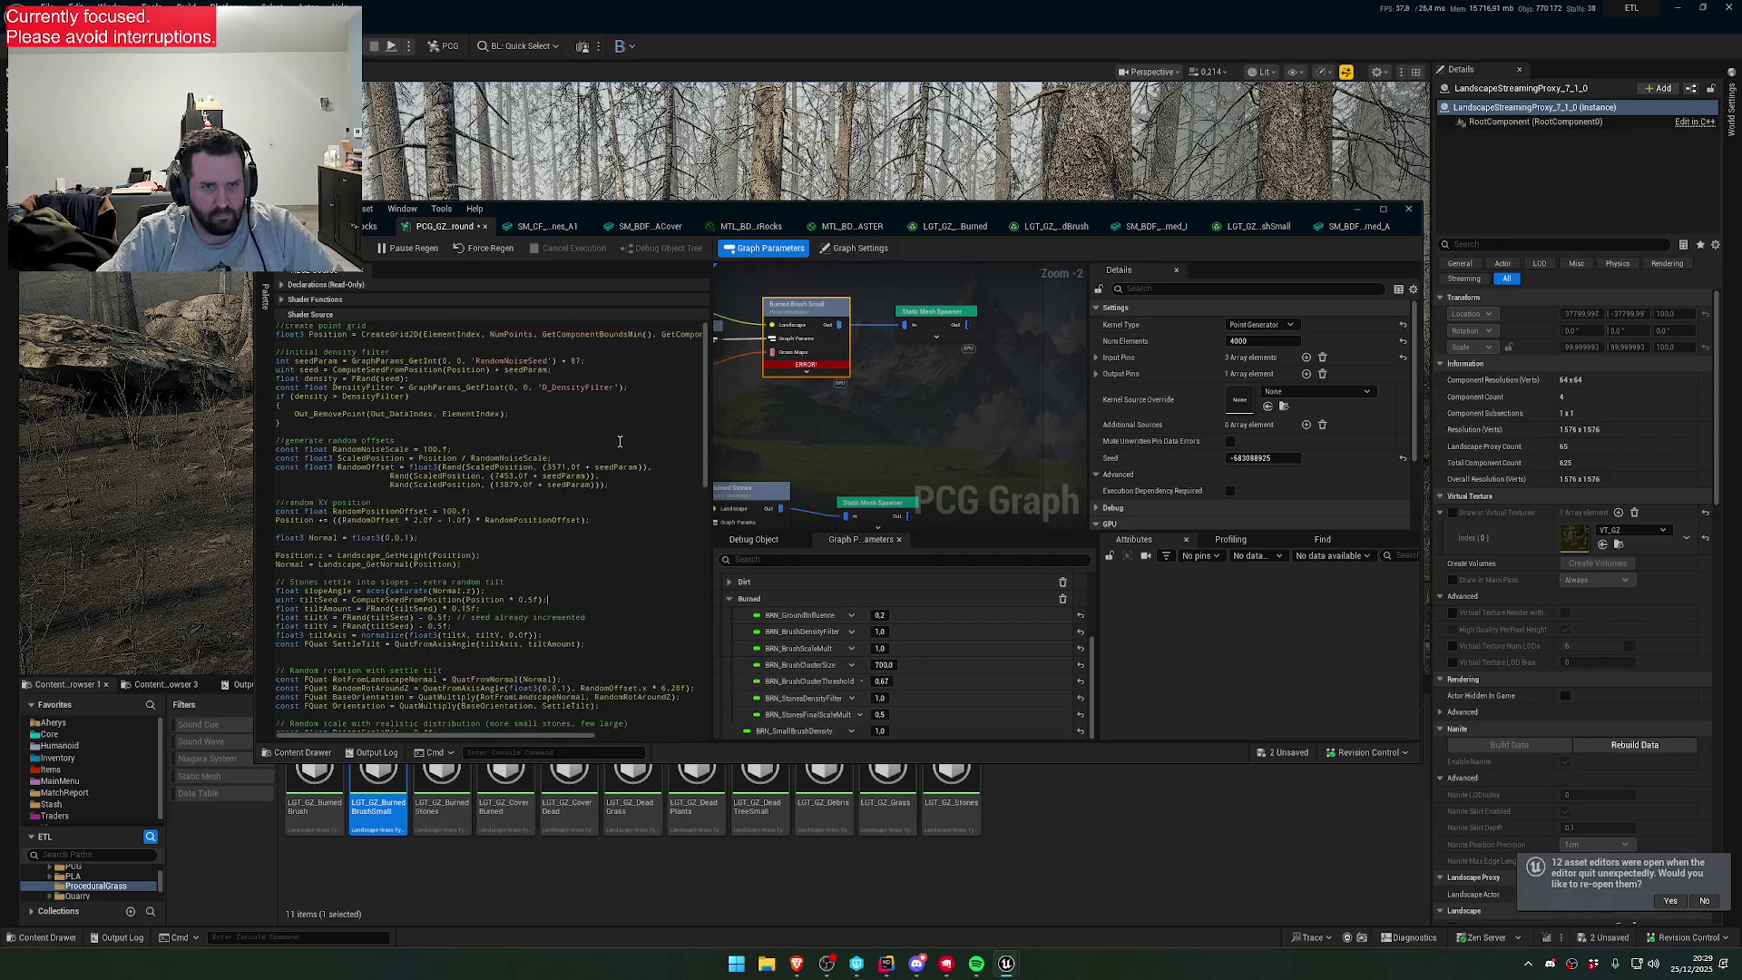
# - Change GetFloat's D_GroundInfluence to BRN_GroundInfluence, after undoing a paste over D_DensityFilter
pyautogui.doubleClick(570, 388)
pyautogui.write('BRN_SmallBrushDensity')
pyautogui.hotkey('ctrl', 'z')
pyautogui.scroll(-10, 540, 566)
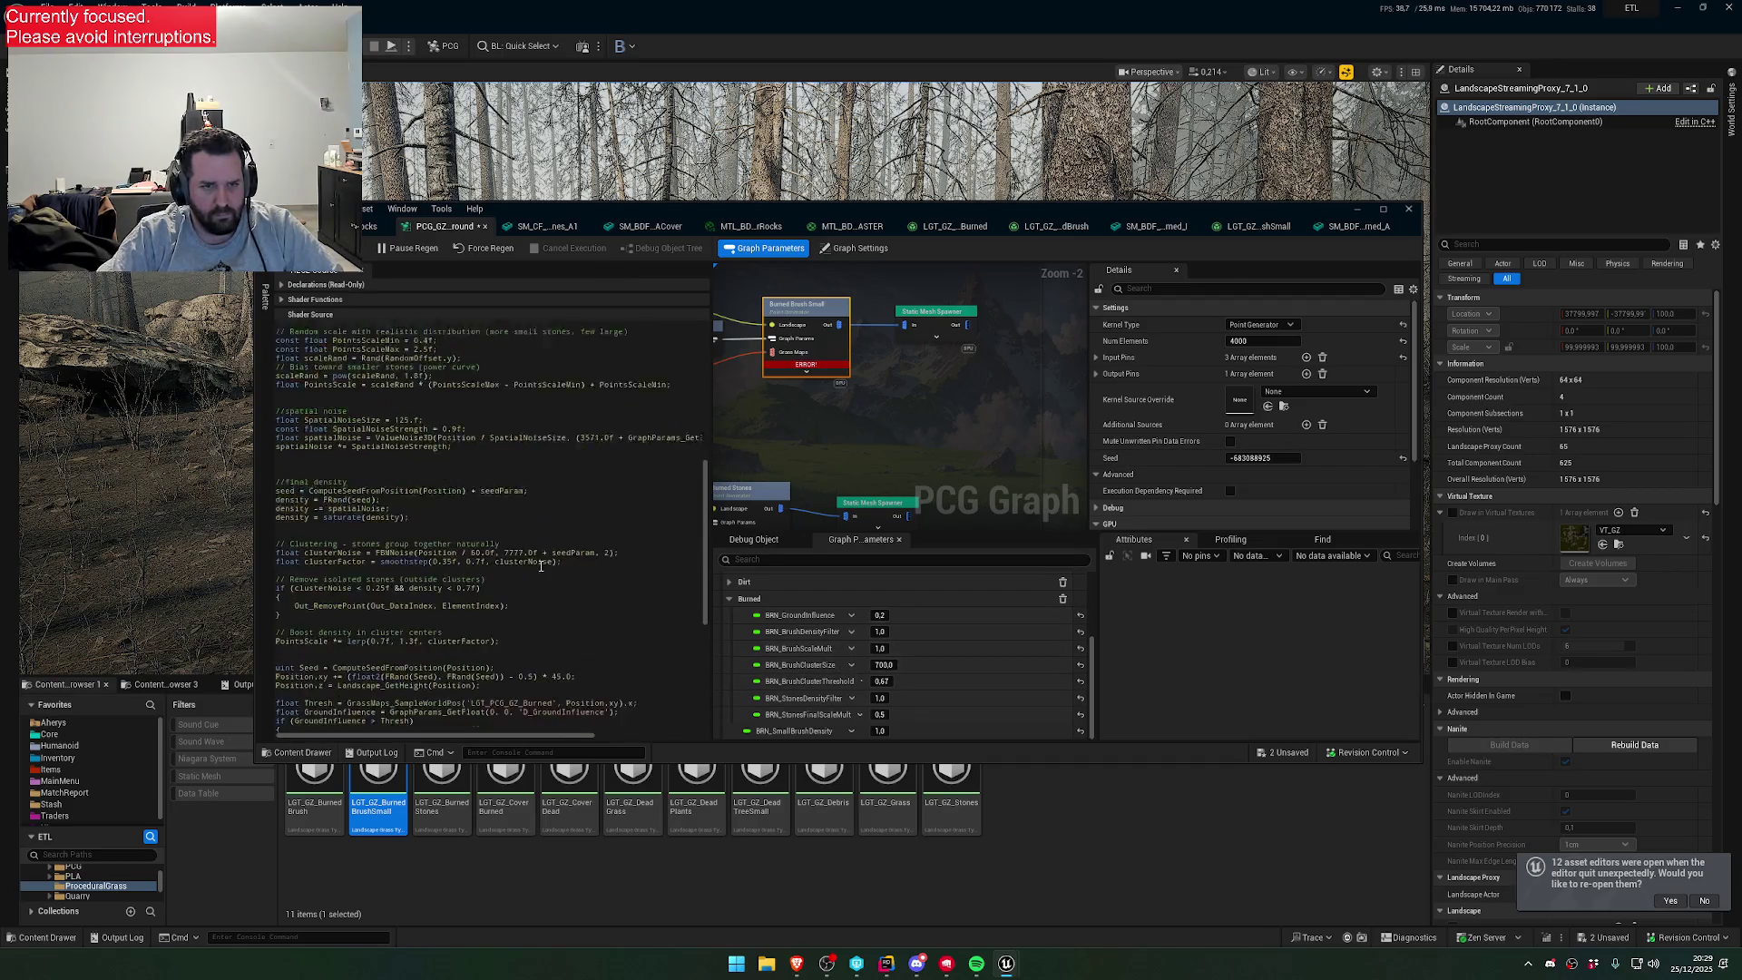
pyautogui.scroll(-4, 542, 566)
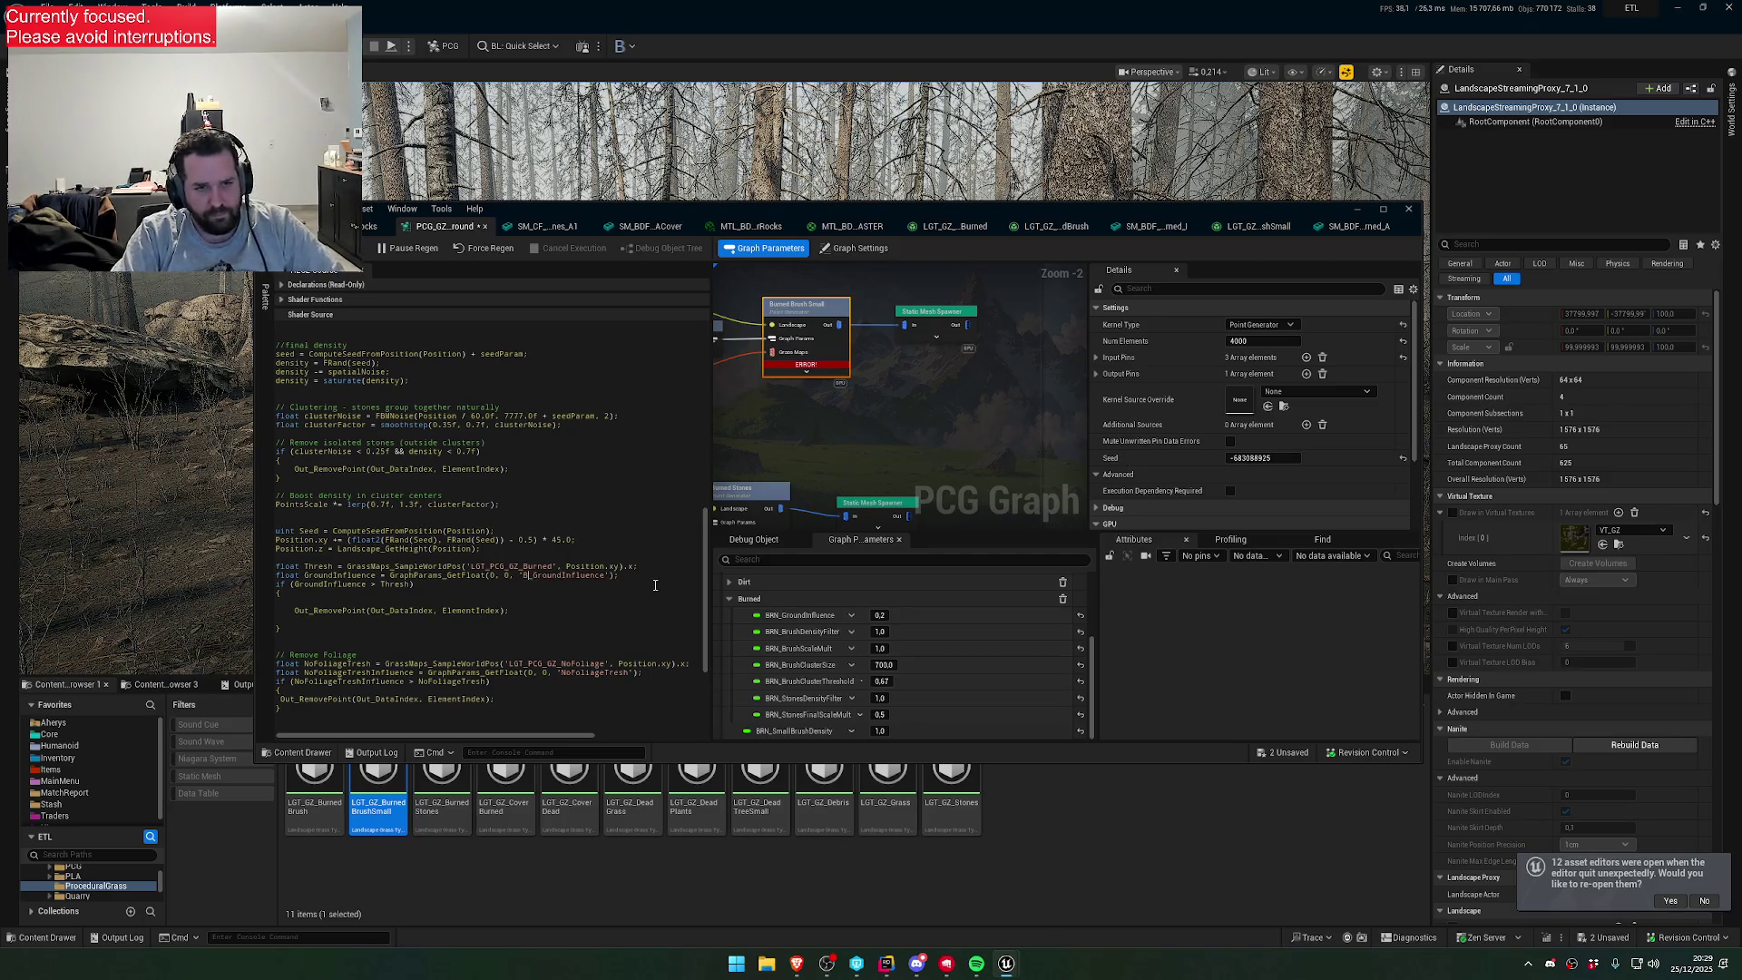
pyautogui.press('BackSpace')
pyautogui.write('BRN')
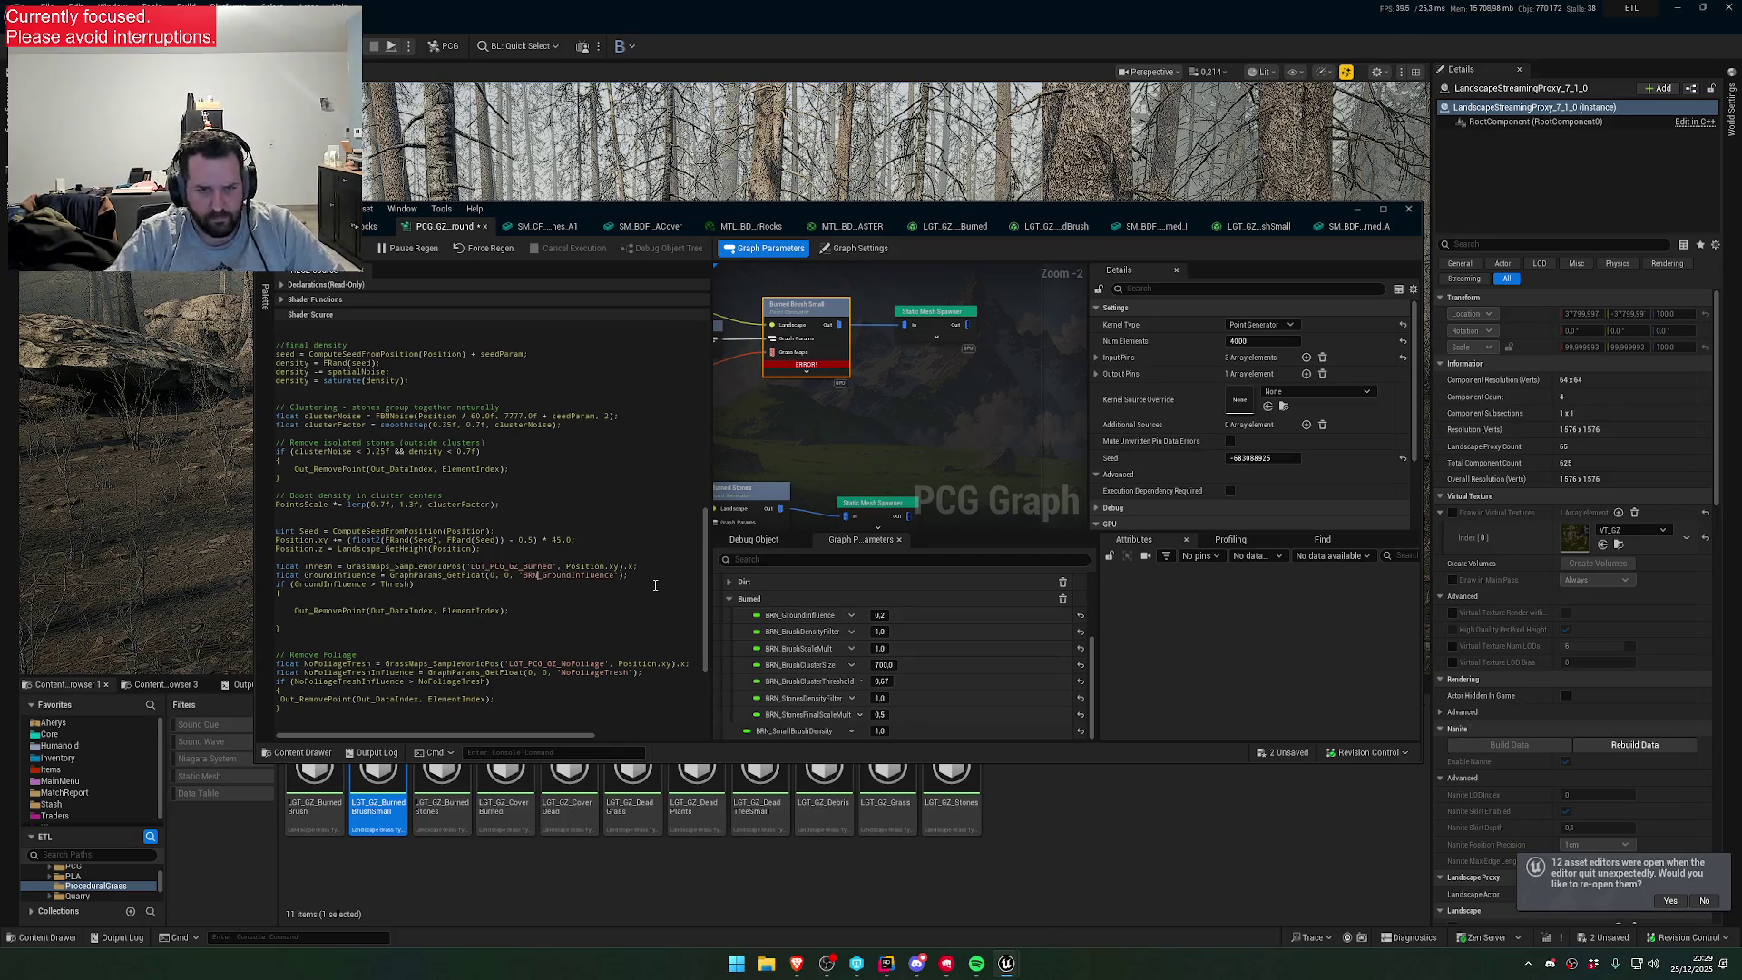
pyautogui.click(583, 613)
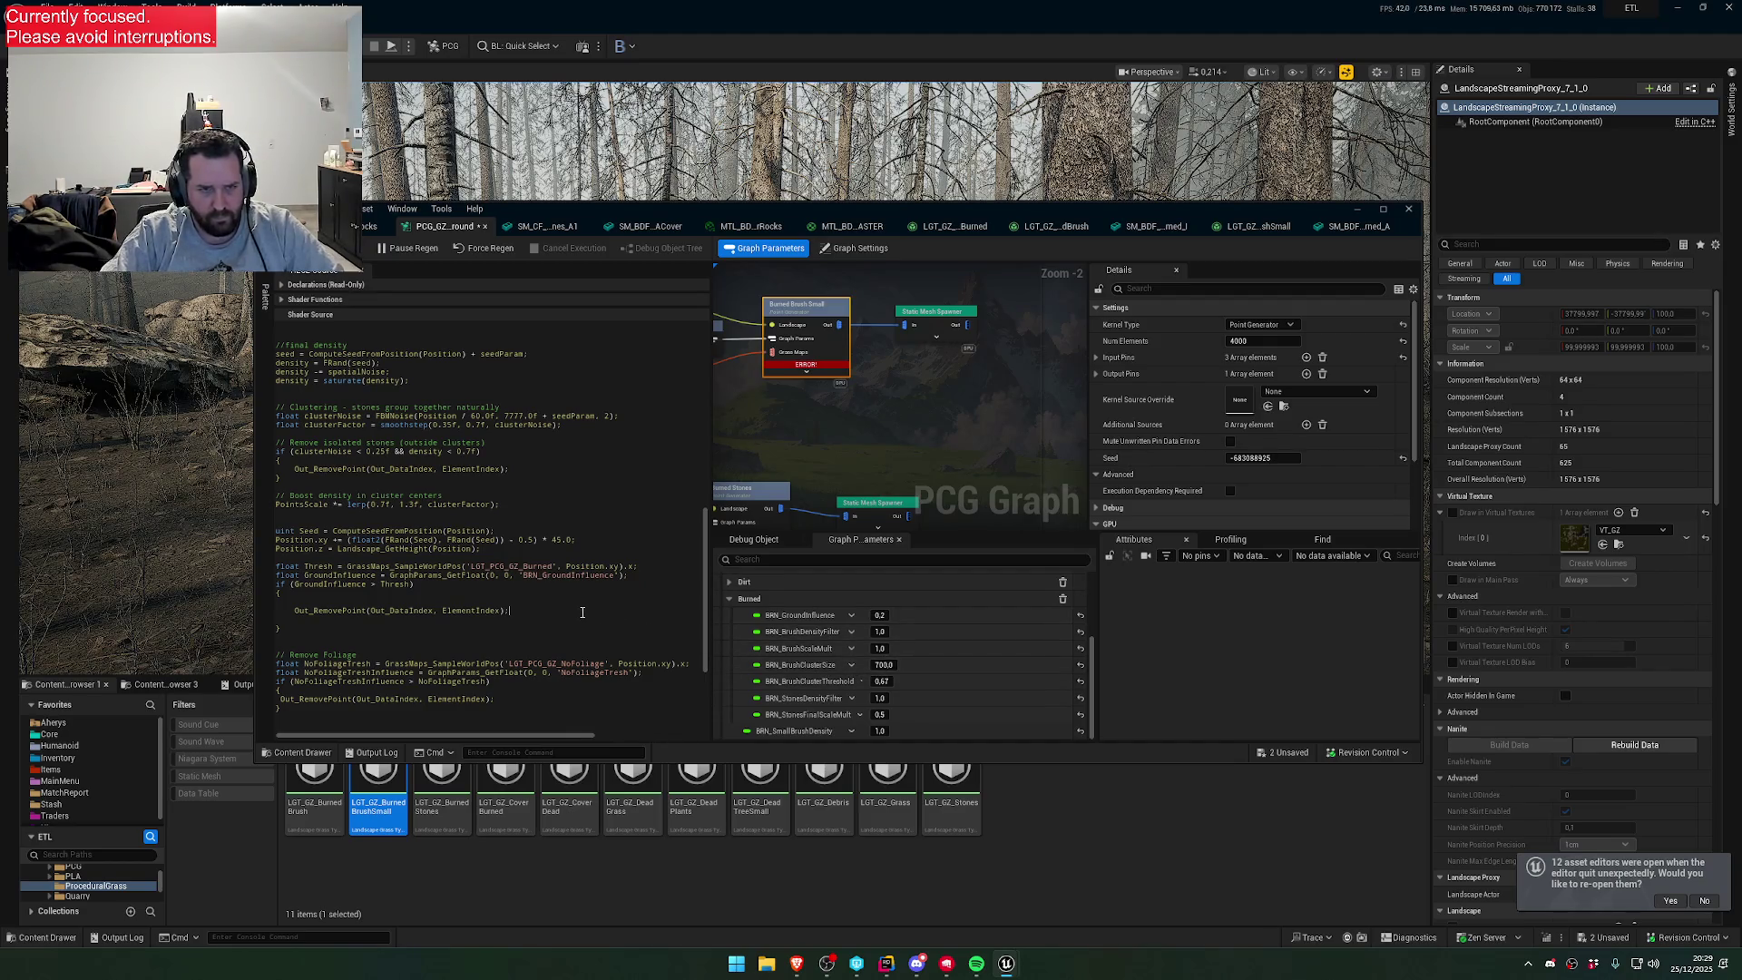
pyautogui.scroll(-6, 574, 669)
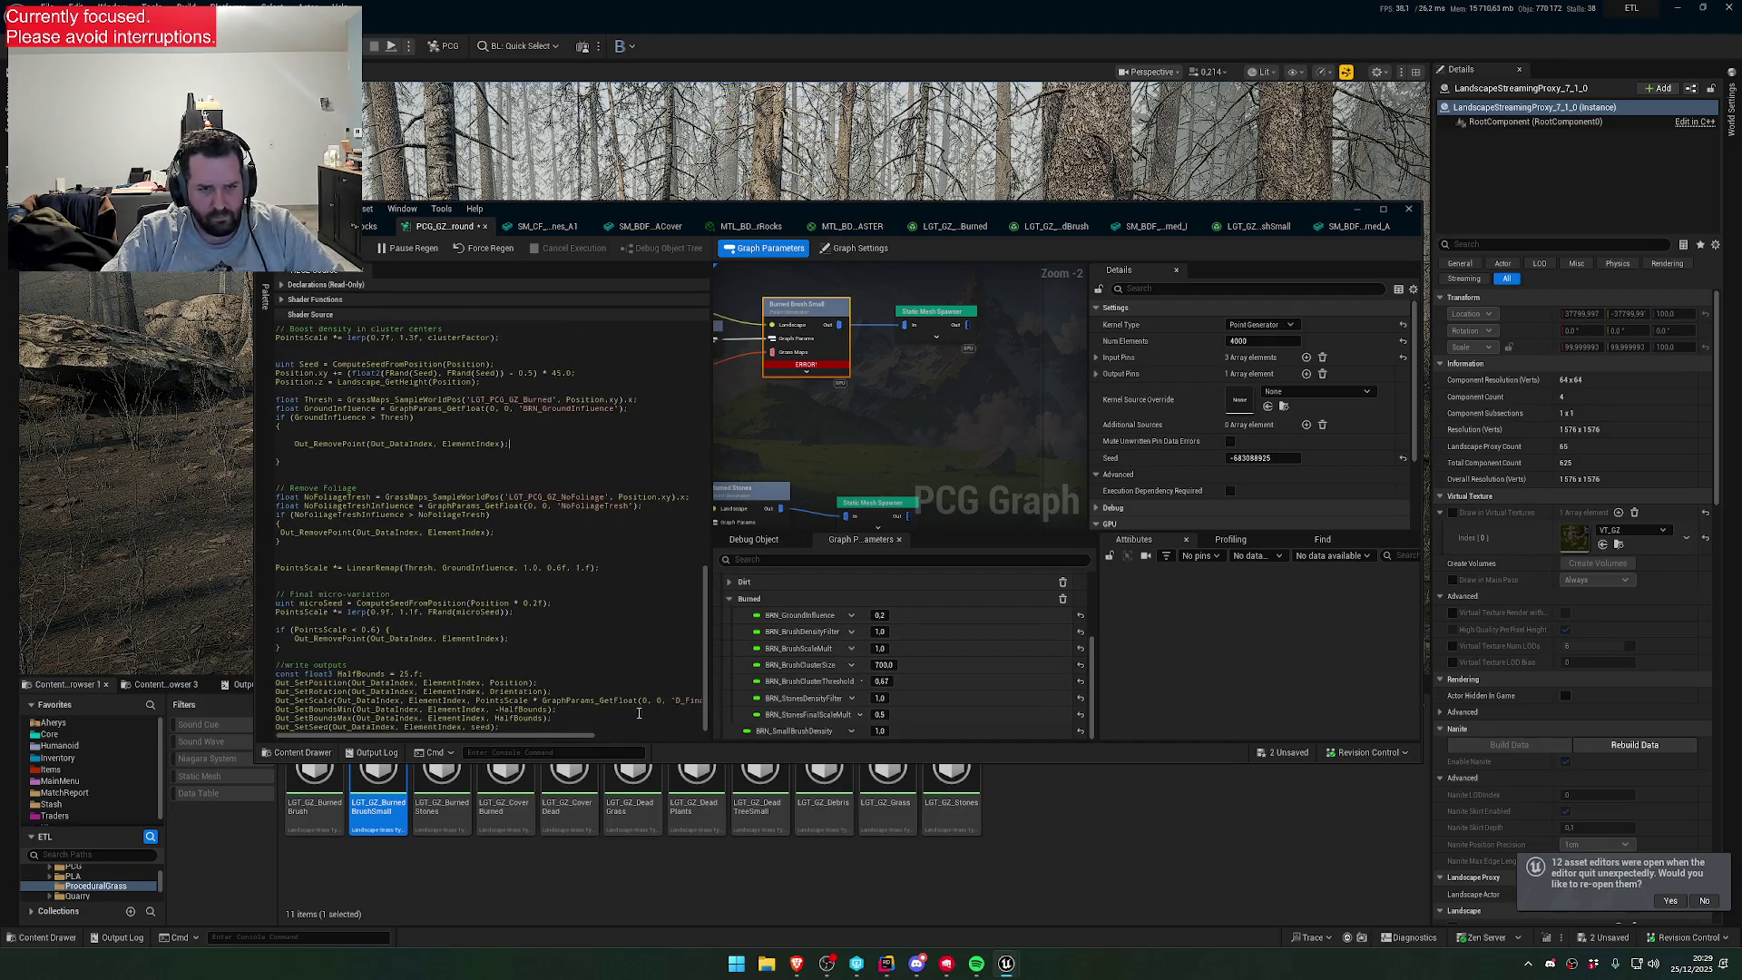
pyautogui.moveTo(568, 738); pyautogui.dragTo(638, 740)
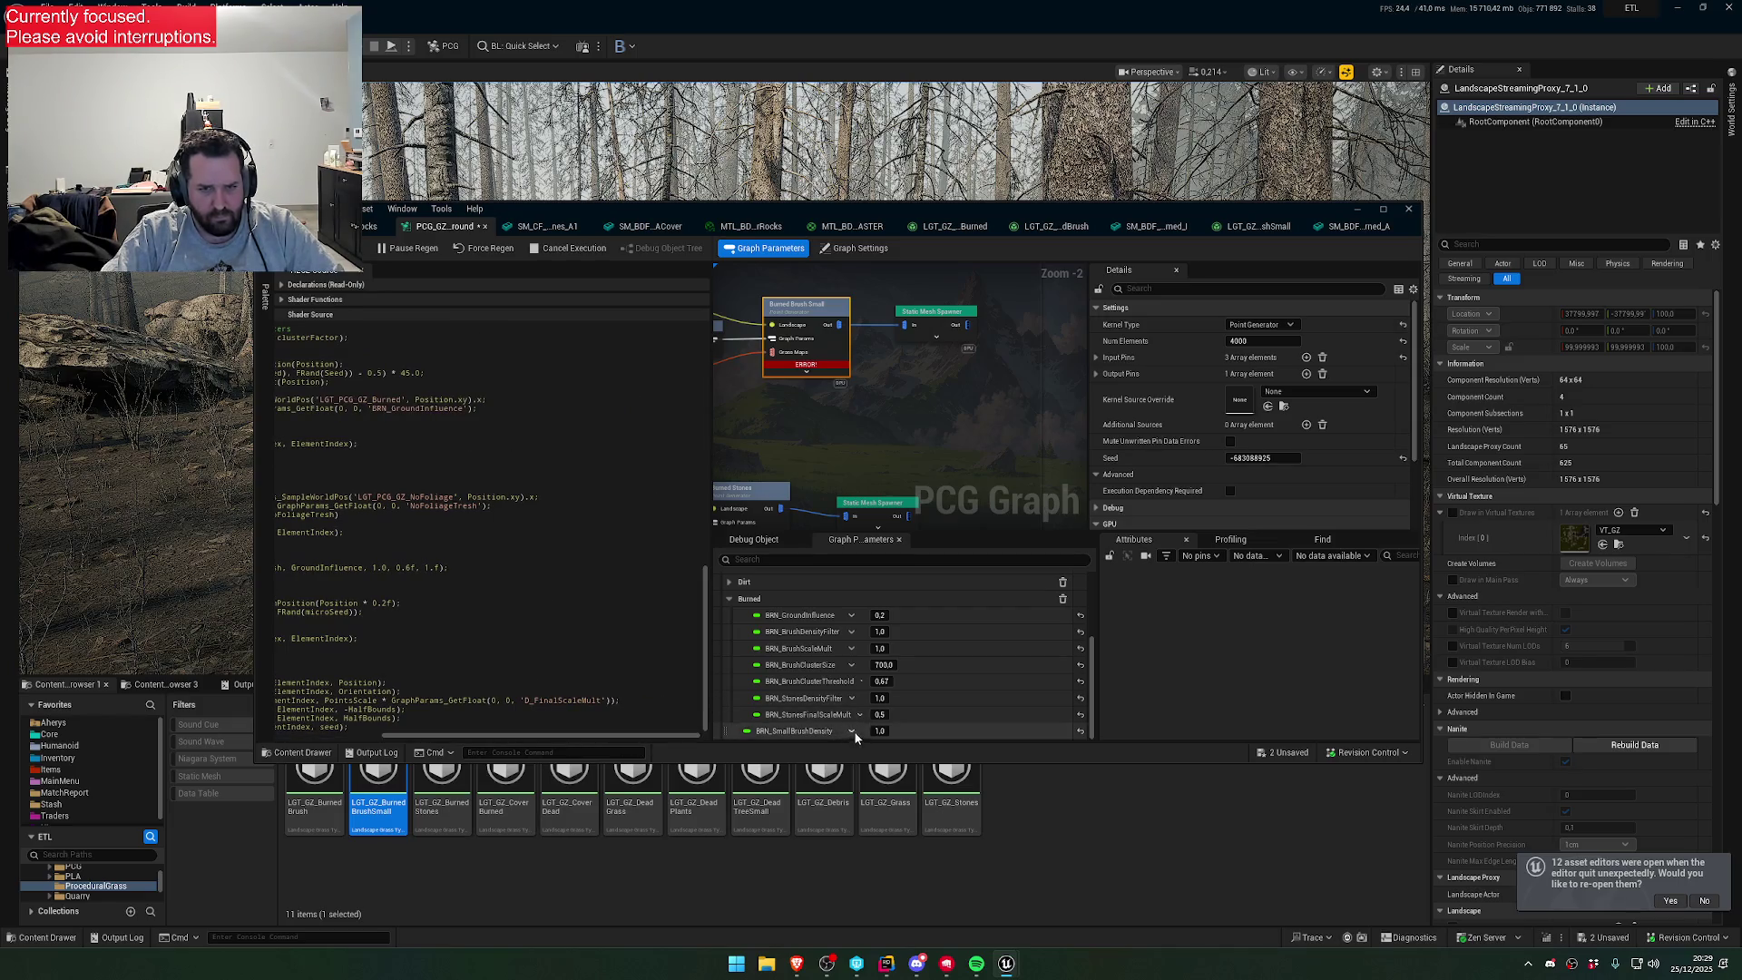
pyautogui.scroll(3, 1059, 632)
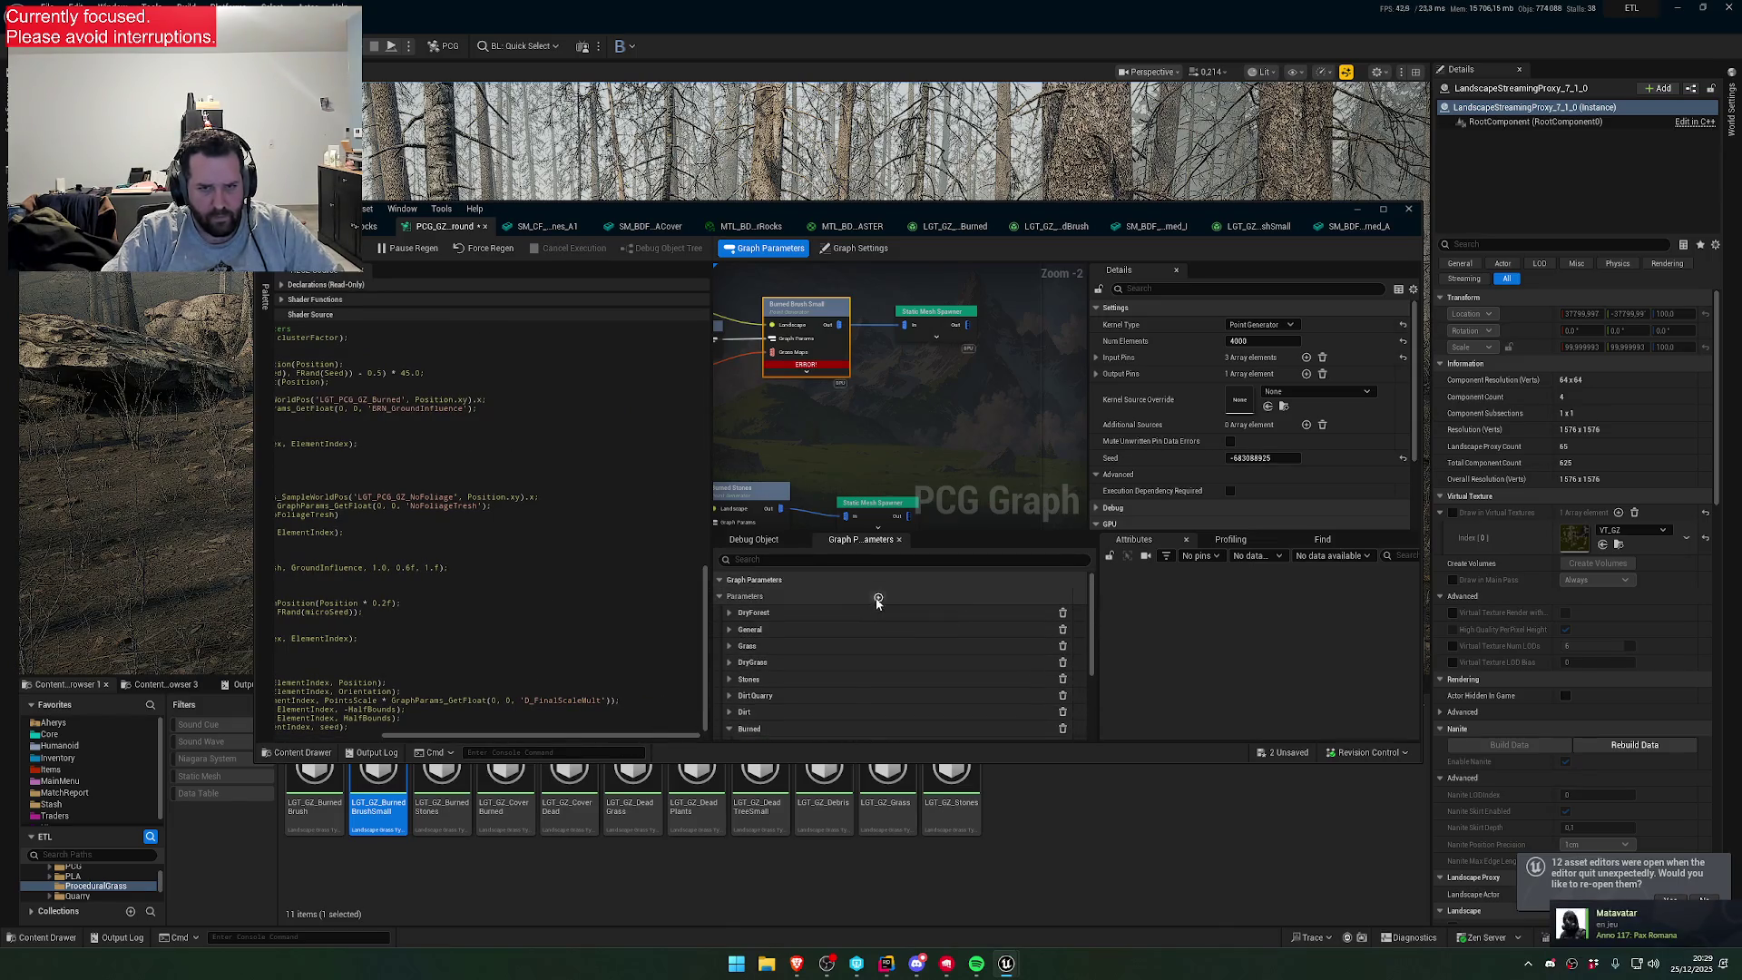
# - Rename NewProperty to BRN_FinalScaleMult in the Burned group, set it to 1.0, and save
pyautogui.scroll(-3, 786, 726)
pyautogui.doubleClick(781, 730)
pyautogui.write('BRN_FinalS')
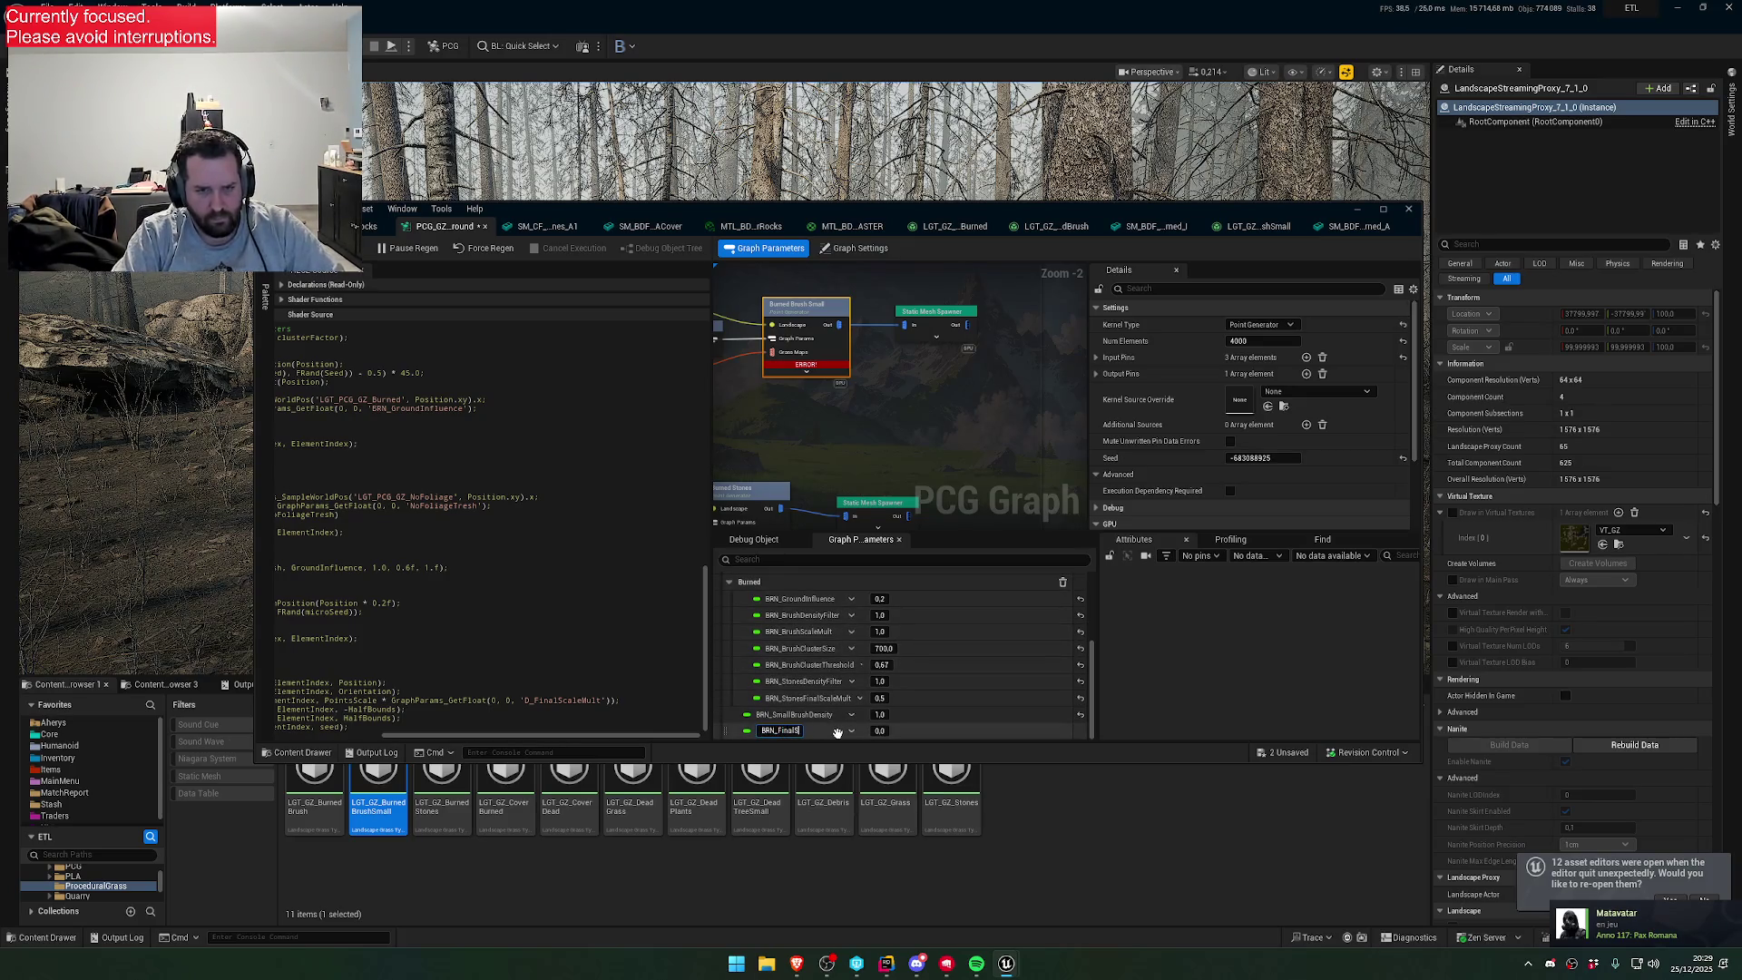
pyautogui.write('caleMult')
pyautogui.press('Return')
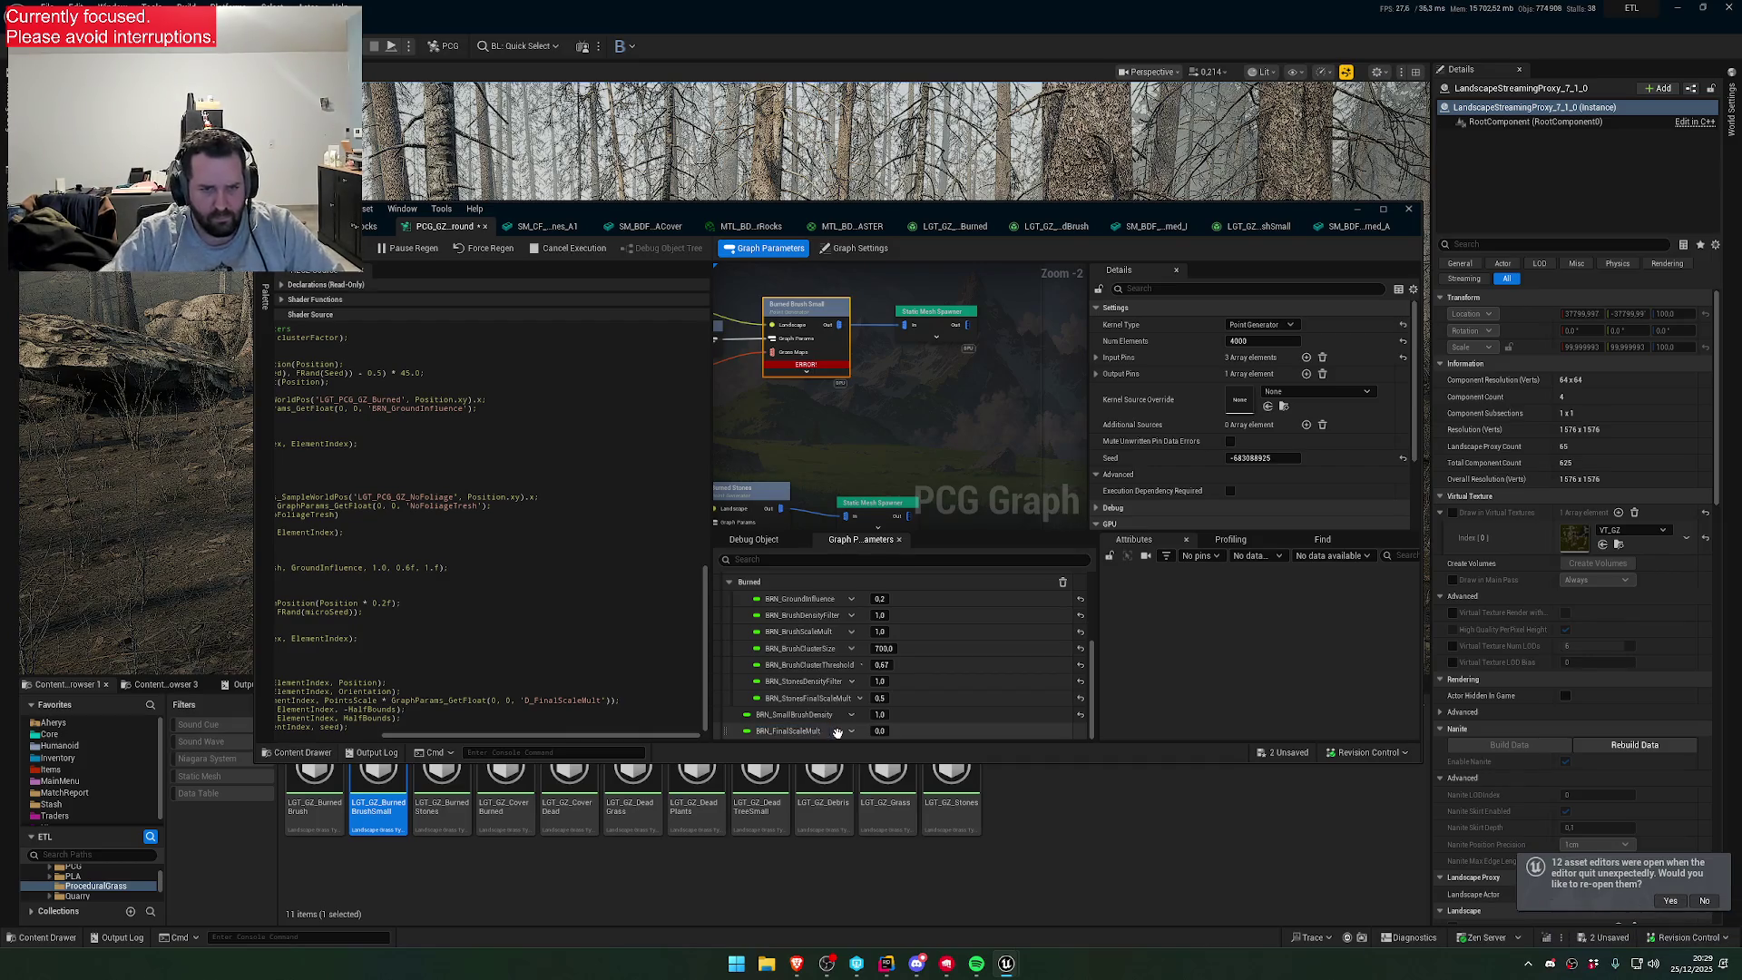
pyautogui.moveTo(723, 714)
pyautogui.mouseDown()
pyautogui.moveTo(777, 664)
pyautogui.moveTo(738, 735)
pyautogui.mouseUp()
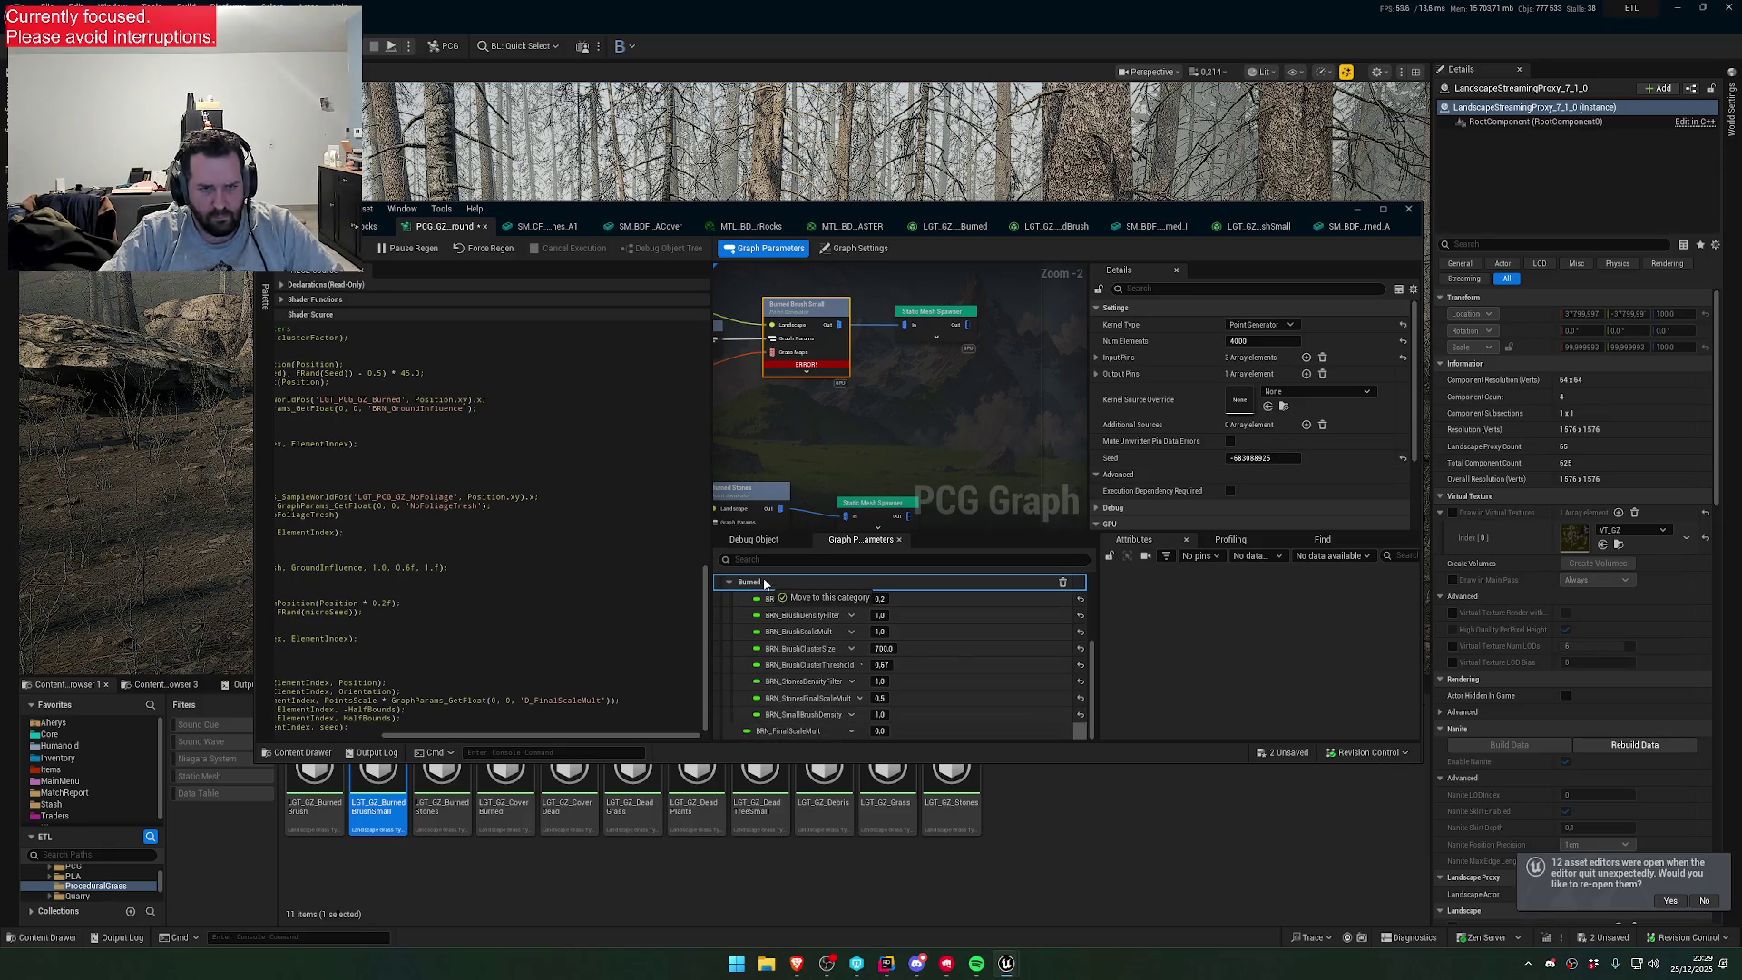
pyautogui.click(885, 732)
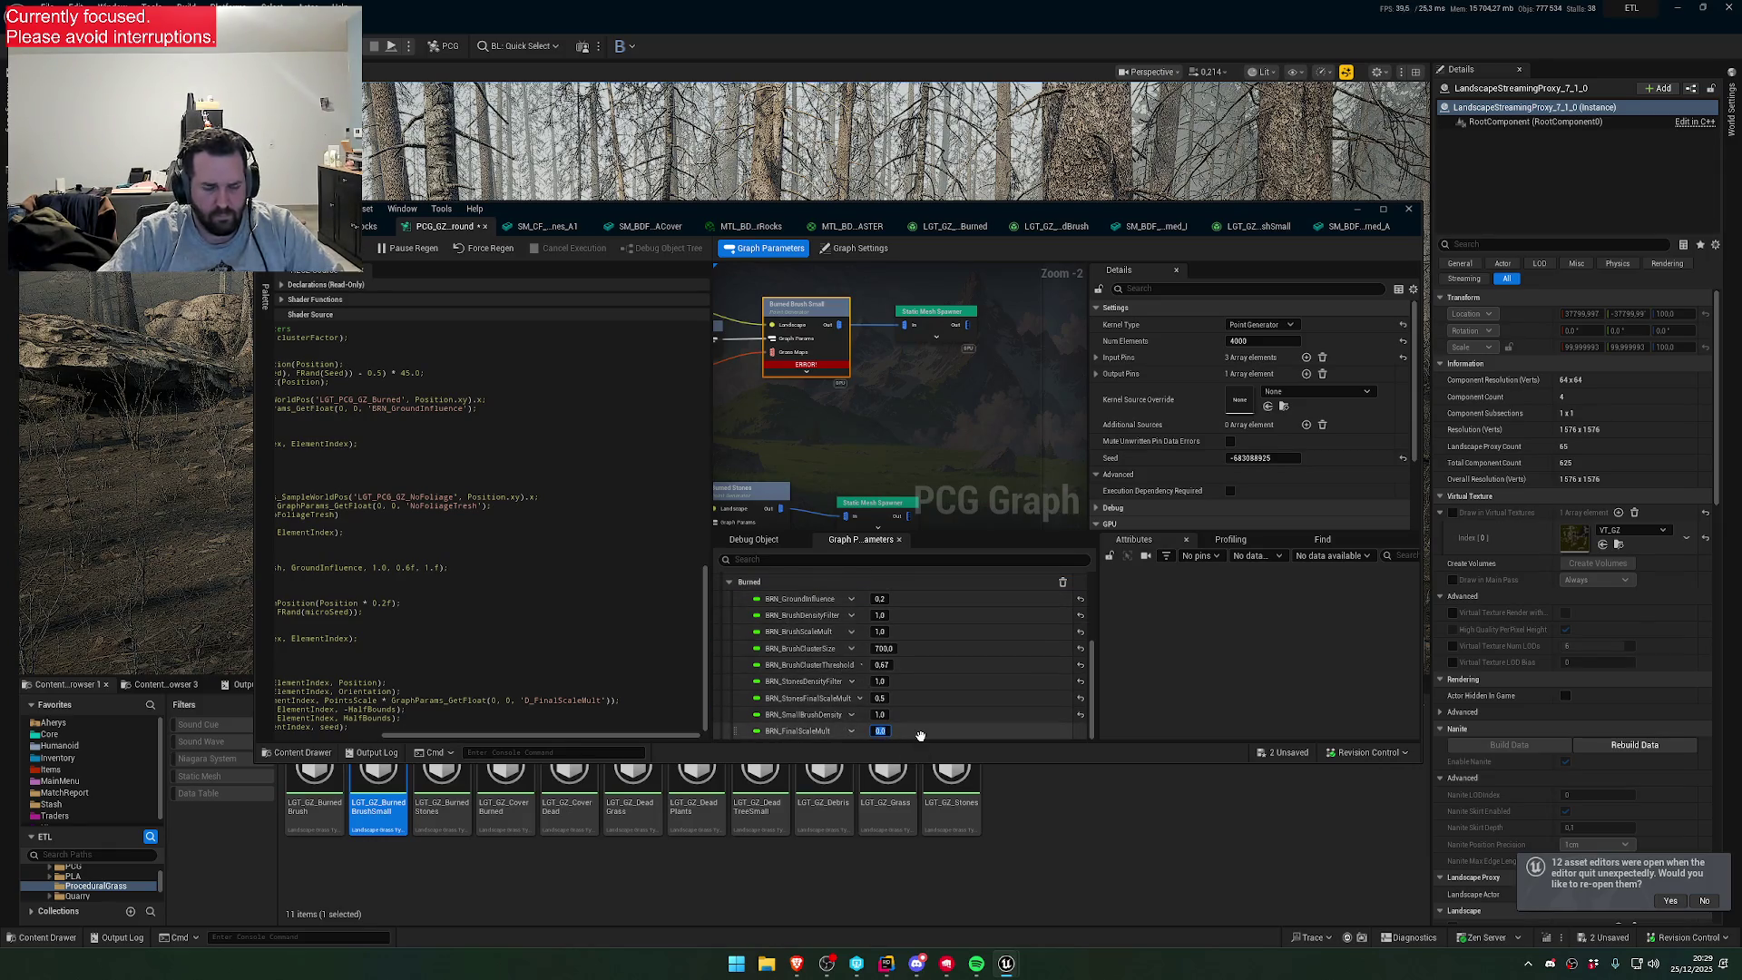
pyautogui.write('1')
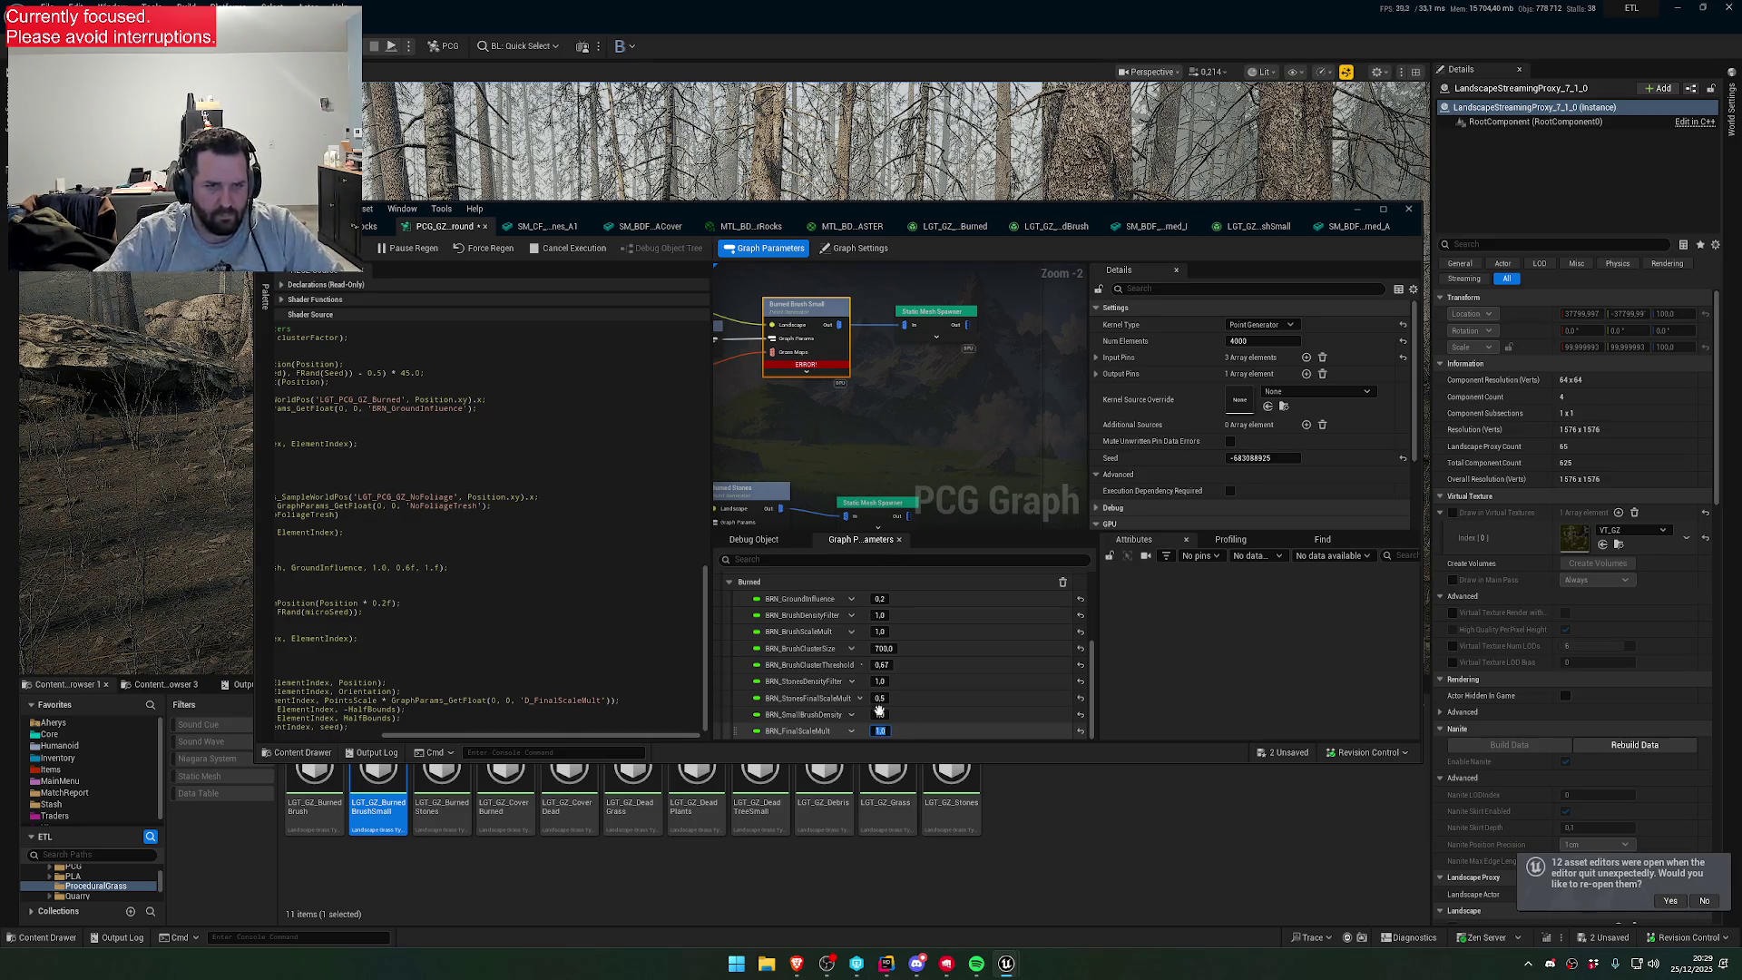
pyautogui.press('Return')
pyautogui.hotkey('ctrl', 's')
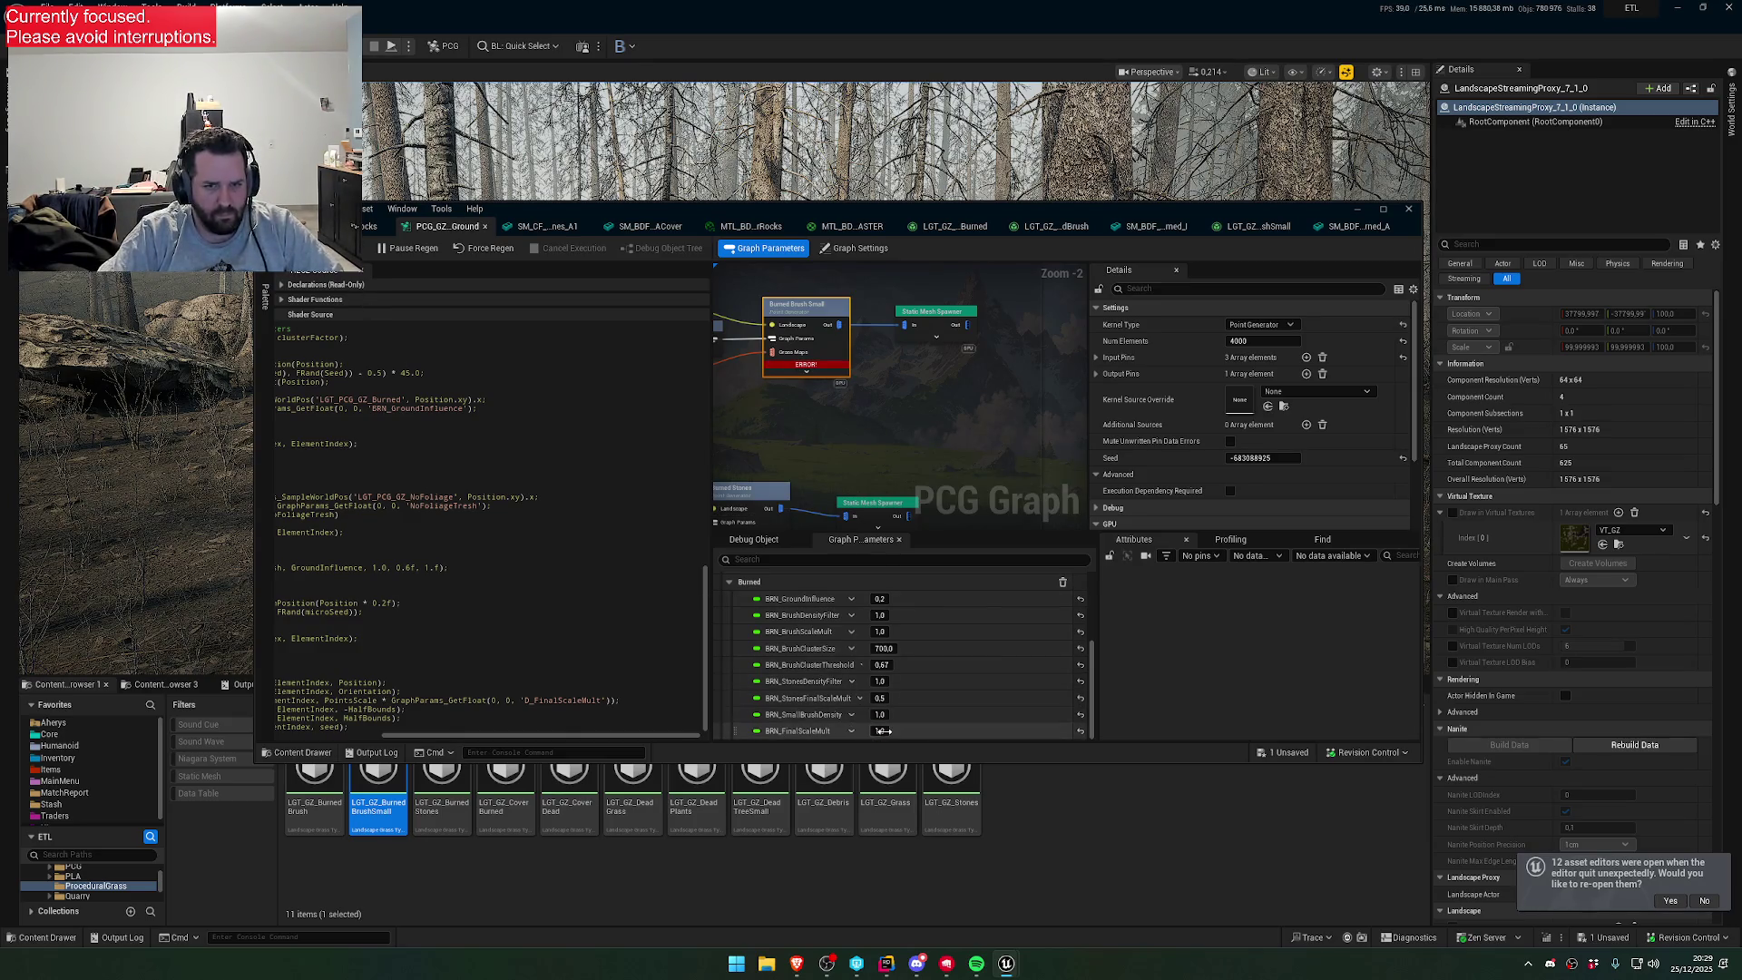
# - Change BRN_FinalScaleMult to 0.2 and move the graph editor aside to view the ground
pyautogui.click(879, 731)
pyautogui.write('0')
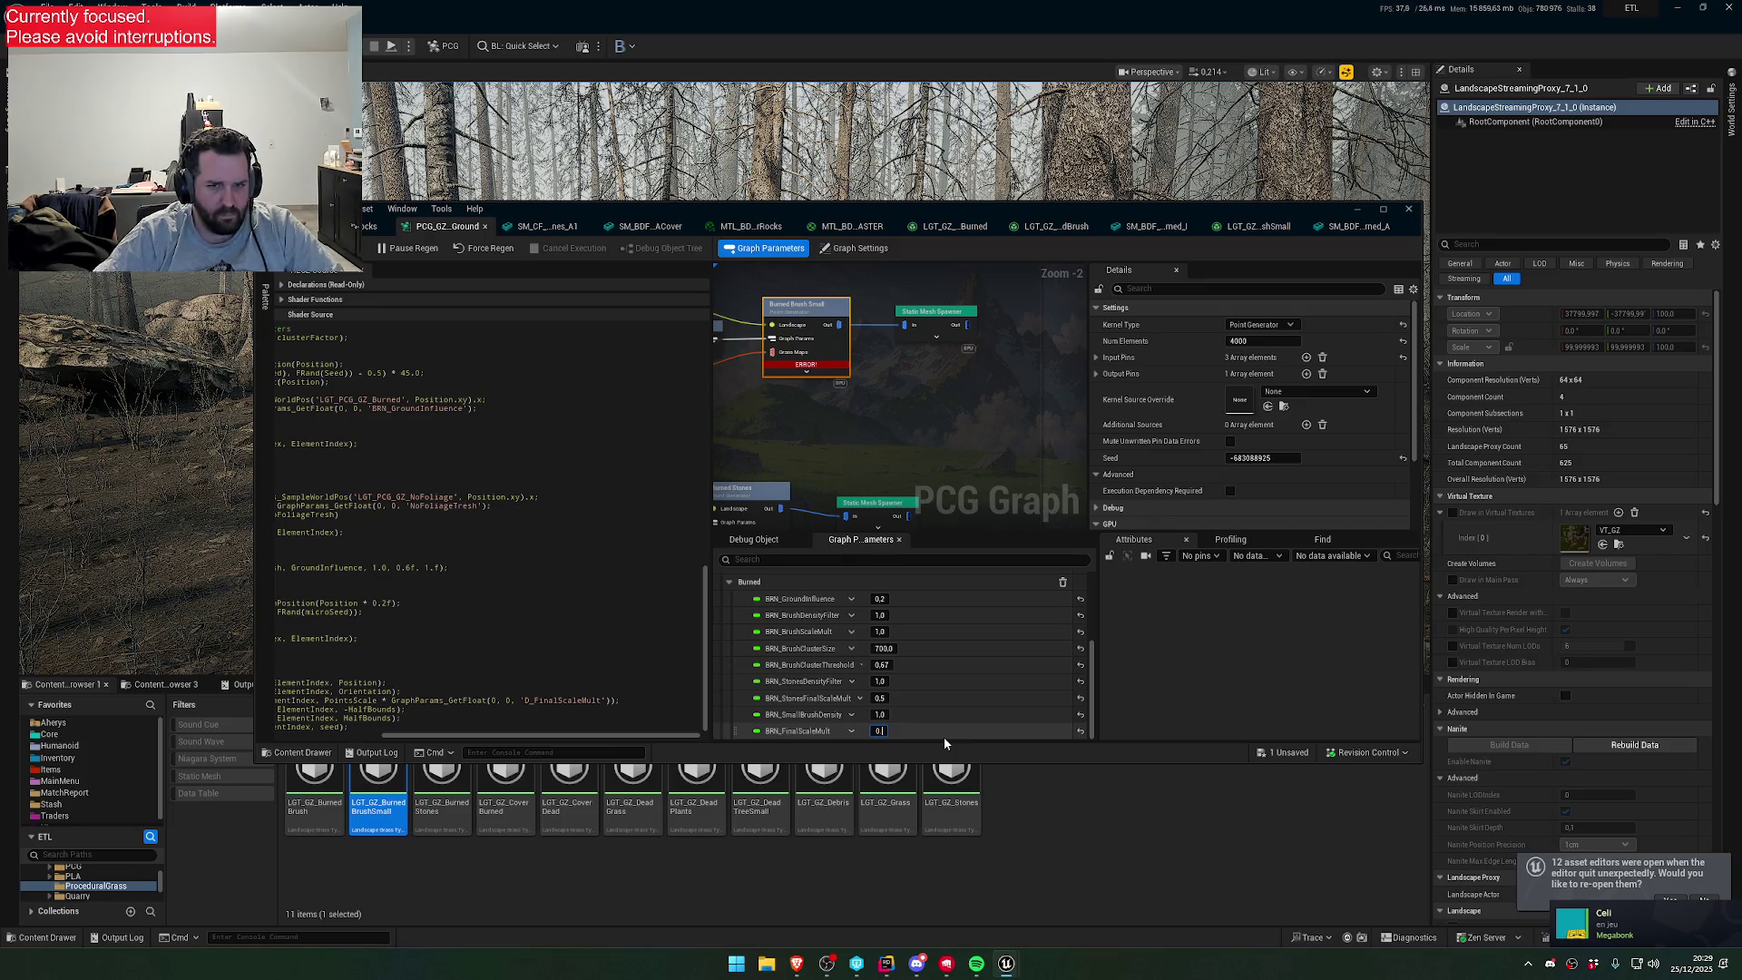
pyautogui.write('.2')
pyautogui.press('Return')
pyautogui.click(567, 568)
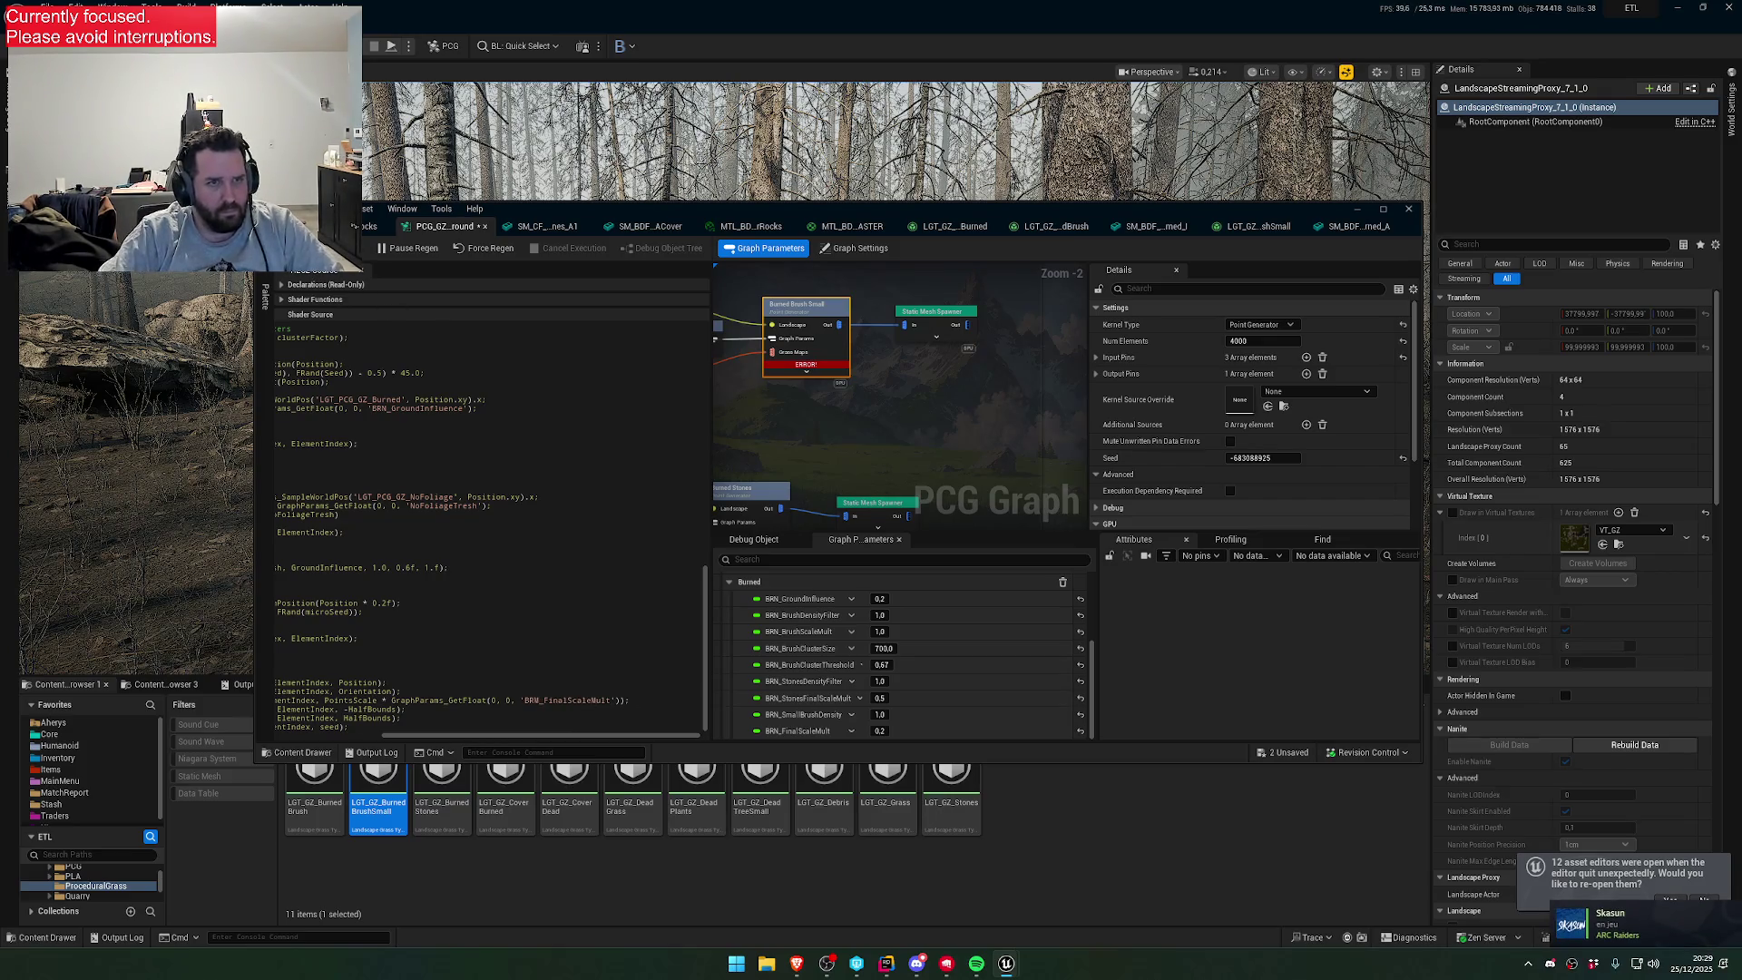
pyautogui.moveTo(584, 208); pyautogui.dragTo(542, 452)
pyautogui.moveTo(688, 361)
pyautogui.mouseDown()
pyautogui.moveTo(688, 440)
pyautogui.moveTo(688, 363)
pyautogui.mouseUp()
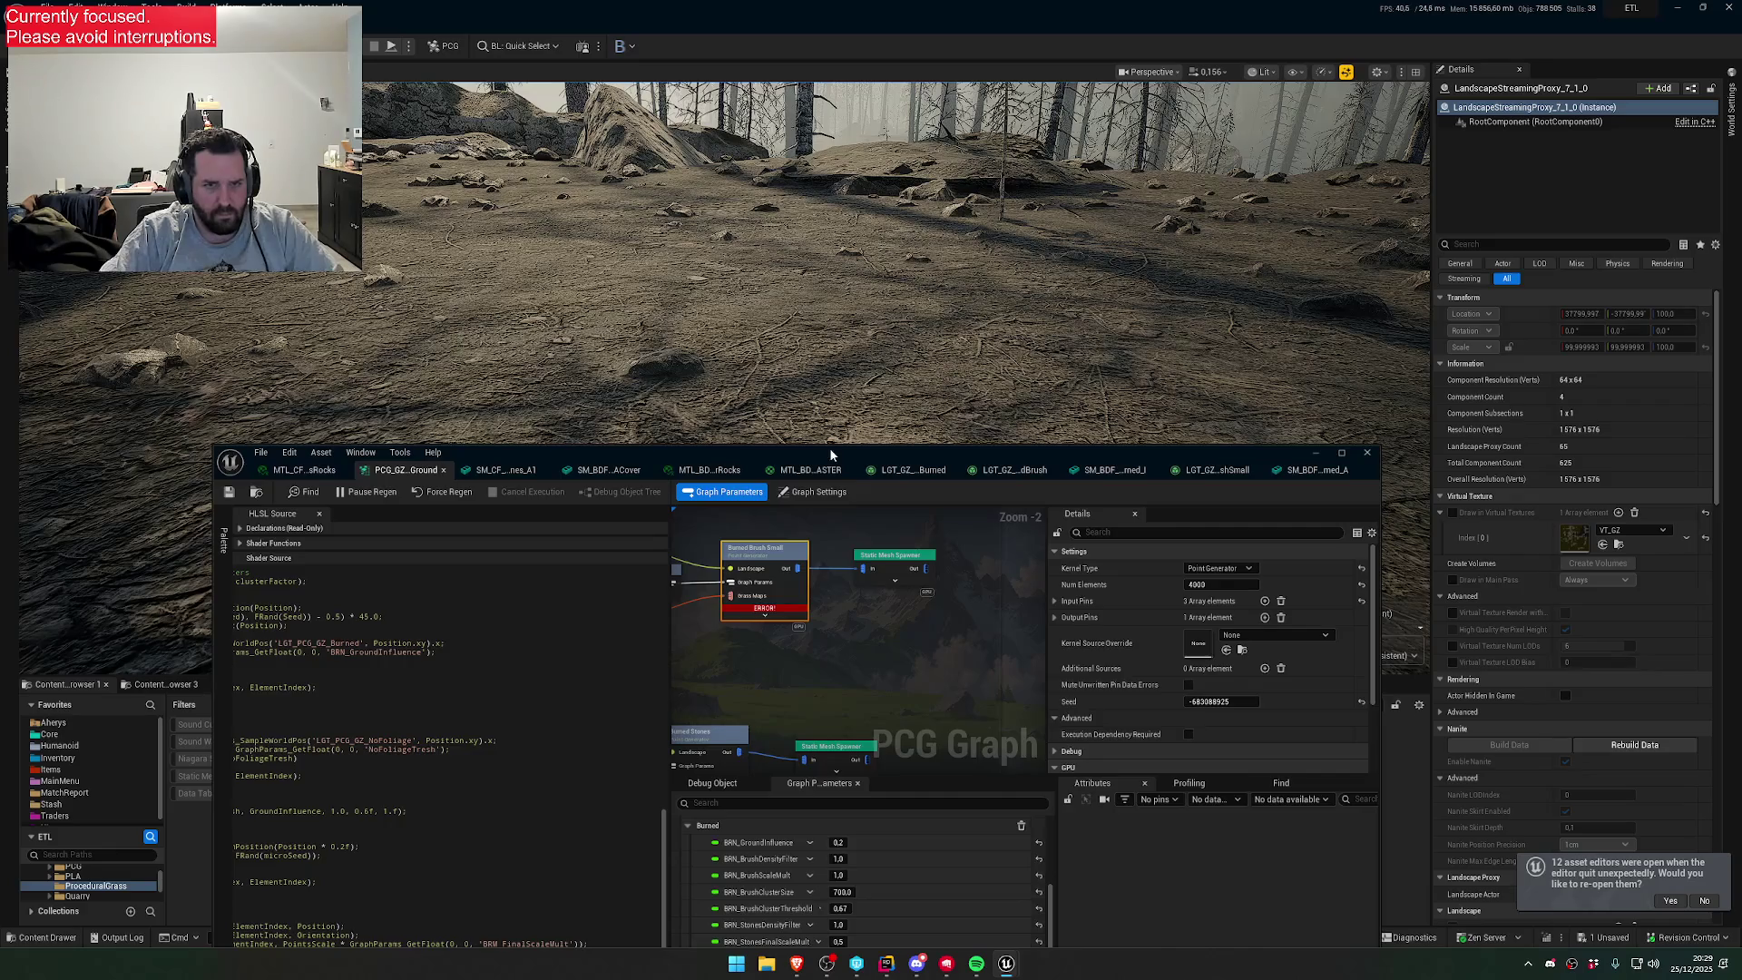
# - Try BRN_FinalScaleMult values of 0.5 and then 1.0
pyautogui.moveTo(830, 448); pyautogui.dragTo(901, 270)
pyautogui.click(994, 798)
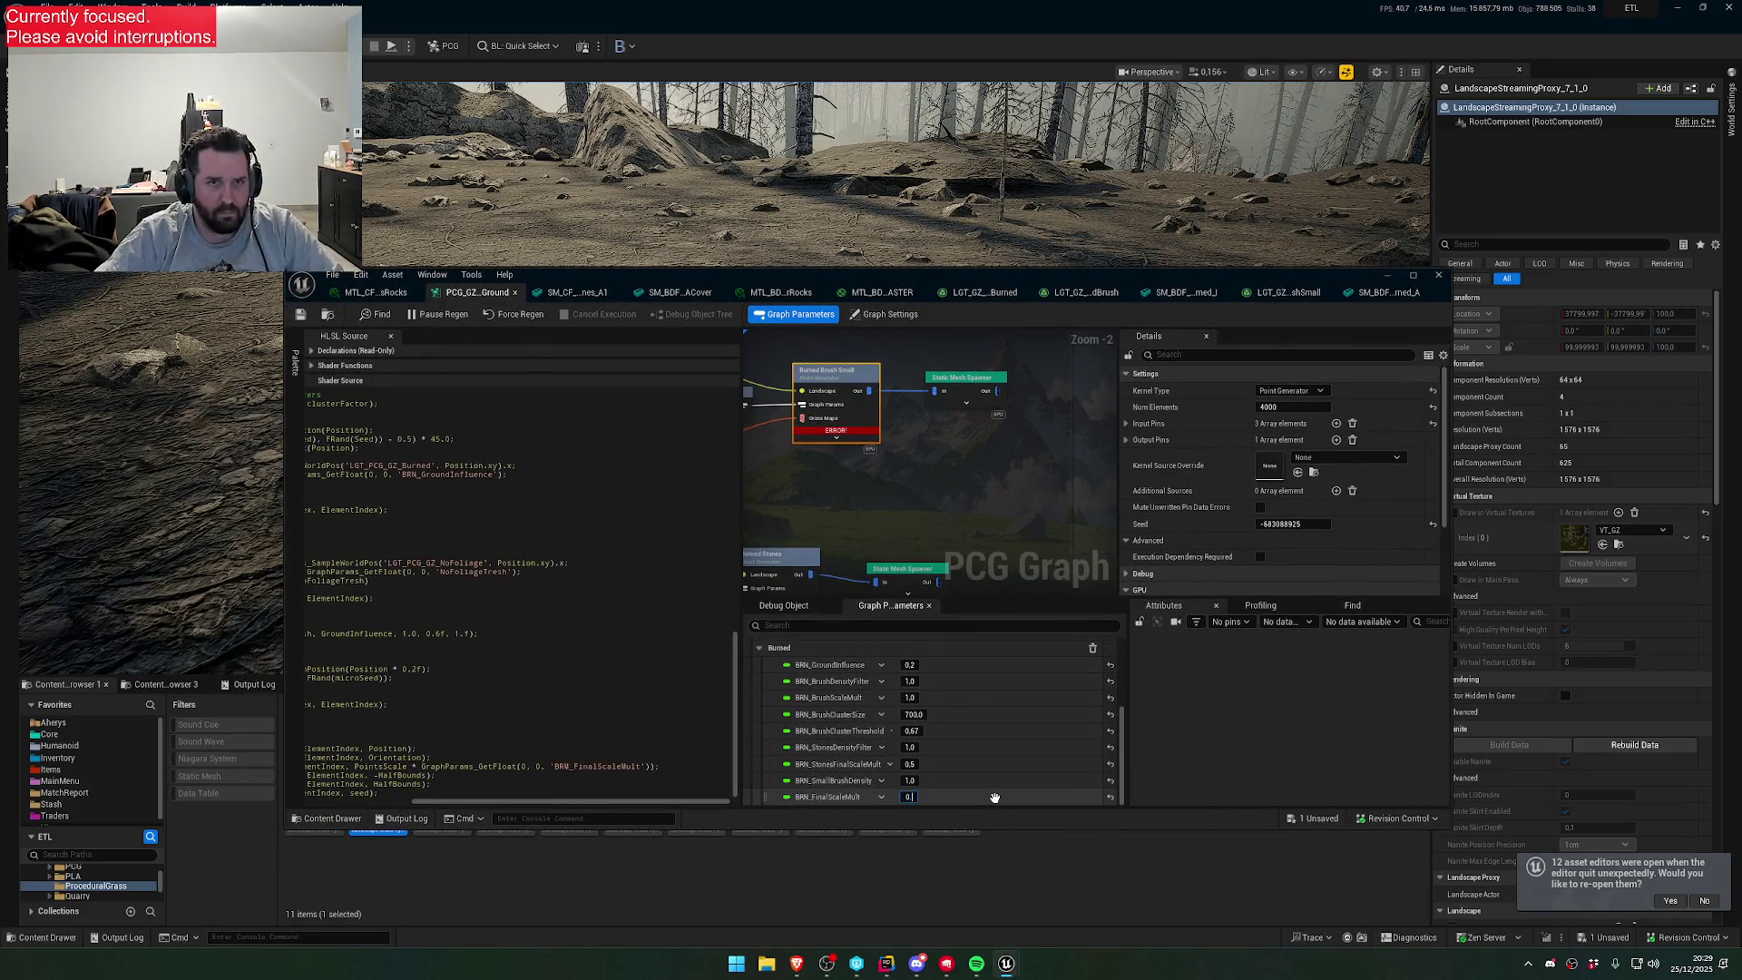
pyautogui.write('.5')
pyautogui.press('Return')
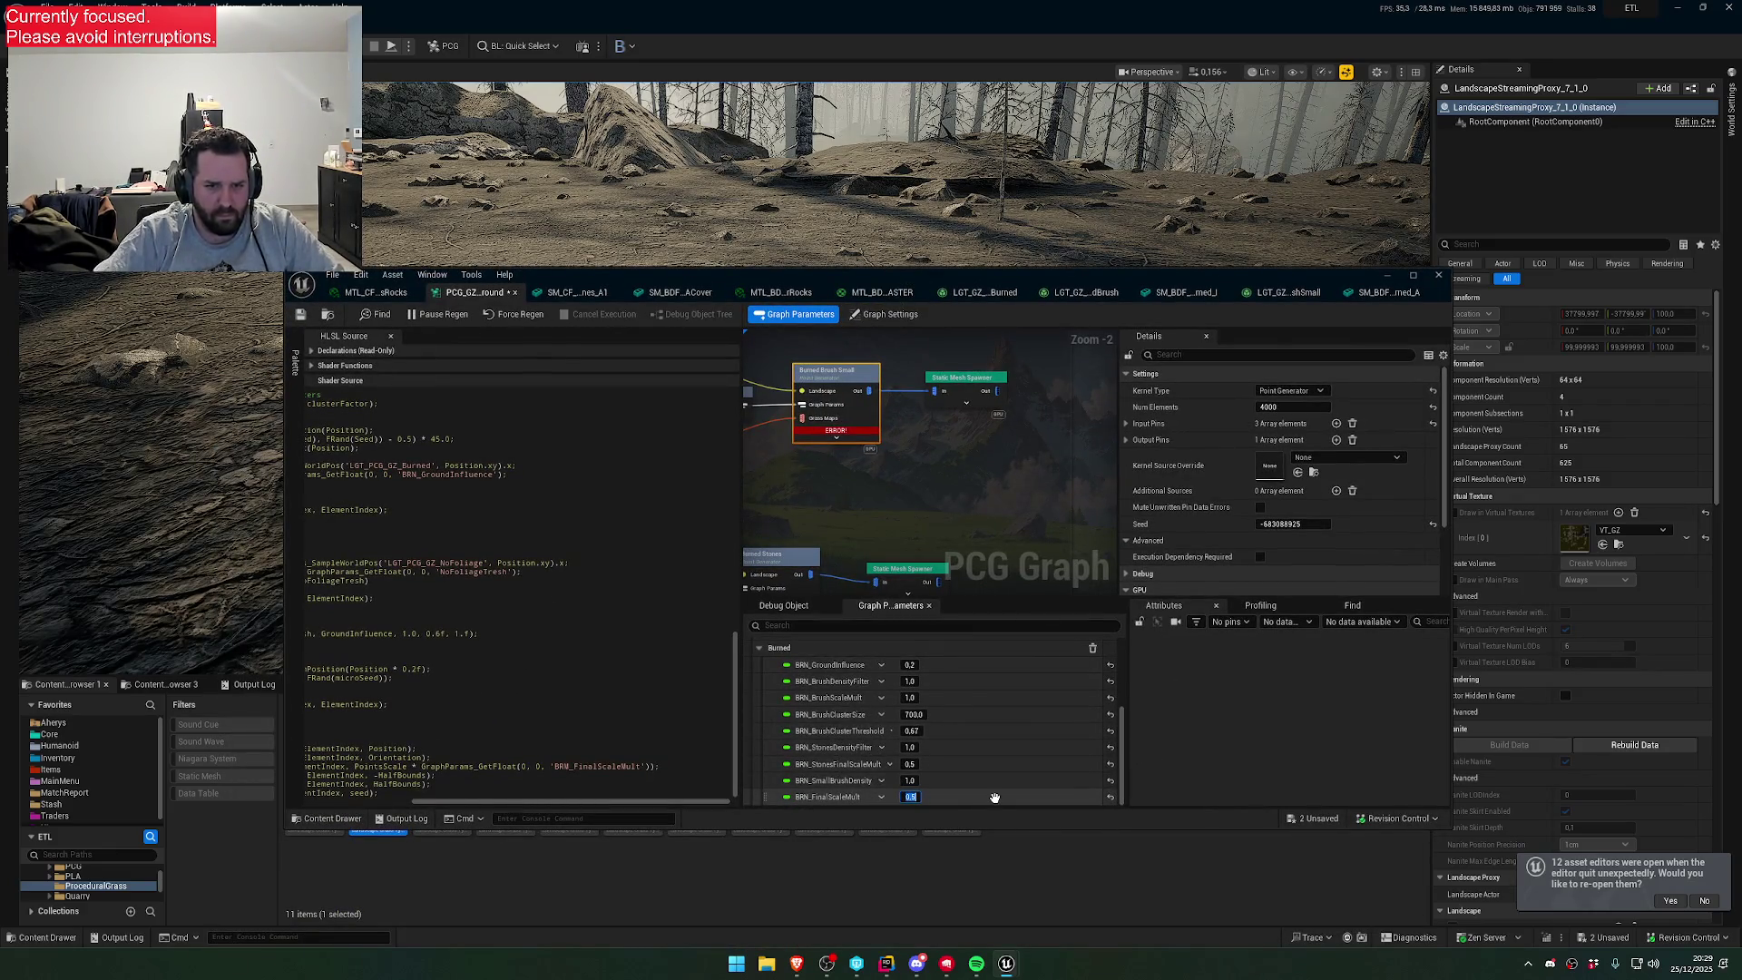
pyautogui.write('1.0')
pyautogui.press('Return')
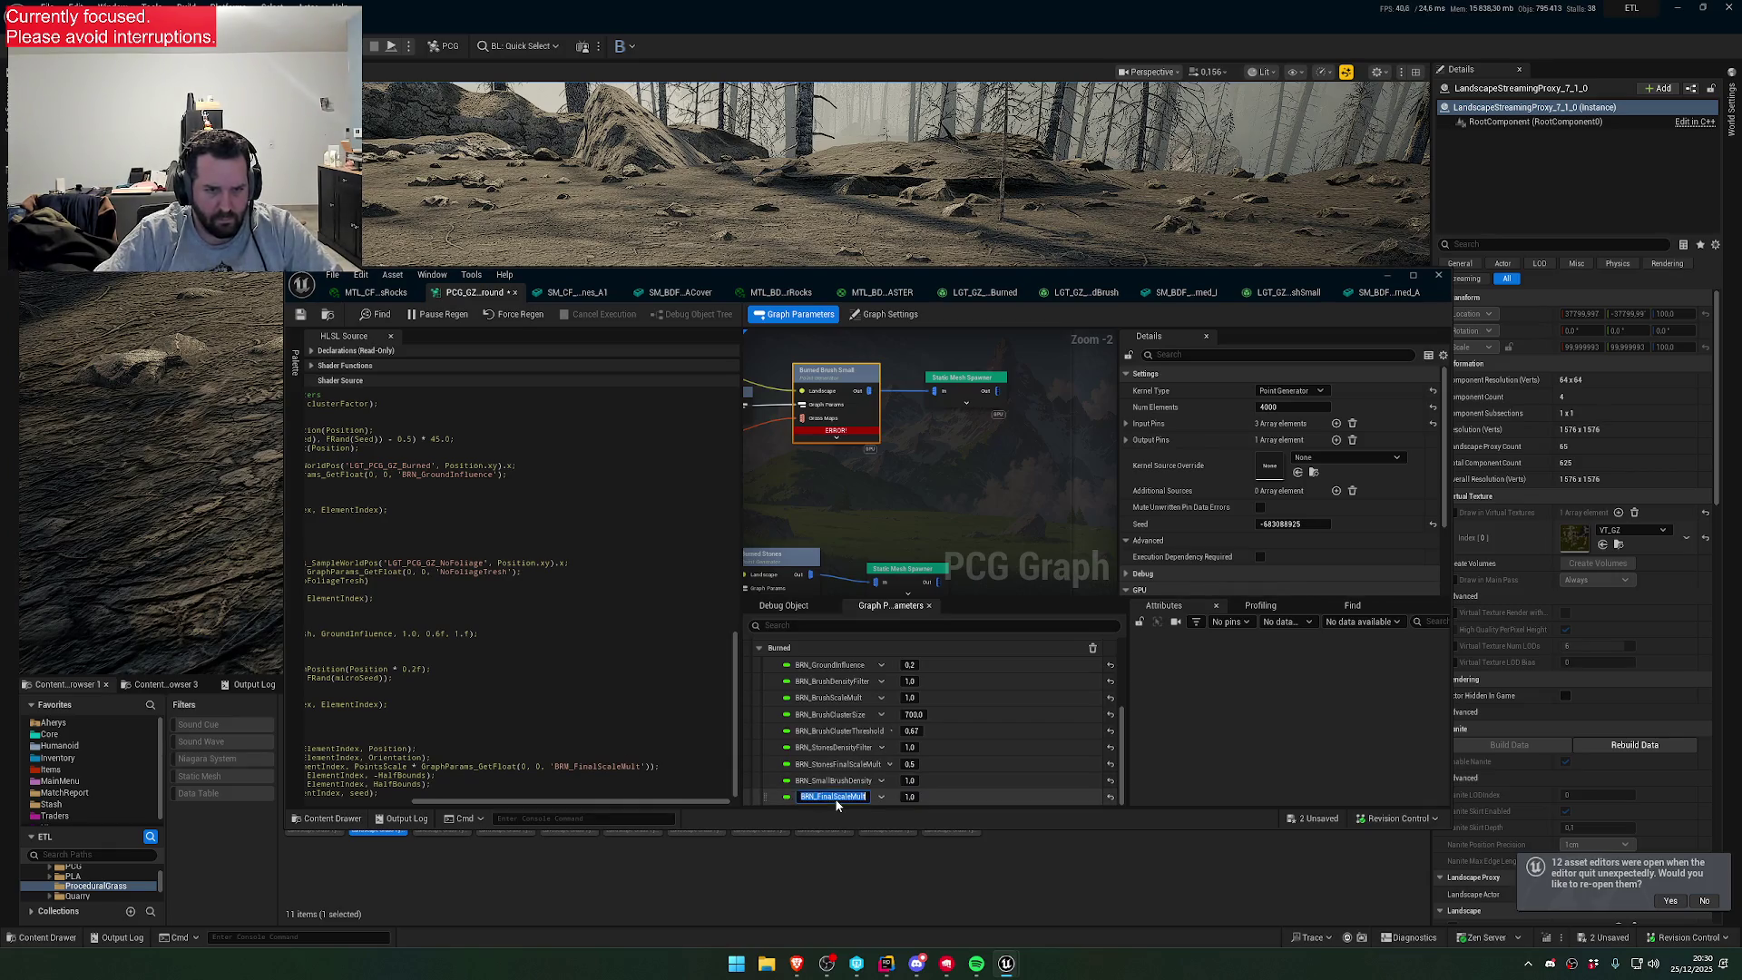
# - Locate BRN_FinalScaleMult in the HLSL source and save the ground PCG graph
pyautogui.doubleClick(611, 768)
pyautogui.scroll(10, 640, 769)
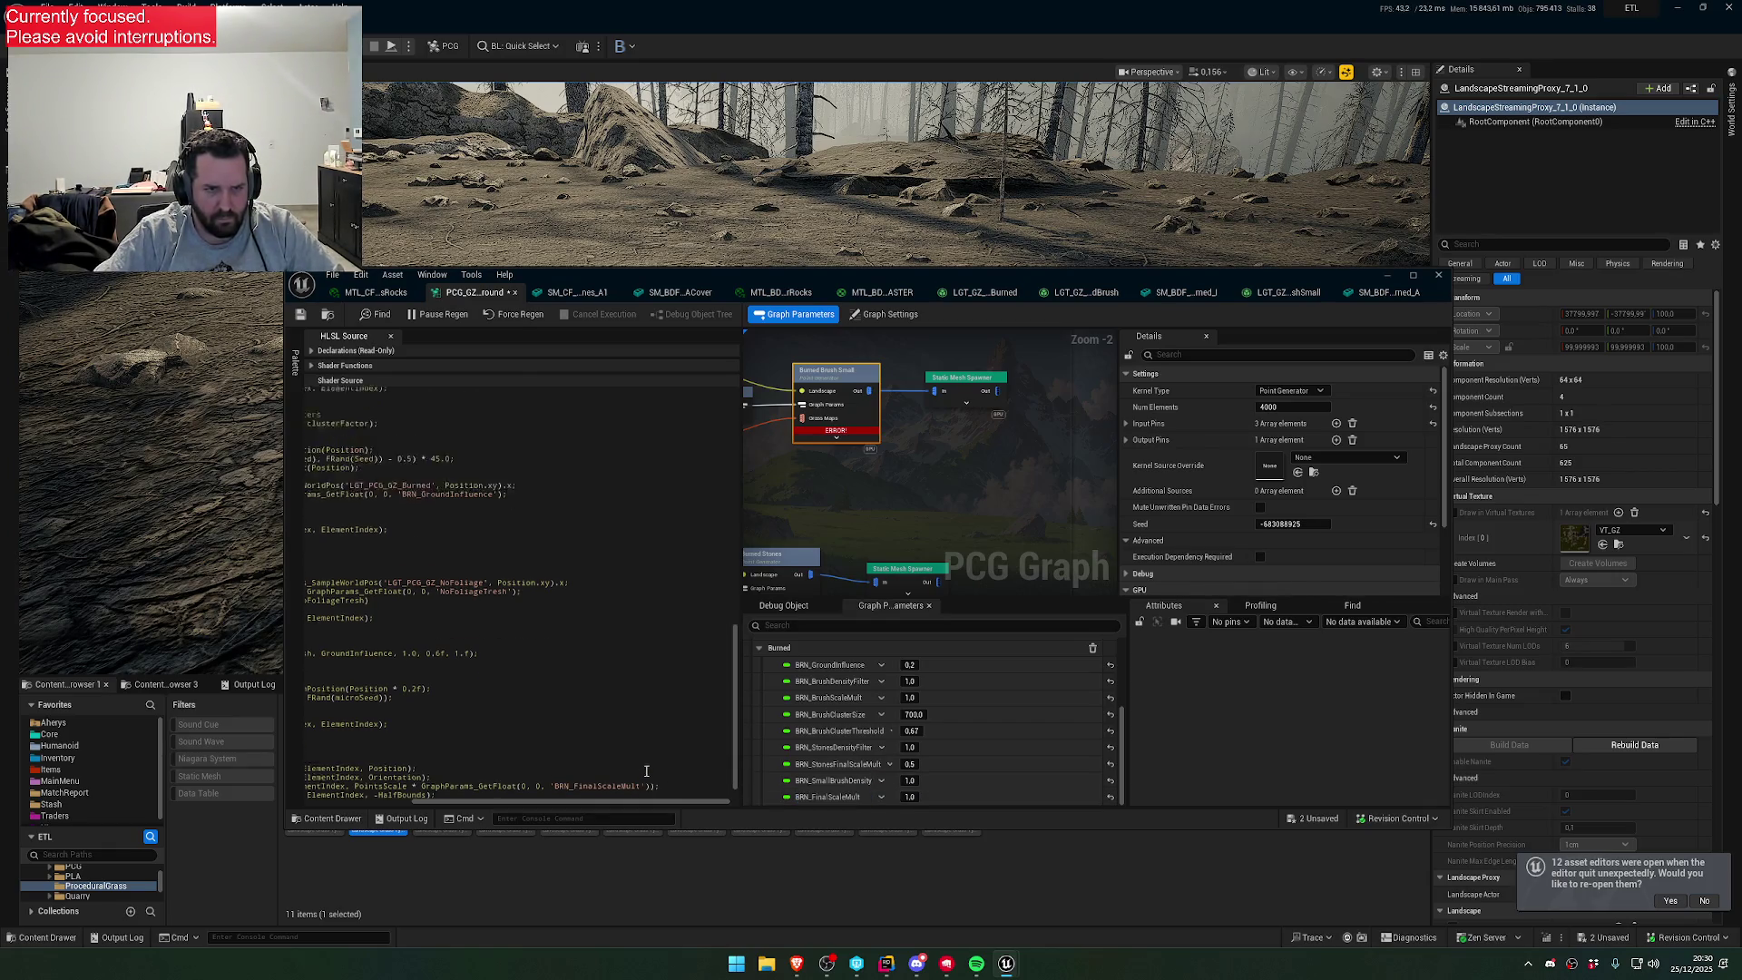
pyautogui.scroll(8, 647, 769)
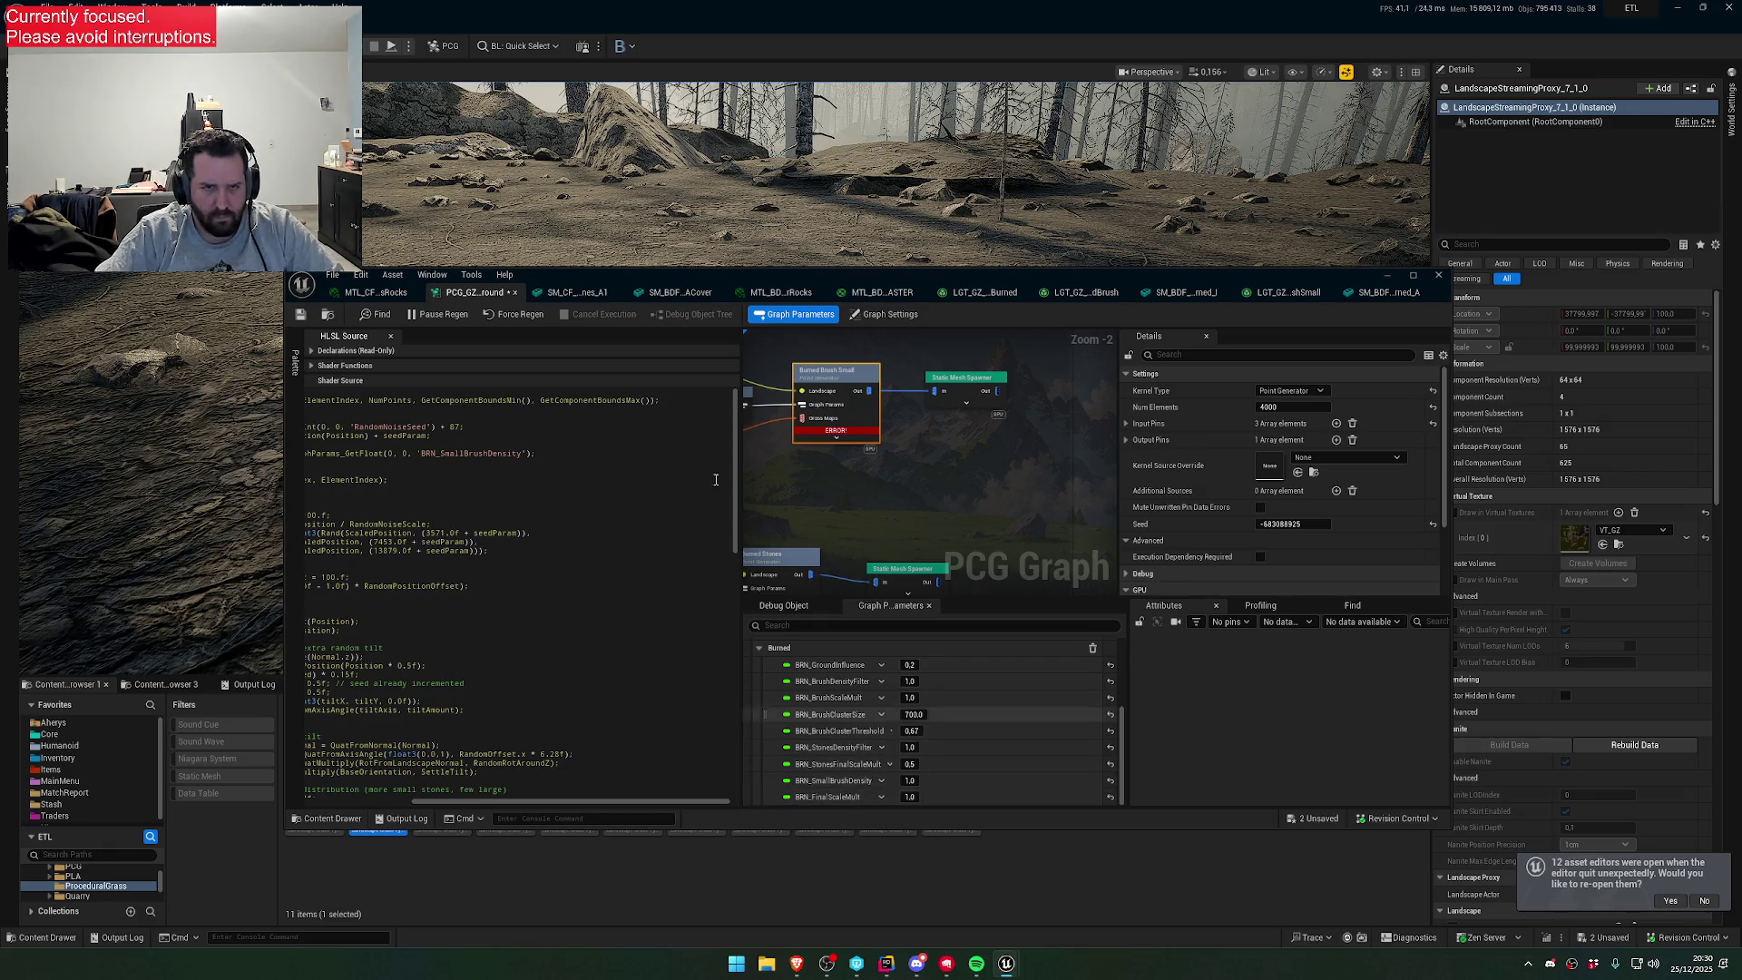
pyautogui.click(331, 318)
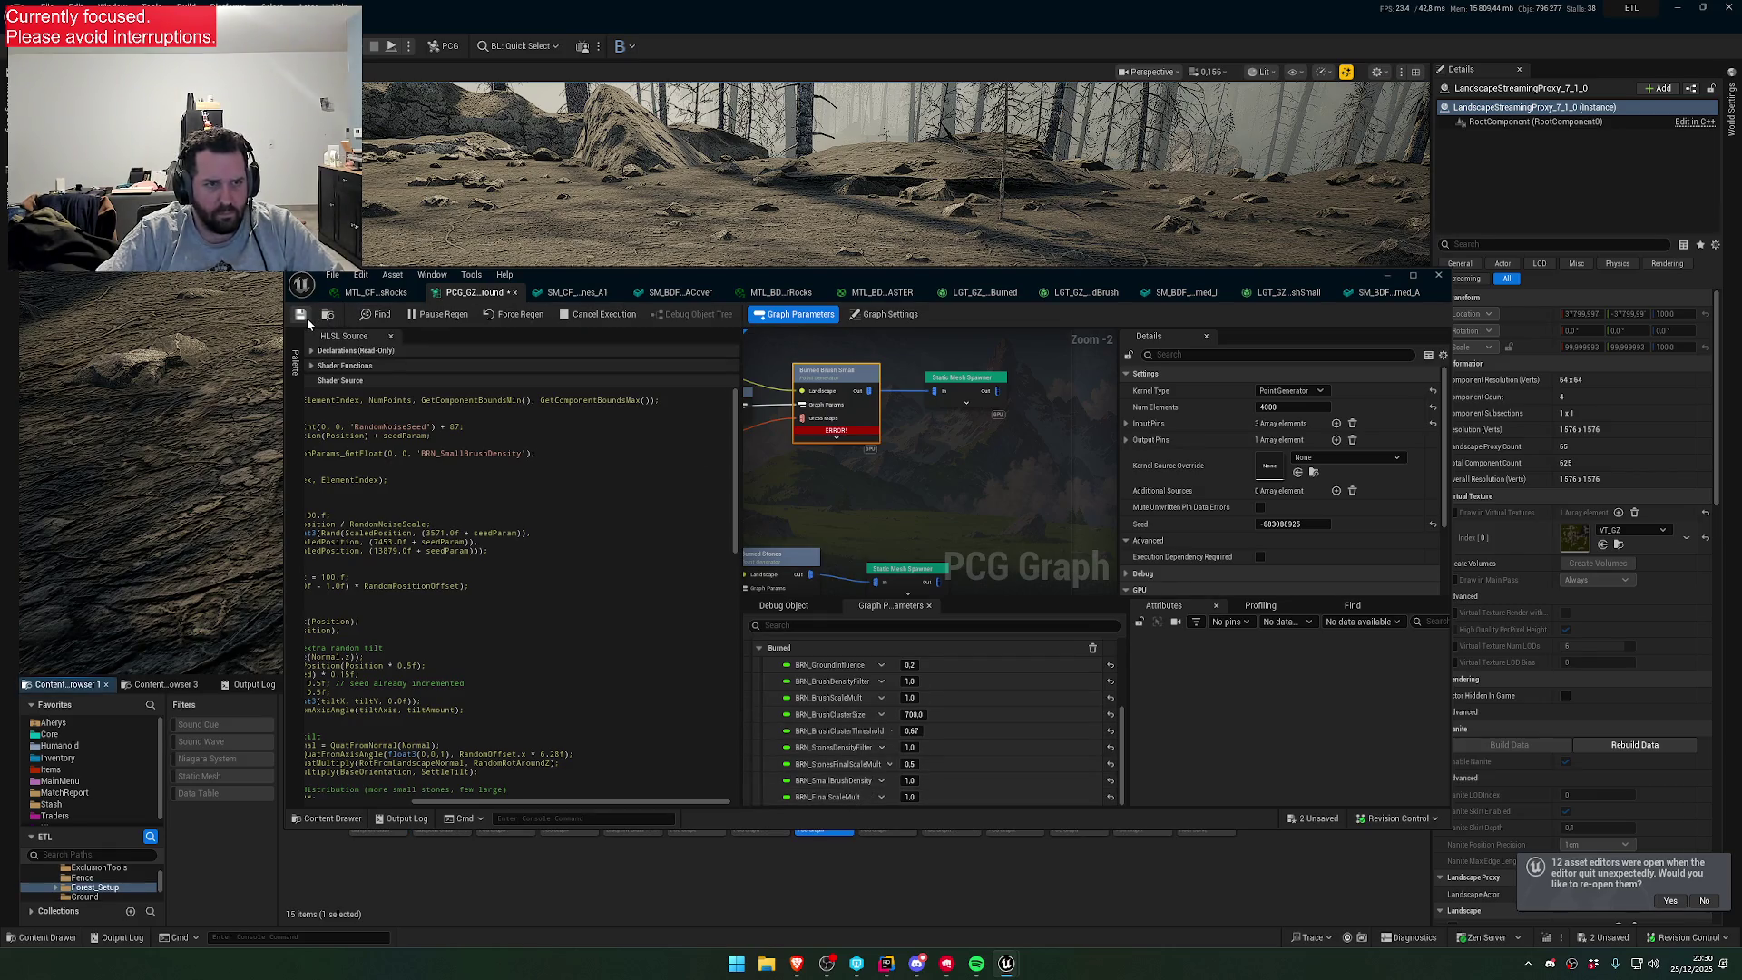
pyautogui.click(300, 314)
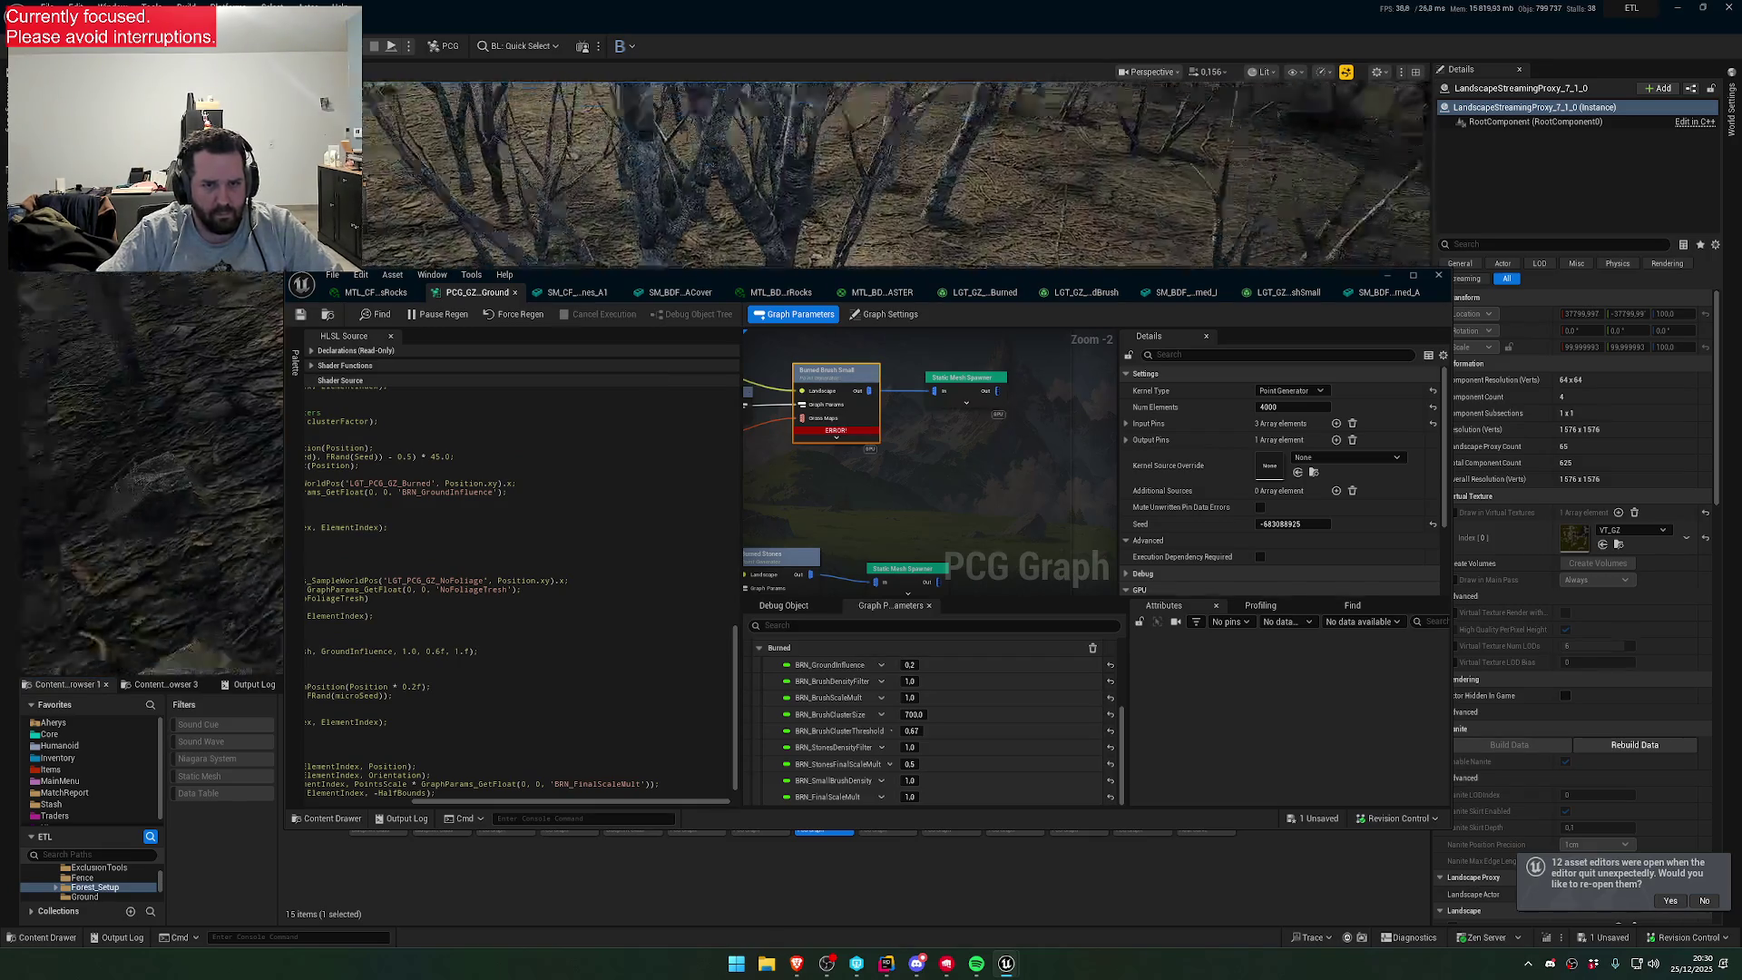
# - Set BRN_FinalScaleMult back to 0.2, fly toward the large rock, and frame the Burned Brush Small node
pyautogui.click(910, 797)
pyautogui.write('0.2')
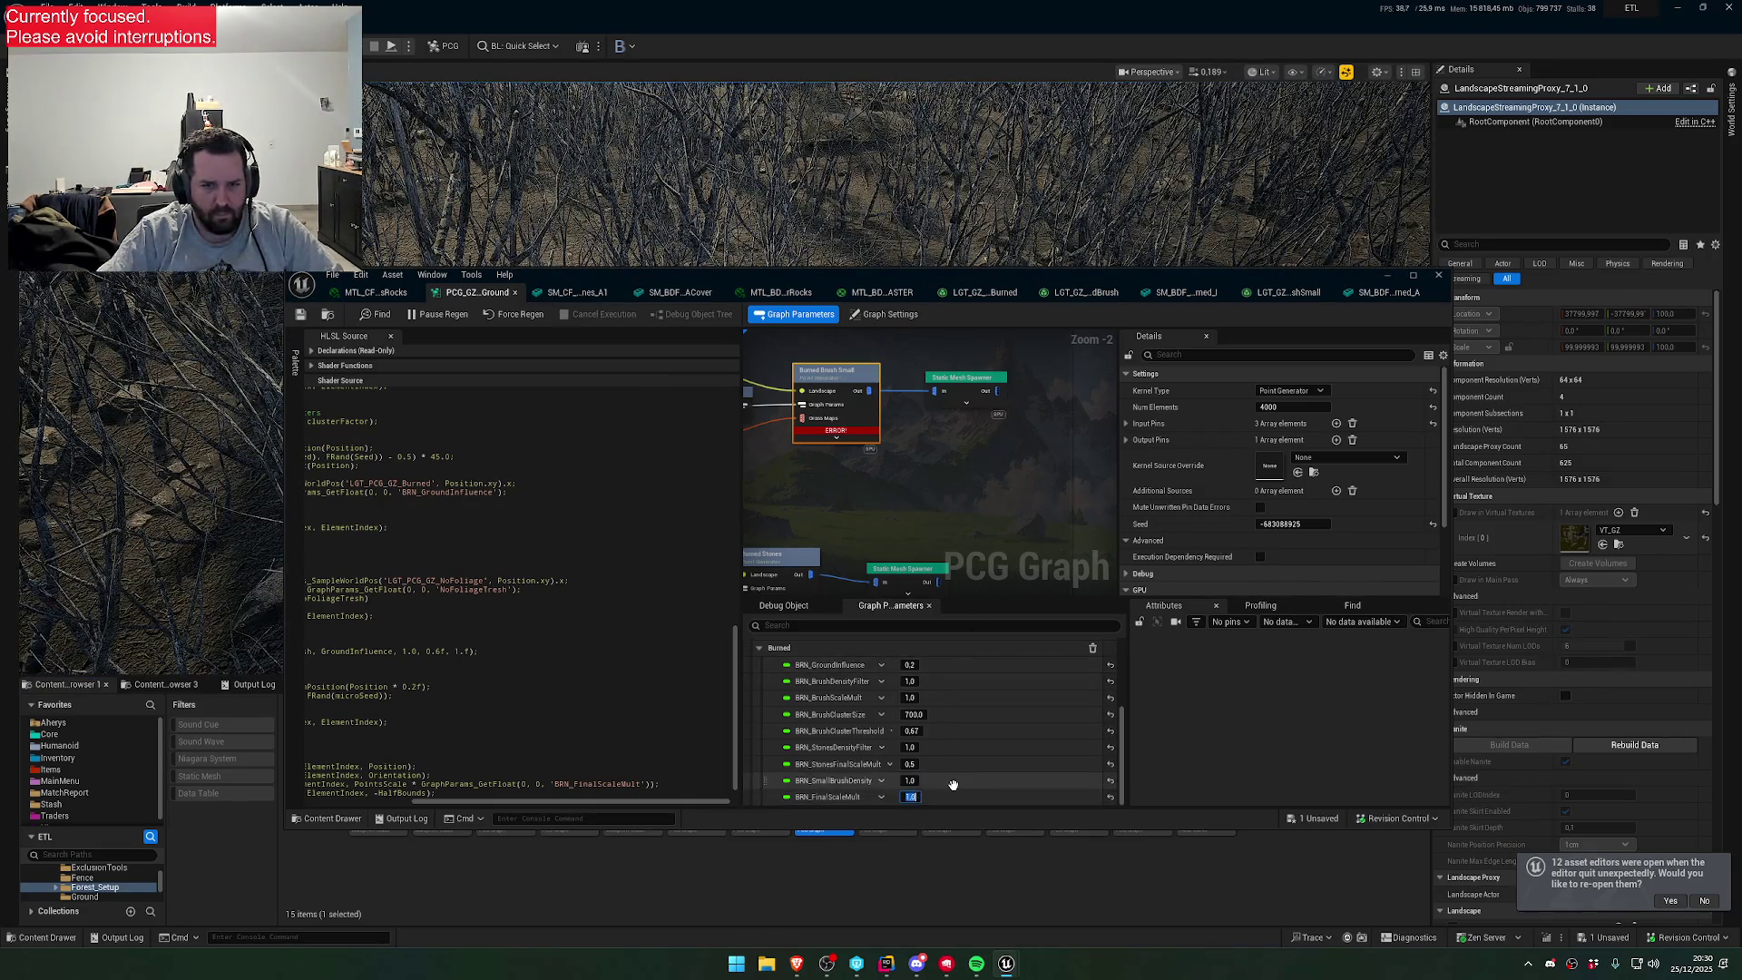
pyautogui.press('Return')
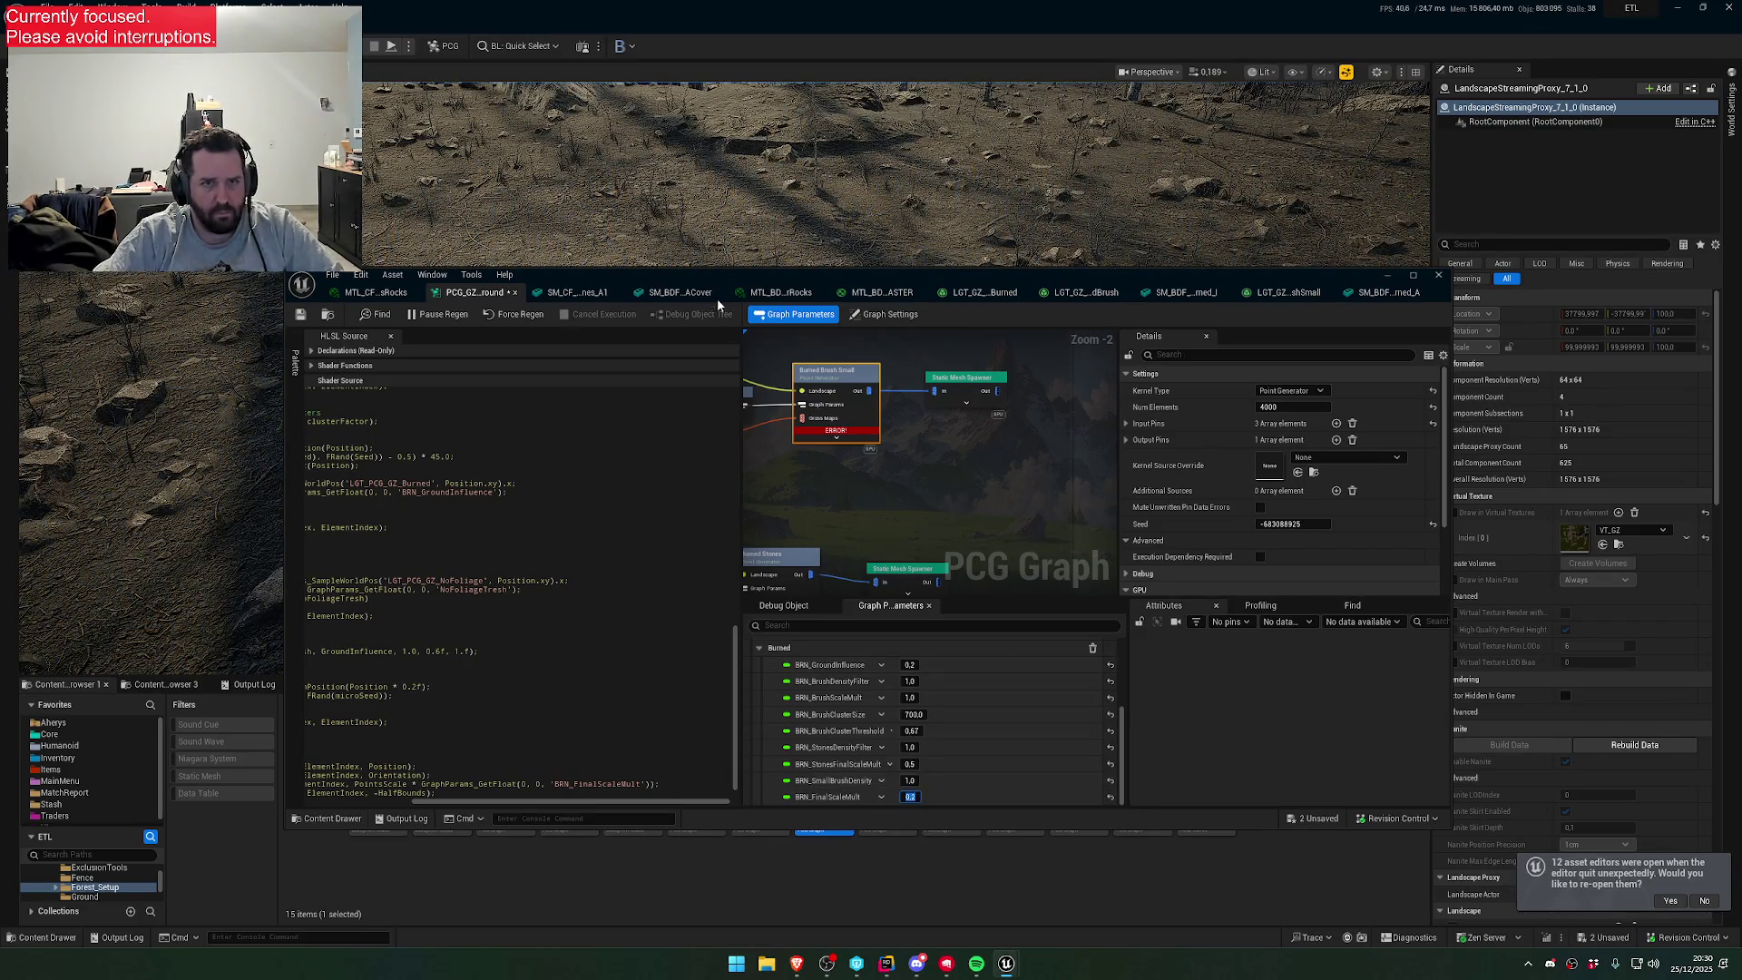
pyautogui.moveTo(740, 285); pyautogui.dragTo(553, 519)
pyautogui.press('w')
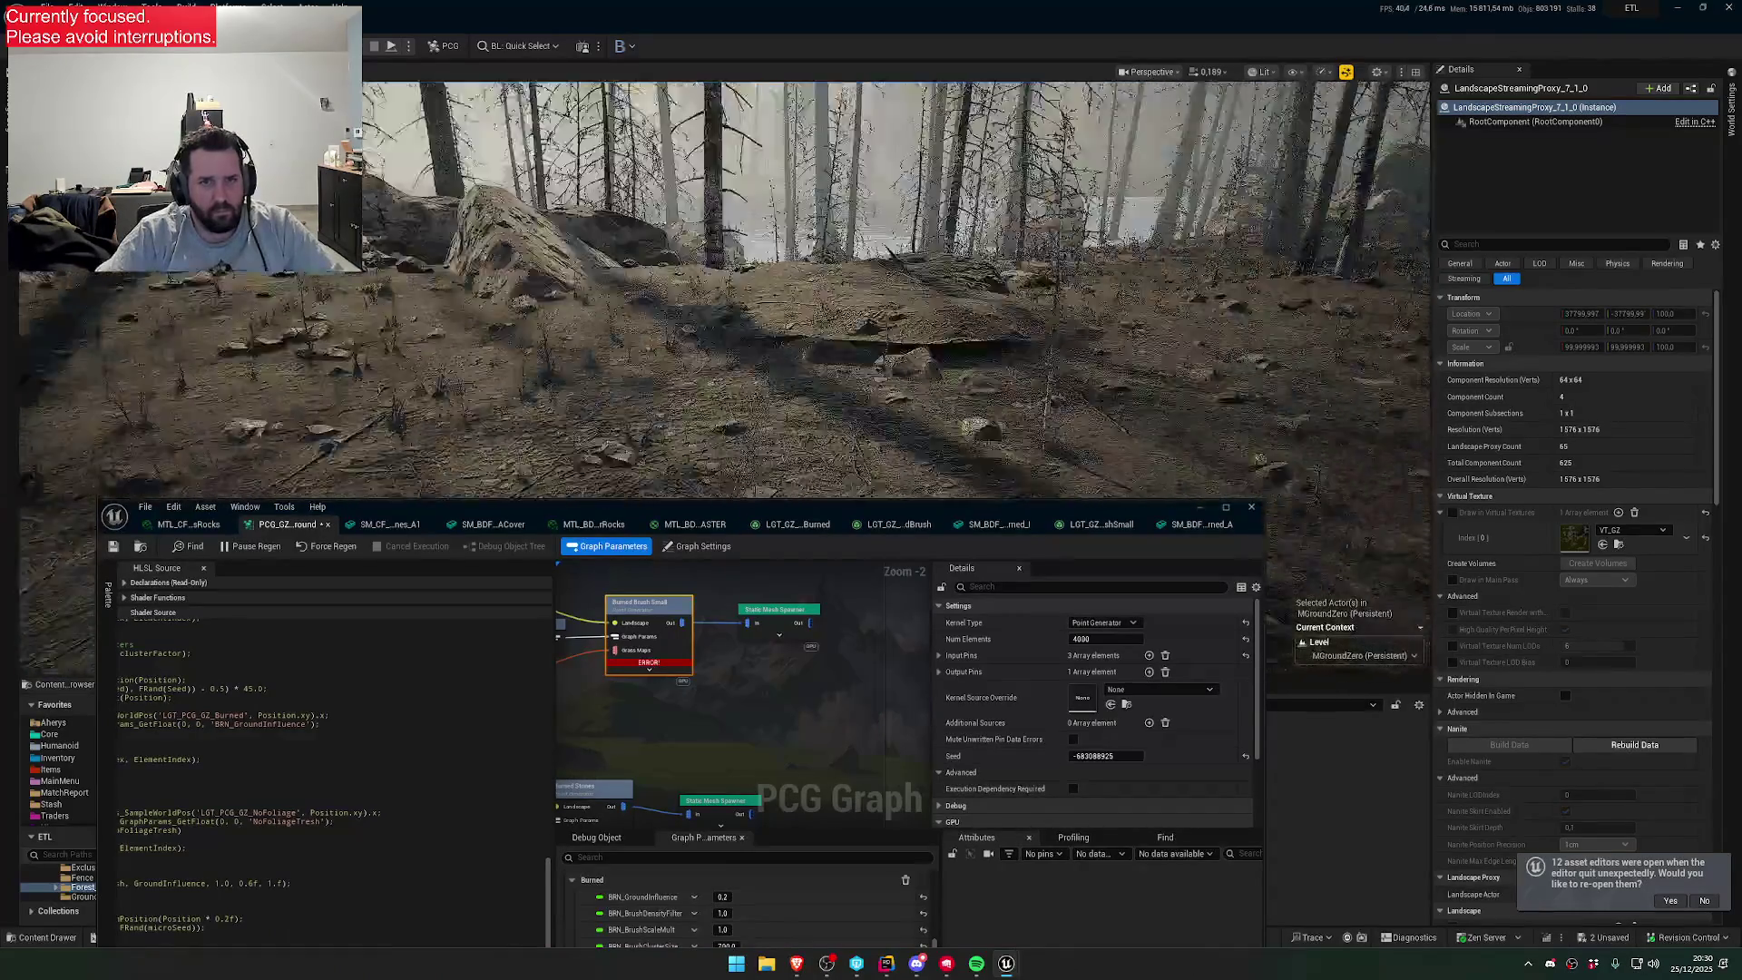
pyautogui.press('w')
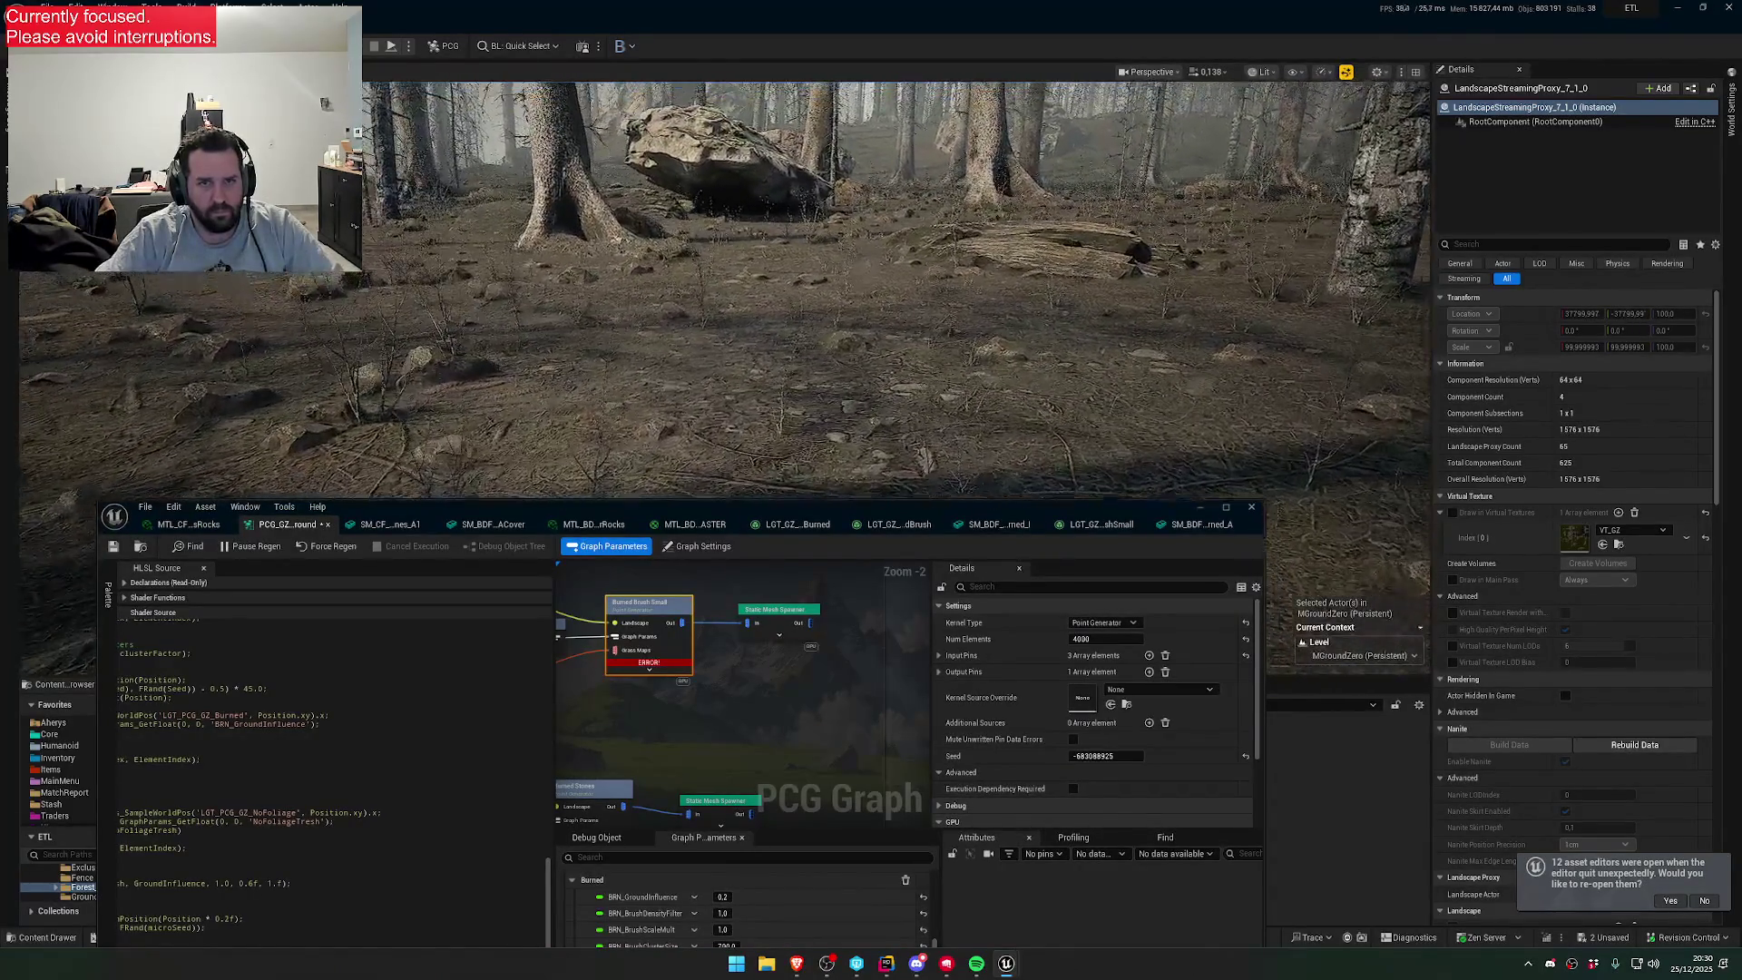
pyautogui.press('f')
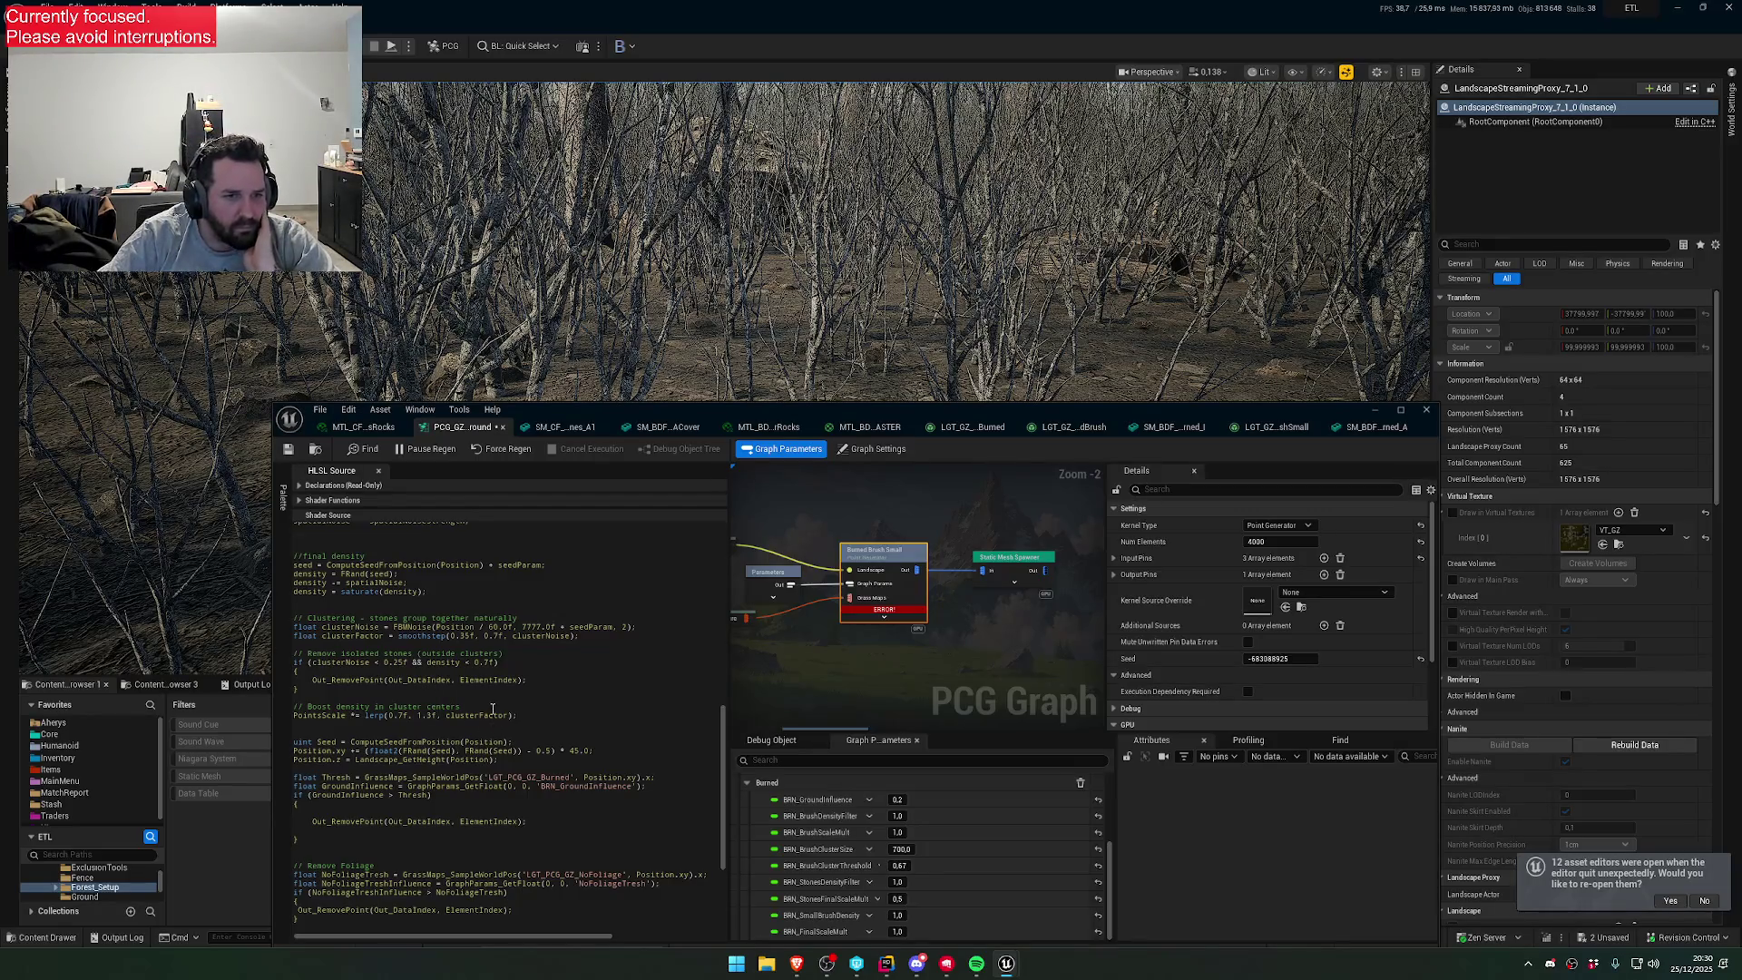
pyautogui.scroll(1, 482, 709)
pyautogui.scroll(4, 493, 721)
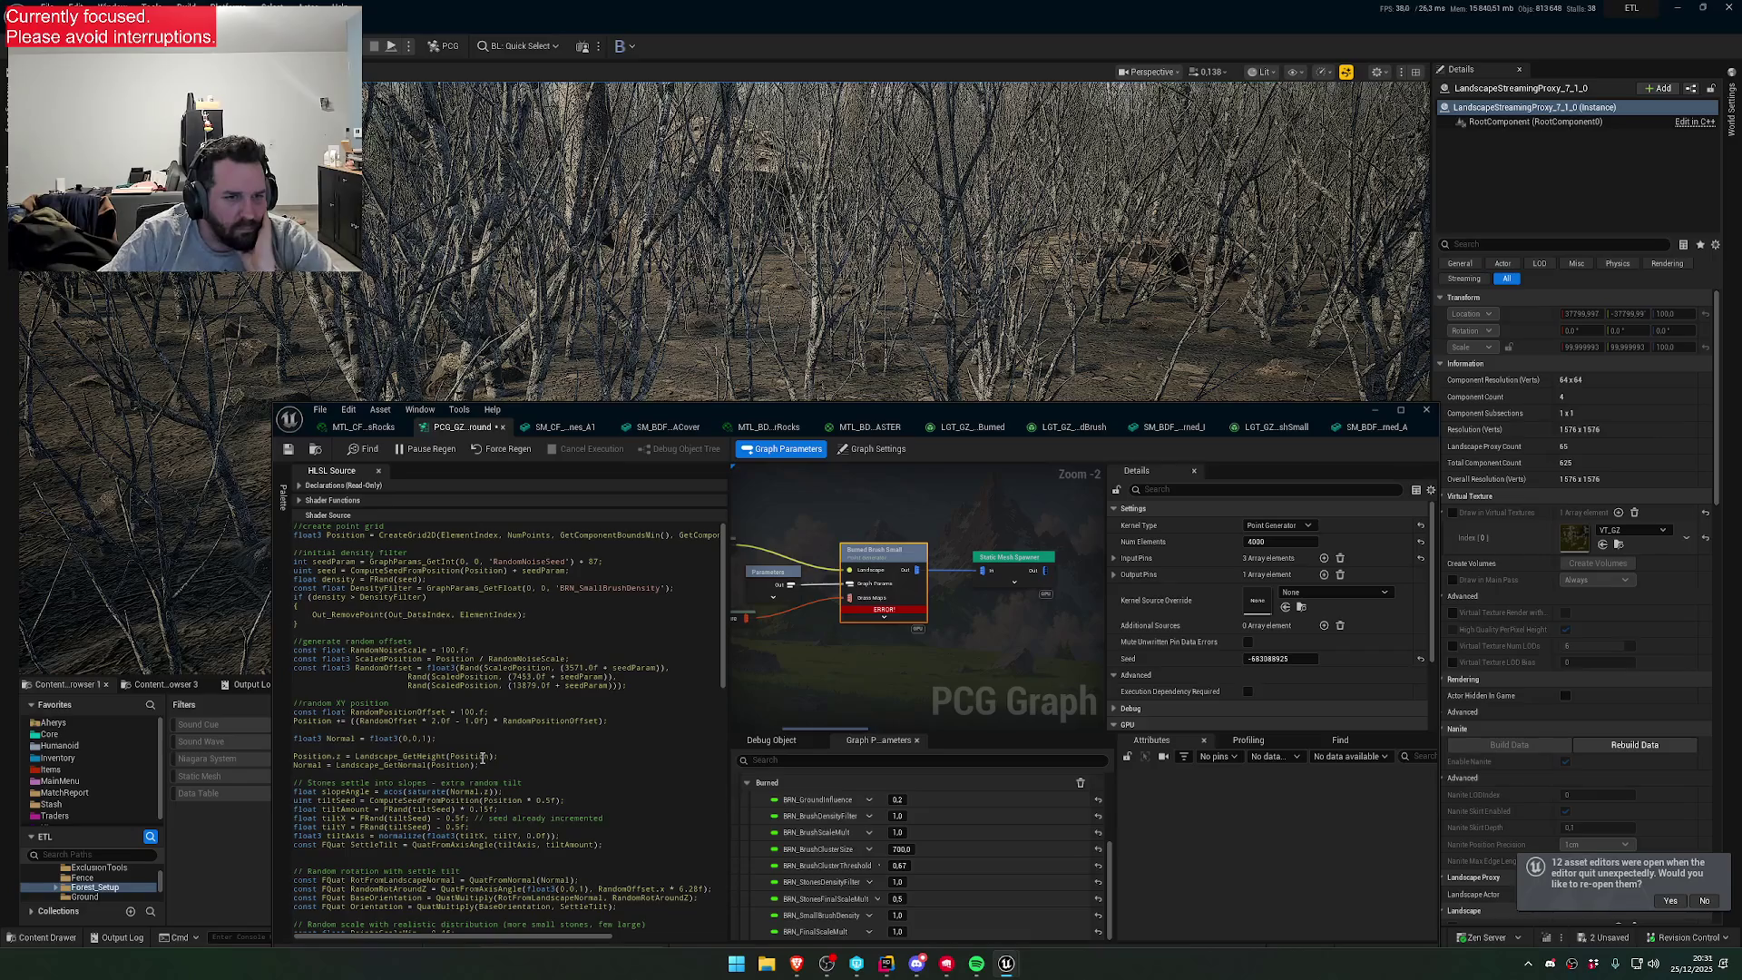
pyautogui.scroll(-6, 482, 756)
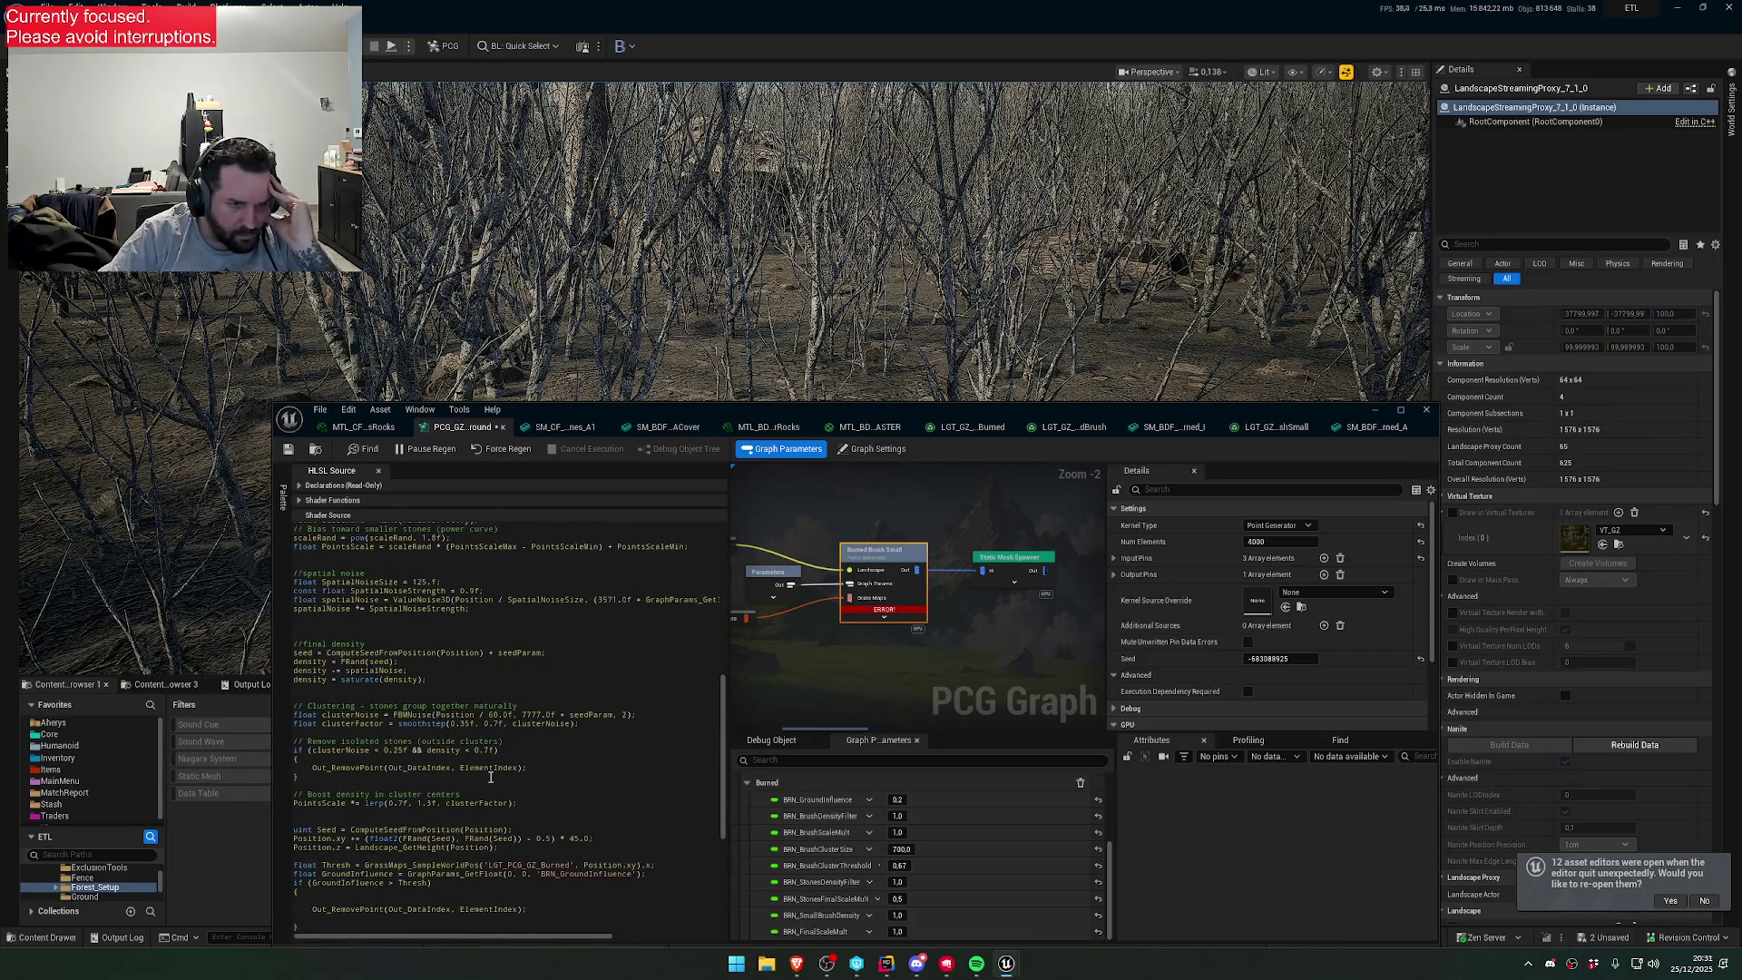
pyautogui.scroll(-2, 490, 777)
pyautogui.scroll(-3, 482, 778)
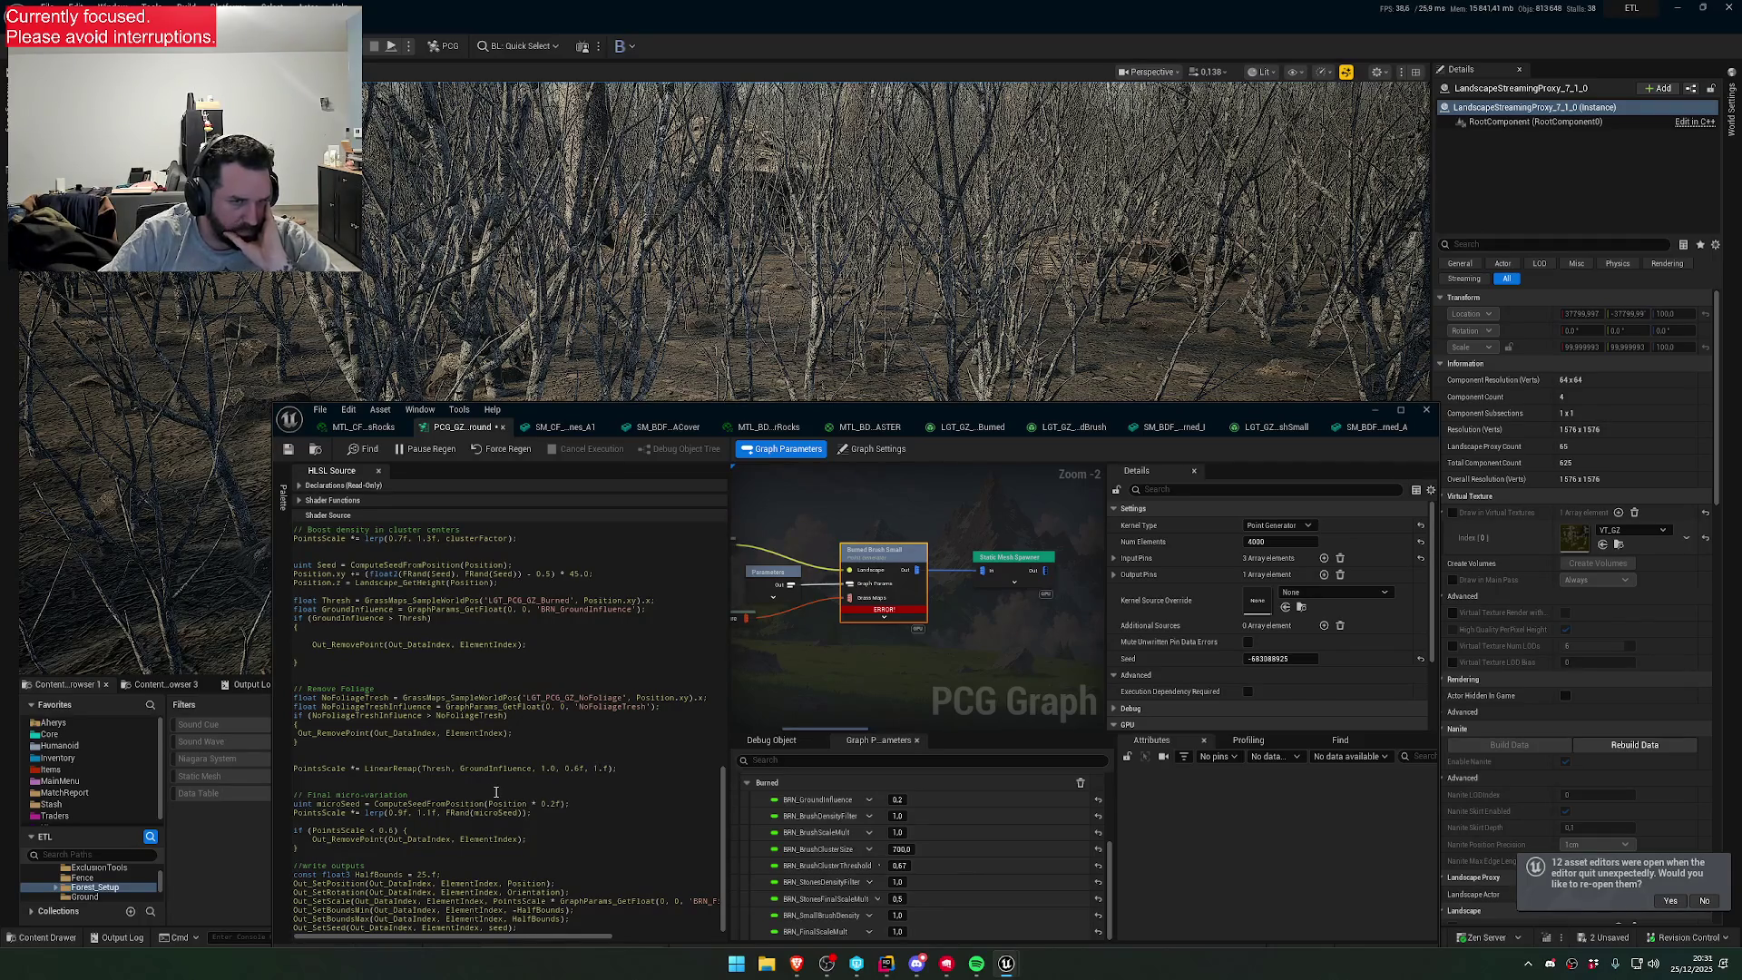
pyautogui.scroll(5, 496, 792)
pyautogui.scroll(2, 490, 801)
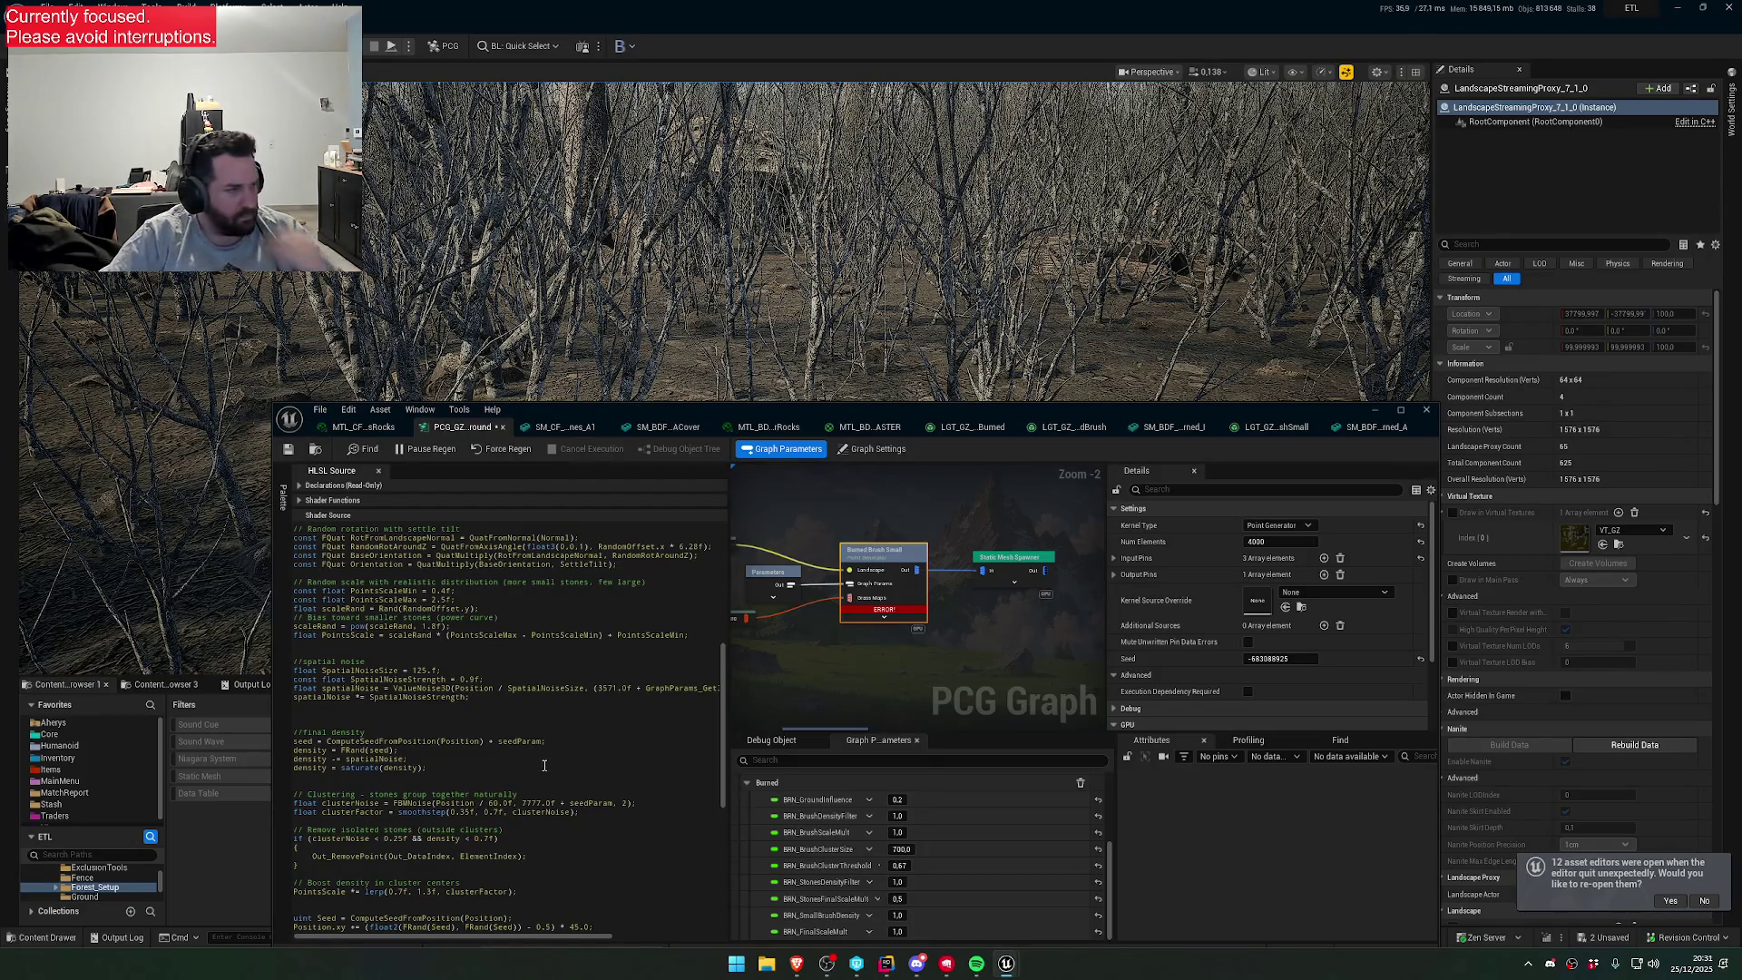
pyautogui.scroll(6, 545, 765)
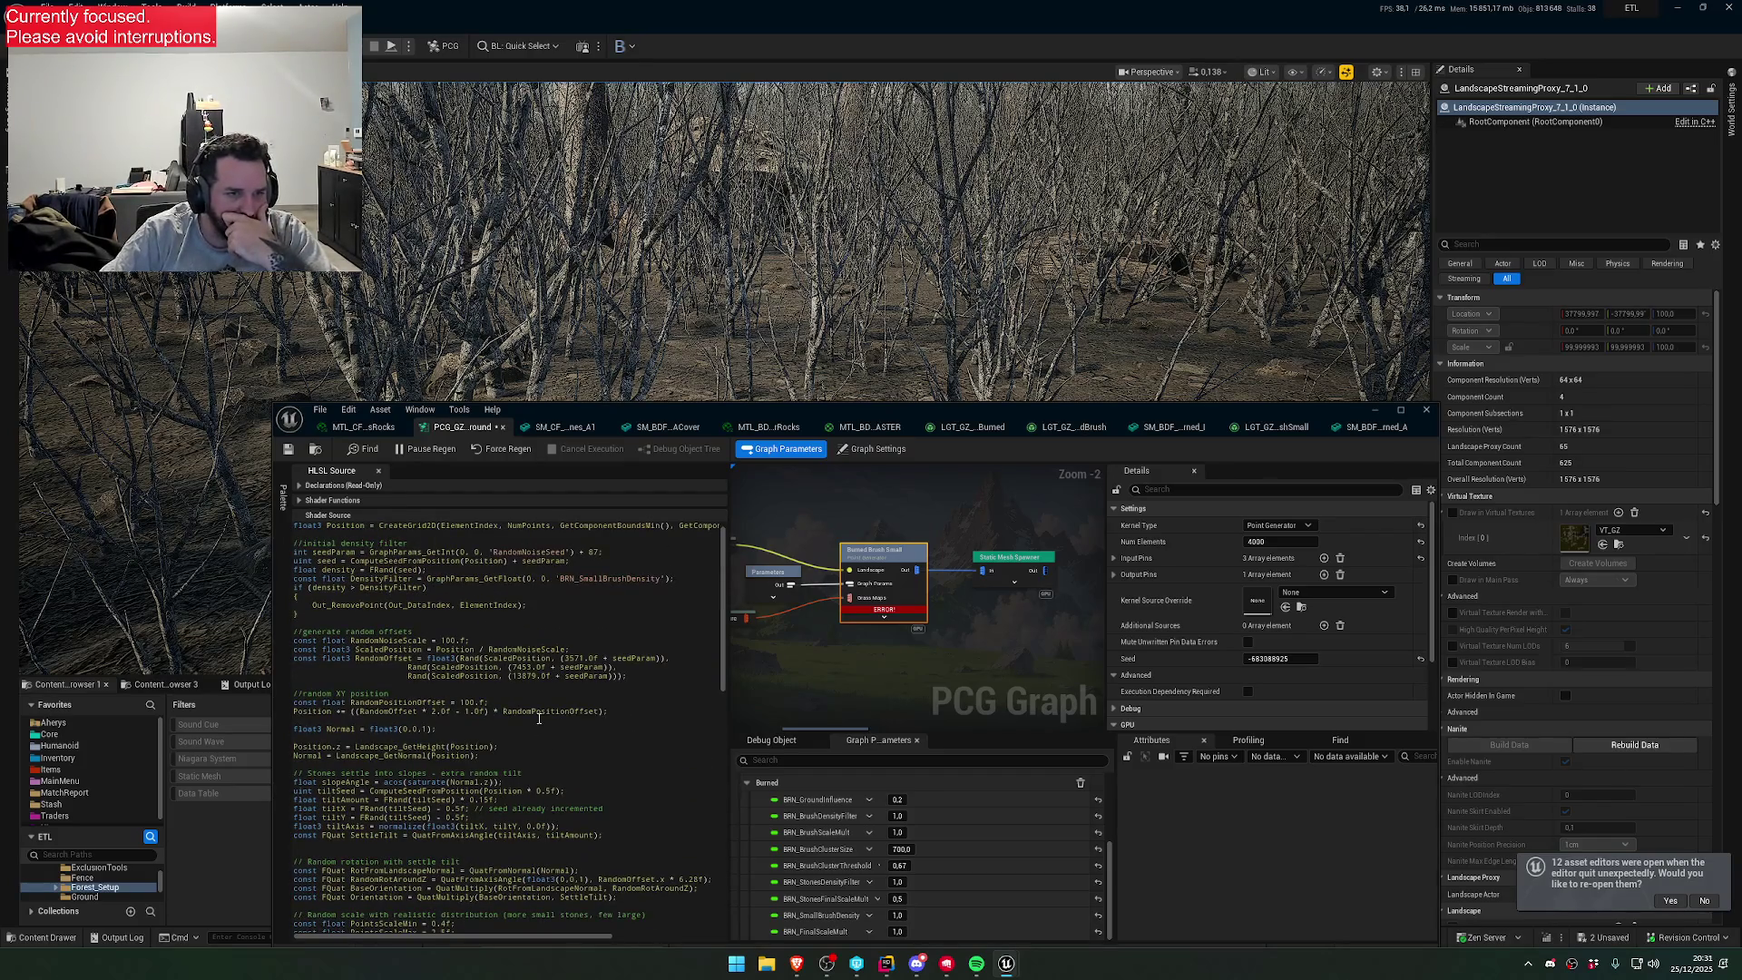
pyautogui.scroll(1, 539, 717)
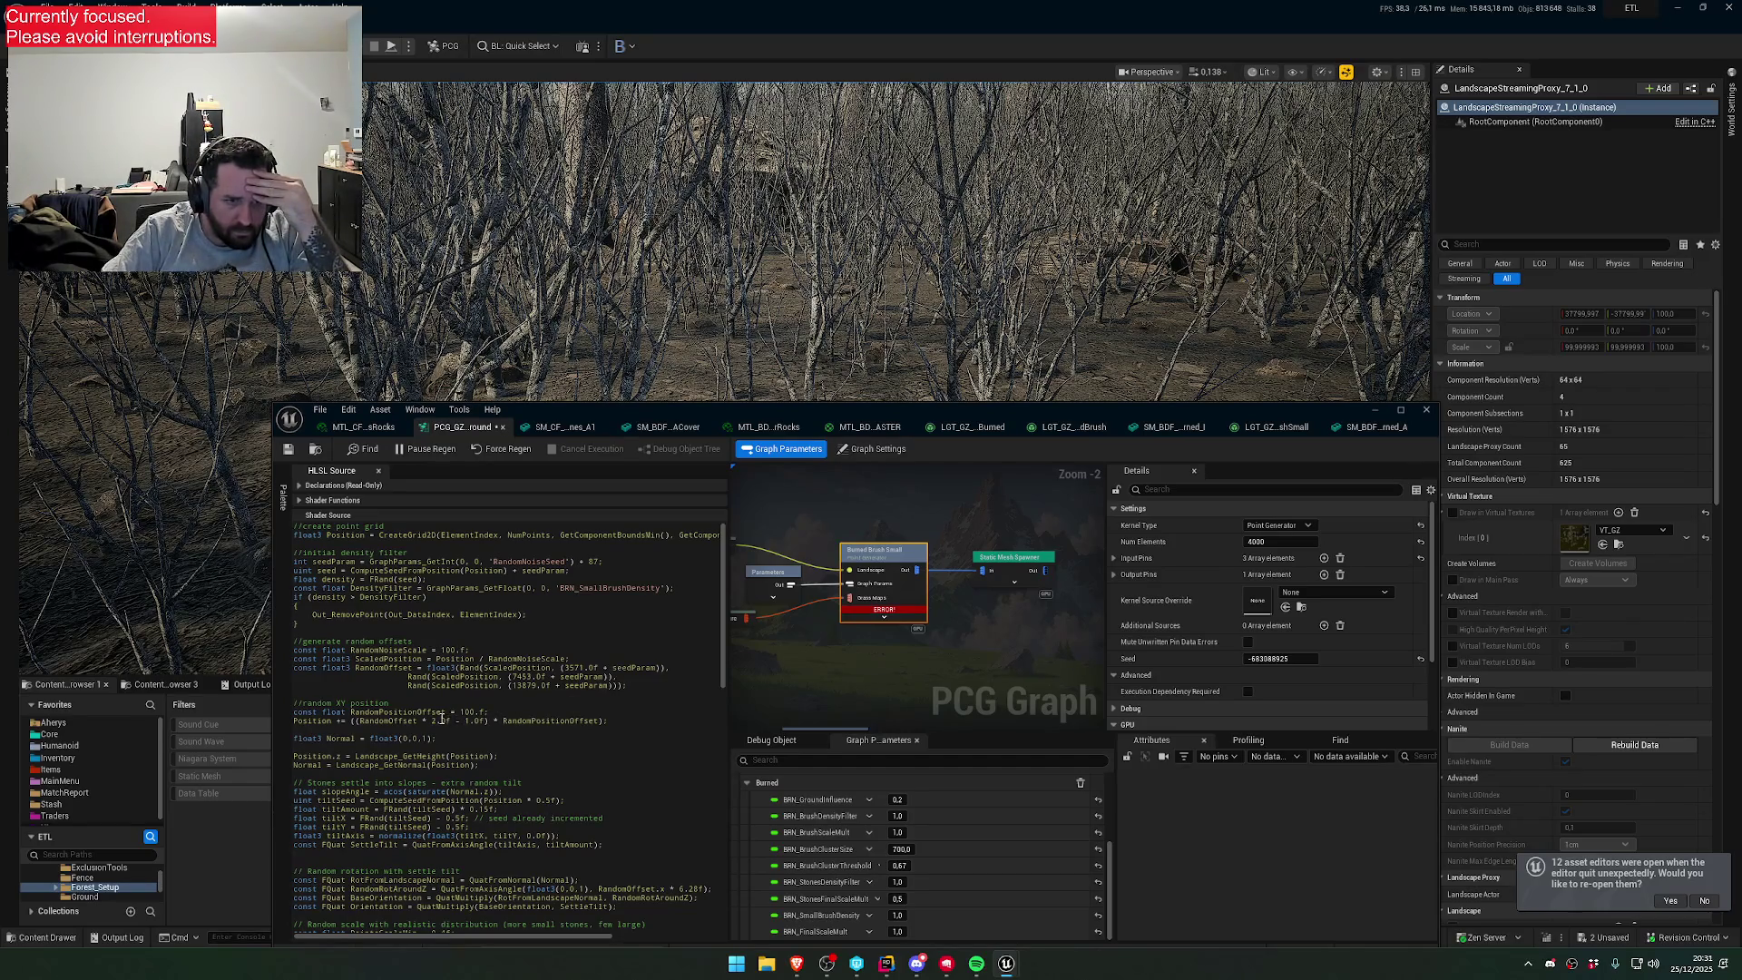
pyautogui.scroll(-2, 438, 720)
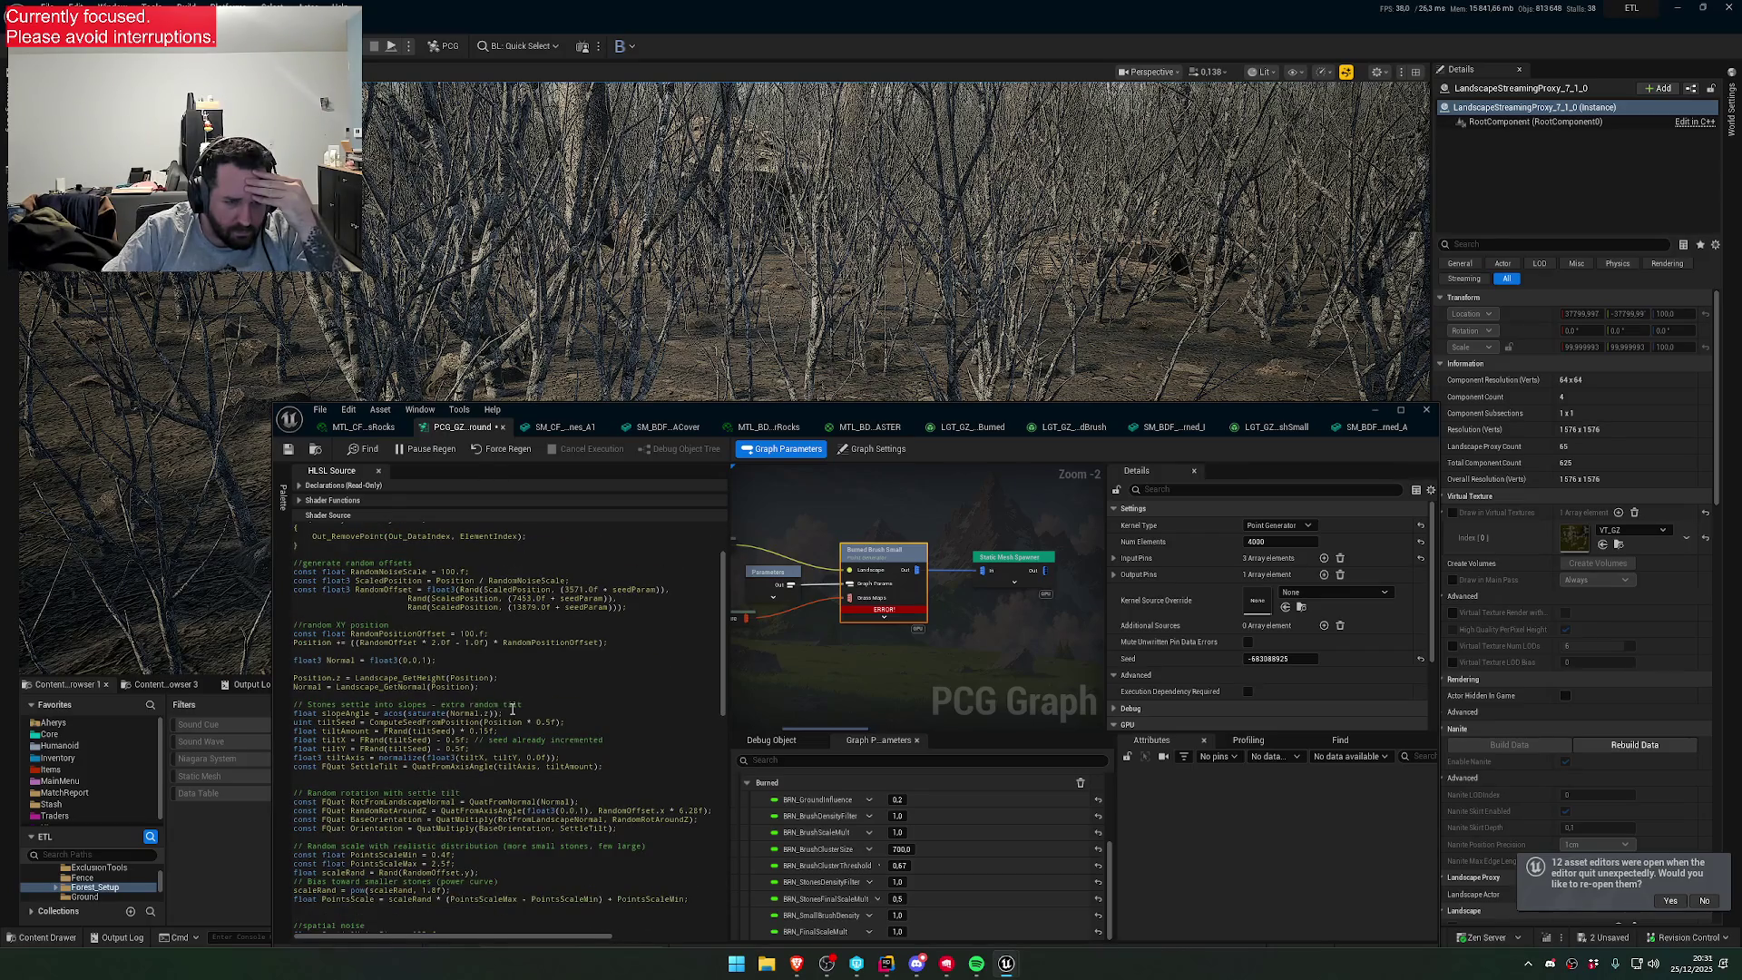
pyautogui.scroll(-2, 512, 709)
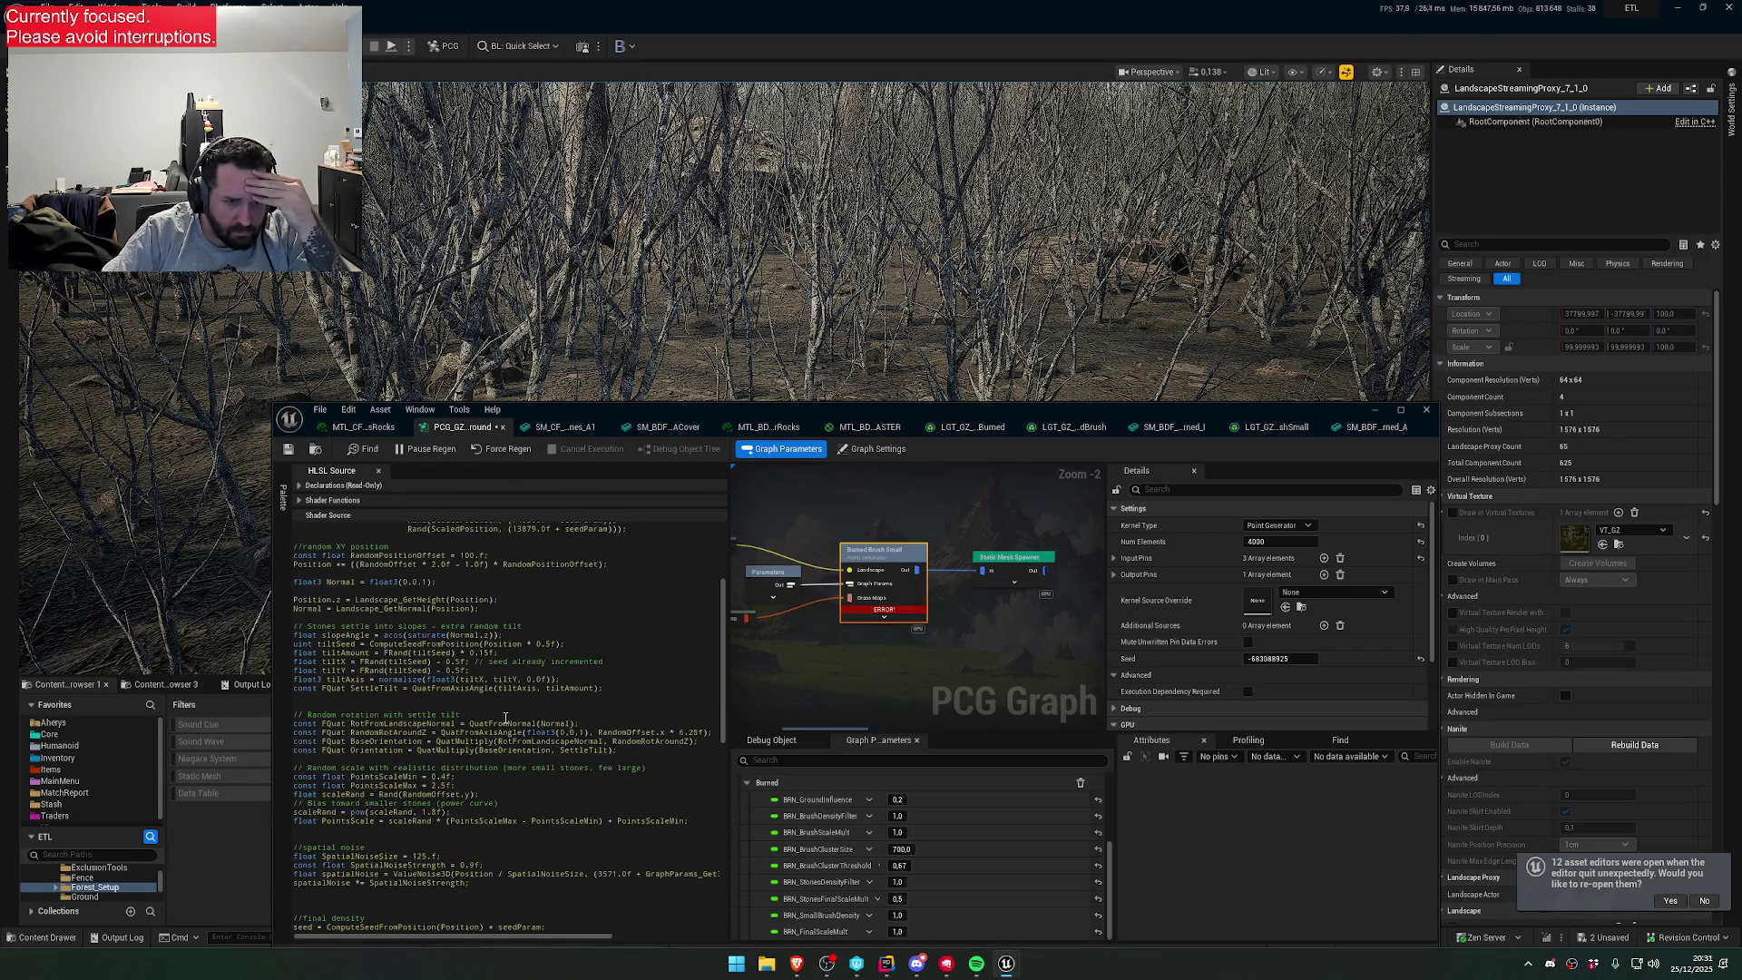
pyautogui.scroll(-2, 505, 718)
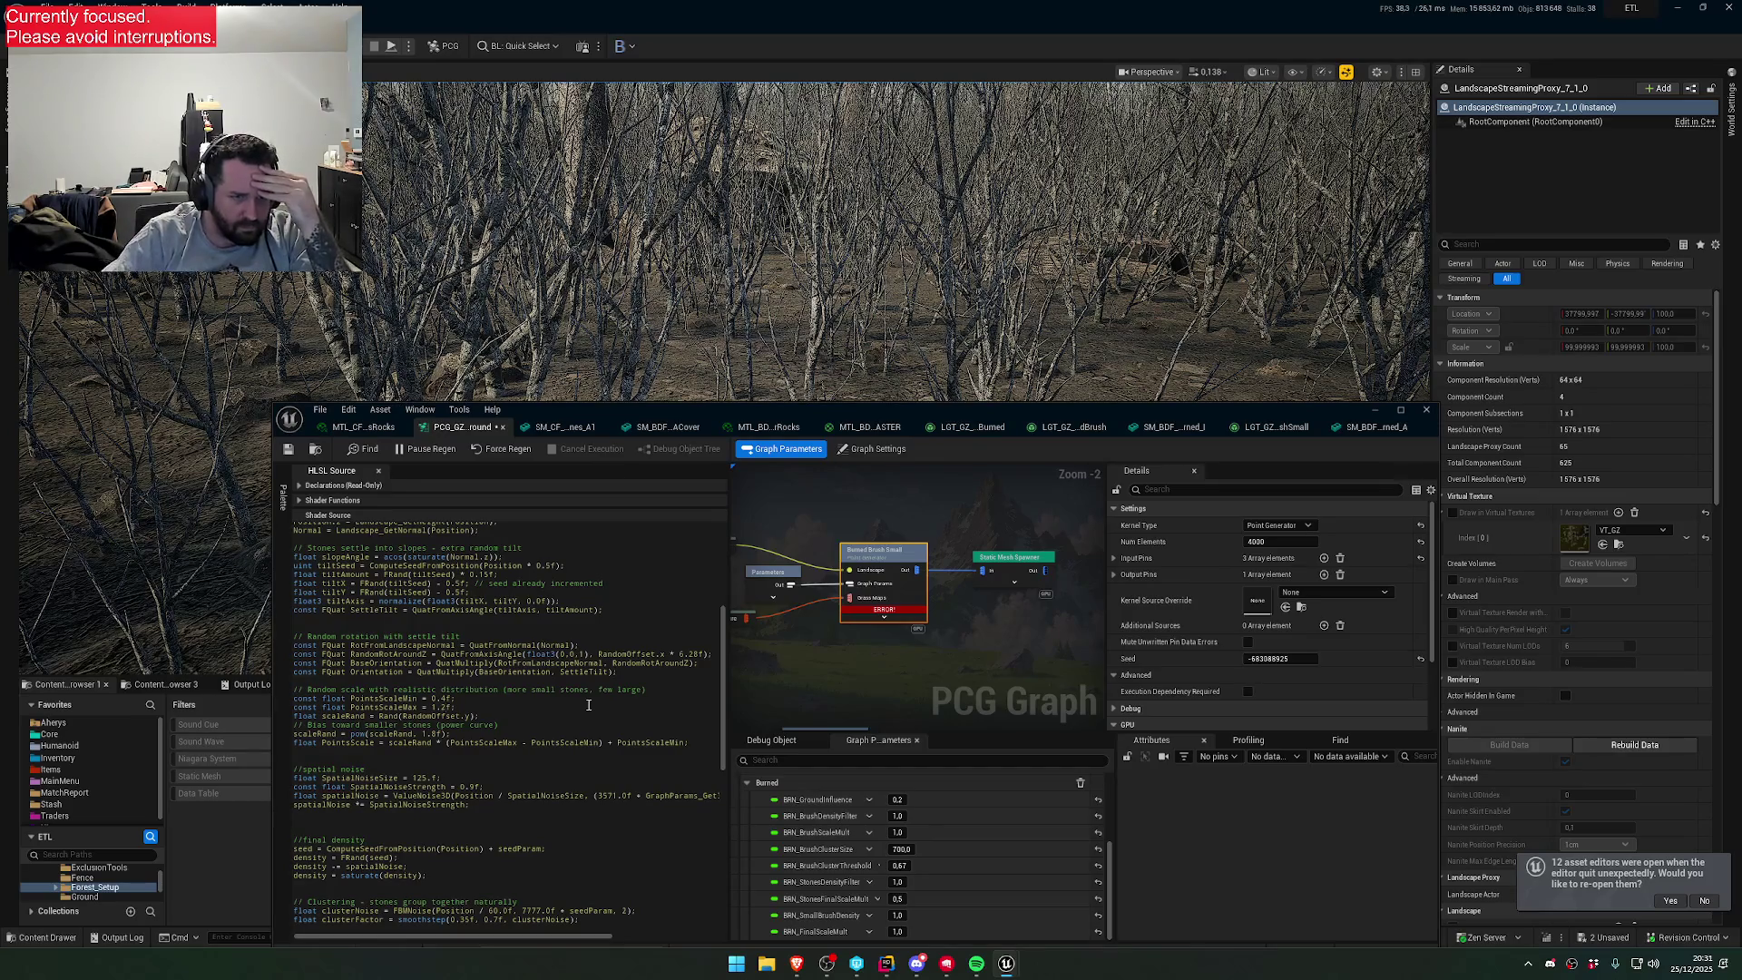
# - Change the leading digits of PointsScaleMin and PointsScaleMax to 0, save, and preview debug points
pyautogui.click(287, 451)
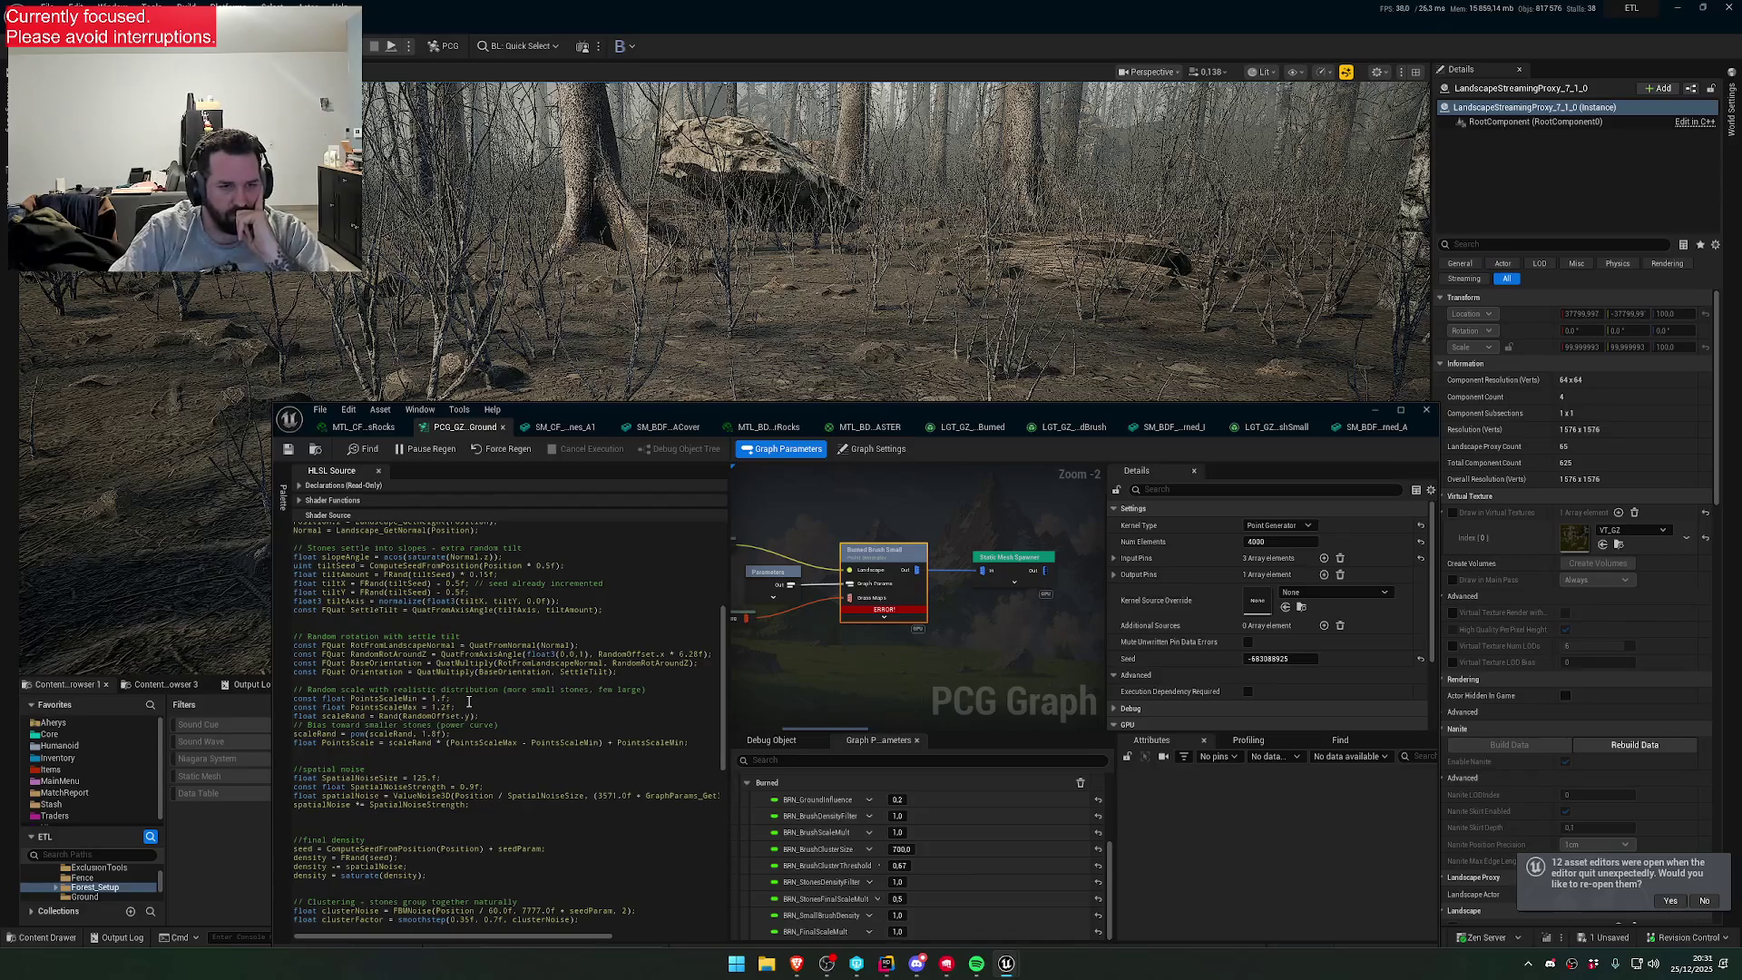
pyautogui.press('BackSpace')
pyautogui.write('0')
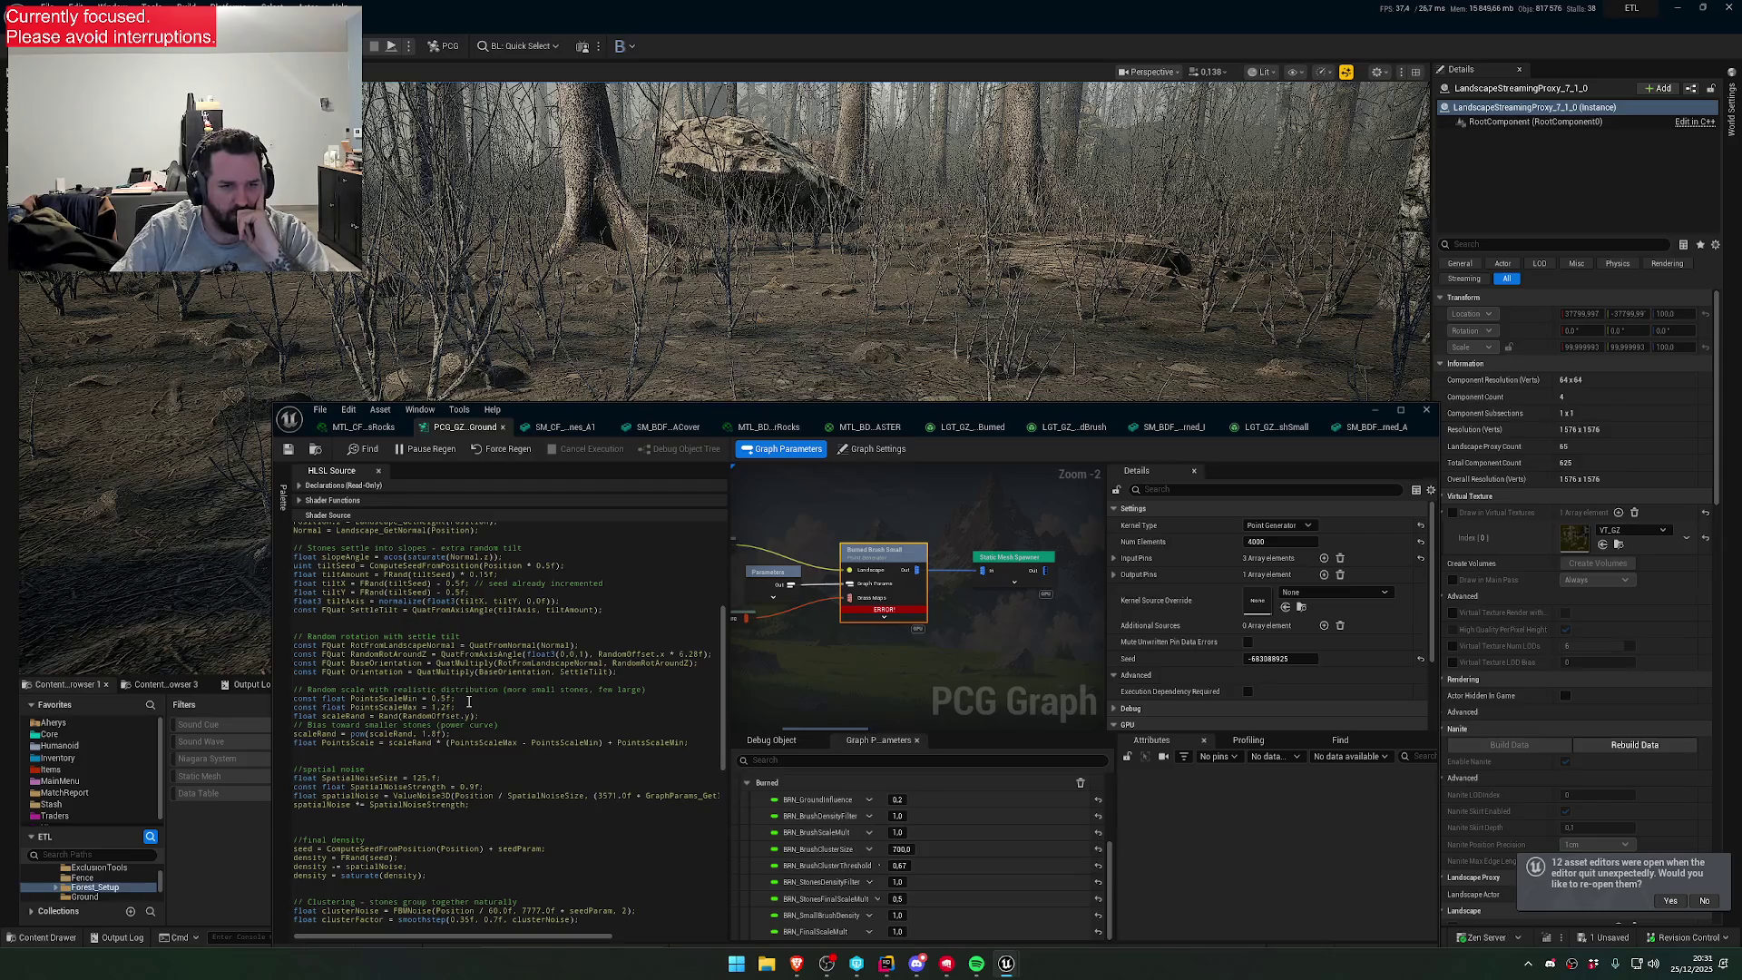
pyautogui.press('BackSpace')
pyautogui.write('0')
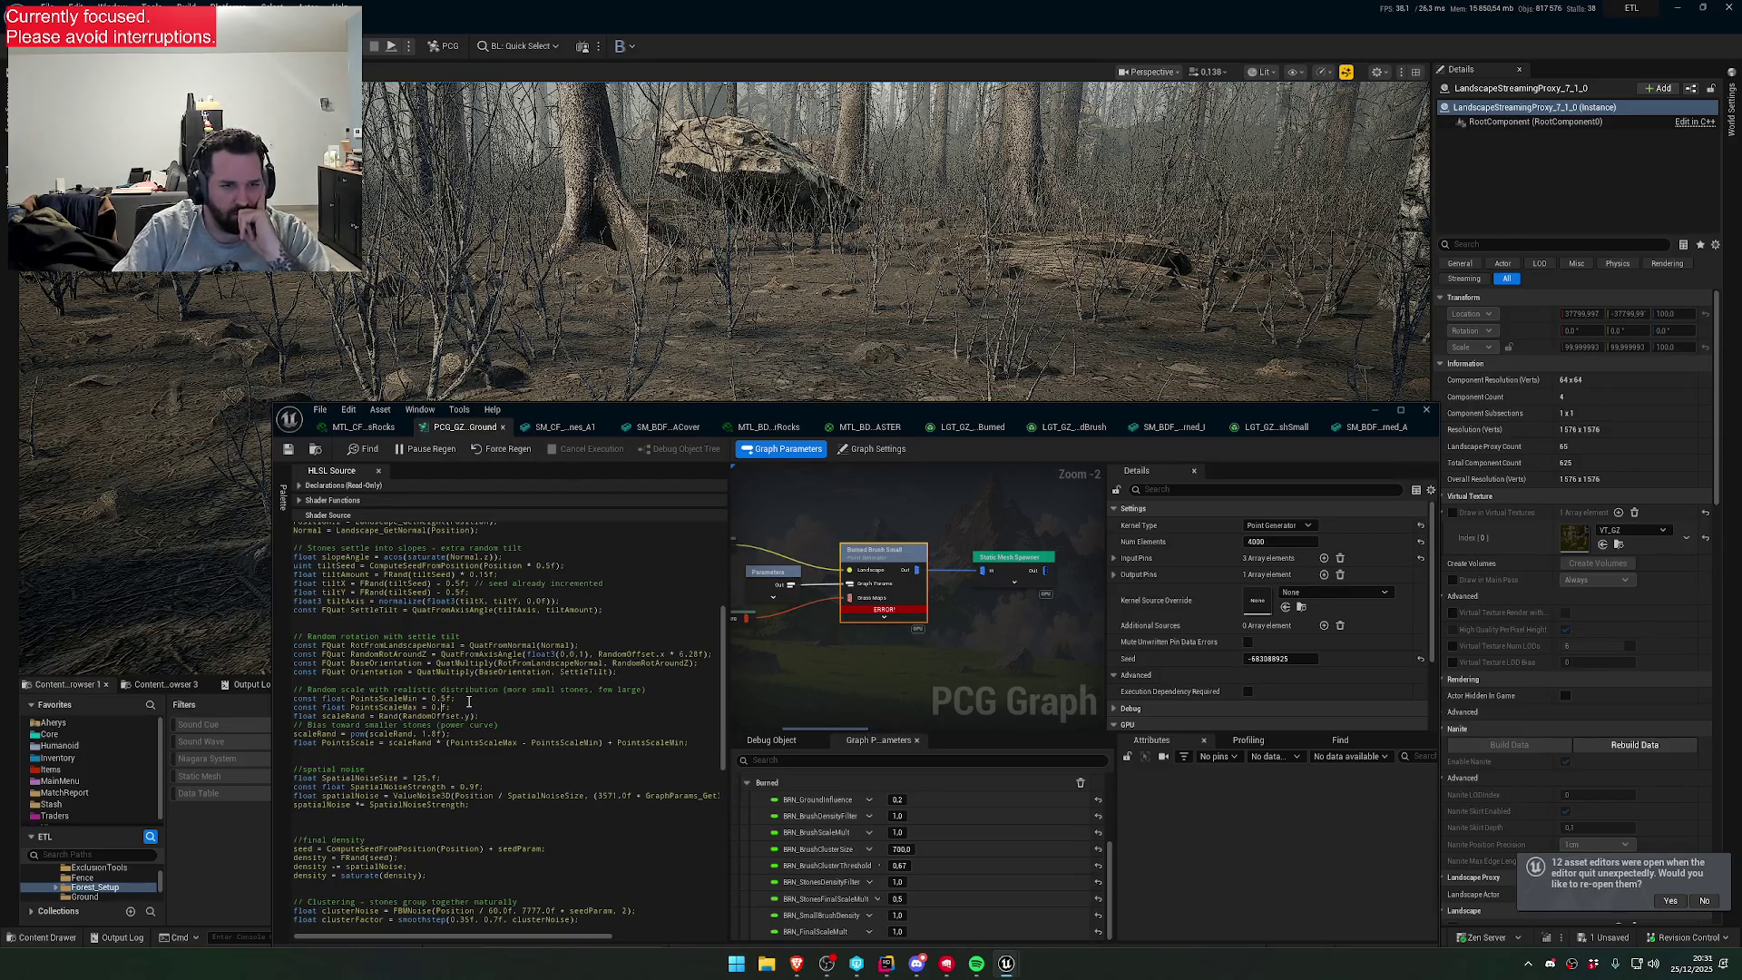
pyautogui.click(289, 451)
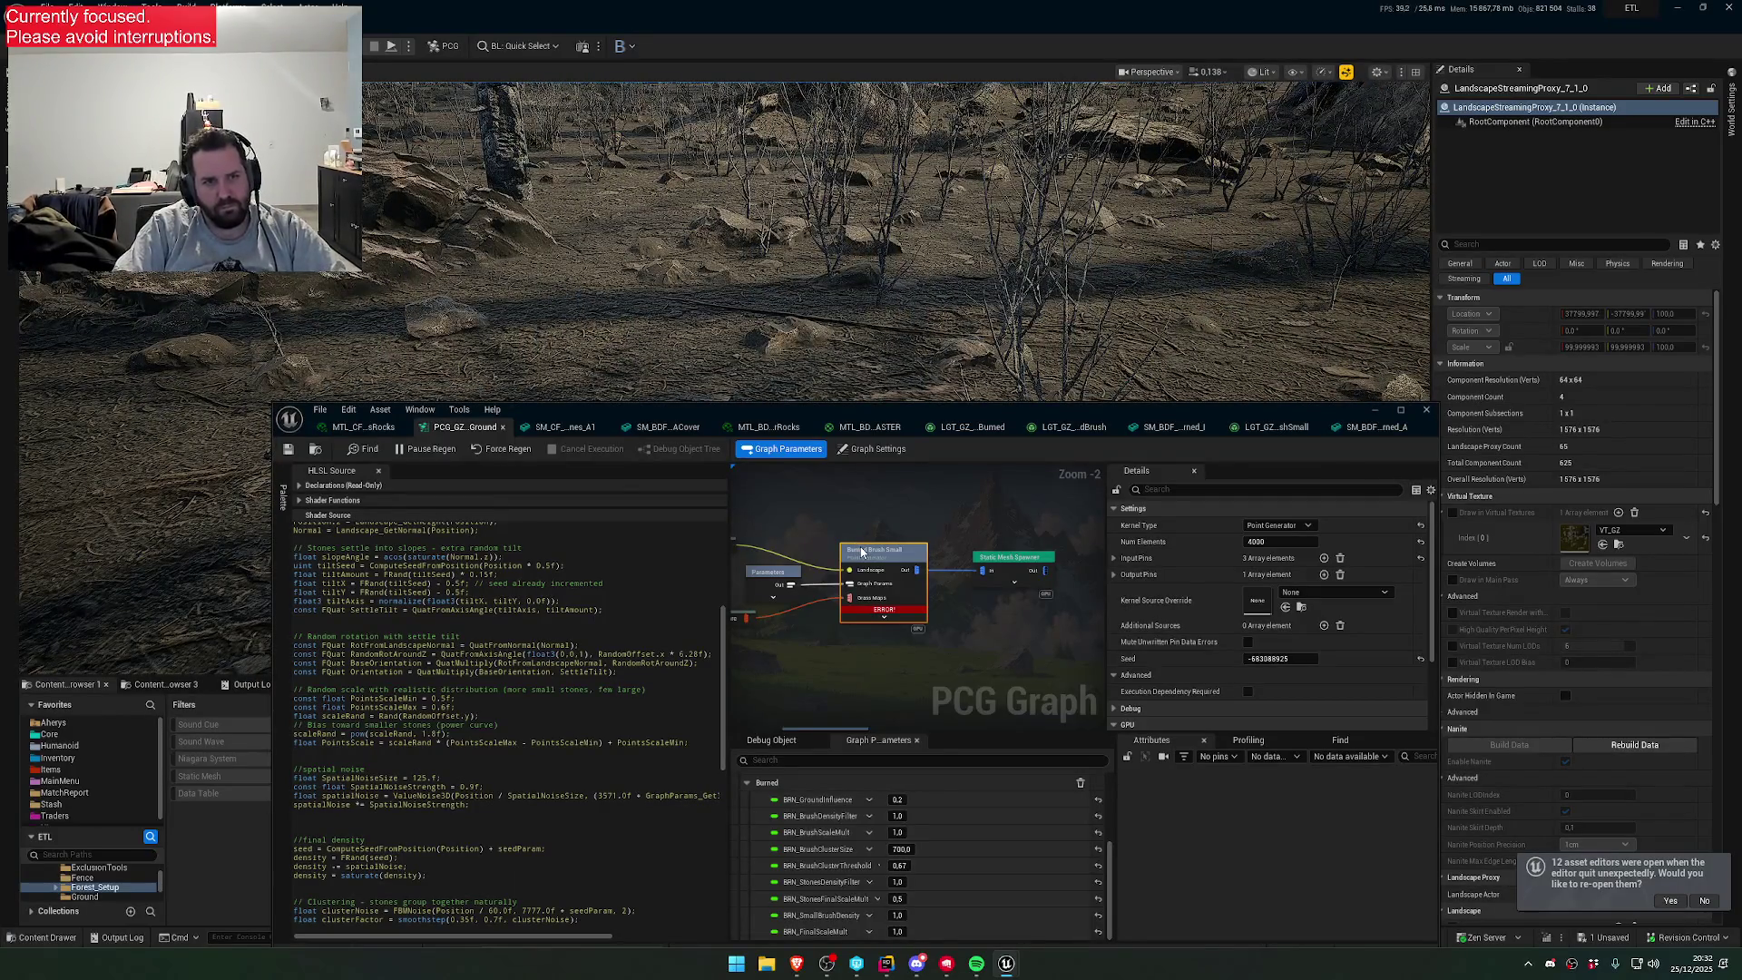
pyautogui.press('d')
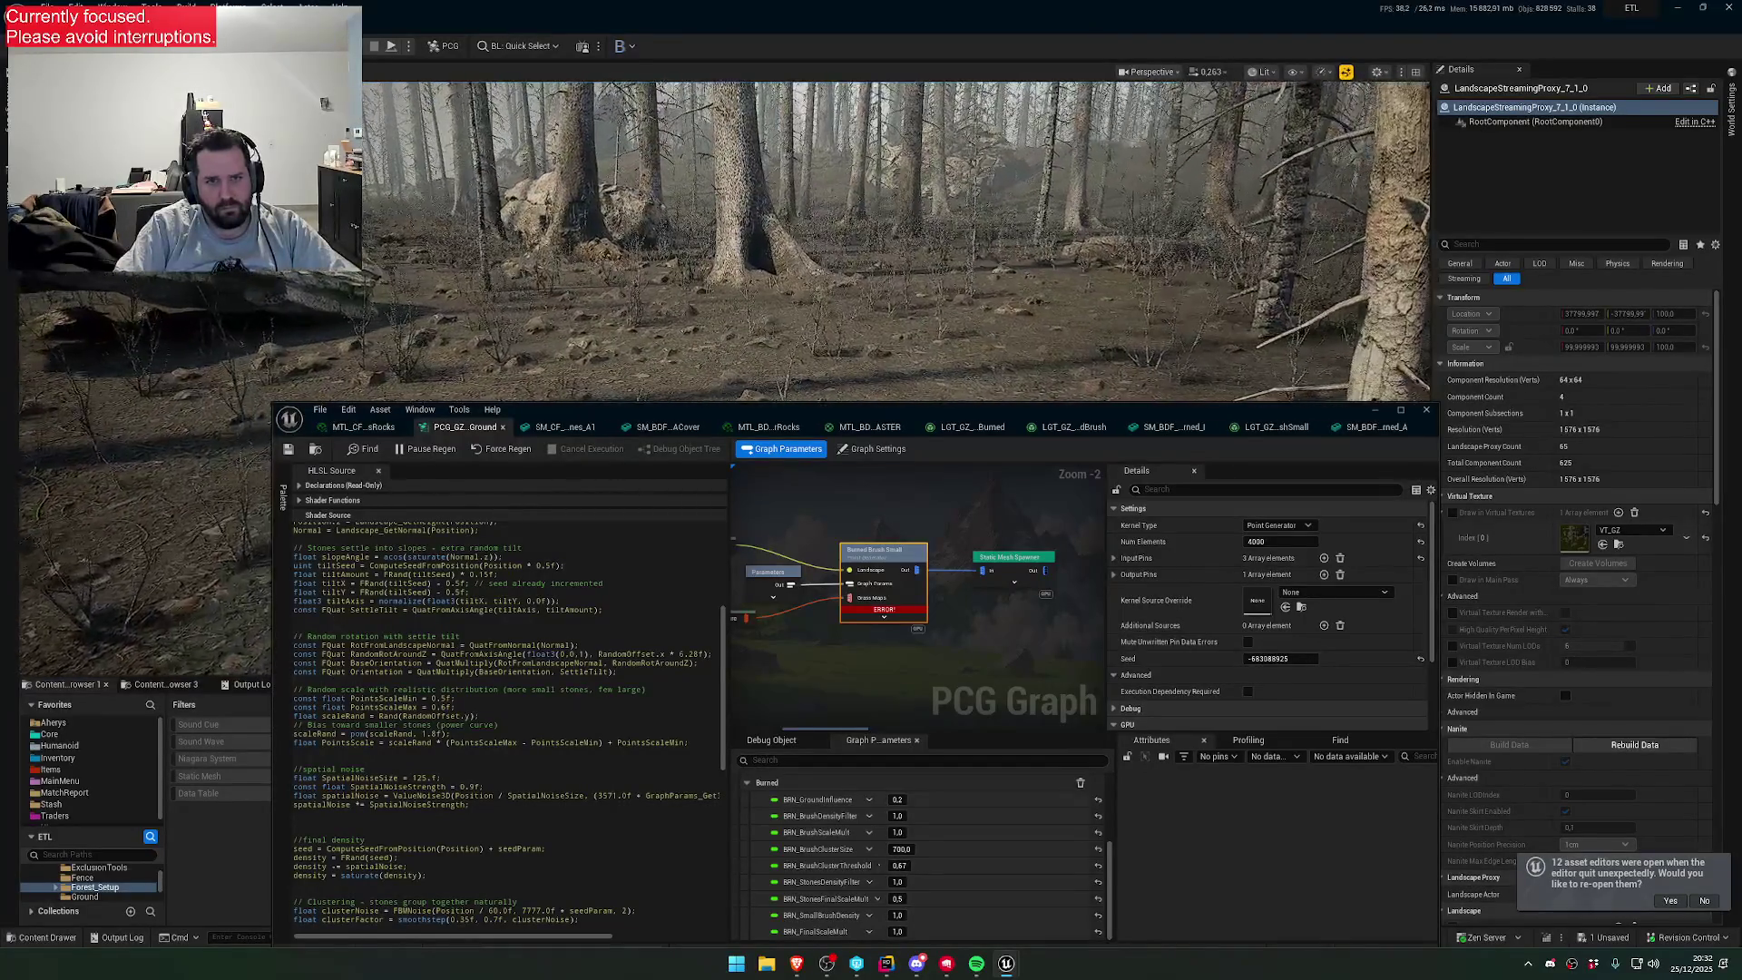
pyautogui.moveTo(904, 403); pyautogui.dragTo(903, 606)
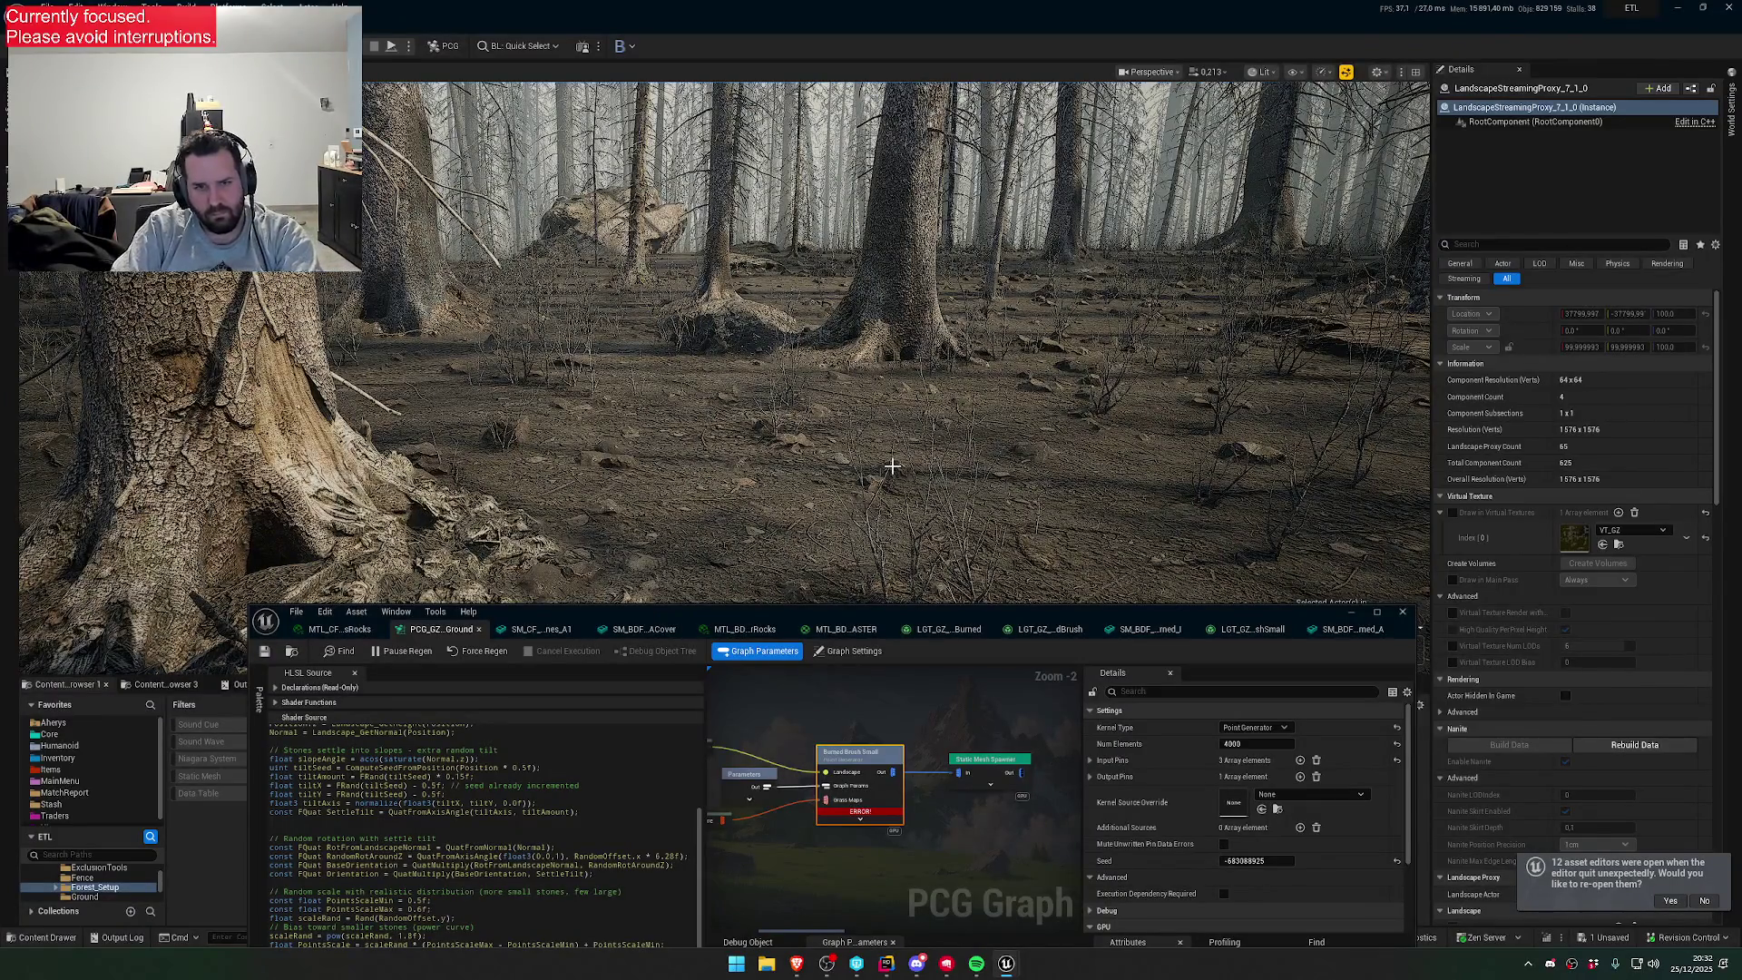
# - Lower Burned Brush Small's Num Elements to 2000, then to 1000
pyautogui.press('F11')
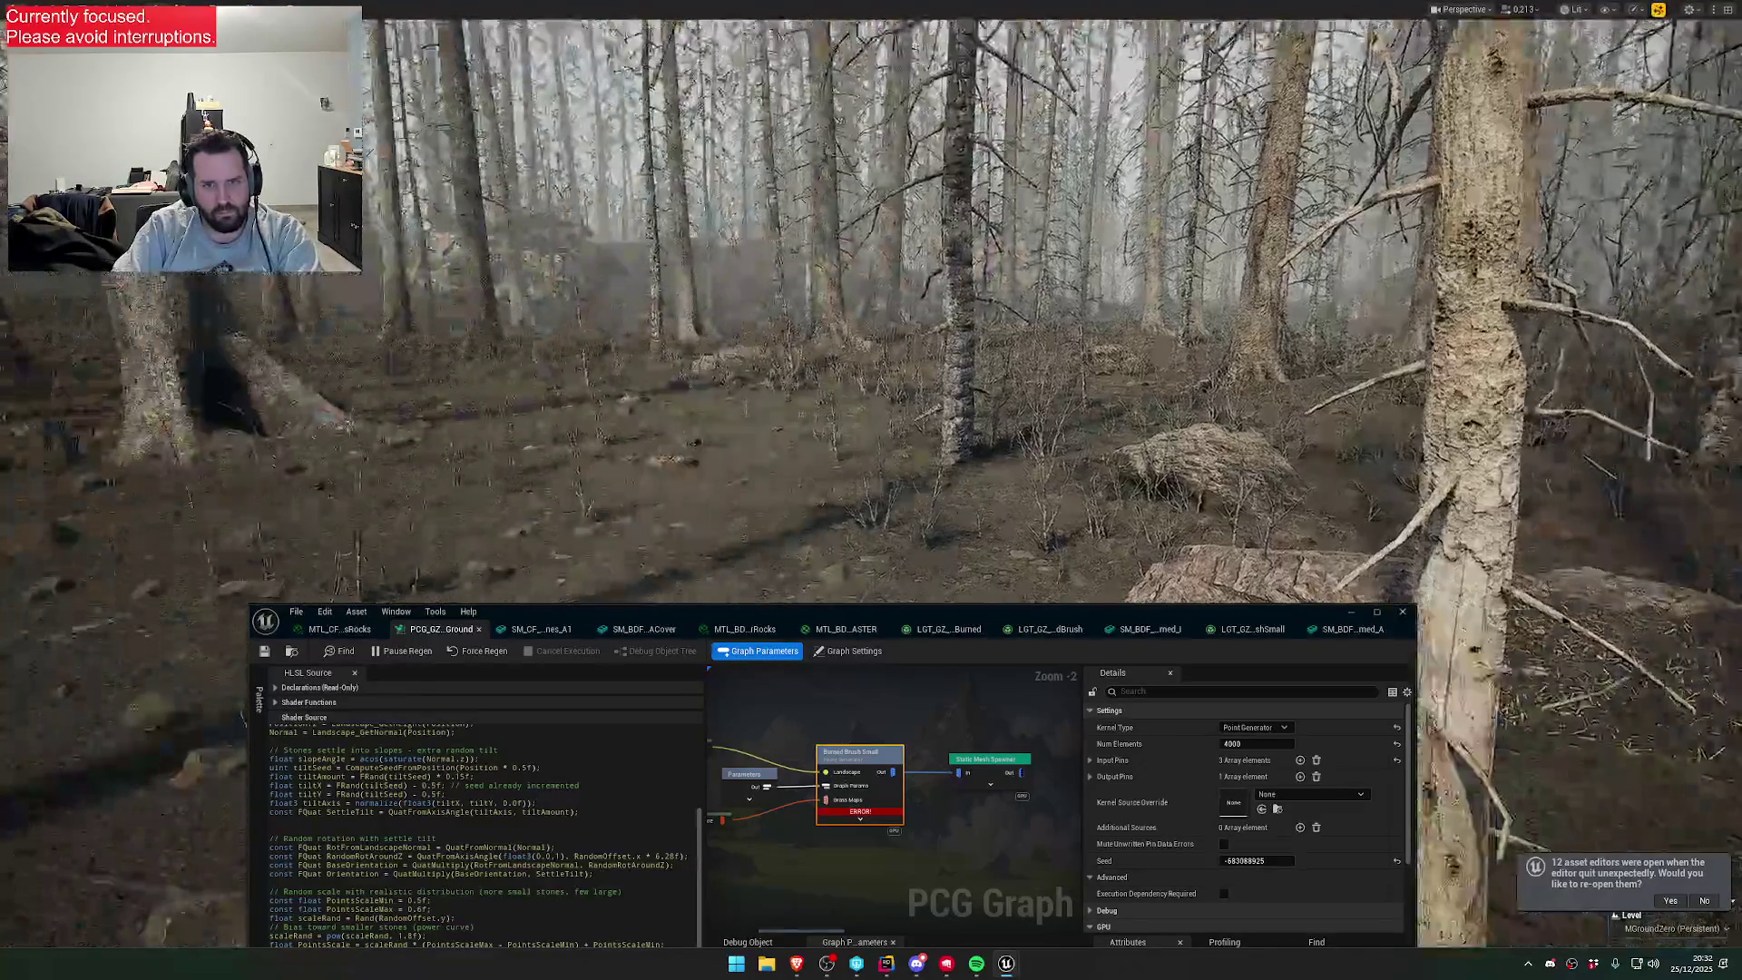
pyautogui.press('F11')
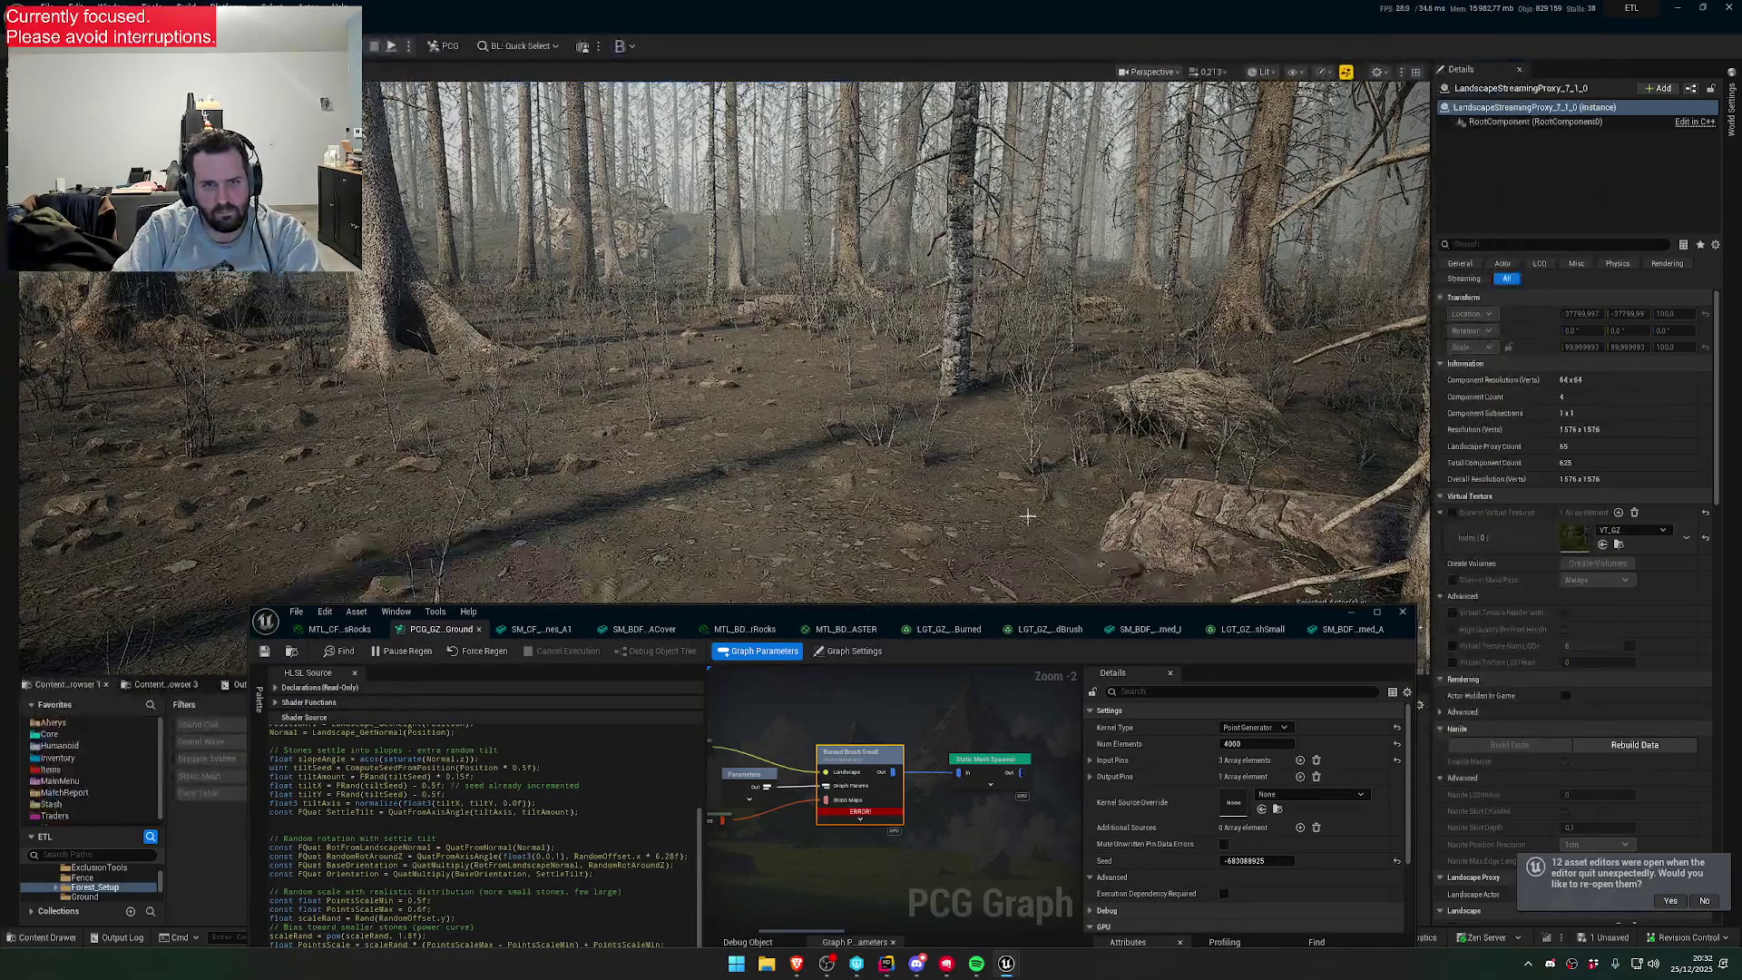
pyautogui.click(1260, 744)
pyautogui.write('2')
pyautogui.press('Return')
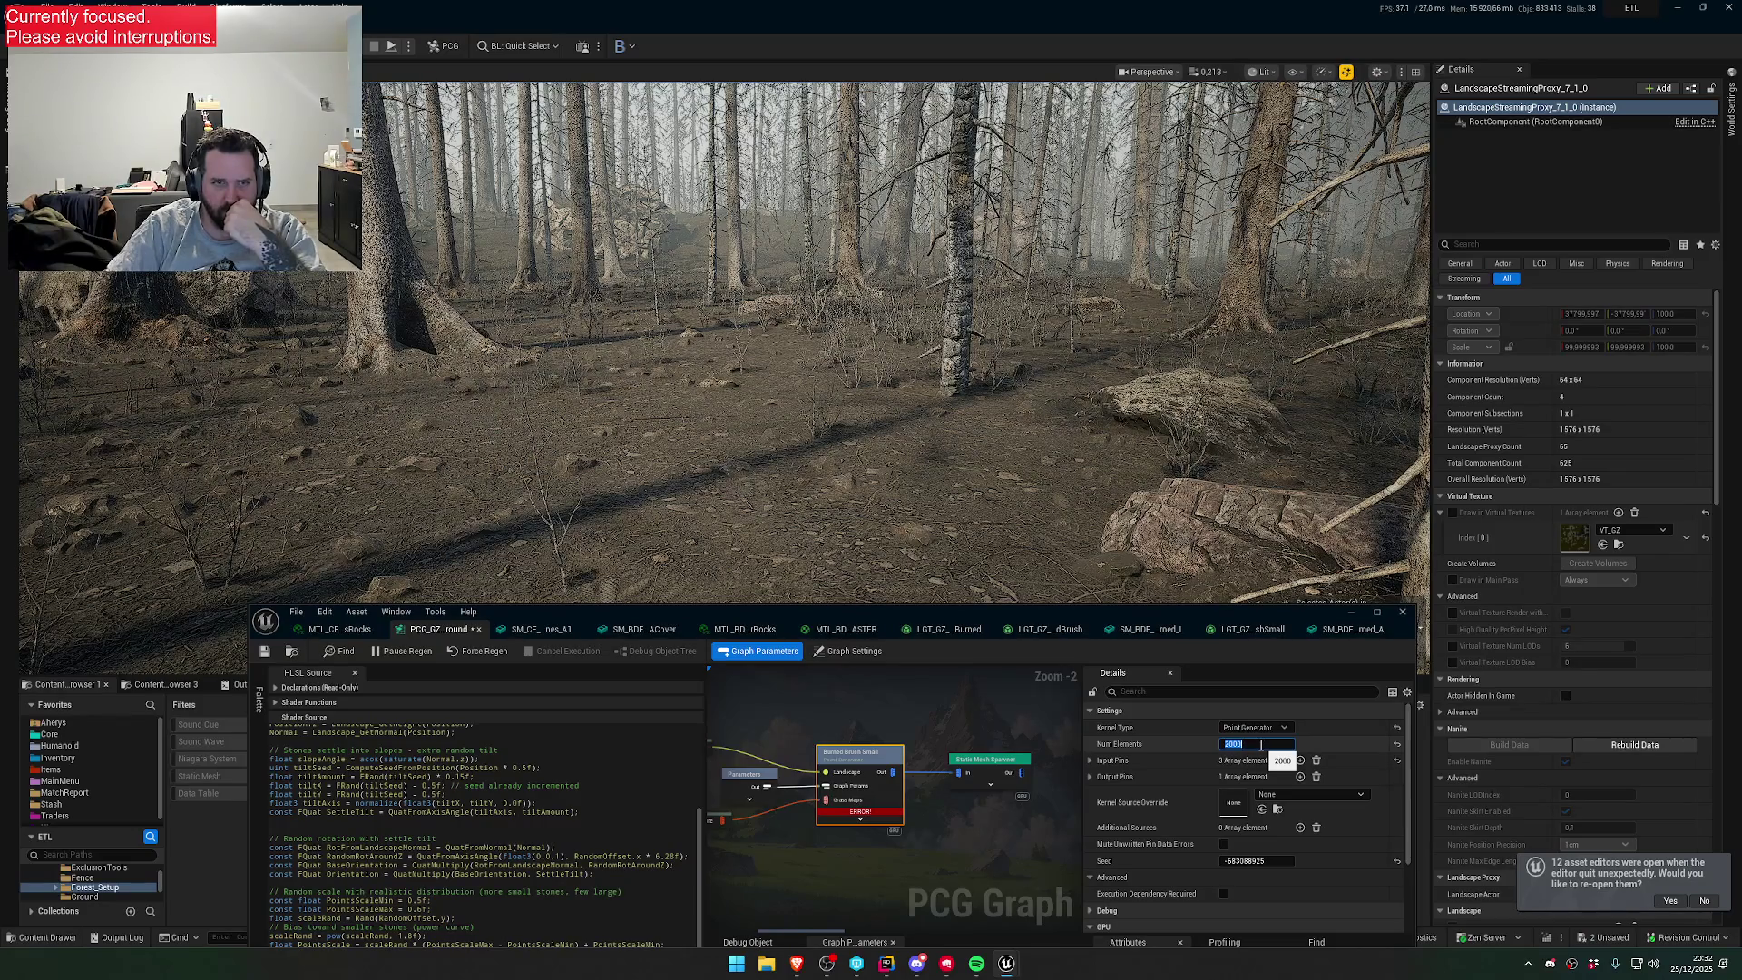
pyautogui.write('1000')
pyautogui.press('Return')
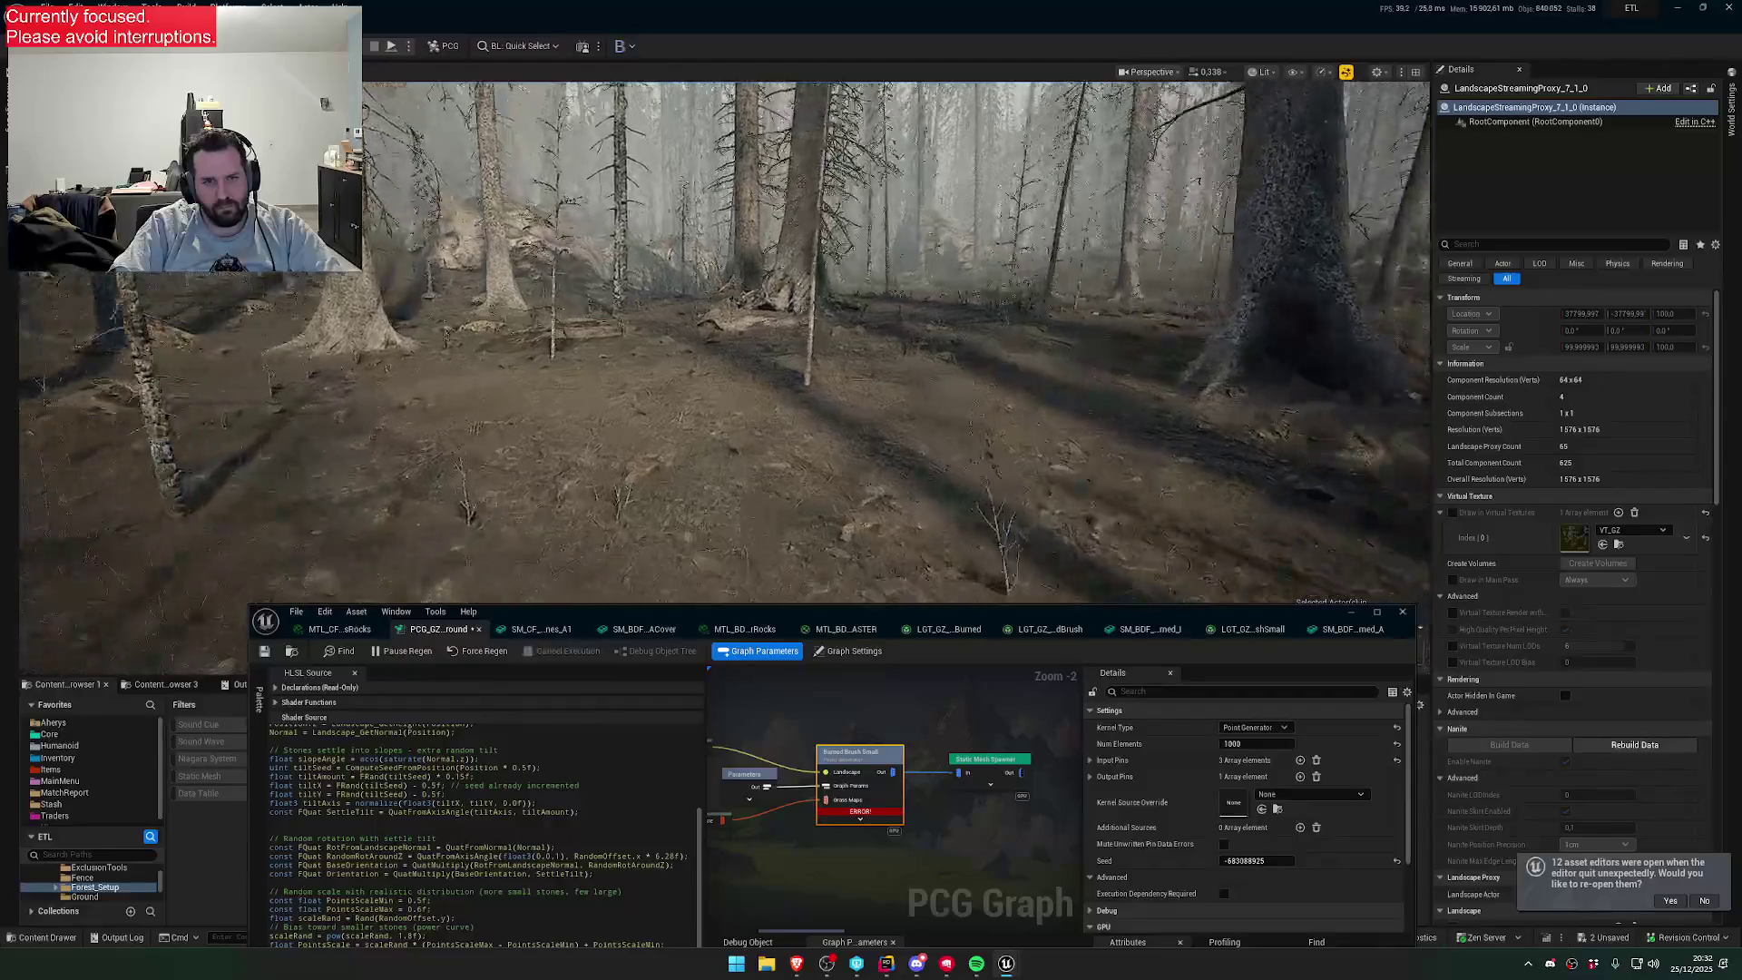
# - Filter the spawner's details to Cast Shadow and disable it on the first five brush meshes
pyautogui.click(991, 762)
pyautogui.click(1155, 692)
pyautogui.write('castsj')
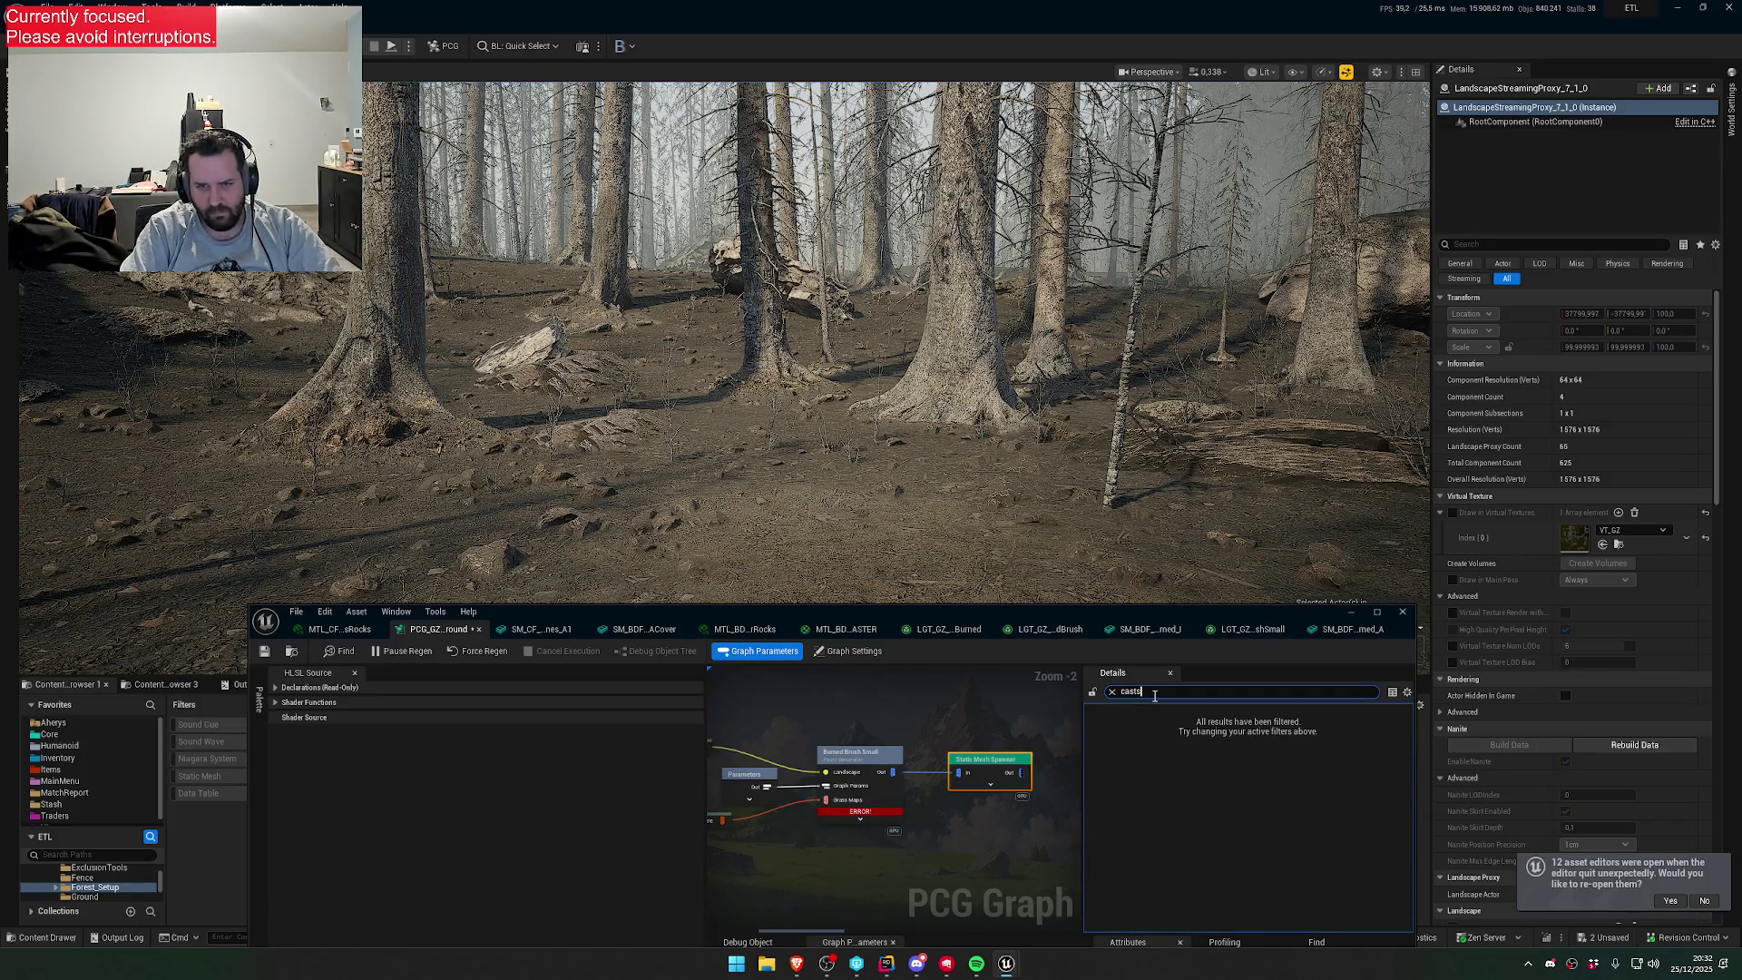
pyautogui.write('hadow')
pyautogui.click(1224, 777)
pyautogui.click(1224, 844)
pyautogui.scroll(-2, 1236, 844)
pyautogui.click(1224, 834)
pyautogui.click(1224, 901)
pyautogui.scroll(-2, 1243, 862)
pyautogui.click(1224, 889)
# - Disable Cast Shadow on the remaining brush meshes, then reselect Burned Brush Small and clear the filter
pyautogui.scroll(-2, 1259, 842)
pyautogui.click(1225, 860)
pyautogui.scroll(-1, 1253, 846)
pyautogui.click(1224, 880)
pyautogui.scroll(-3, 1250, 844)
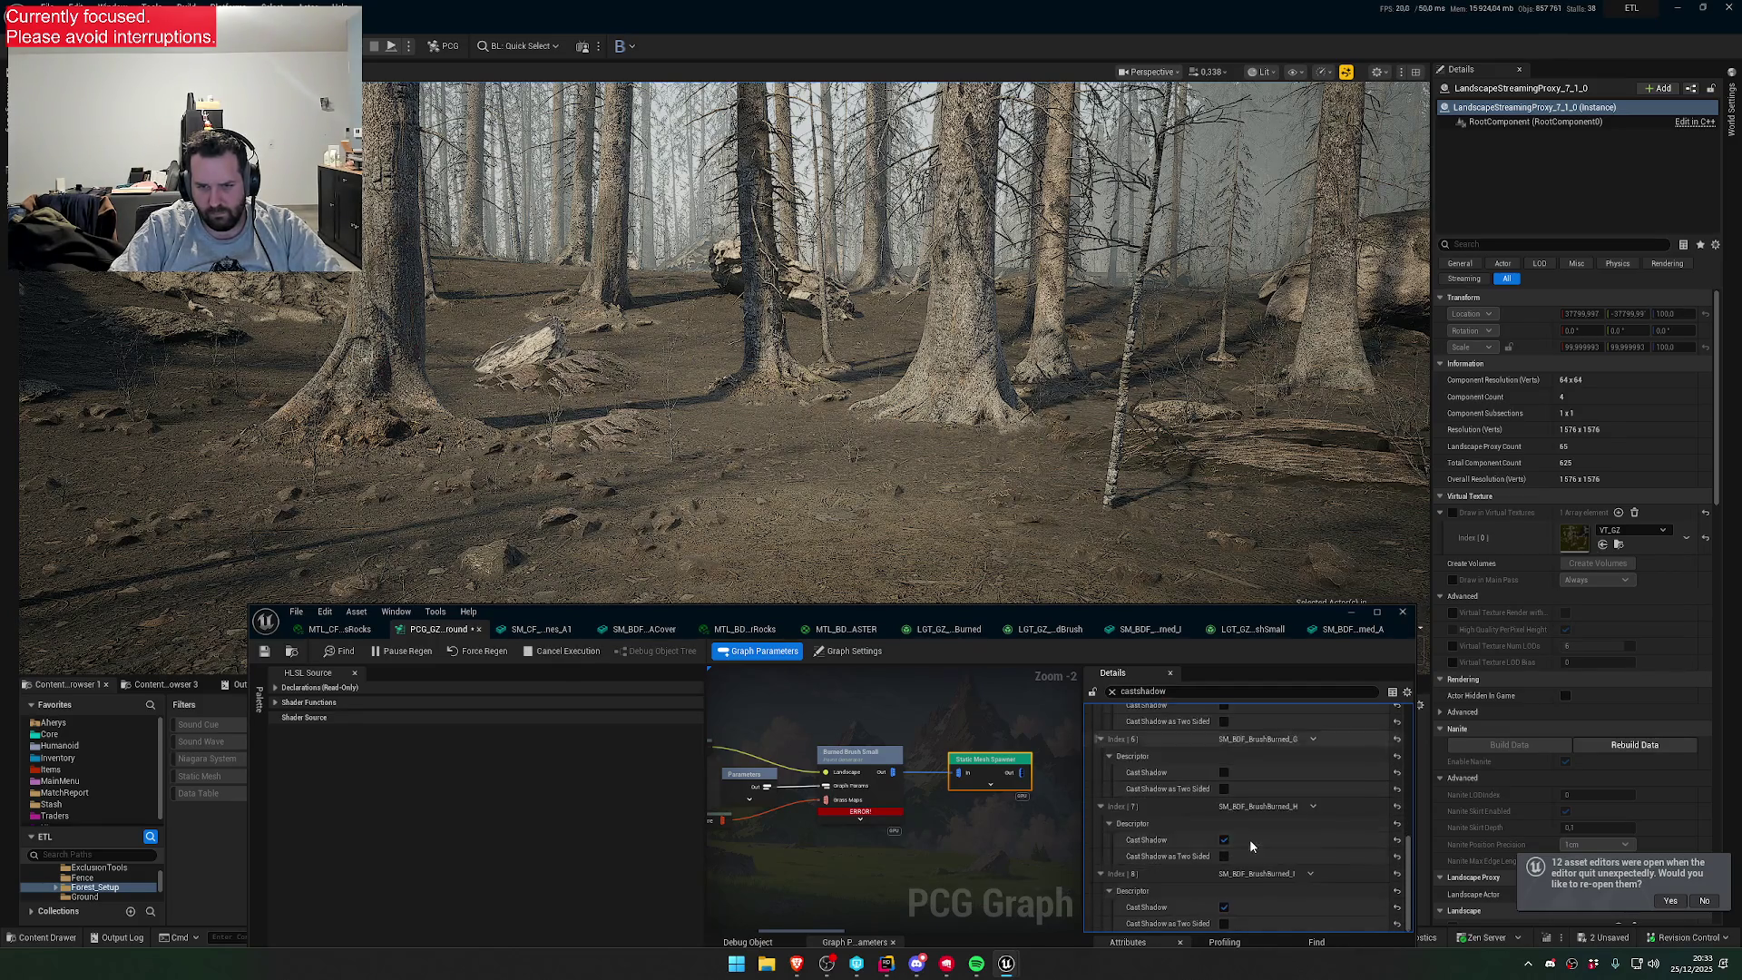
pyautogui.click(1225, 907)
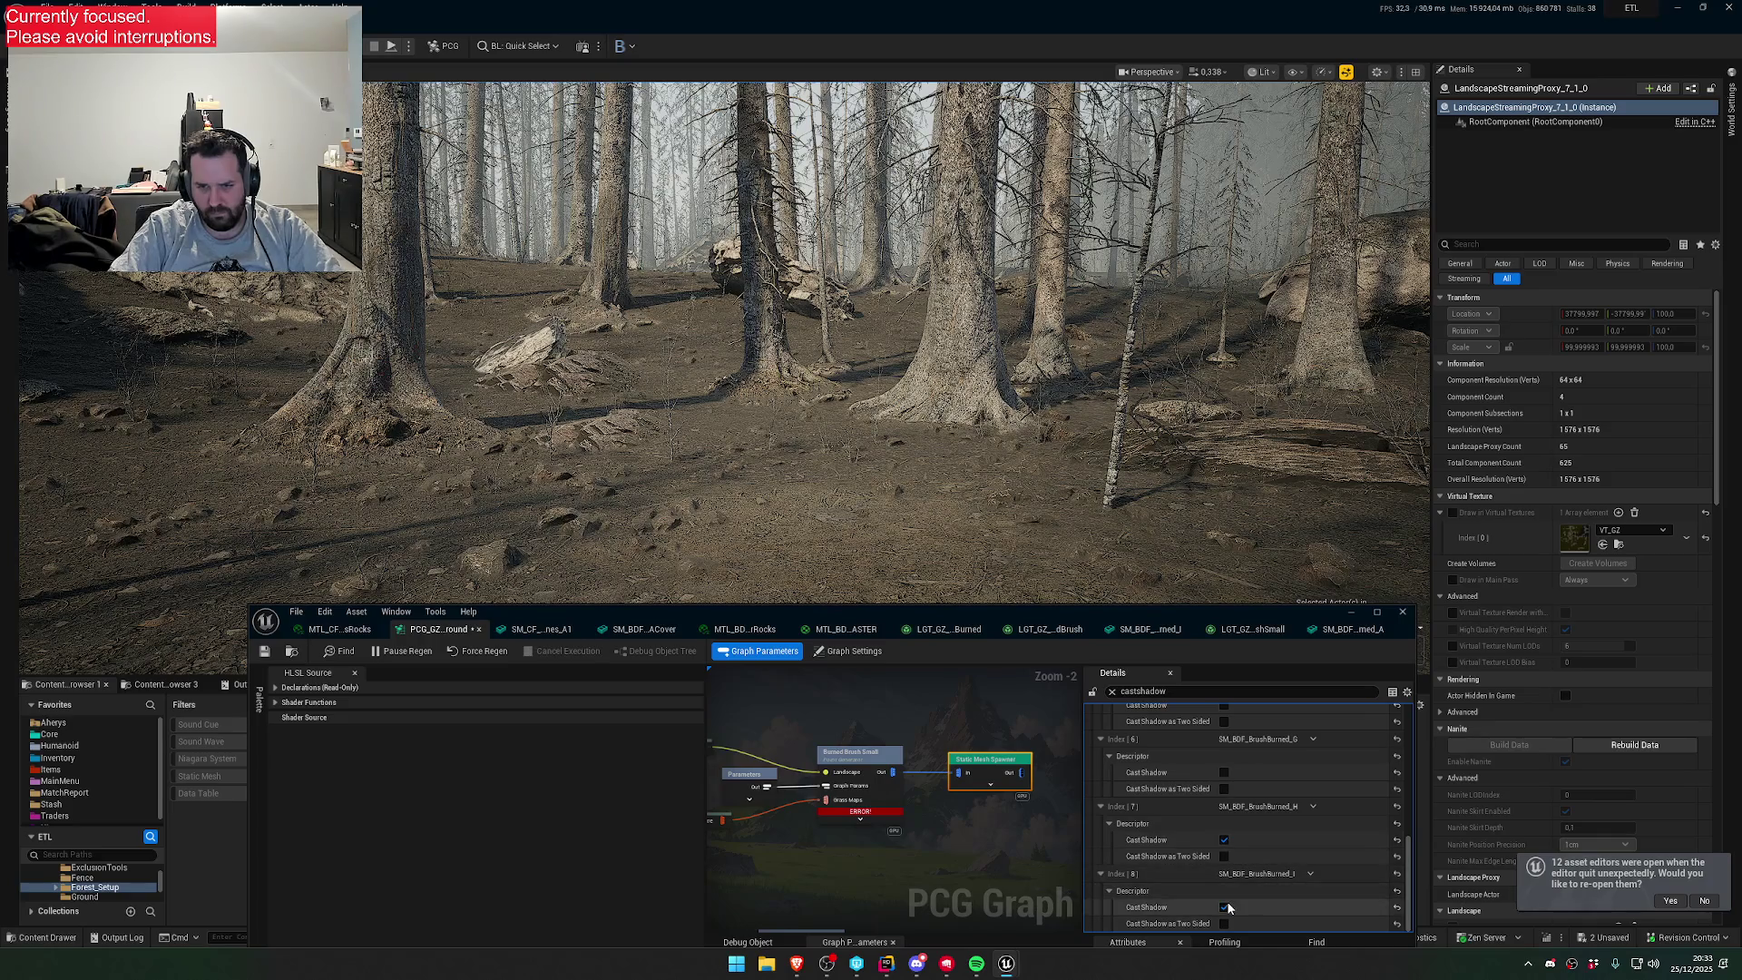
pyautogui.click(1224, 839)
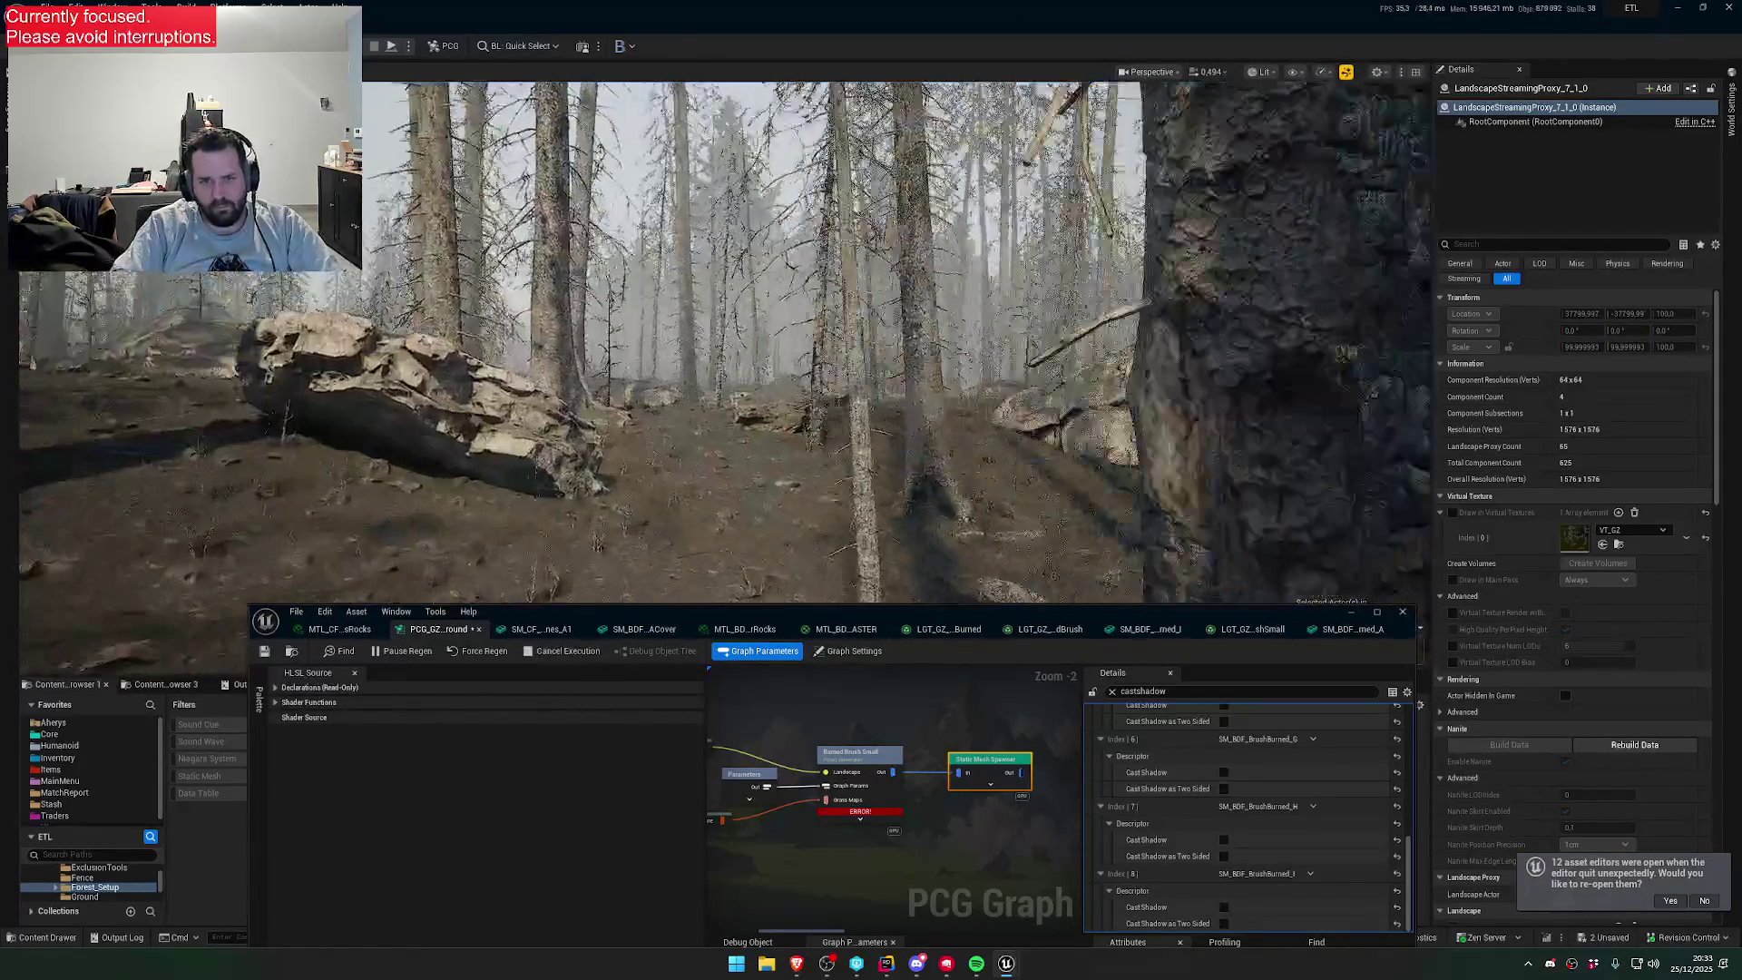
pyautogui.click(869, 758)
pyautogui.click(1112, 692)
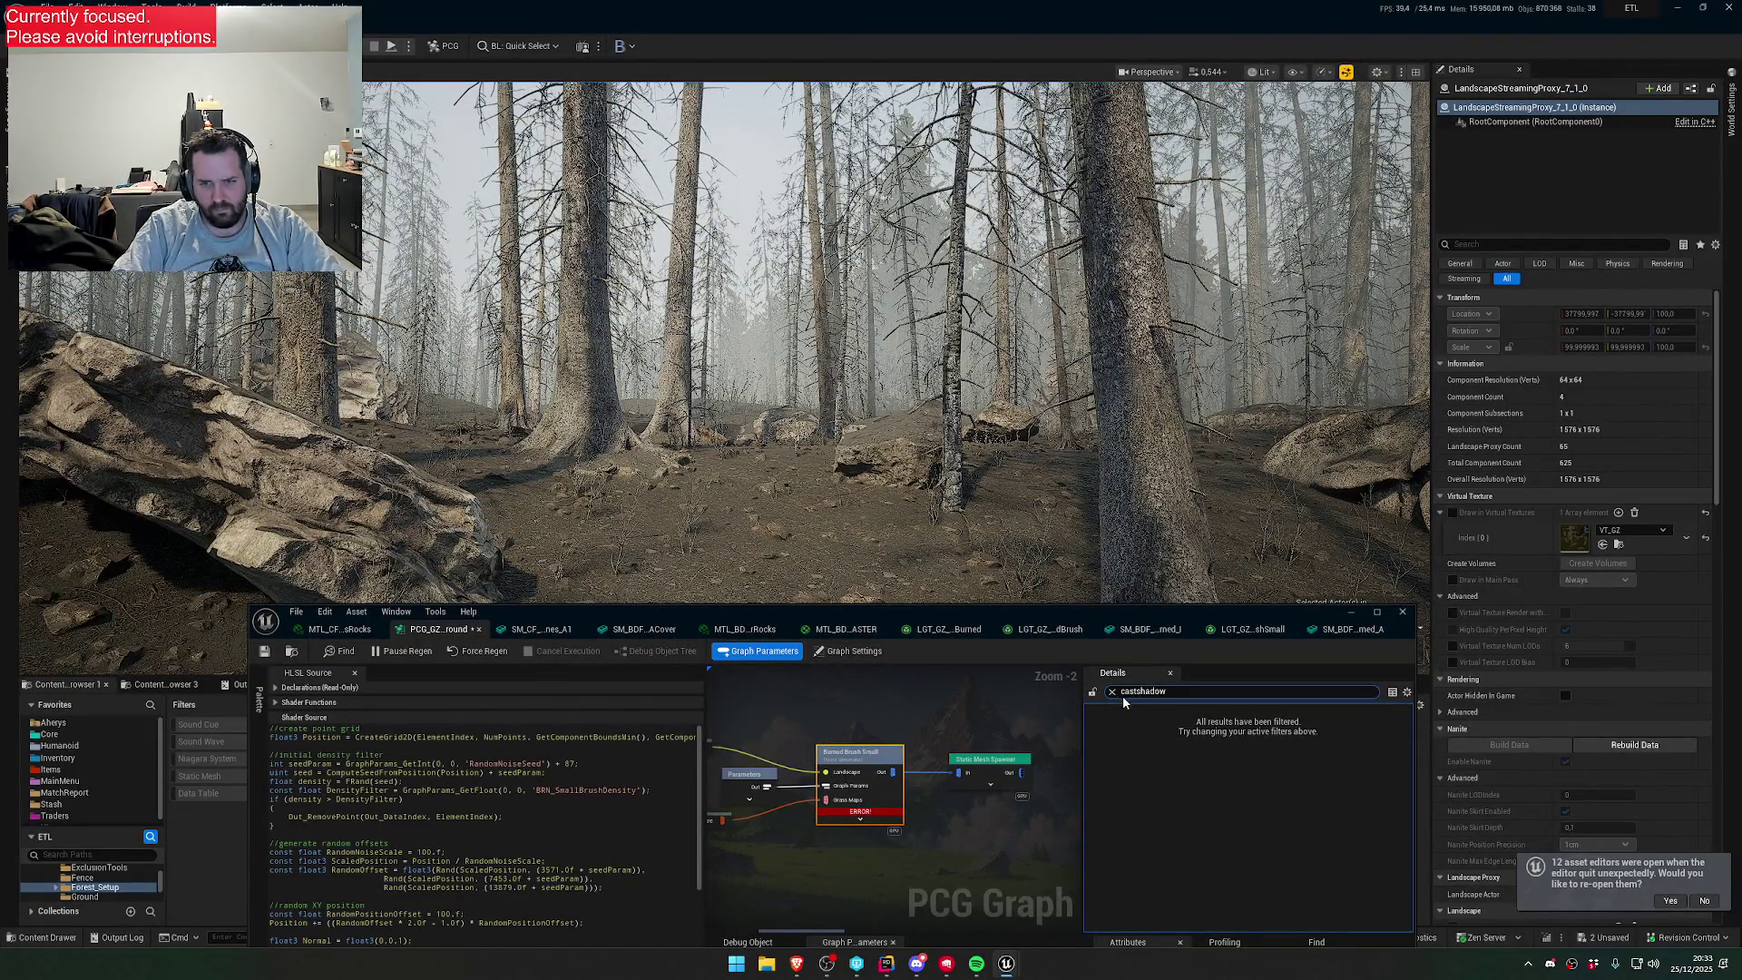
# - Set Burned Brush Small's Num Elements to 500 and fly through the forest to check the brush
pyautogui.click(1092, 715)
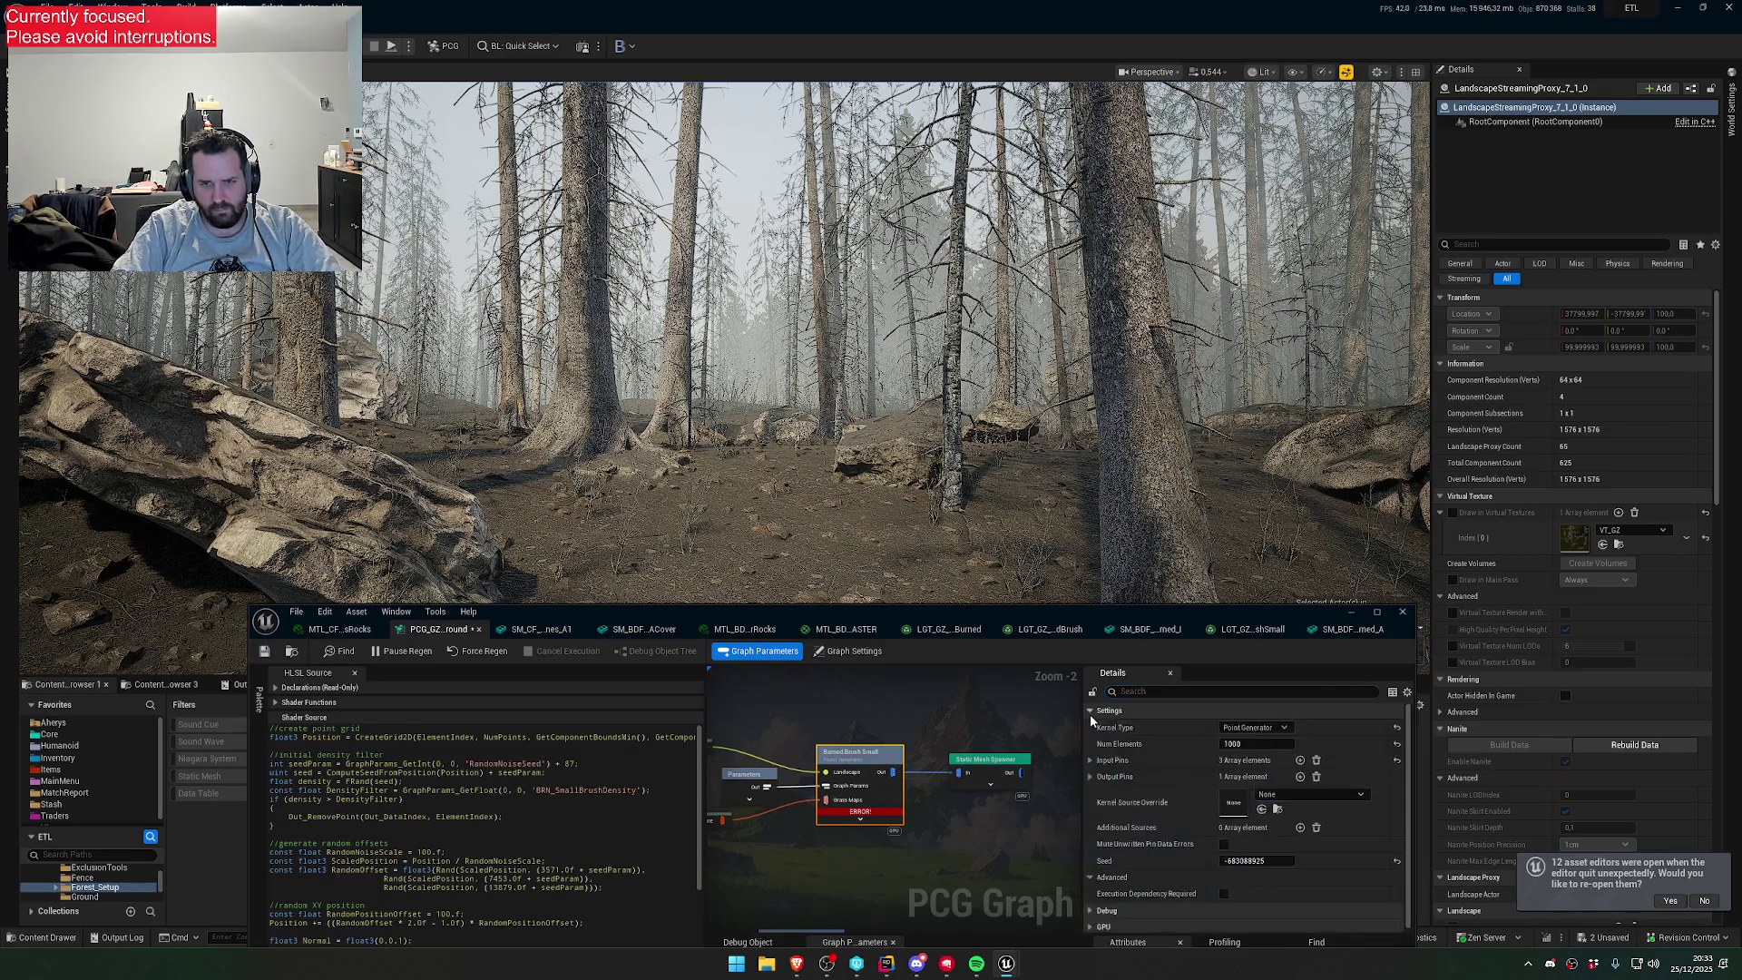
pyautogui.click(1290, 750)
pyautogui.write('5')
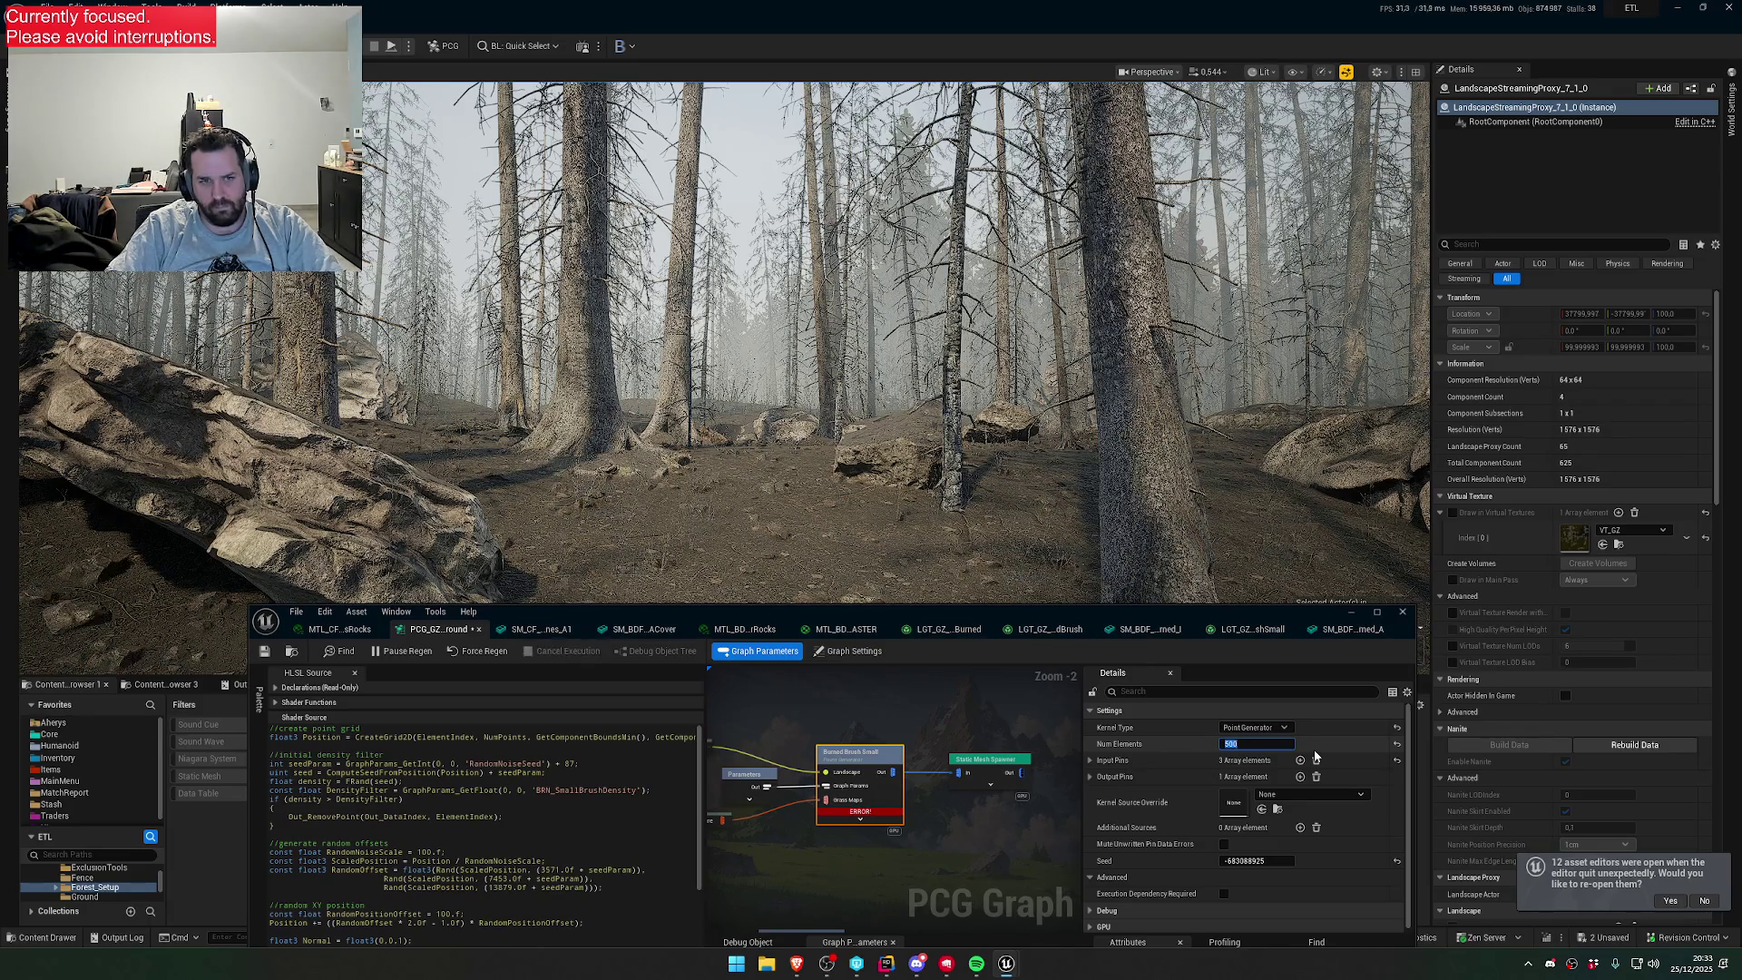
pyautogui.moveTo(816, 363)
pyautogui.mouseDown()
pyautogui.moveTo(781, 363)
pyautogui.moveTo(780, 327)
pyautogui.moveTo(636, 327)
pyautogui.moveTo(608, 299)
pyautogui.mouseUp()
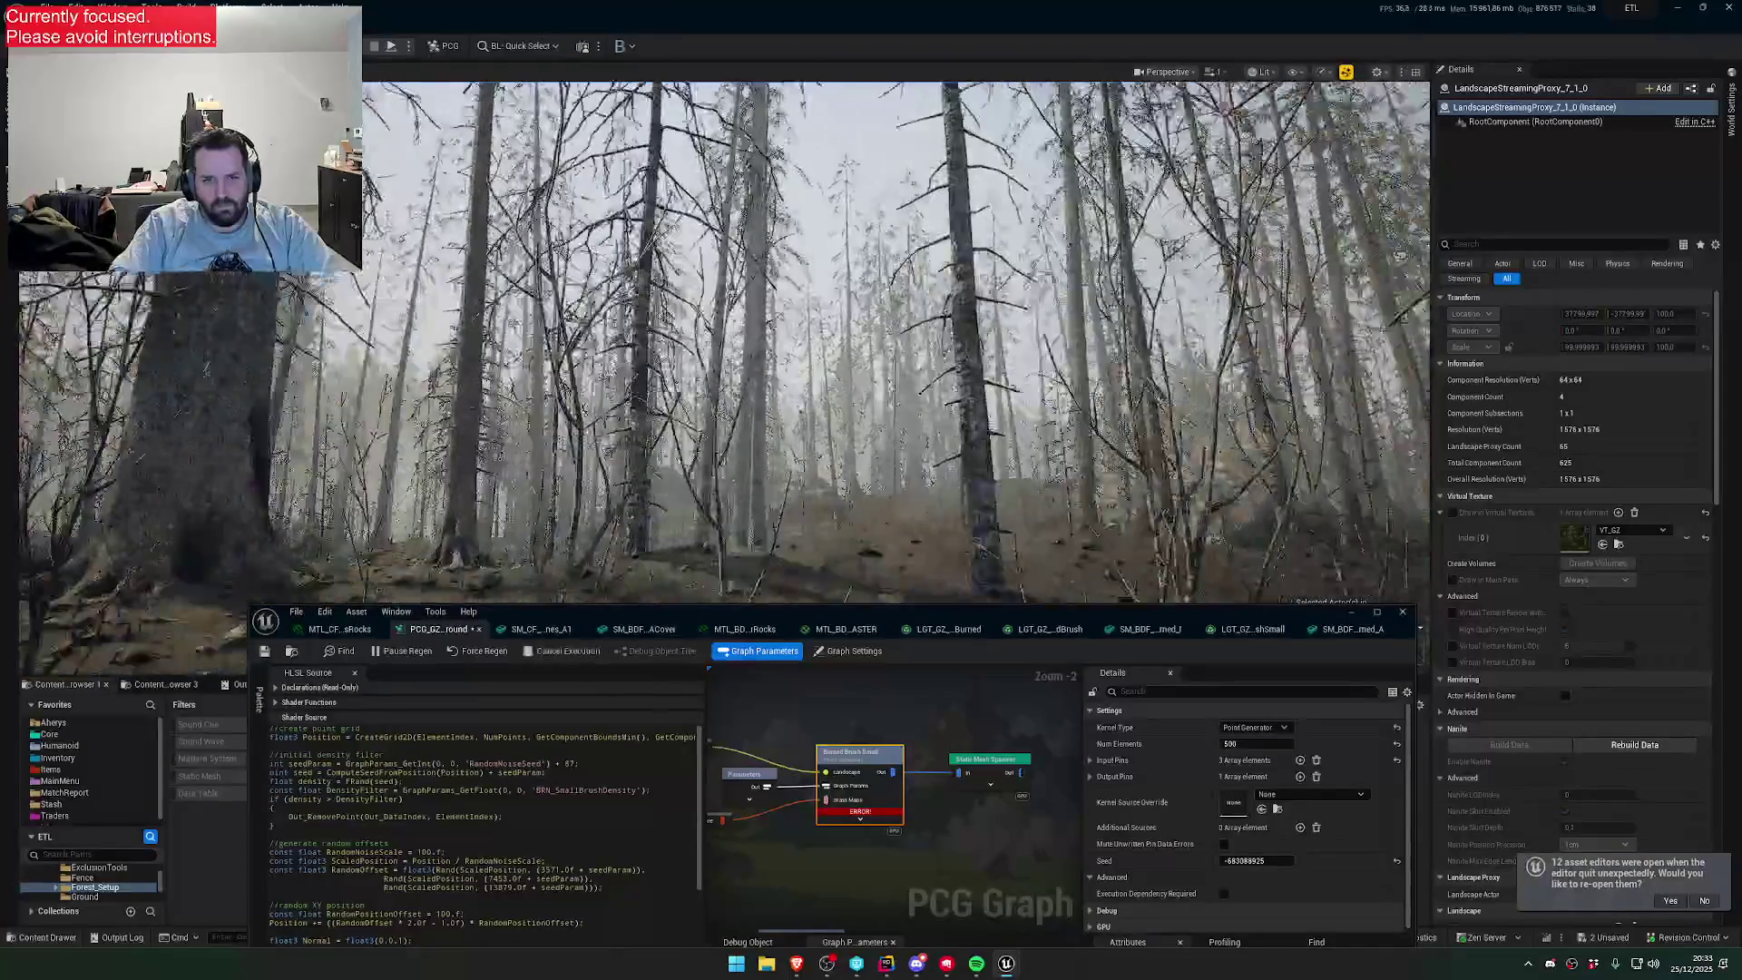
pyautogui.press('d')
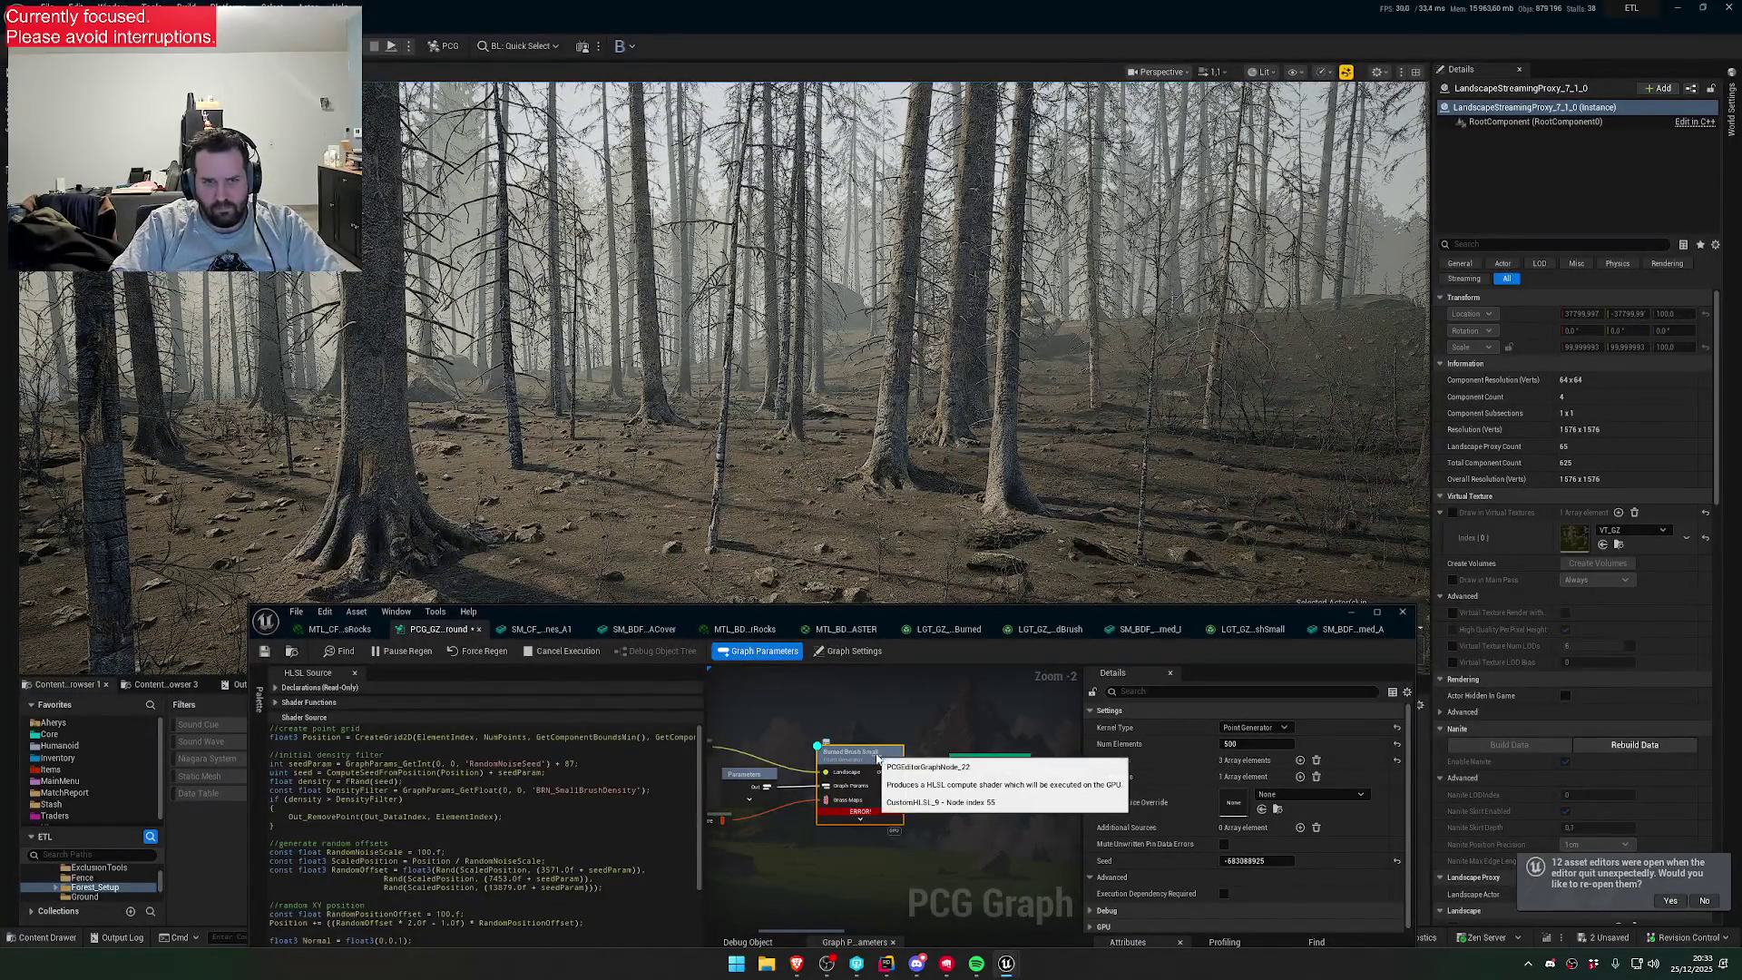
pyautogui.press('d')
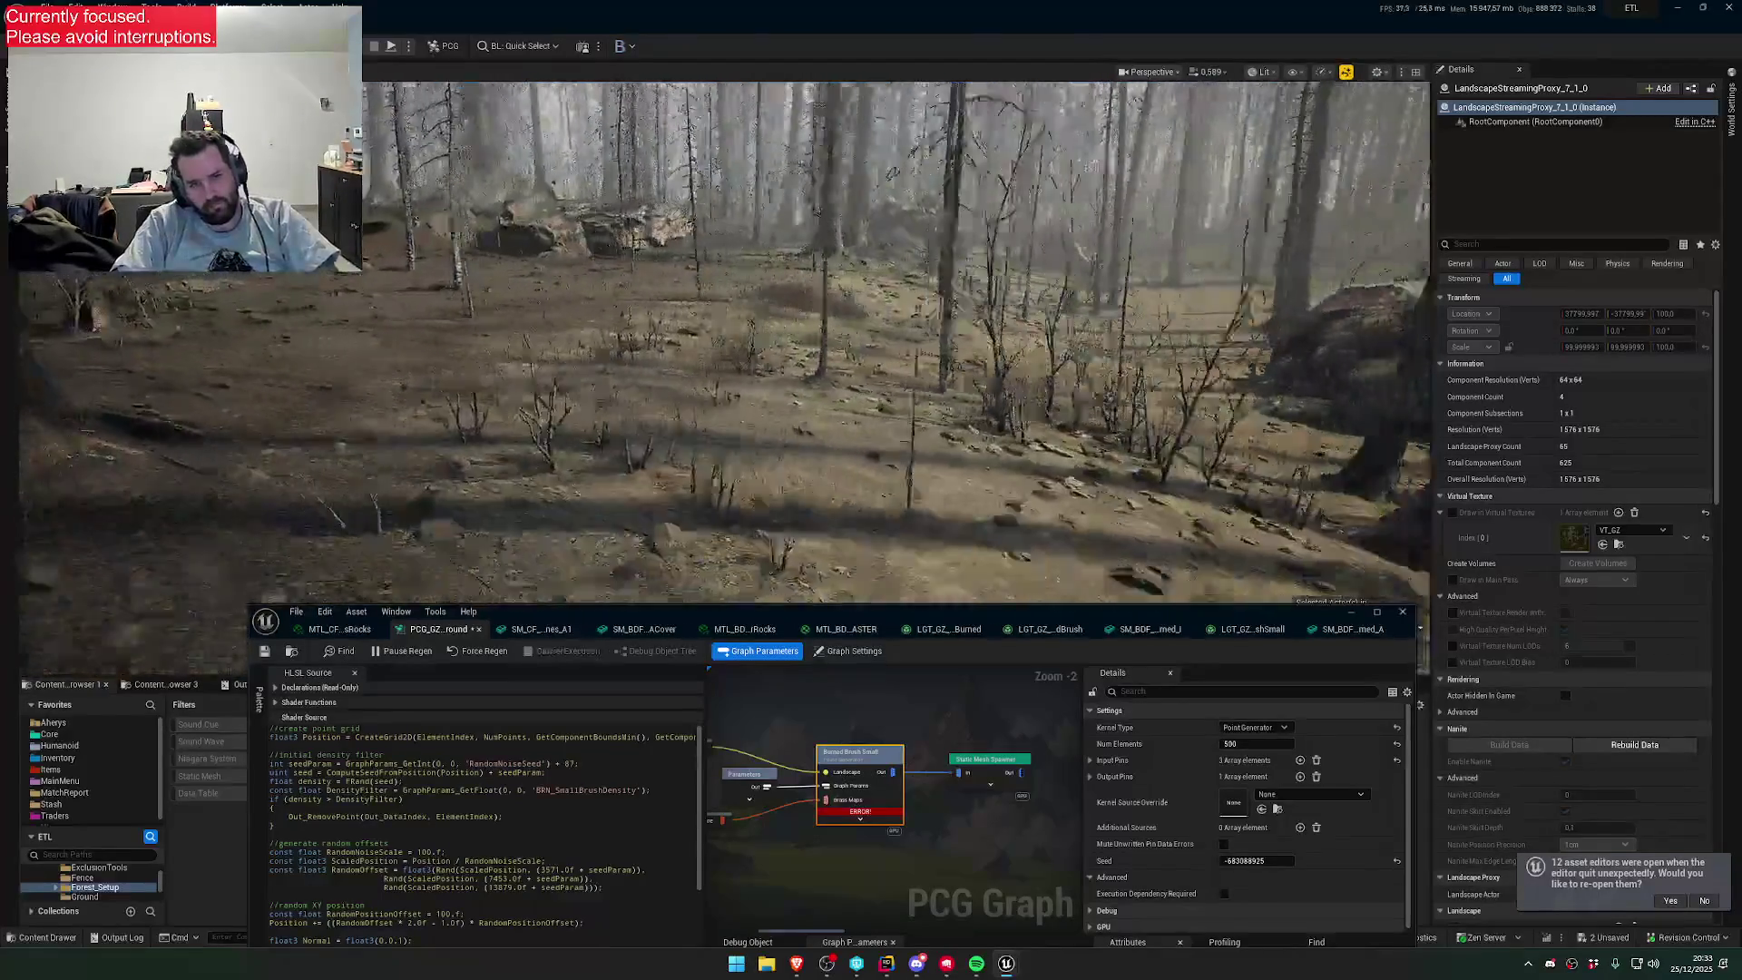
pyautogui.press('w')
pyautogui.press('w')
pyautogui.press('w')
pyautogui.press('w')
pyautogui.press('w')
pyautogui.scroll(2, 917, 498)
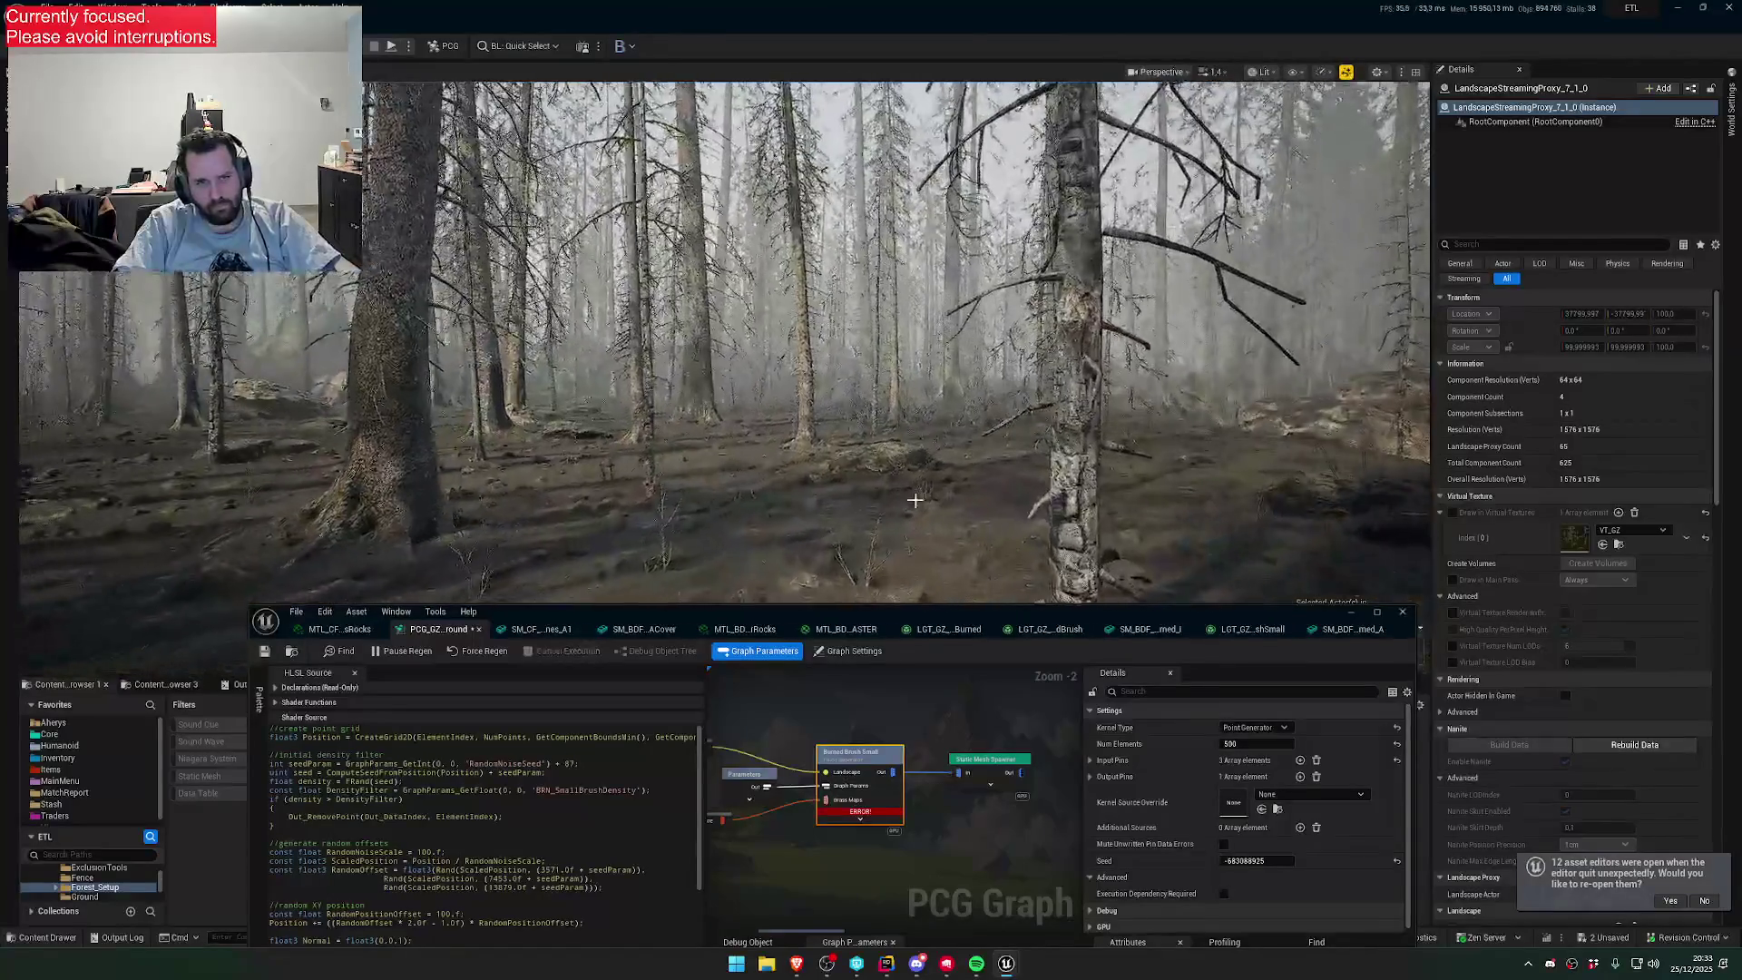
# - Dismiss the reopen-editors notice and save all unsaved content with Save Selected
pyautogui.click(1696, 908)
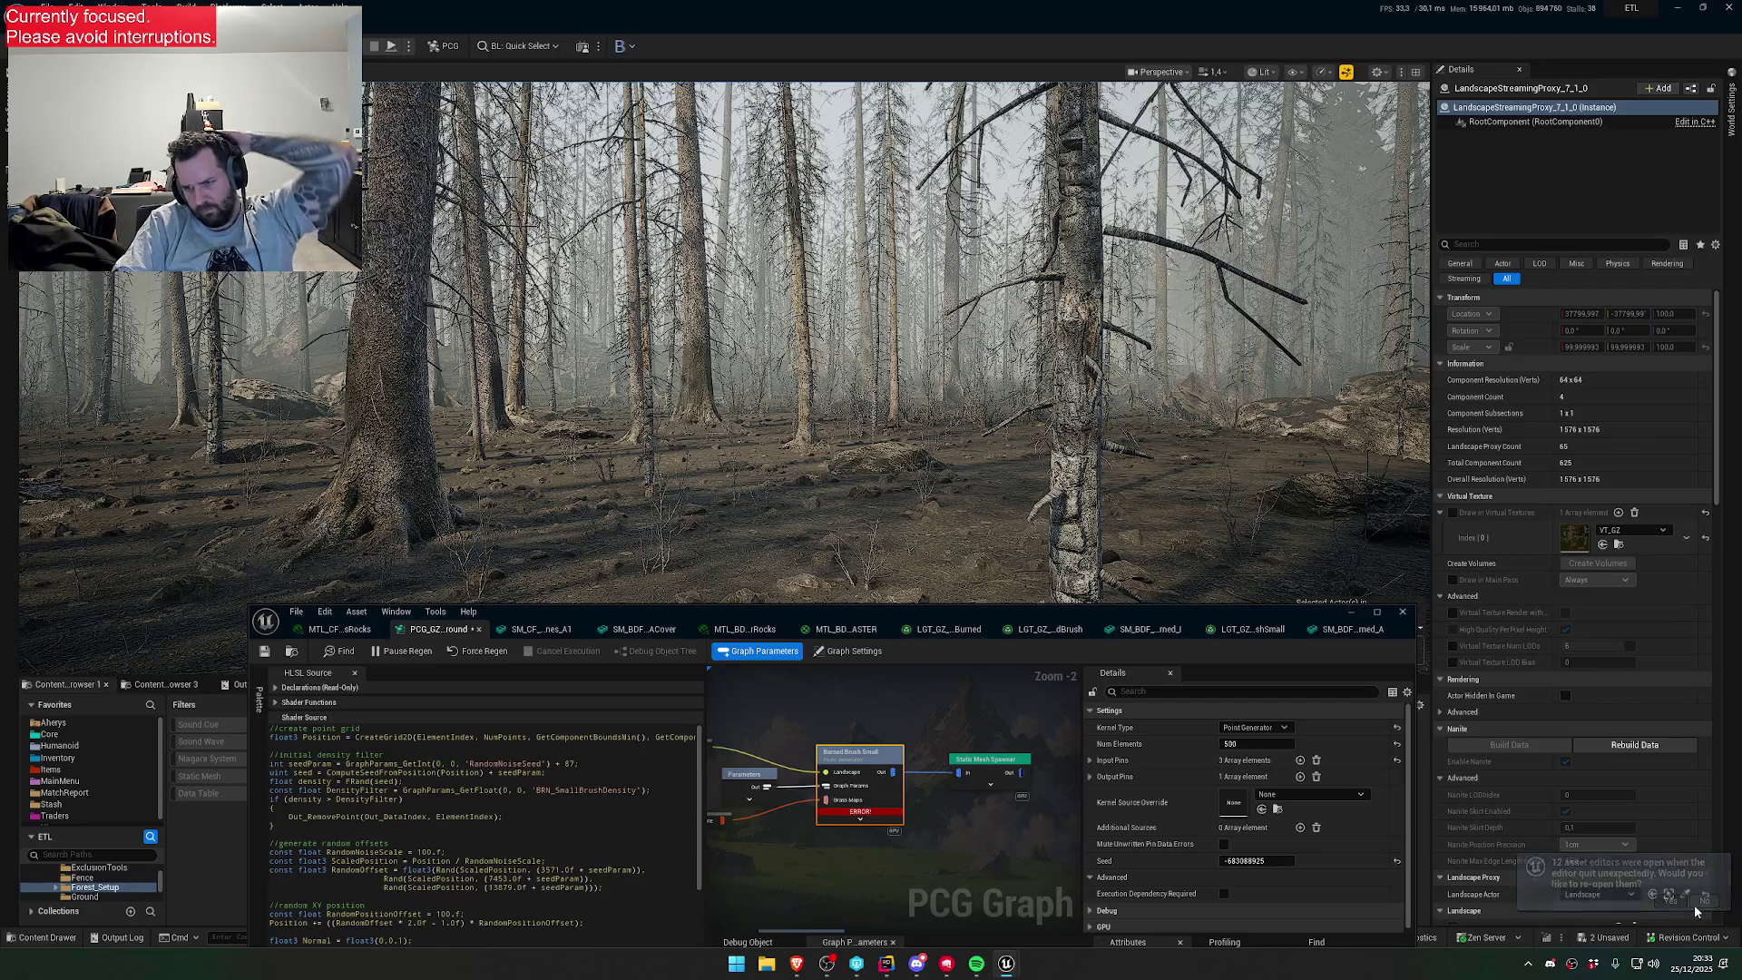
pyautogui.click(1614, 944)
pyautogui.click(979, 637)
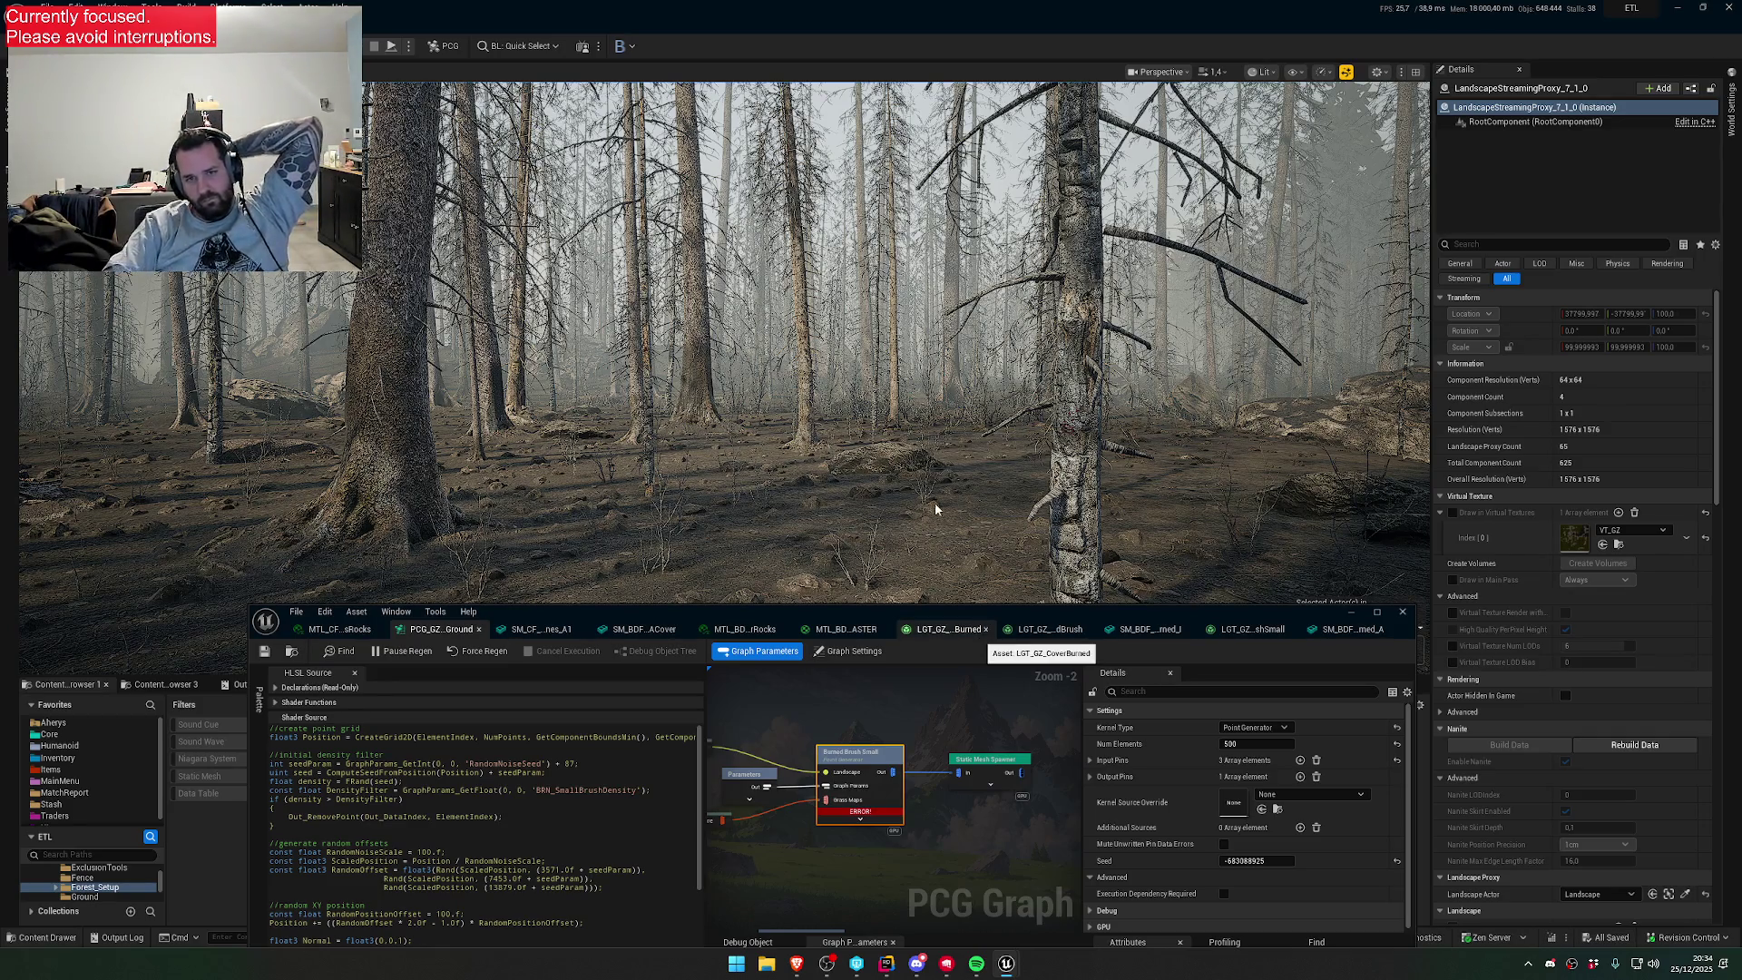
pyautogui.moveTo(953, 505); pyautogui.dragTo(677, 123)
pyautogui.click(409, 45)
pyautogui.click(409, 46)
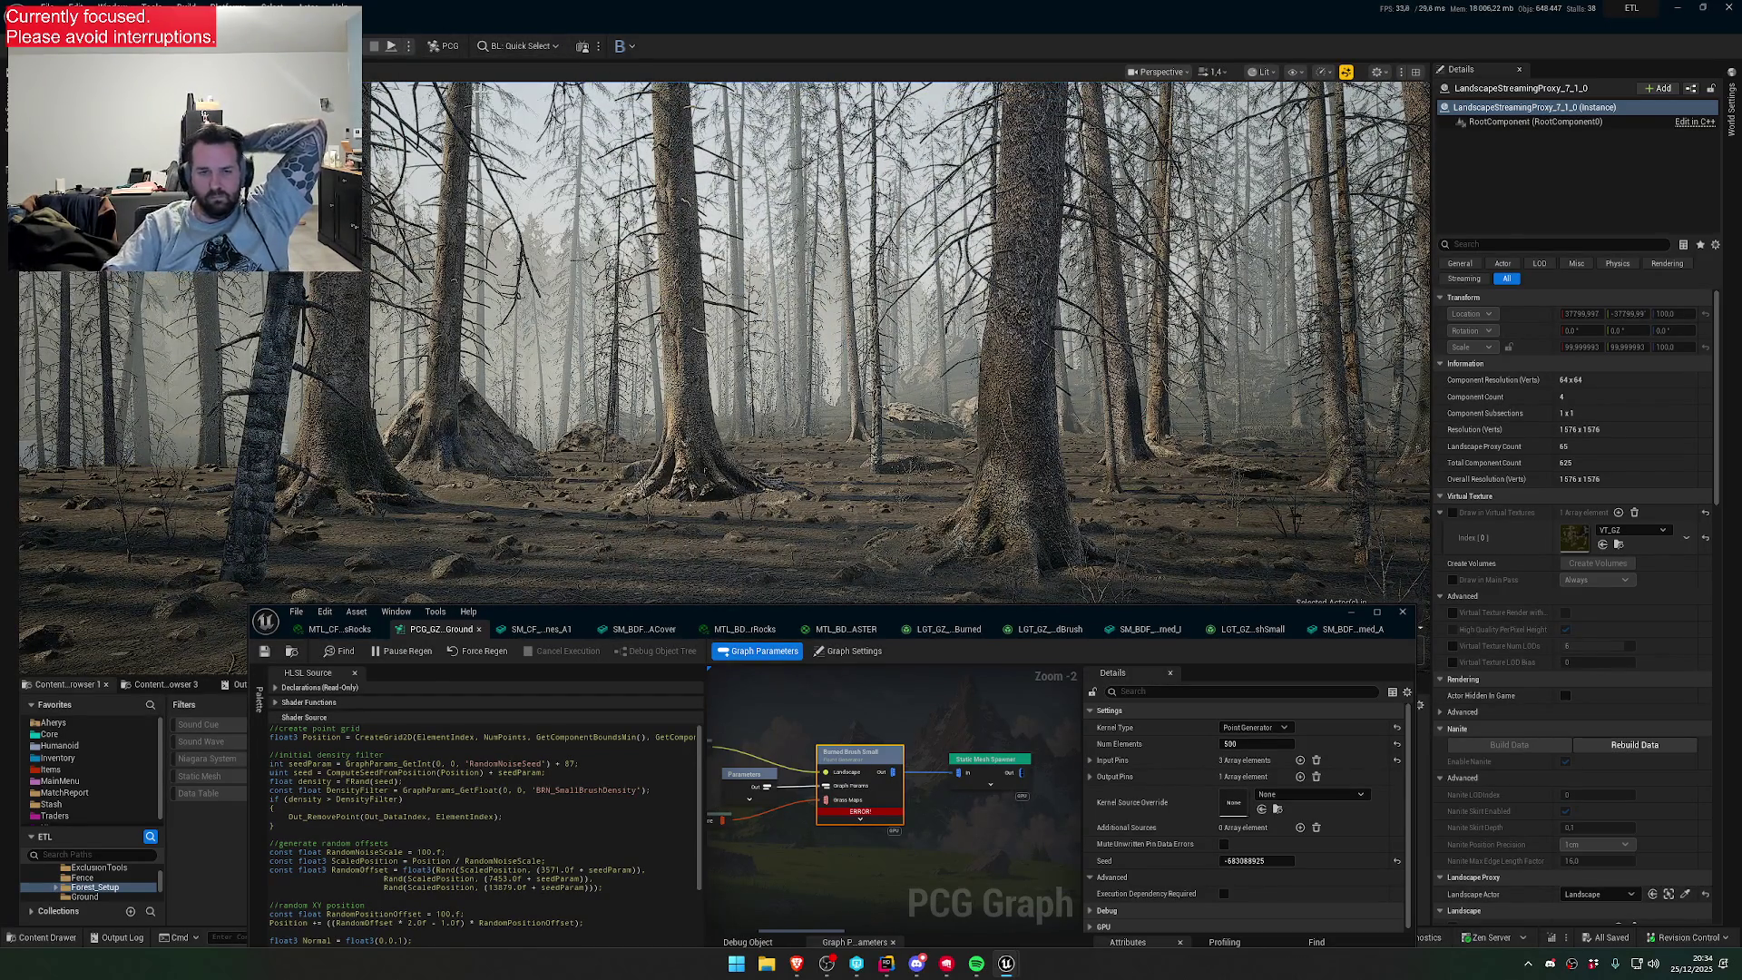
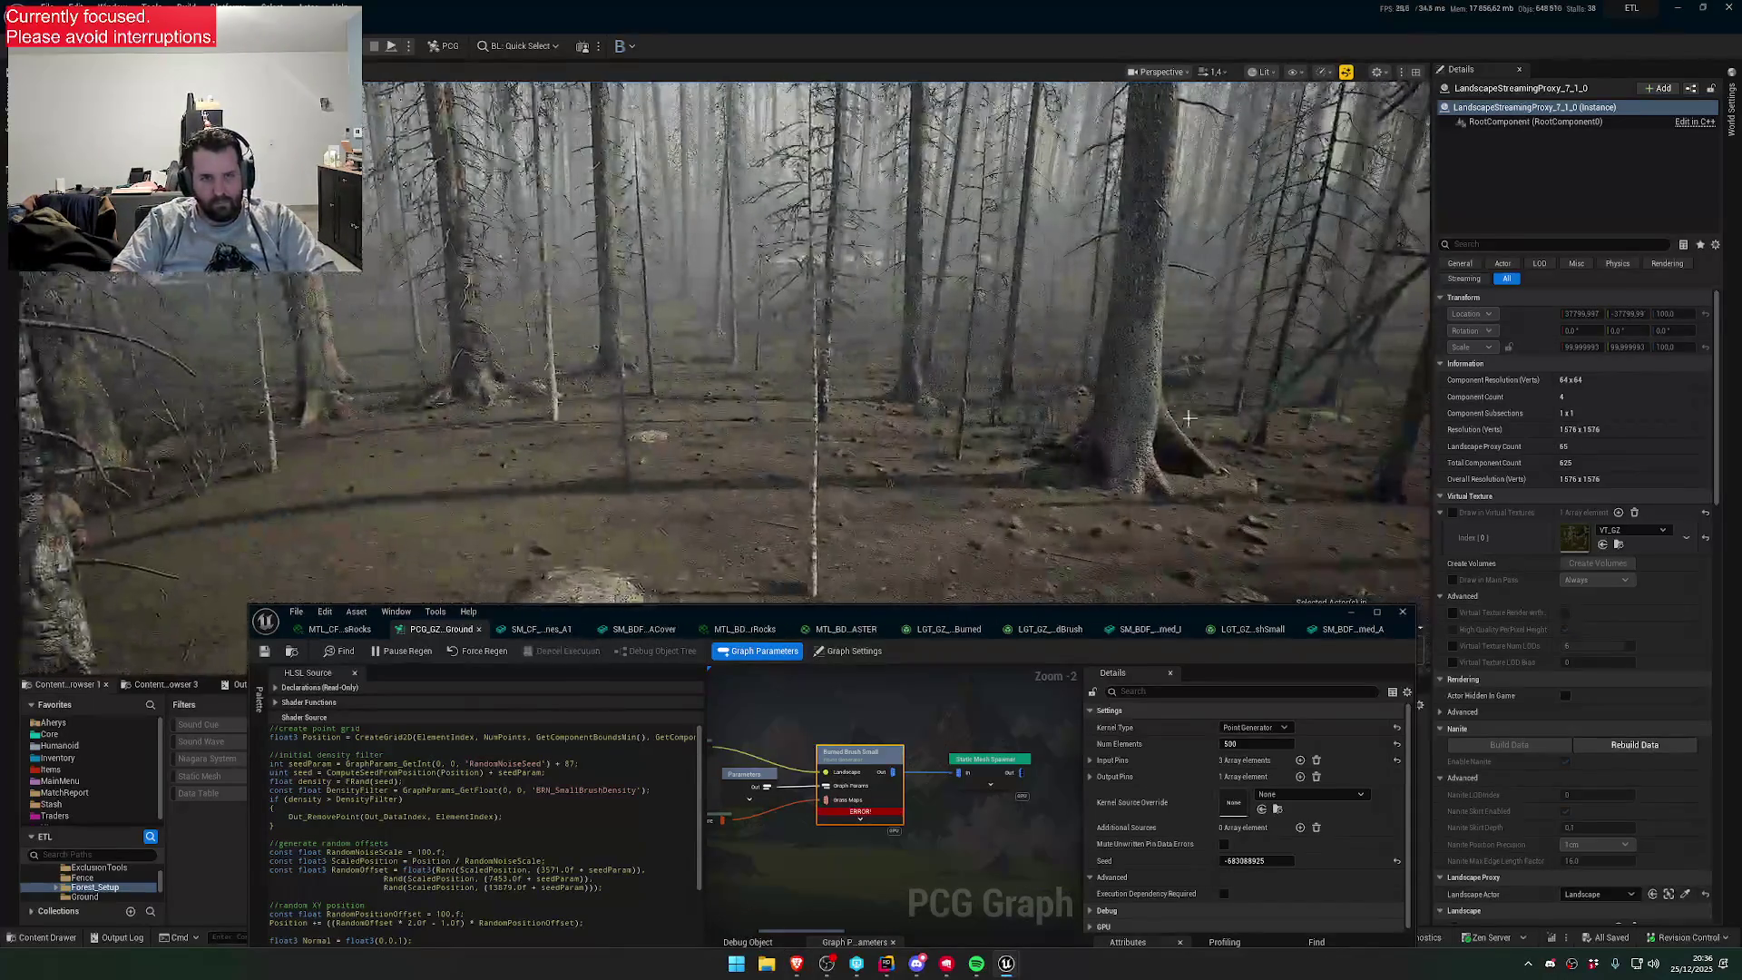
# - Close the PCG graph editor and launch Play In Editor on GroundZero with Alt+P
pyautogui.click(1403, 614)
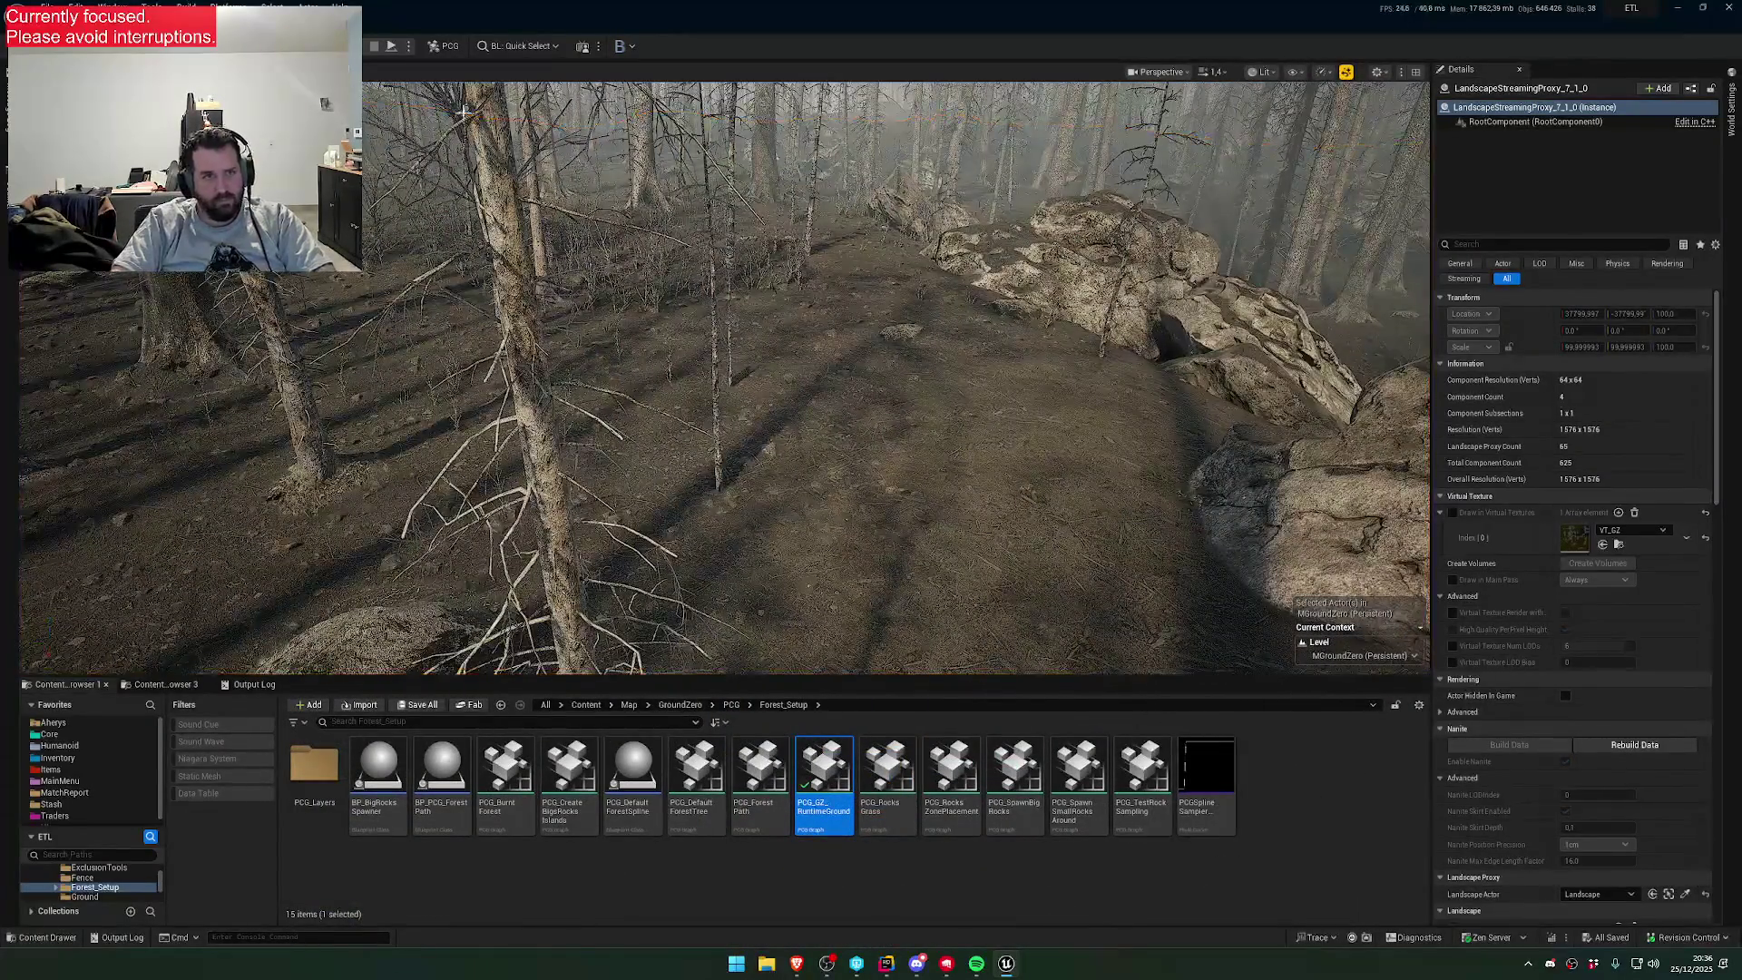
pyautogui.click(410, 48)
pyautogui.click(427, 123)
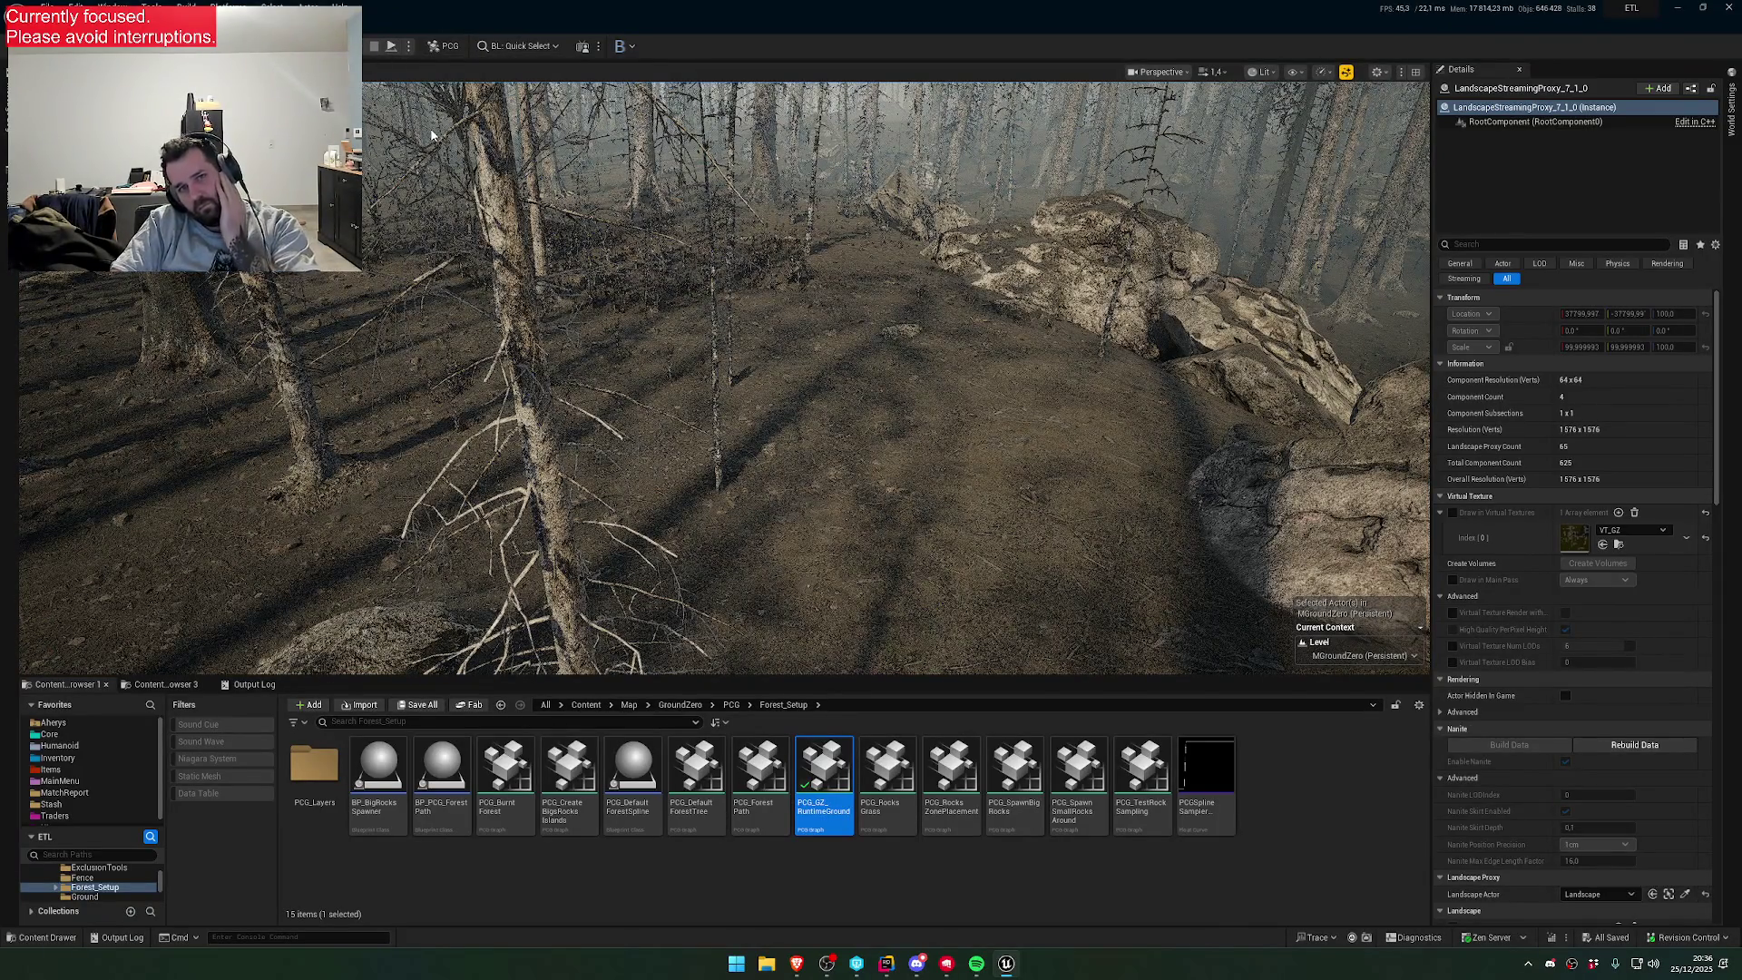
pyautogui.hotkey('alt', 'Tab')
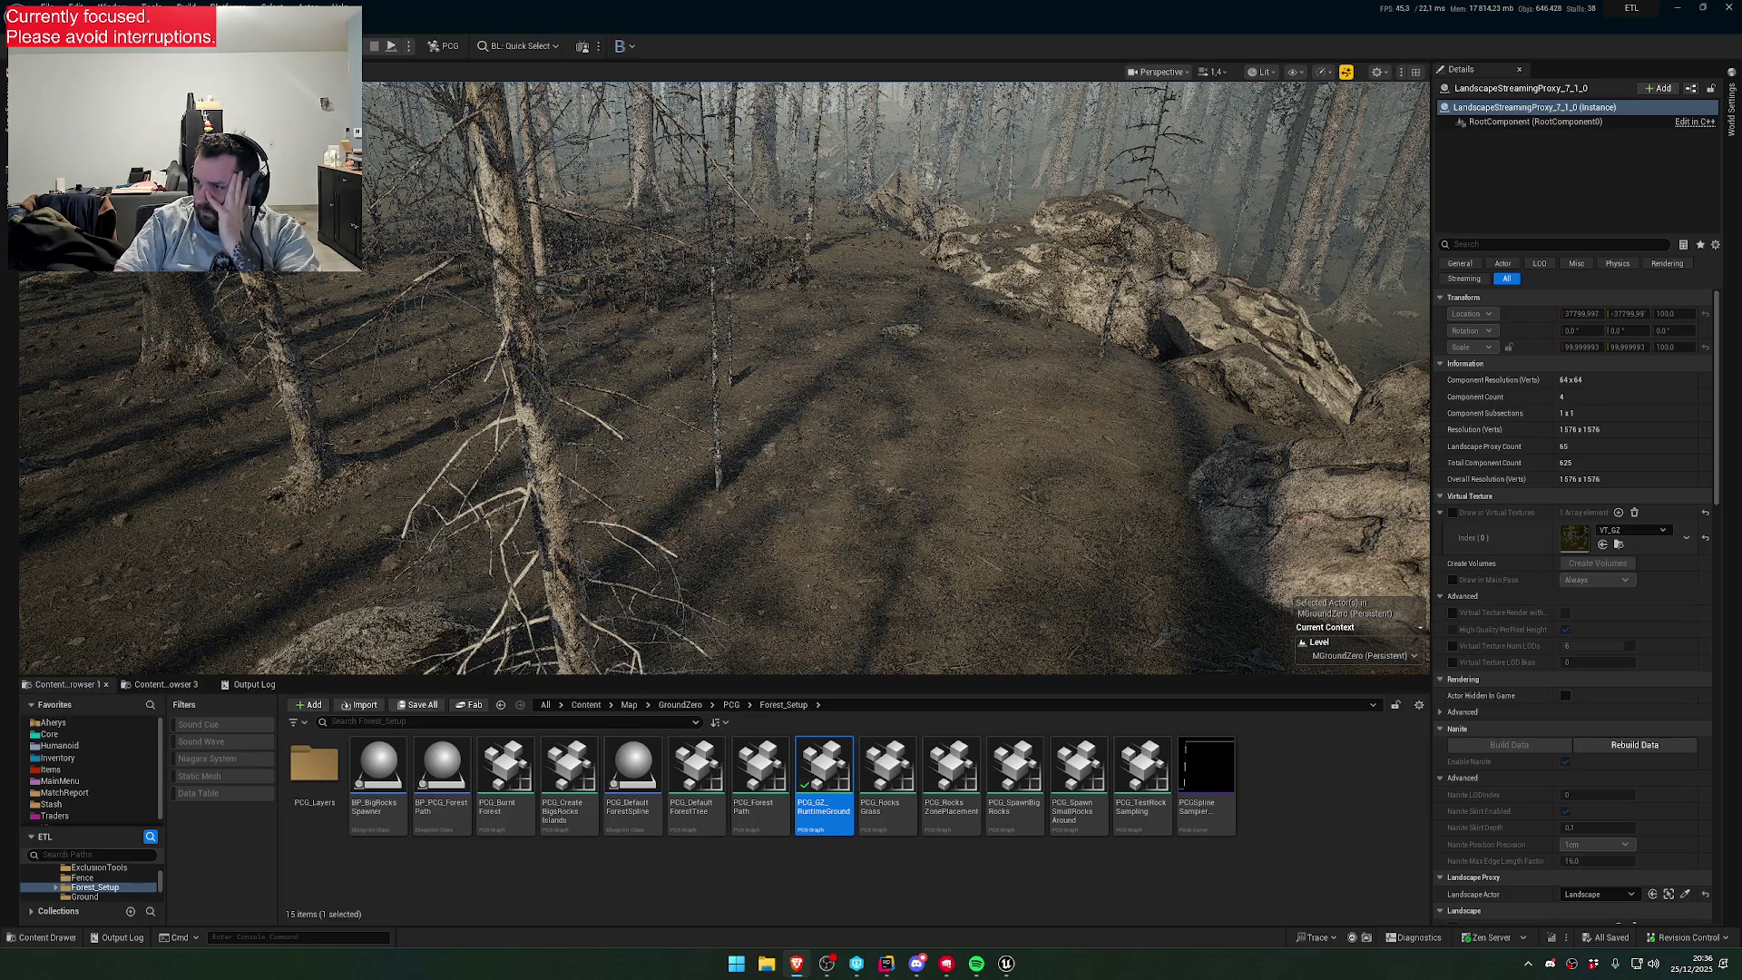
pyautogui.hotkey('alt', 'p')
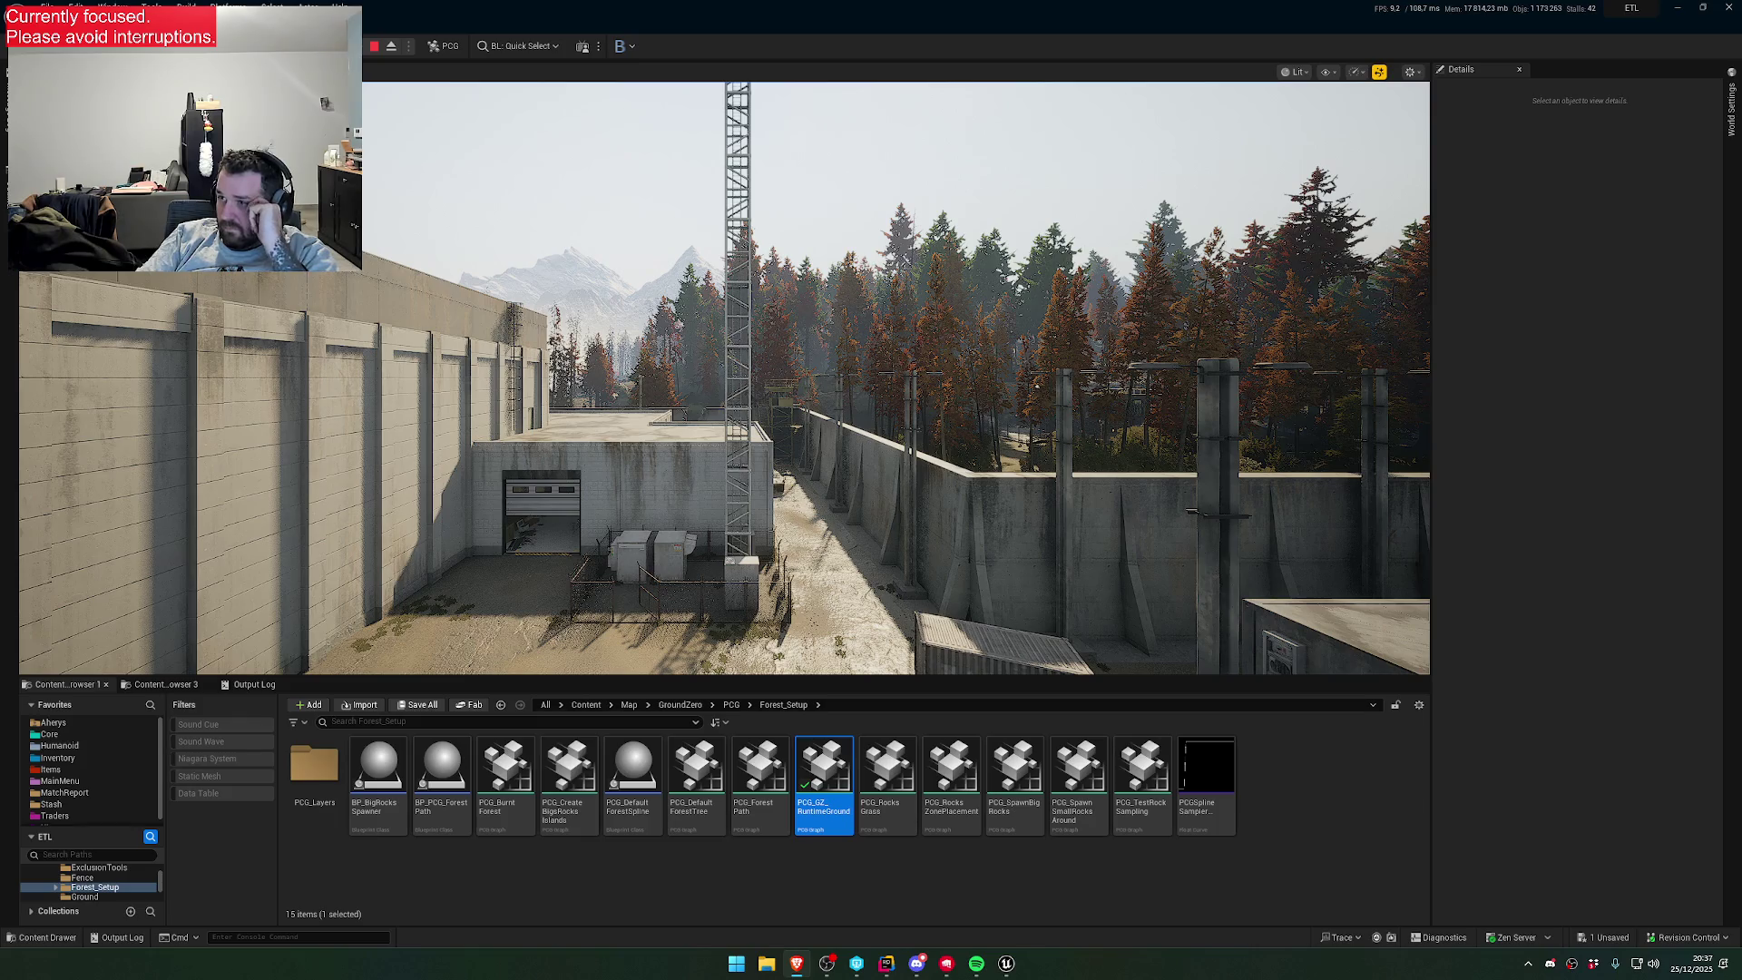
# - Wait for the server lobby to load, then press START GAME
pyautogui.press('1')
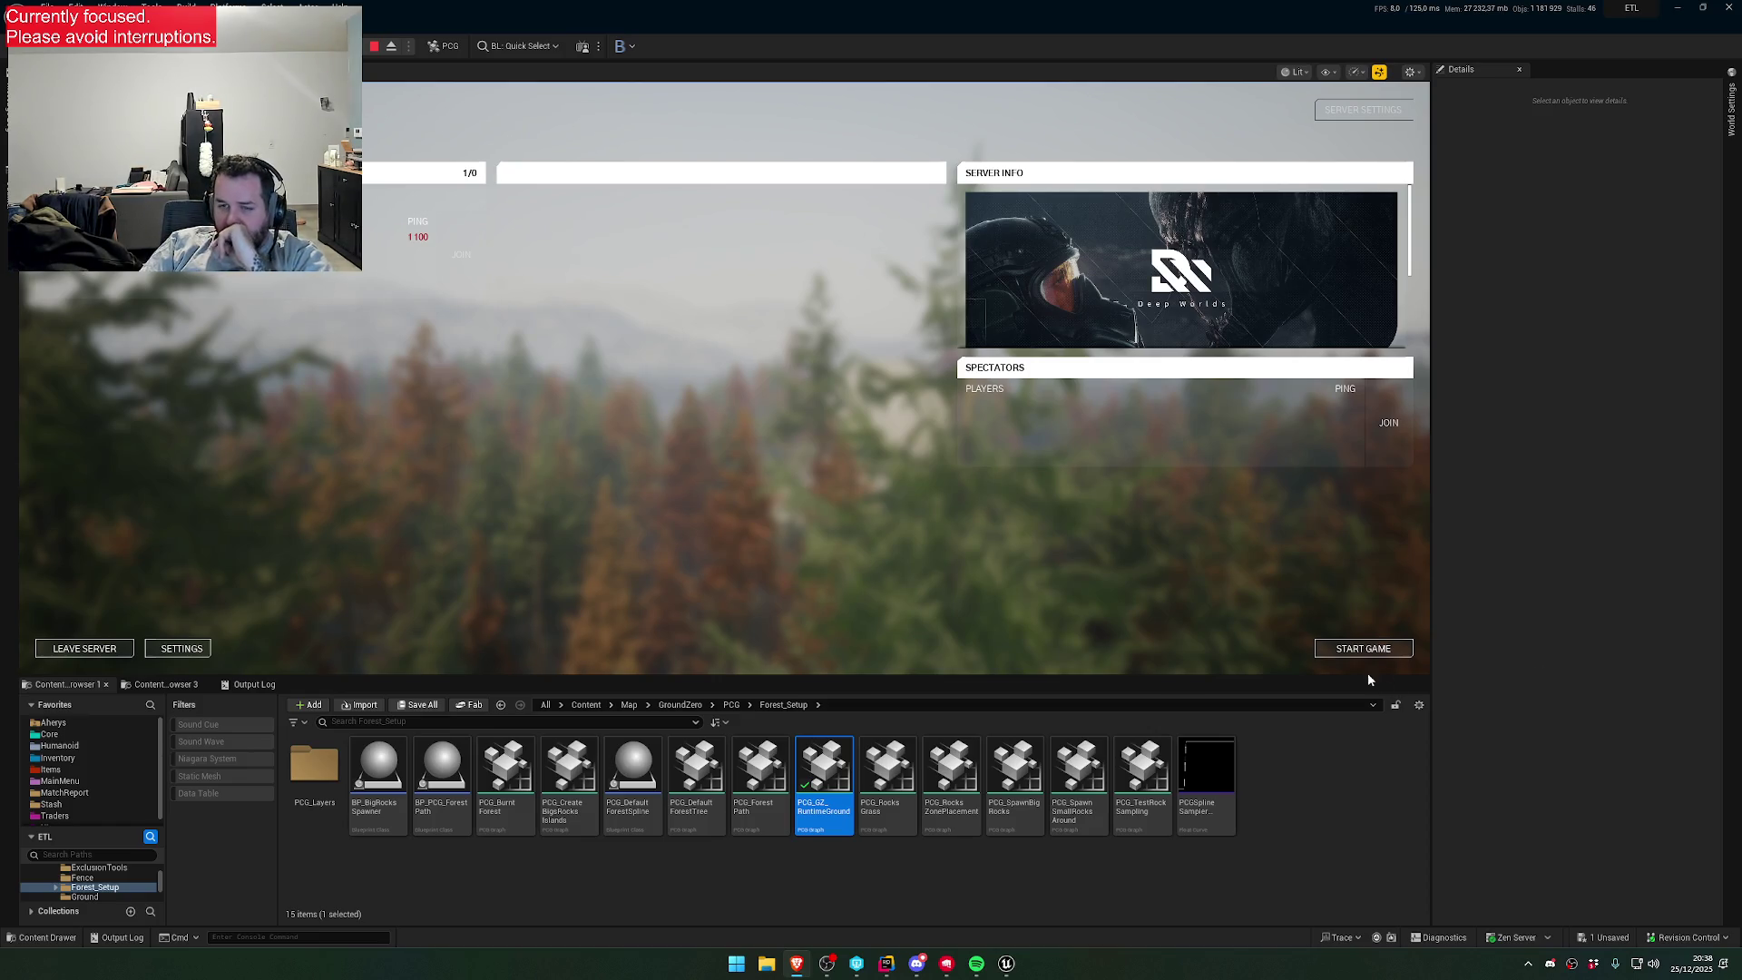
pyautogui.click(1352, 650)
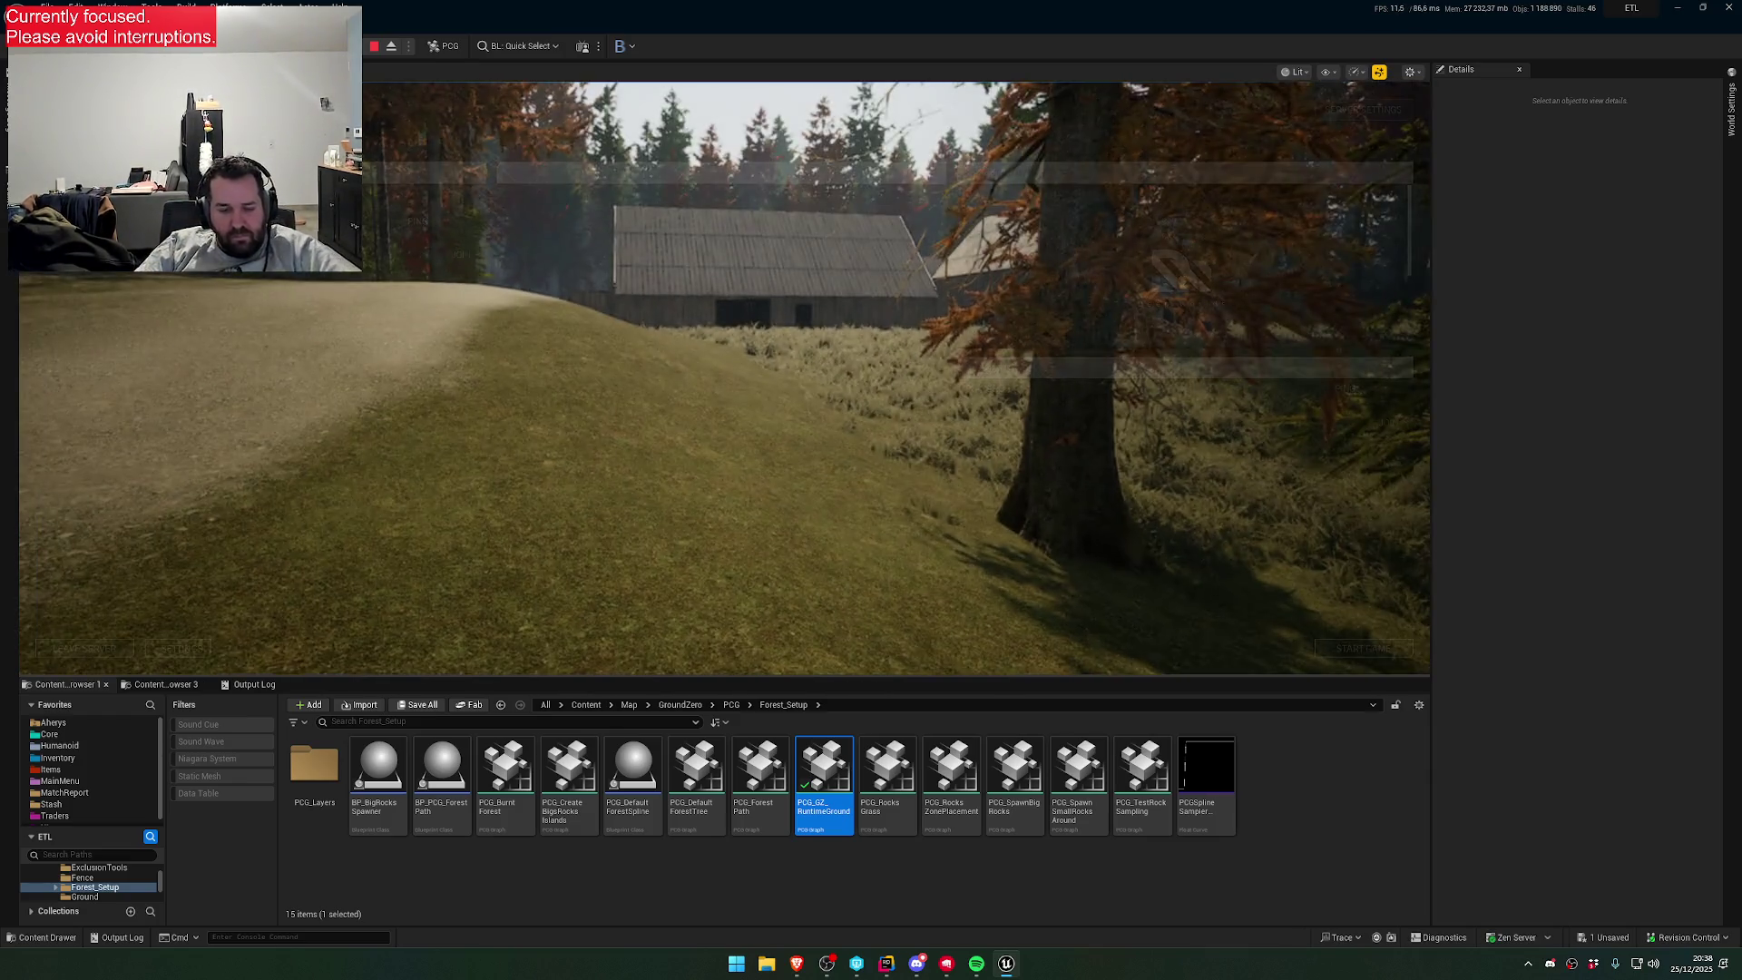
# - In the F1 debug menu, choose Burnt Forest as the destination and teleport the player there
pyautogui.press('F1')
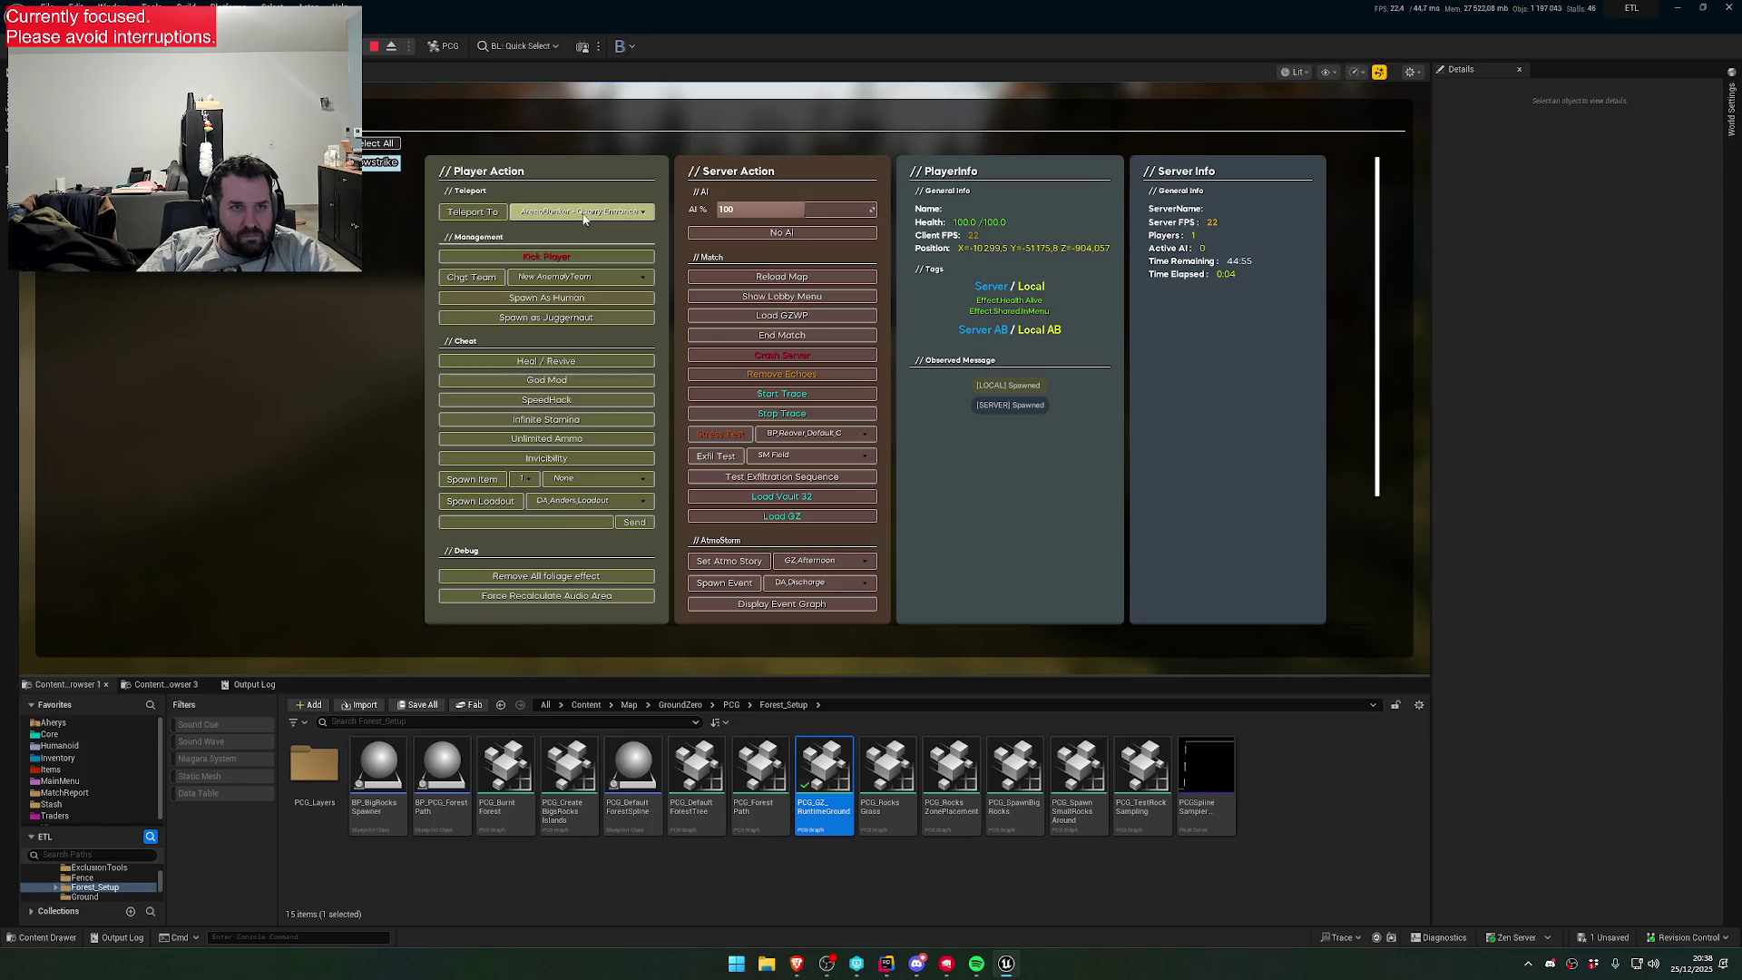
pyautogui.click(580, 214)
pyautogui.click(570, 280)
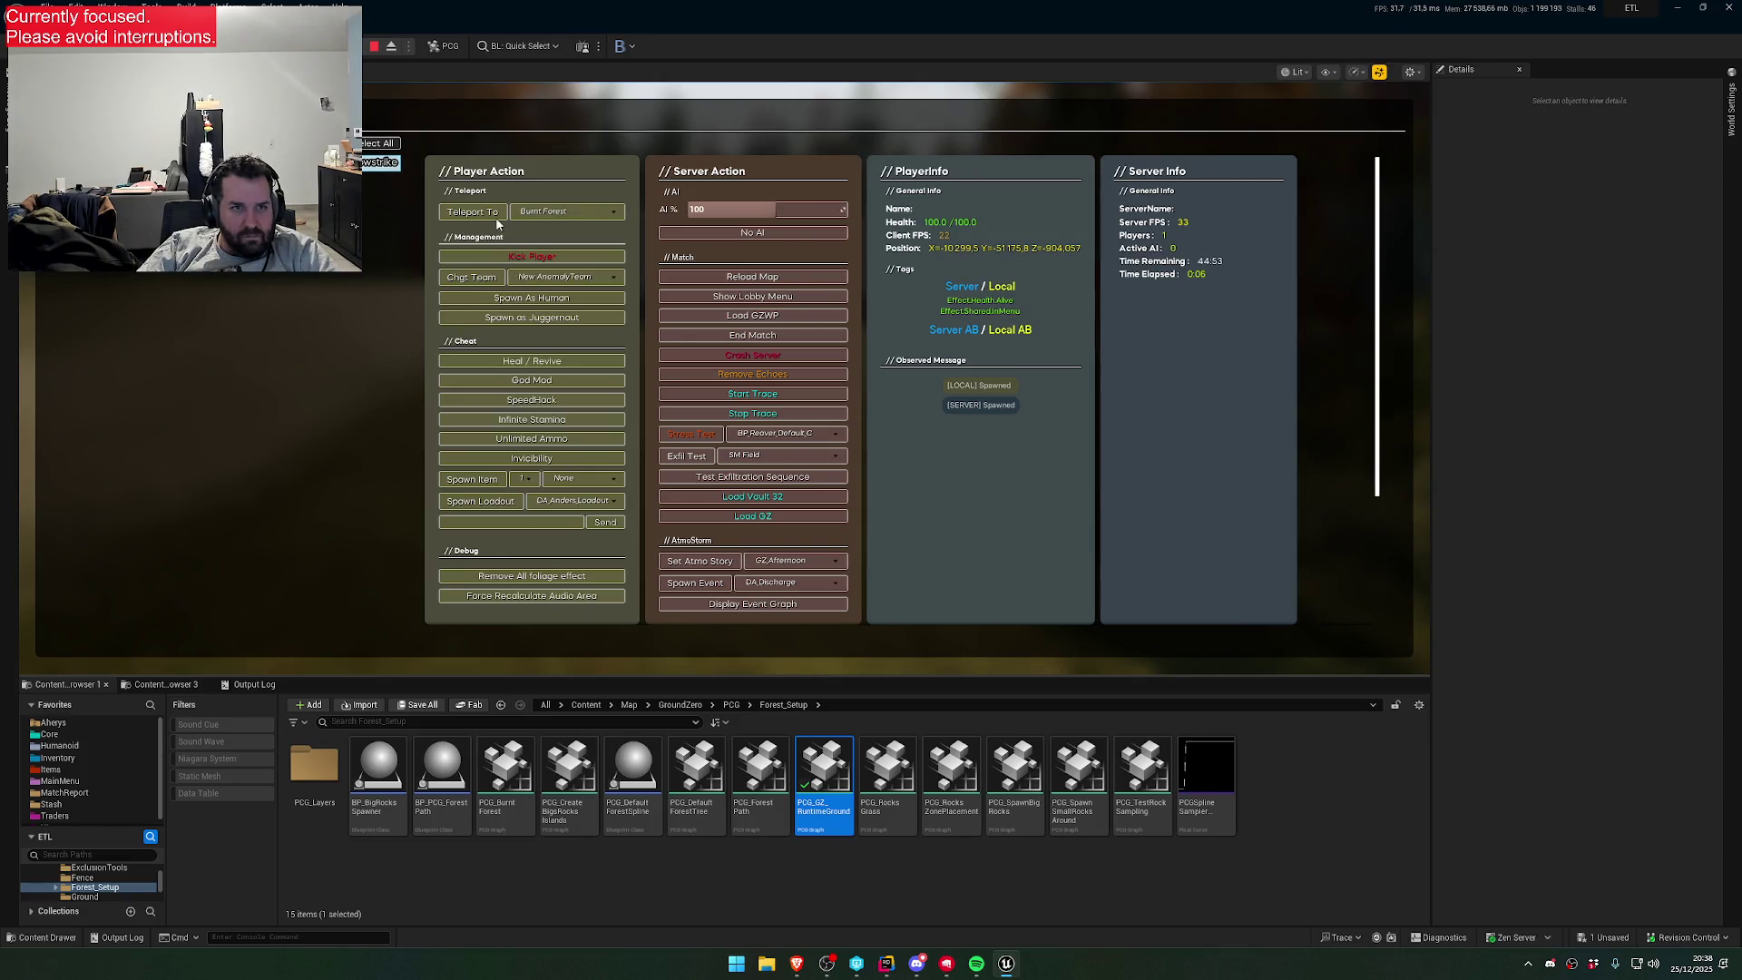
pyautogui.click(472, 211)
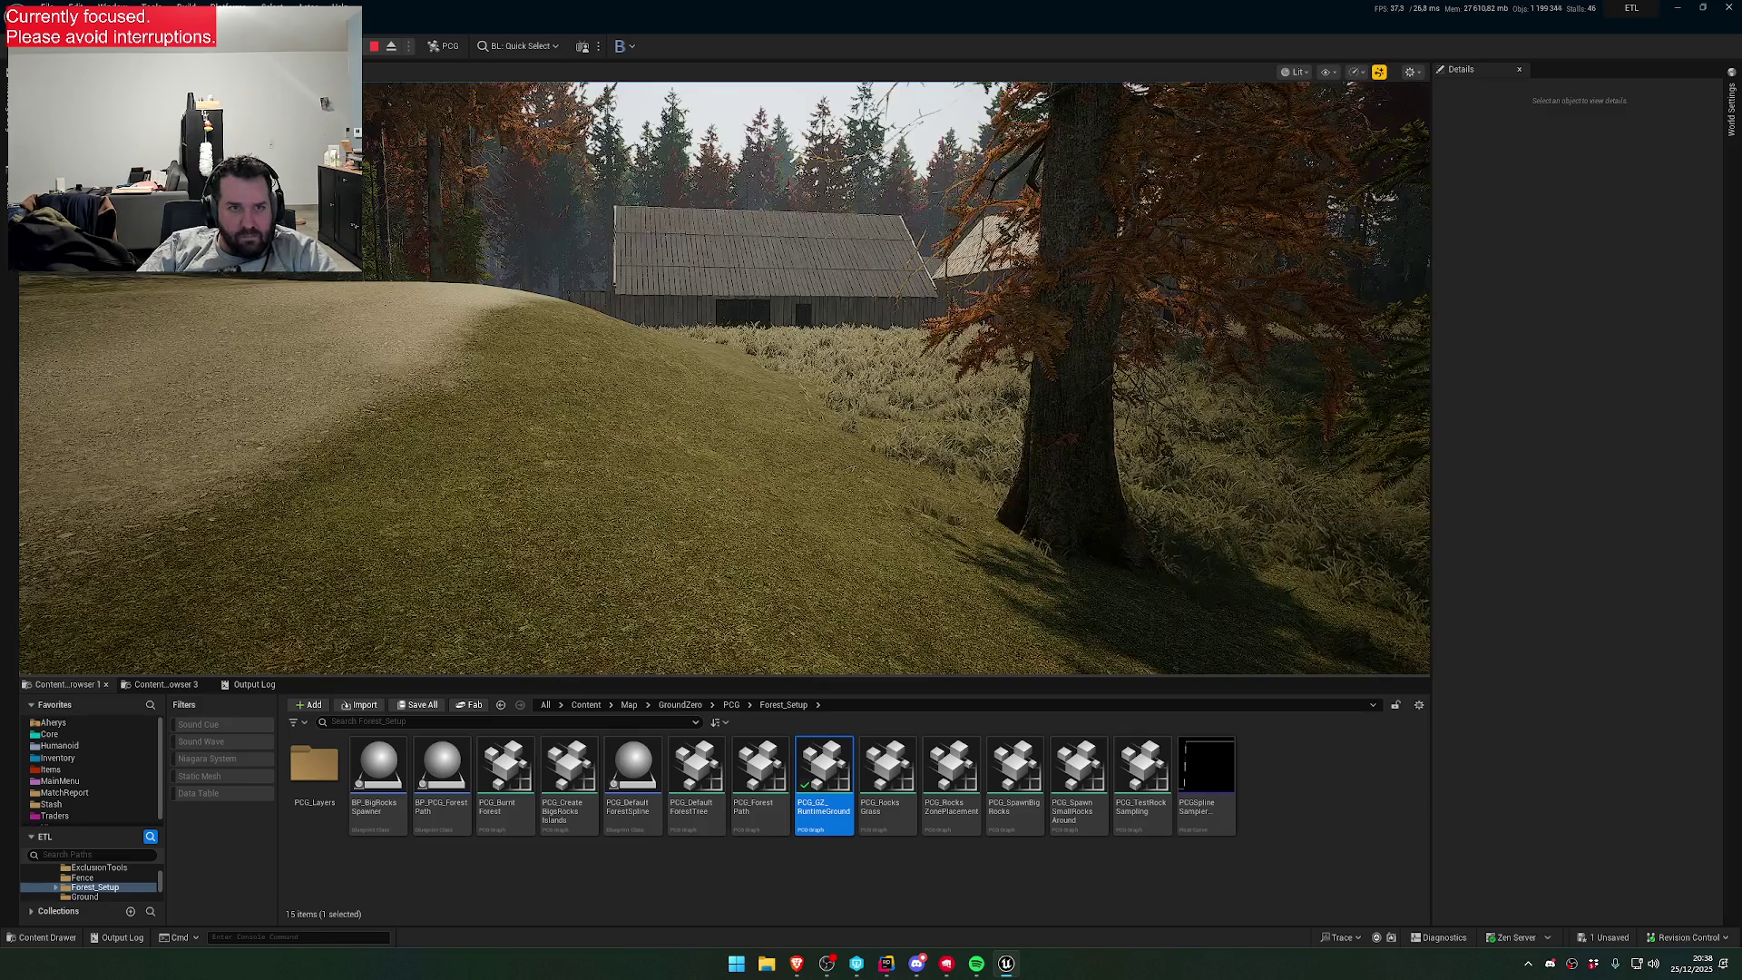
pyautogui.click(572, 212)
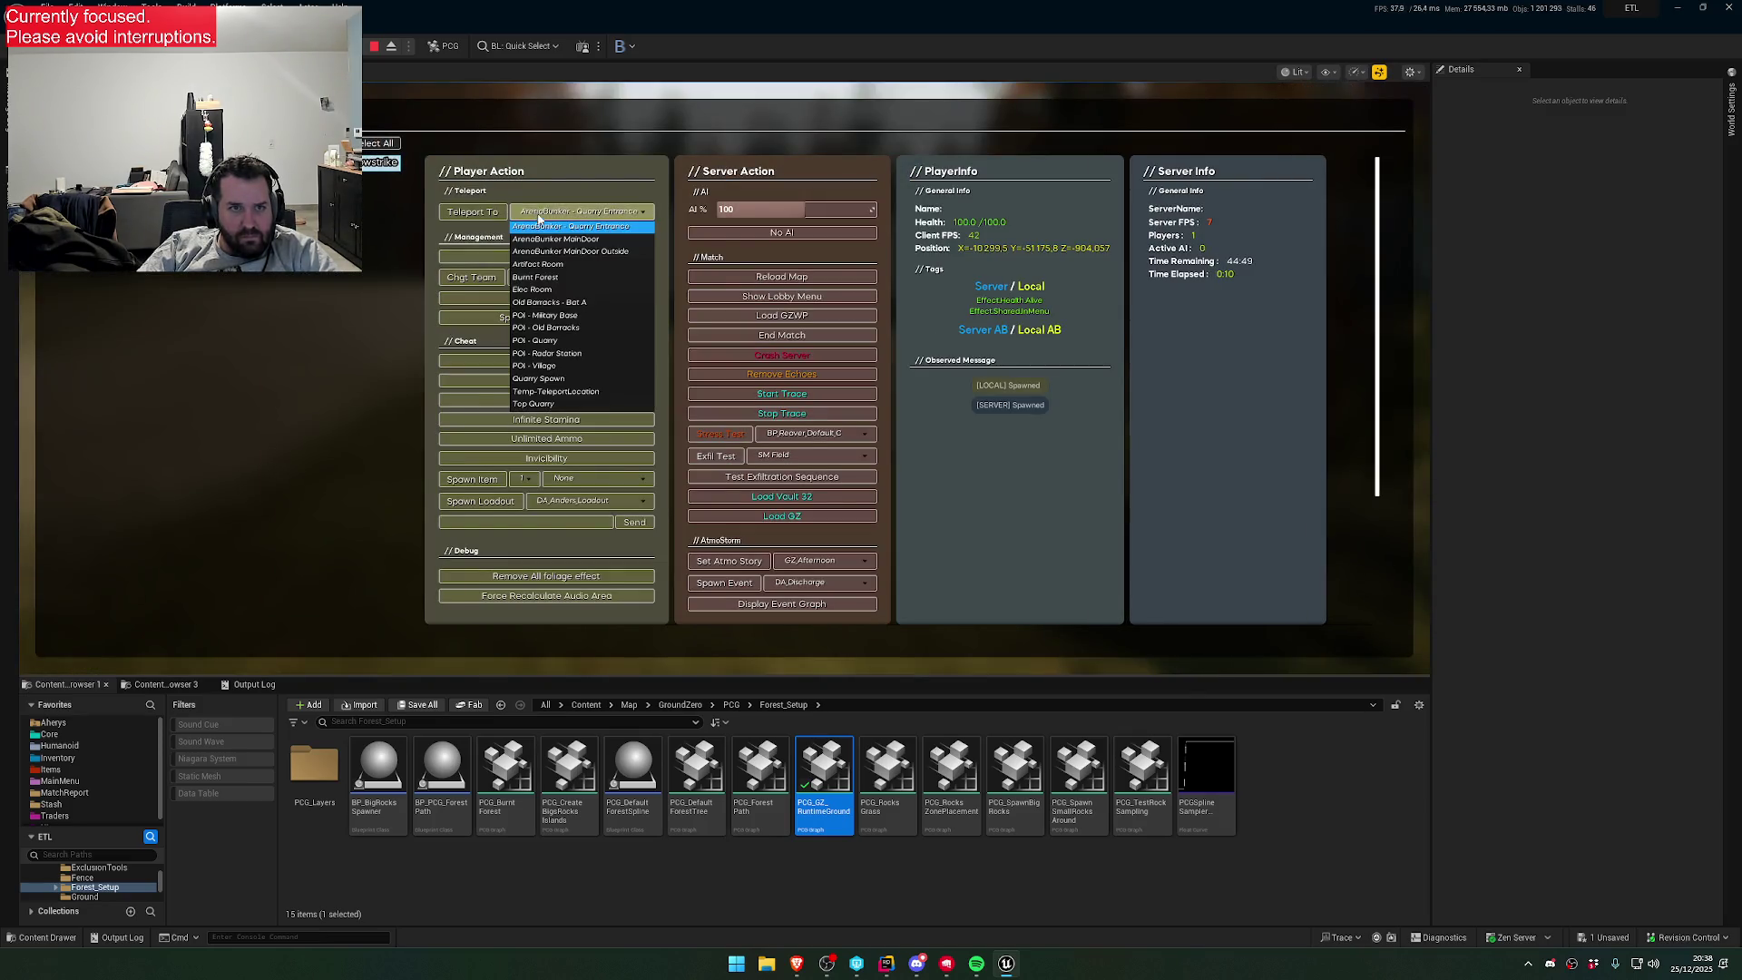
pyautogui.click(549, 279)
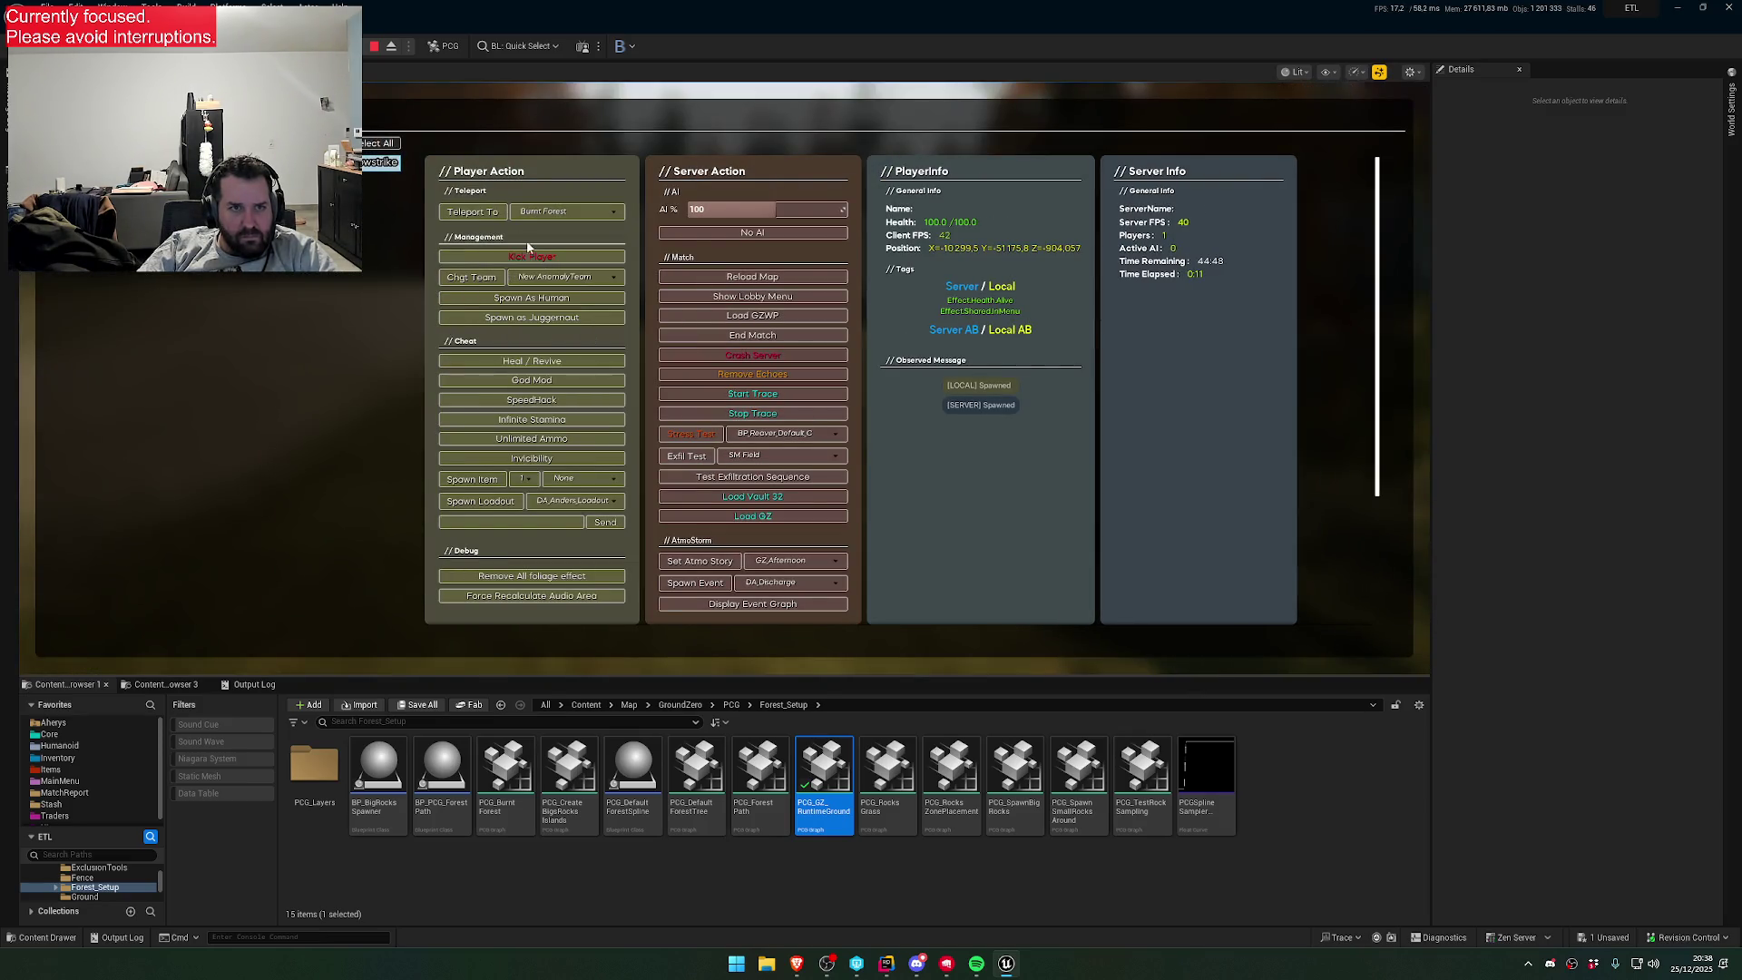
pyautogui.click(486, 211)
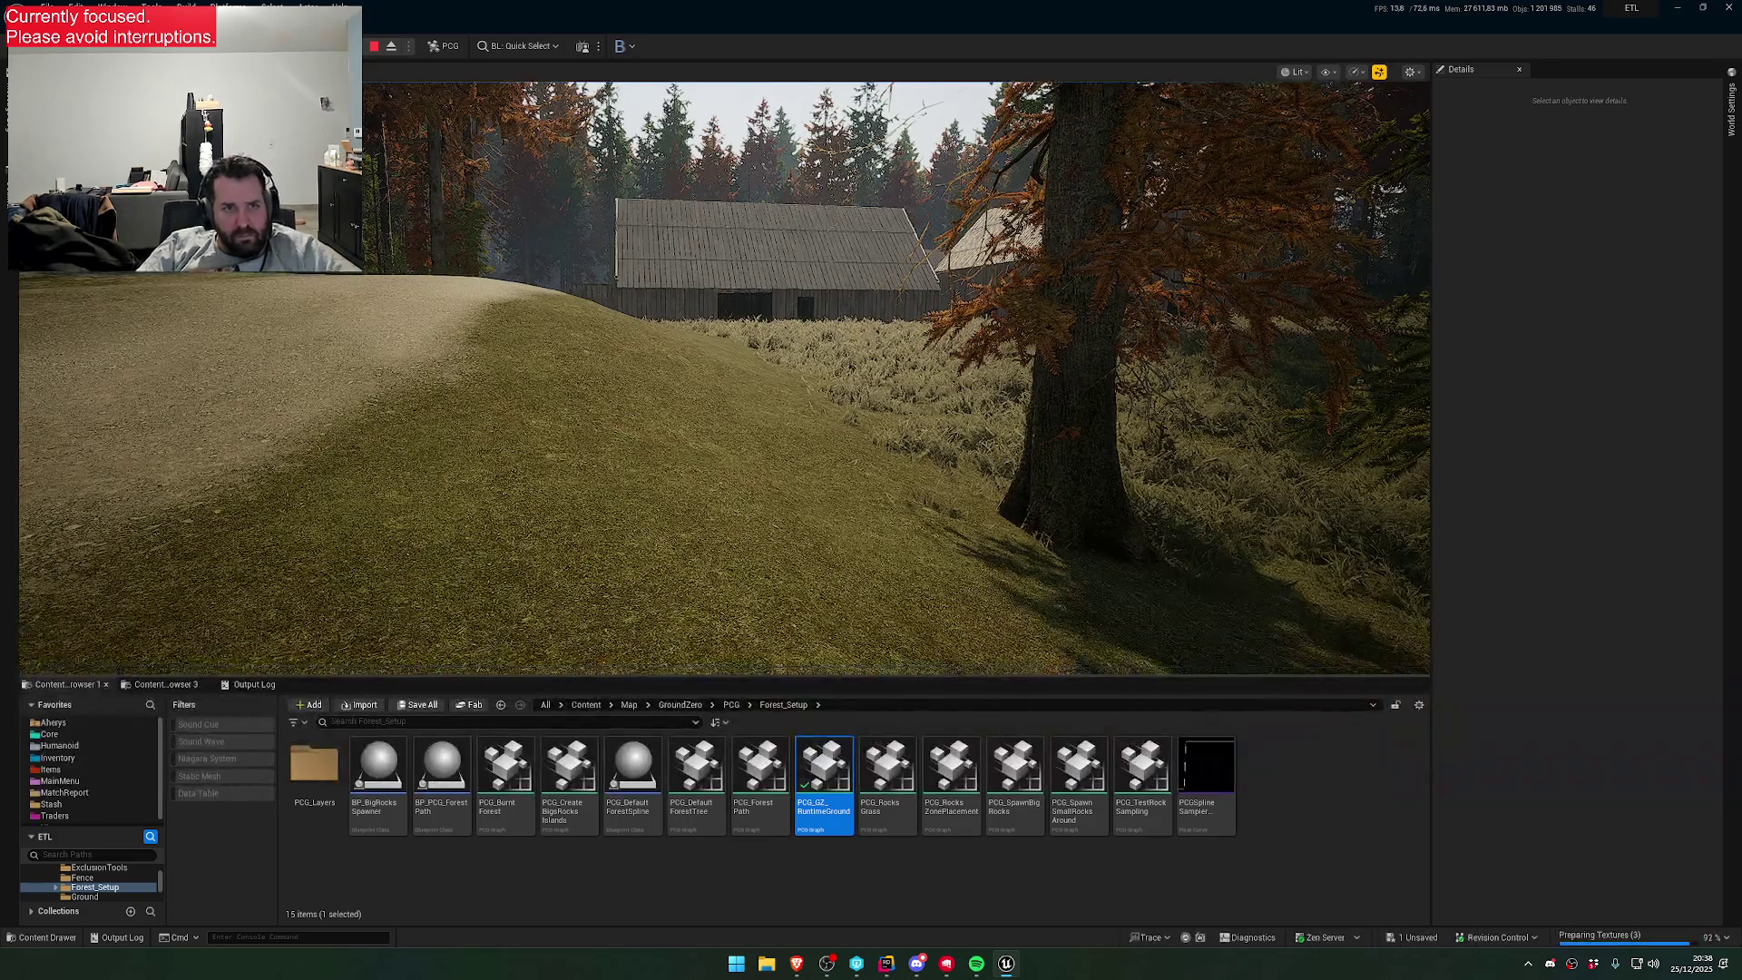
pyautogui.press('w')
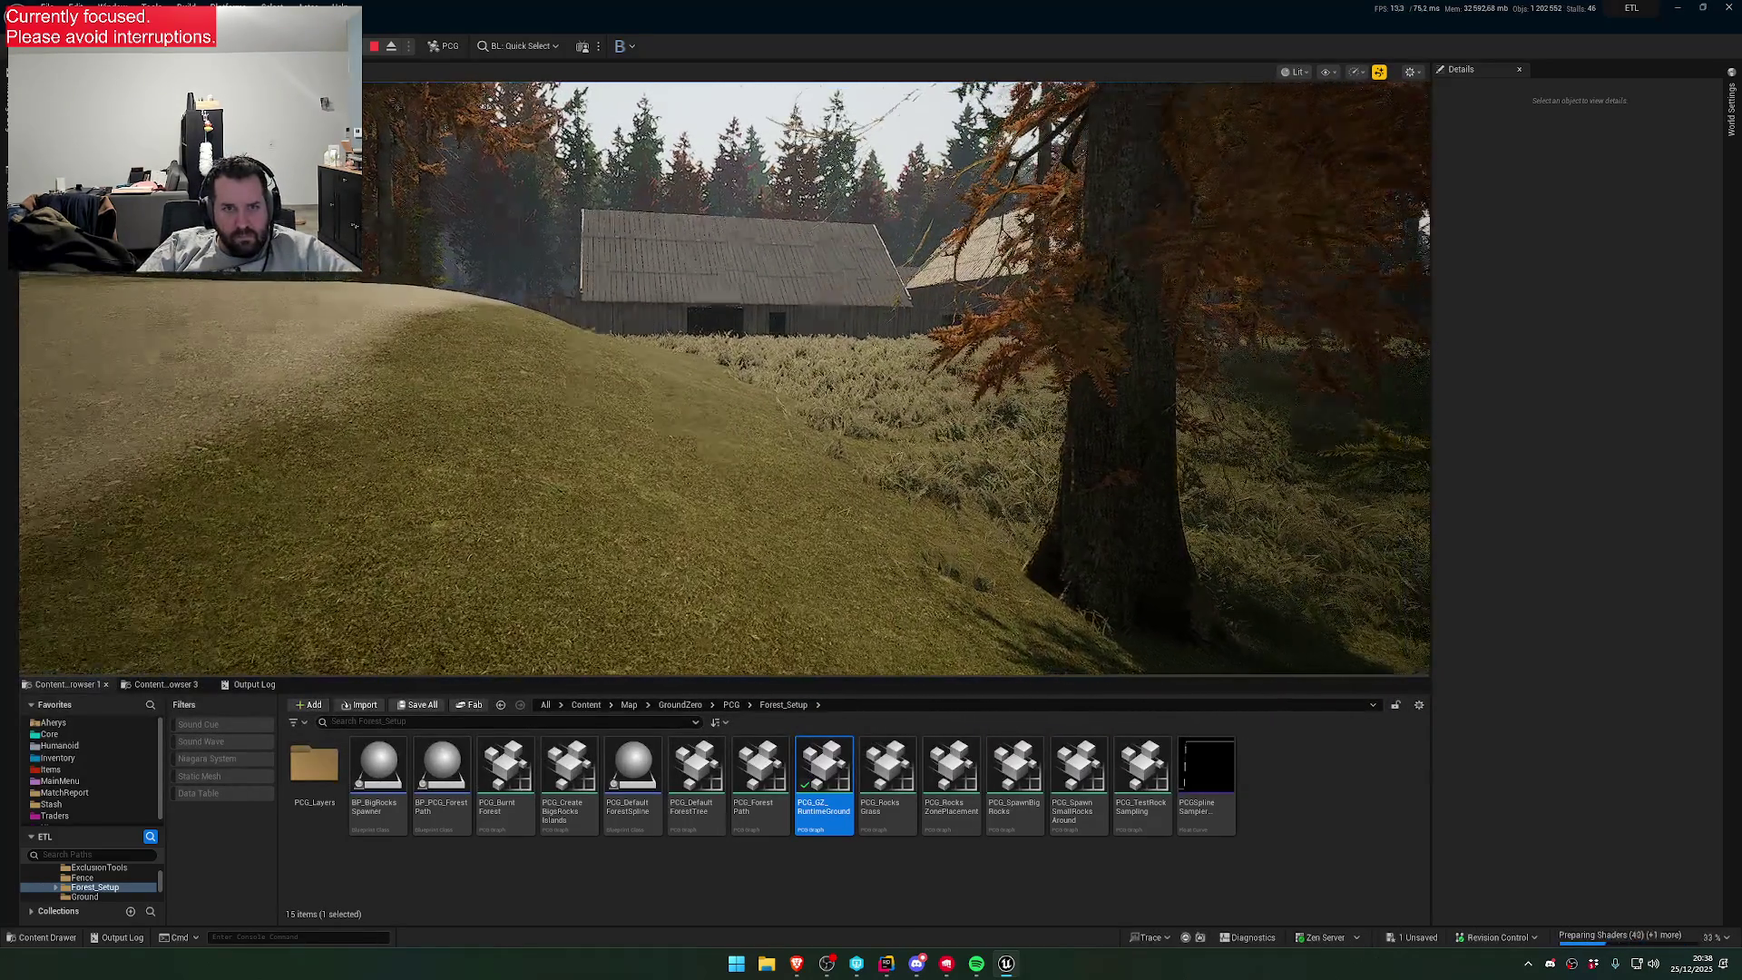
pyautogui.press('w')
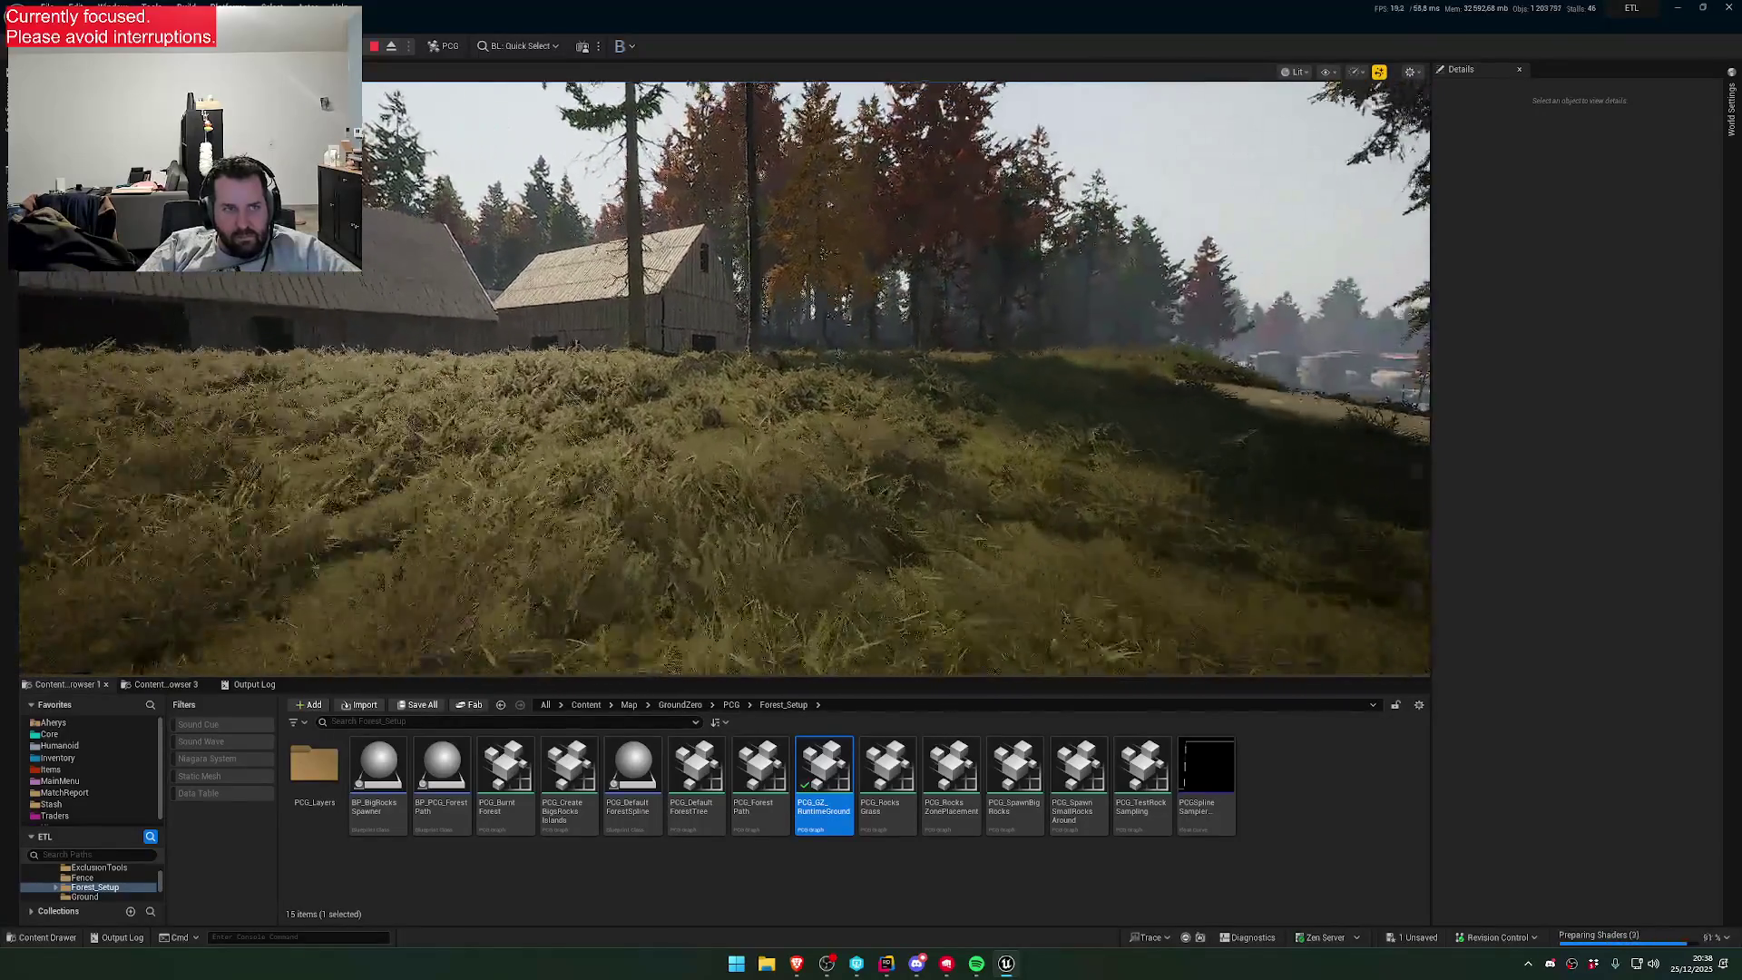
pyautogui.press('w')
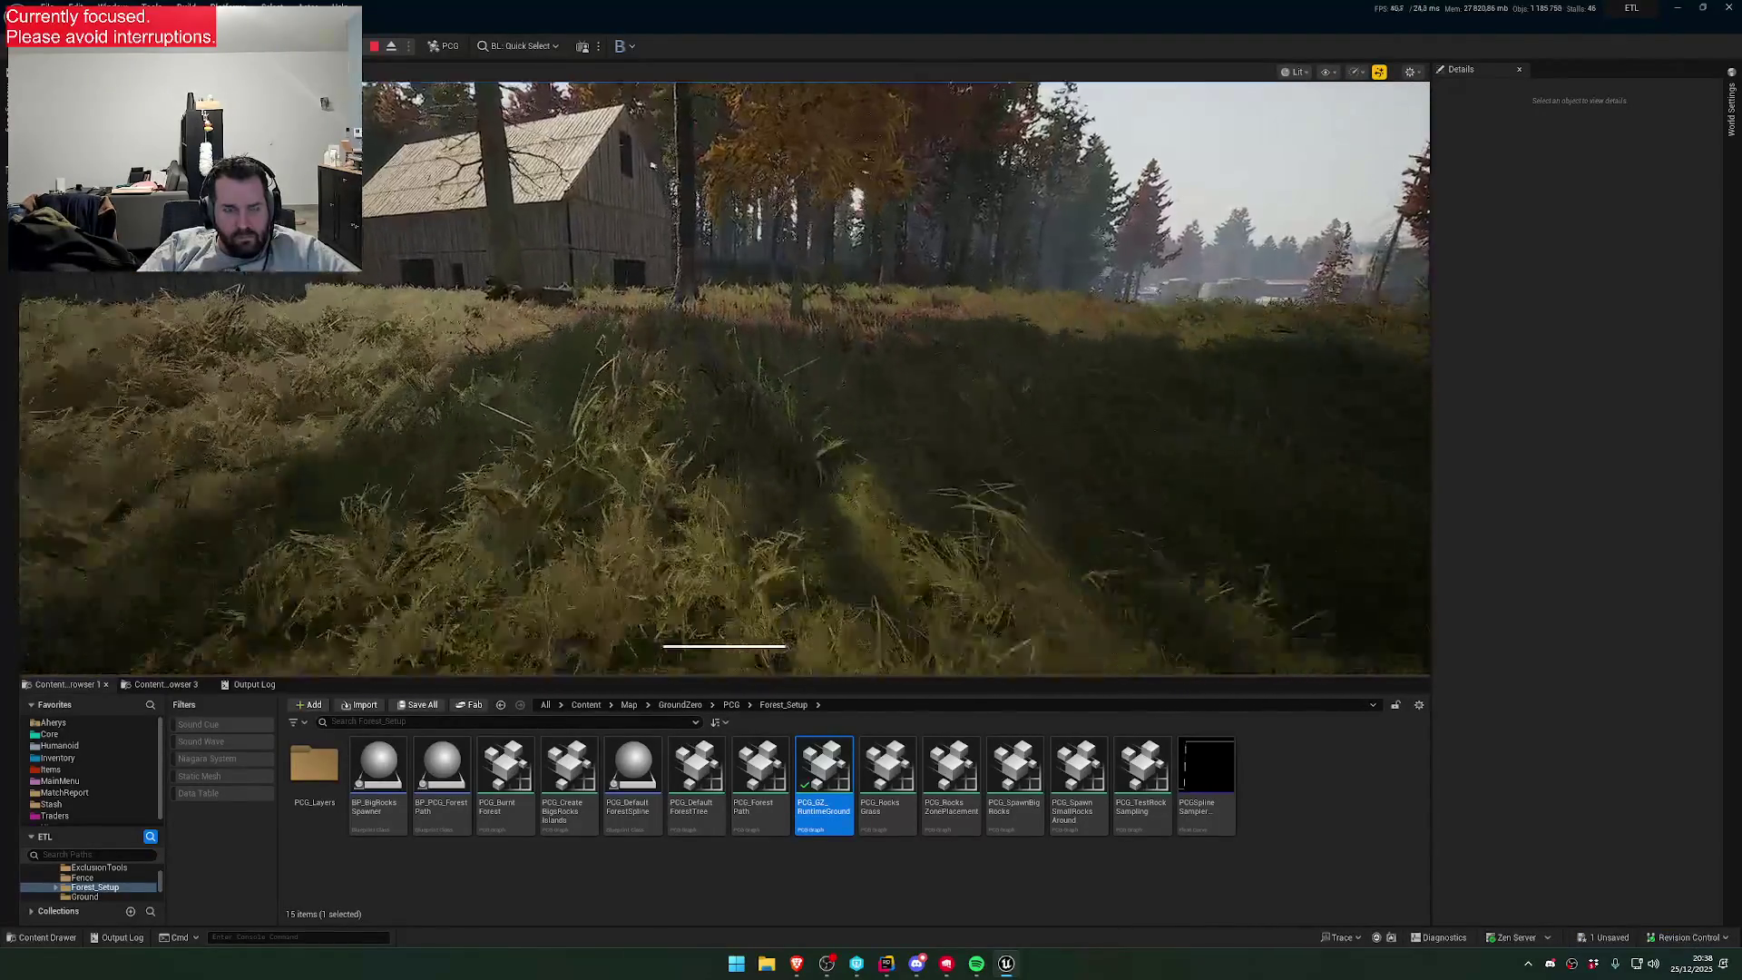
pyautogui.press('w')
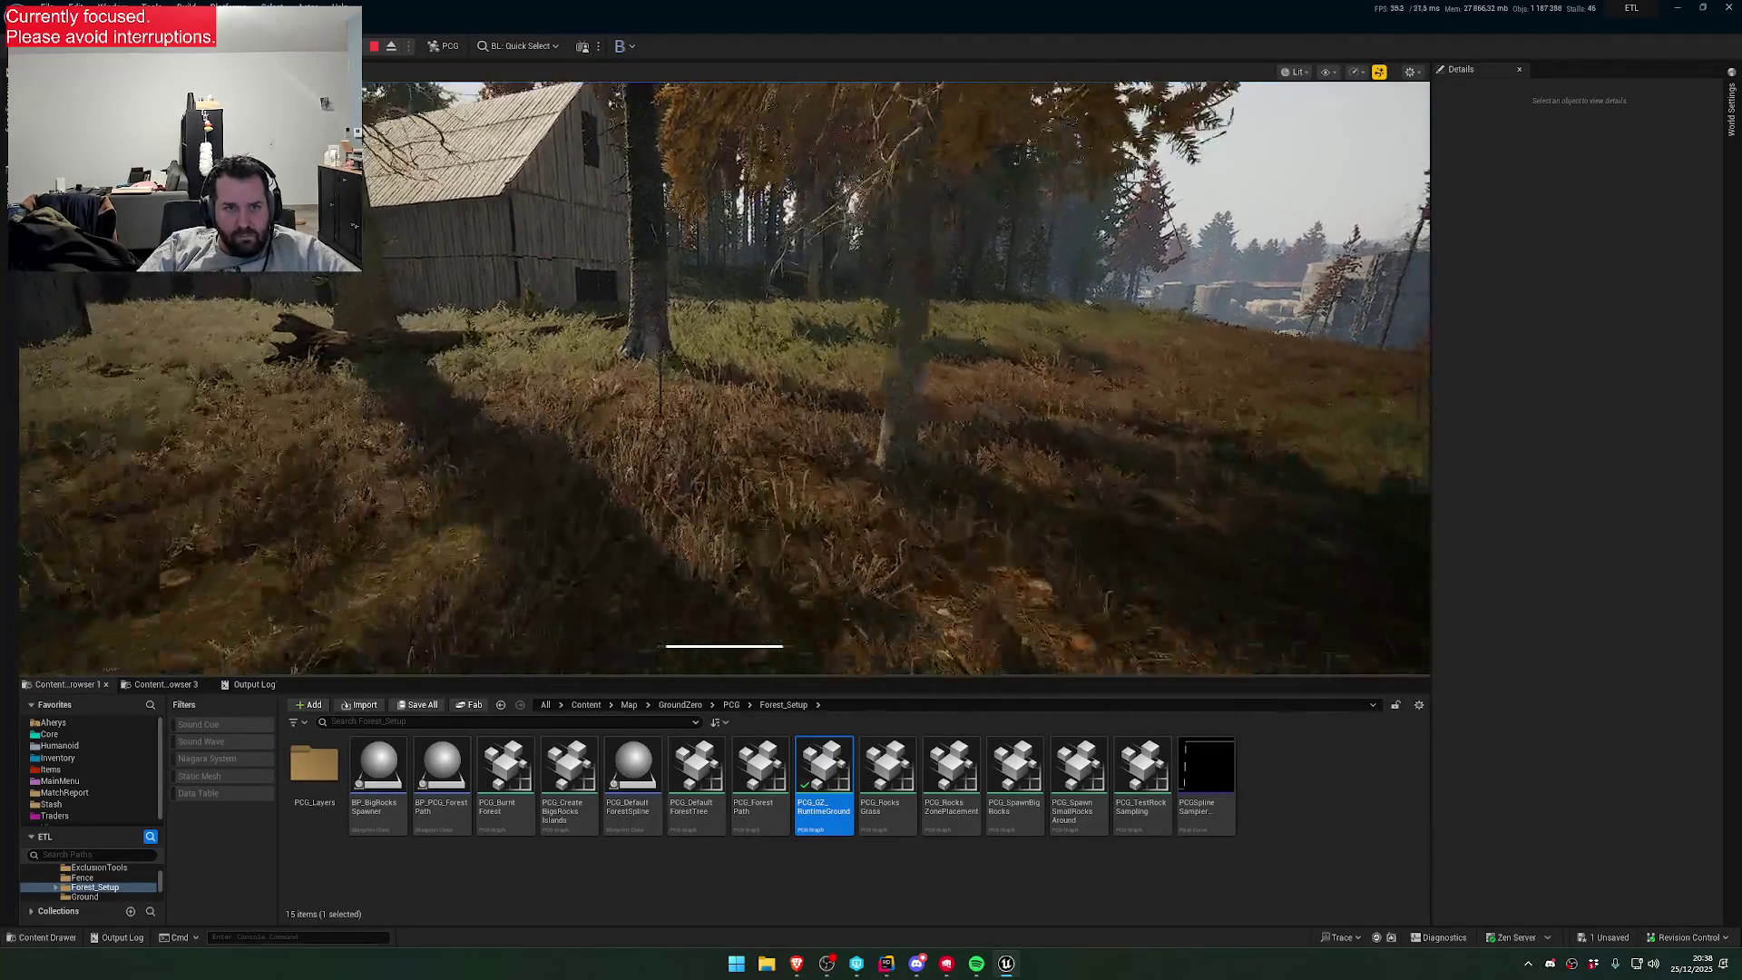
pyautogui.press('1')
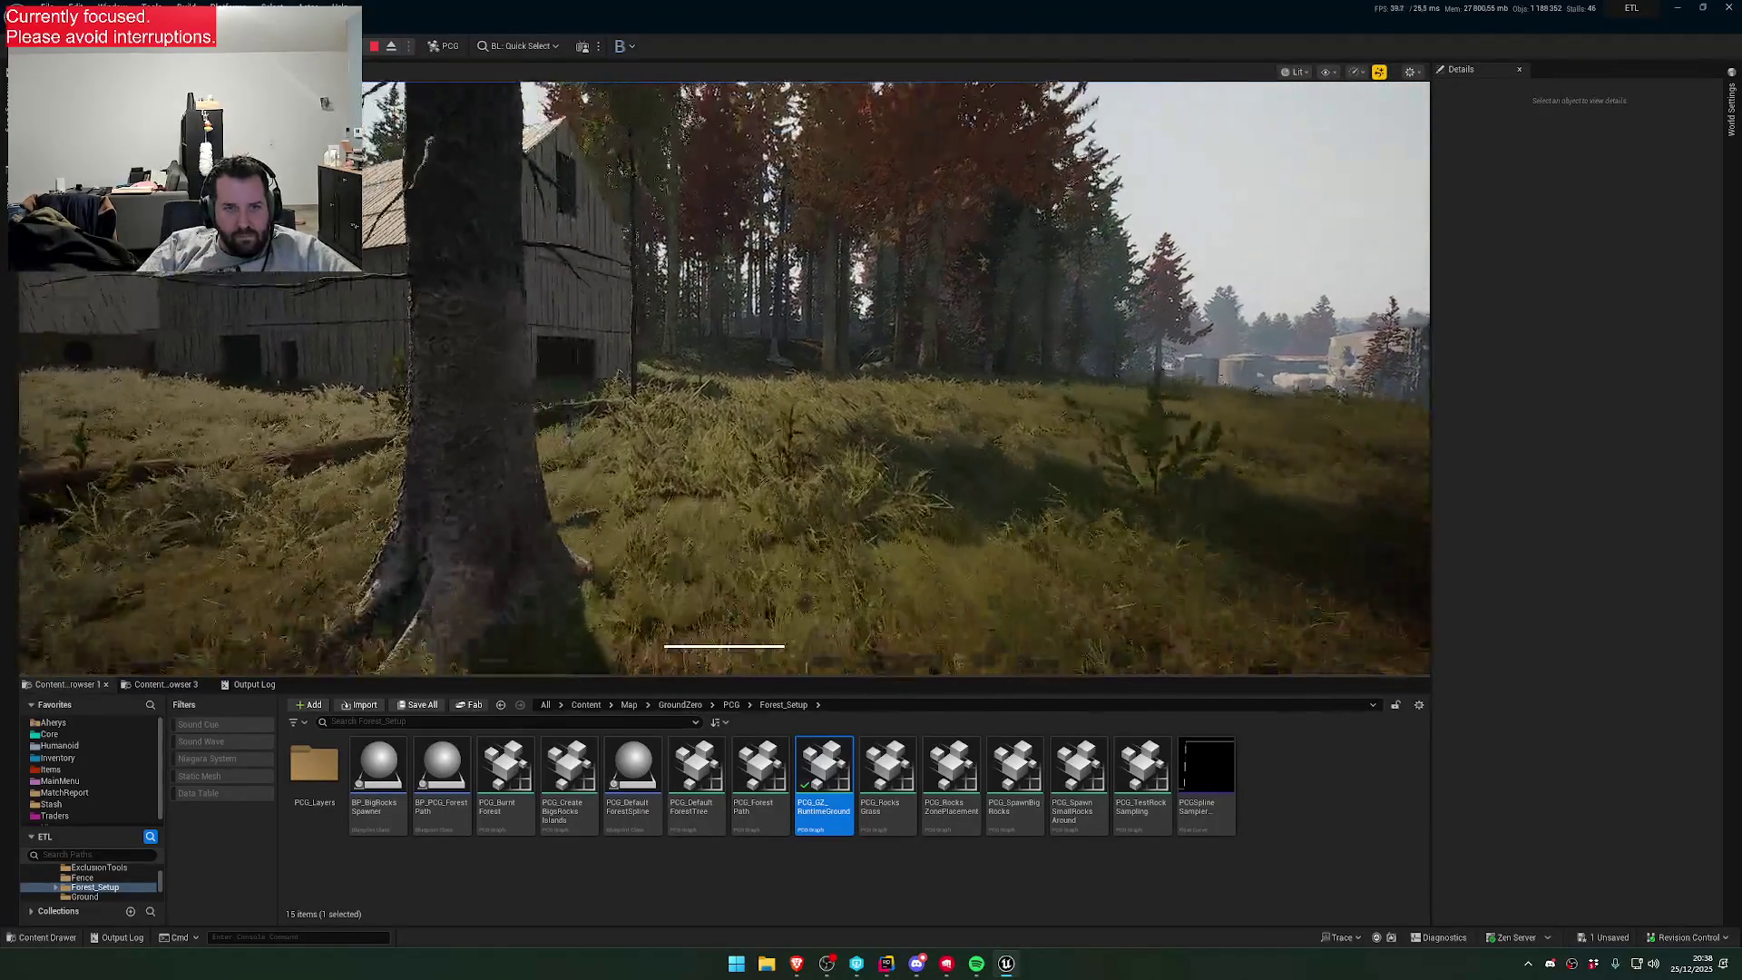
pyautogui.press('w')
pyautogui.press('w')
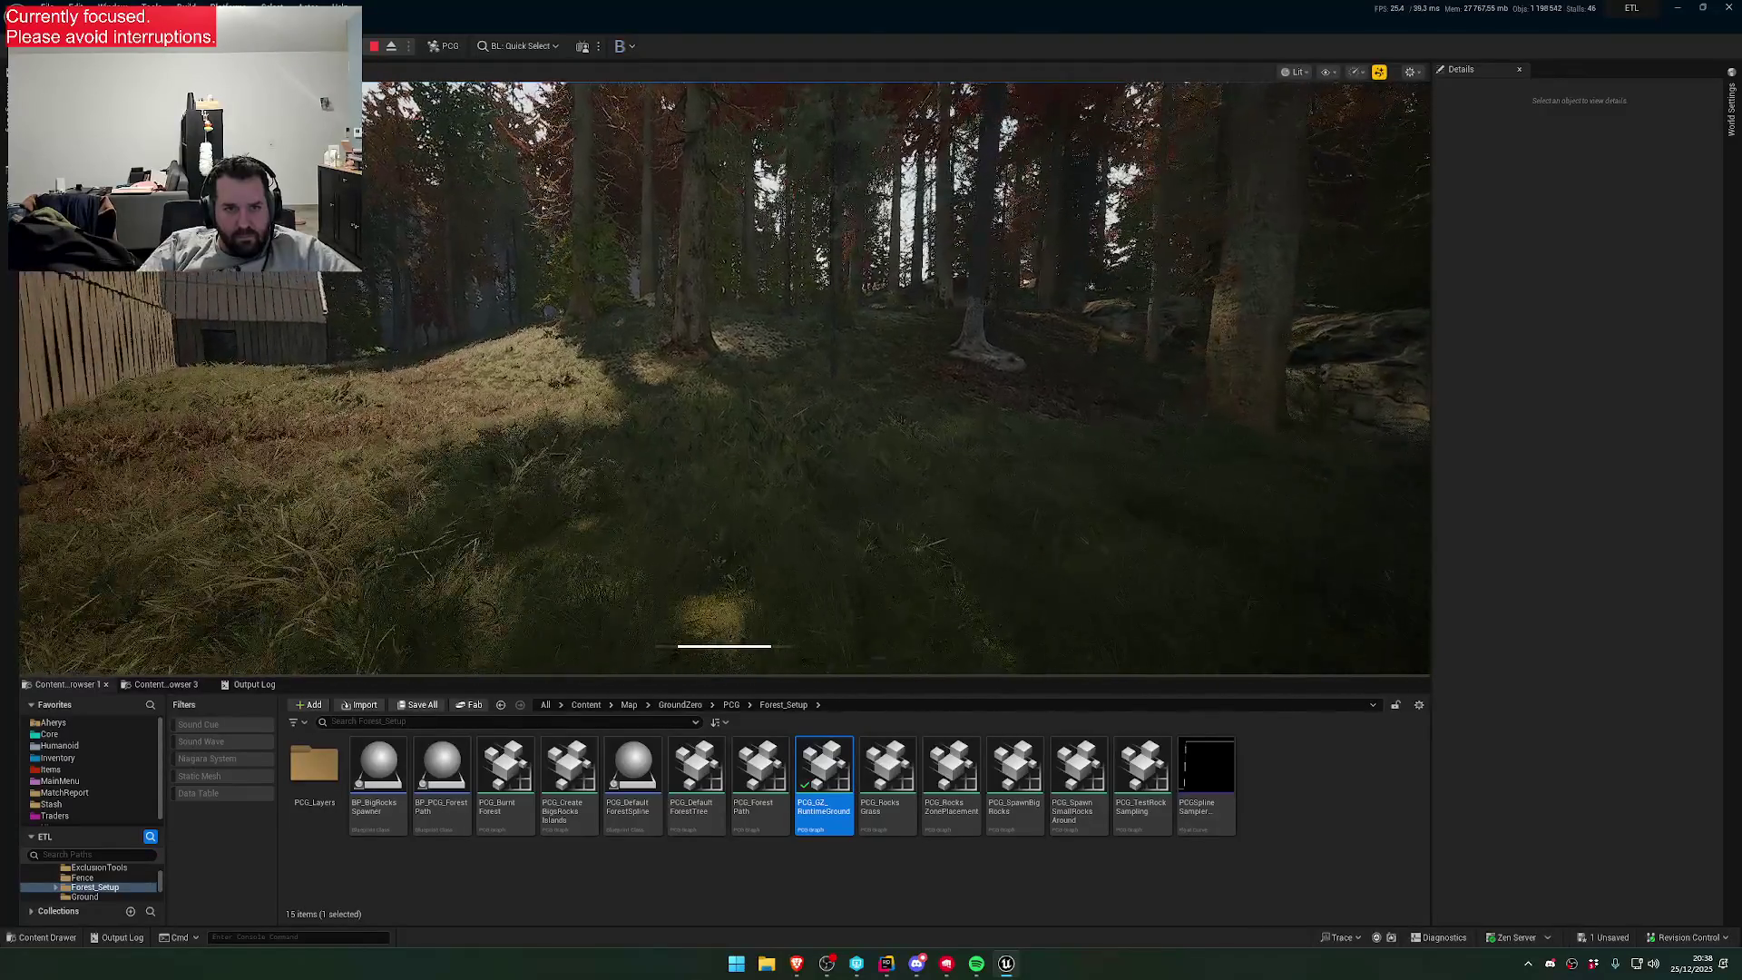
pyautogui.press('w')
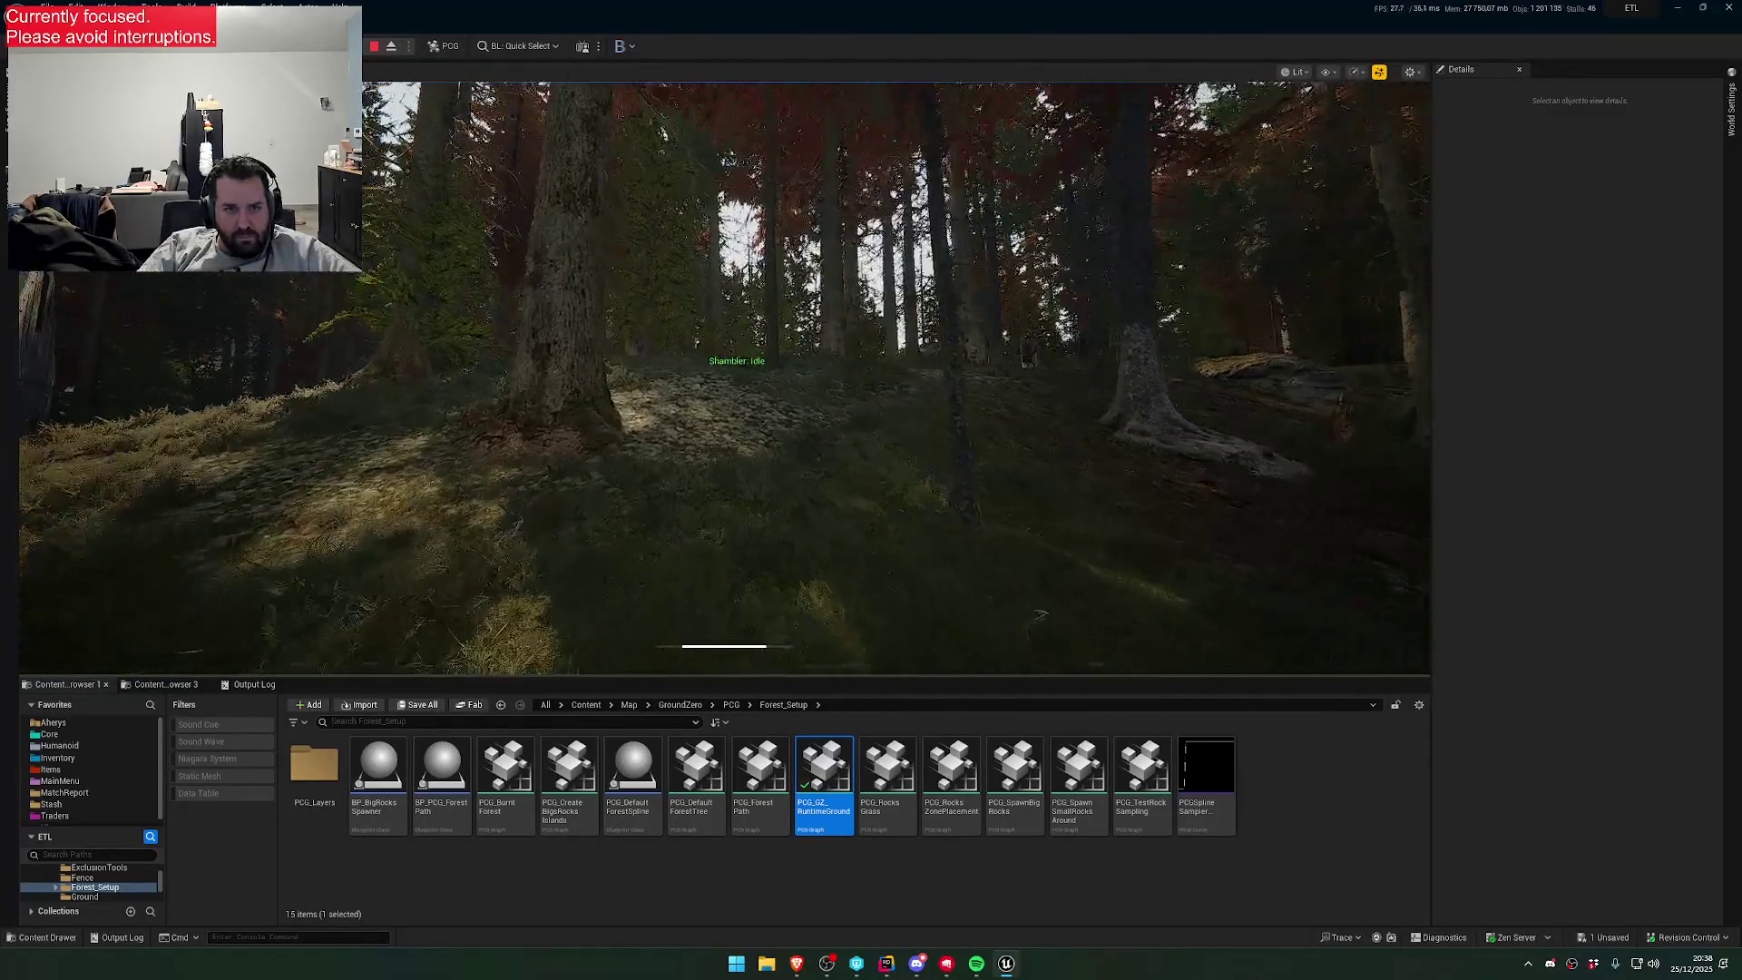
pyautogui.press('w')
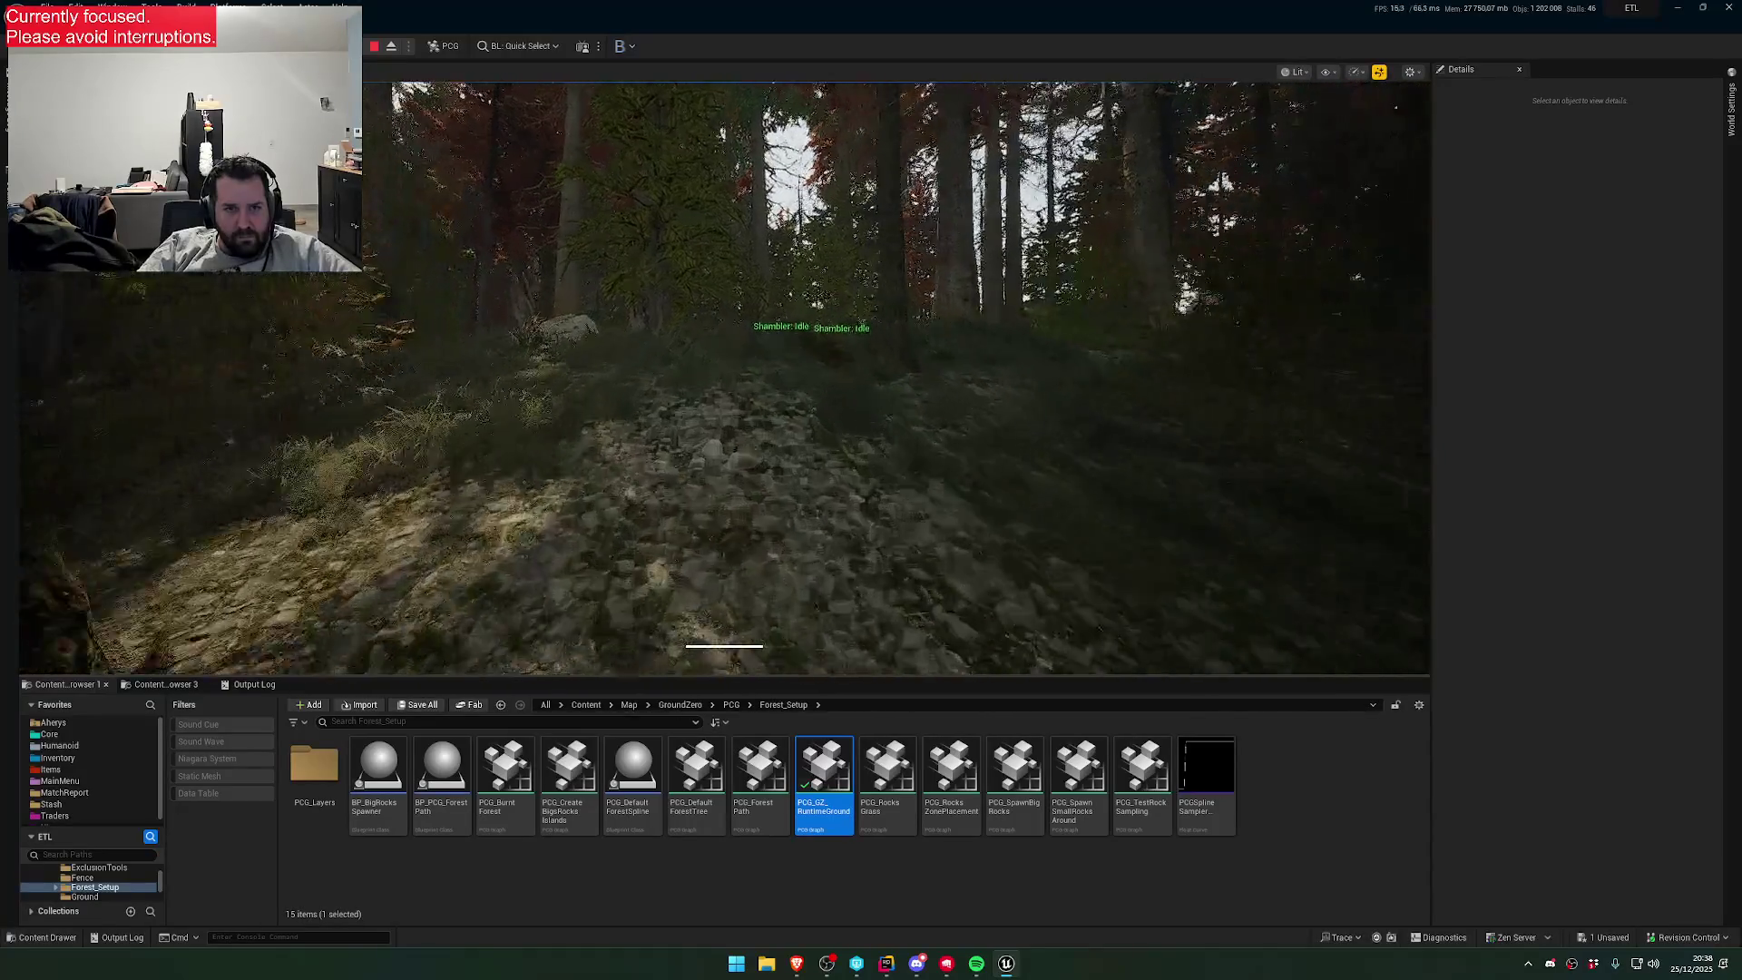
pyautogui.press('w')
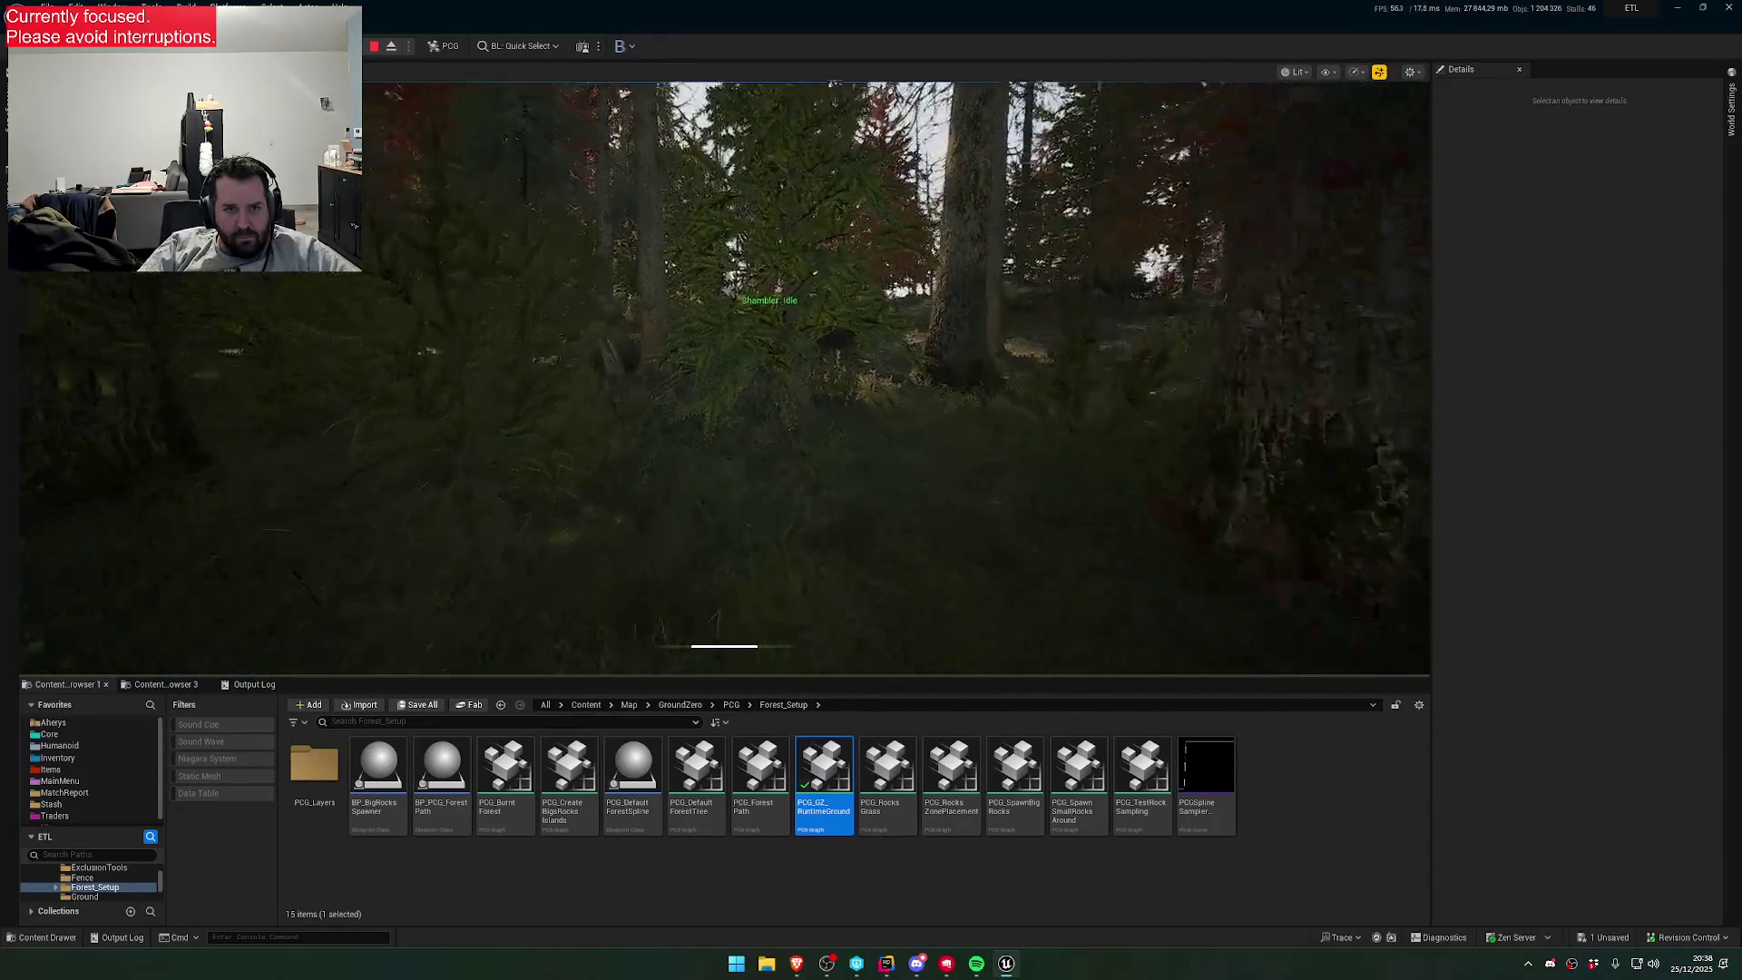
pyautogui.press('w')
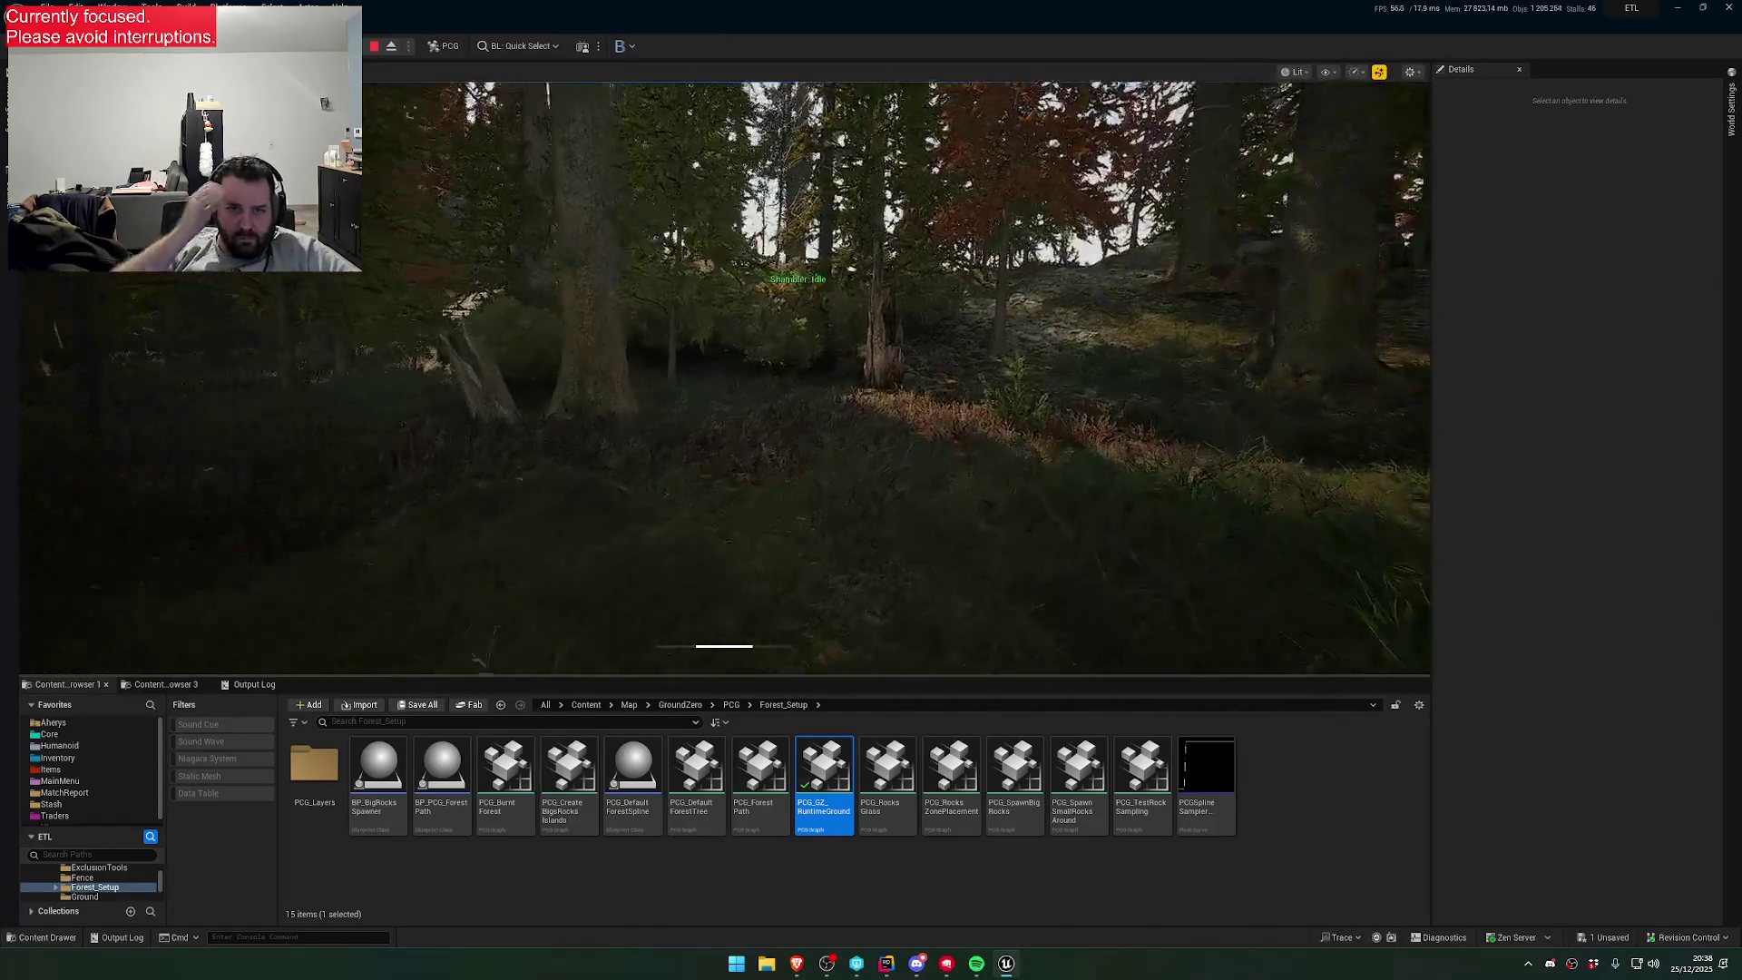
pyautogui.press('w')
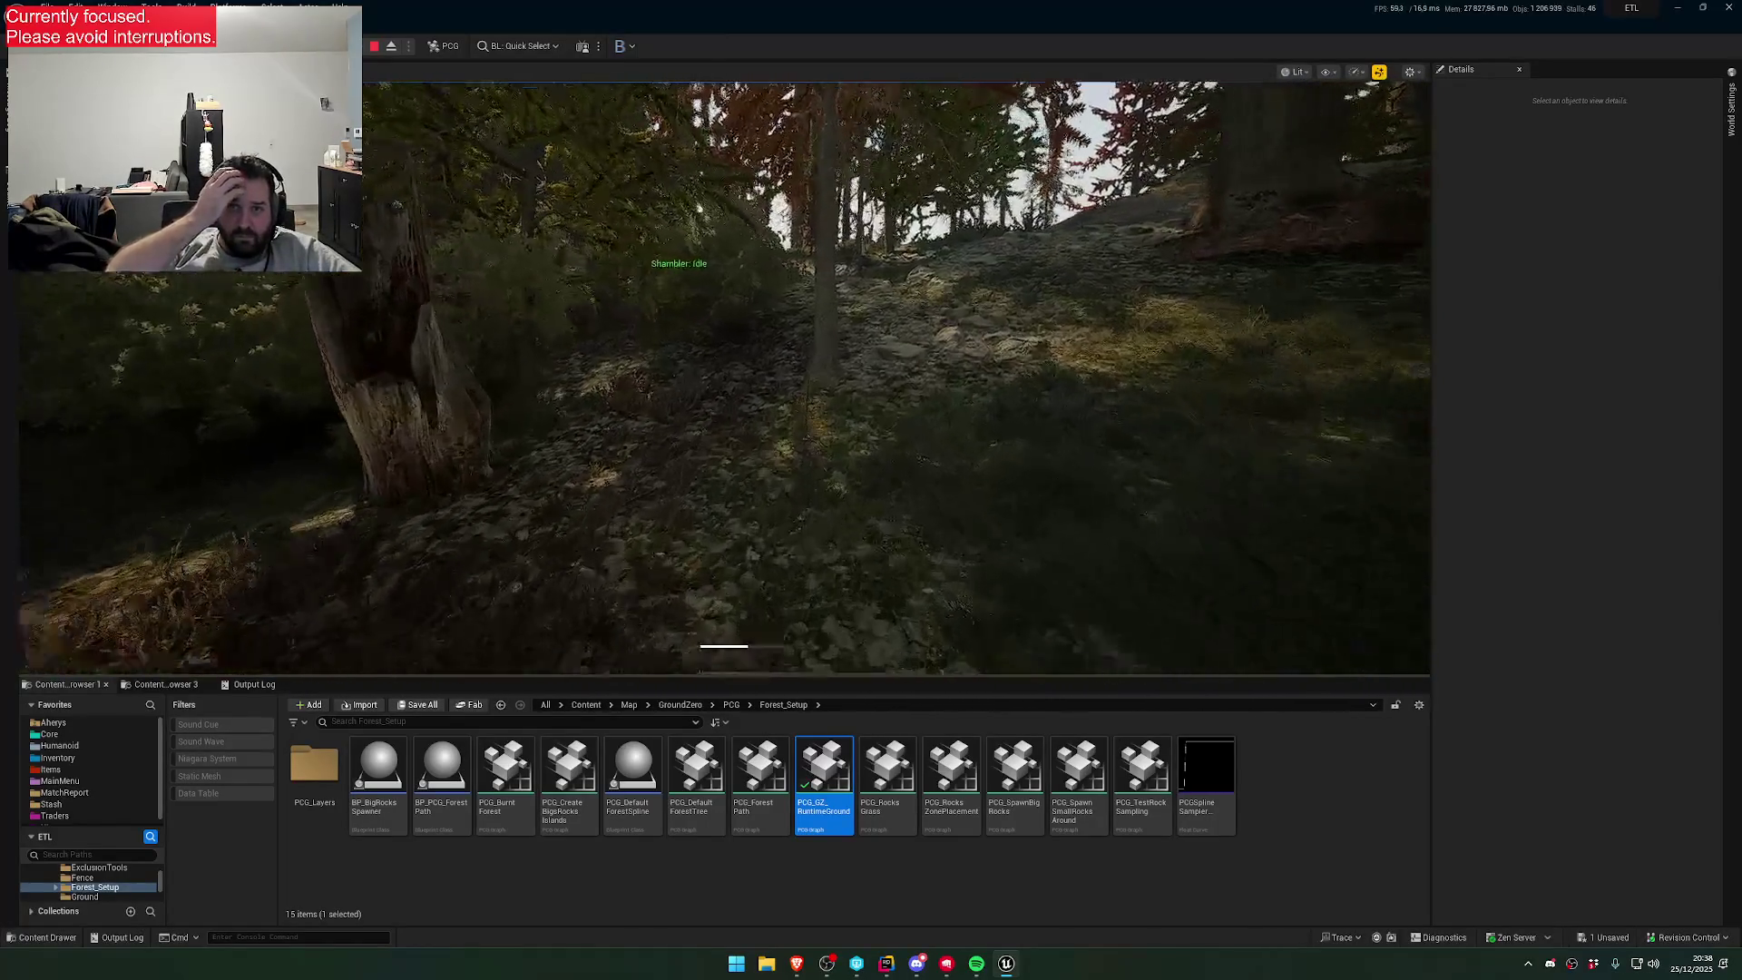
pyautogui.press('w')
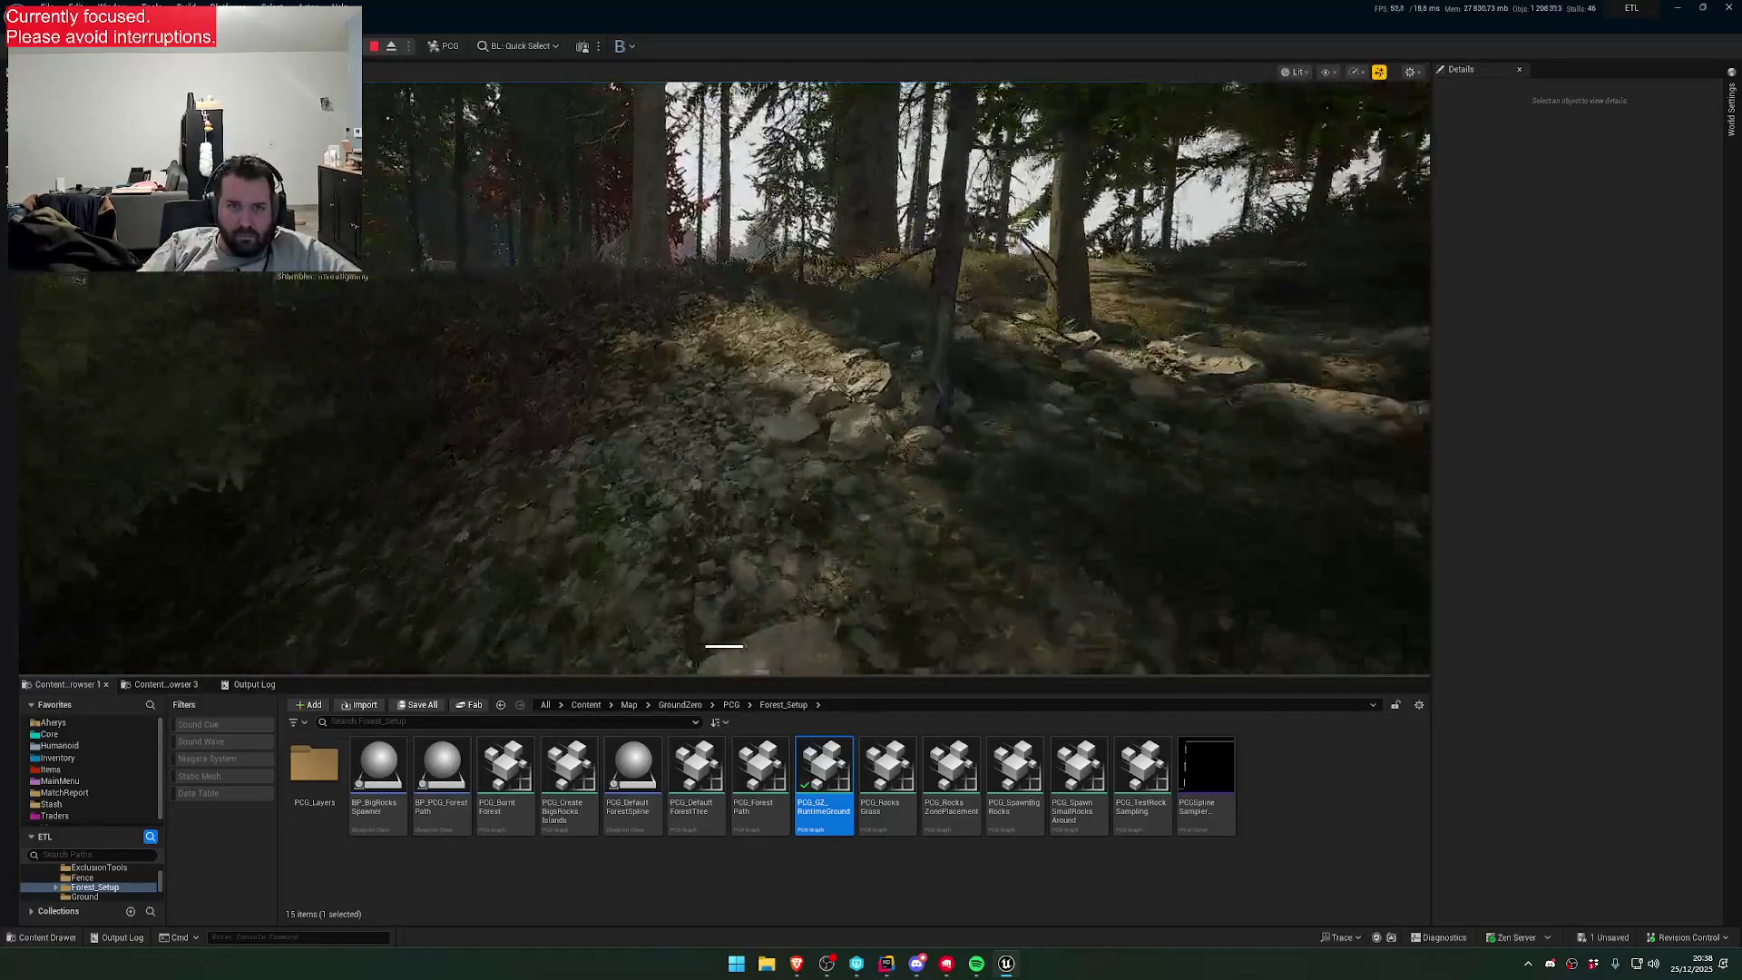
pyautogui.press('1')
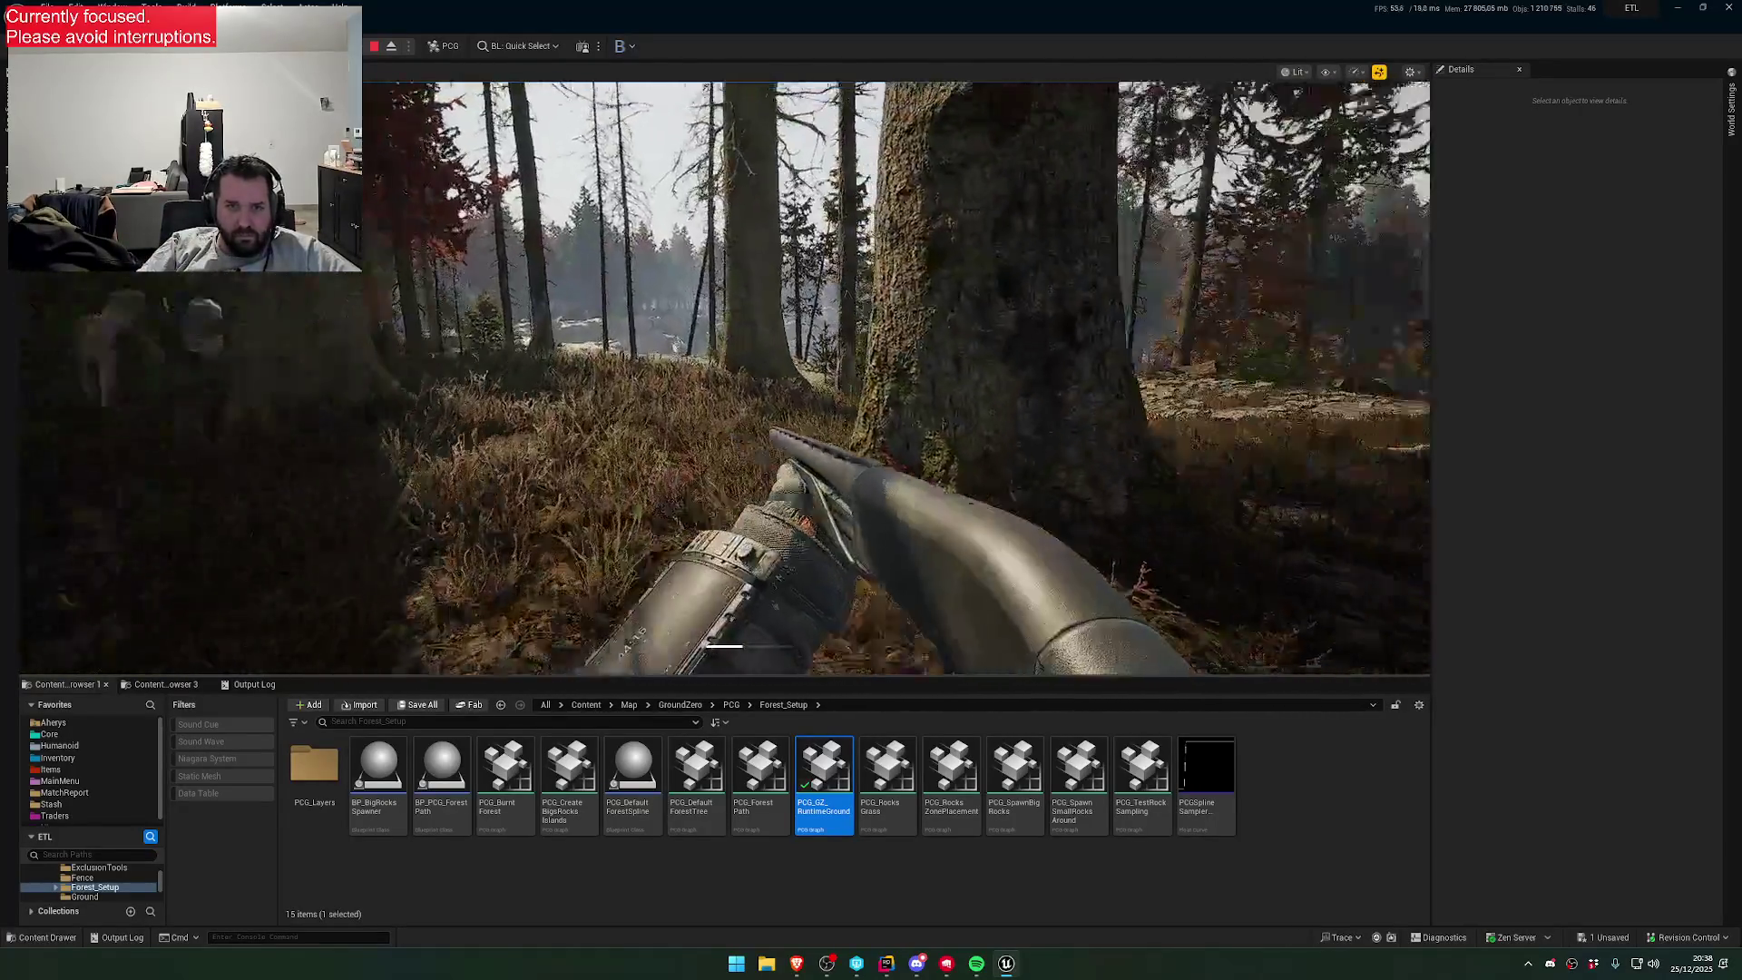
pyautogui.press('Tab')
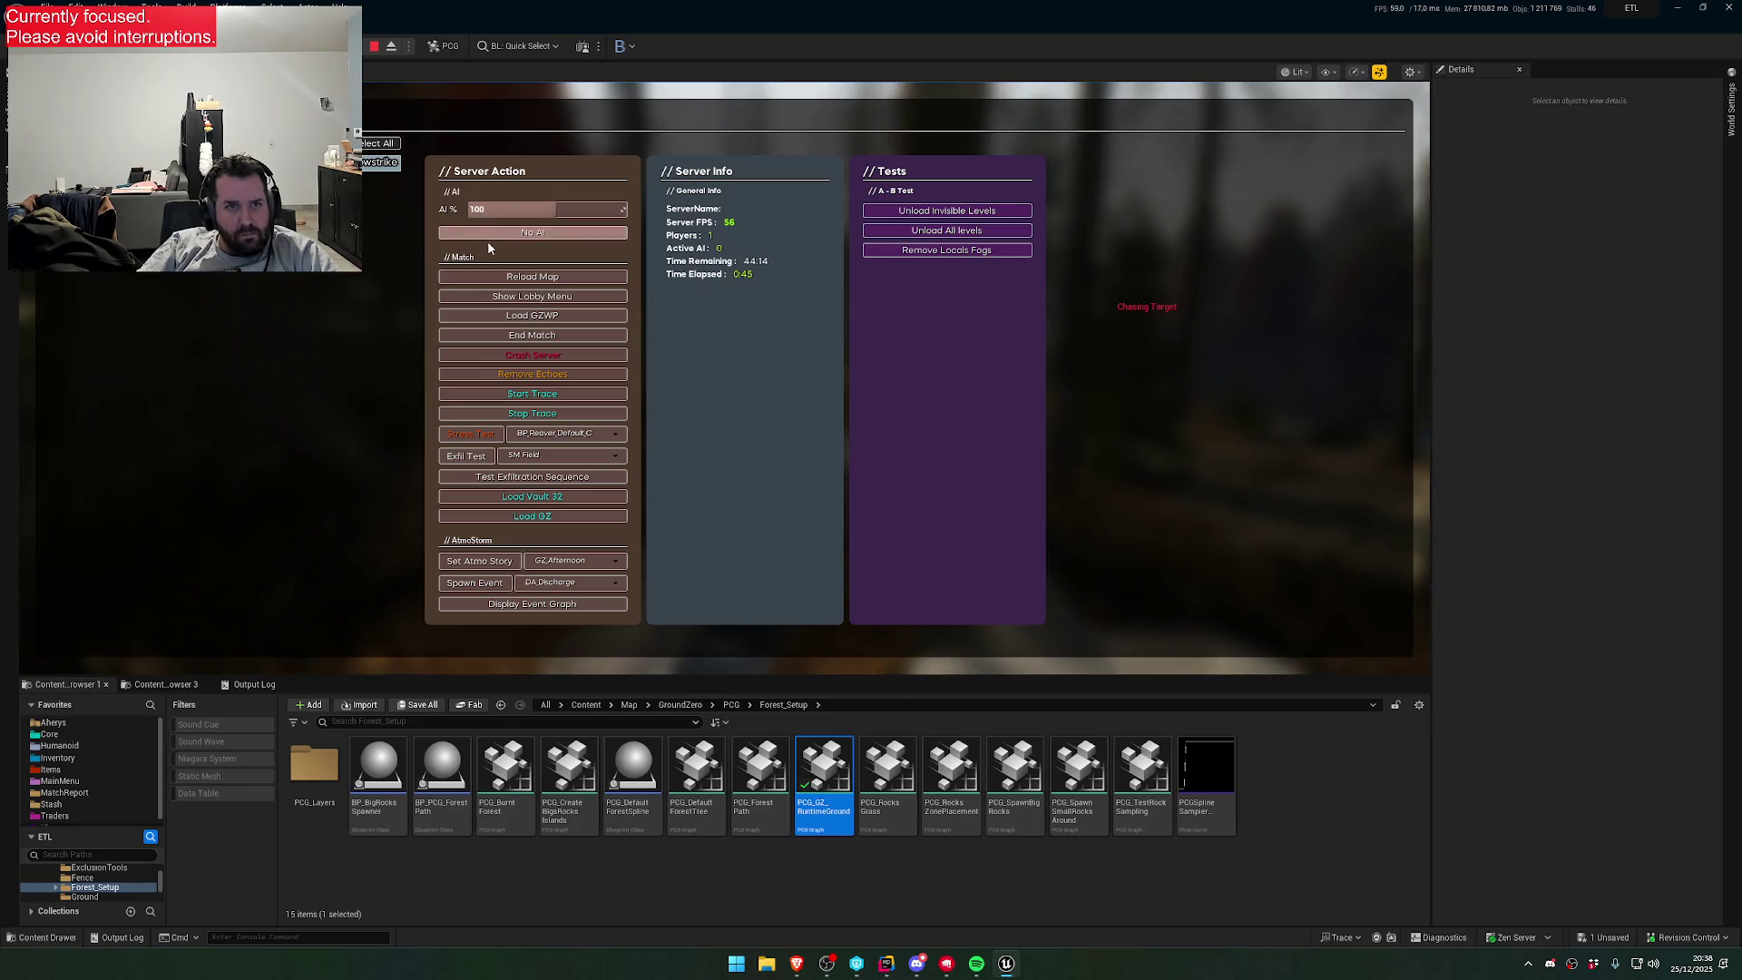
pyautogui.press('Tab')
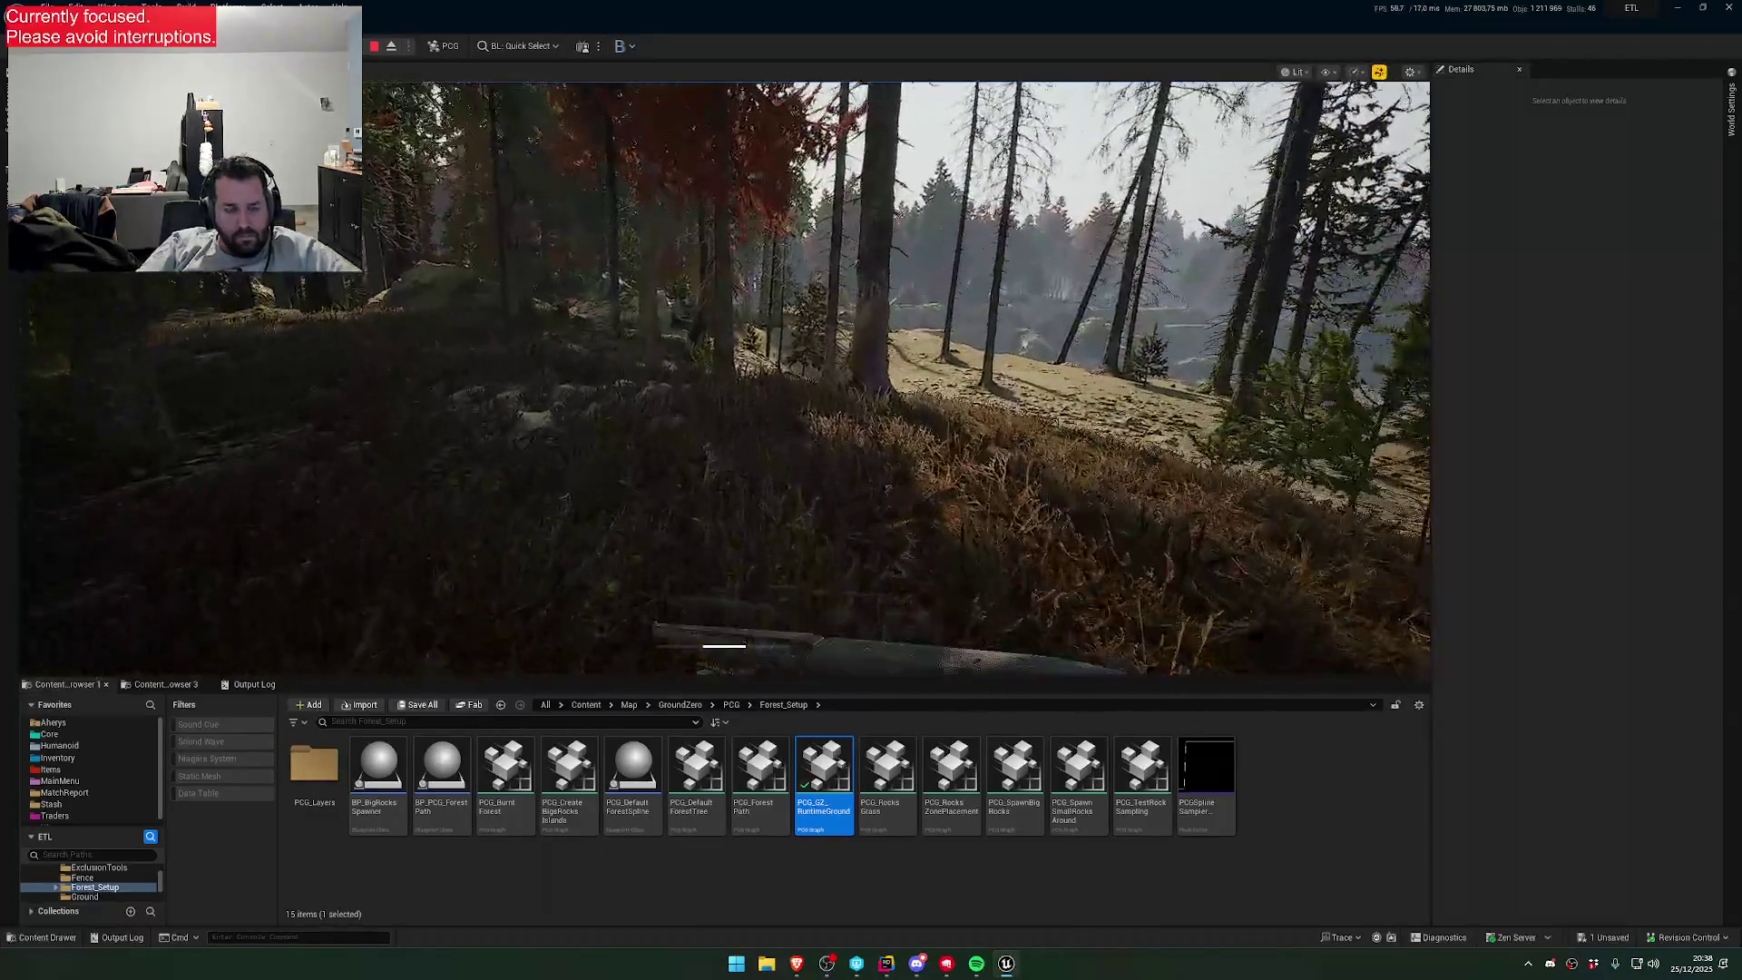
pyautogui.press('Tab')
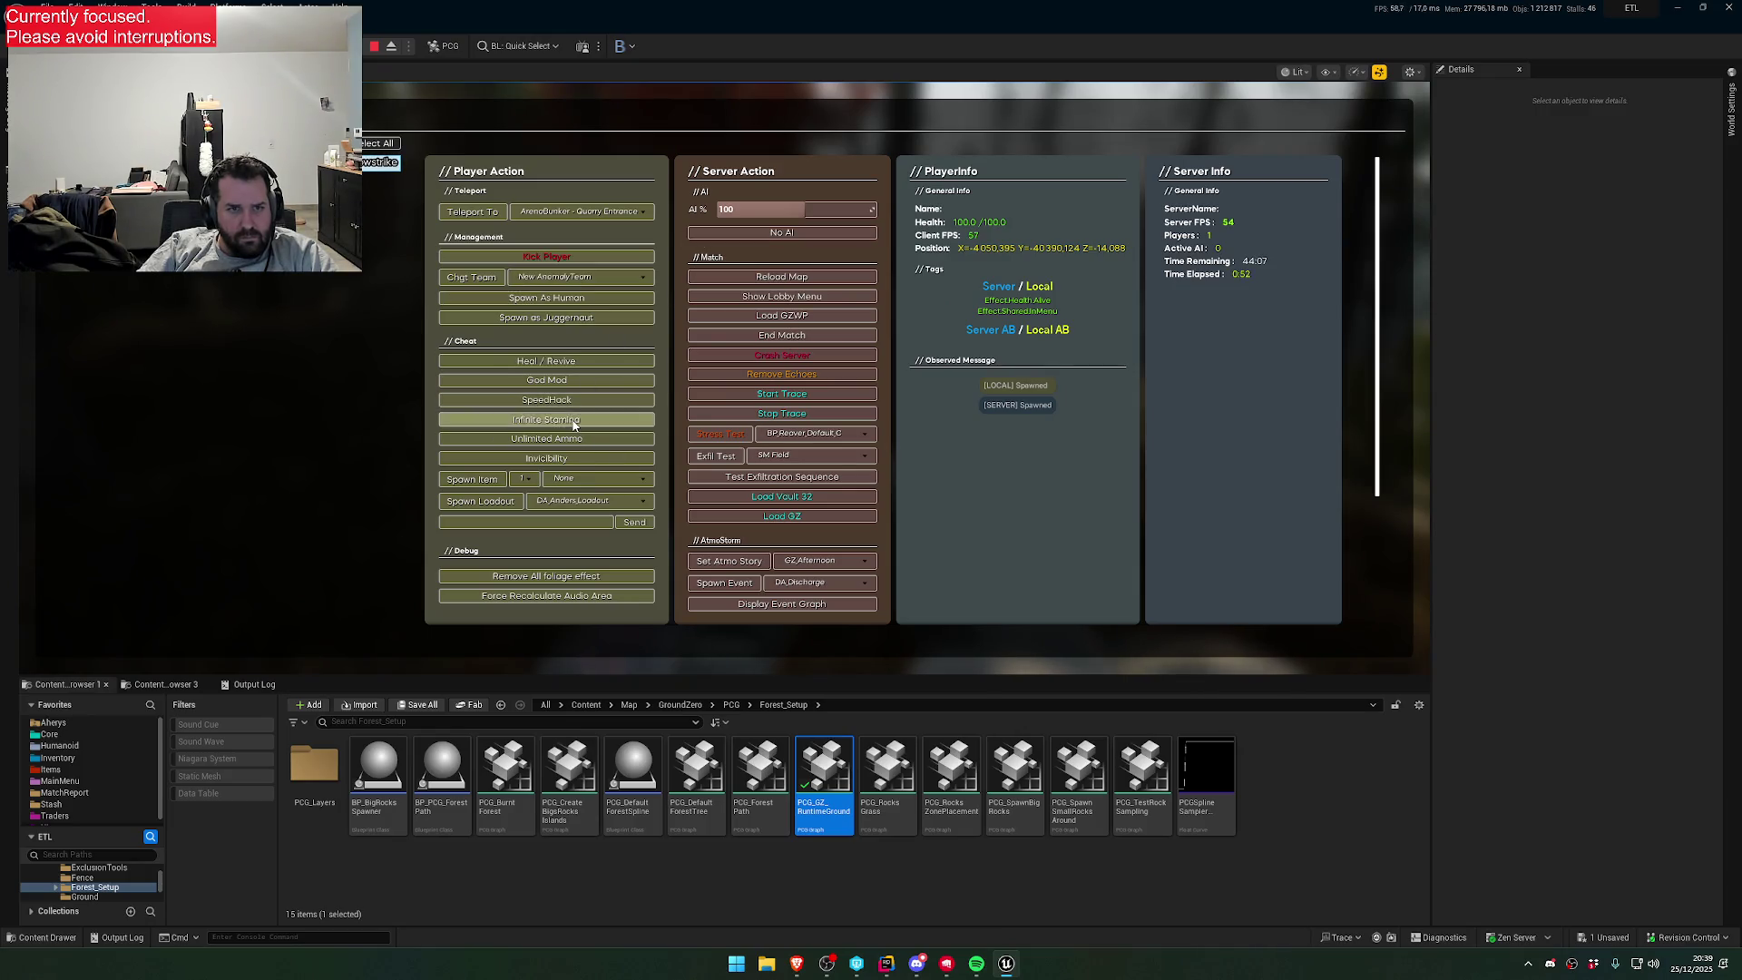
pyautogui.press('Tab')
pyautogui.press('w')
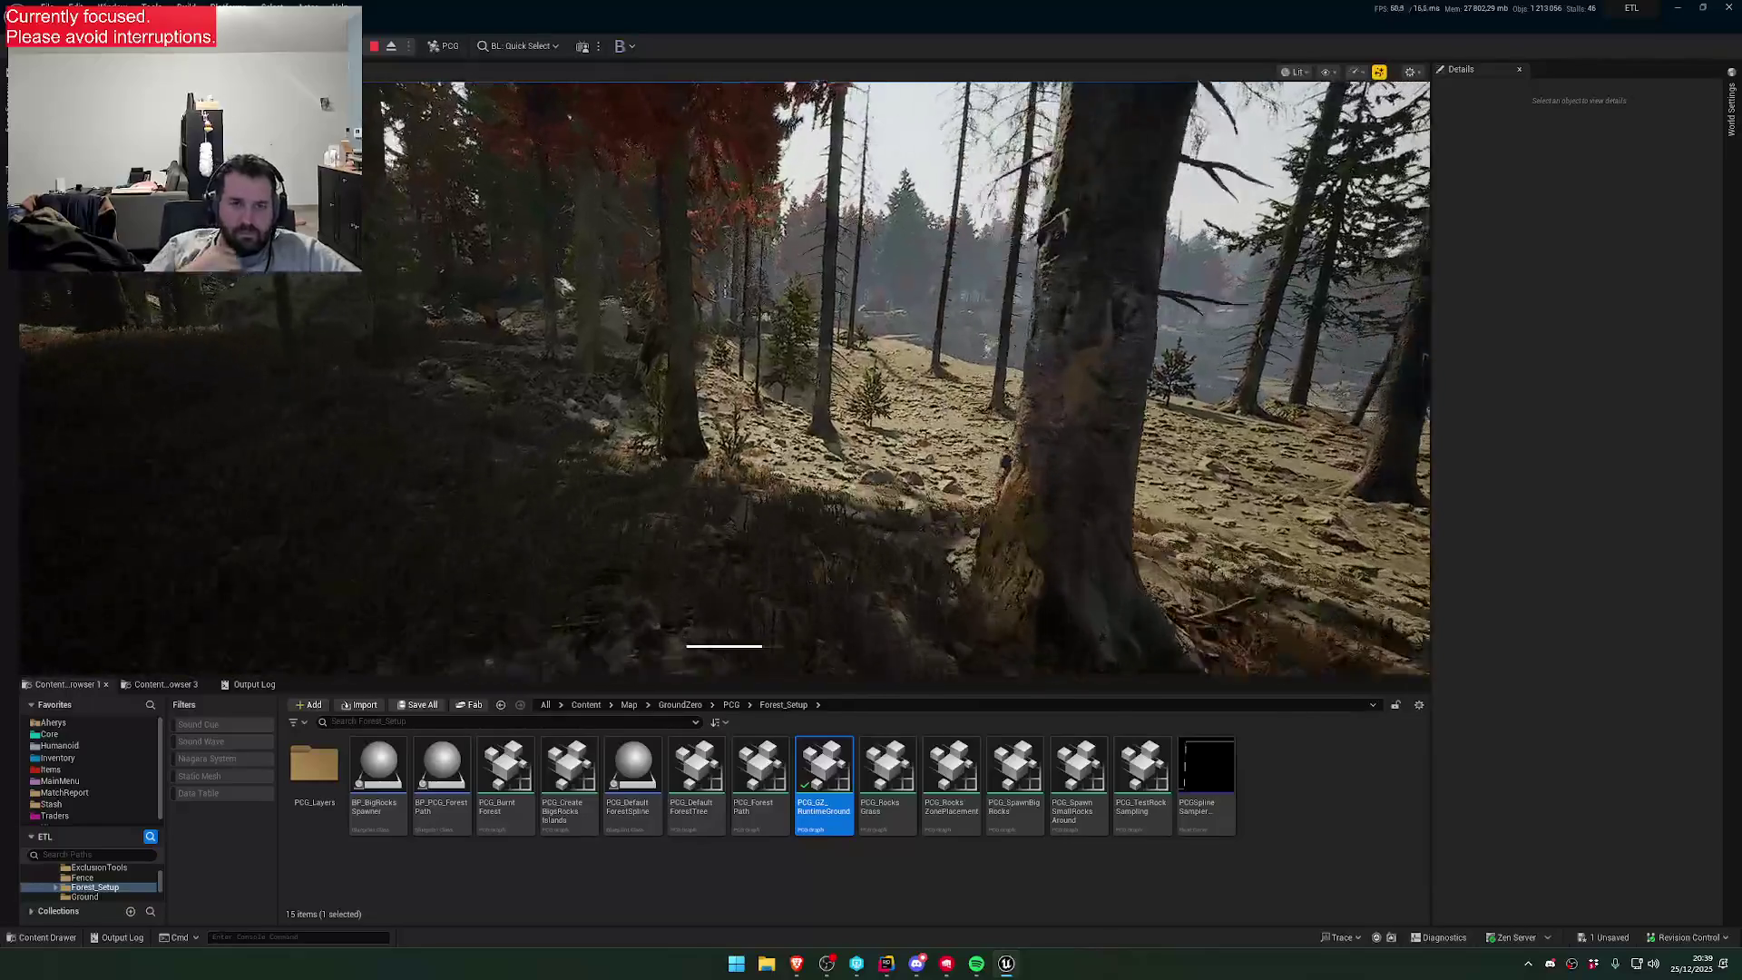
pyautogui.press('w')
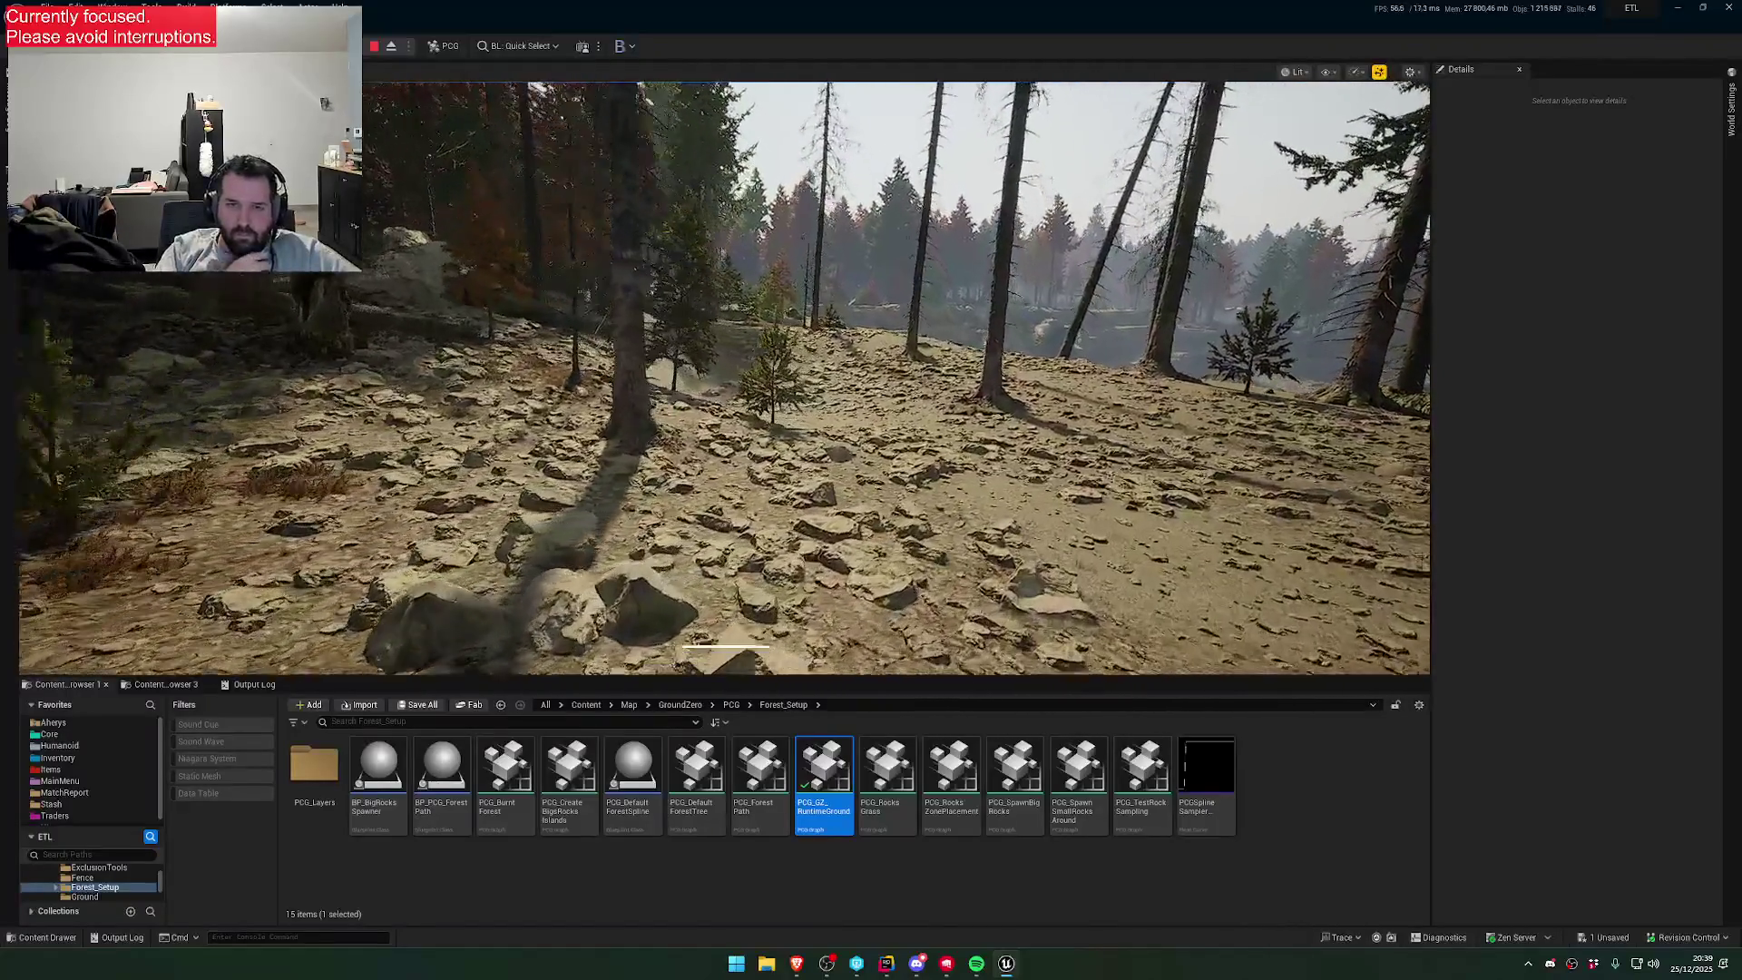
pyautogui.press('w')
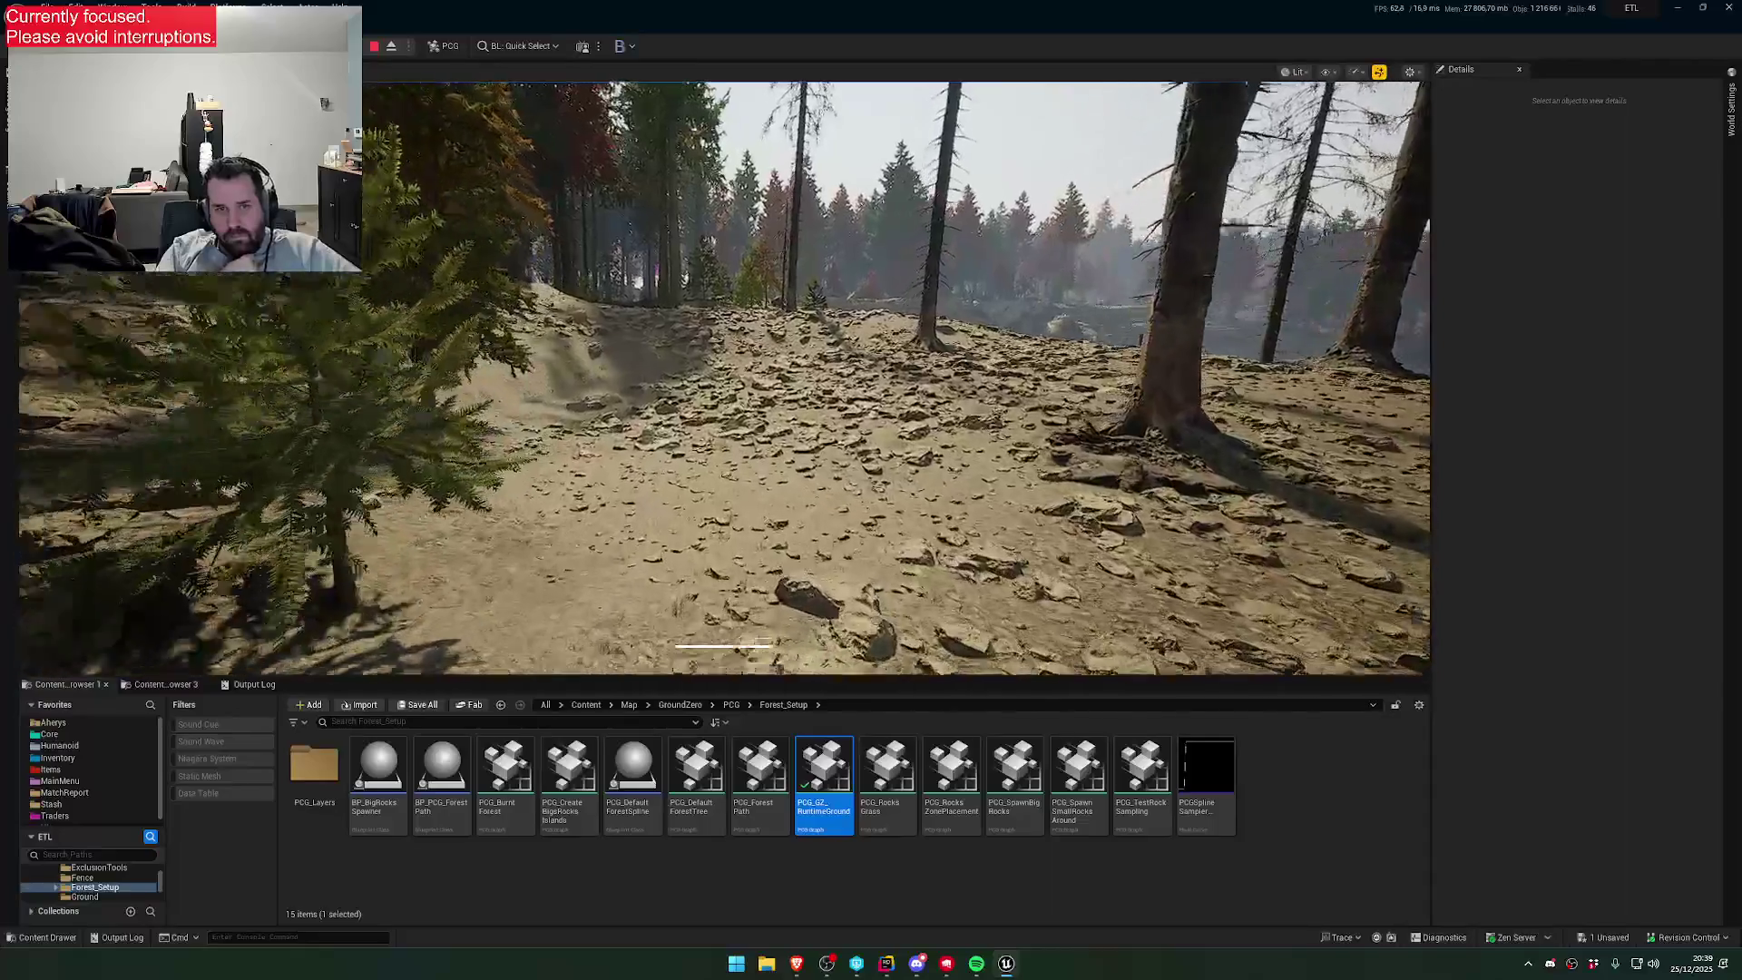
pyautogui.press('w')
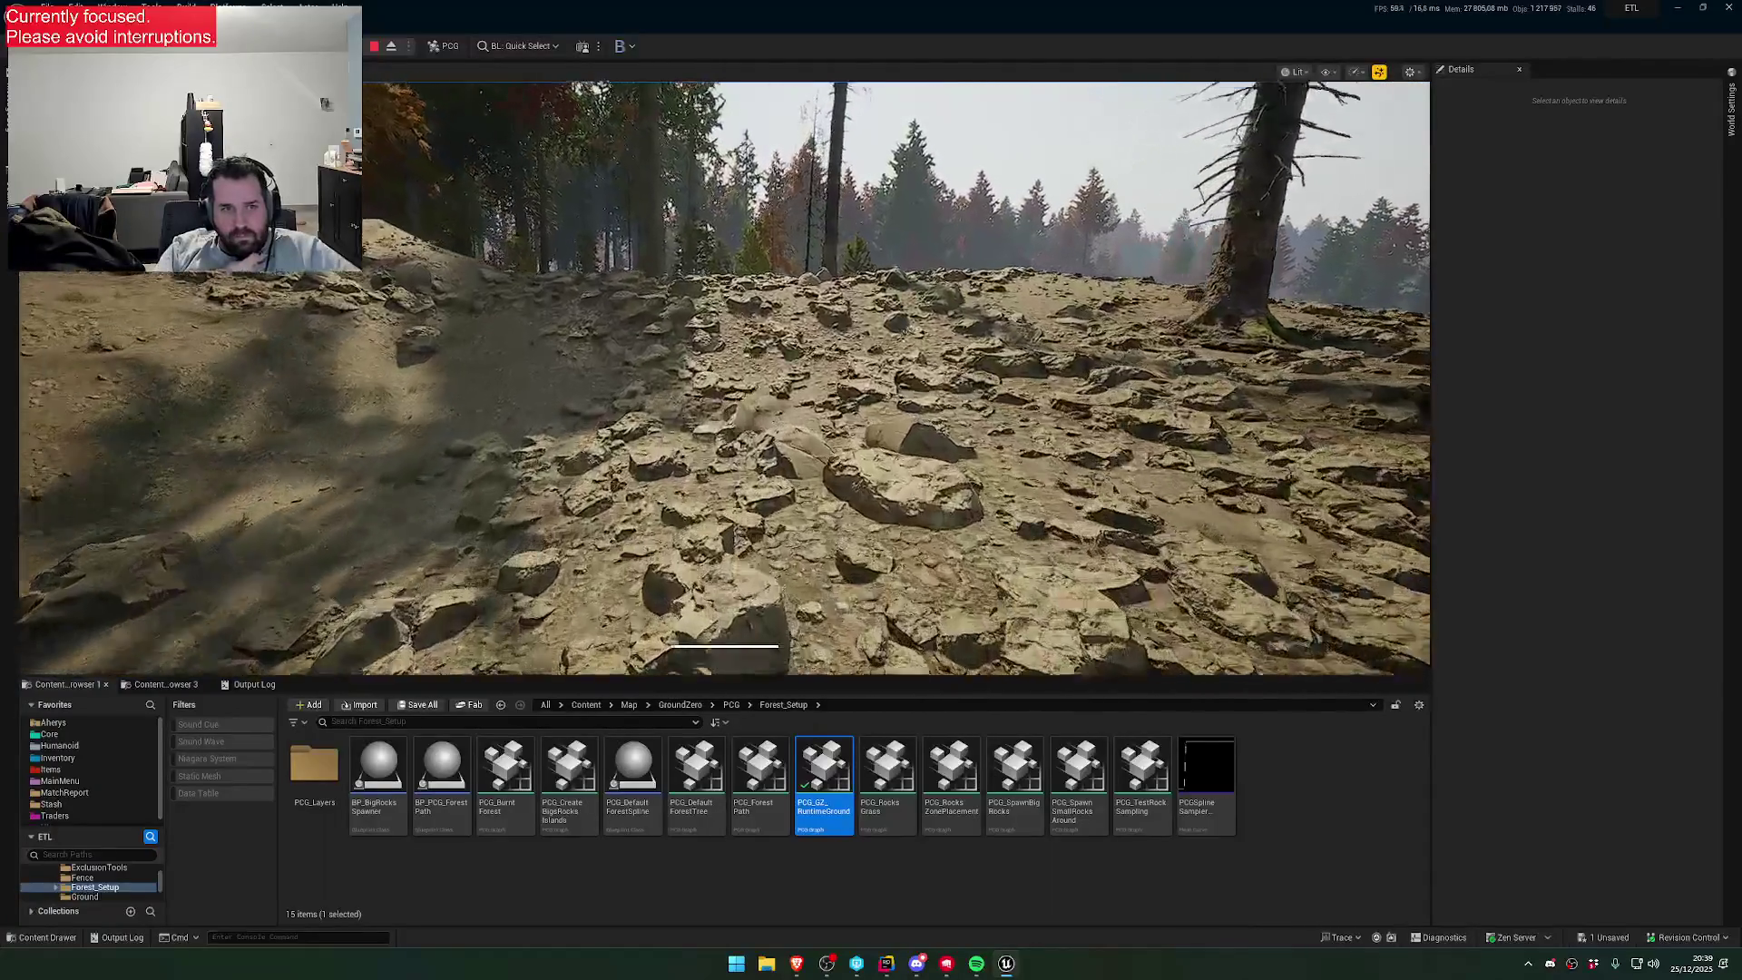
pyautogui.press('w')
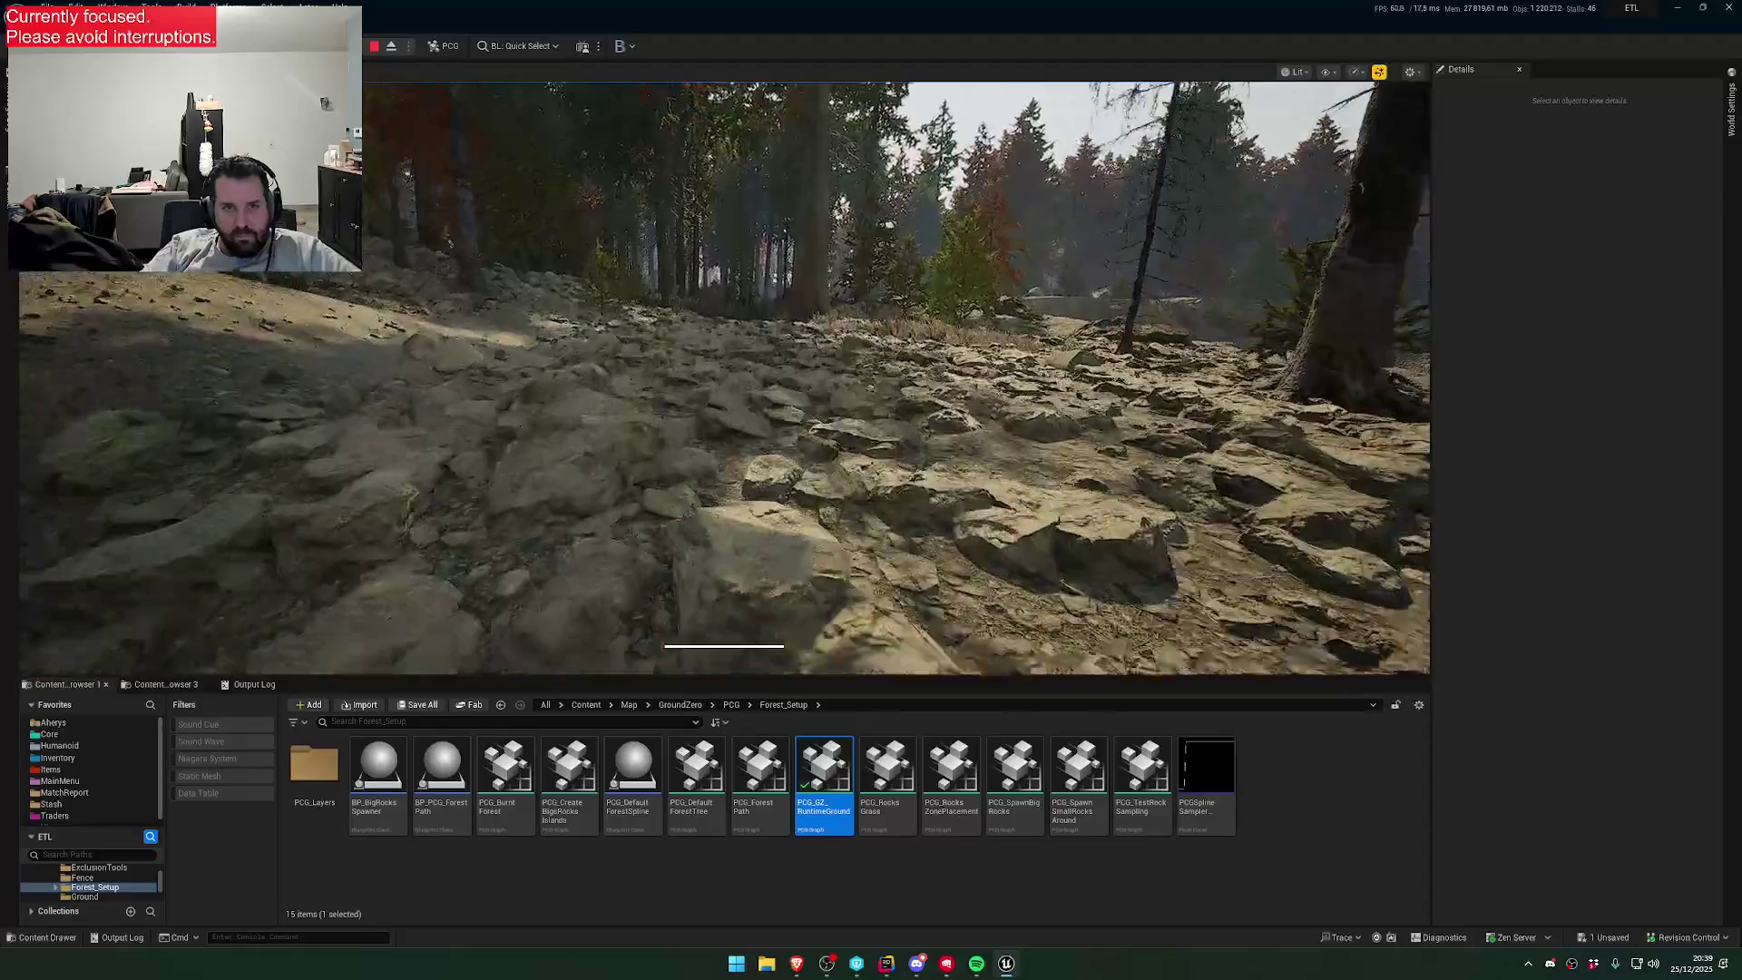
pyautogui.press('w')
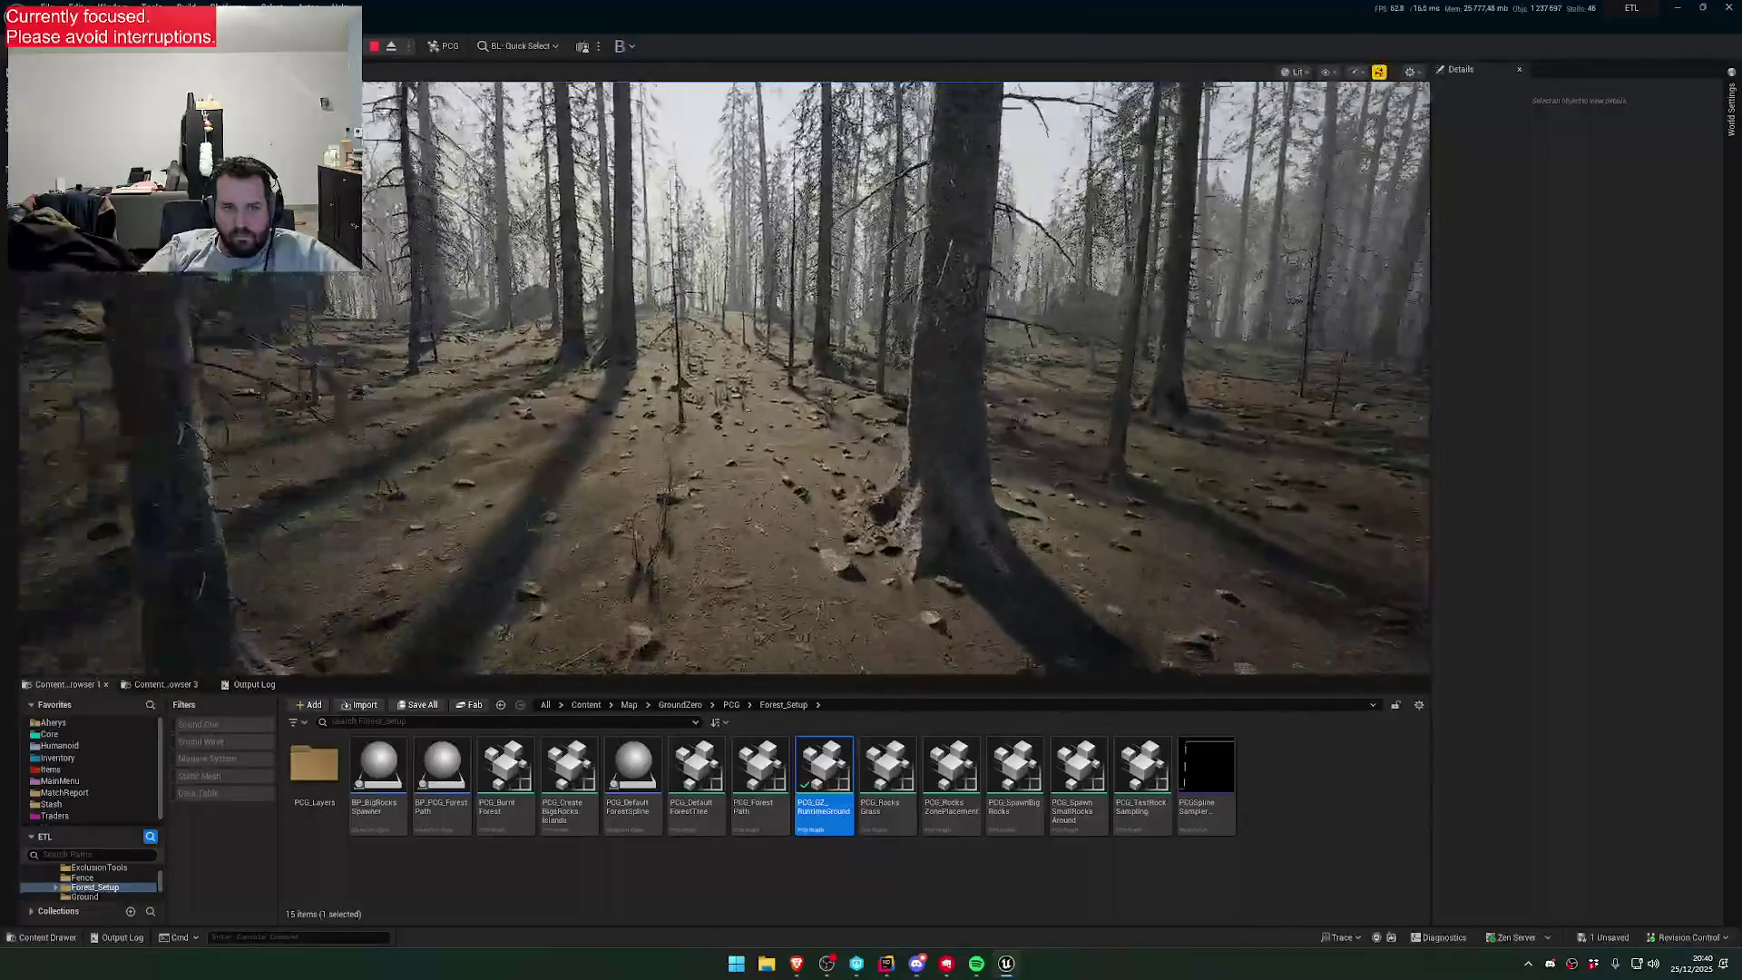
# - Make the play view fullscreen with F11 and walk into the burnt forest
pyautogui.press('F11')
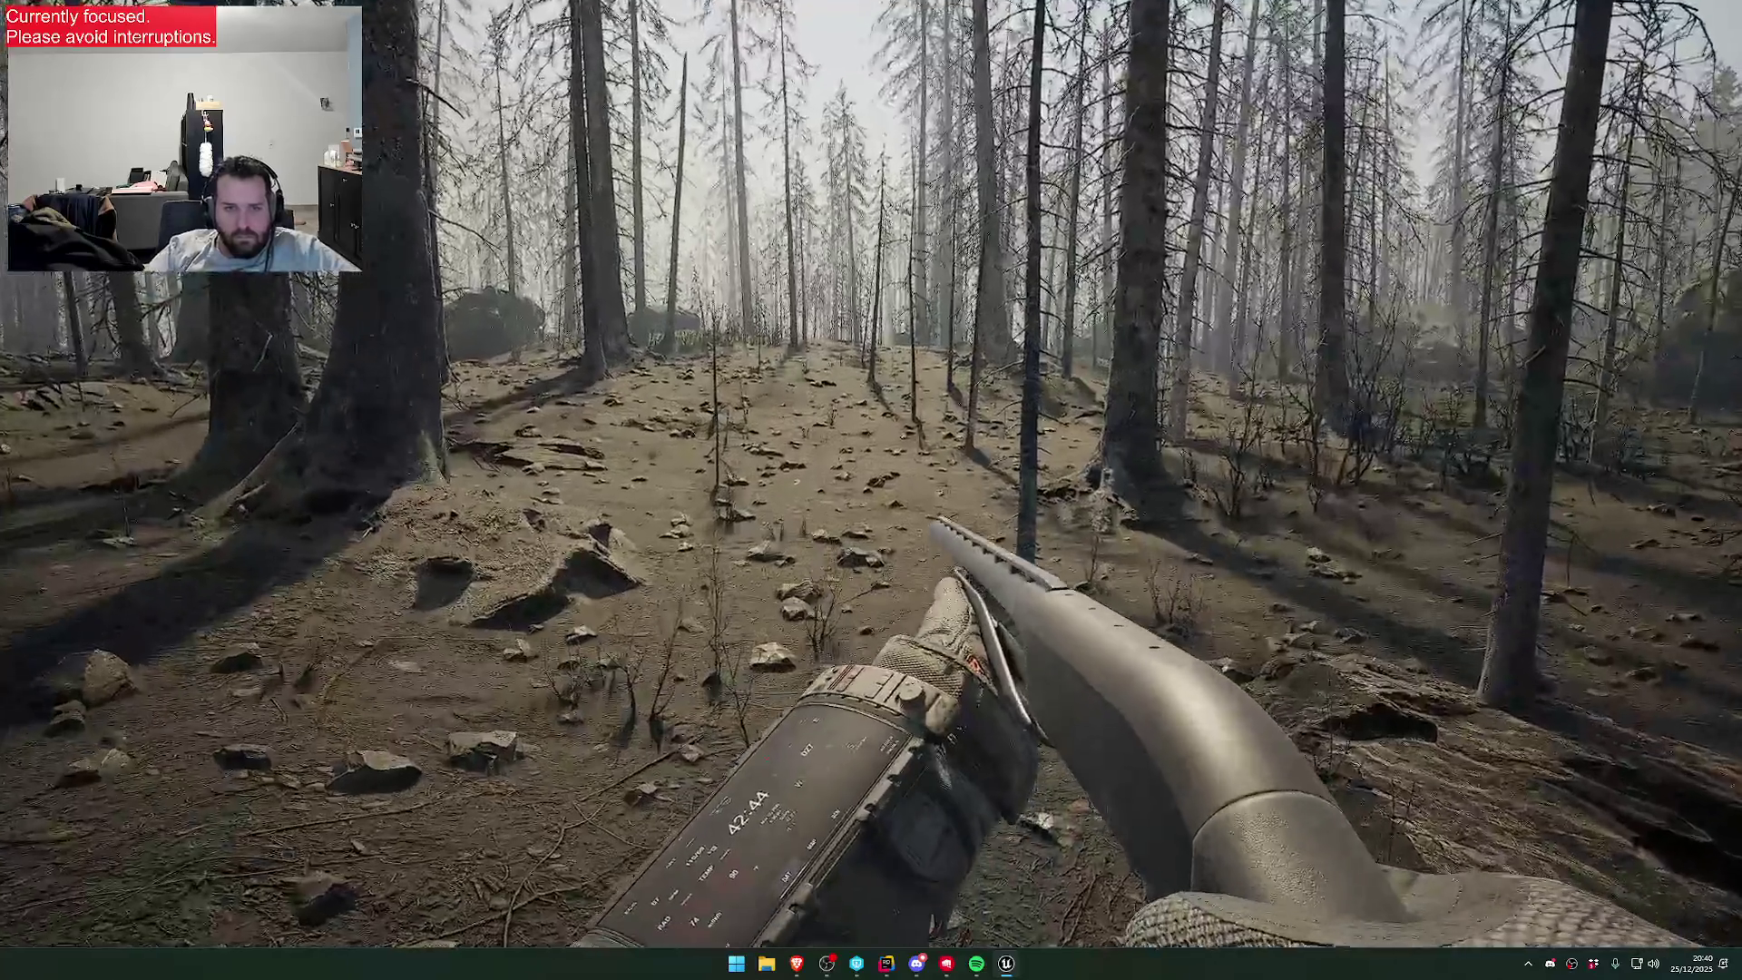
pyautogui.press('w')
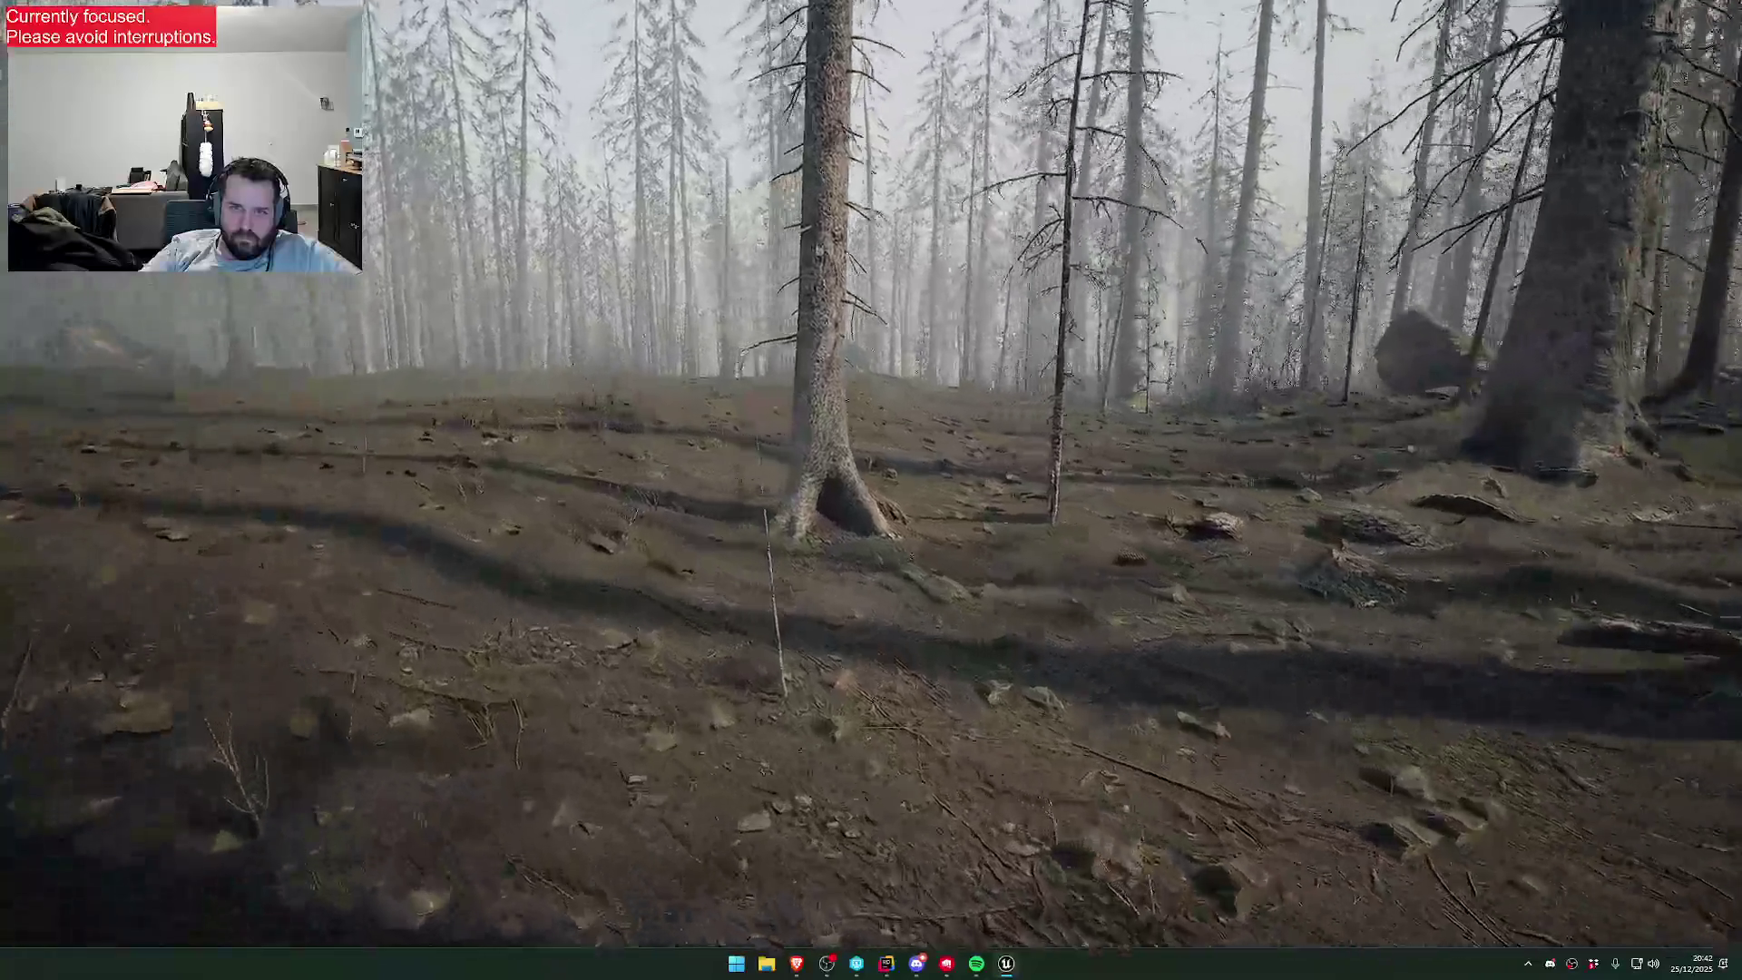
pyautogui.press('1')
pyautogui.press('1')
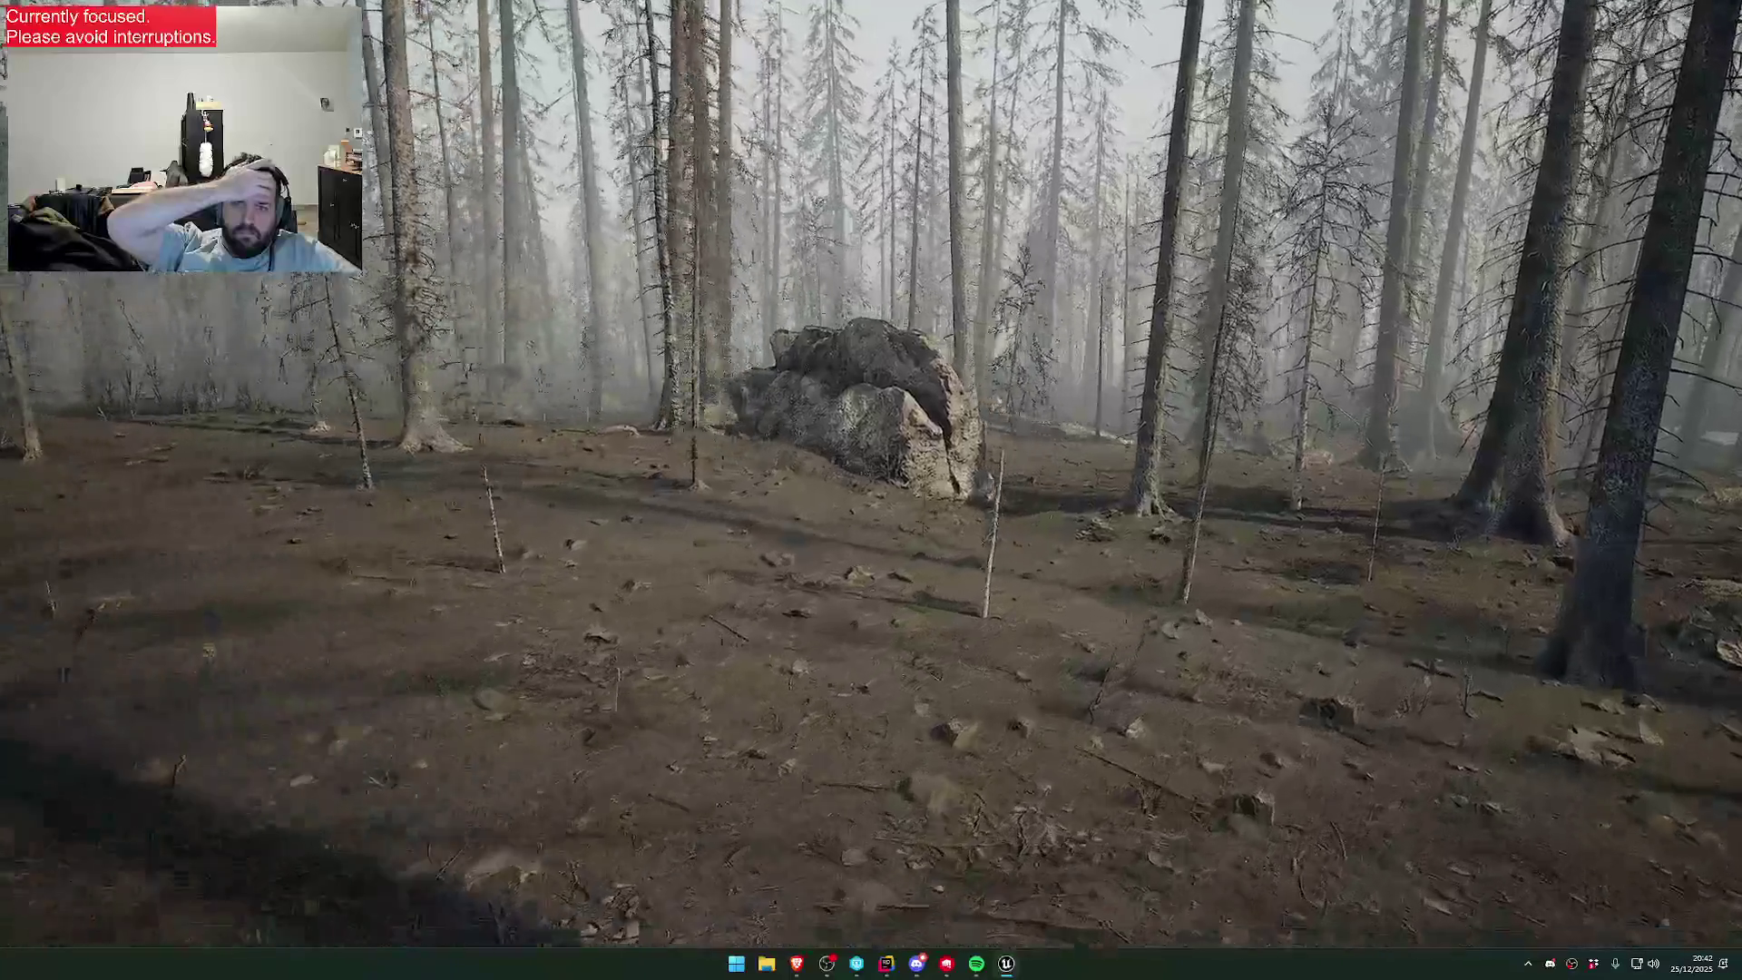
# - Move forward through the burnt forest past the rock bank, boulder and tree trunk
pyautogui.press('w')
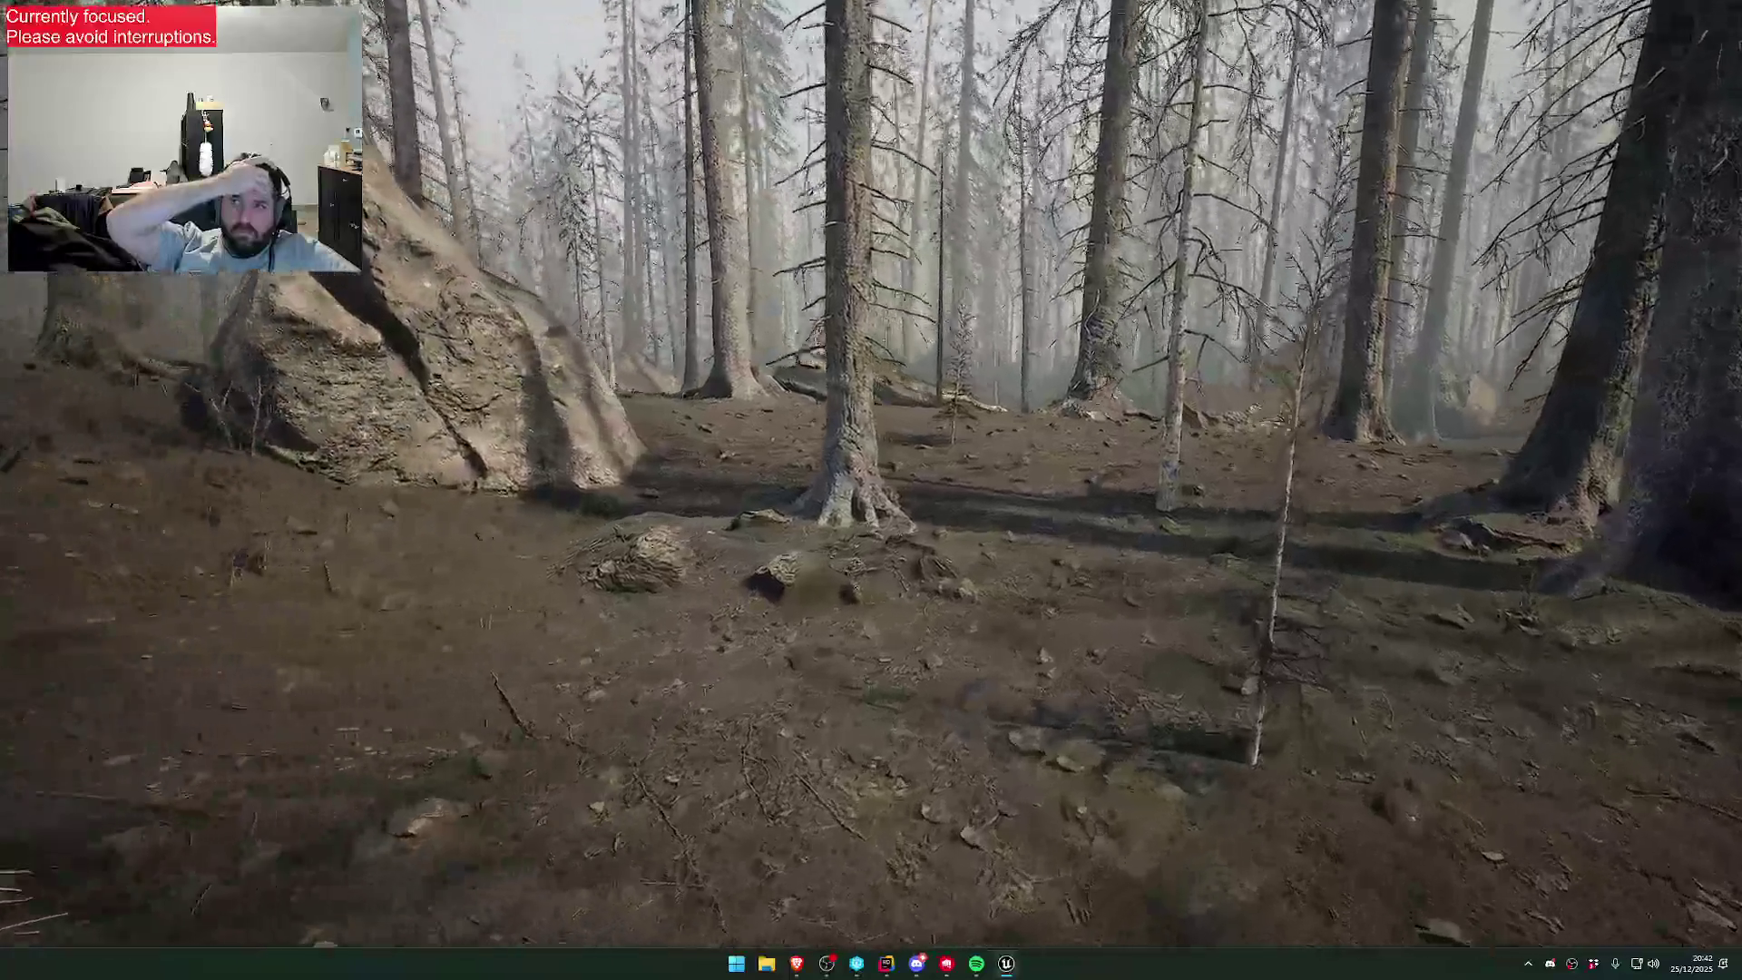
pyautogui.press('w')
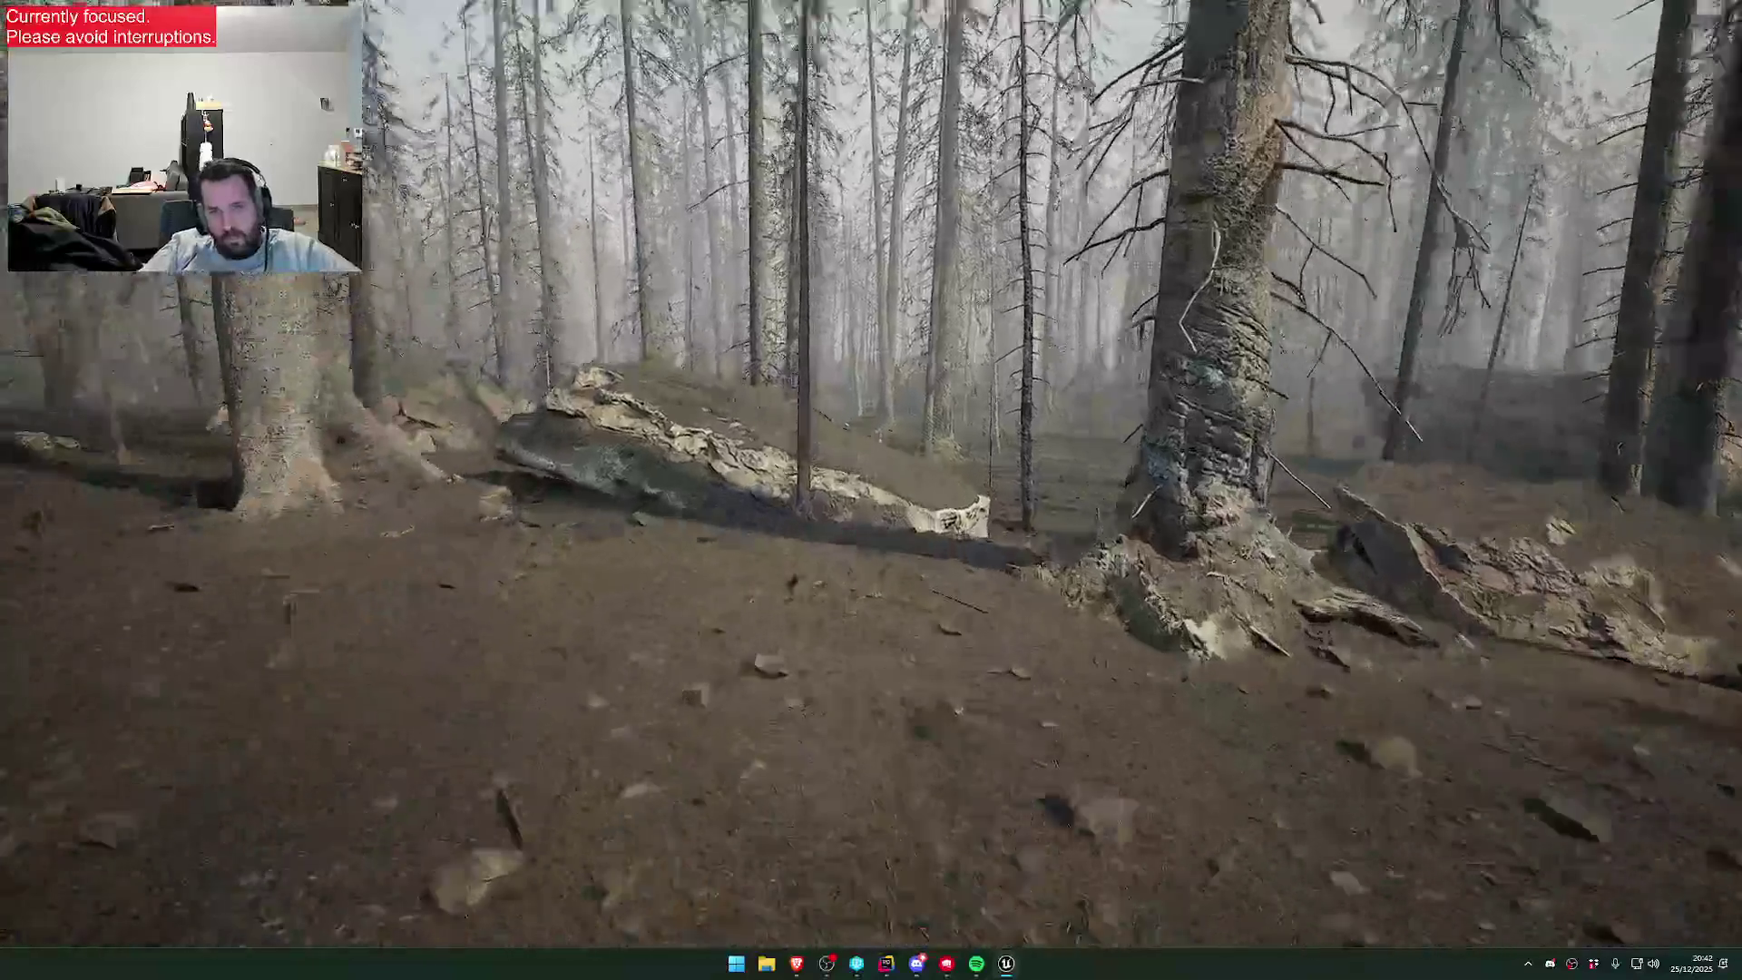
pyautogui.press('w')
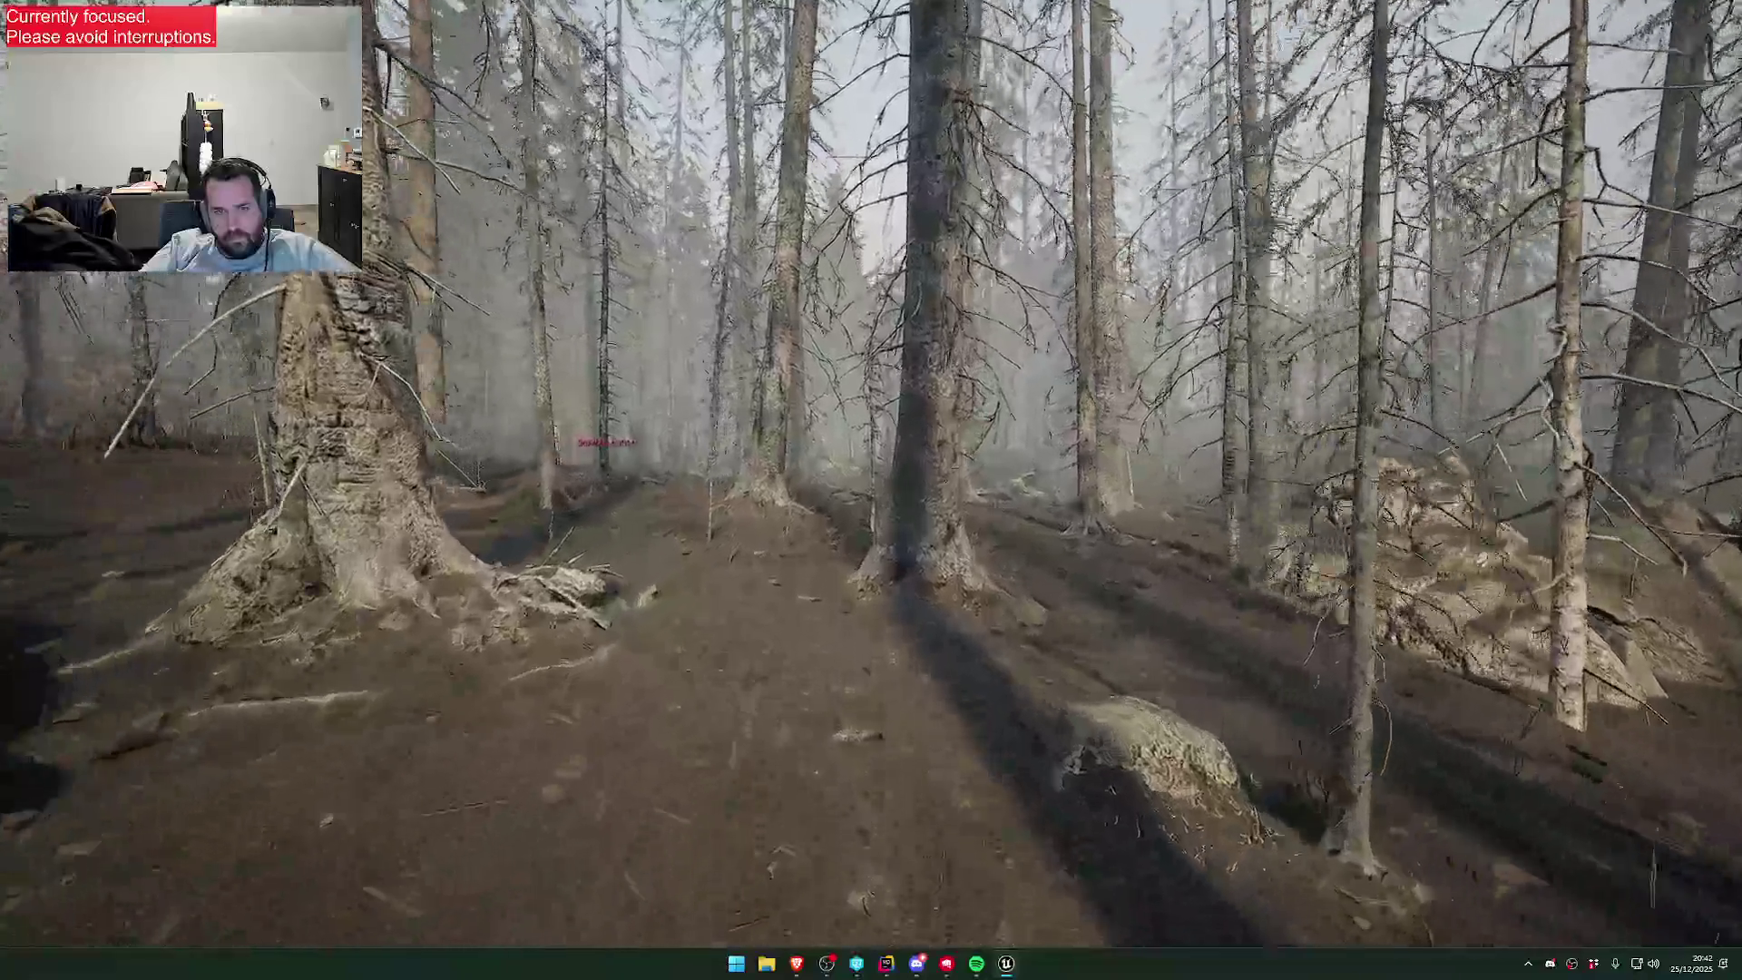
pyautogui.press('w')
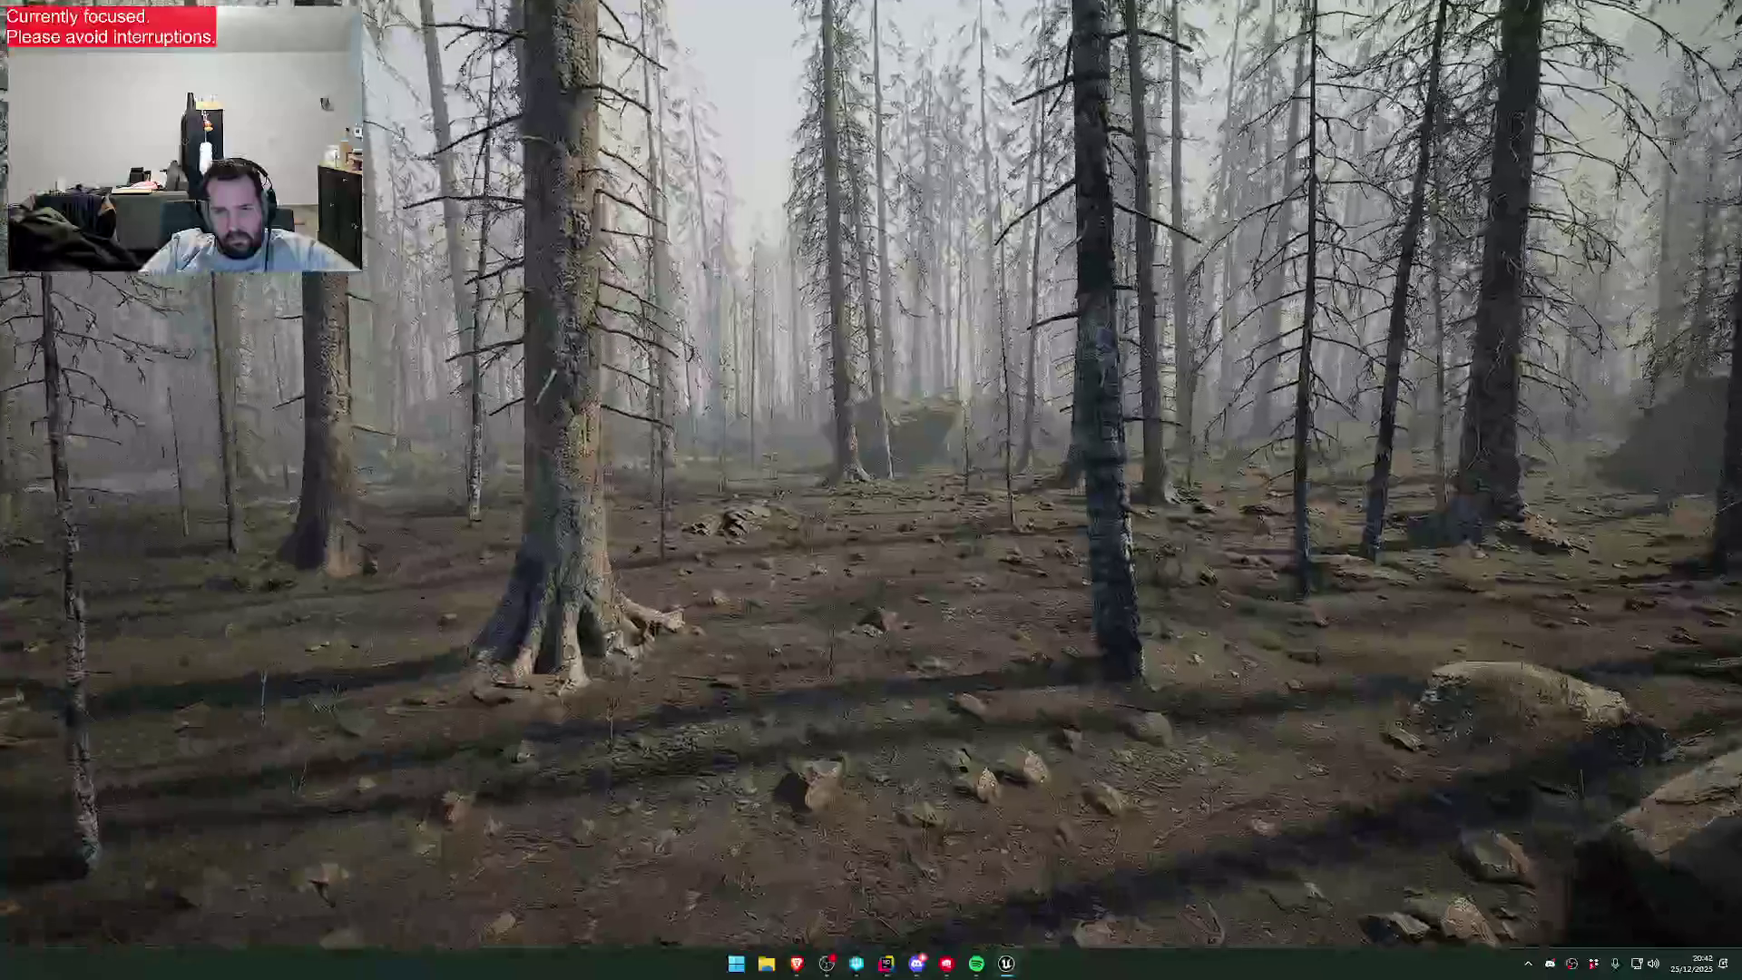
pyautogui.press('w')
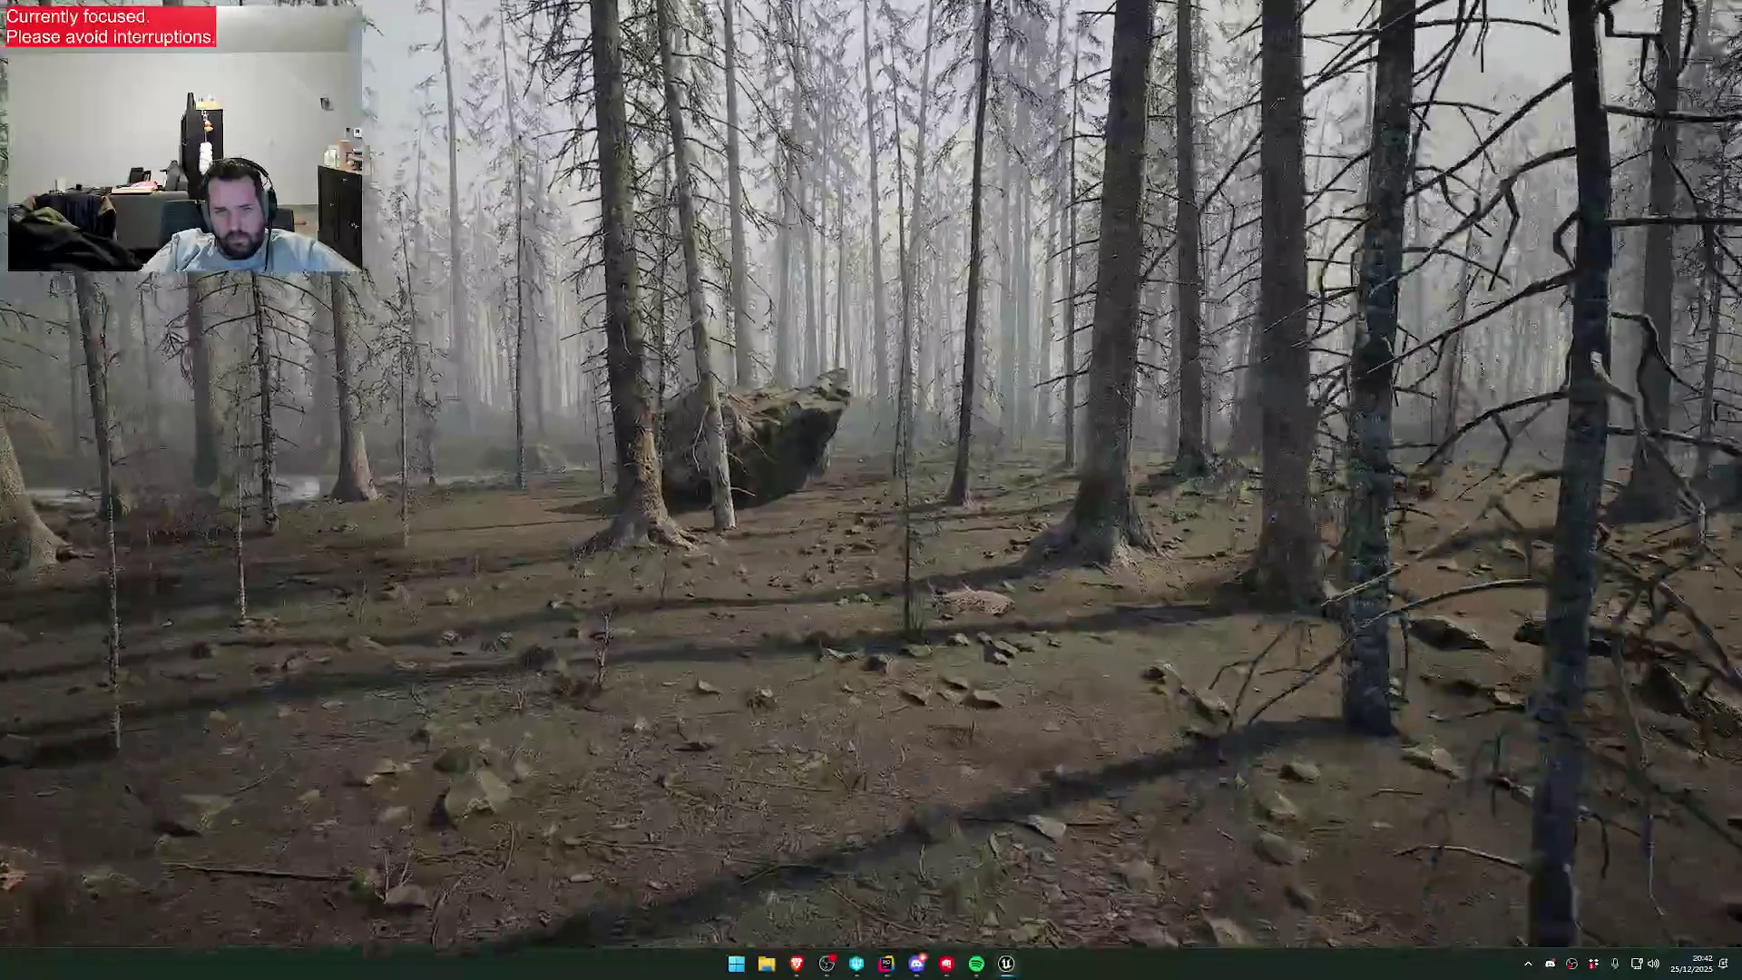
pyautogui.press('w')
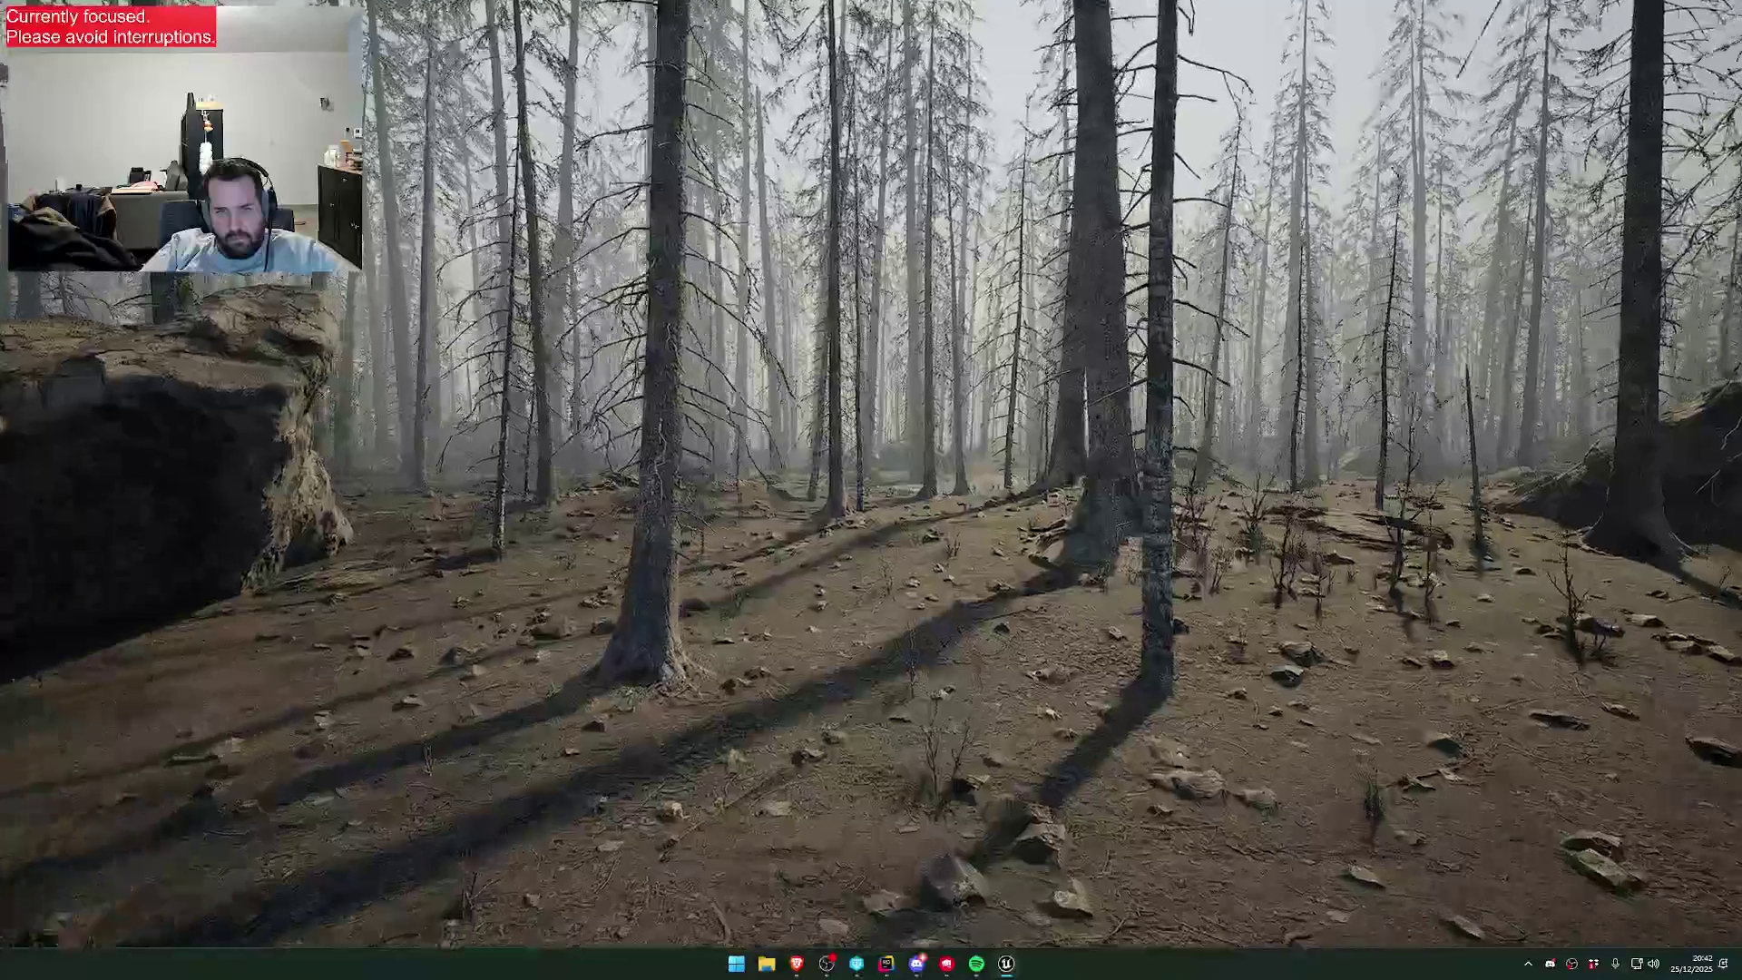
pyautogui.press('w')
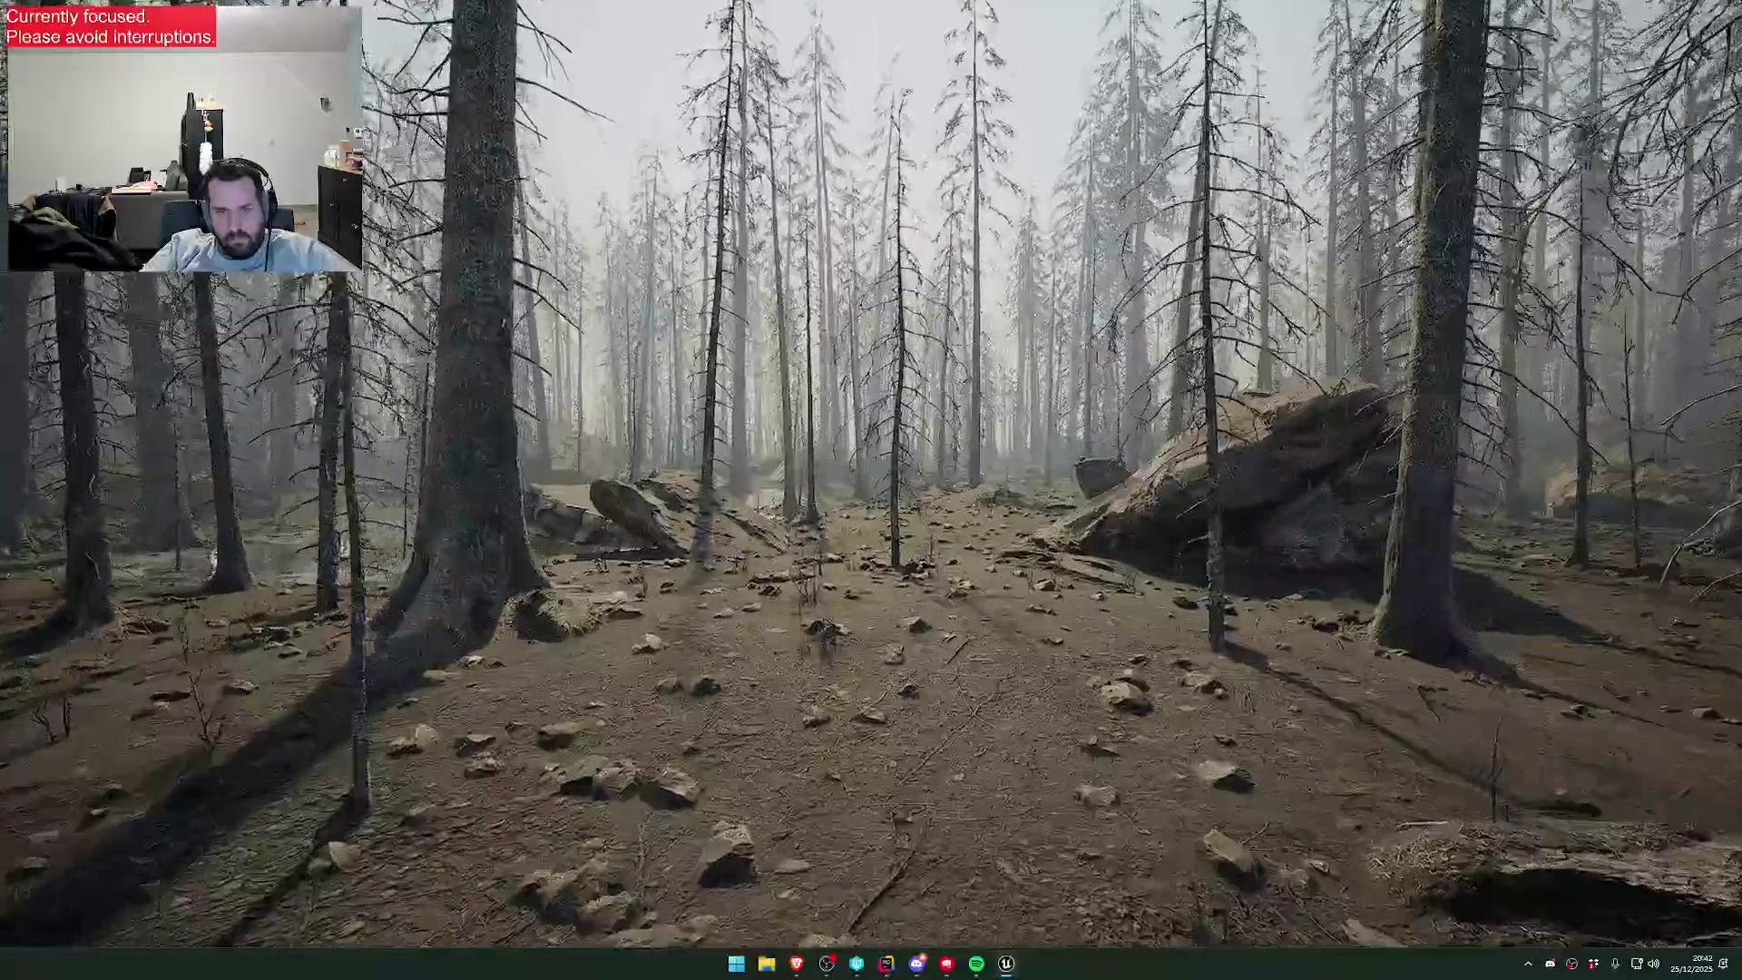
pyautogui.press('w')
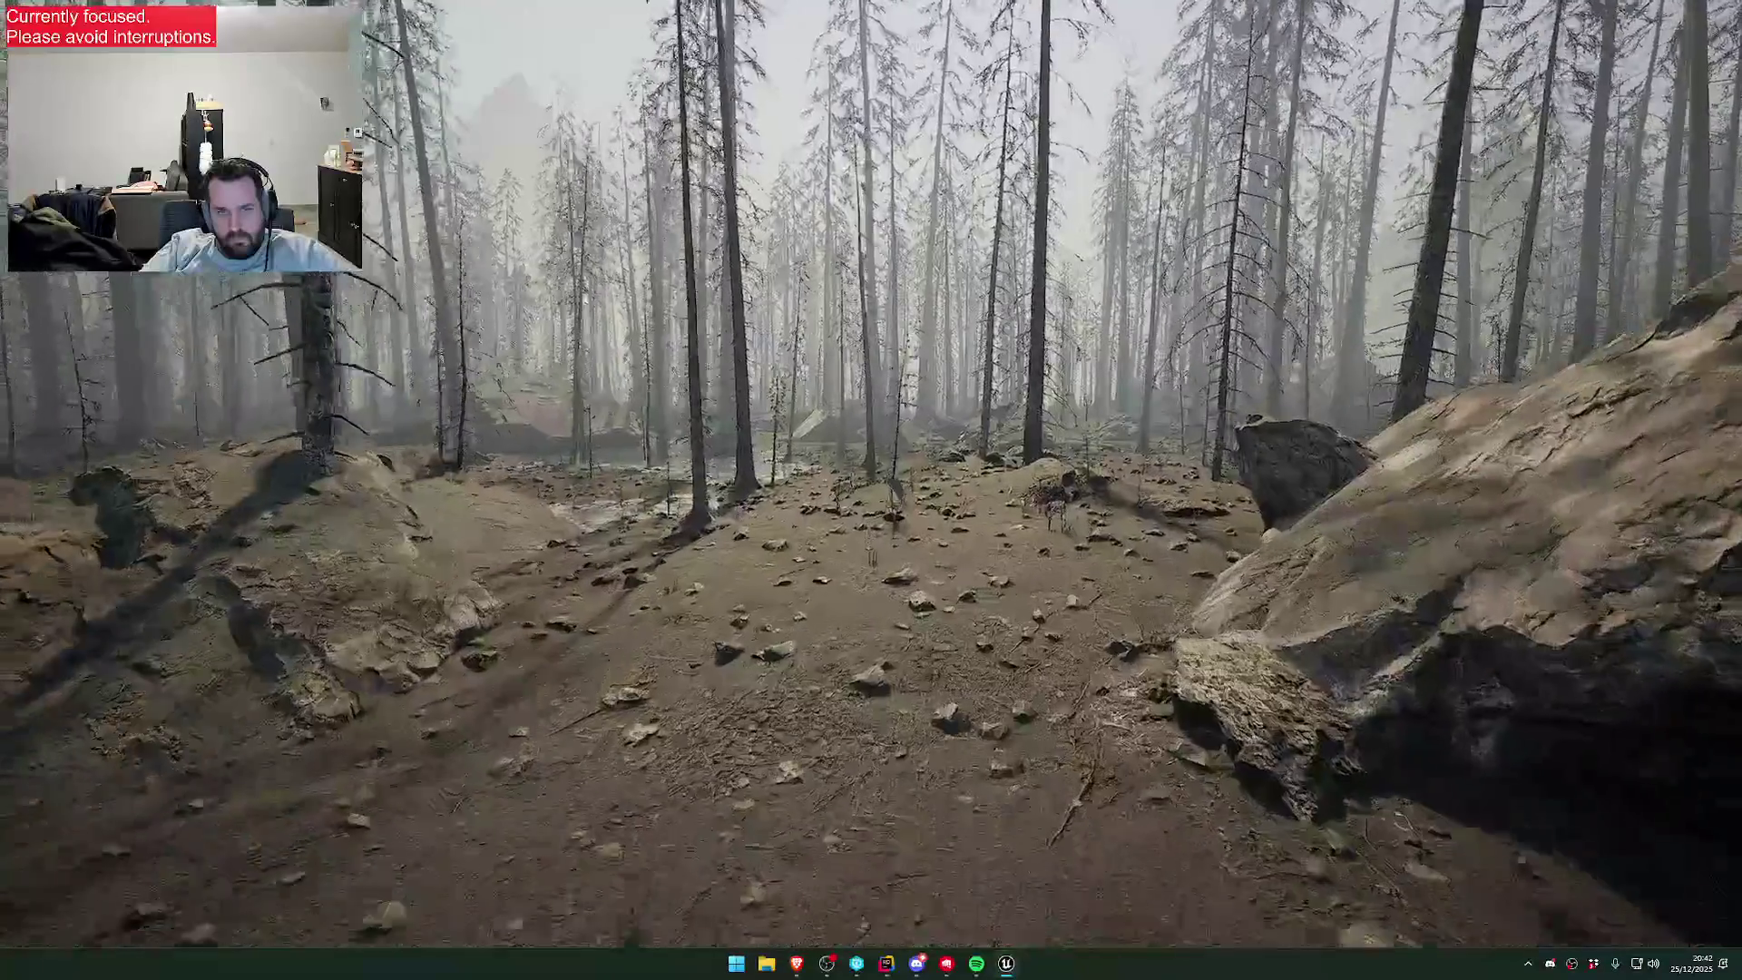
# - Cross the flooded clearing to the shrubby area, then walk on as the first-person character
pyautogui.press('w')
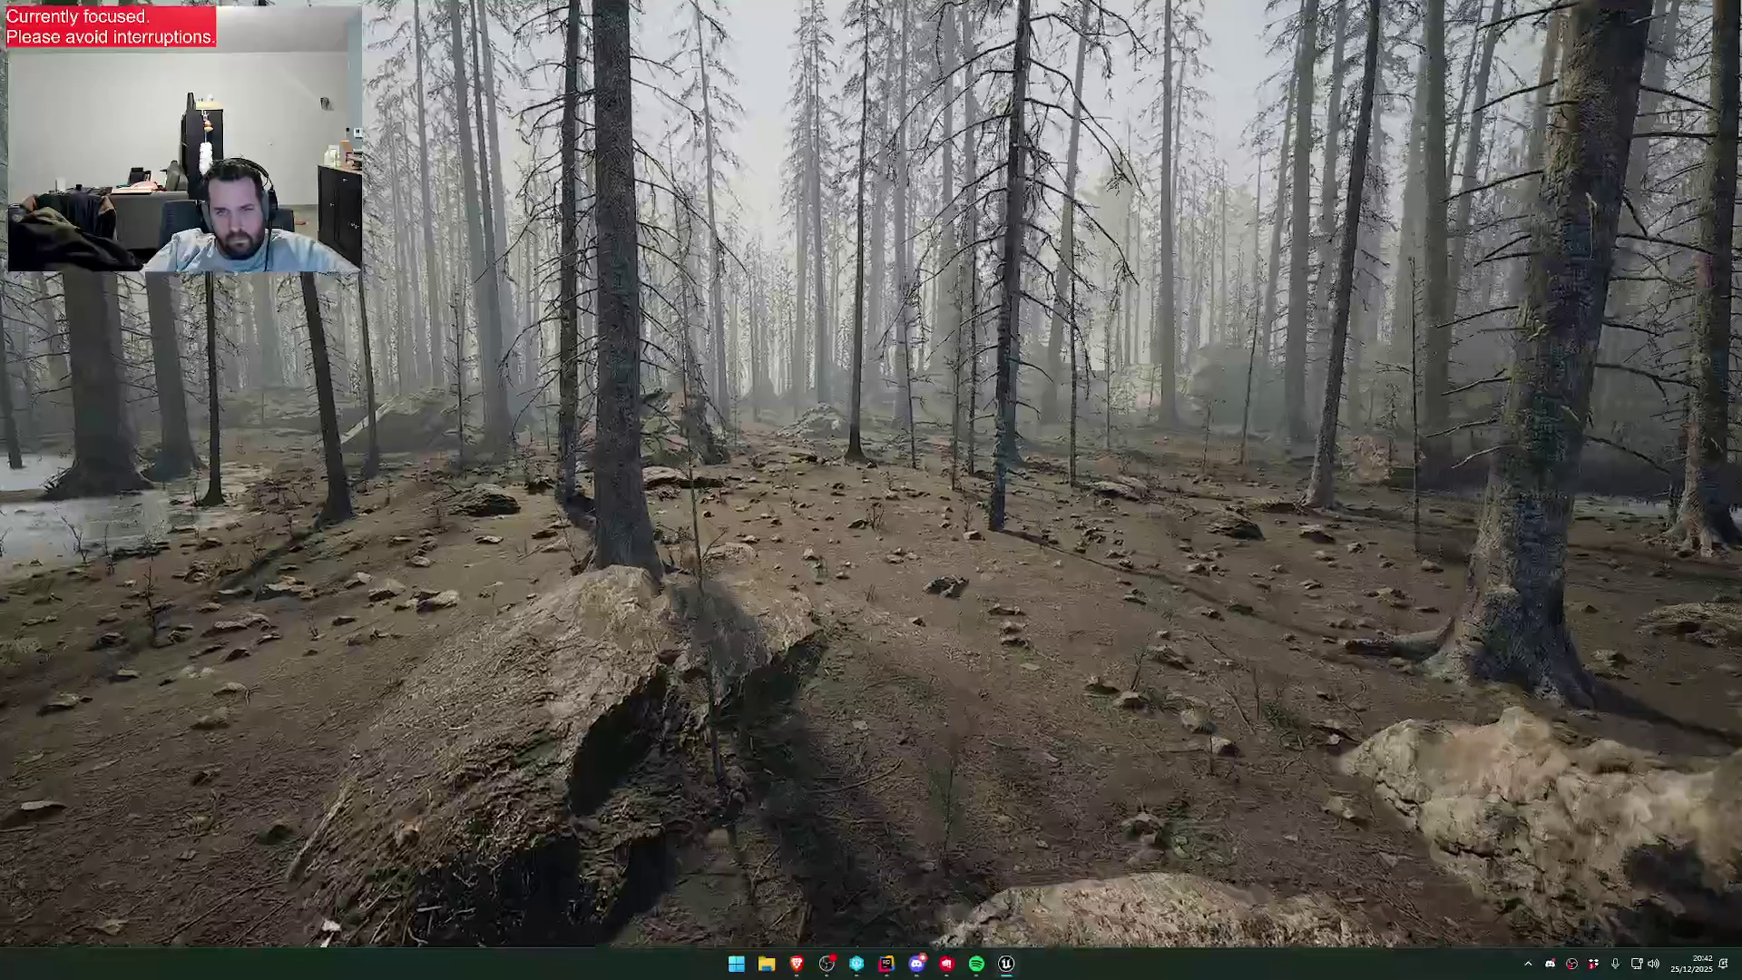
pyautogui.press('w')
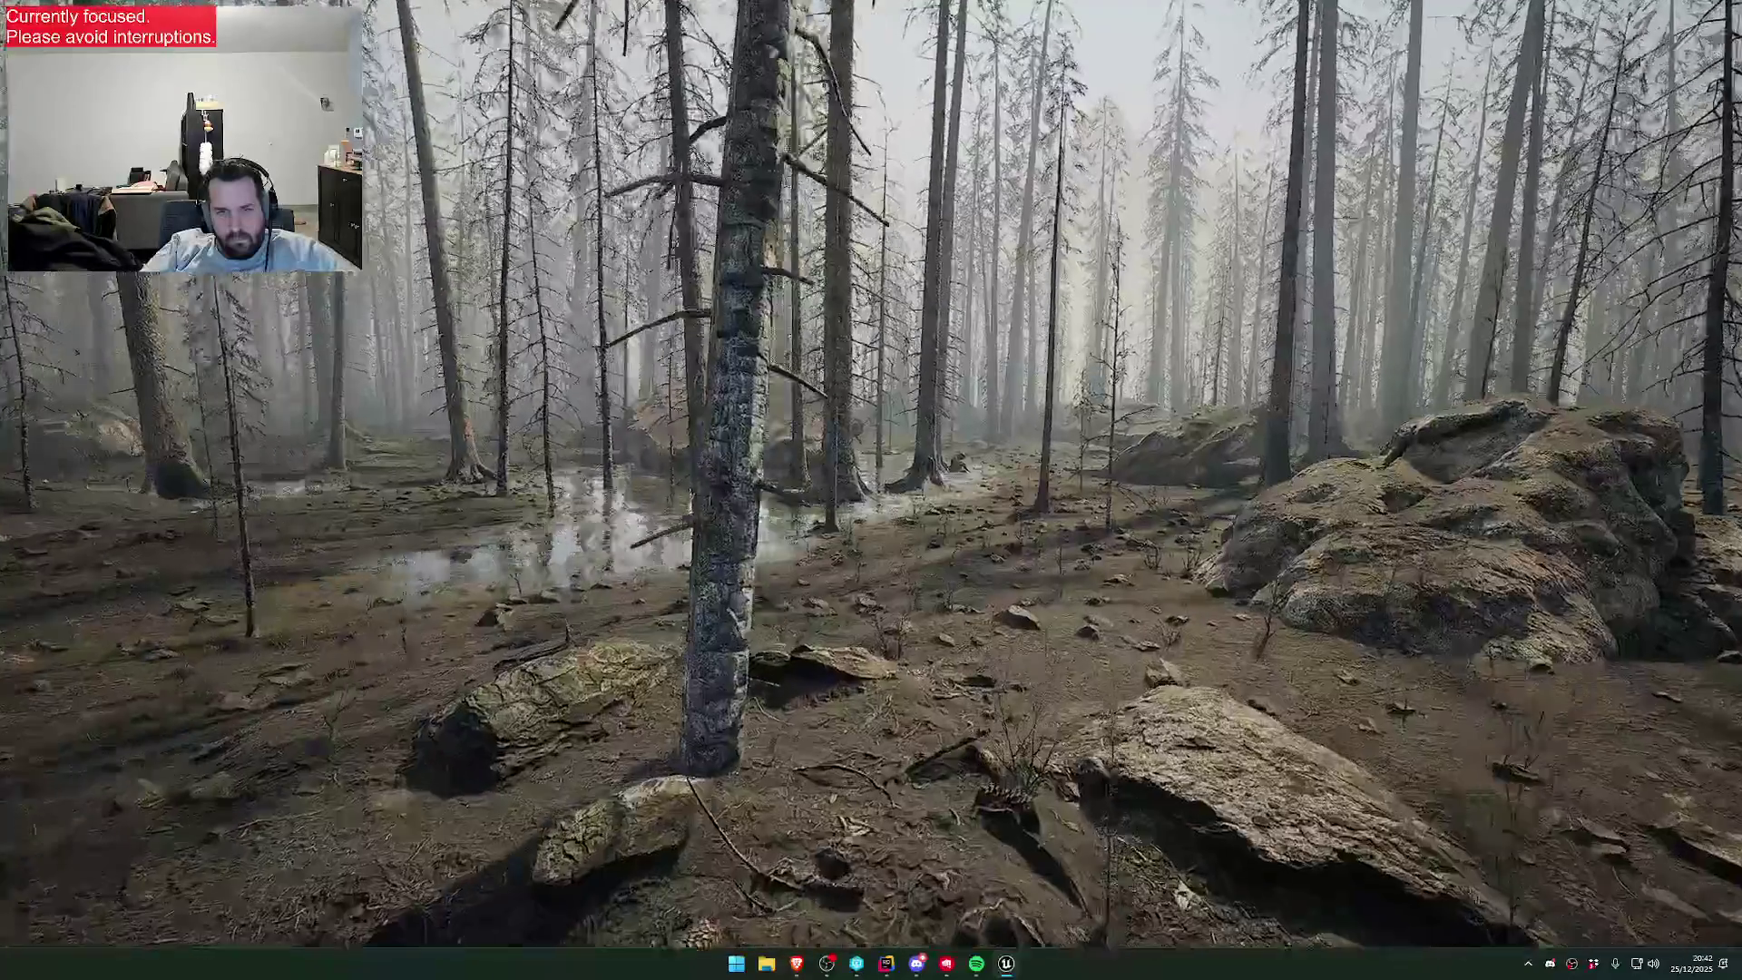
pyautogui.press('w')
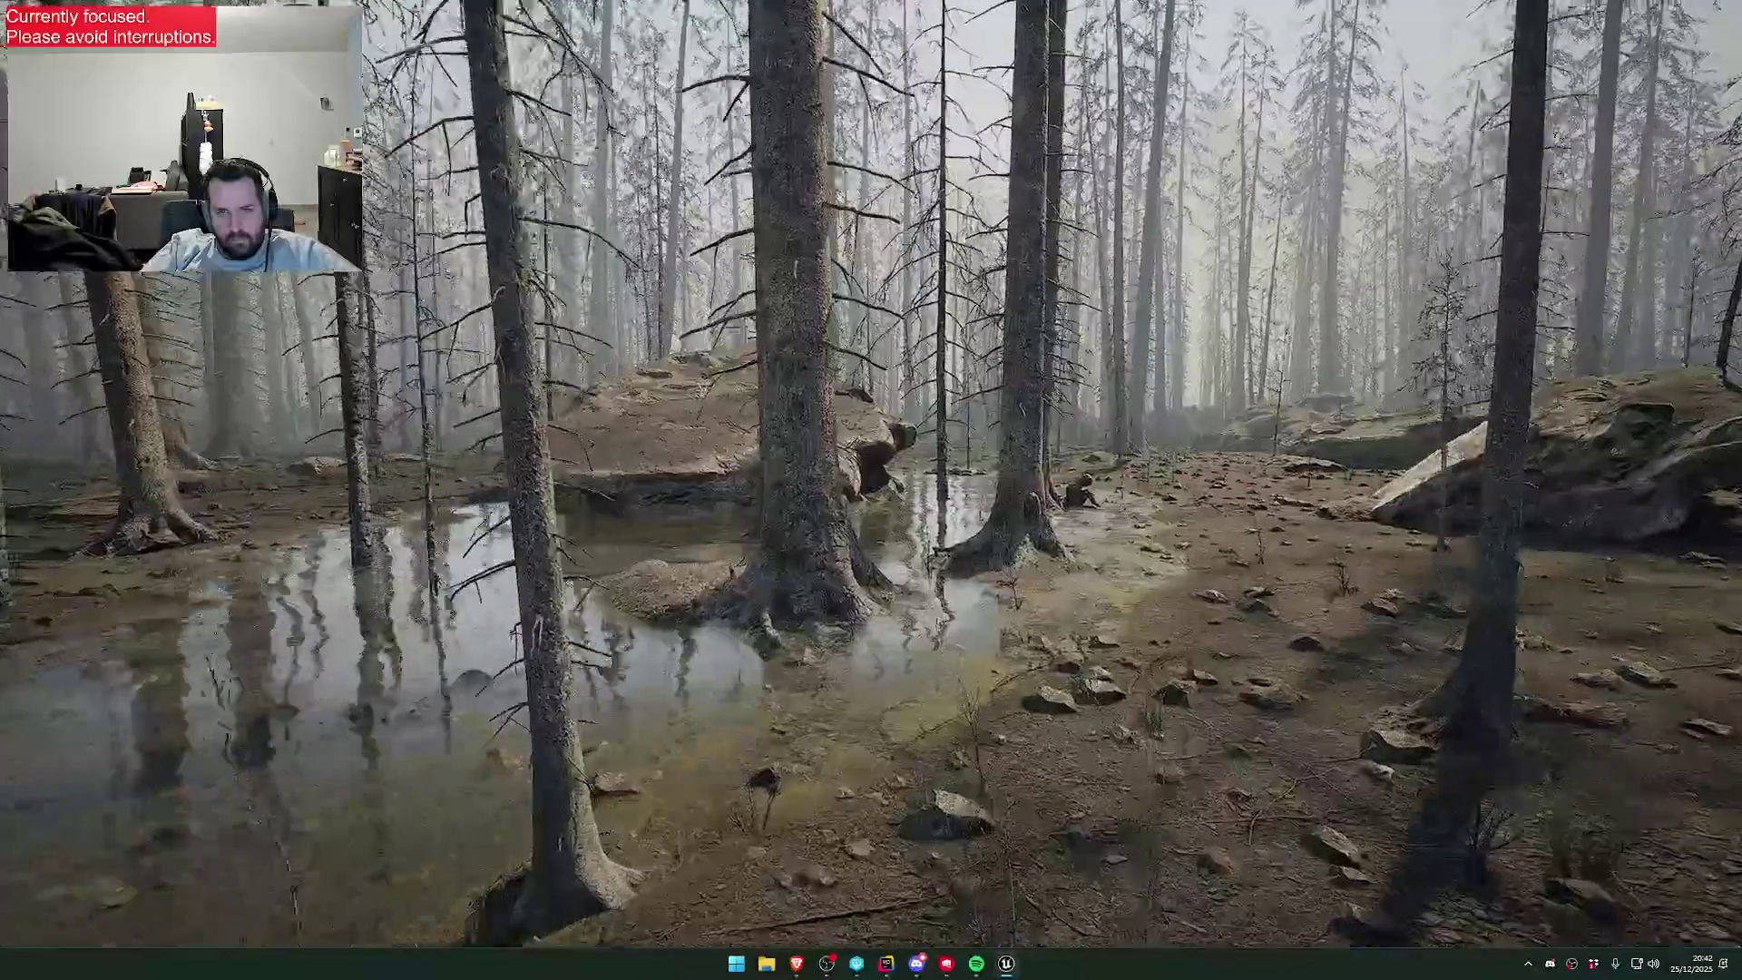
pyautogui.press('w')
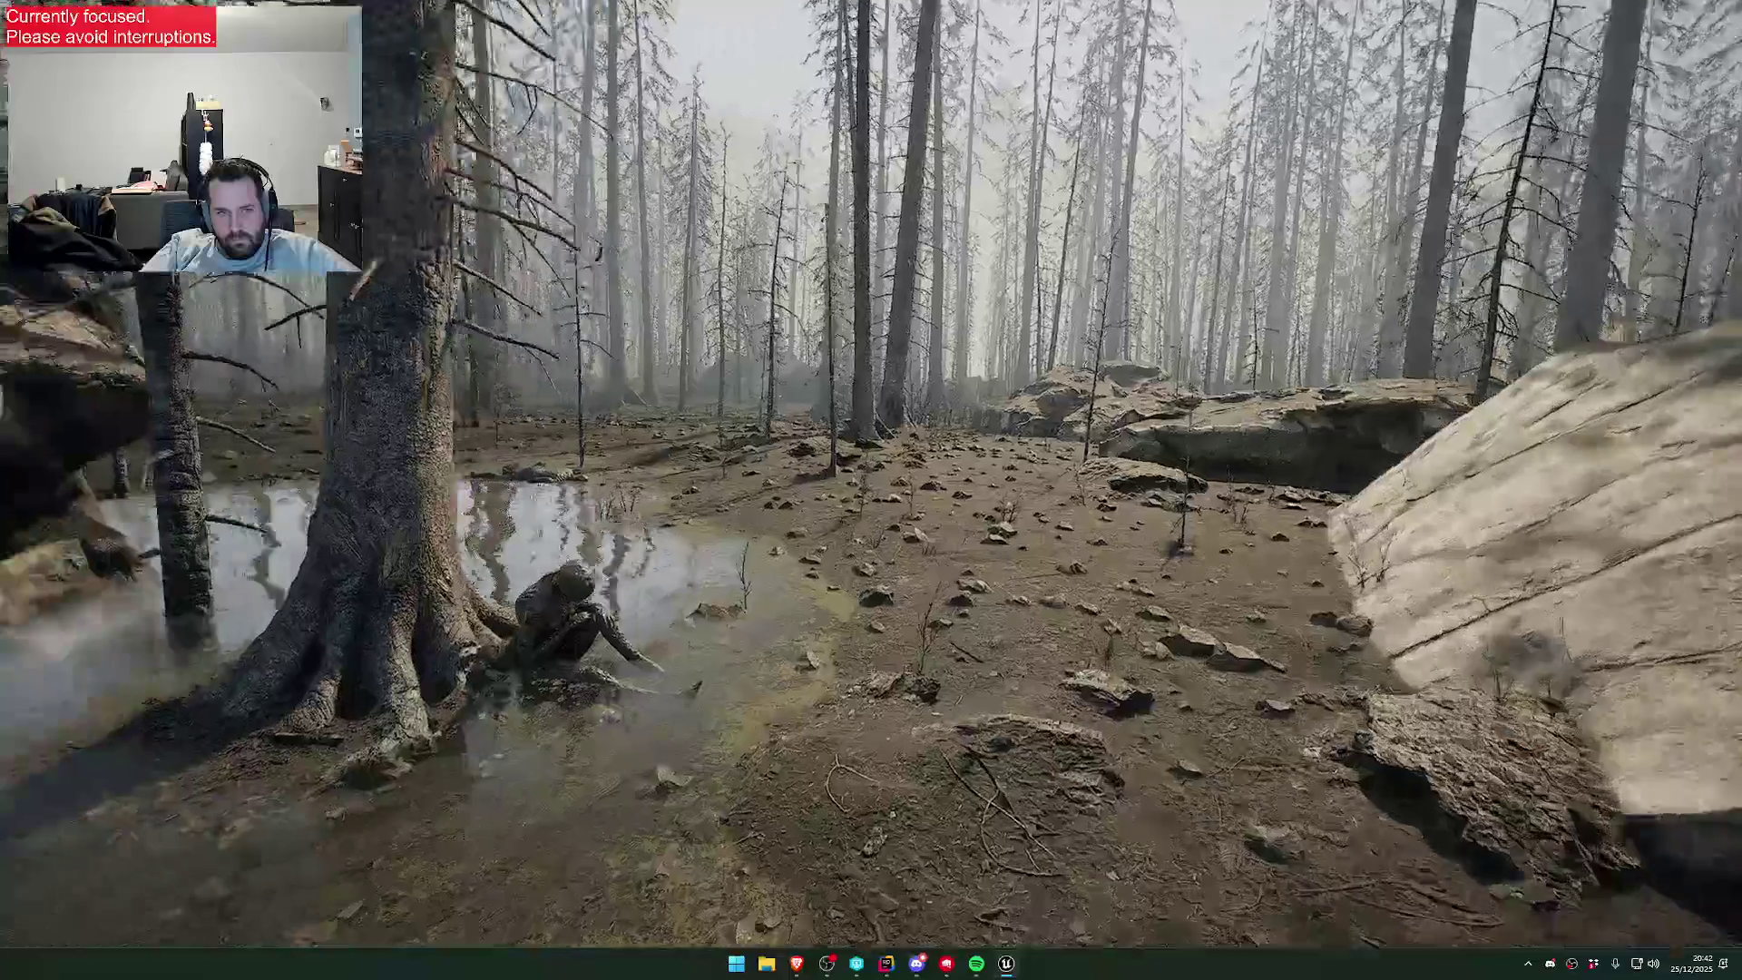
pyautogui.press('w')
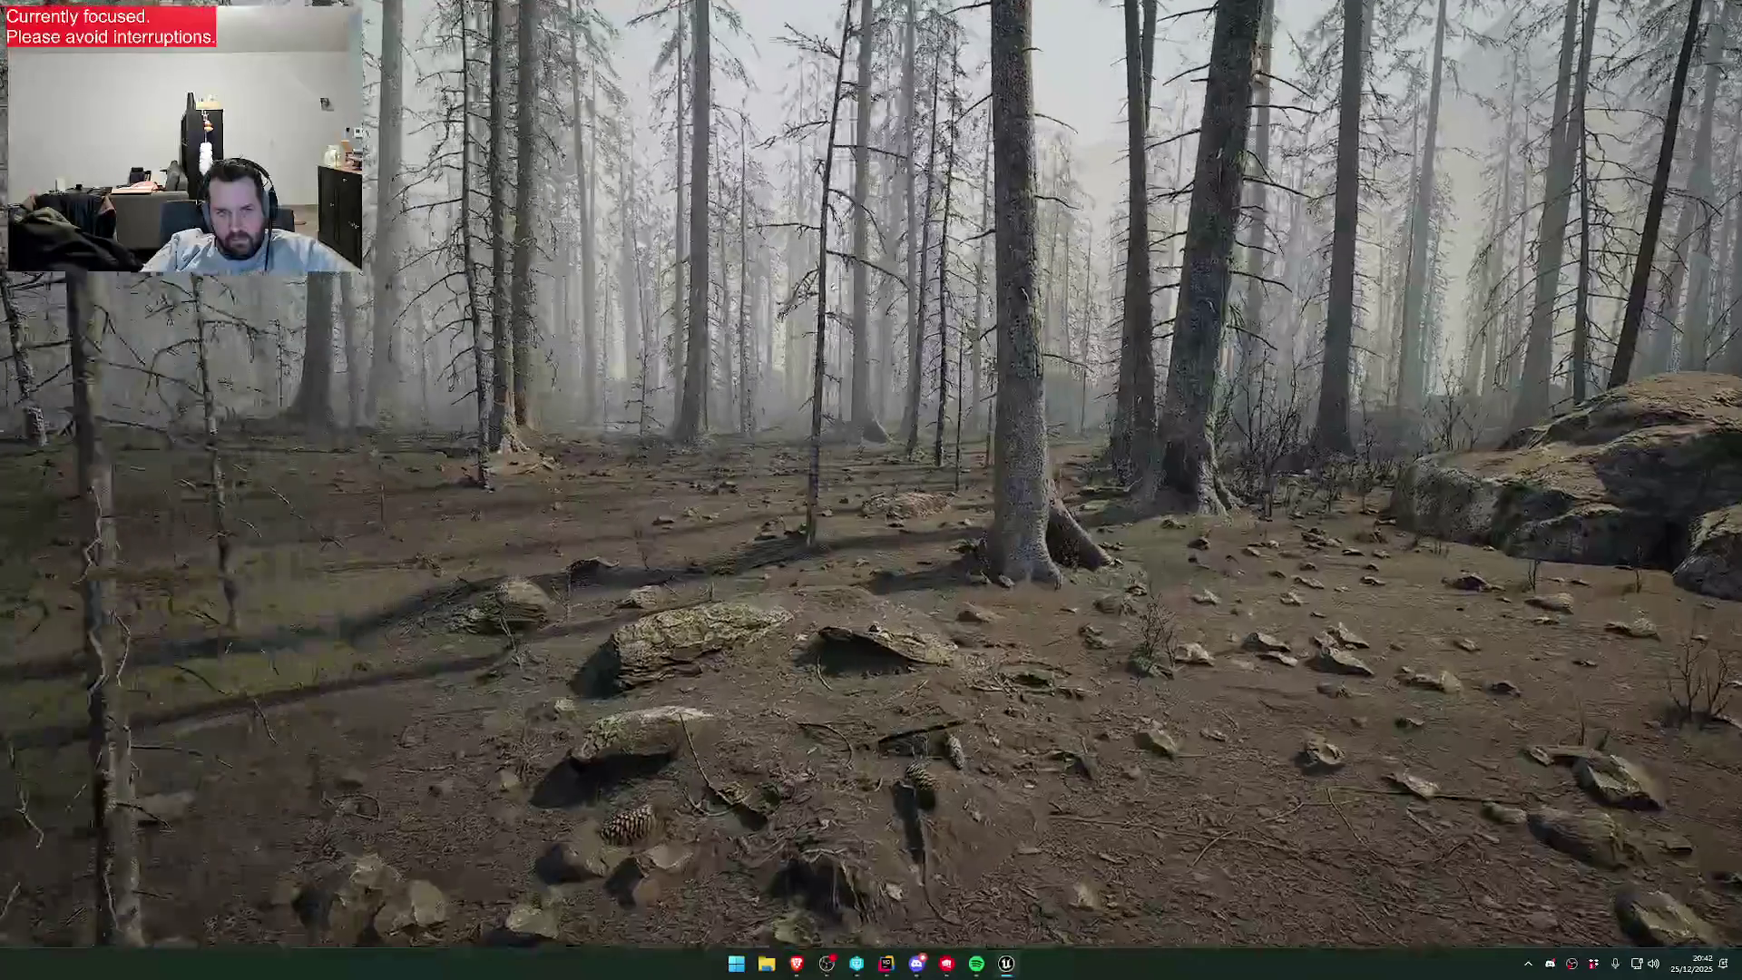
pyautogui.press('w')
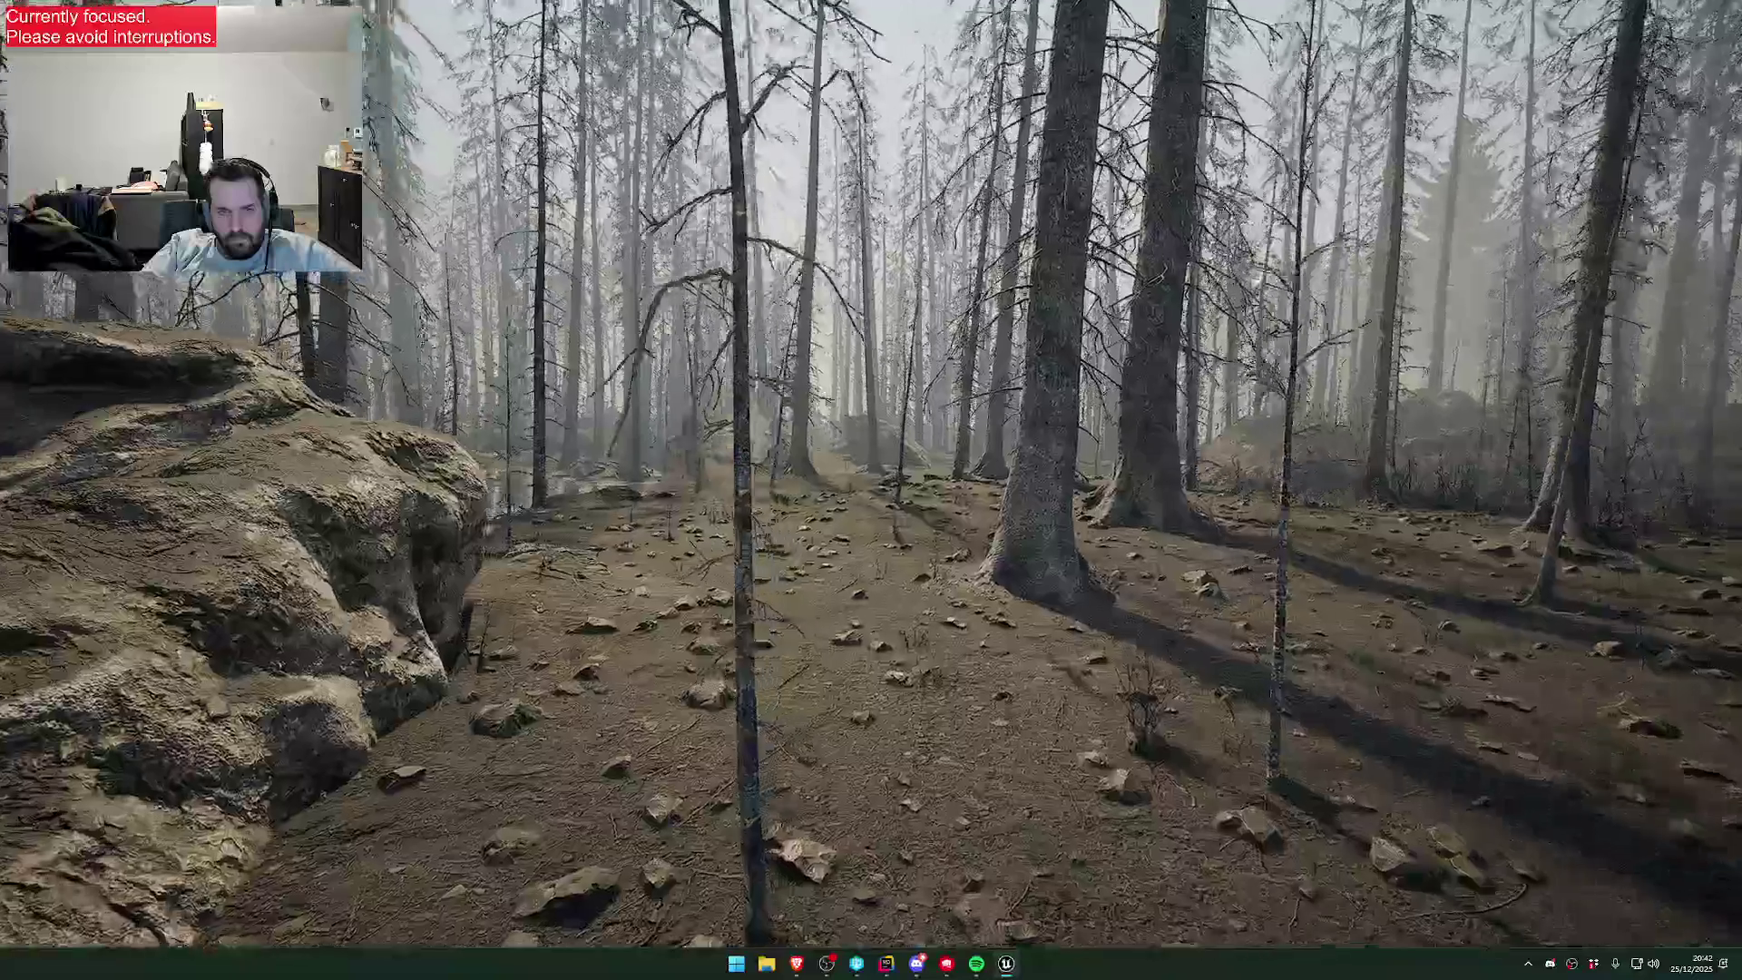
pyautogui.press('w')
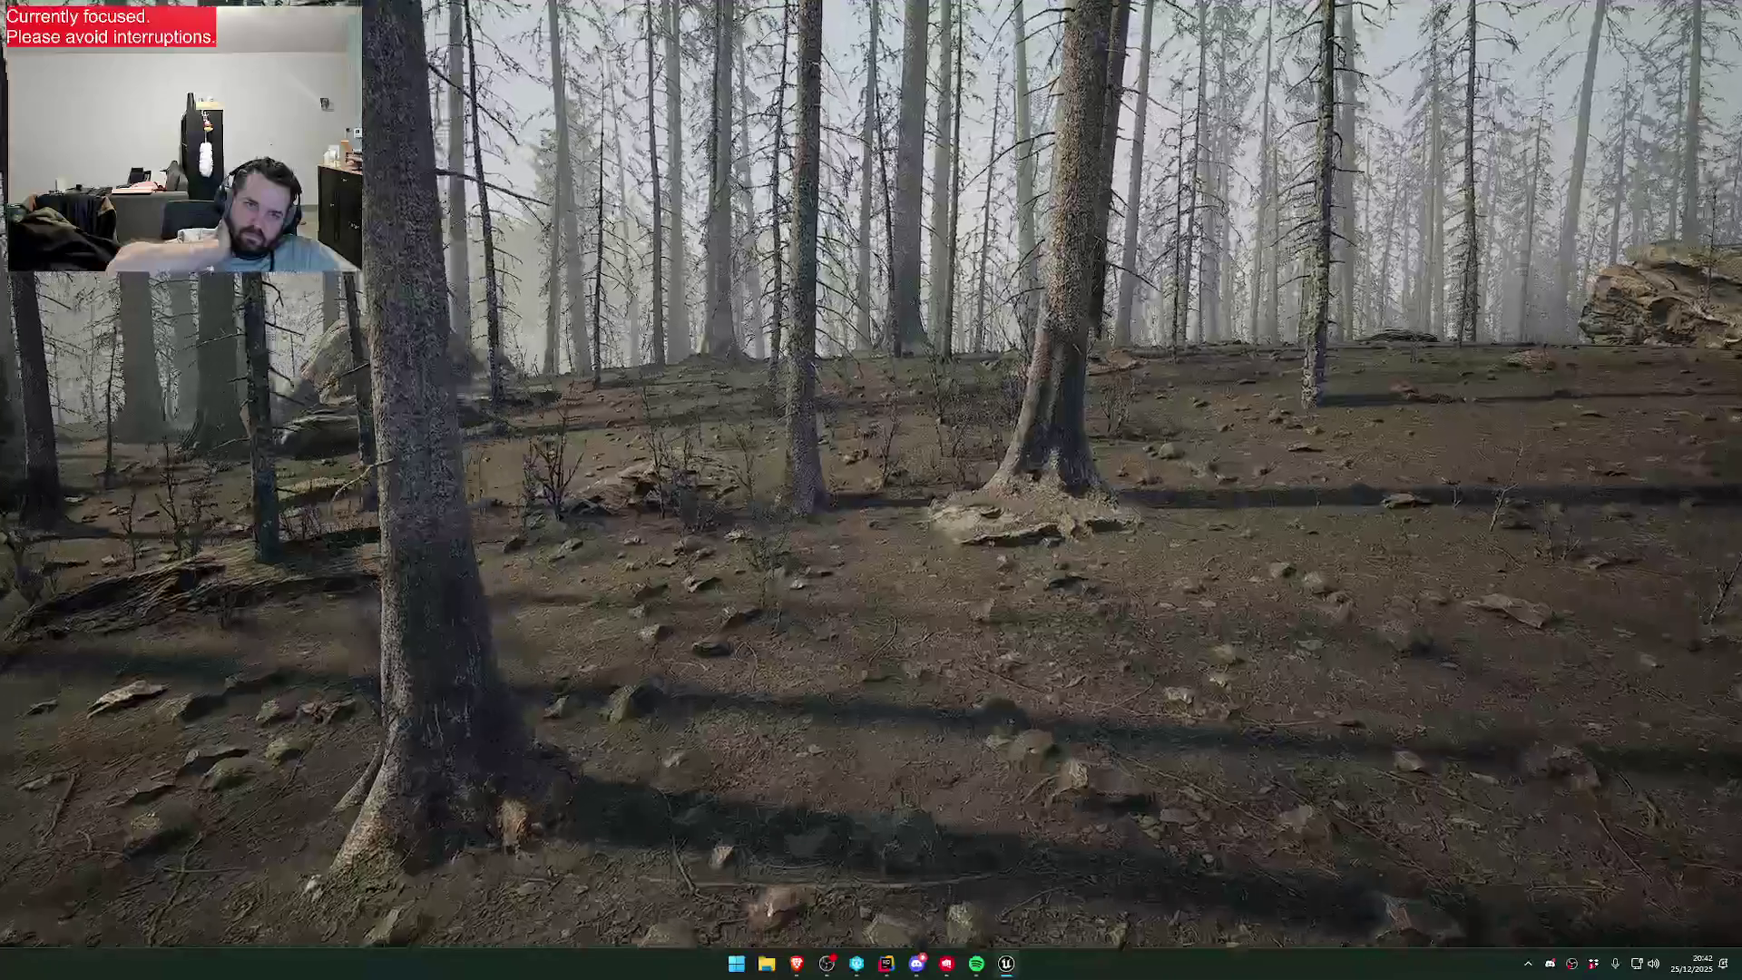
pyautogui.press('w')
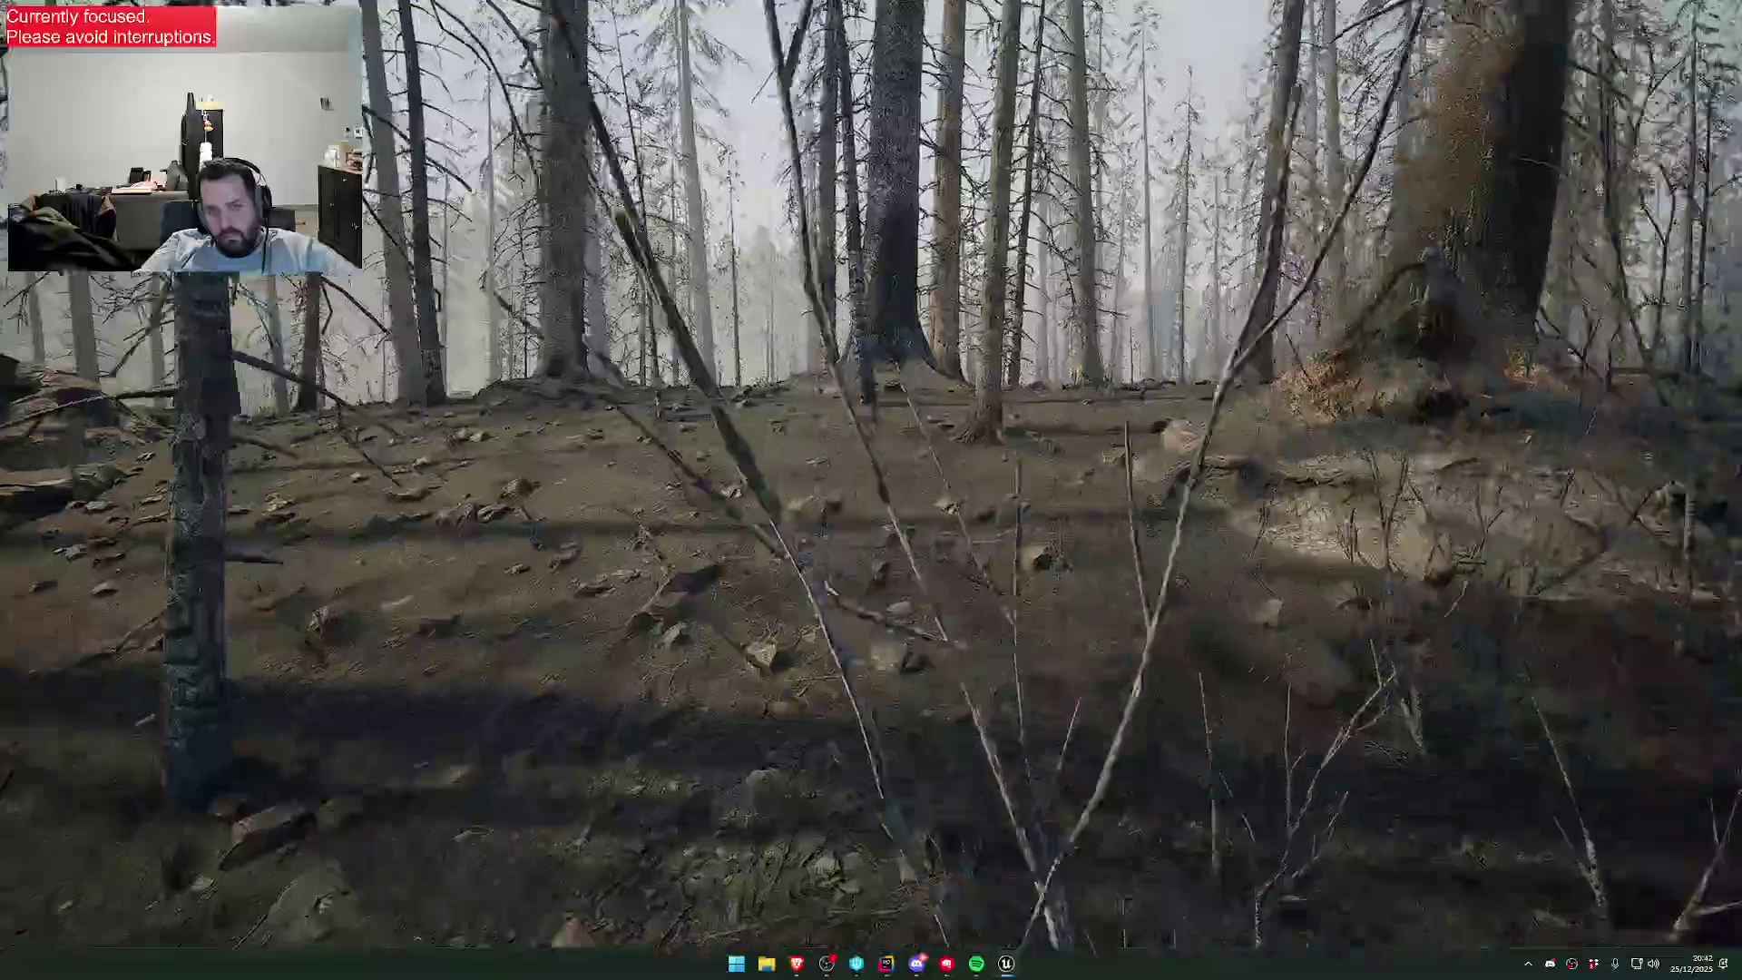
pyautogui.press('w')
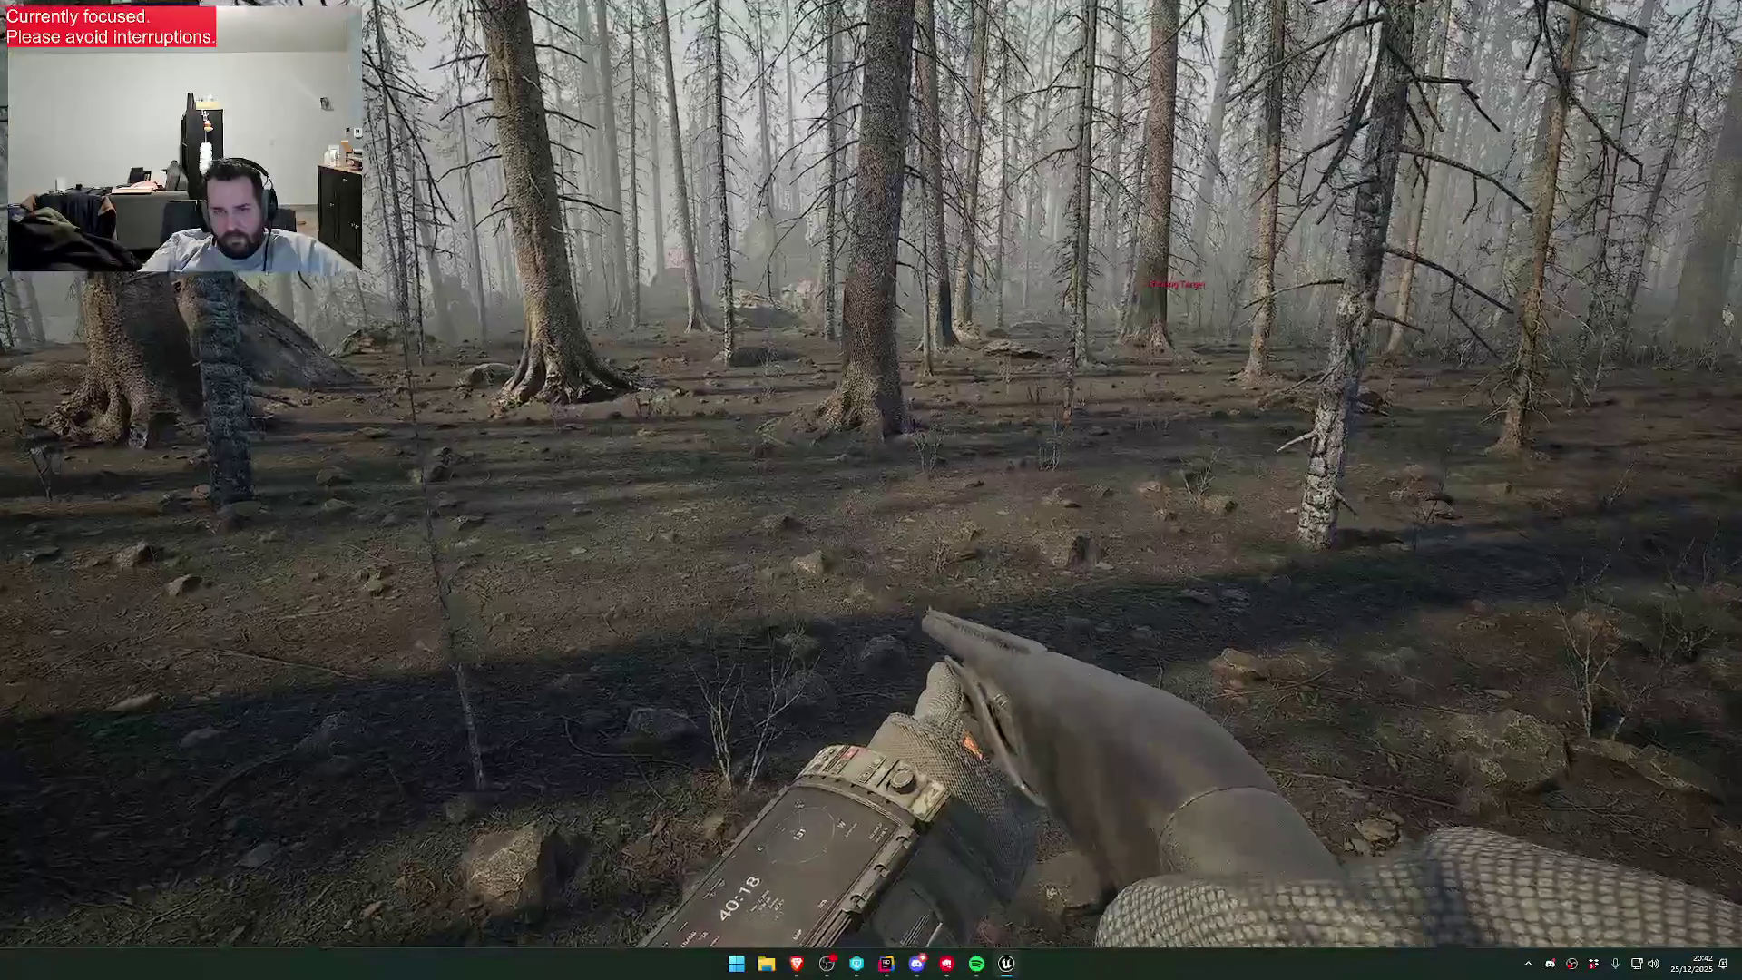
pyautogui.press('w')
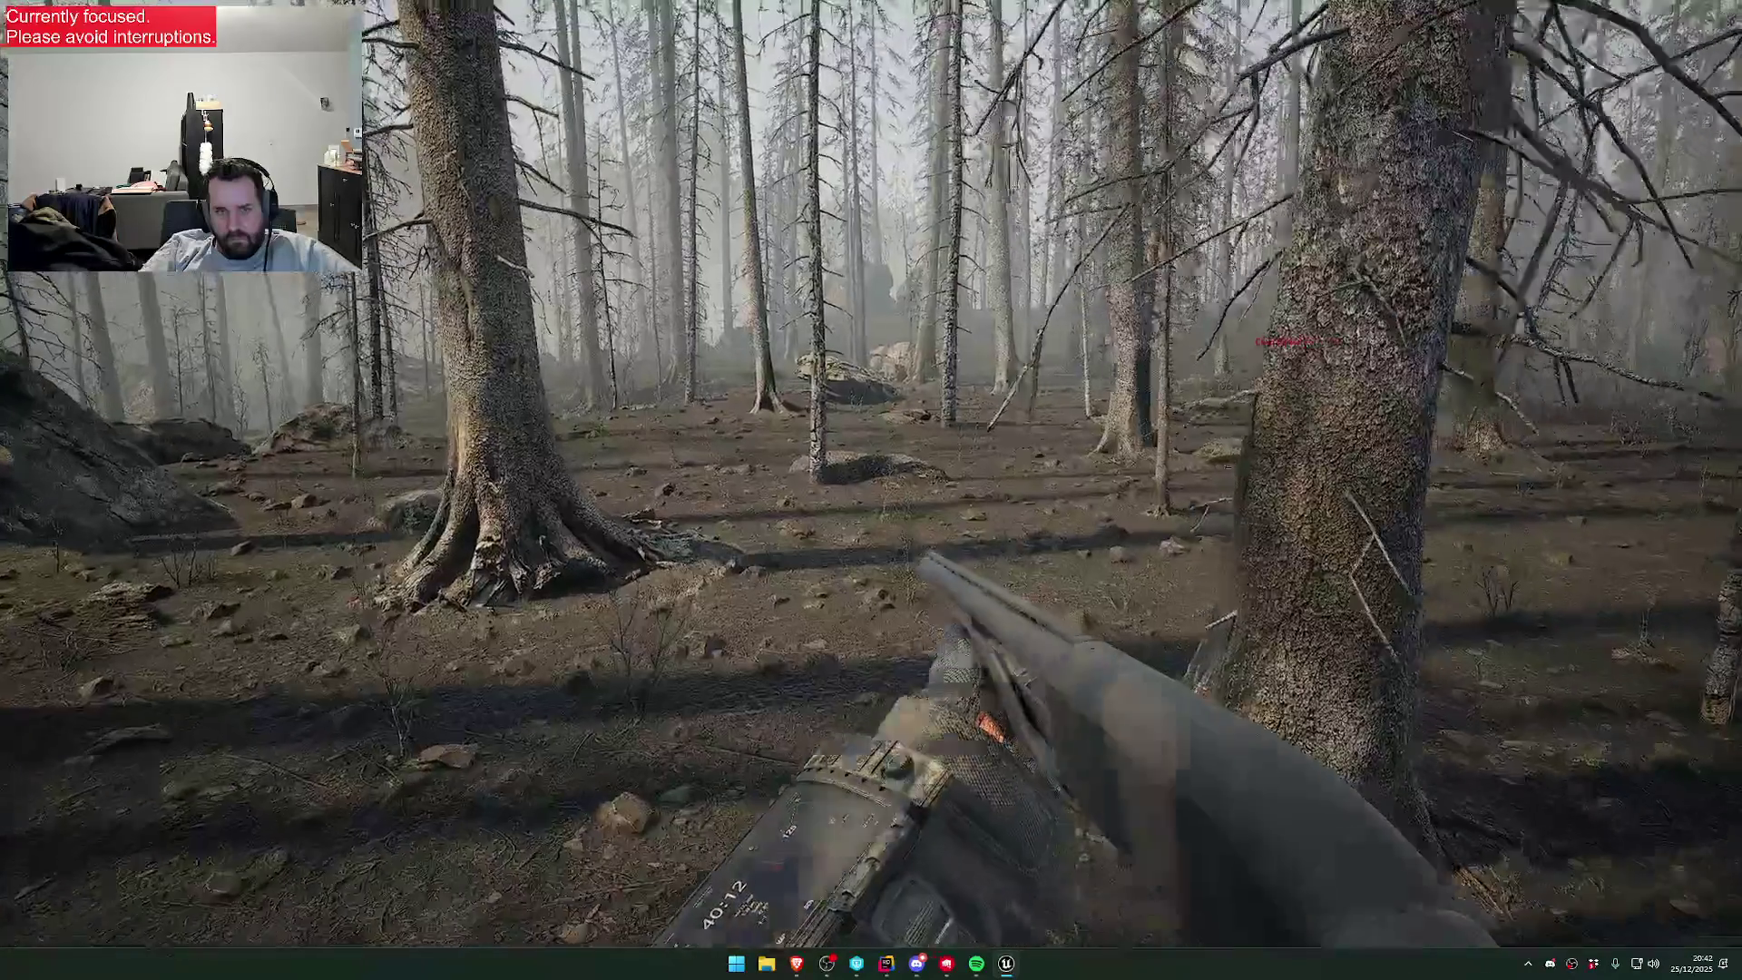
pyautogui.press('w')
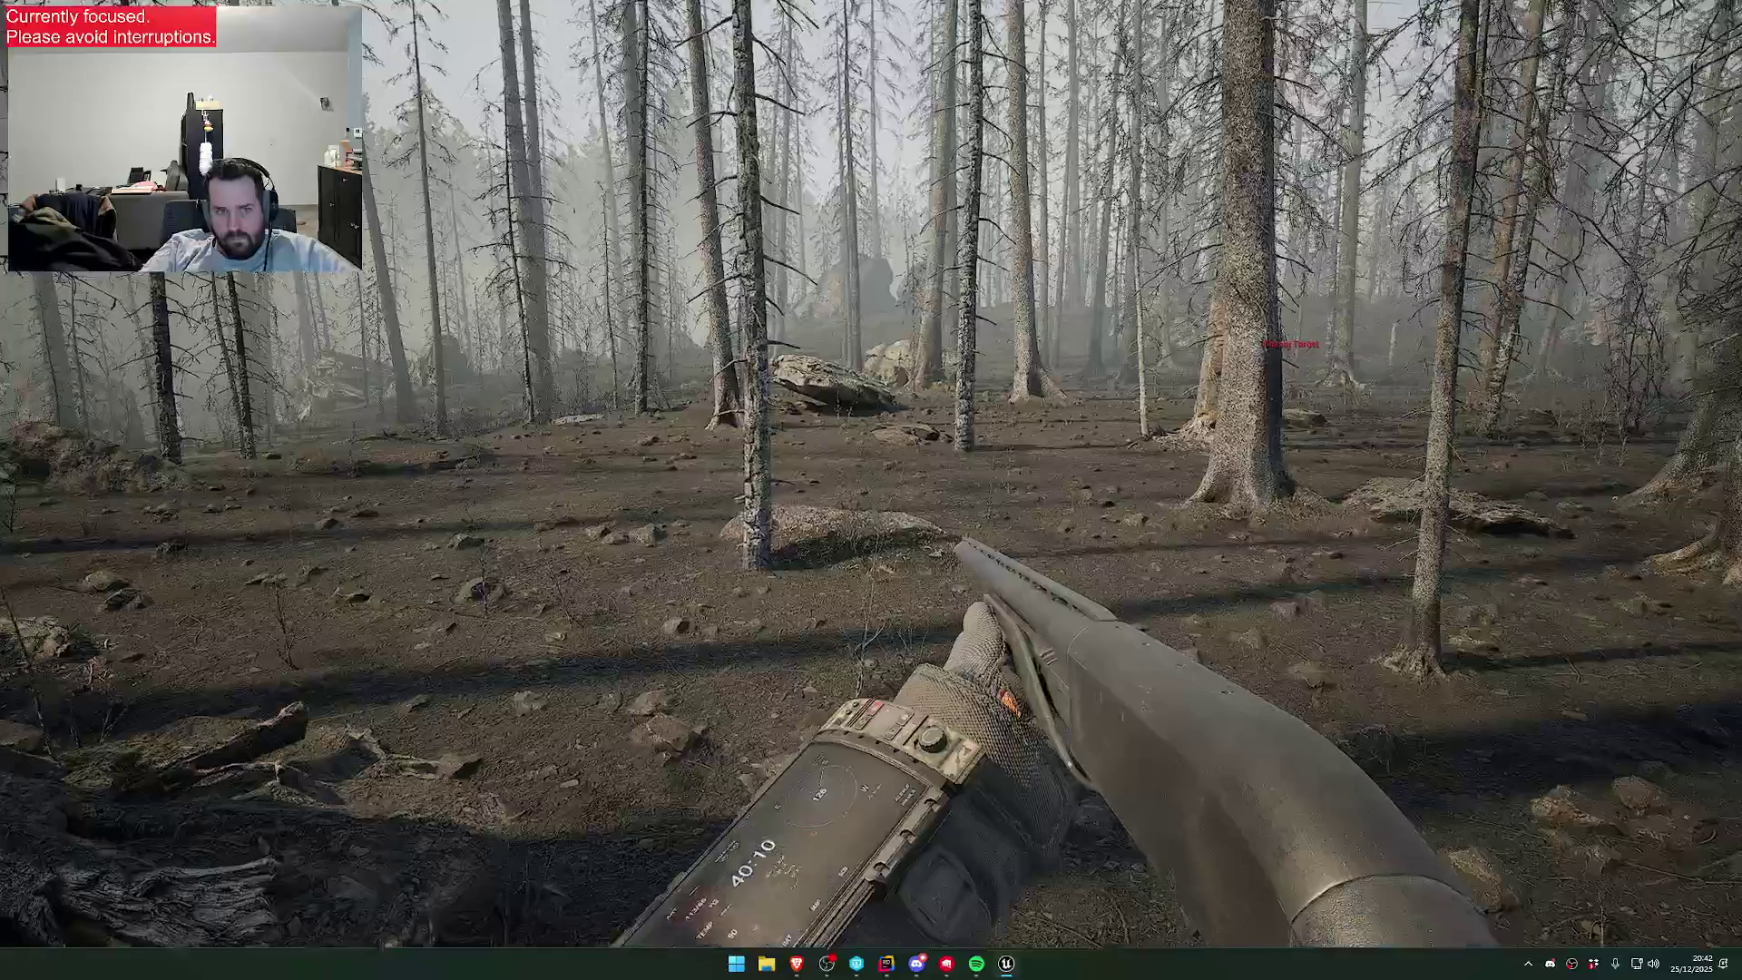
pyautogui.press('w')
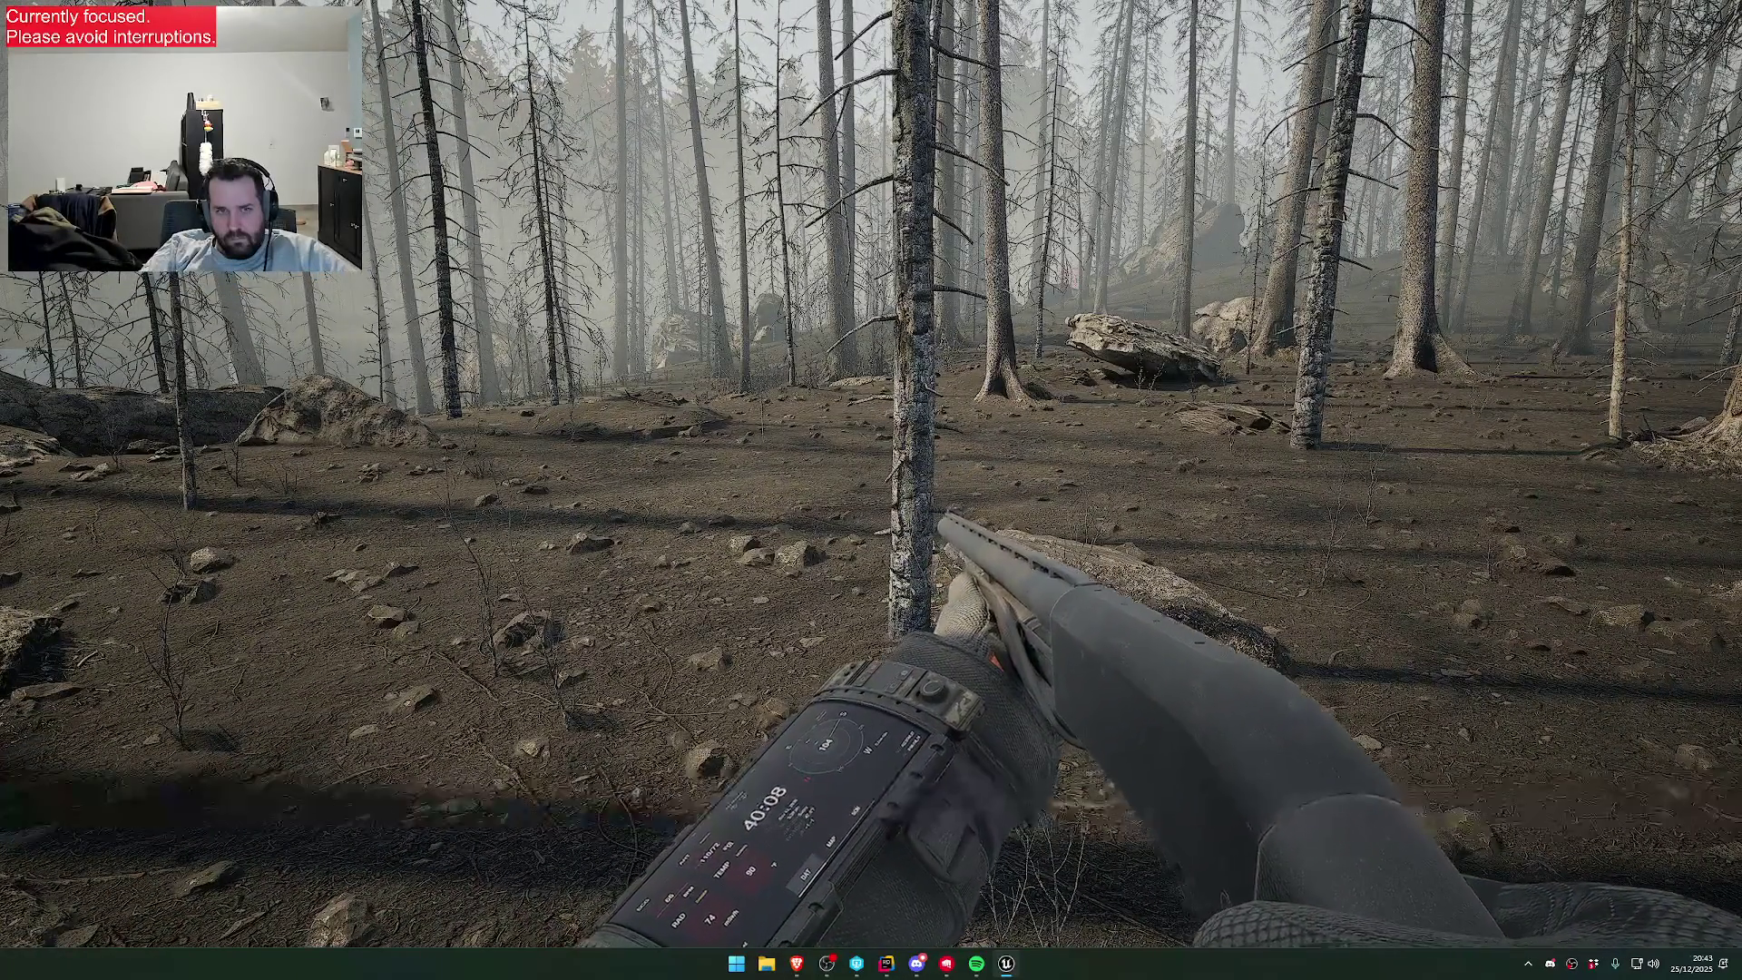
pyautogui.press('w')
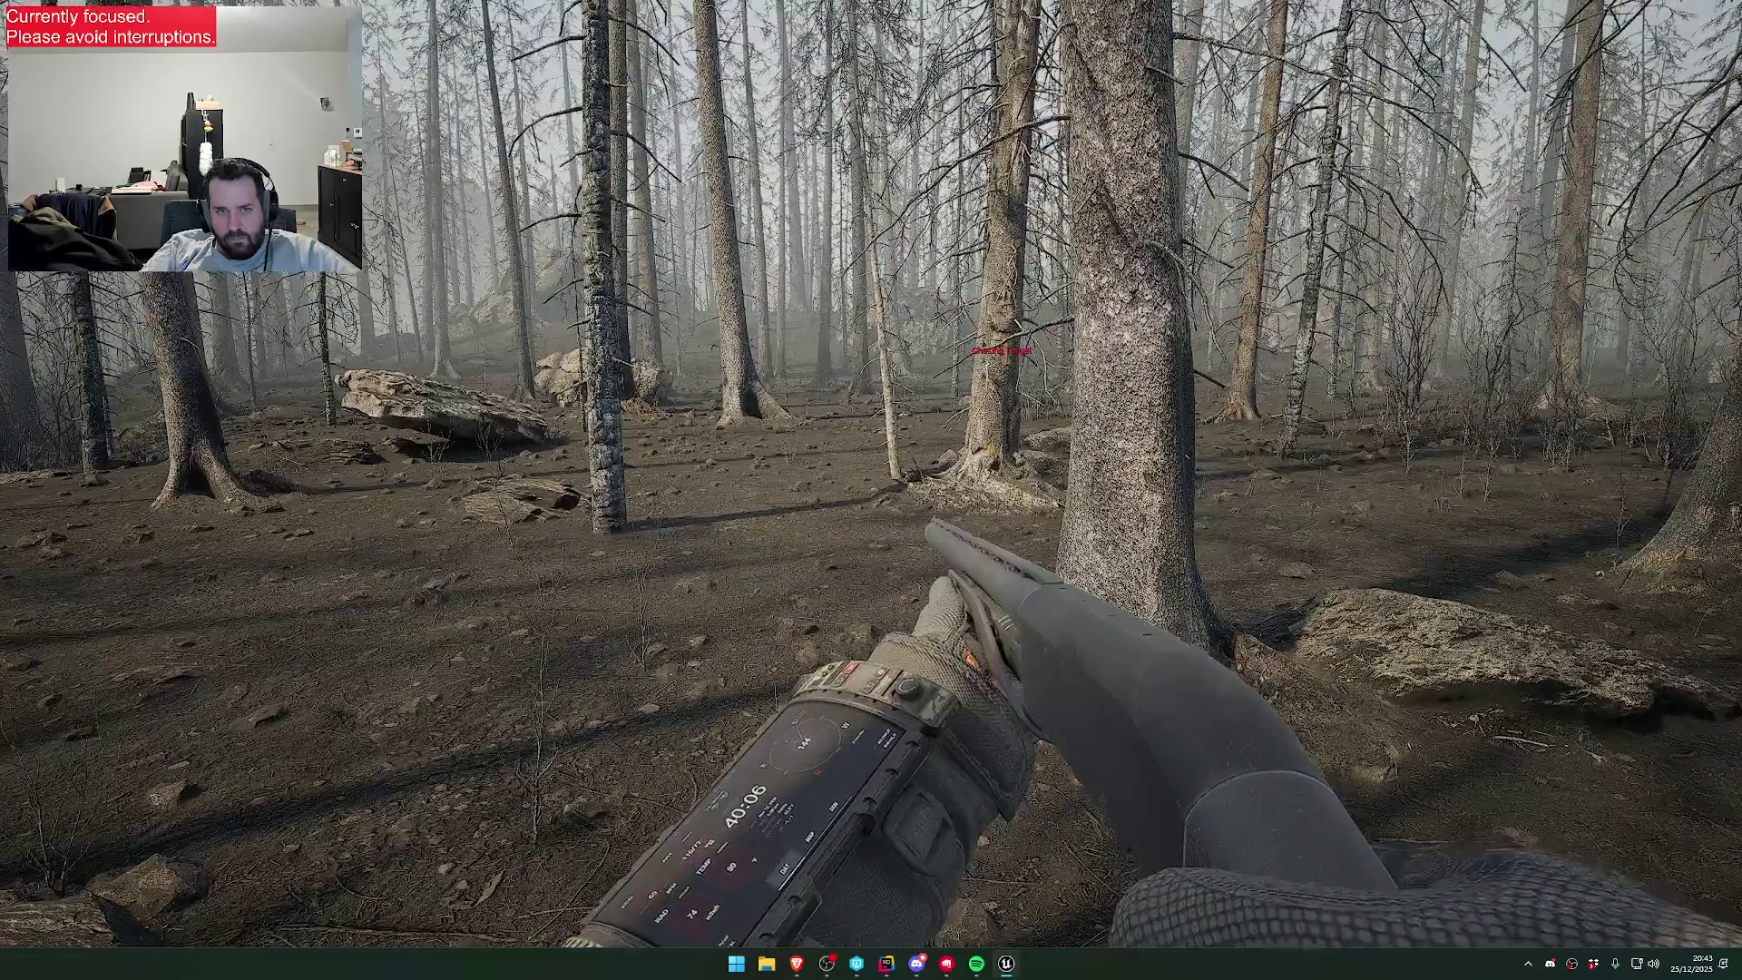
pyautogui.press('w')
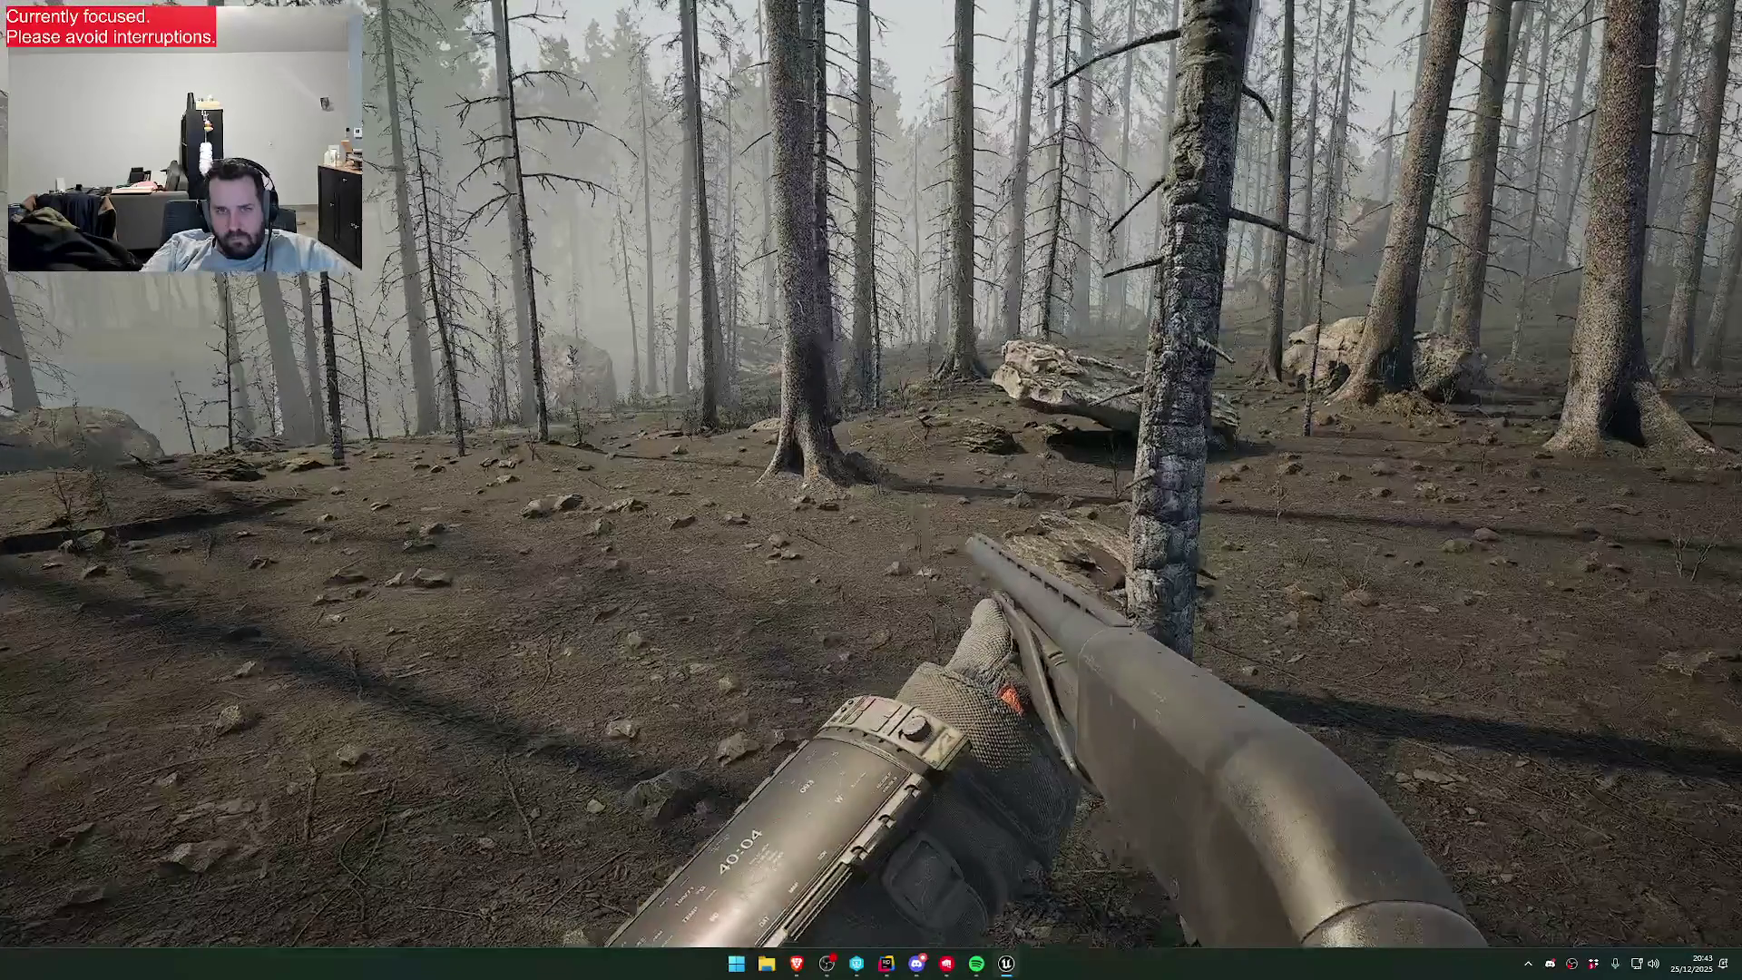
pyautogui.press('w')
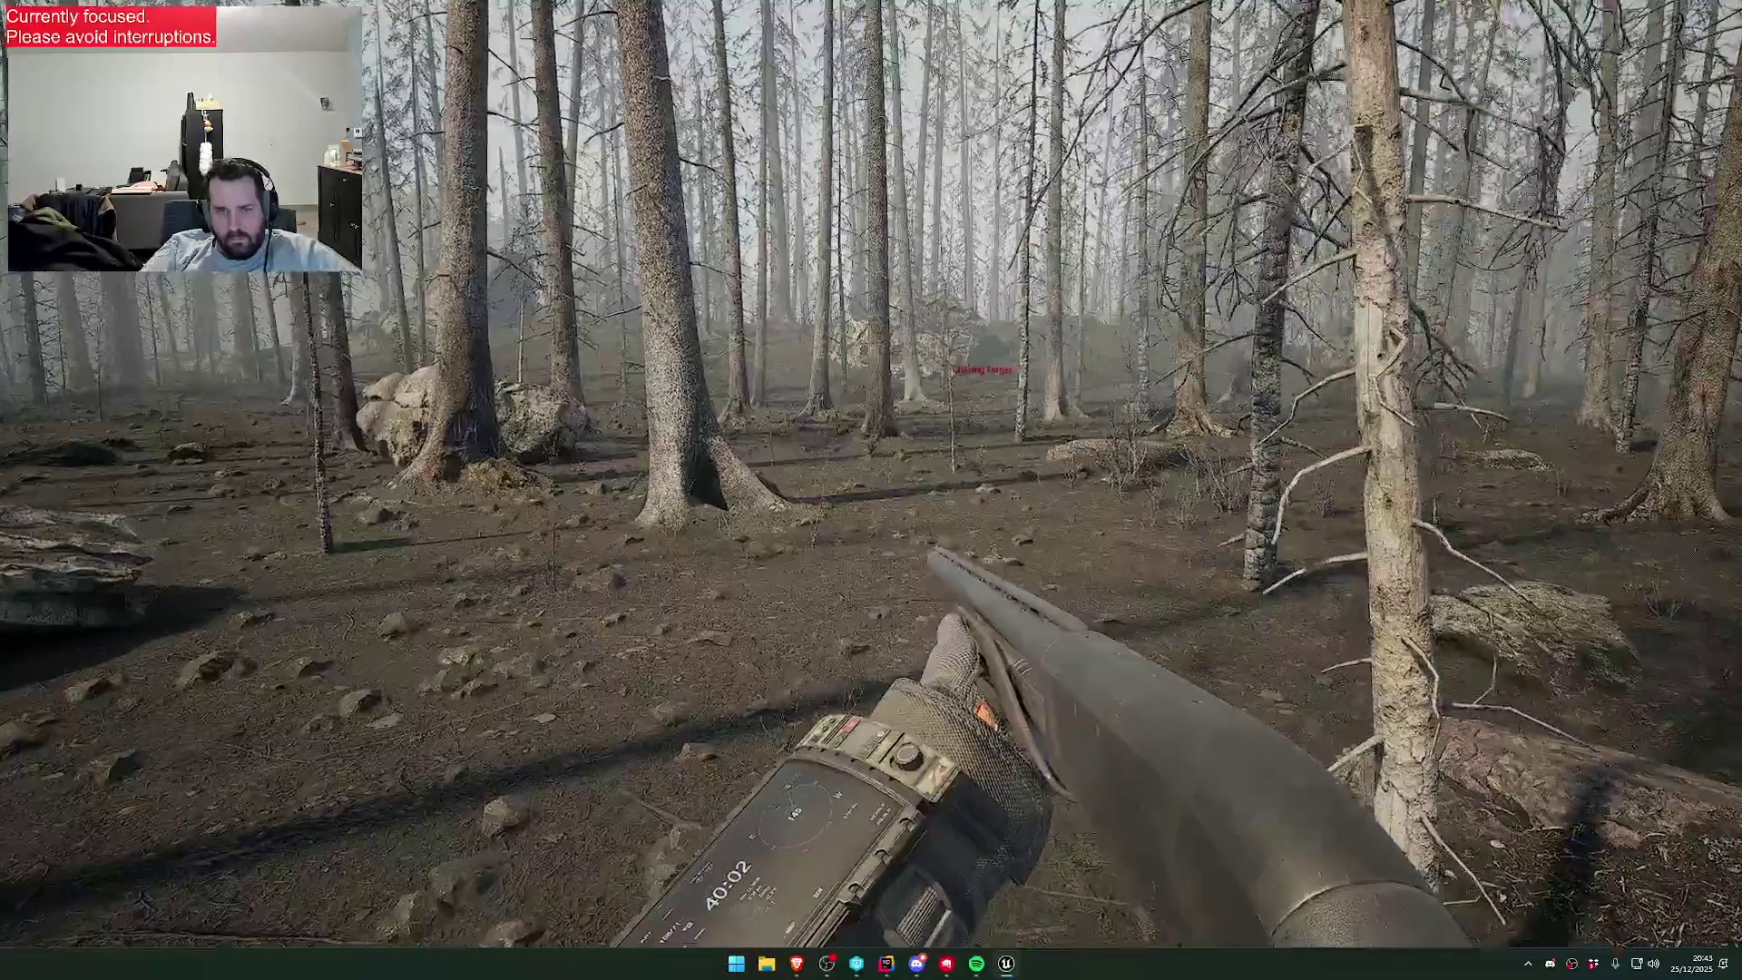
pyautogui.press('w')
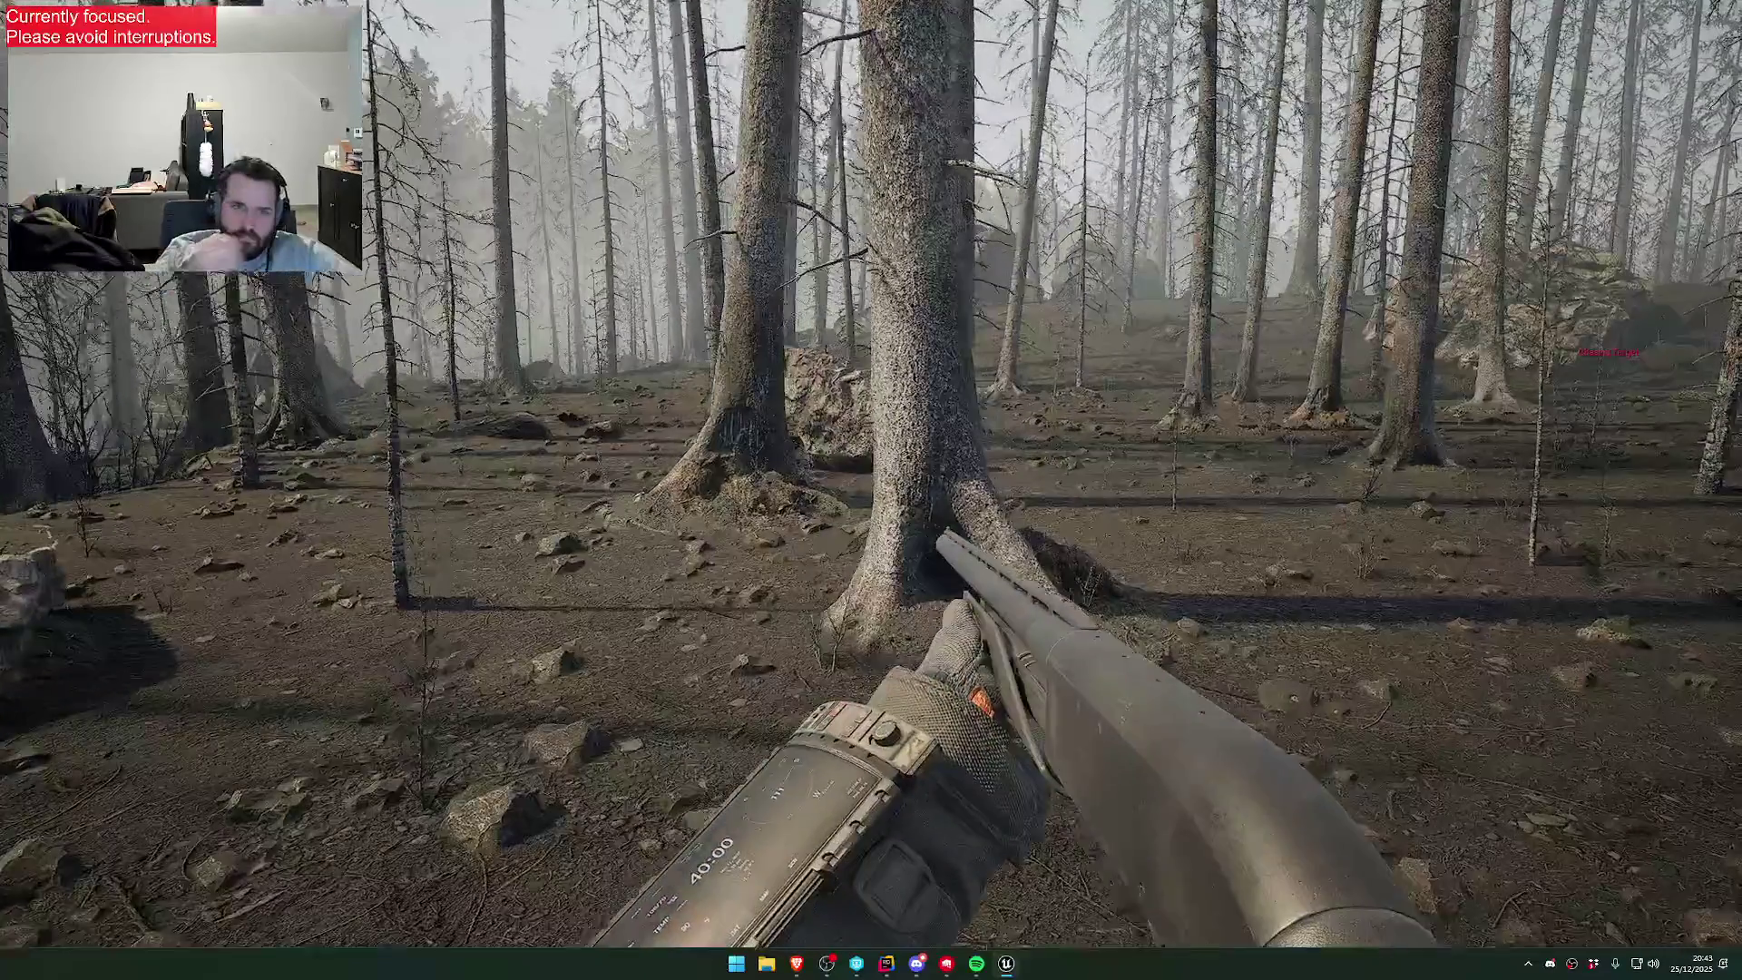
pyautogui.press('w')
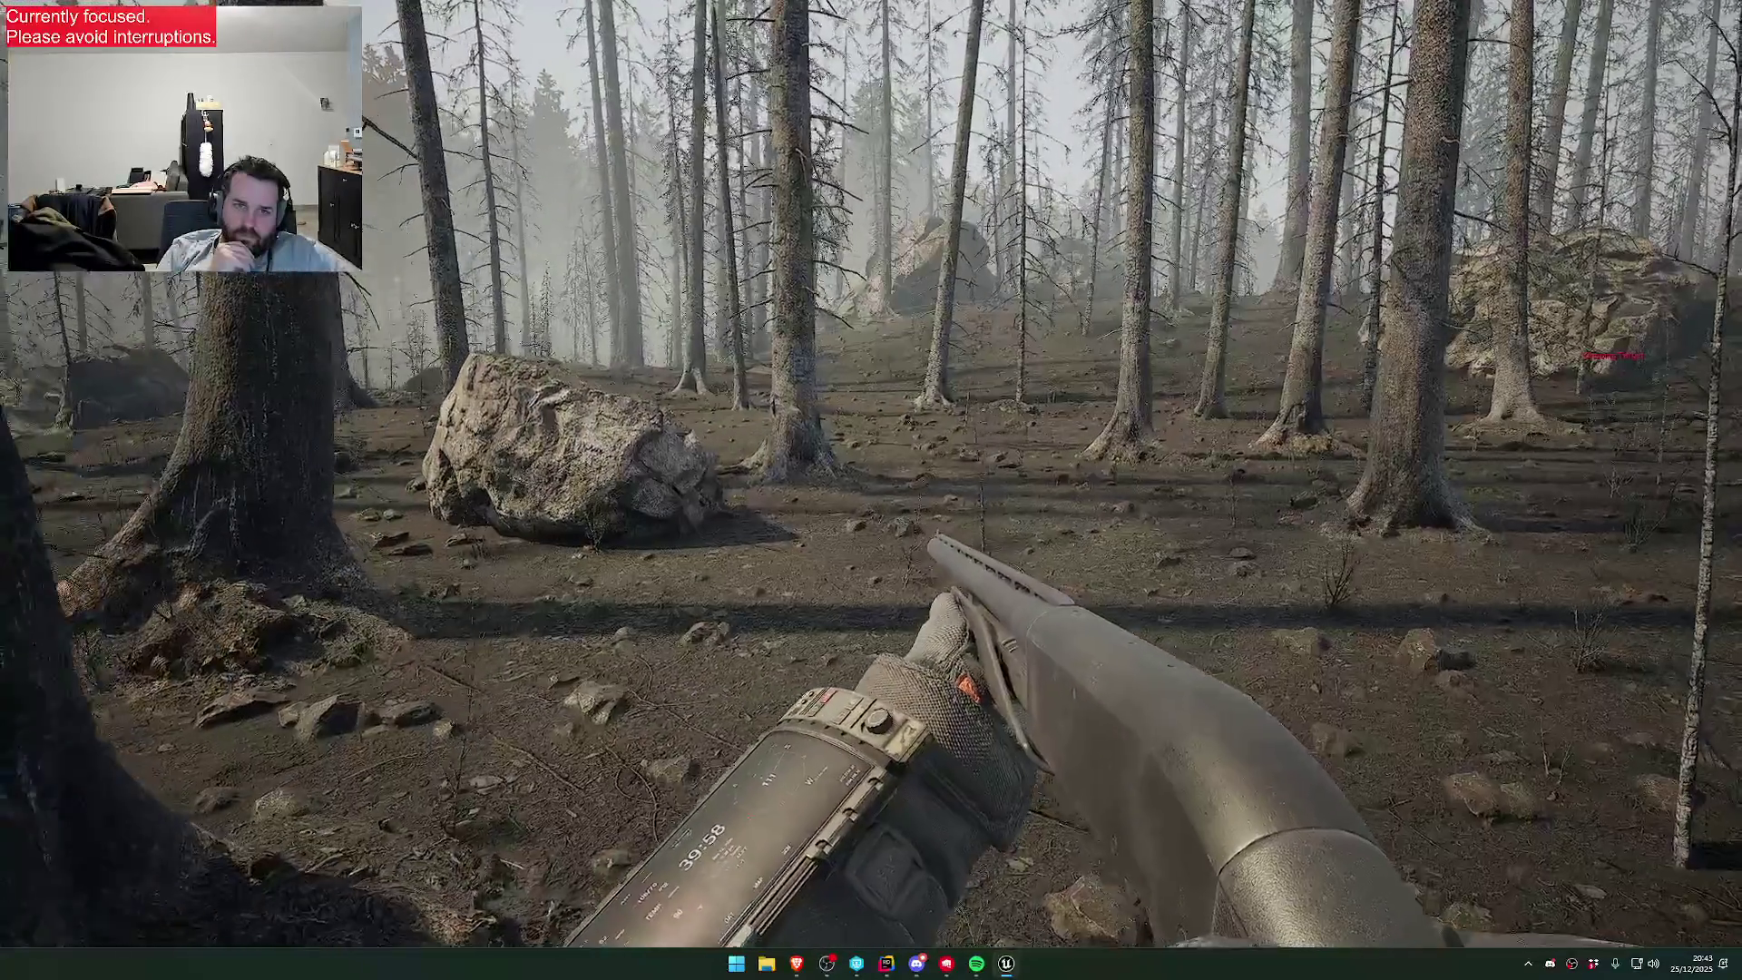
pyautogui.press('w')
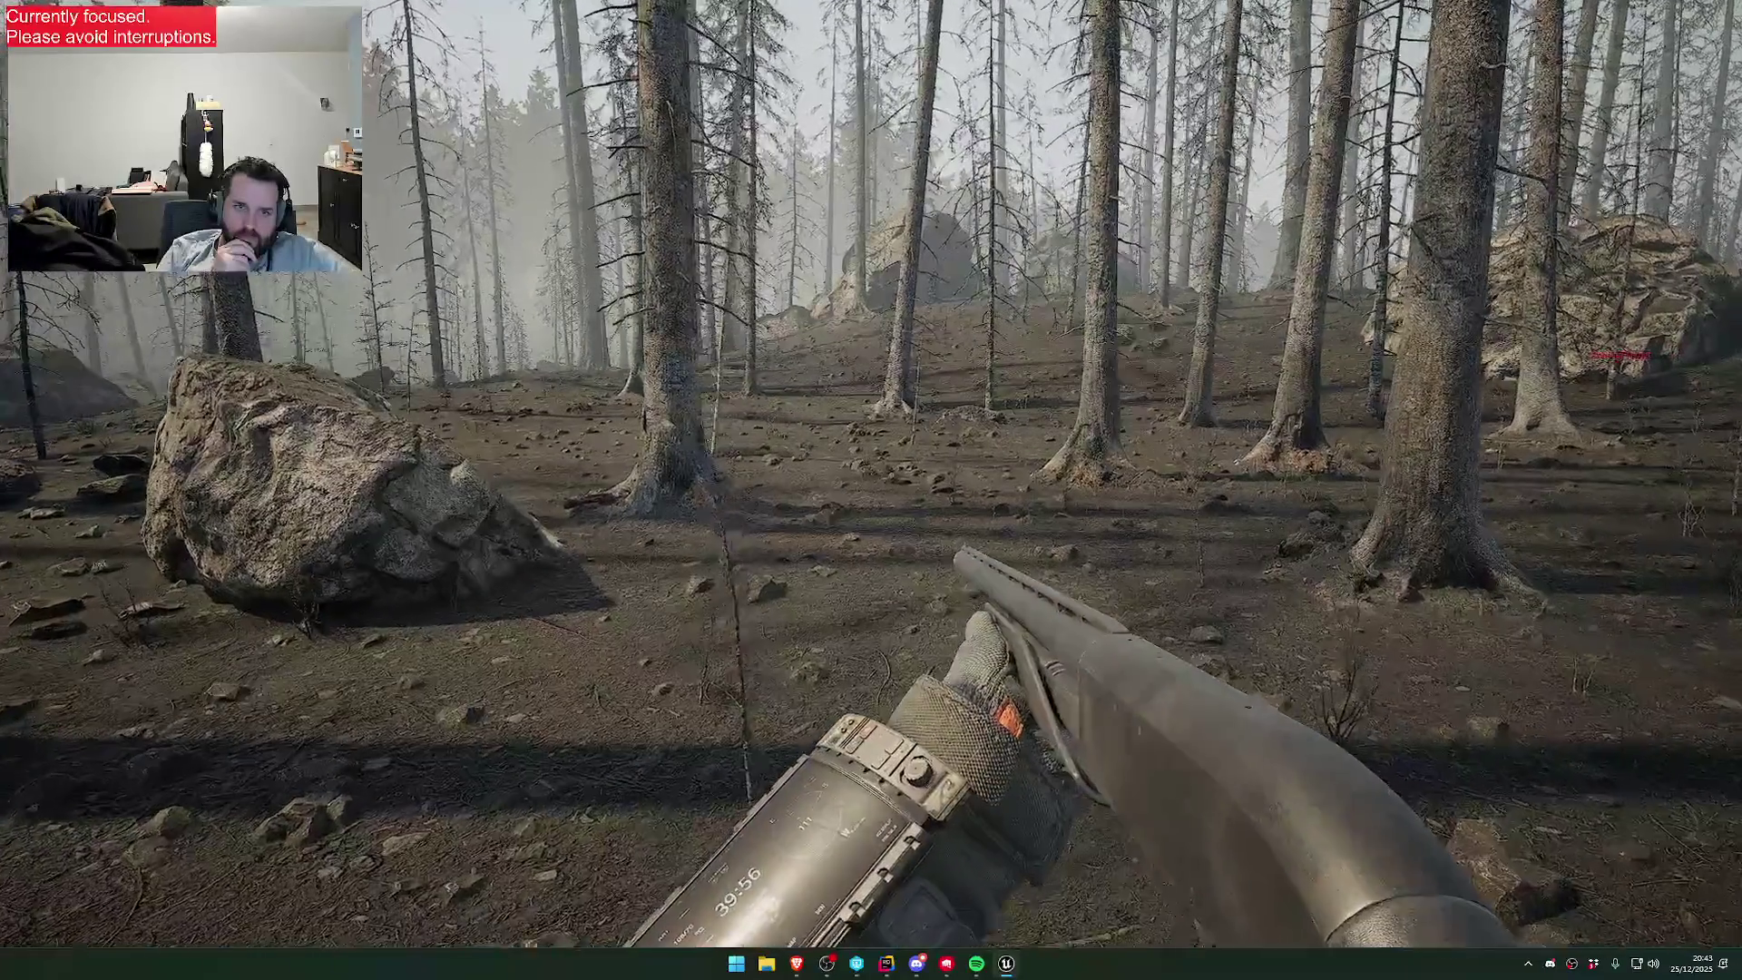
pyautogui.press('w')
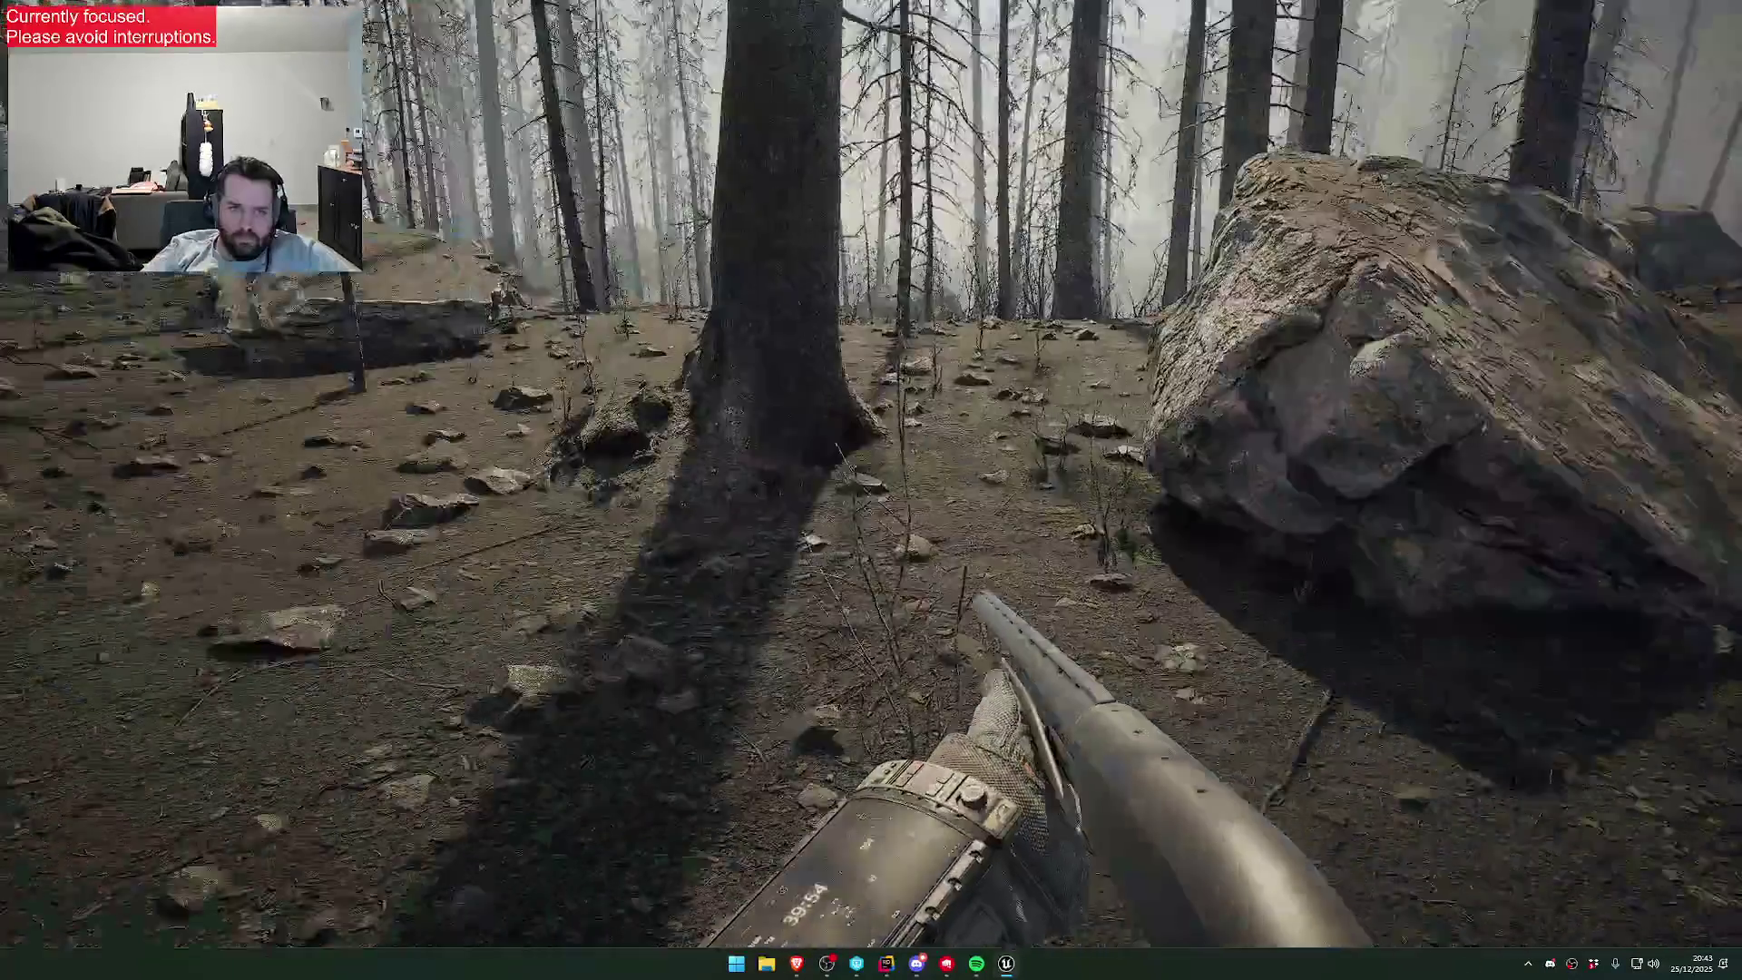
pyautogui.press('w')
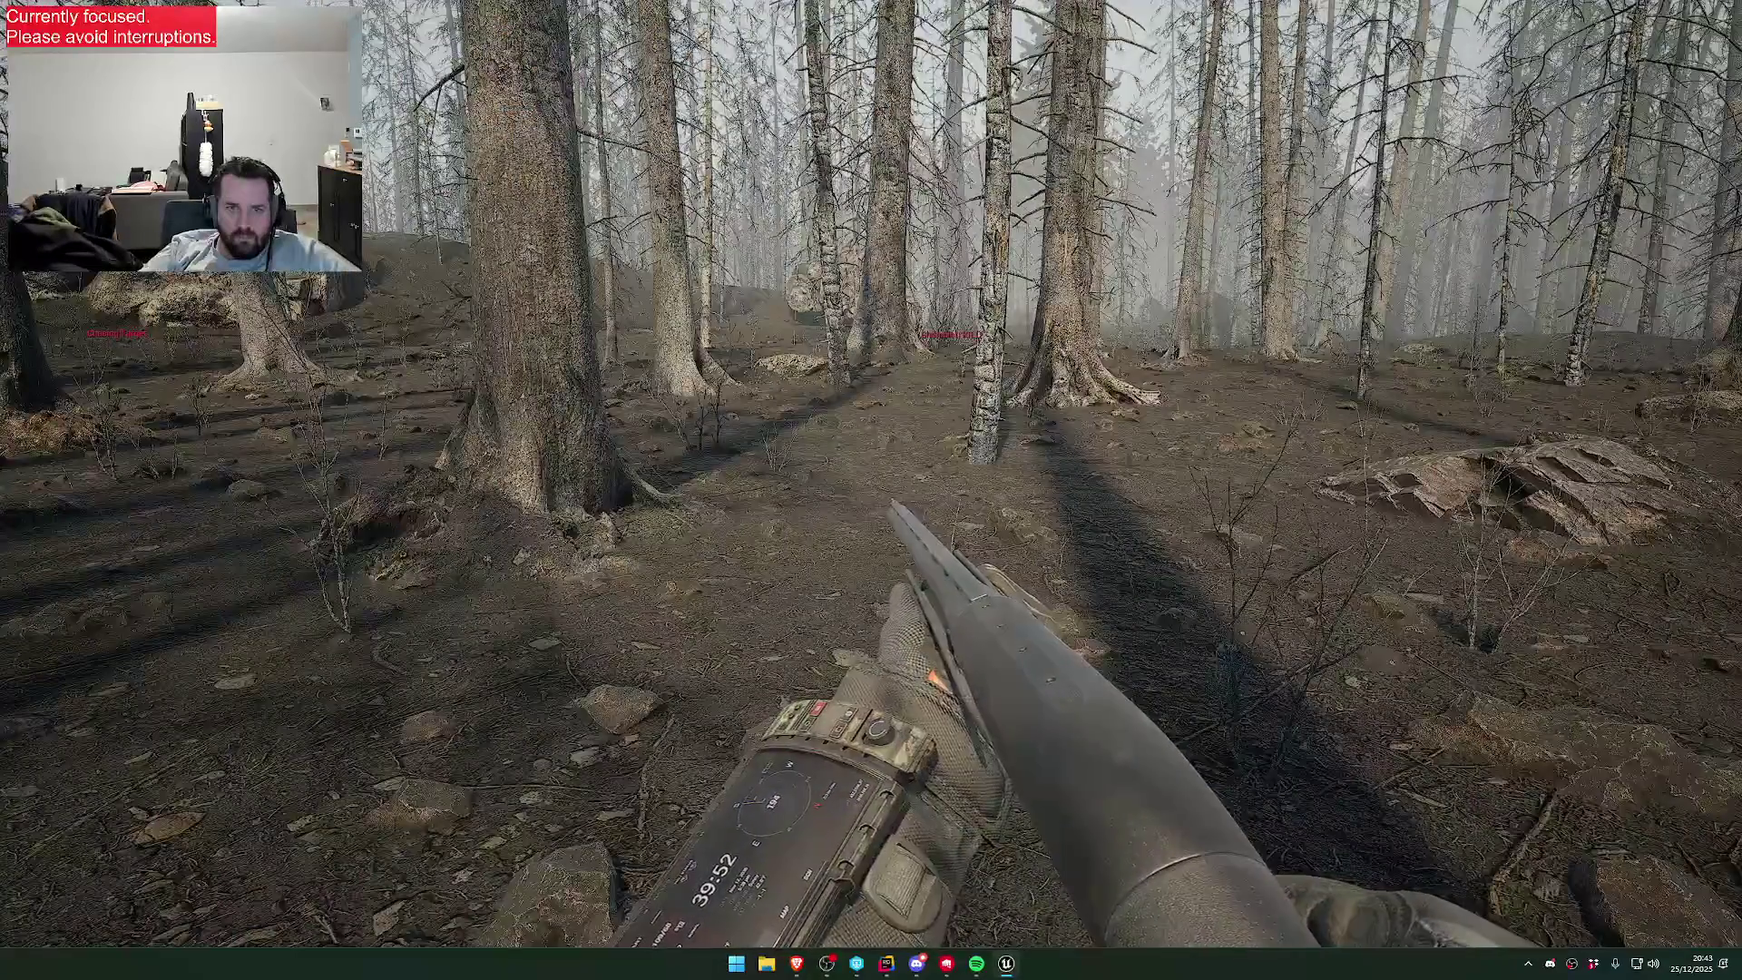
pyautogui.press('w')
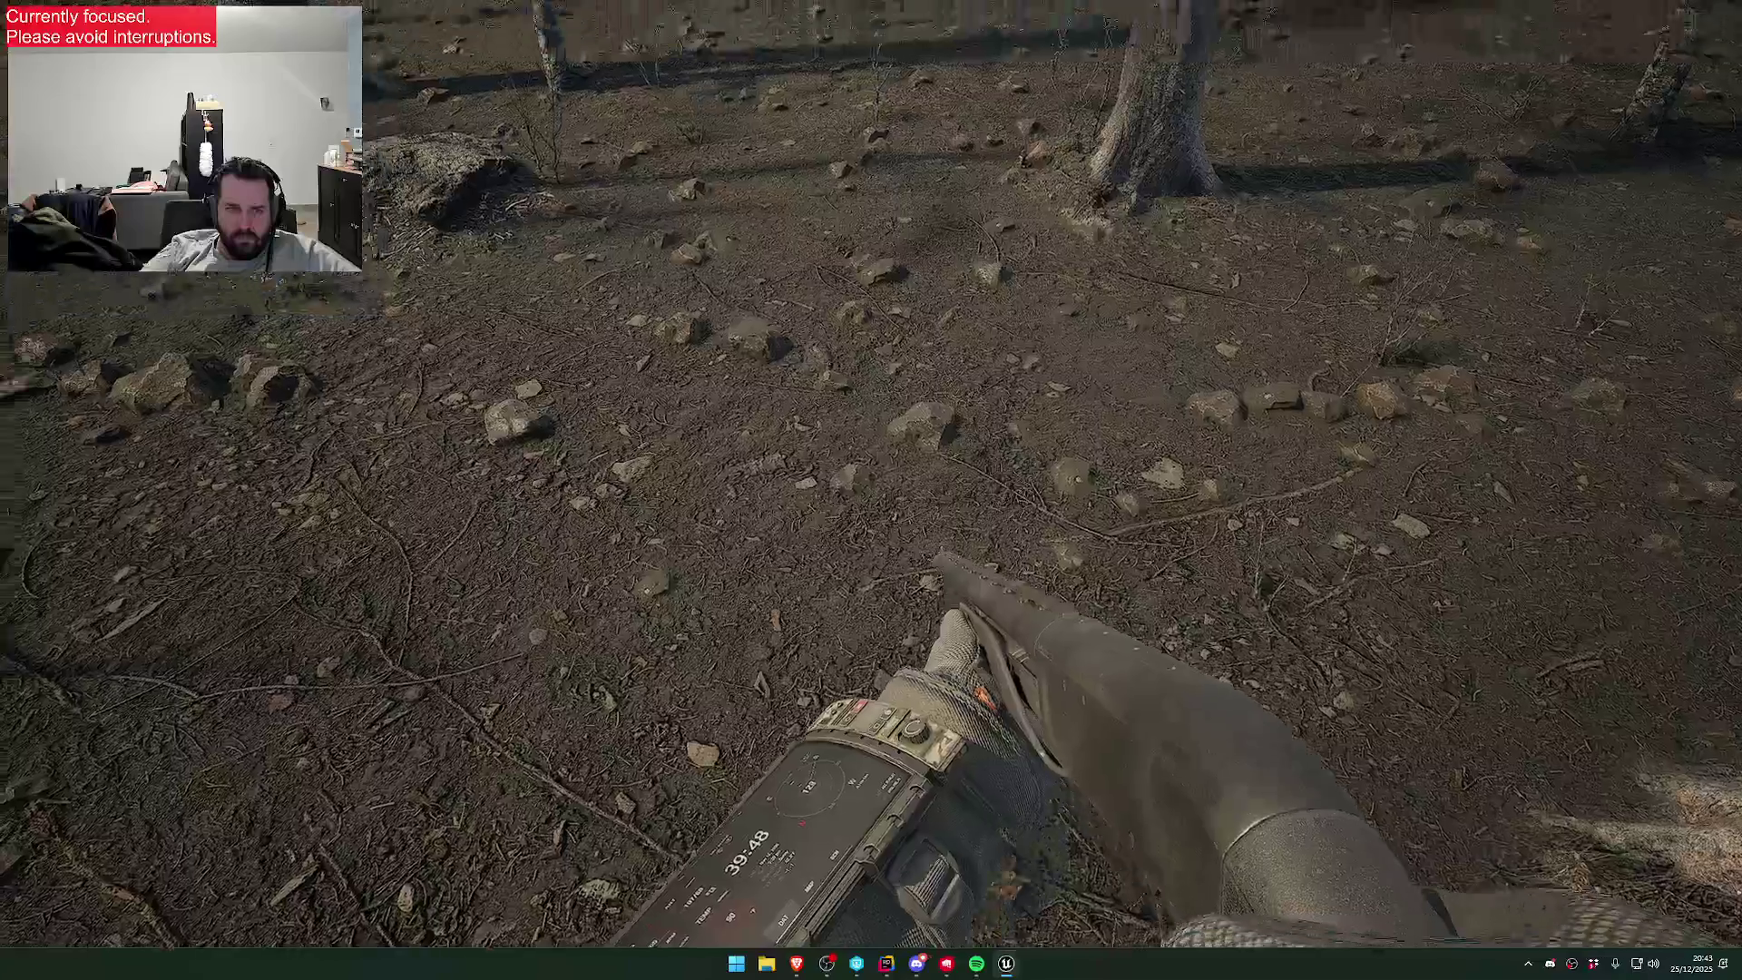
pyautogui.press('`')
pyautogui.press('Up')
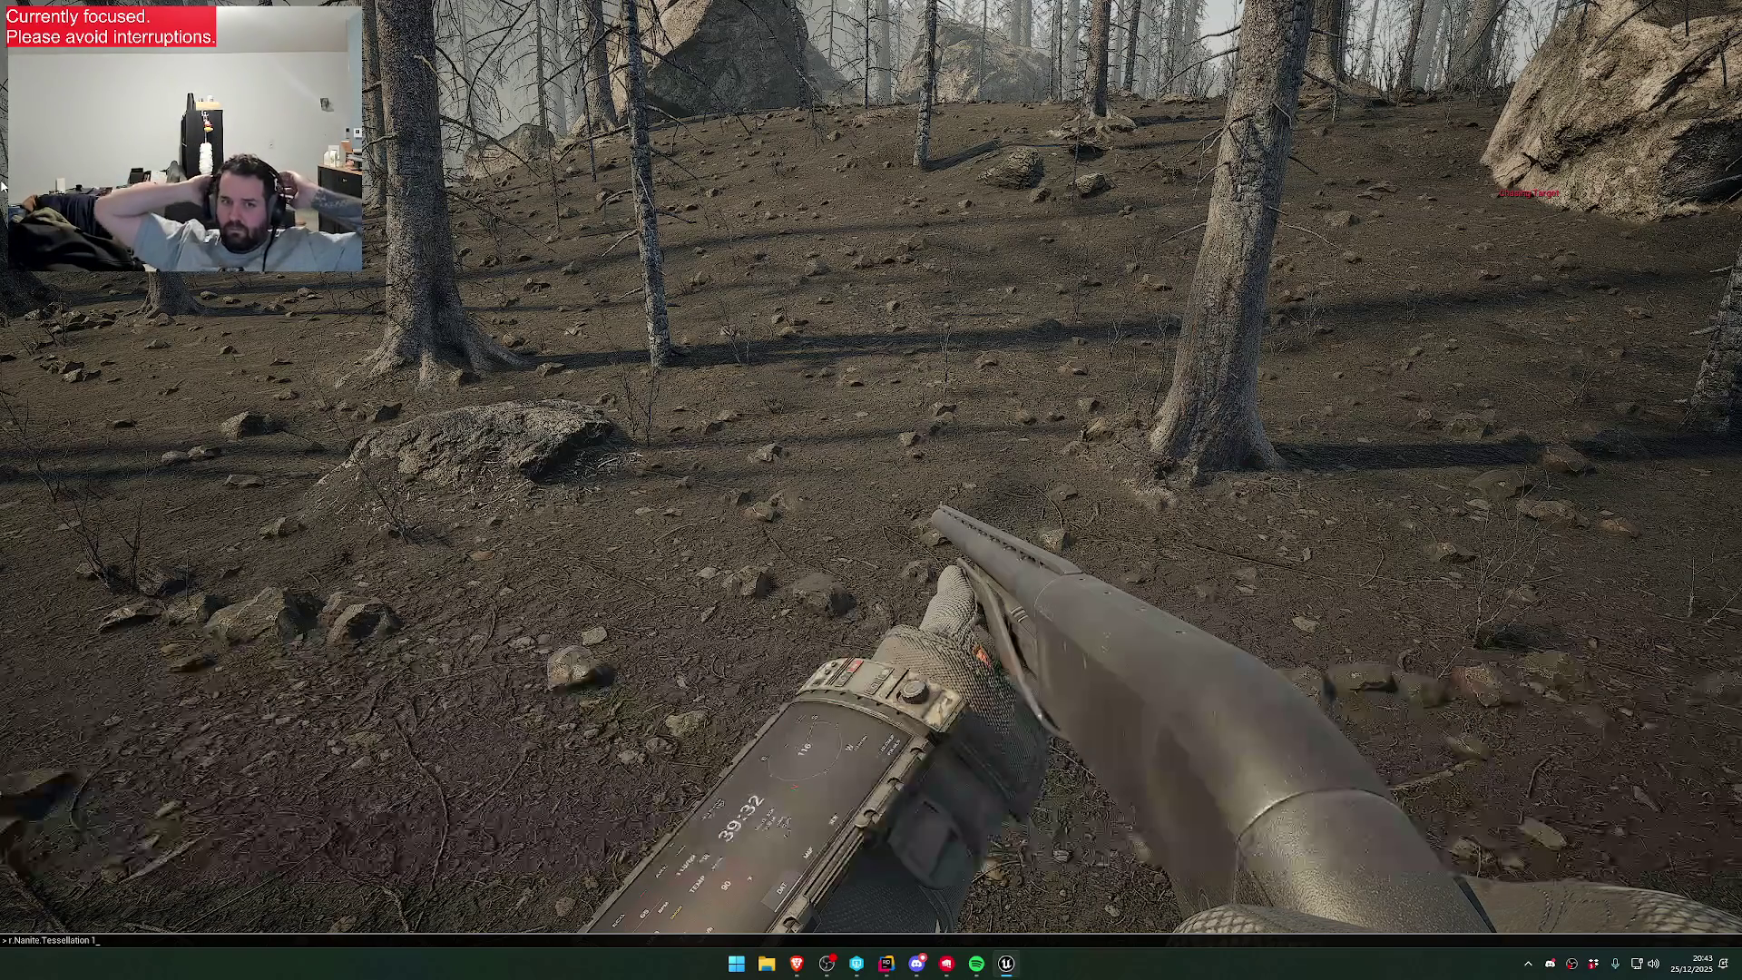
# - Run r.Nanite.Tessellation 1 in the console to enable displaced ground detail
pyautogui.press('Return')
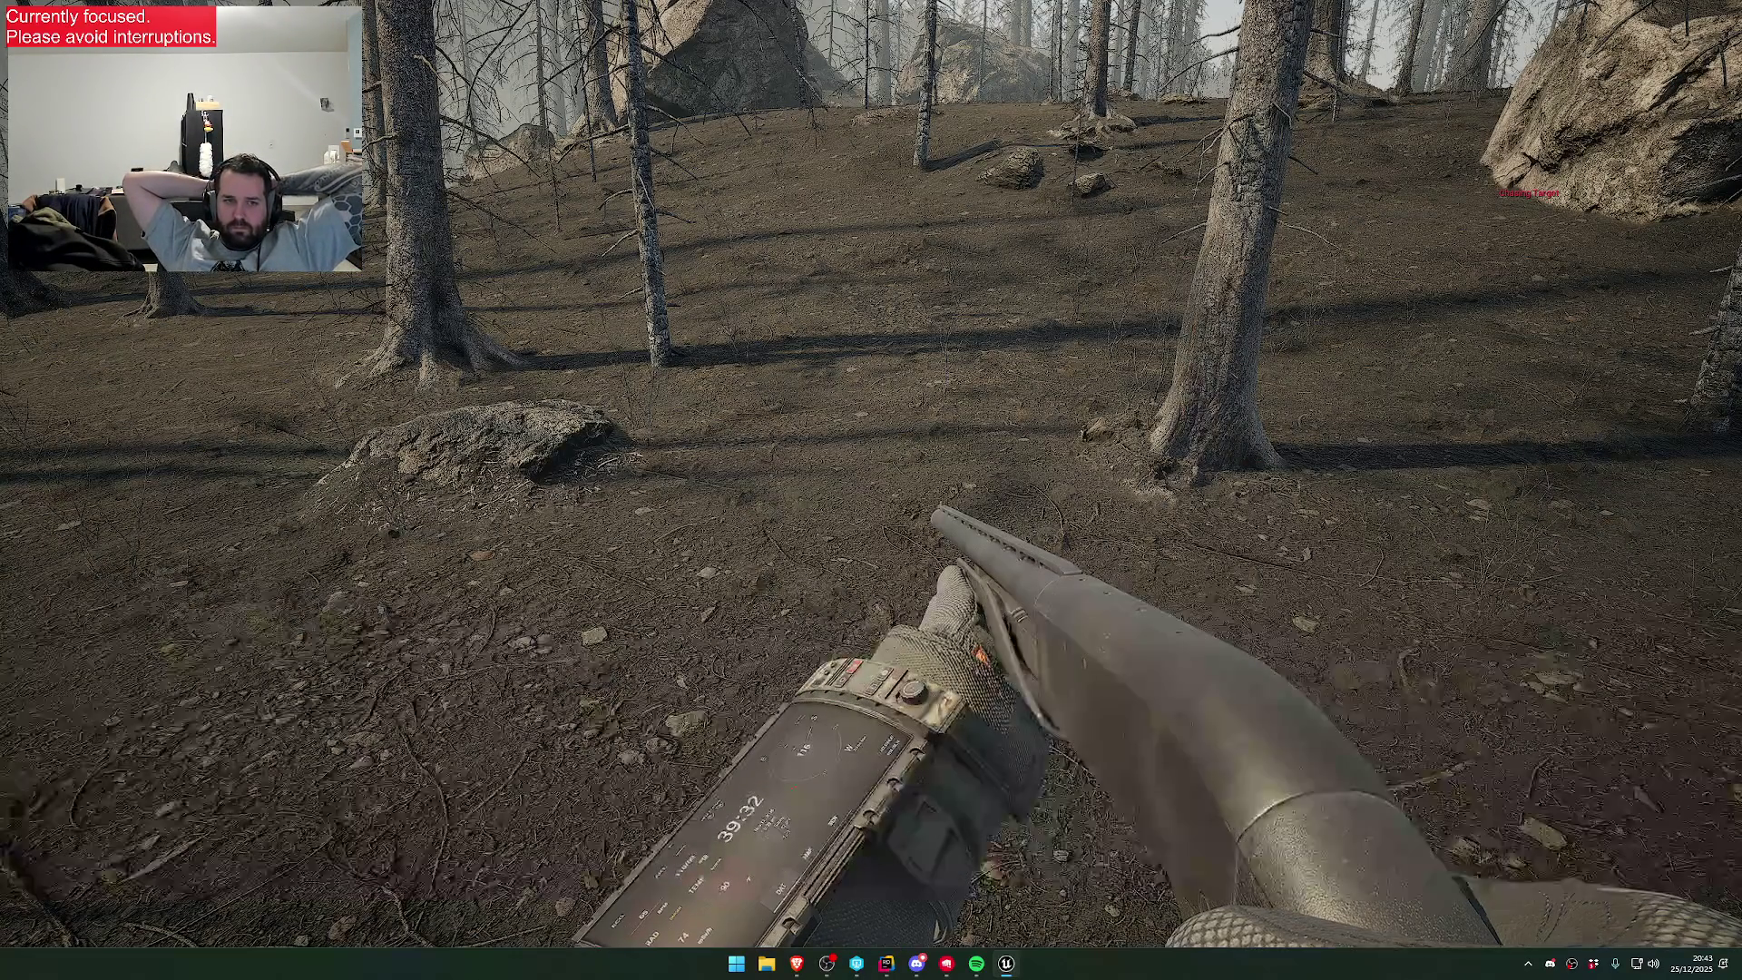